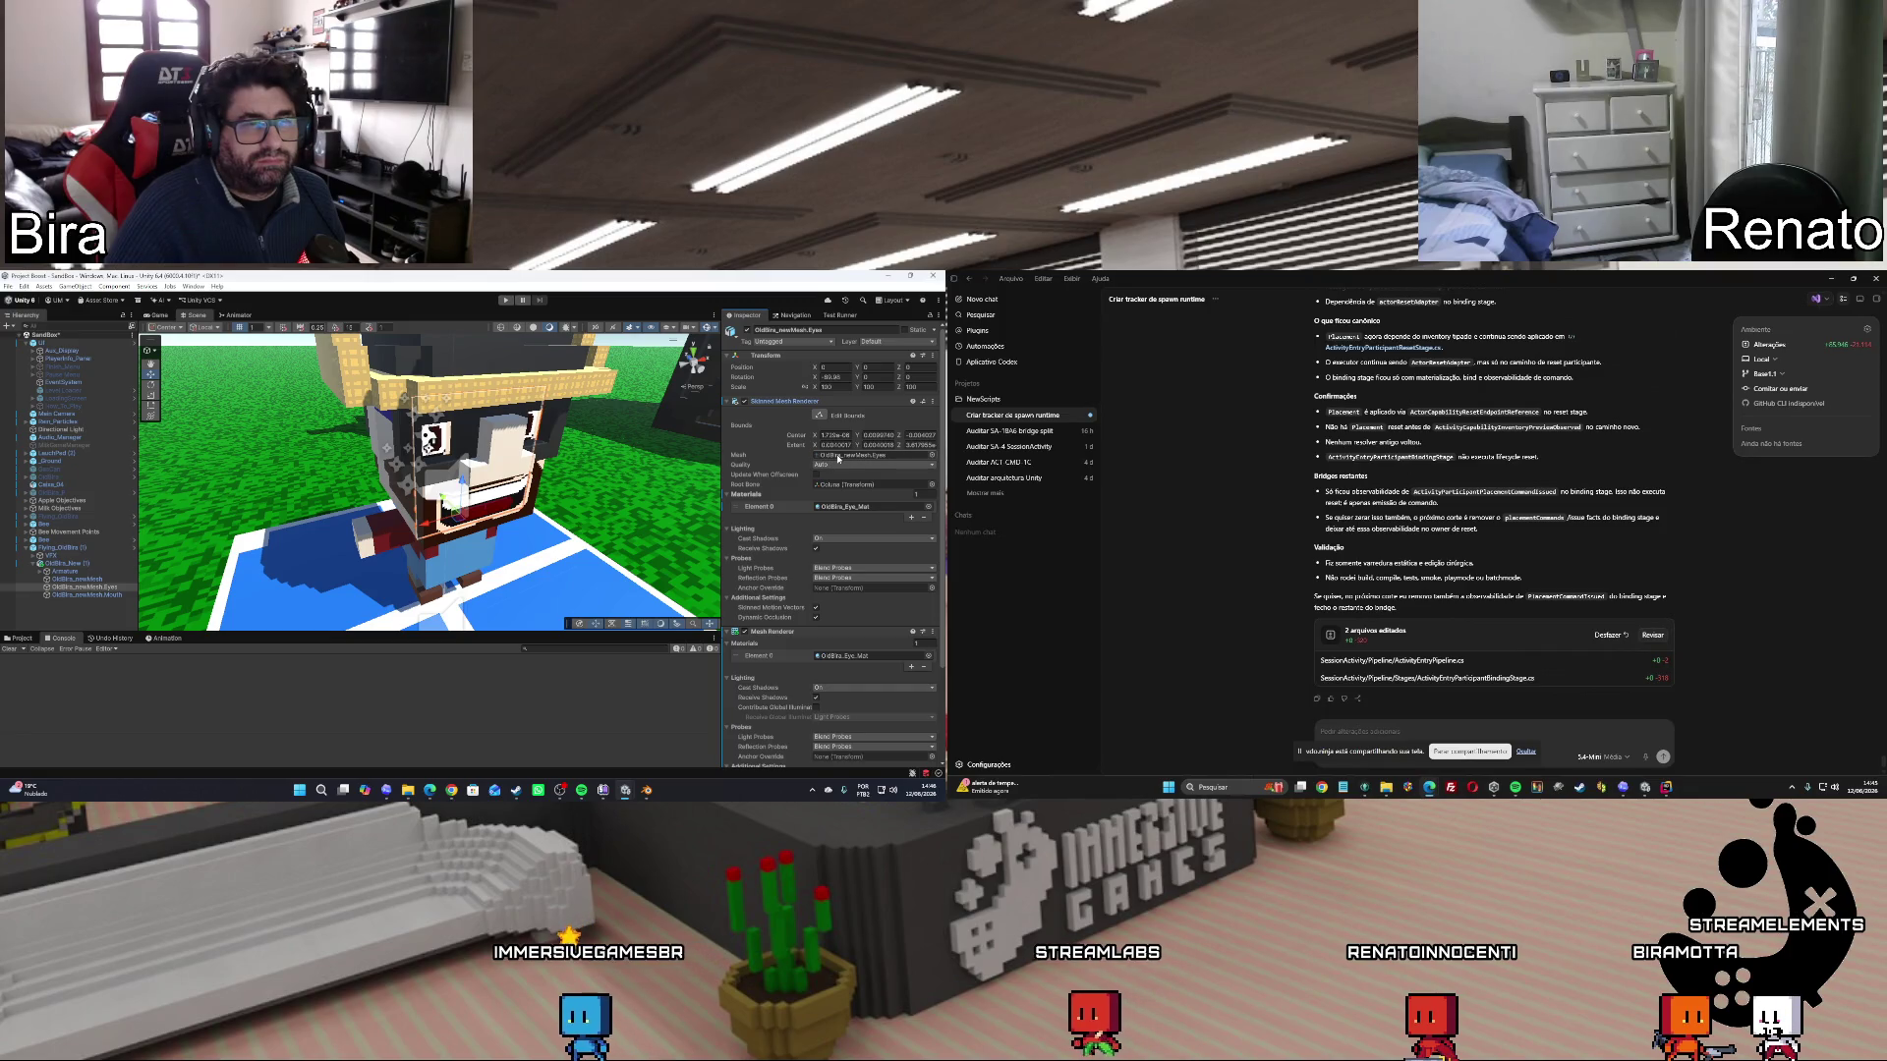
Scroll the eyes object's Inspector and check the Mesh Filter options without changing anything.
{"action": "scroll", "coordinate": [838, 457], "scroll_direction": "down", "scroll_amount": 3}
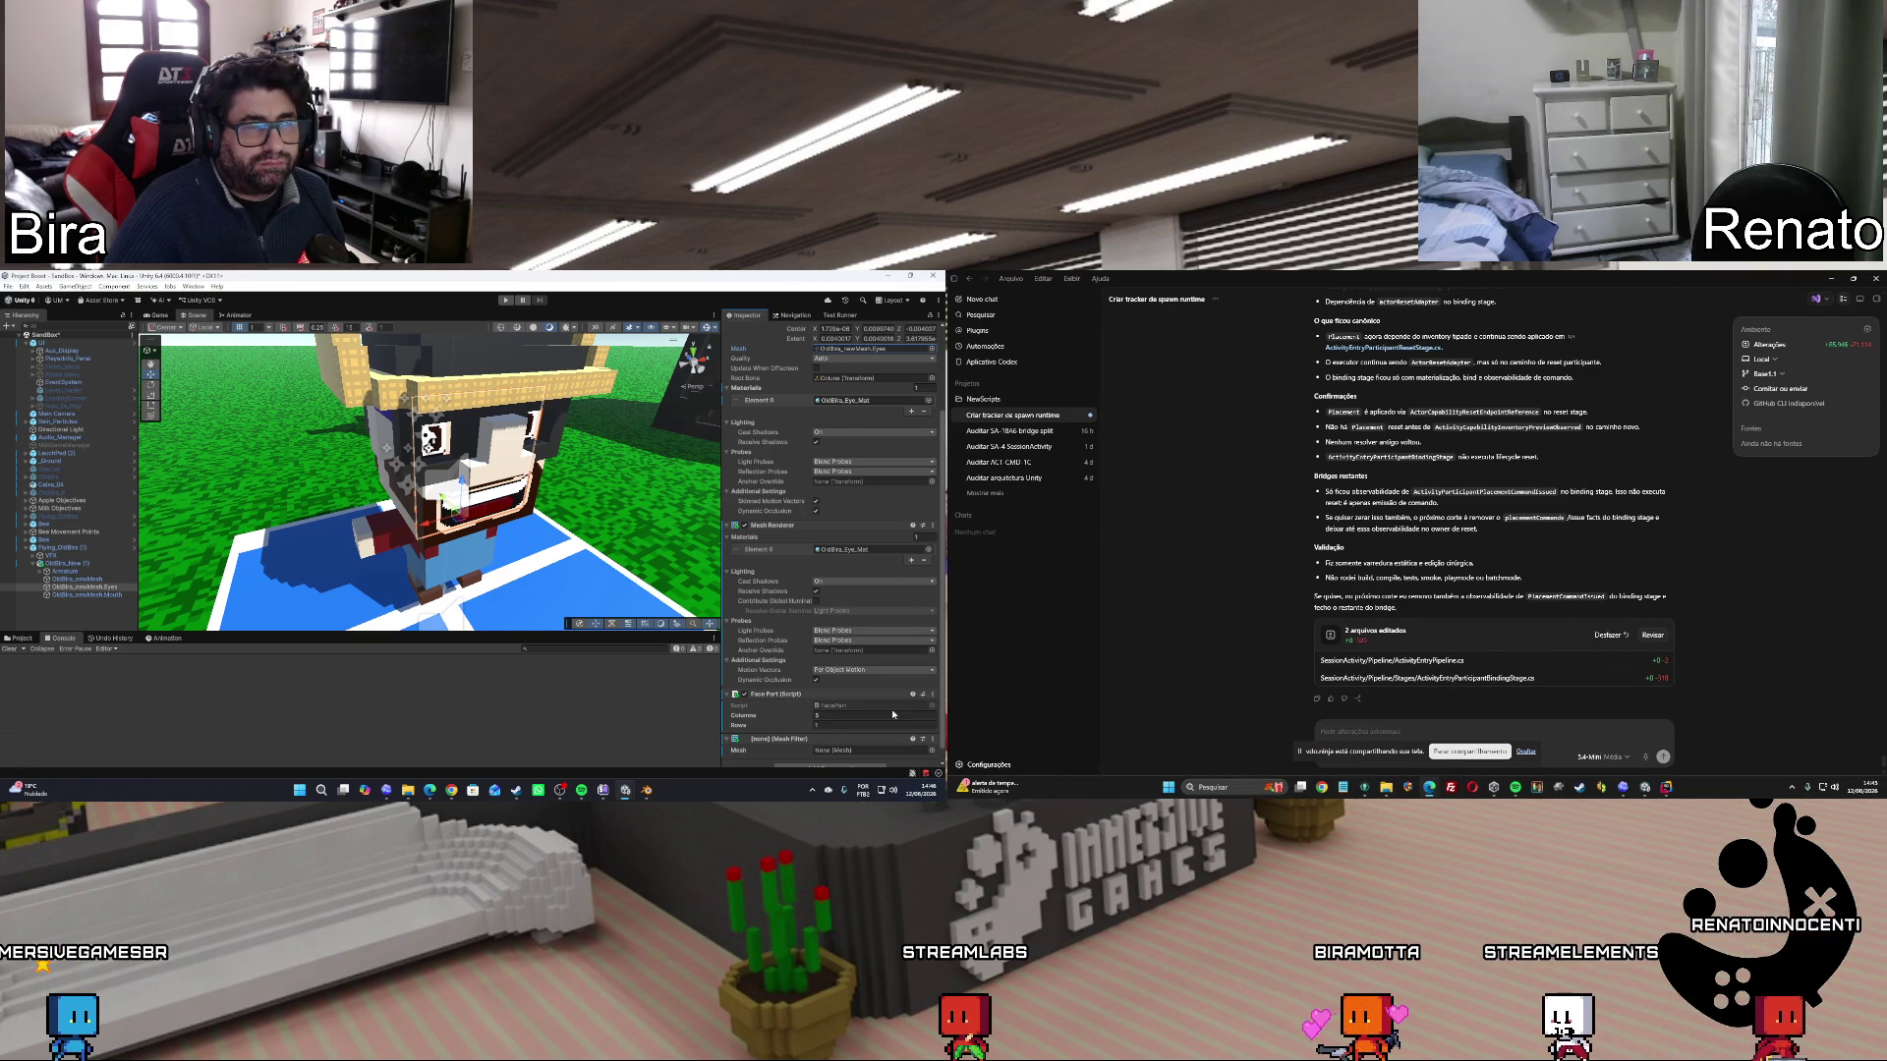
{"action": "scroll", "coordinate": [764, 531], "scroll_direction": "down", "scroll_amount": 1}
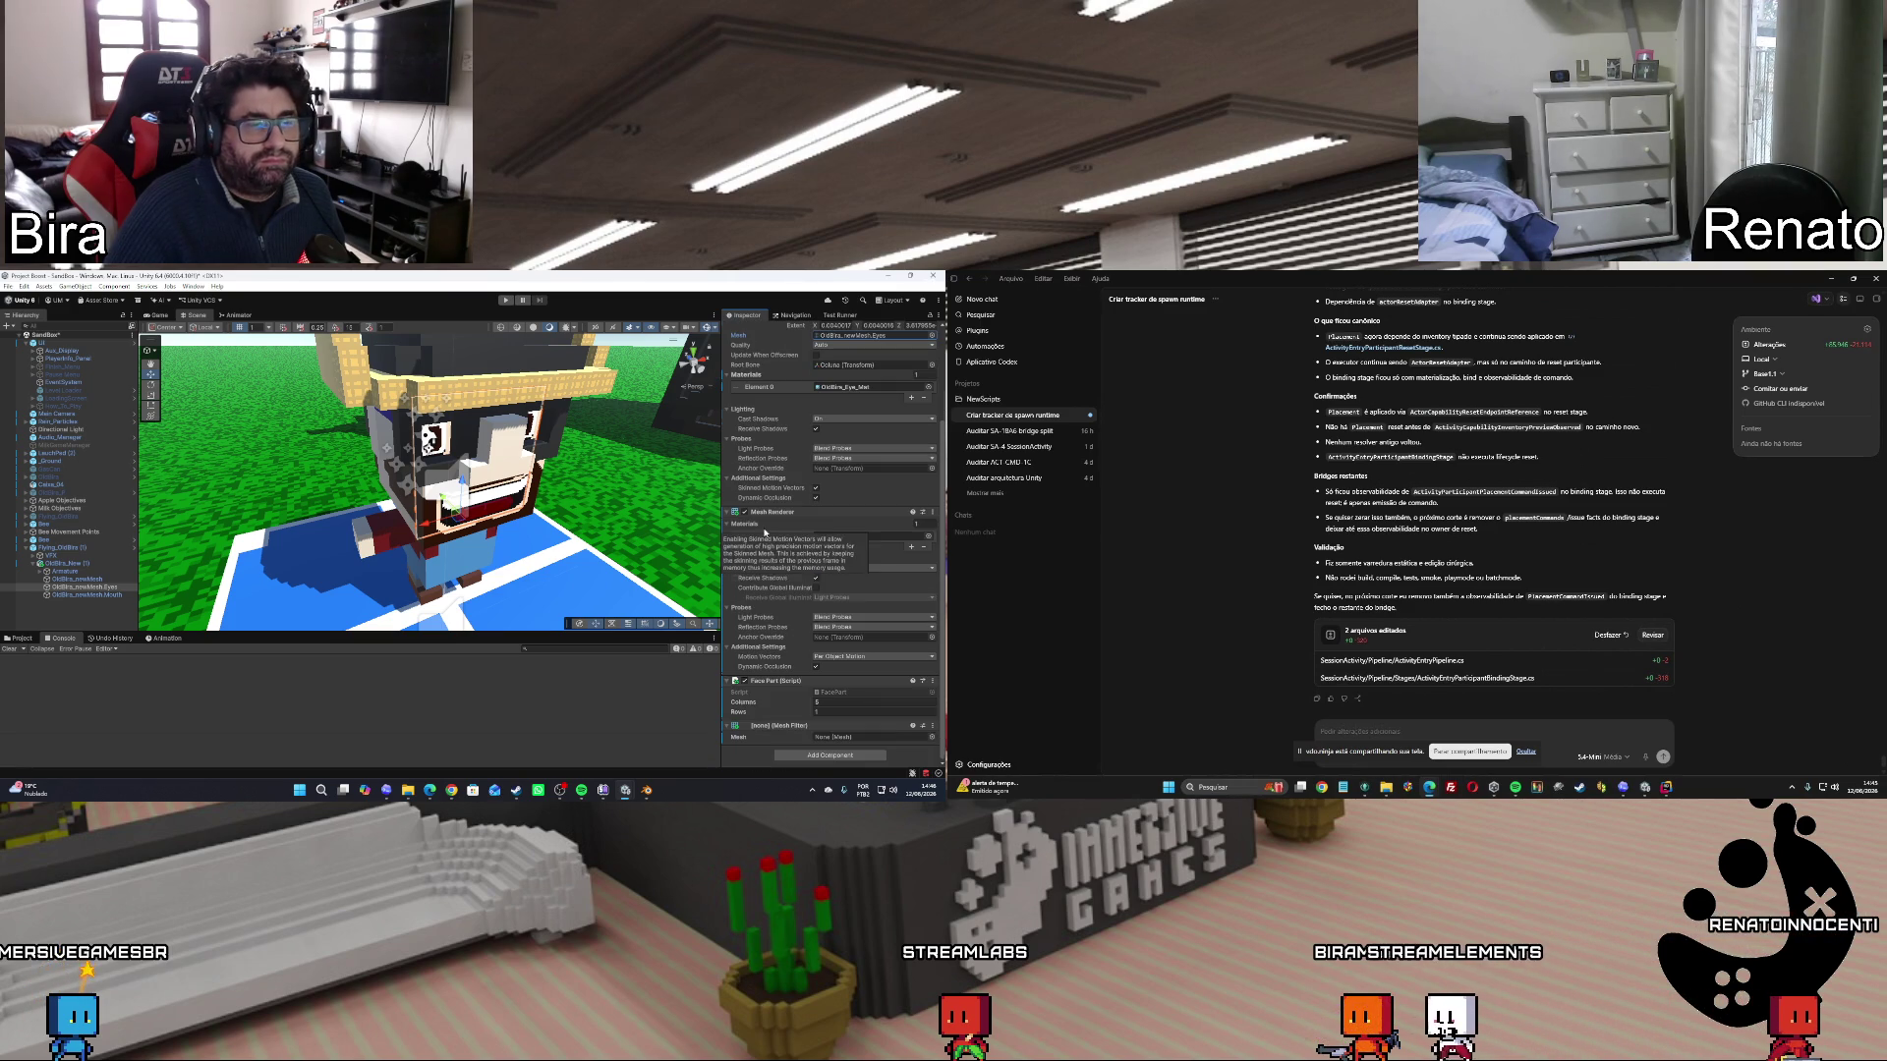
{"action": "right_click", "coordinate": [794, 727]}
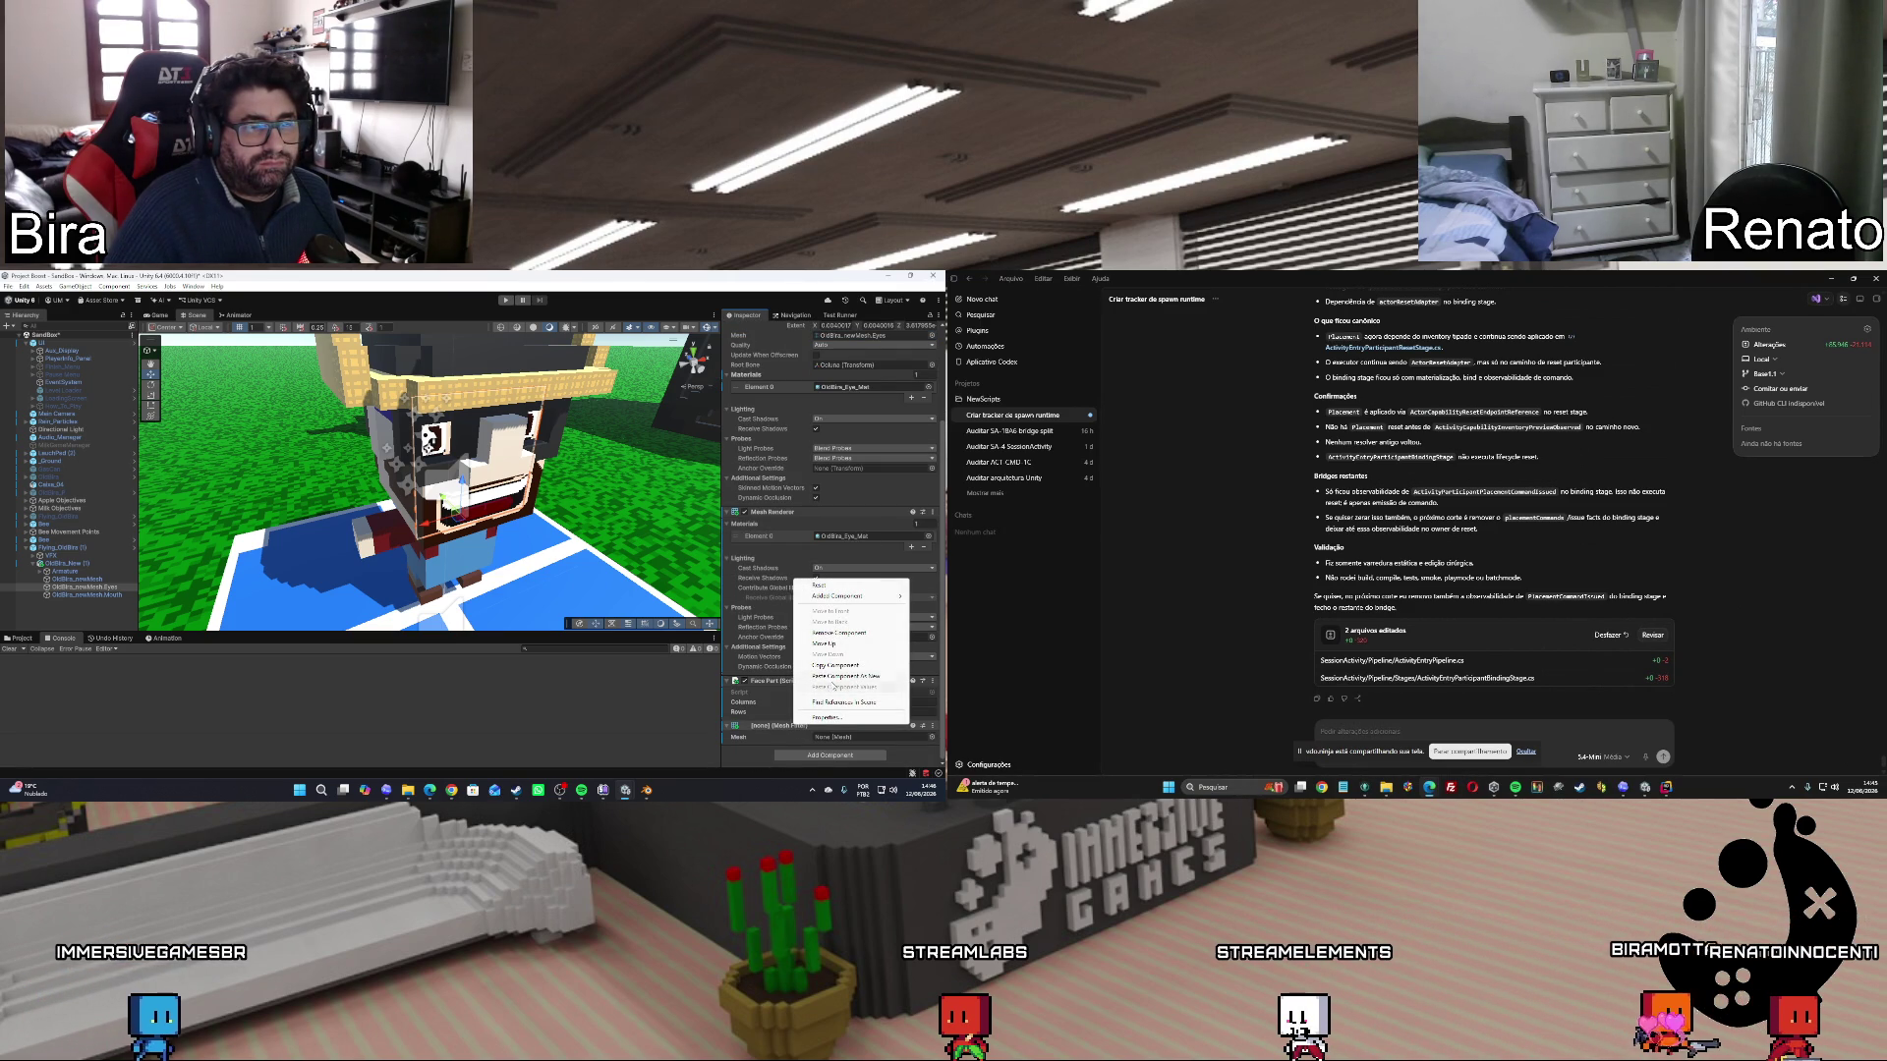
{"action": "mouse_move", "coordinate": [836, 595]}
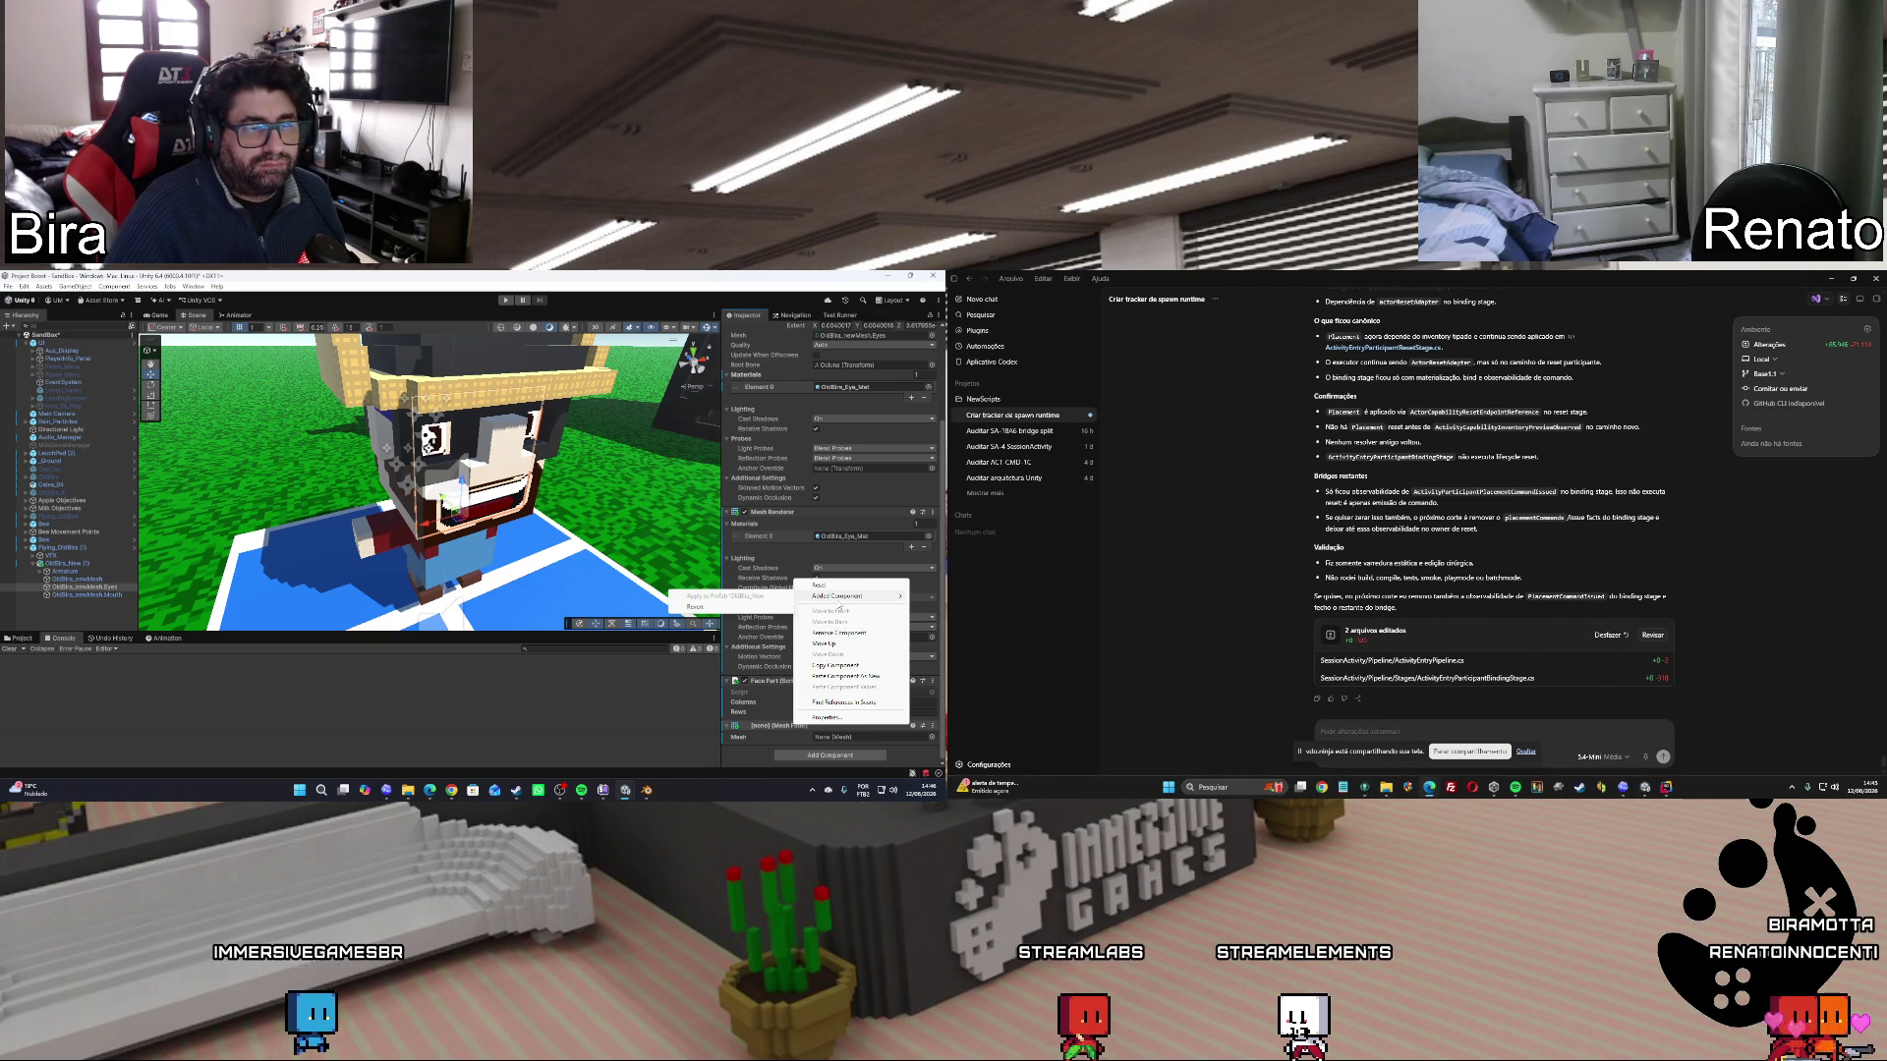
{"action": "left_click", "coordinate": [783, 728]}
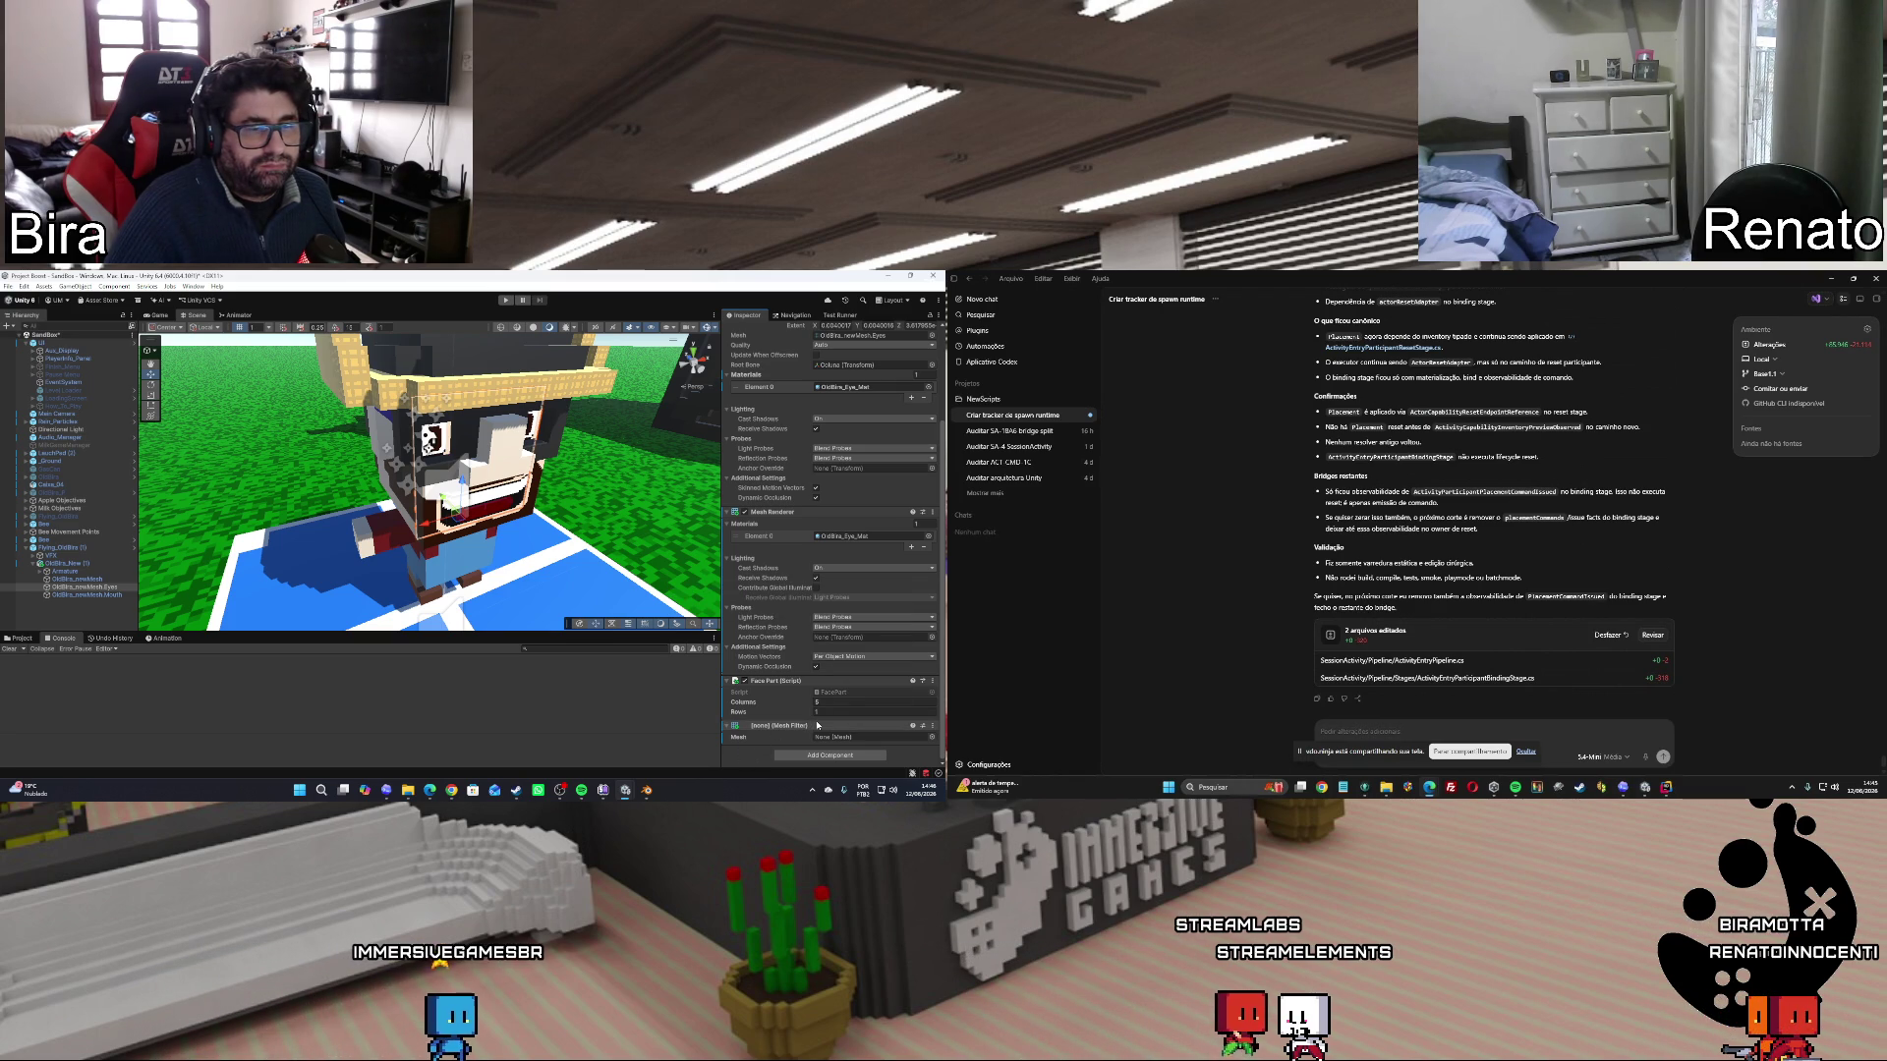
{"action": "left_click_drag", "start_coordinate": [789, 333], "coordinate": [785, 281]}
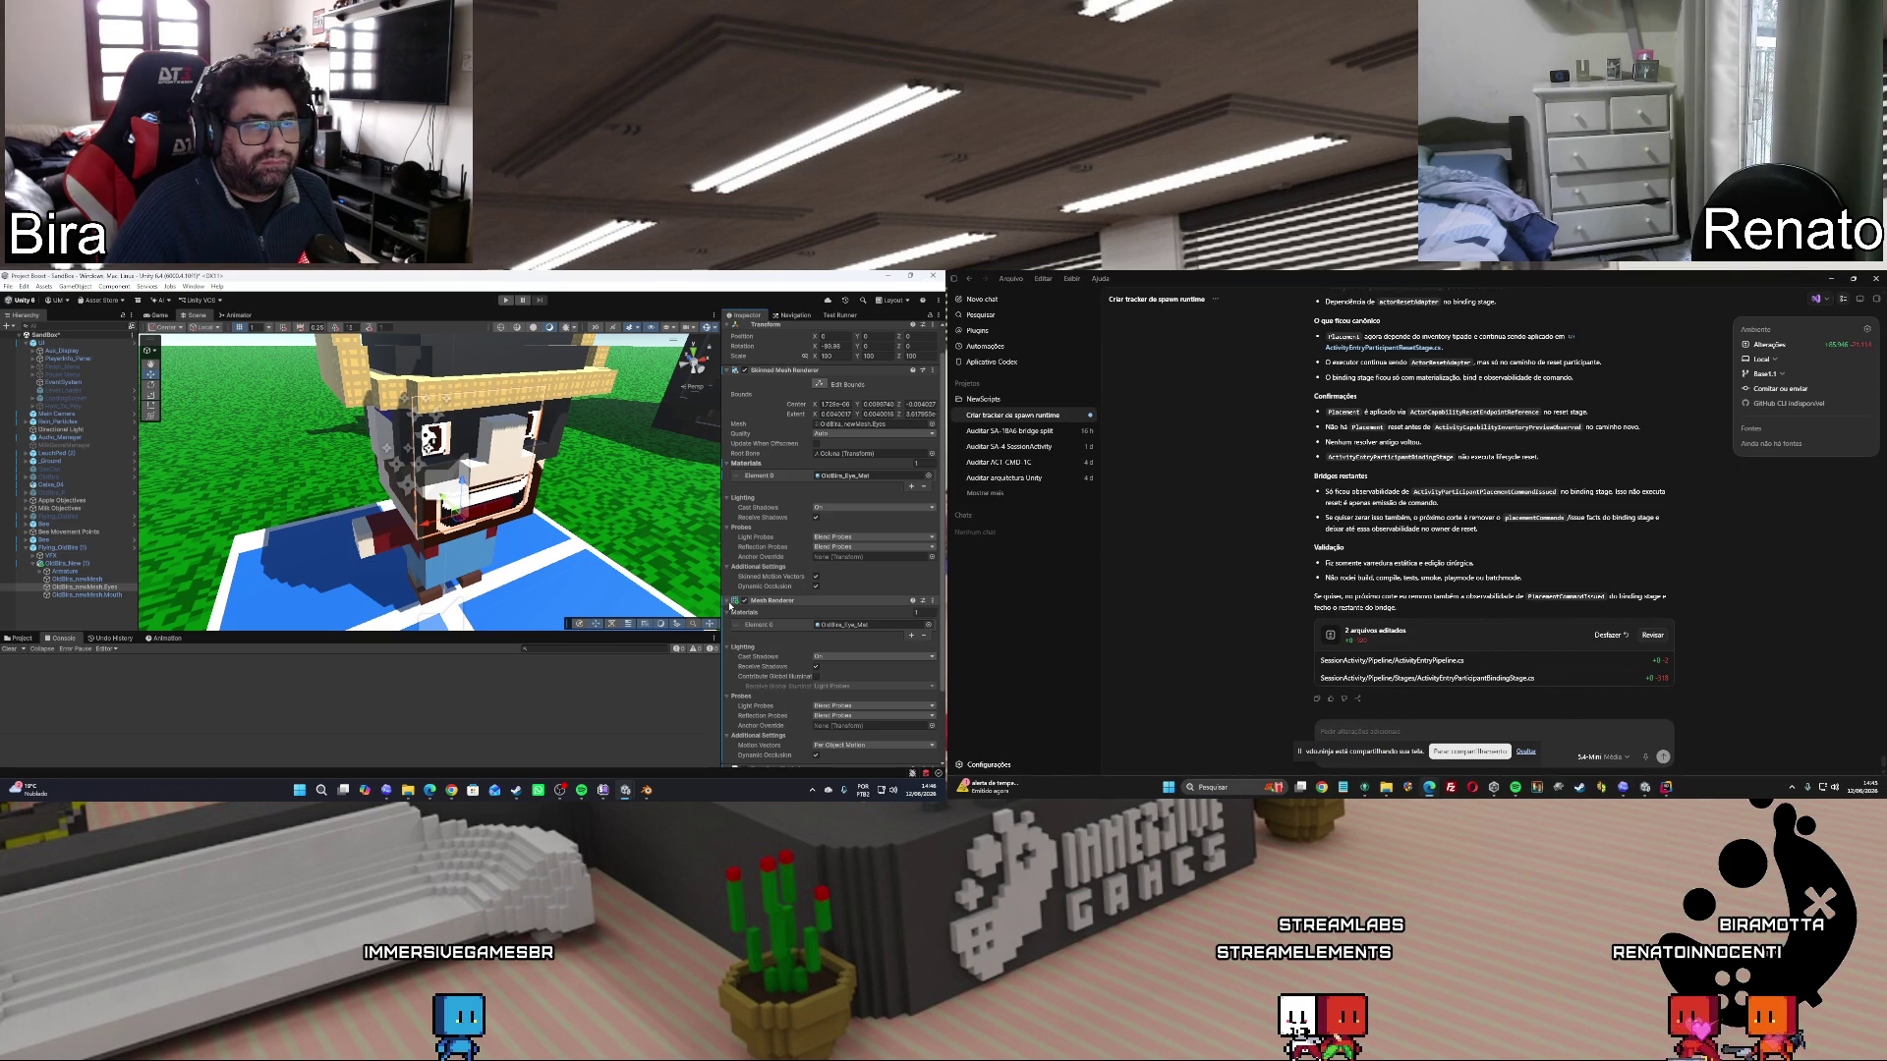
Collapse the Mesh Renderer and Skinned Mesh Renderer components.
{"action": "left_click", "coordinate": [731, 602]}
{"action": "left_click", "coordinate": [728, 402]}
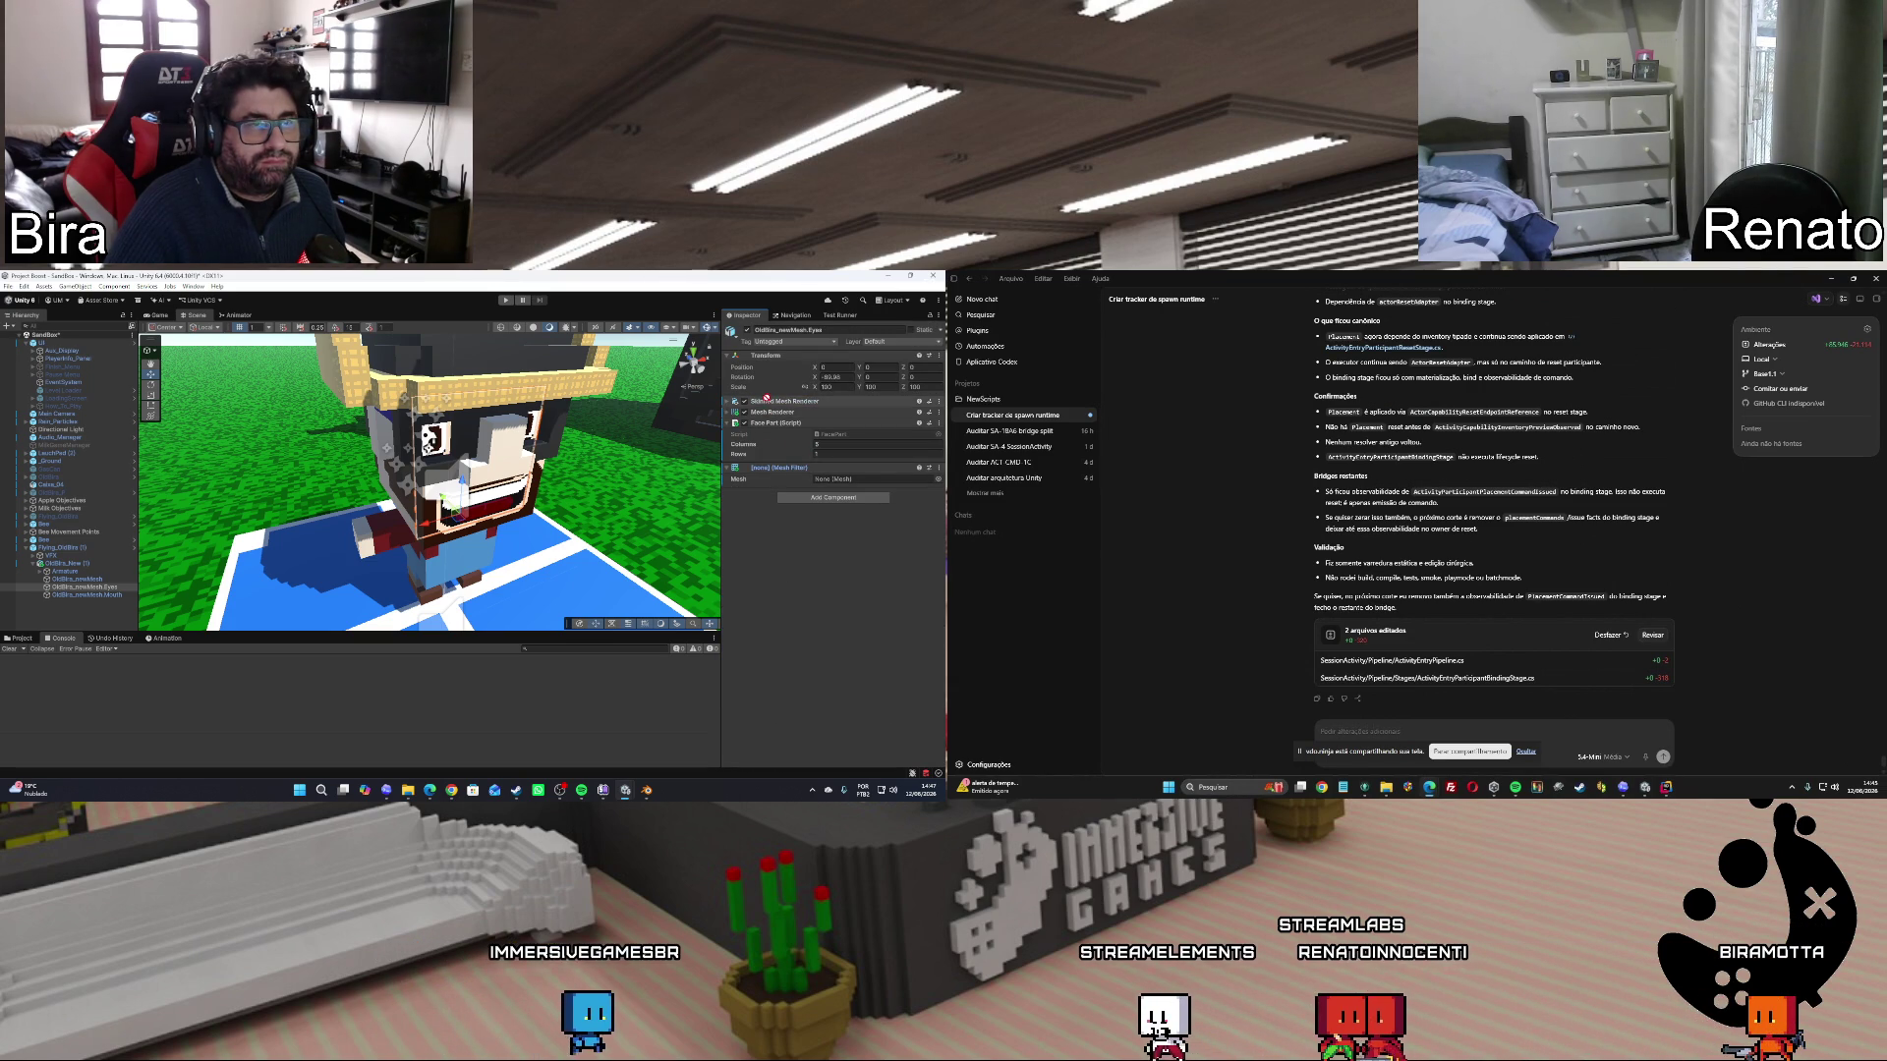
{"action": "left_click", "coordinate": [765, 402]}
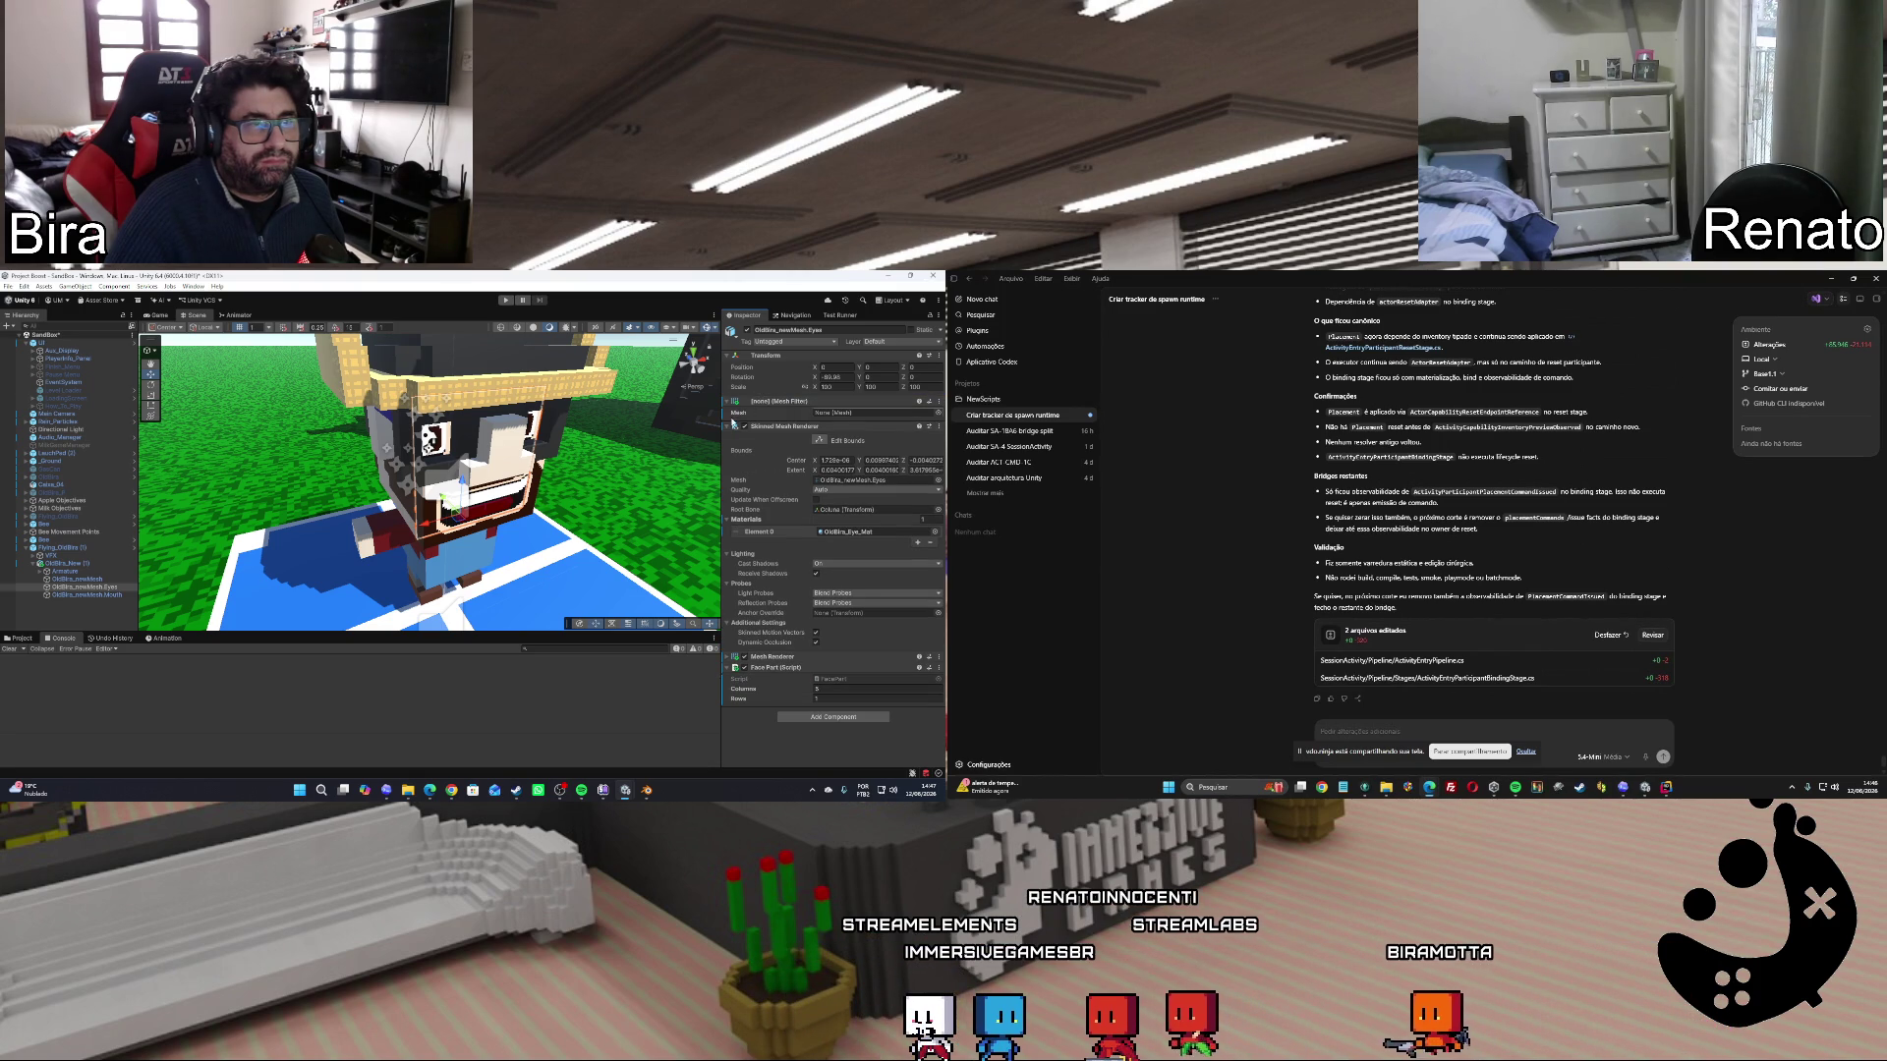
{"action": "left_click", "coordinate": [732, 427]}
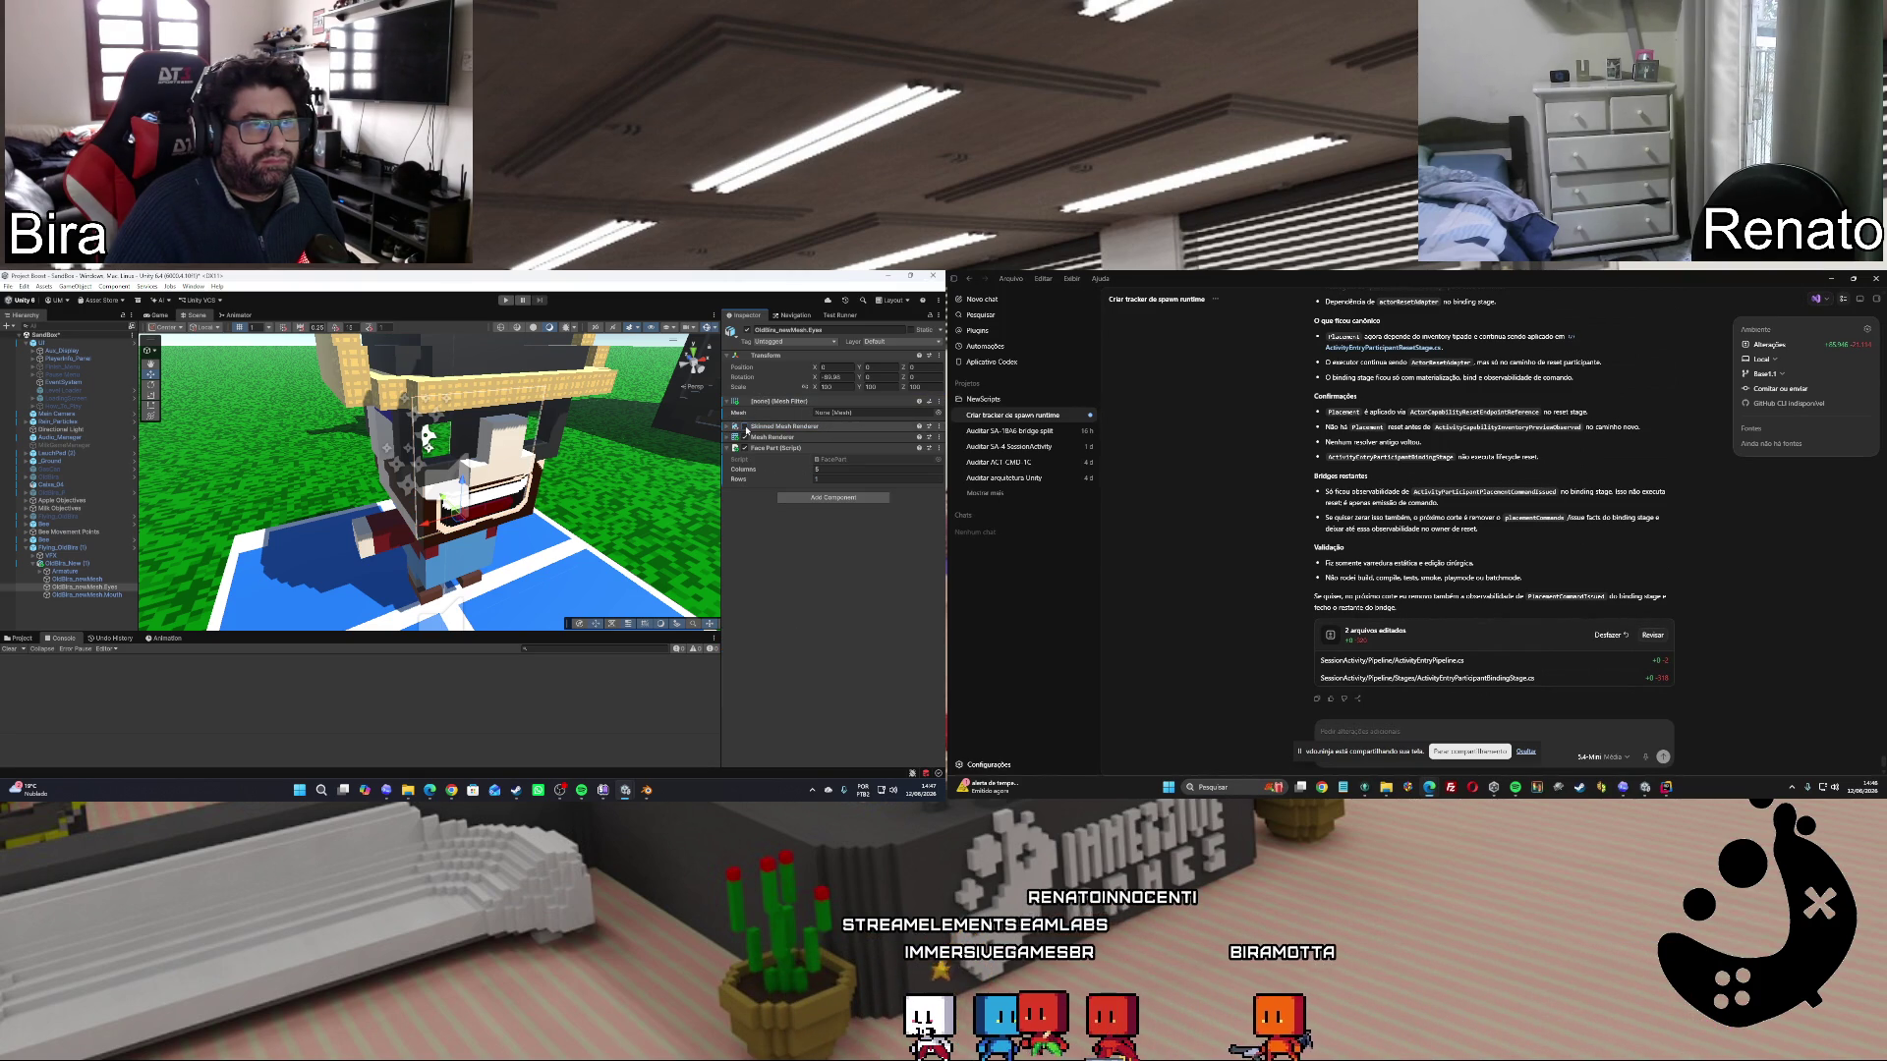
Check the Mesh picker without choosing a mesh, then show the Old Bira asset folder.
{"action": "left_click", "coordinate": [938, 413]}
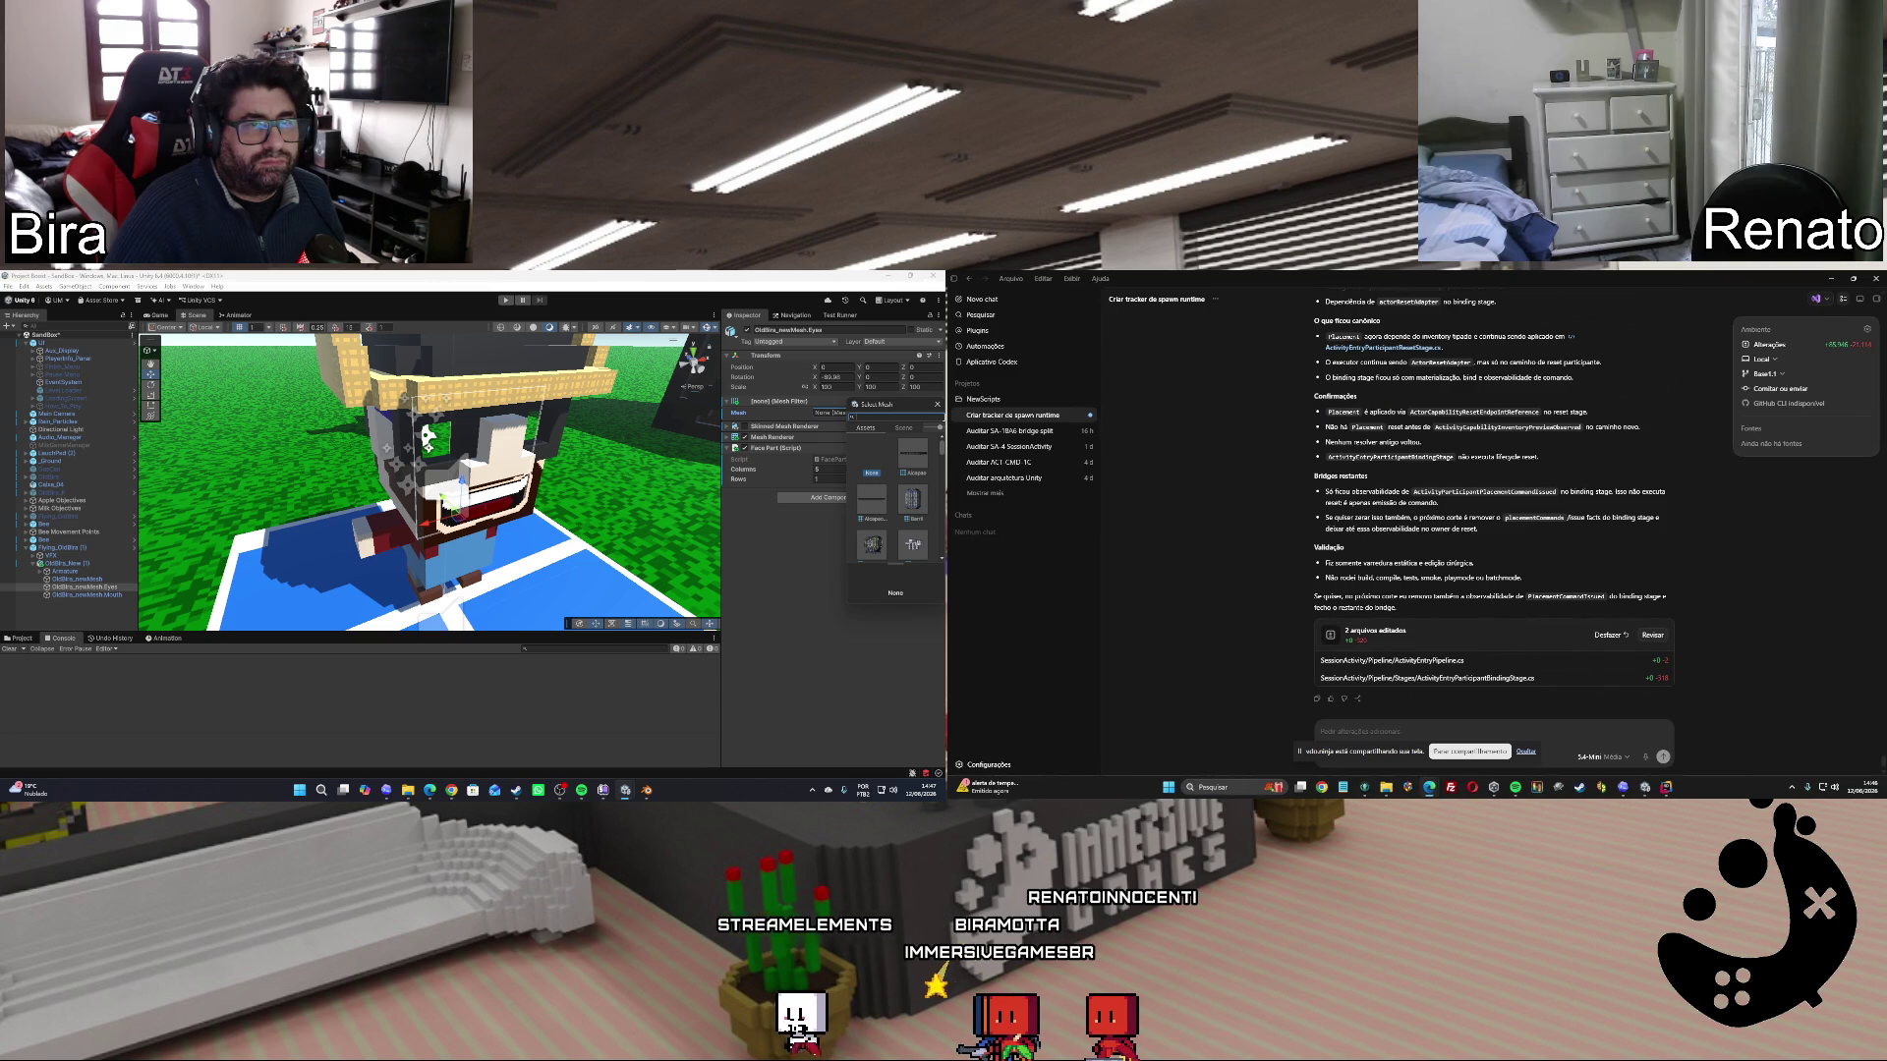
{"action": "left_click", "coordinate": [938, 405]}
{"action": "left_click", "coordinate": [729, 426]}
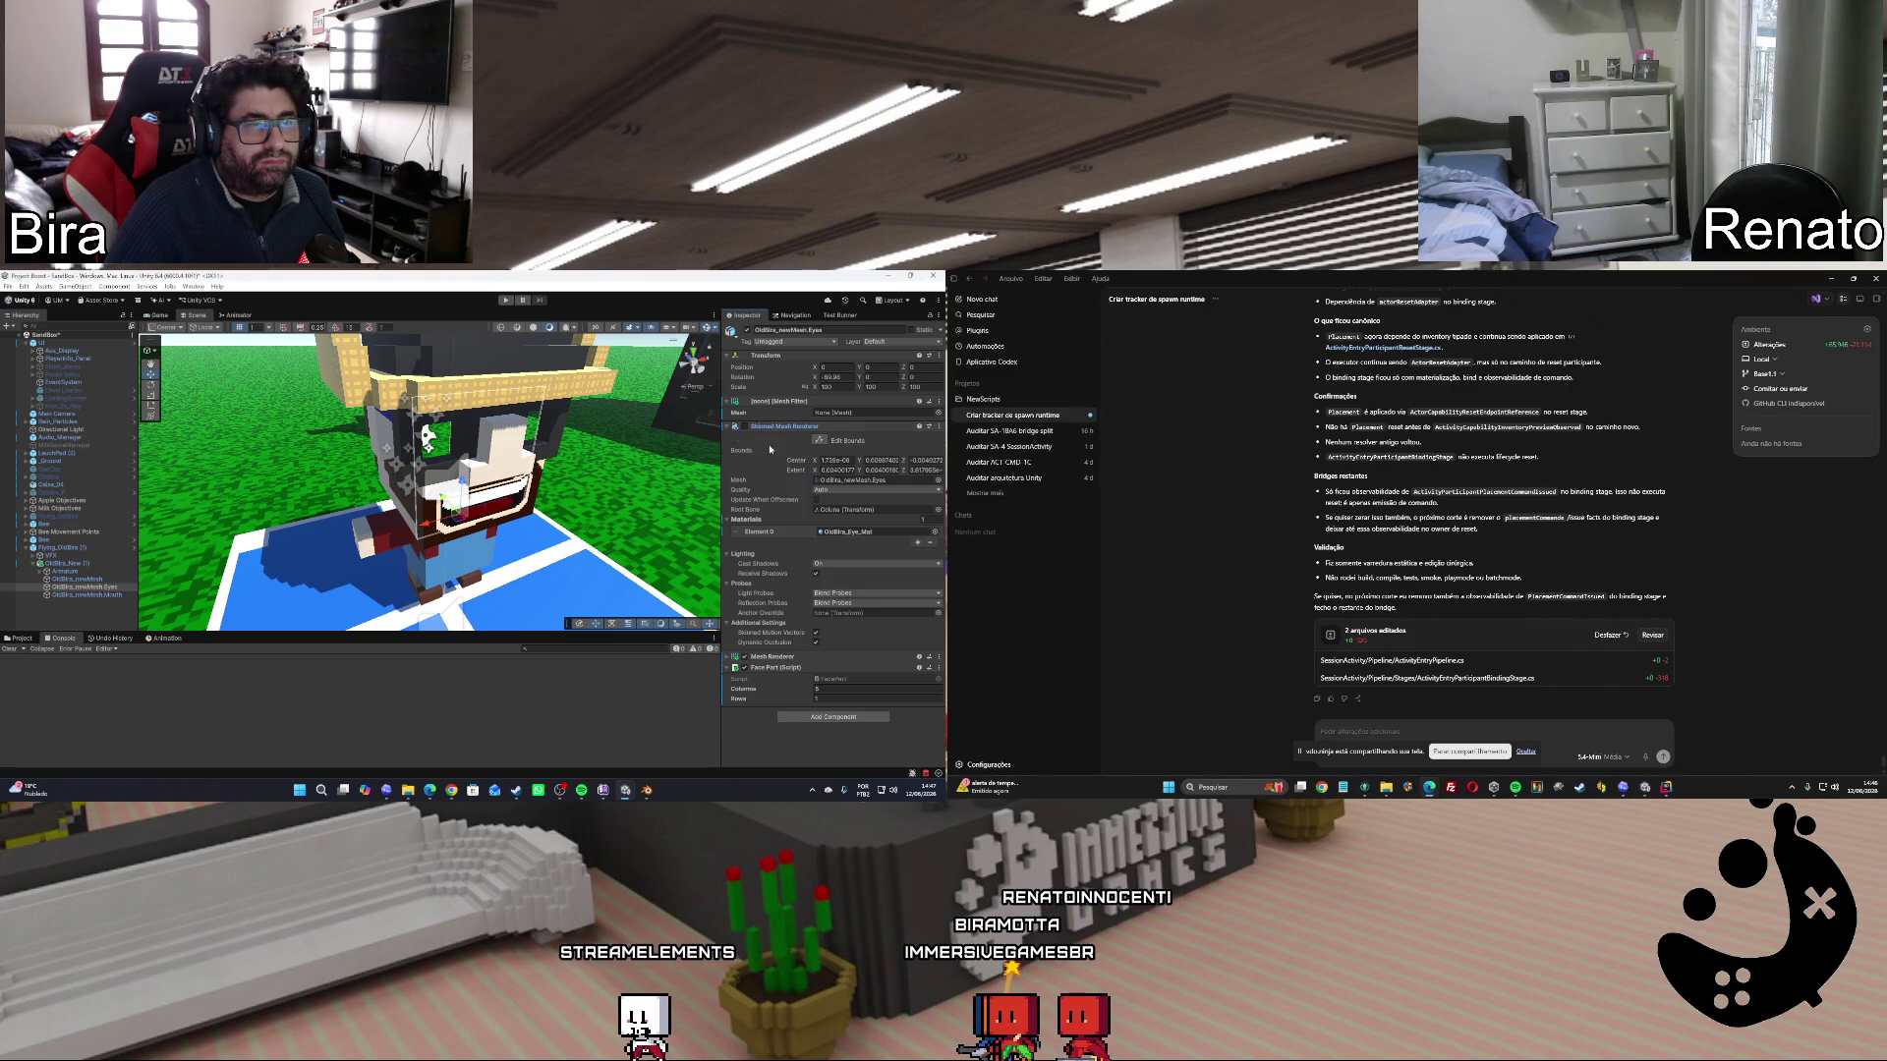
{"action": "left_click", "coordinate": [853, 482]}
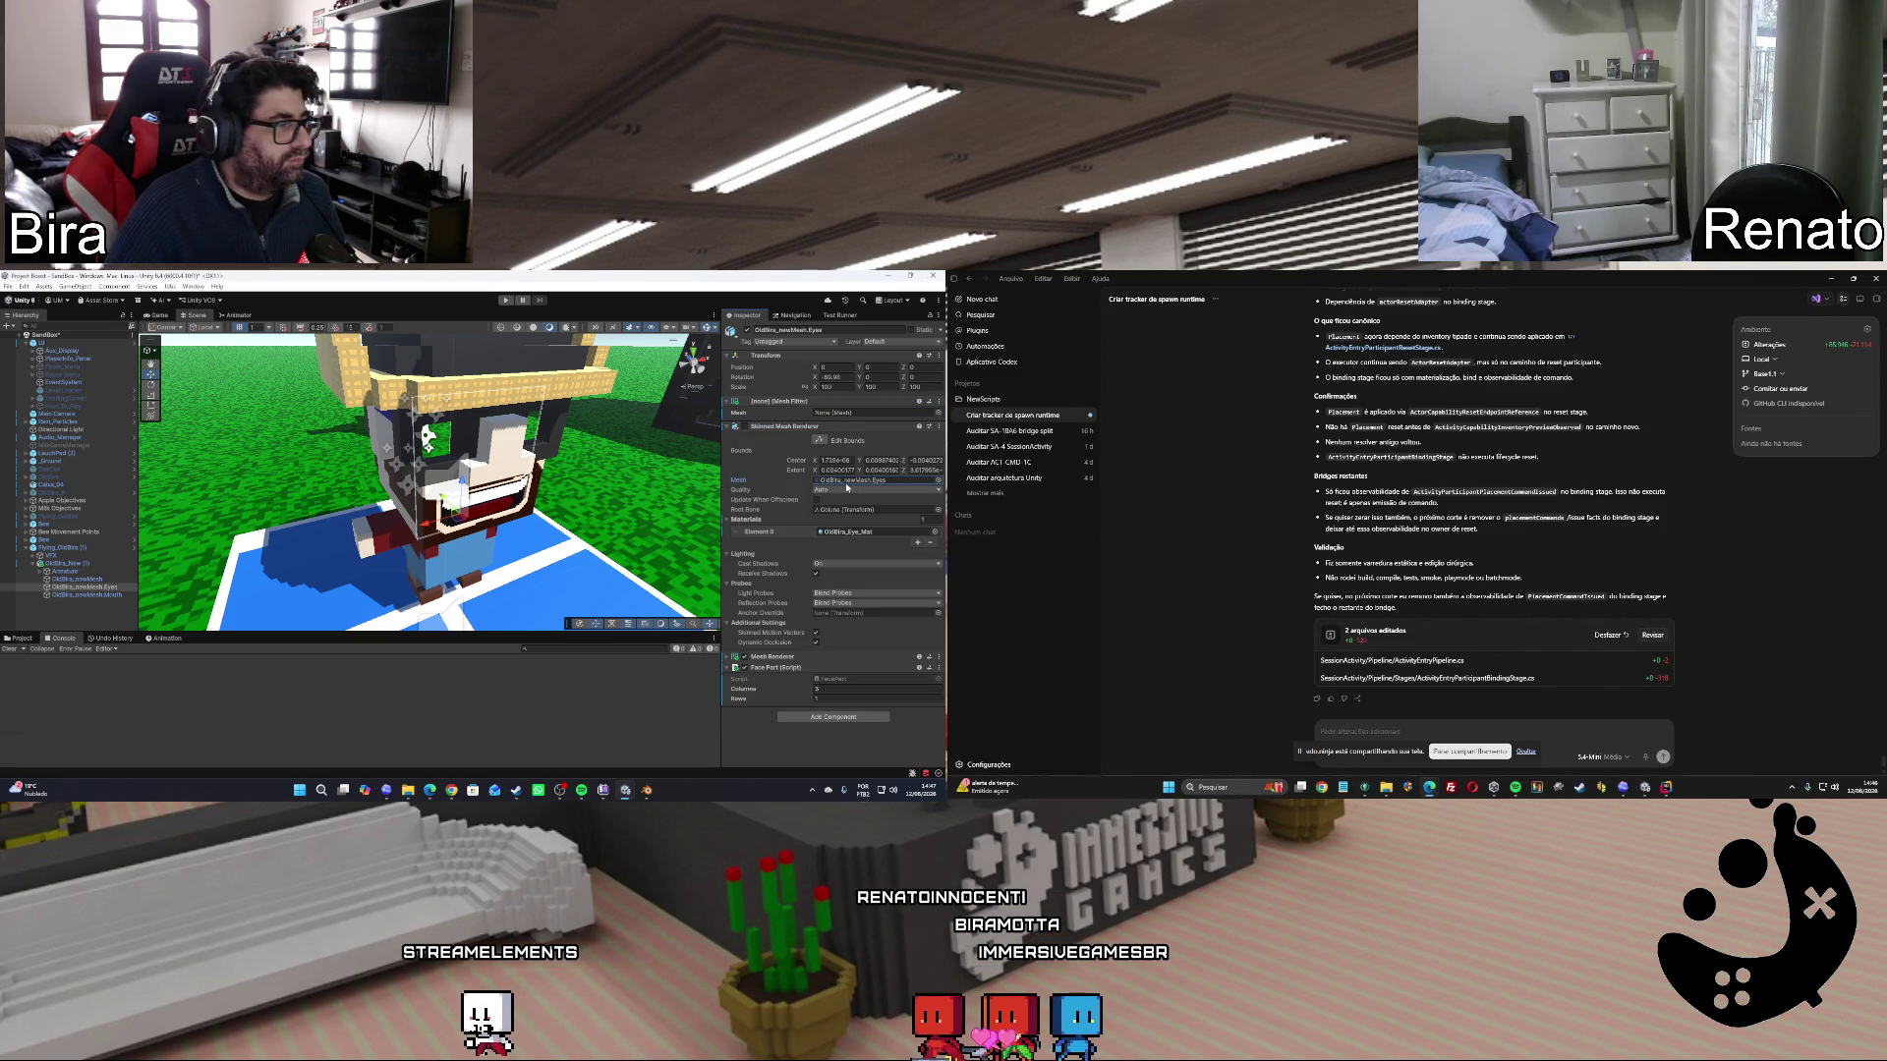
{"action": "left_click", "coordinate": [30, 639]}
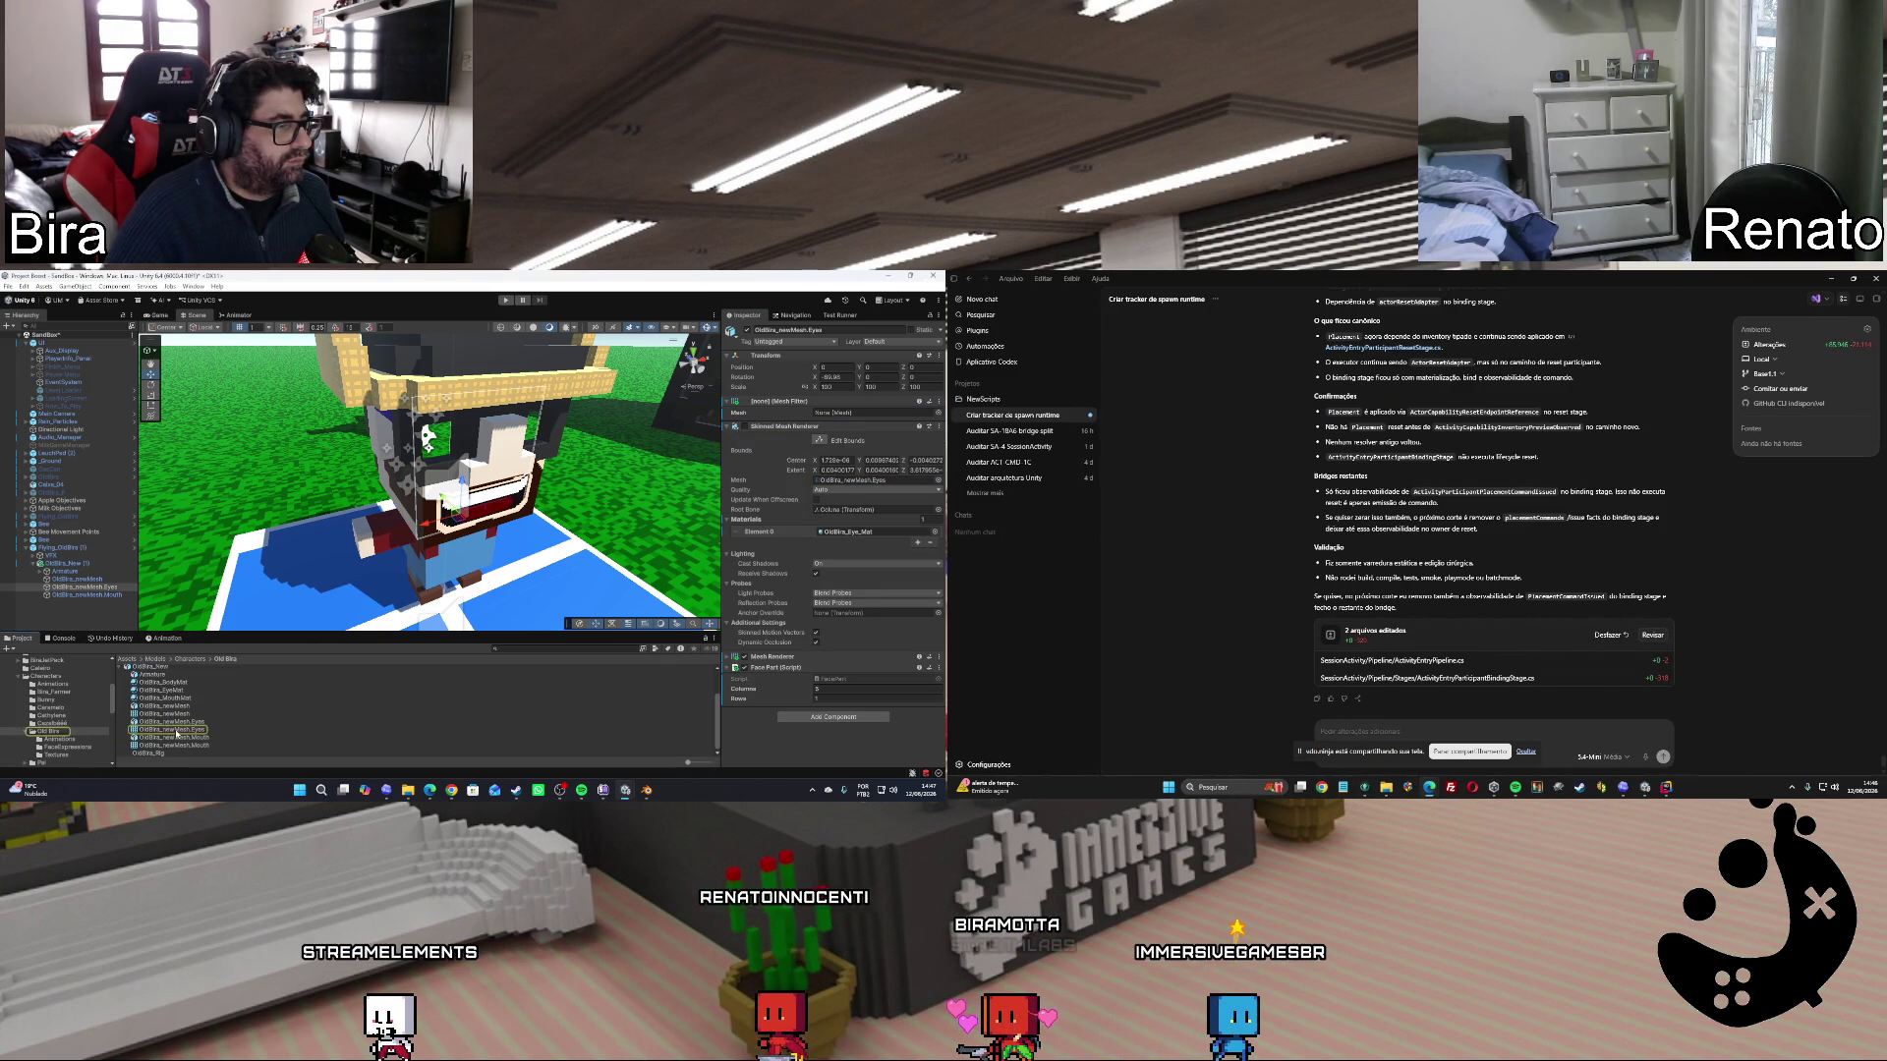
Assign OldBira_newMesh.Eyes to the Mesh Filter's Mesh field and enter Play mode.
{"action": "mouse_move", "coordinate": [172, 729]}
{"action": "left_mouse_down"}
{"action": "mouse_move", "coordinate": [511, 589]}
{"action": "mouse_move", "coordinate": [831, 416]}
{"action": "left_mouse_up"}
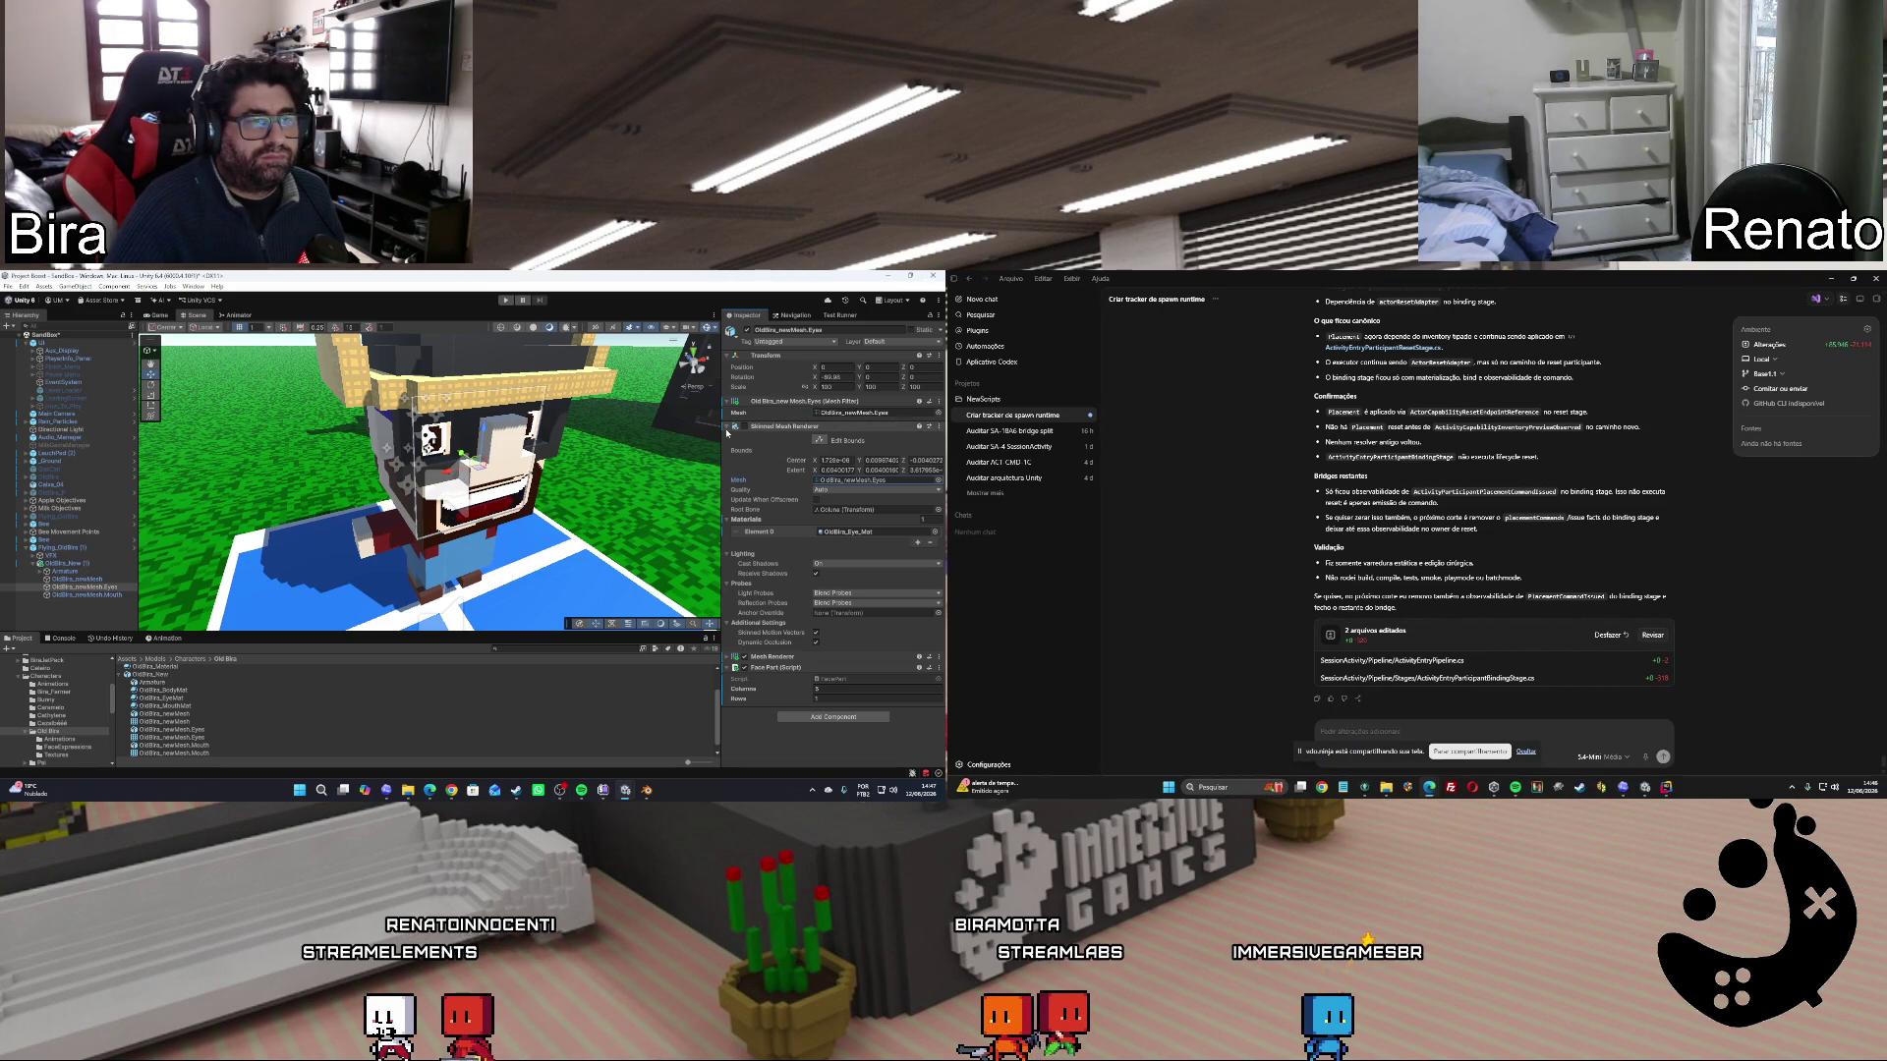
{"action": "left_click", "coordinate": [902, 427]}
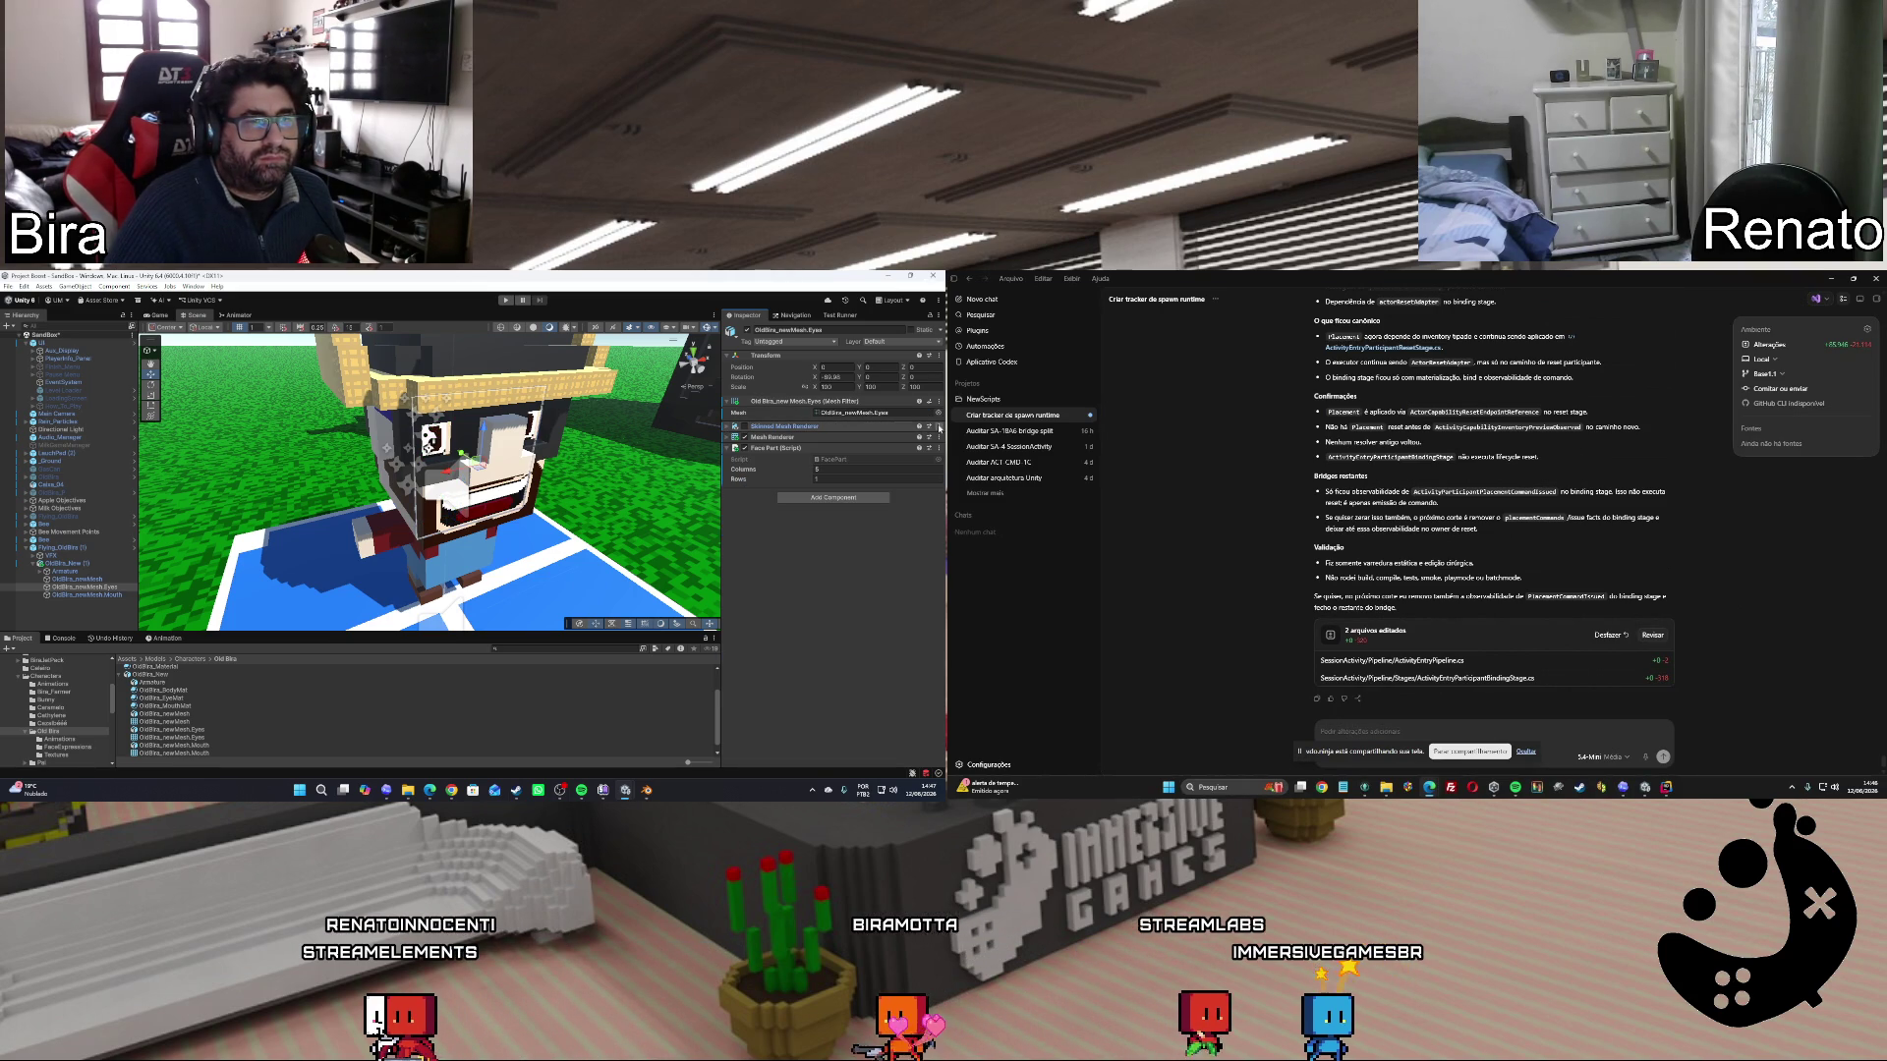
{"action": "left_click", "coordinate": [939, 427]}
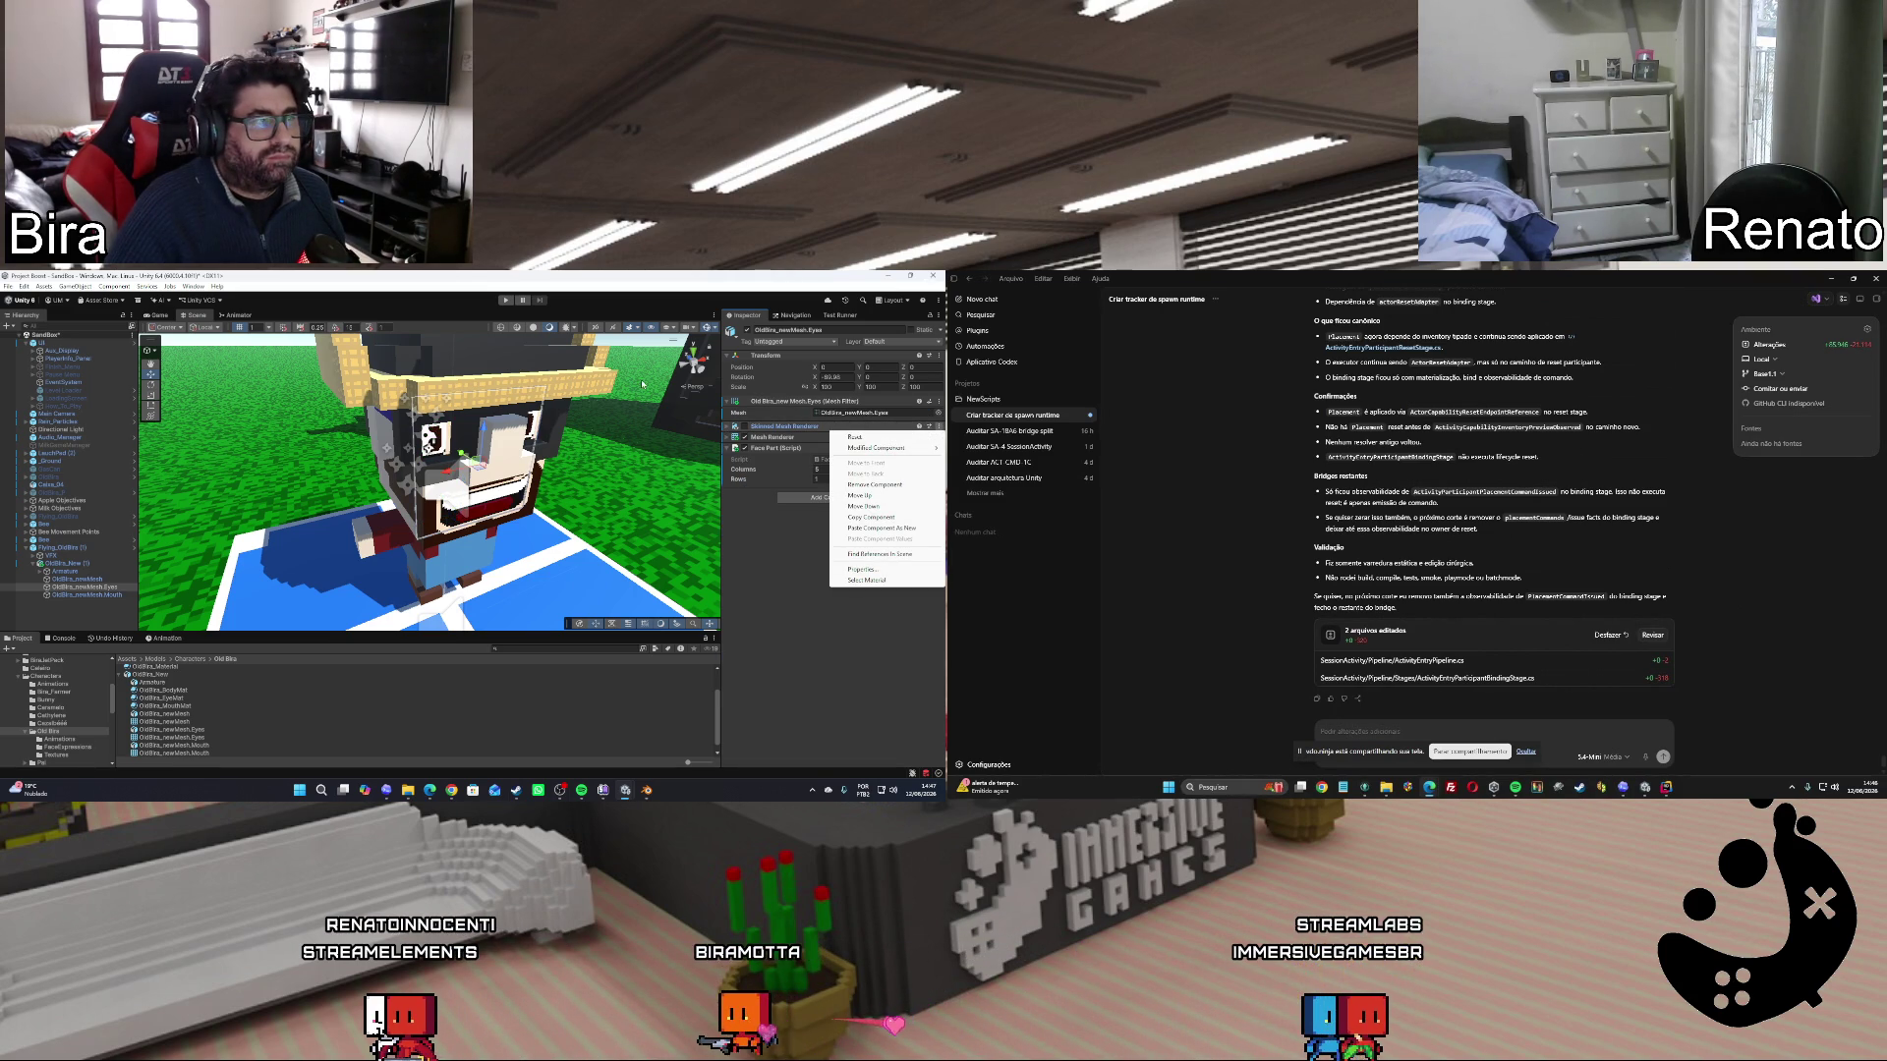
{"action": "left_click", "coordinate": [506, 300]}
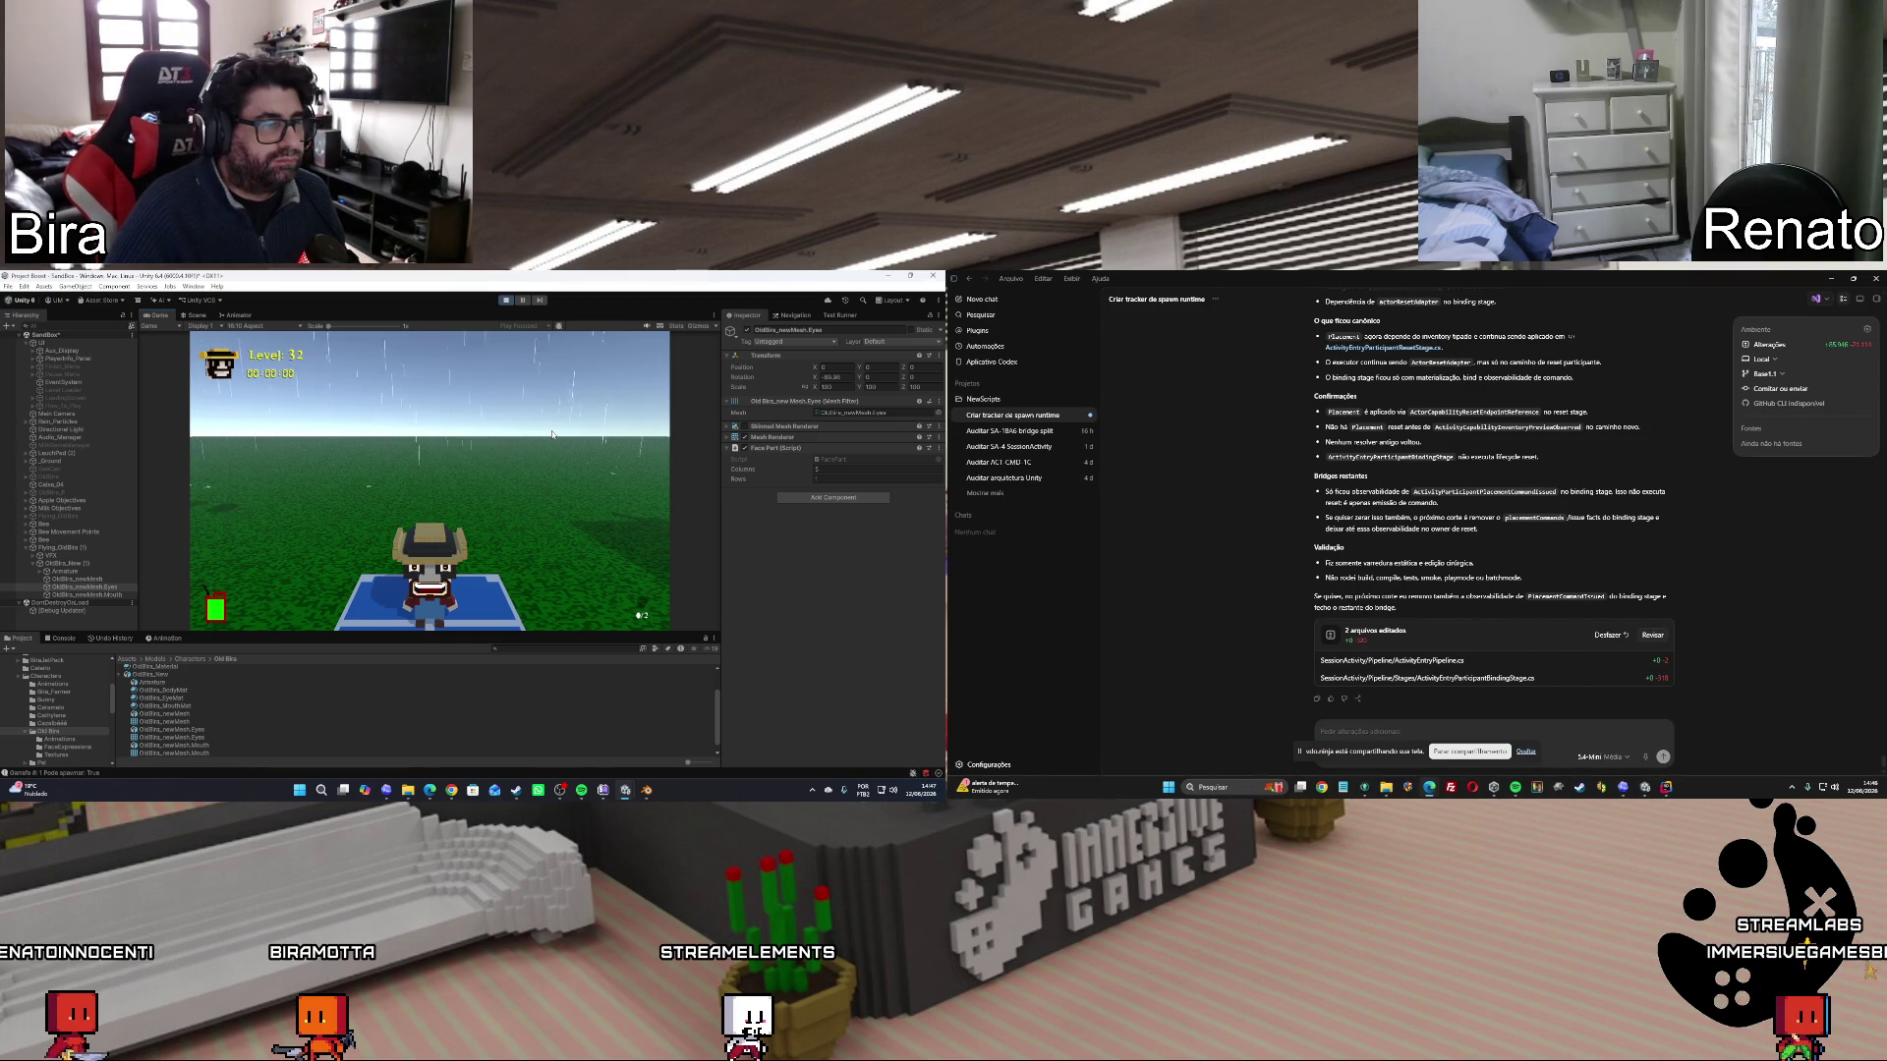
Exit Play mode to return to scene editing.
{"action": "left_click", "coordinate": [508, 301]}
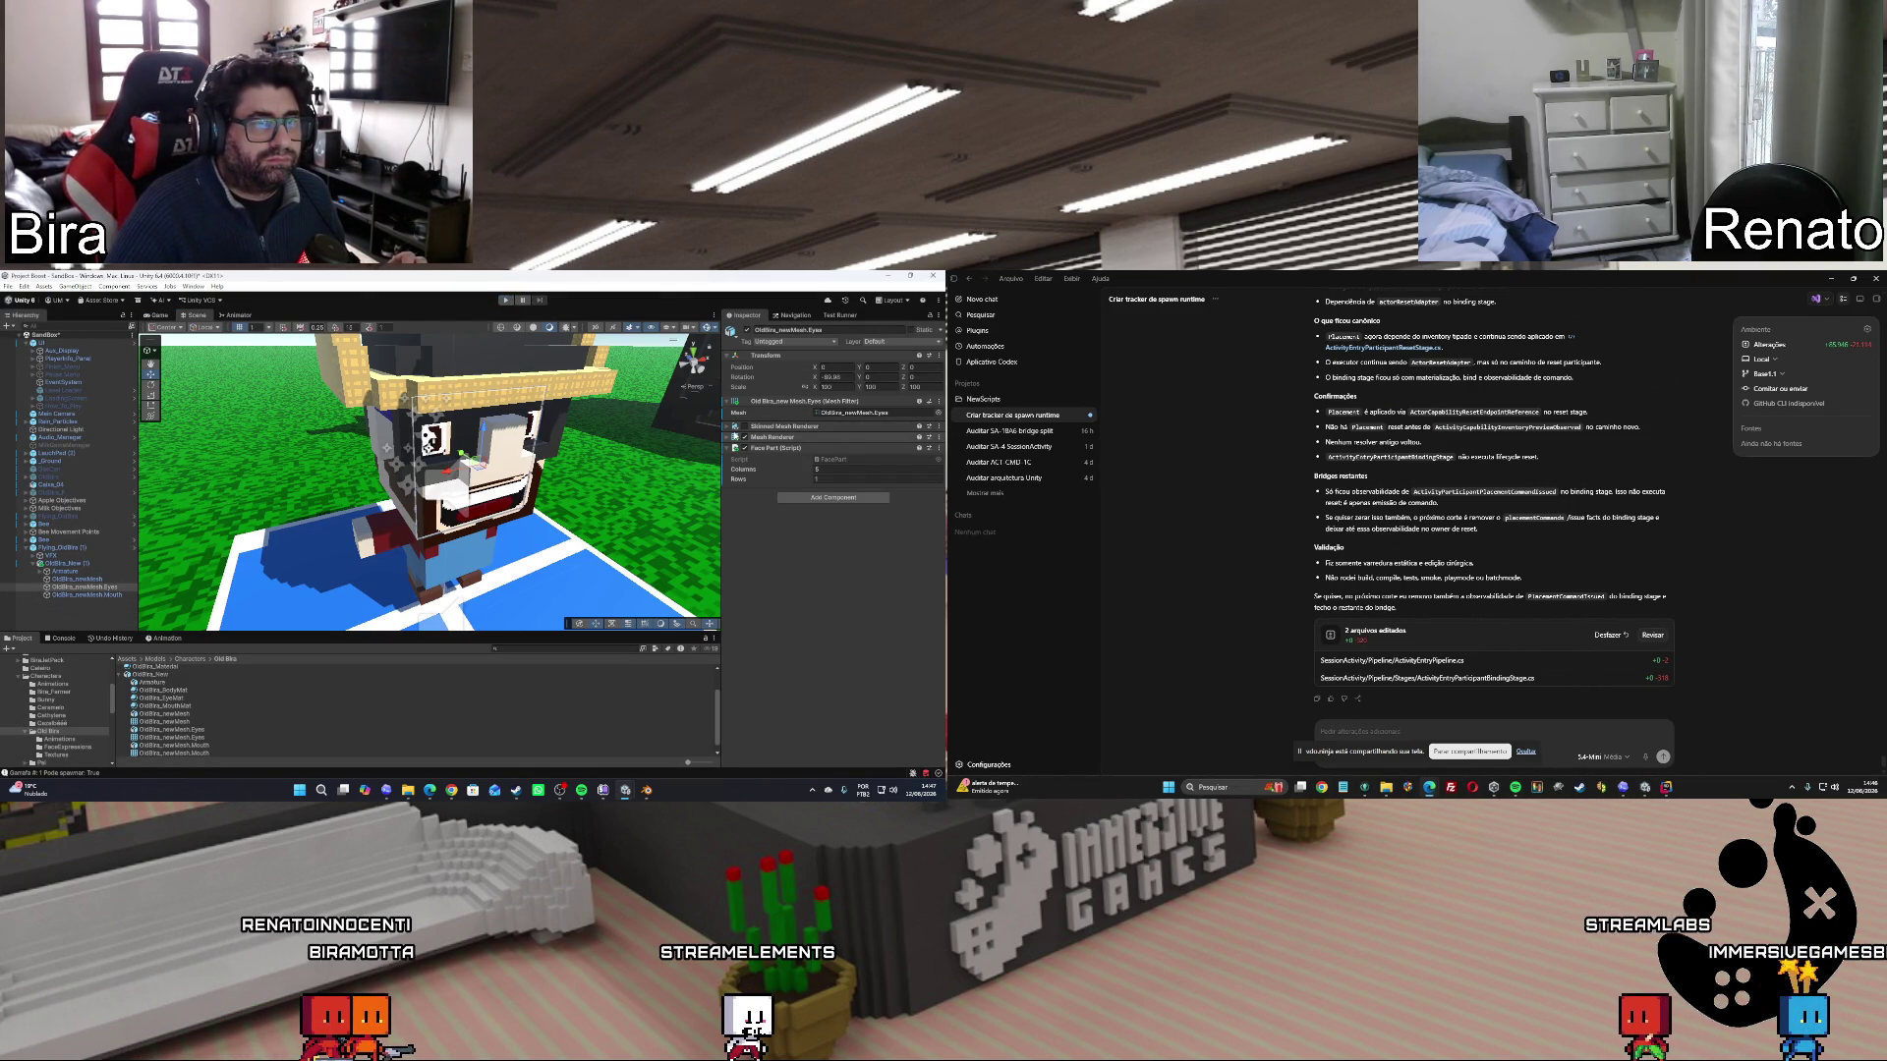
Switch between the FaceScreenshot and SandBox Unity windows, then move to the ChatGPT chat.
{"action": "mouse_move", "coordinate": [625, 789]}
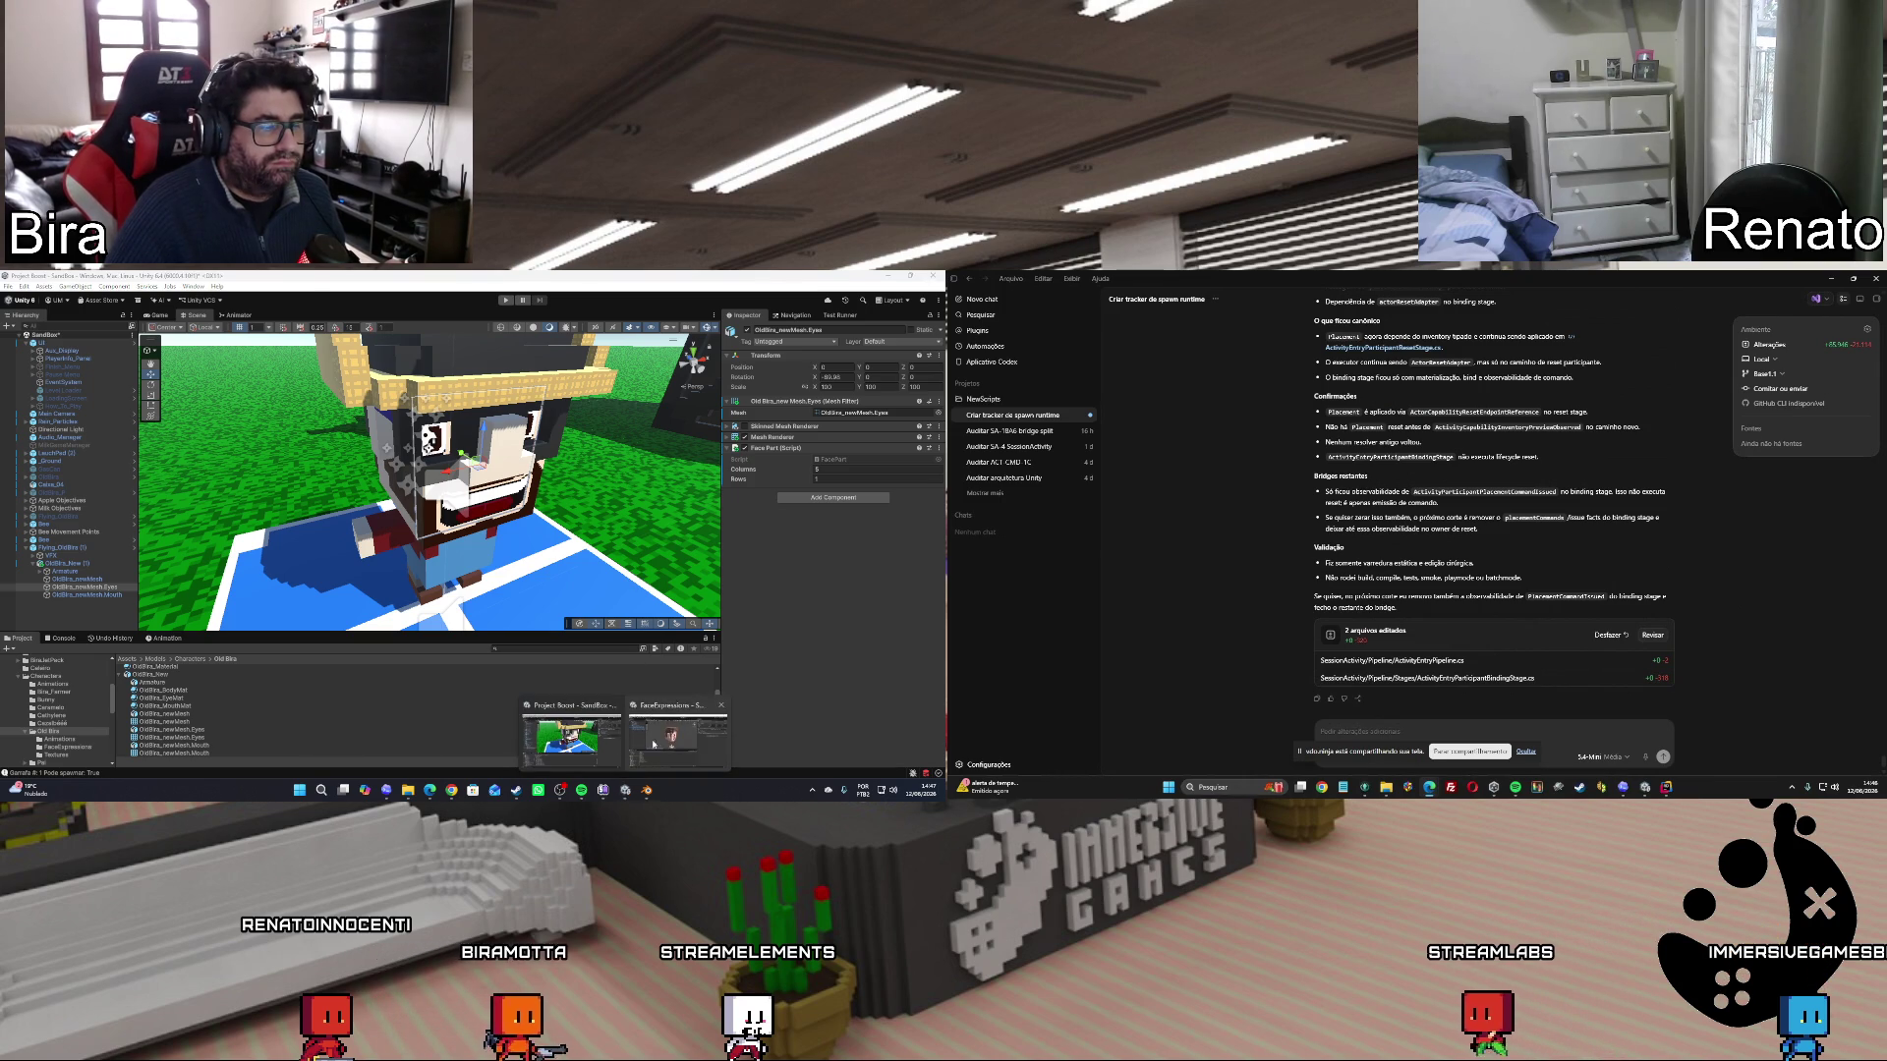
{"action": "left_click", "coordinate": [675, 729]}
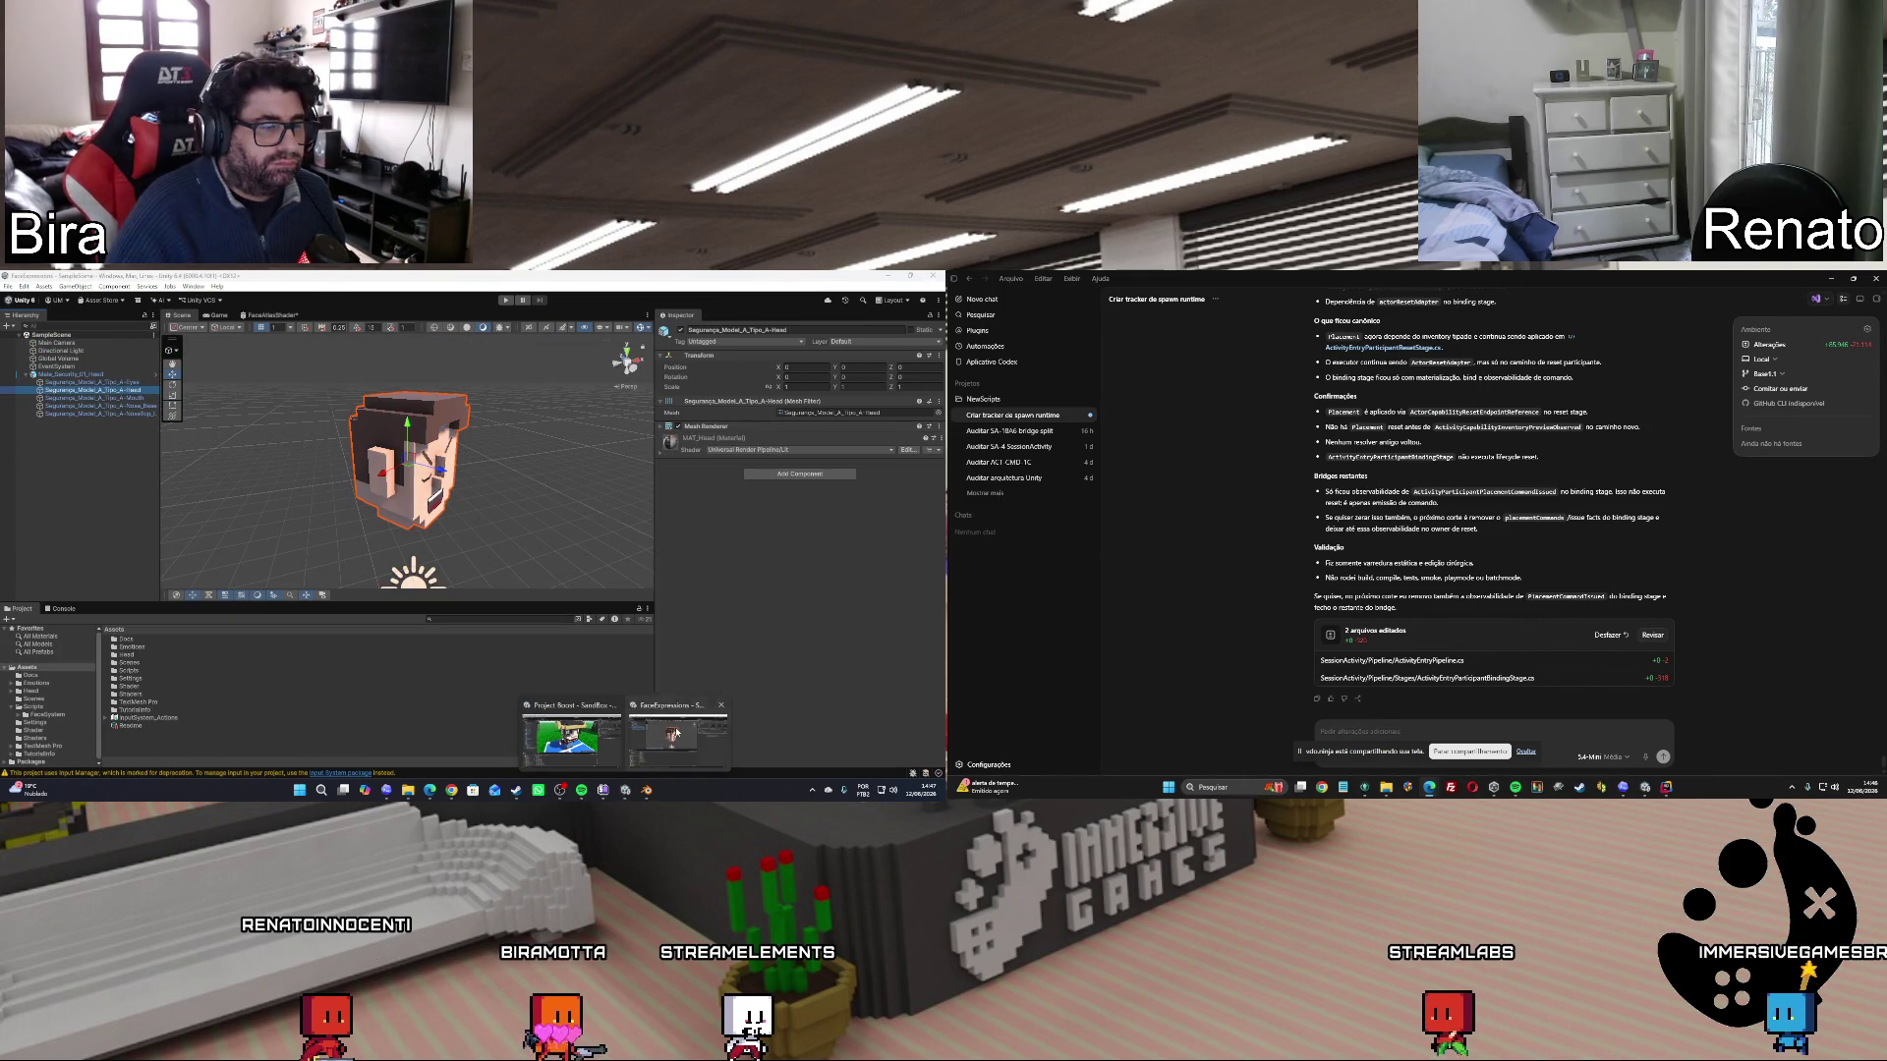
{"action": "left_click", "coordinate": [609, 771]}
{"action": "left_click", "coordinate": [675, 730]}
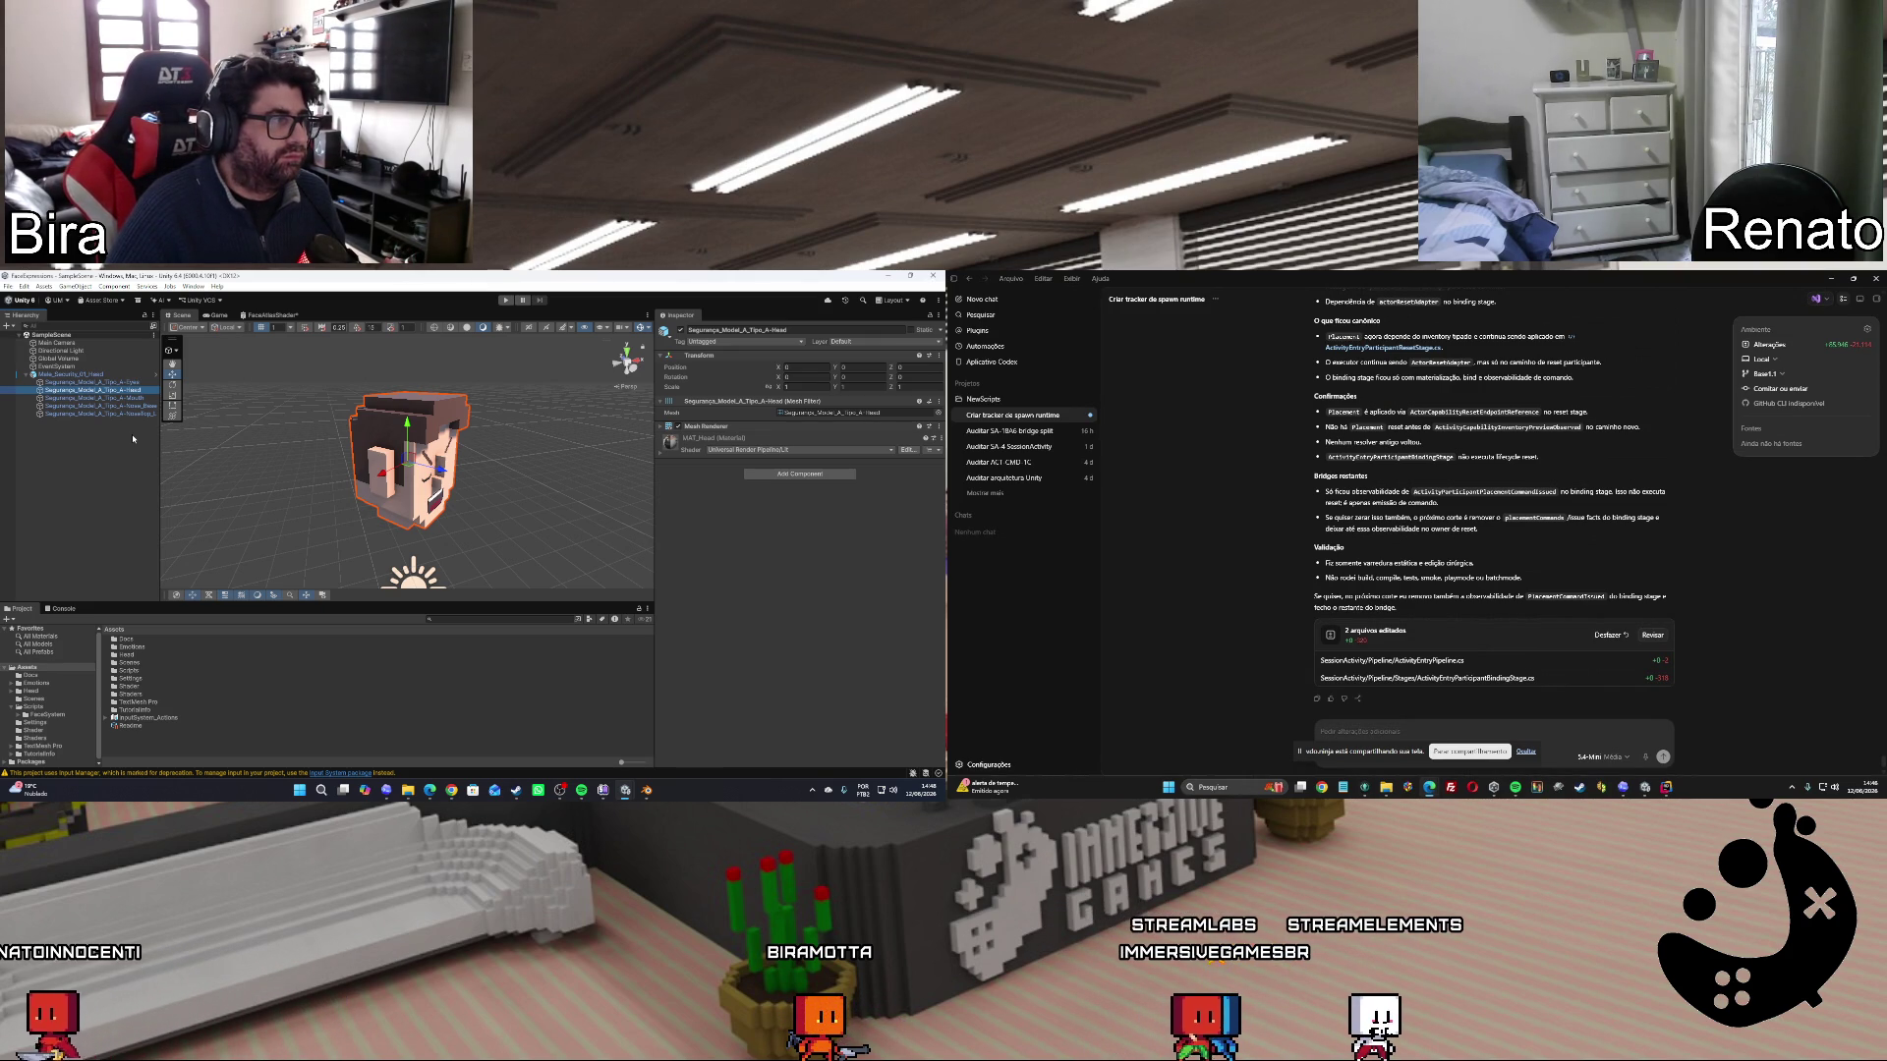
{"action": "mouse_move", "coordinate": [629, 792]}
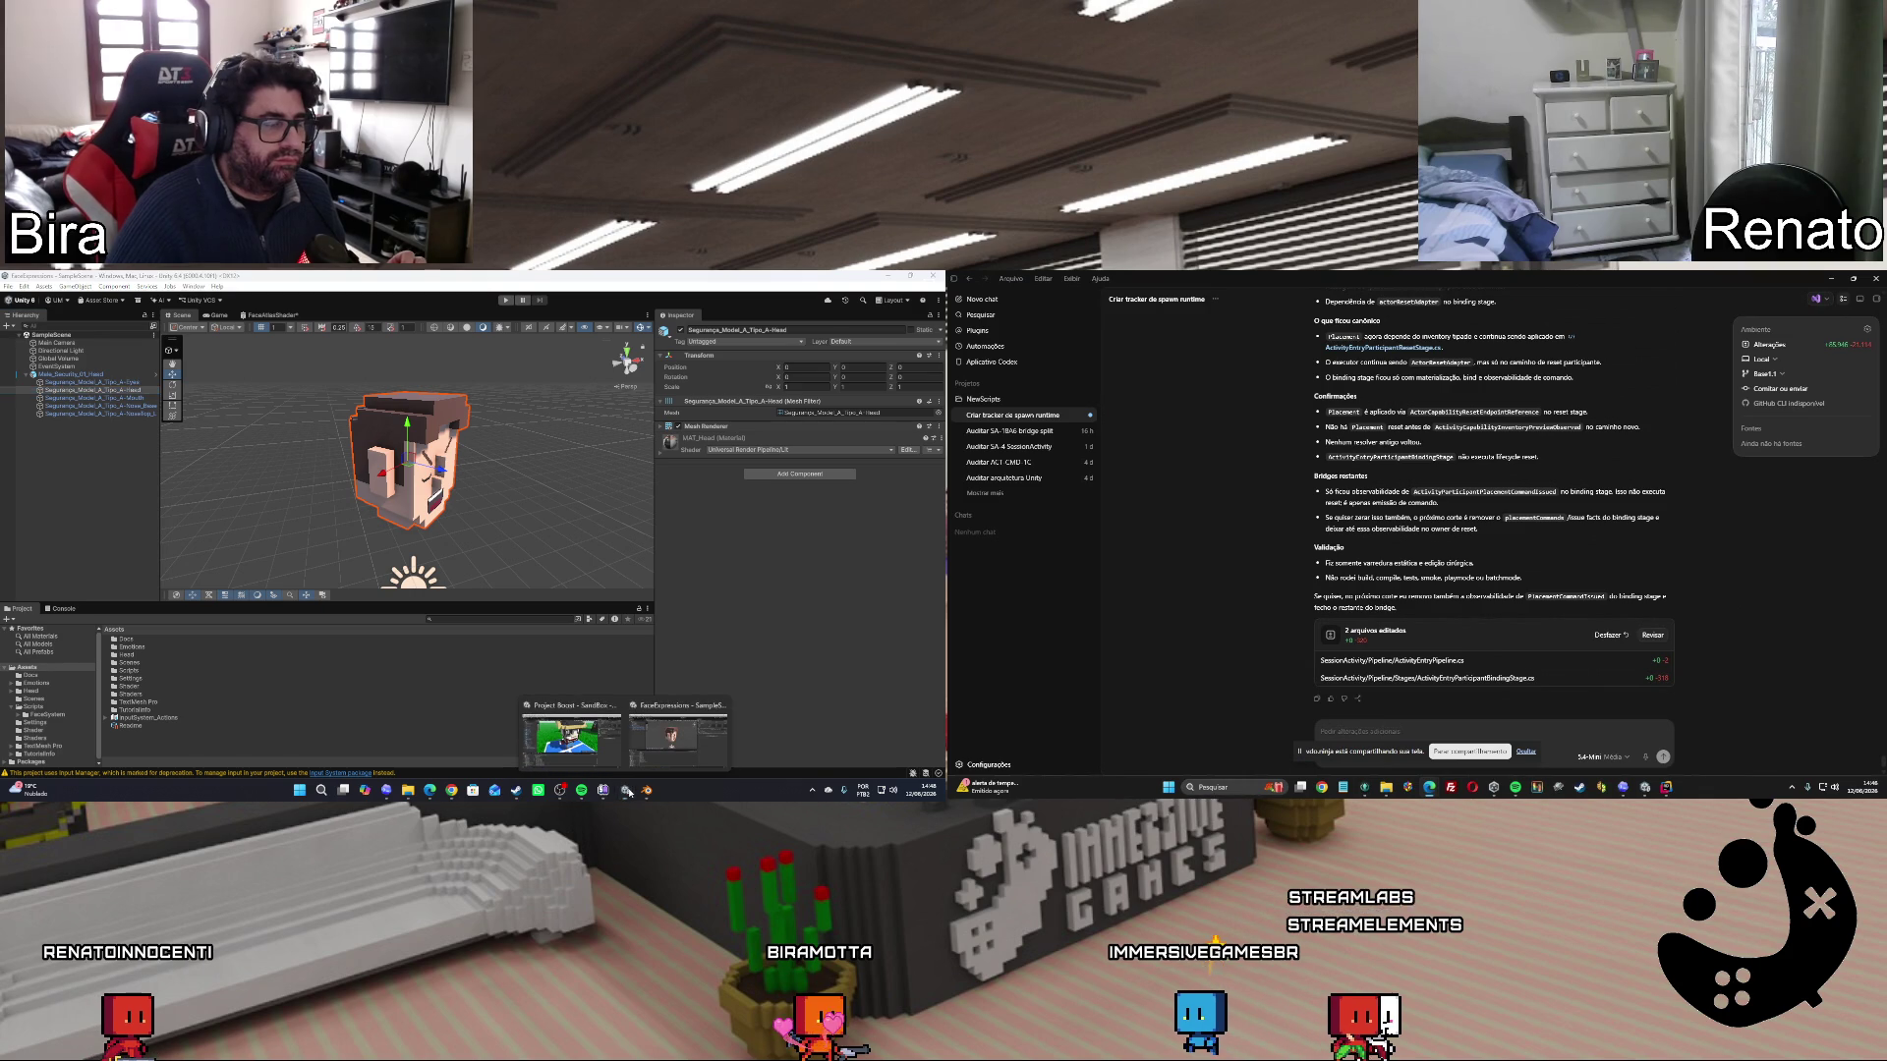
{"action": "left_click", "coordinate": [424, 792]}
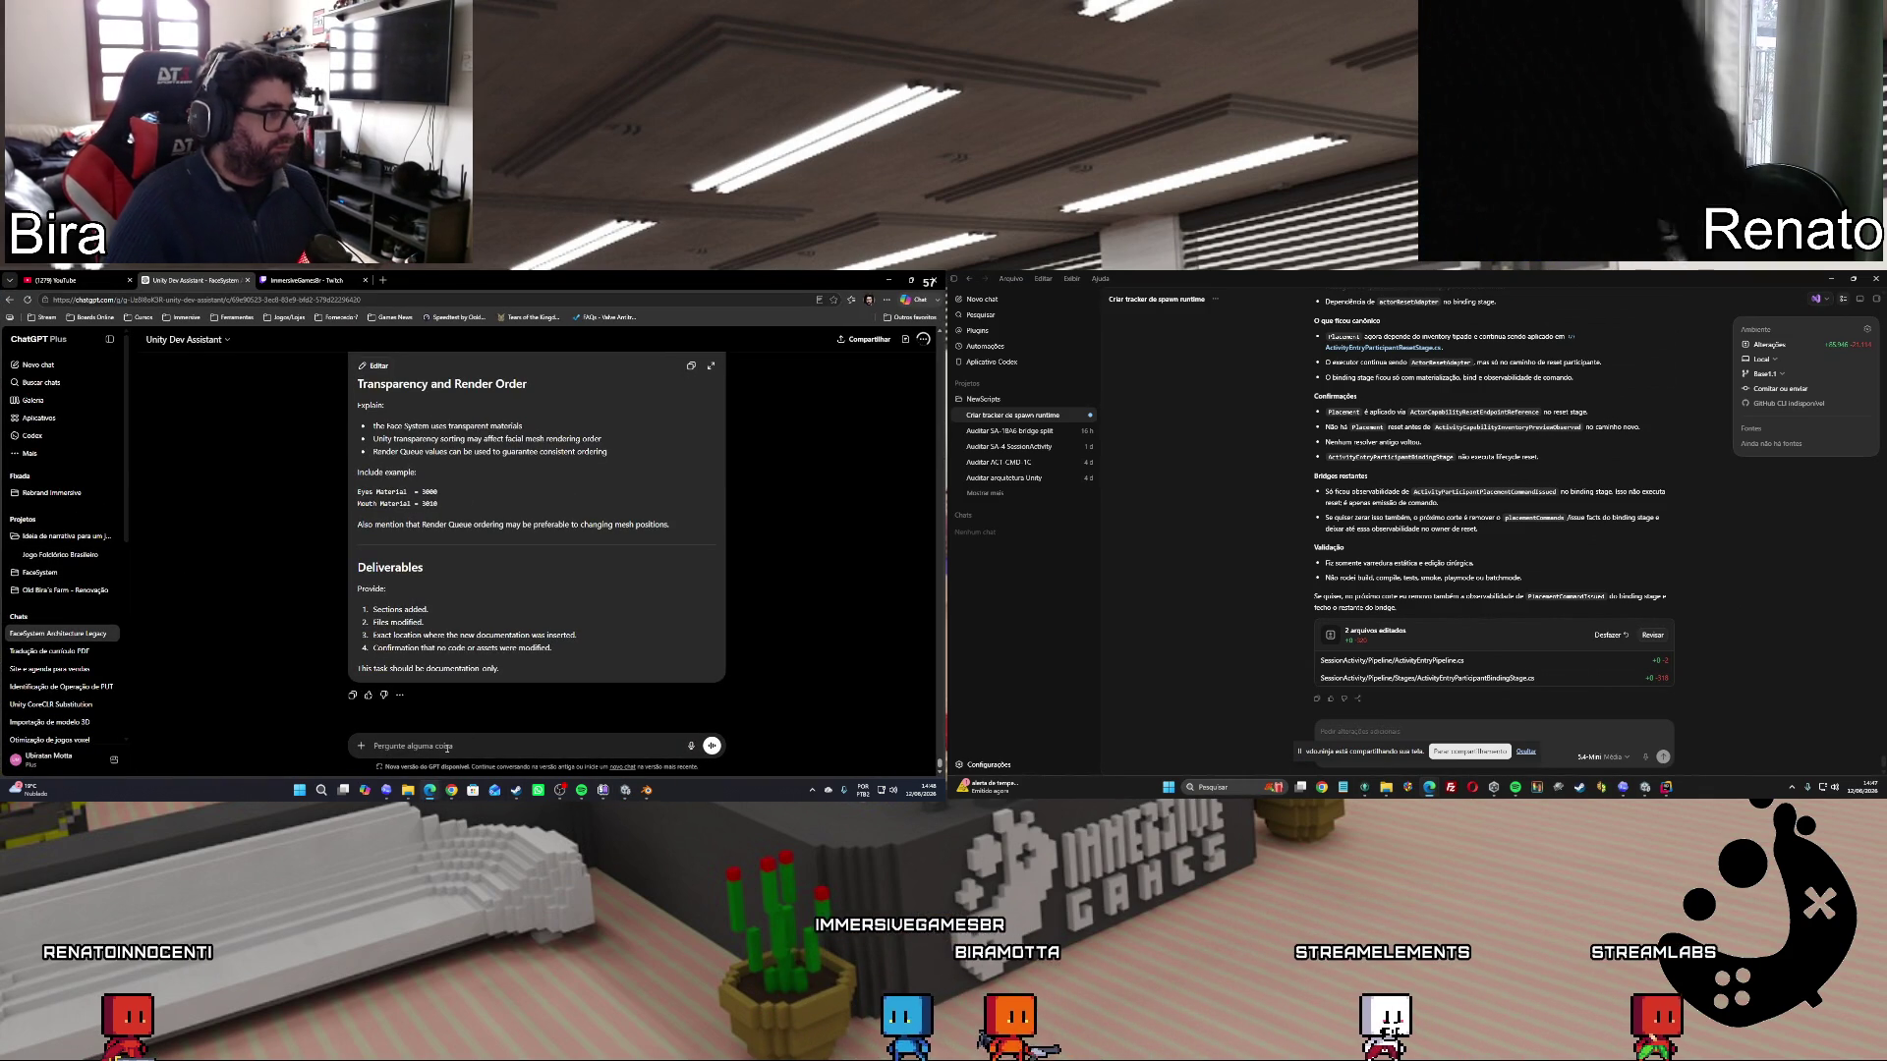
Begin the ChatGPT message about mesh renderers and bones, and connect the FON-20420 audio device.
{"action": "type", "text": "a"}
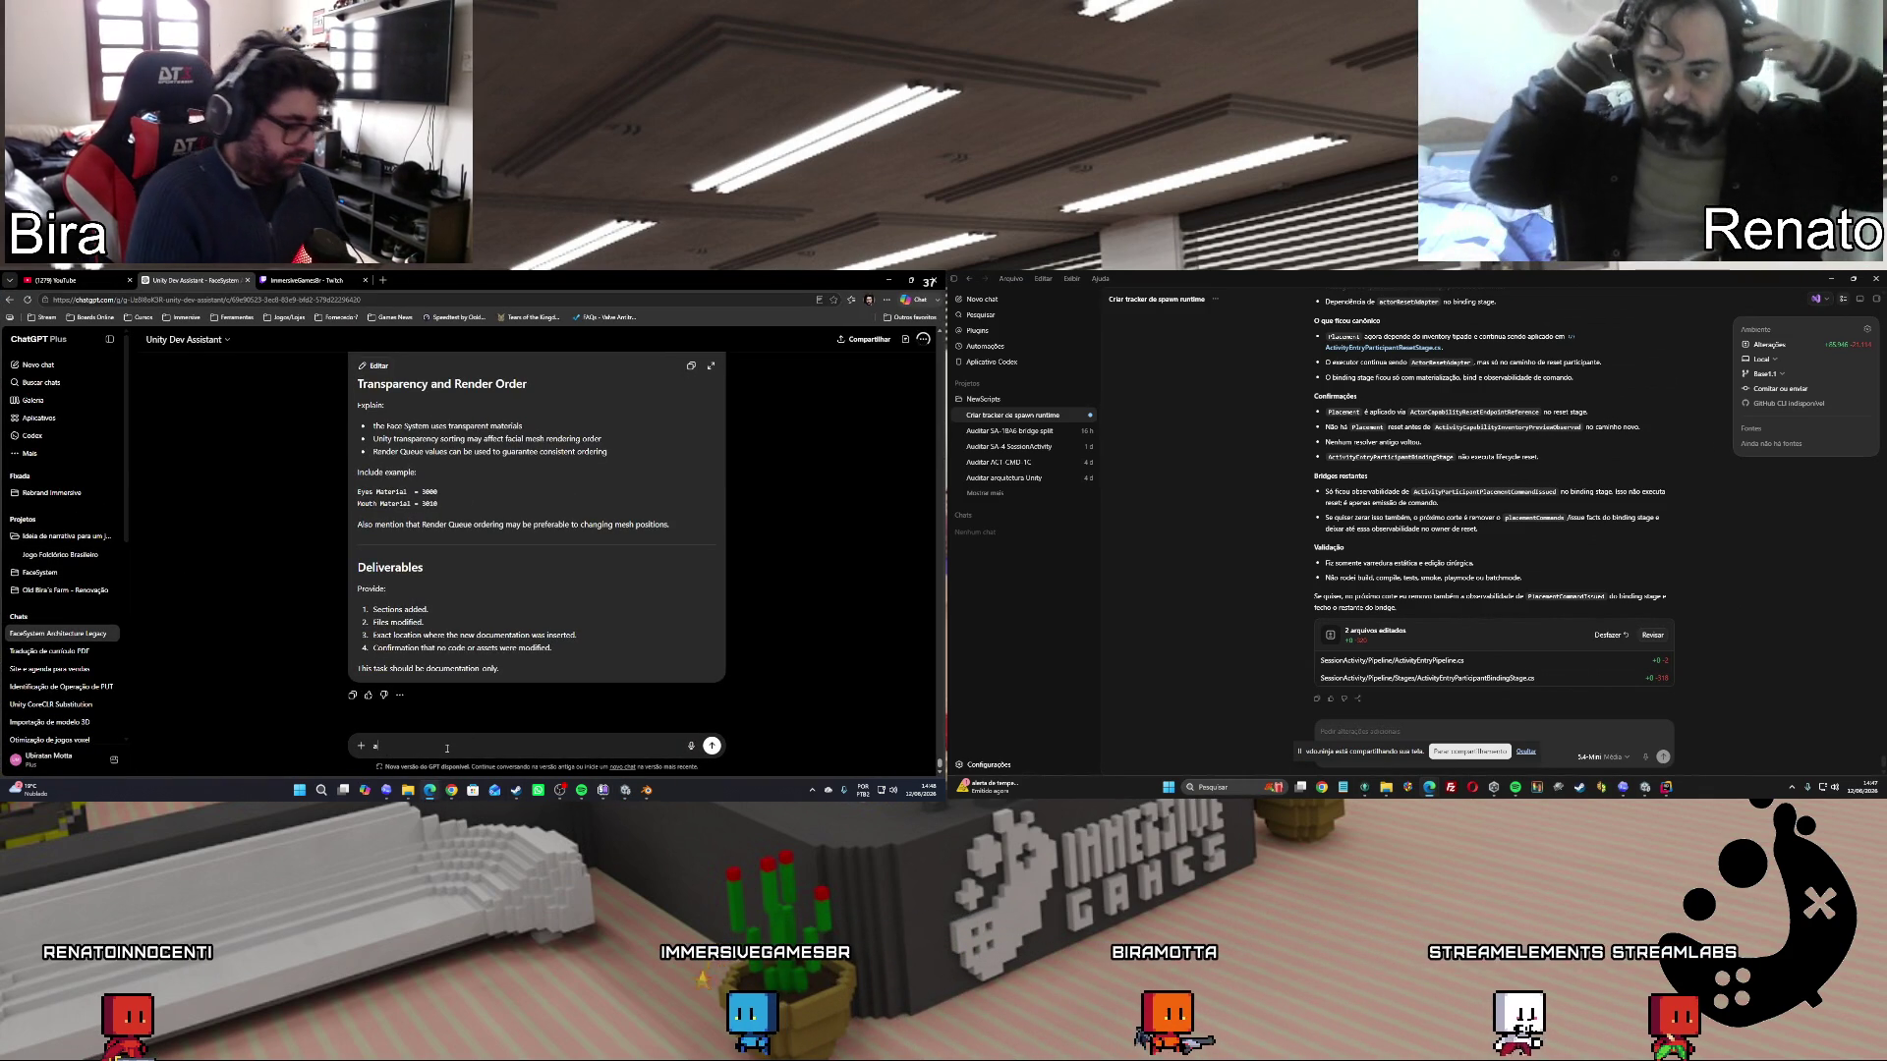
{"action": "type", "text": "chei mais um"}
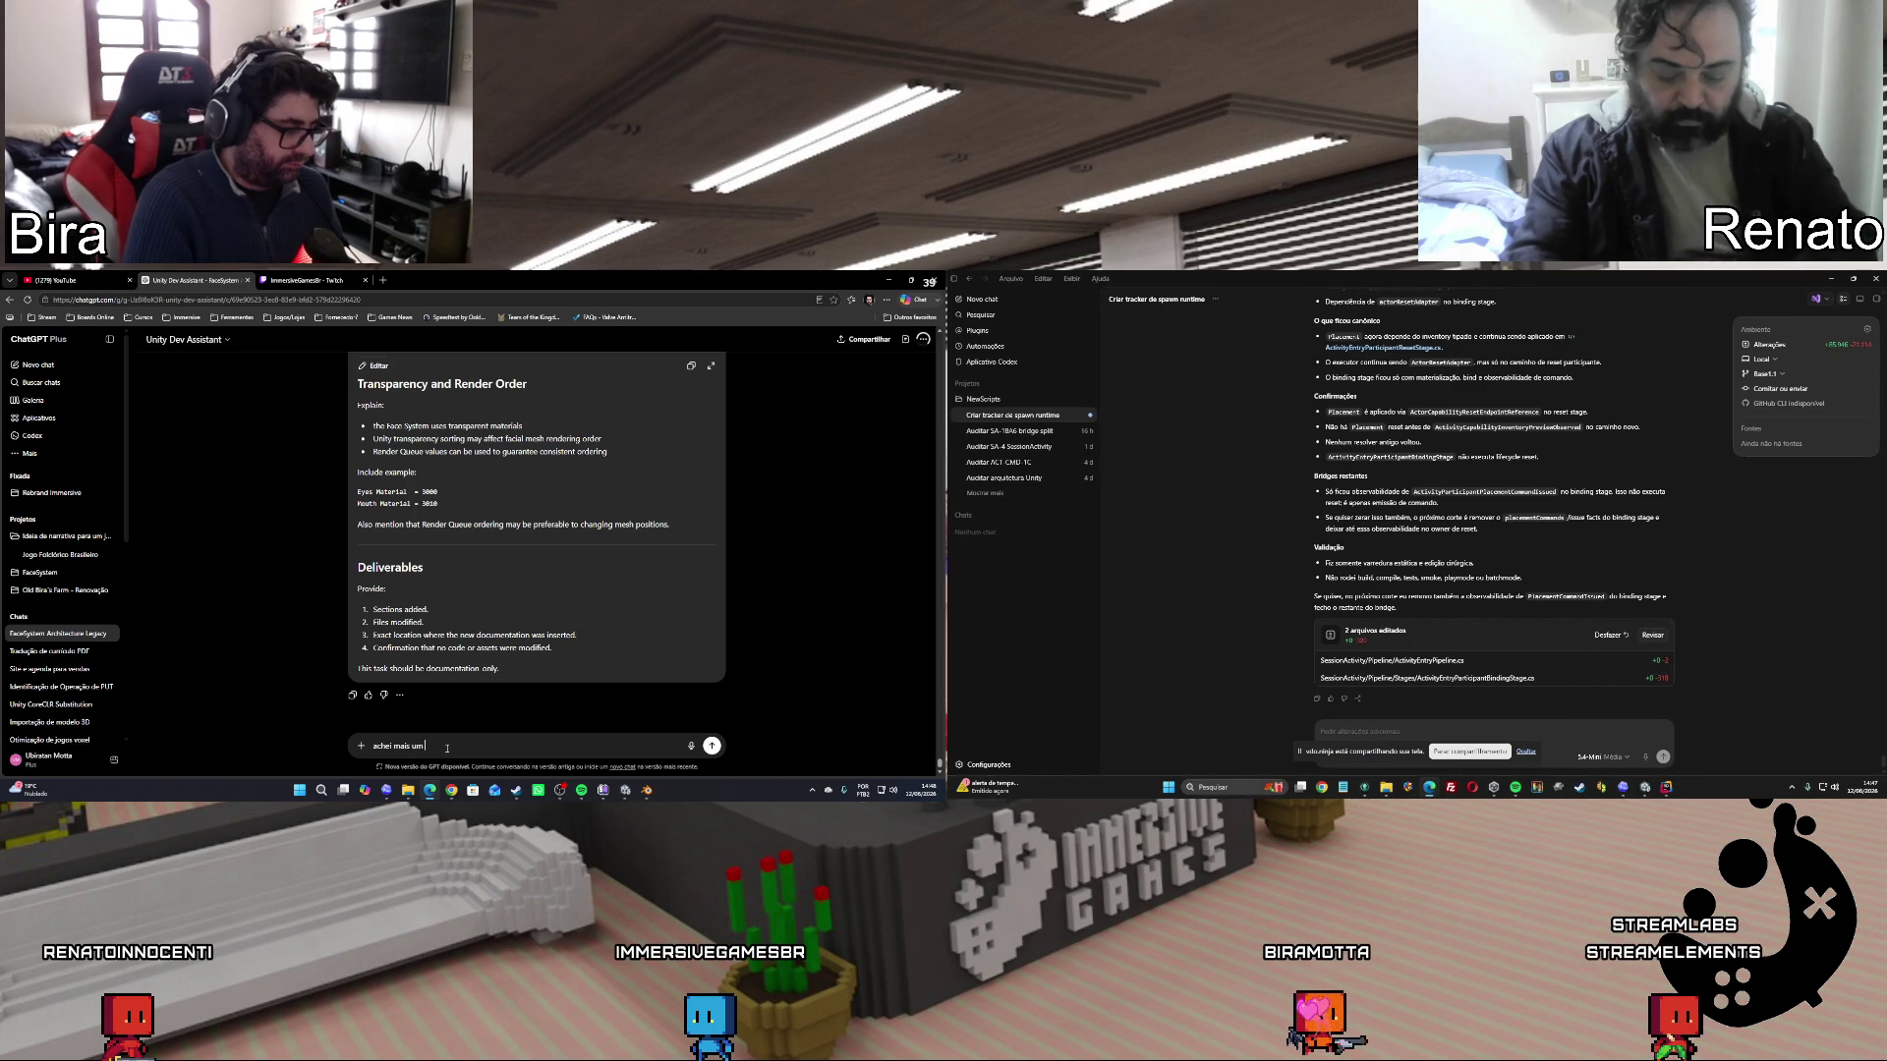
{"action": "type", "text": " problema, nosso si"}
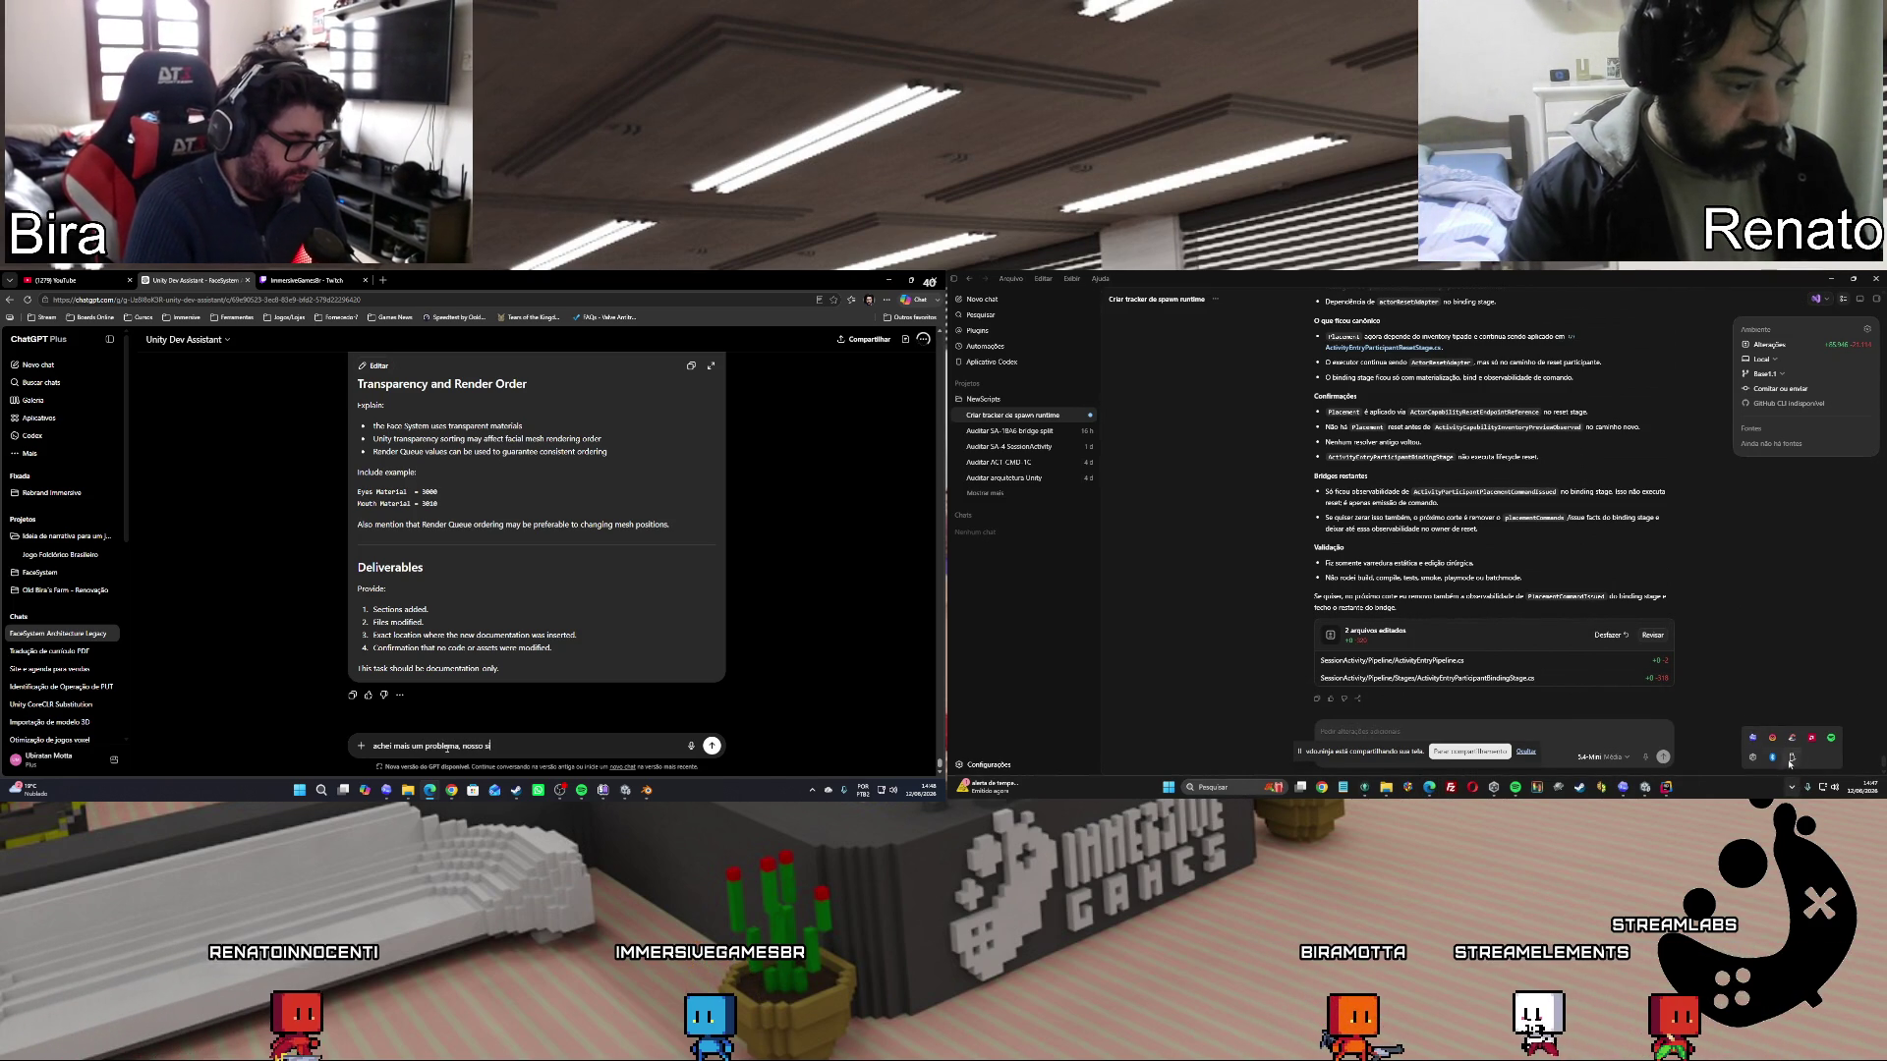
{"action": "type", "text": "ma"}
{"action": "right_click", "coordinate": [1769, 759]}
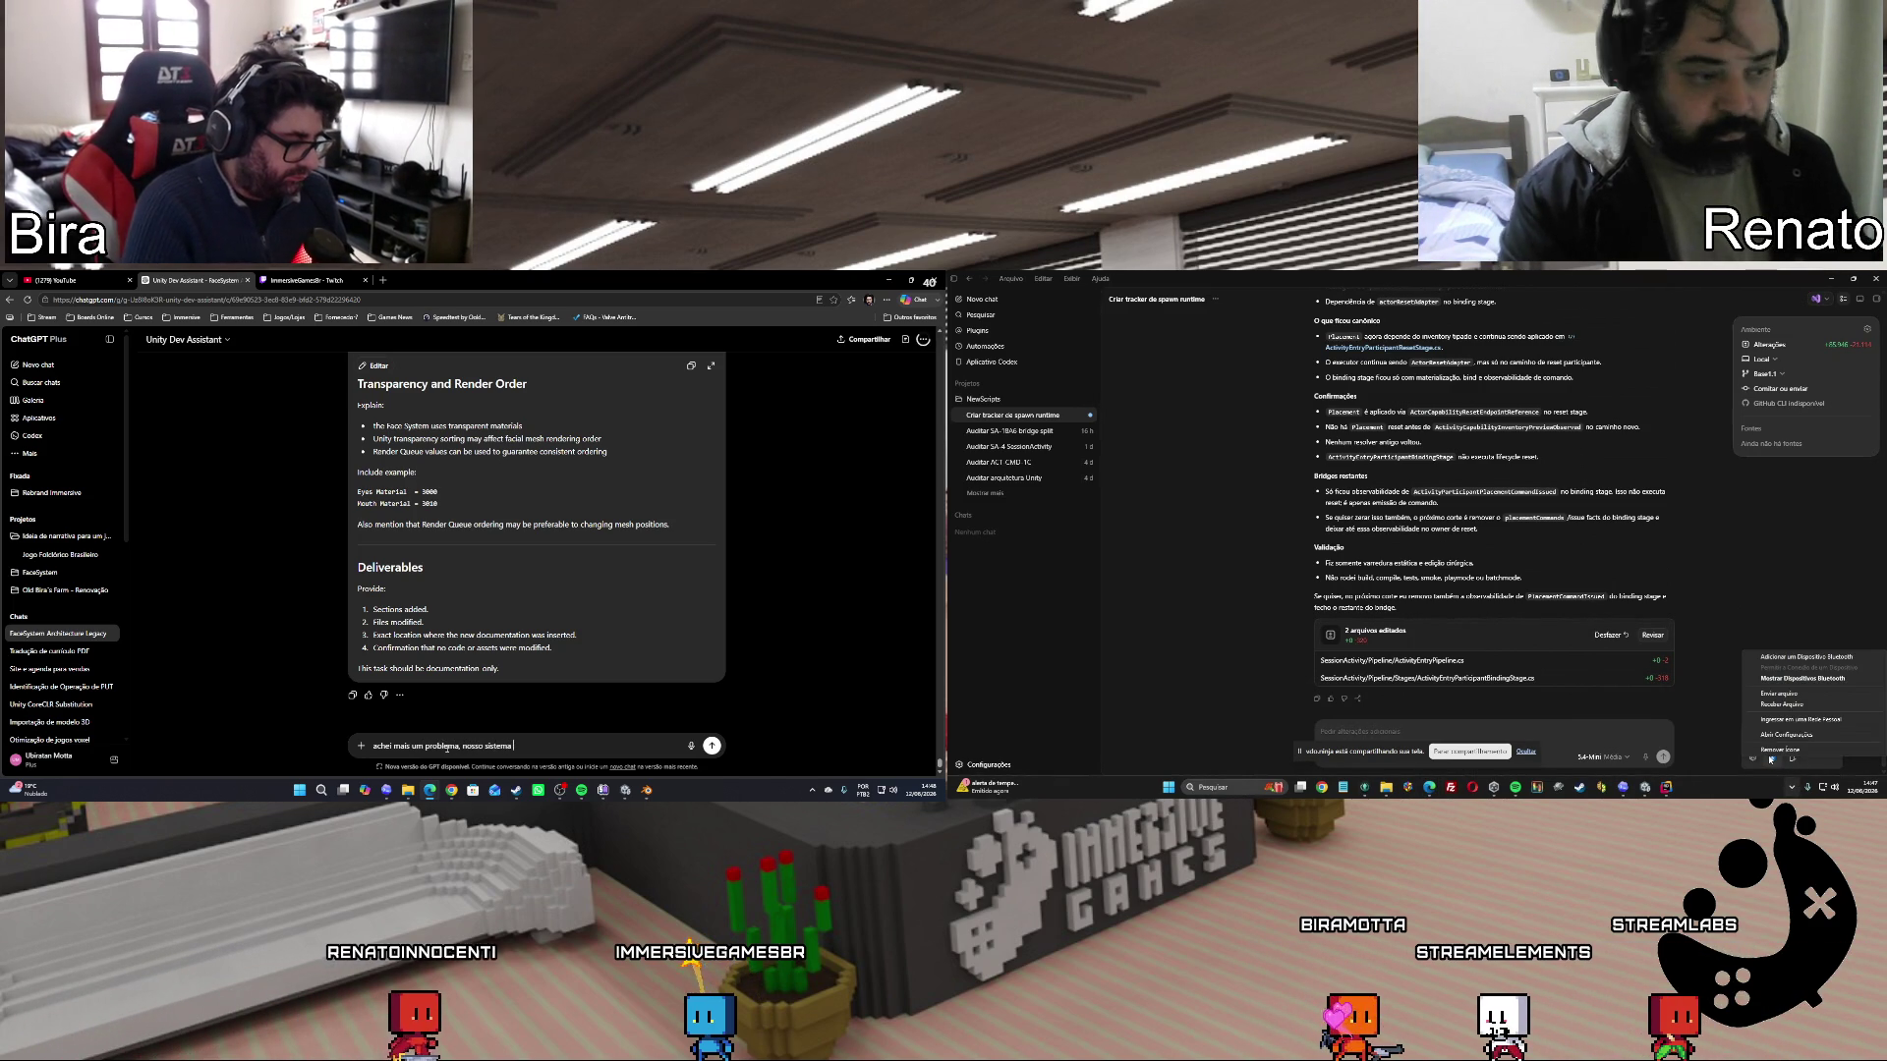
{"action": "type", "text": "com o"}
{"action": "left_click", "coordinate": [1774, 680]}
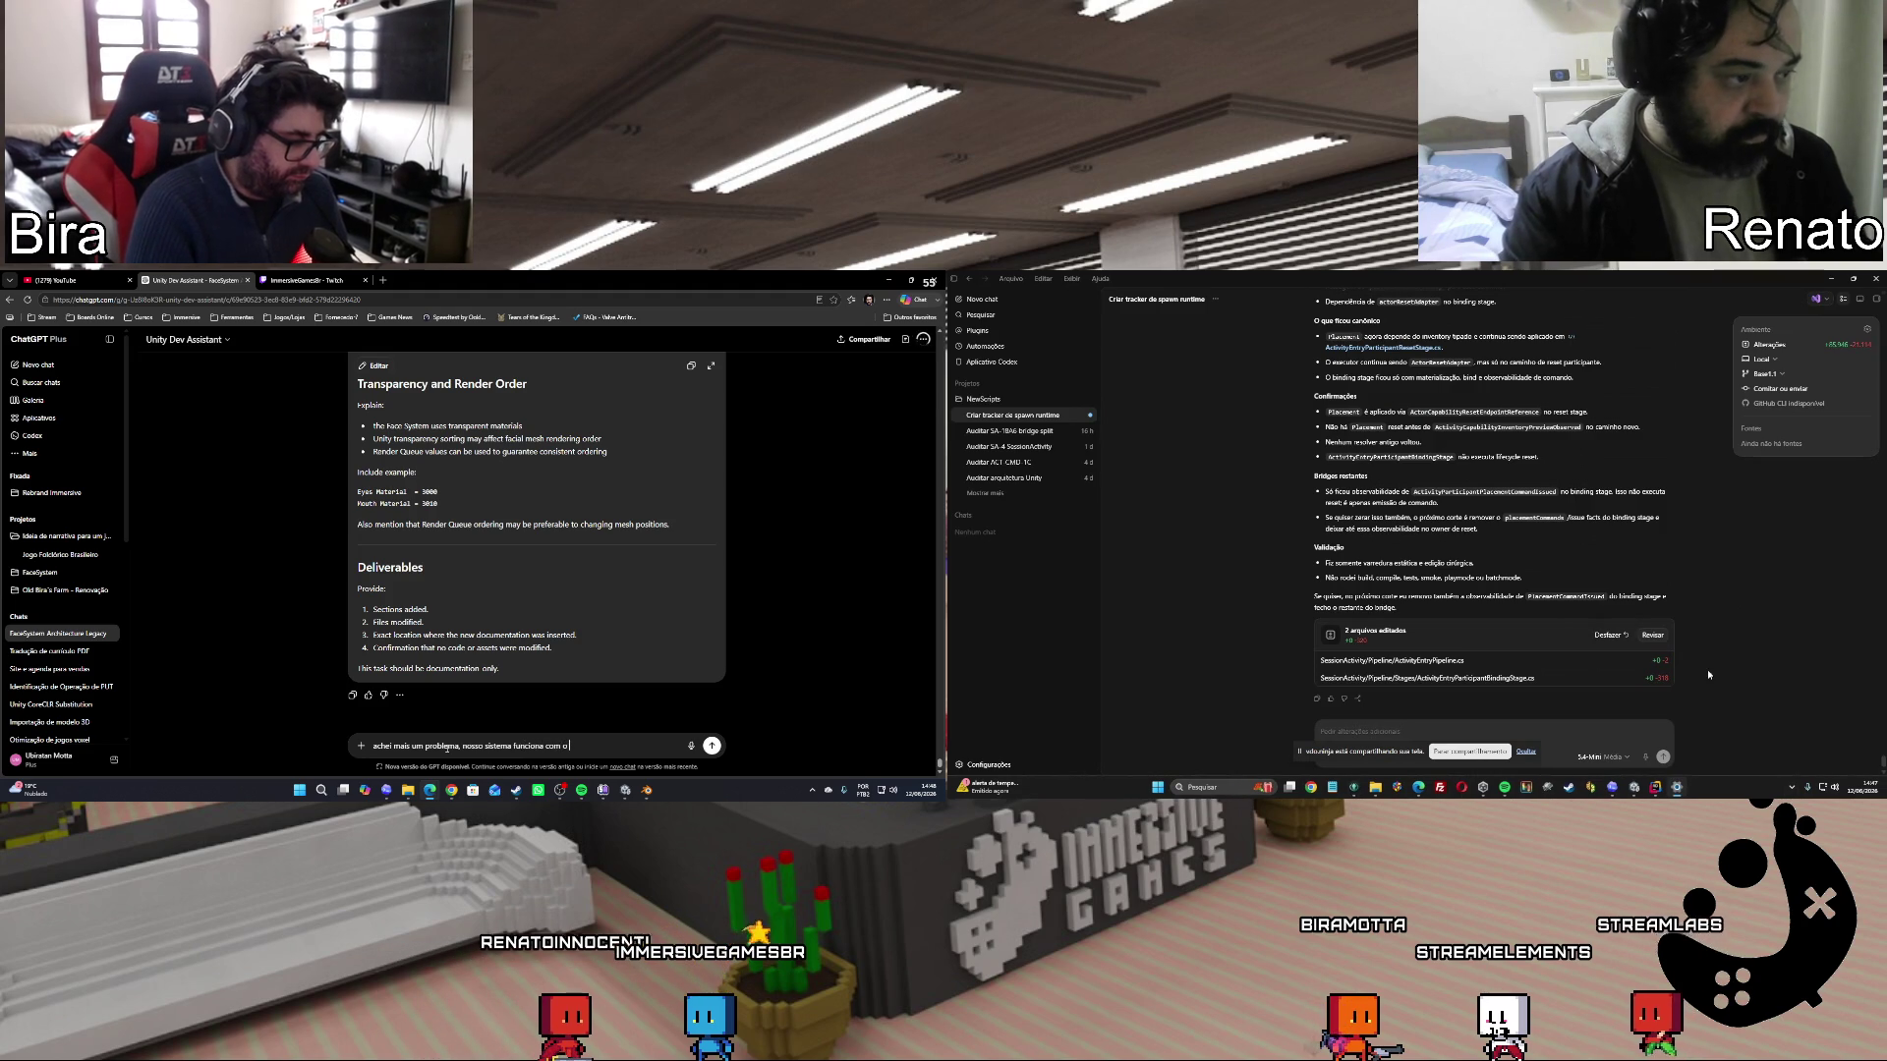
{"action": "type", "text": " mesh rende"}
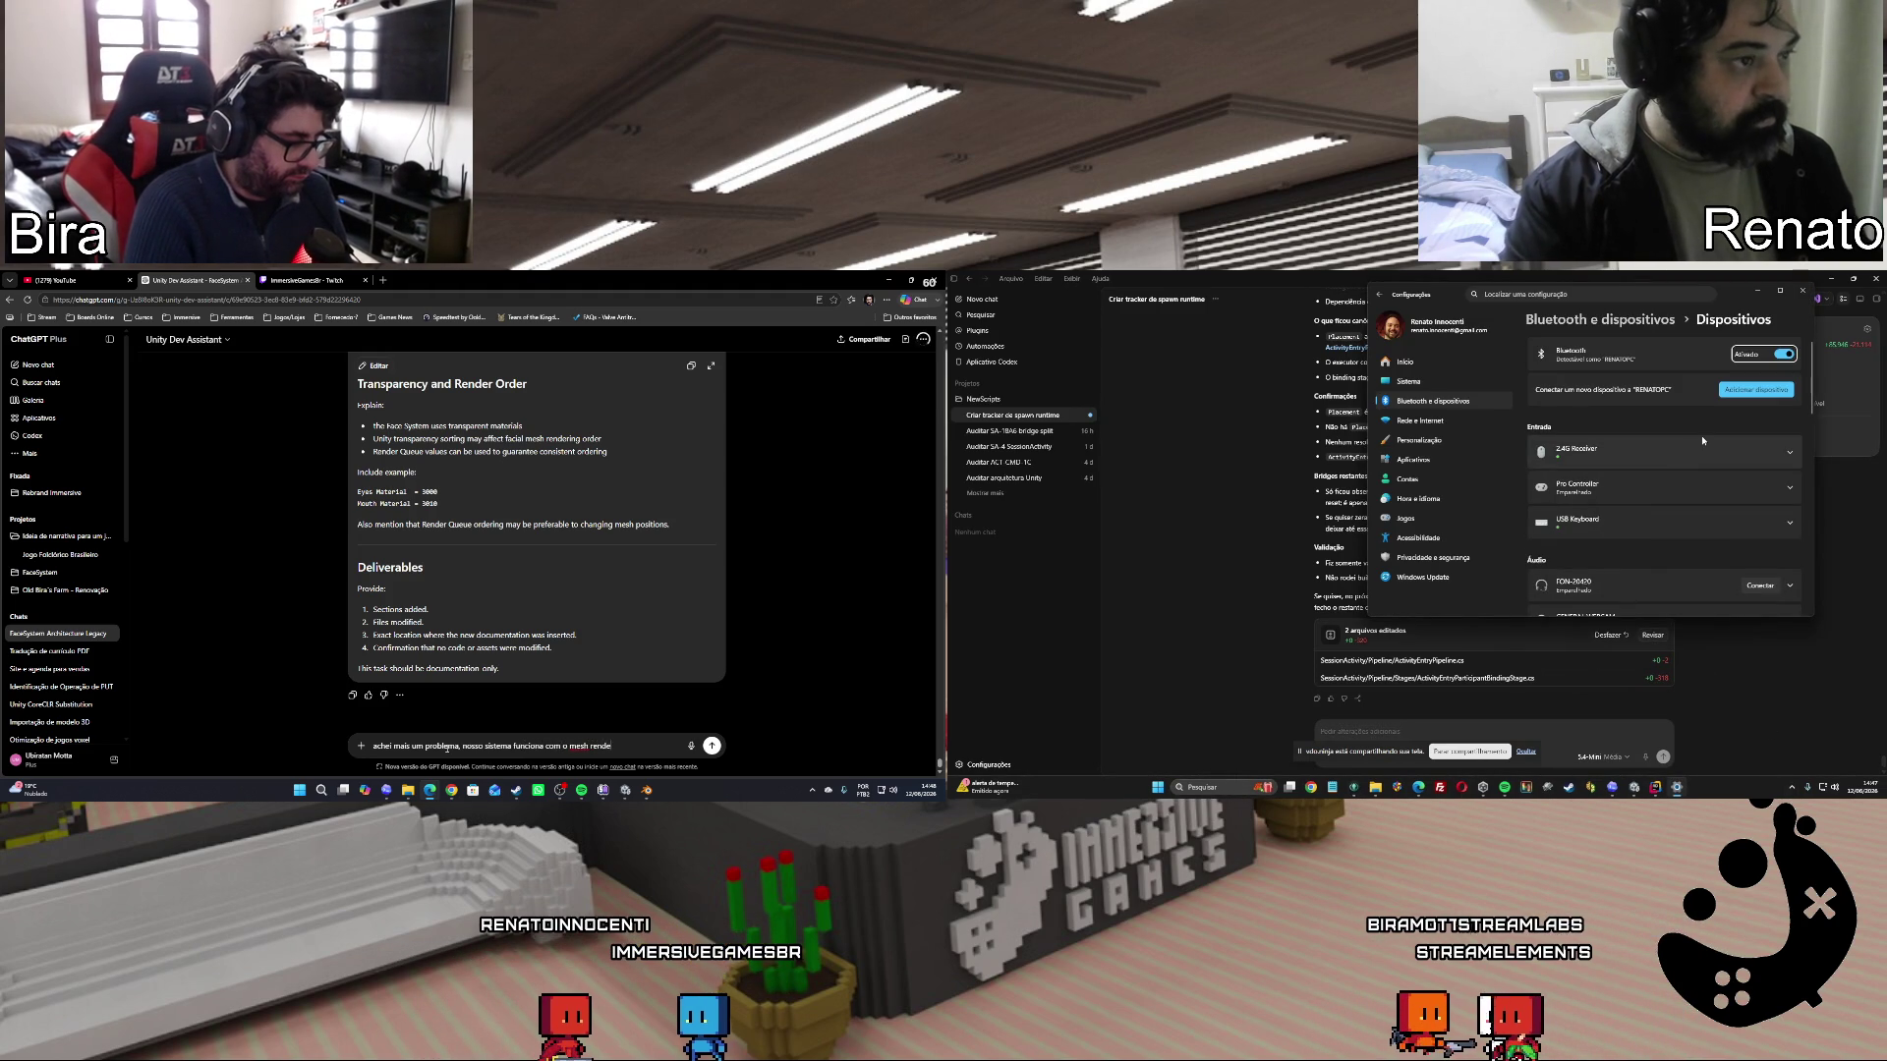
{"action": "type", "text": "rer, mas"}
{"action": "left_click", "coordinate": [1769, 590]}
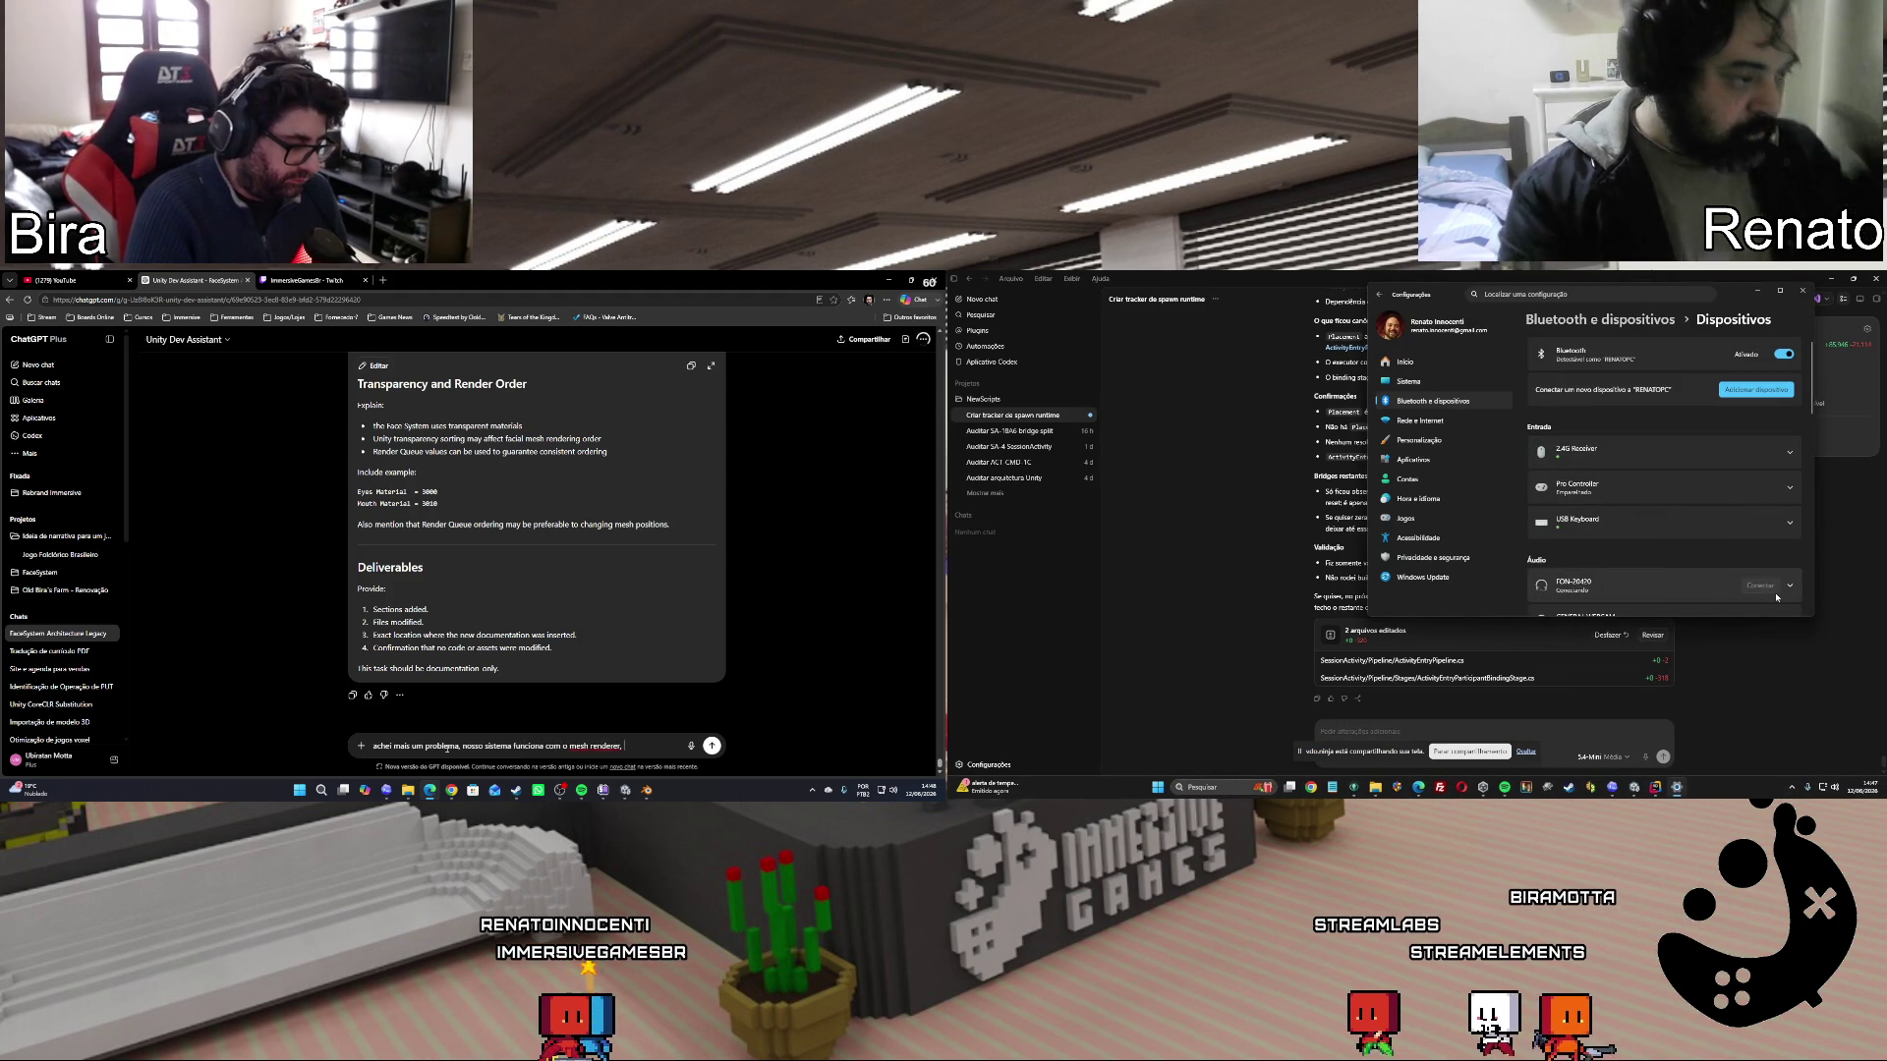
{"action": "type", "text": "quando te"}
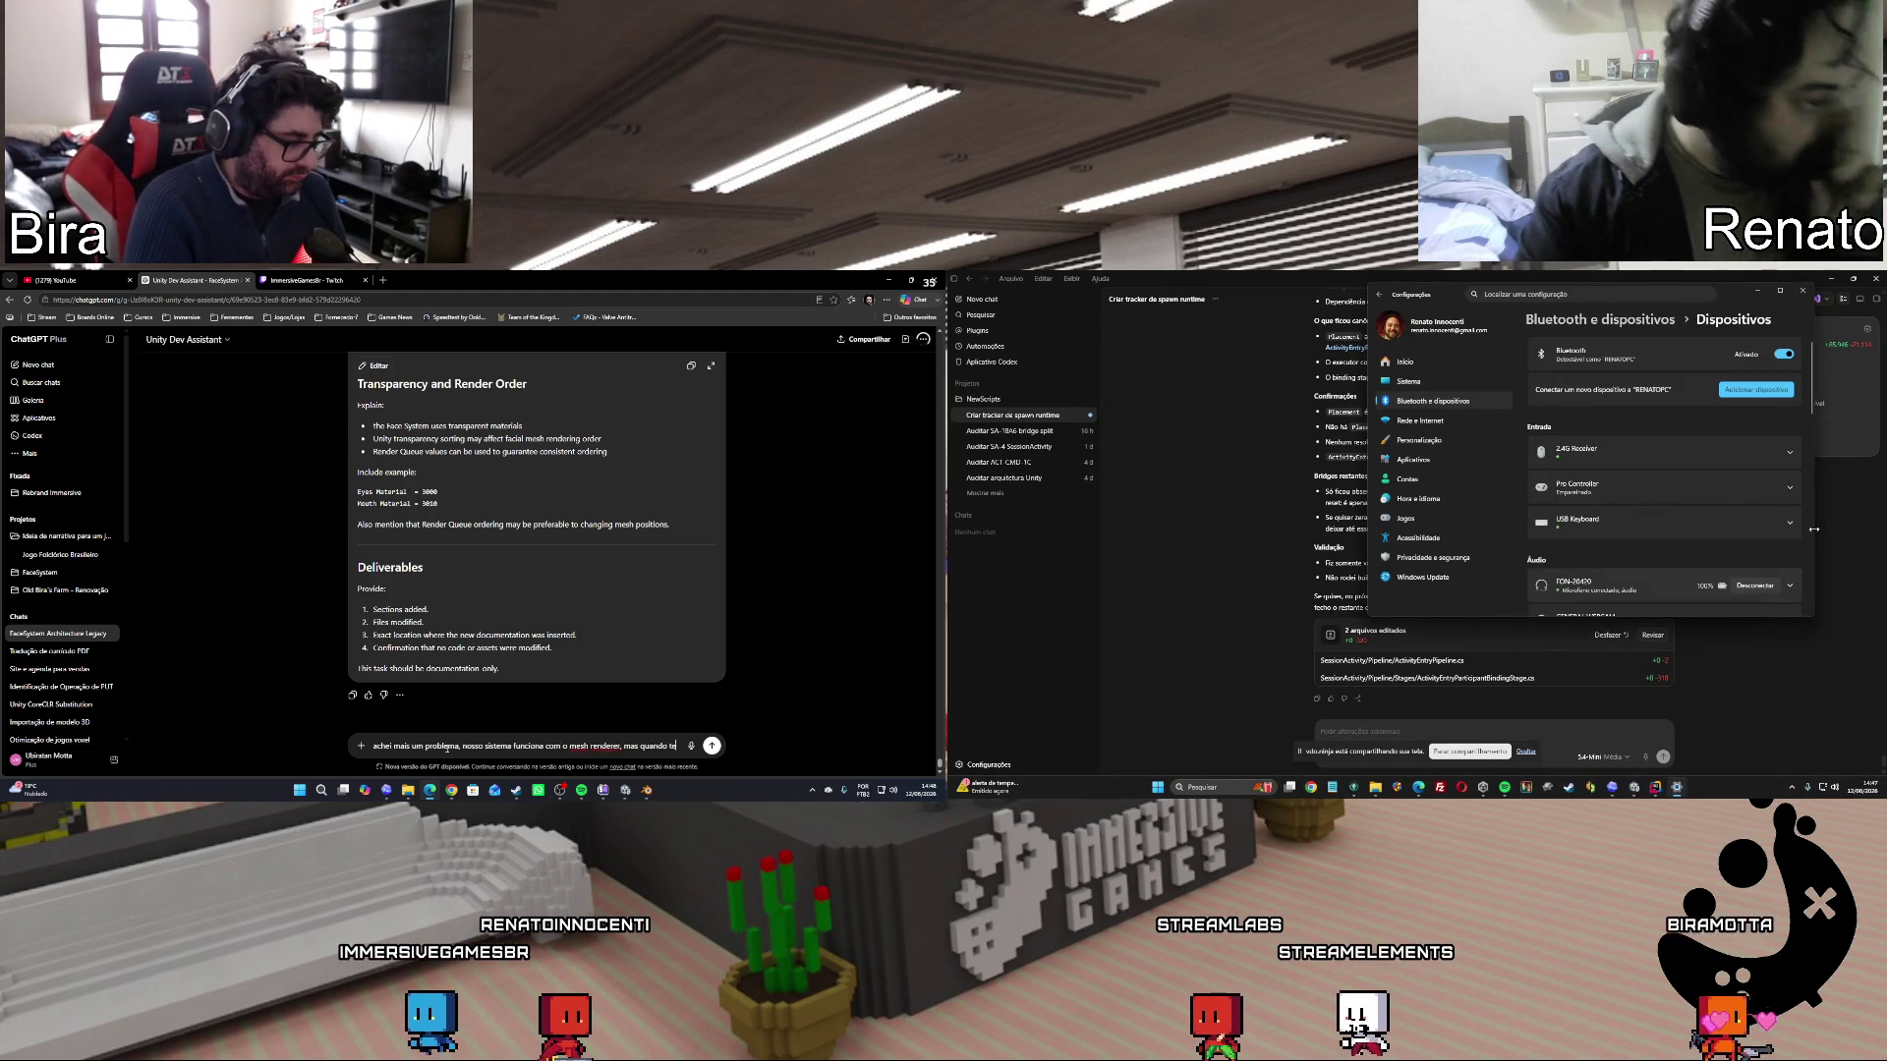
{"action": "type", "text": "m um bone e"}
{"action": "left_click", "coordinate": [1757, 290]}
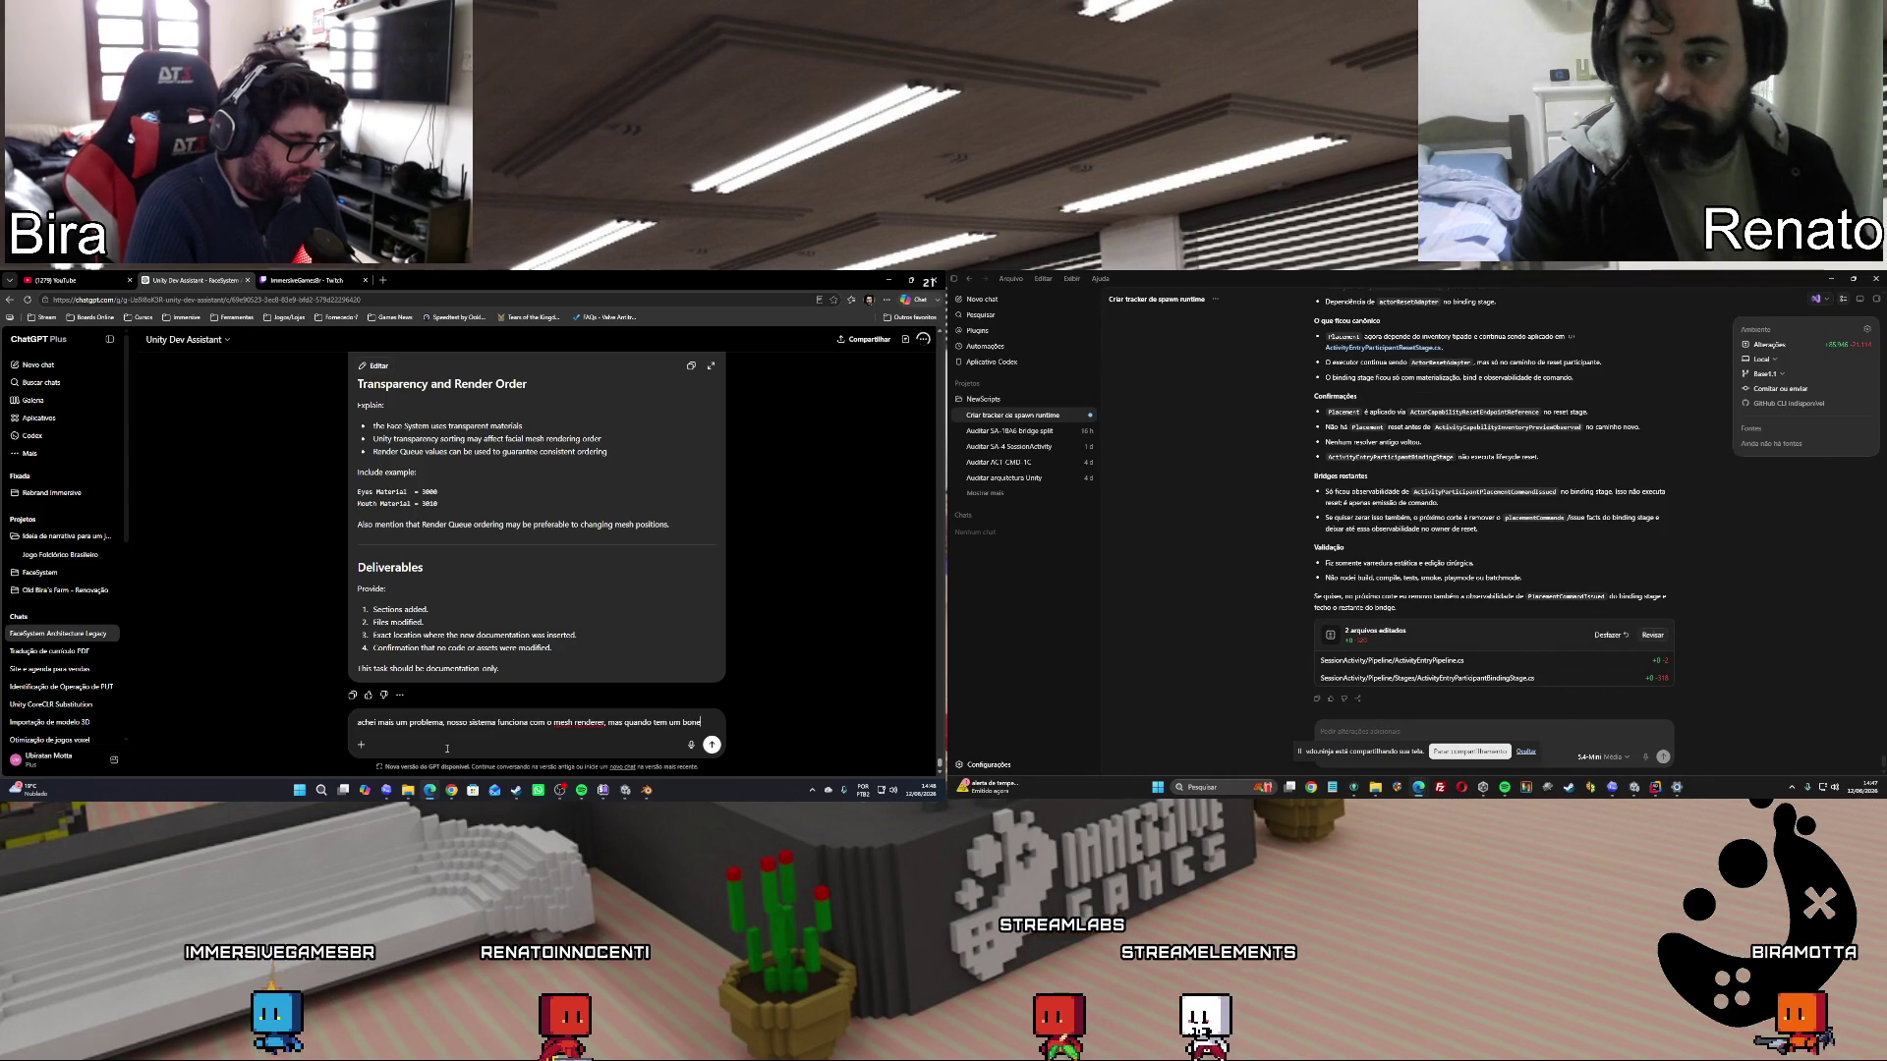
Finish the message saying Unity uses a skinned mesh and the system fails, then send it.
{"action": "key", "text": "BackSpace"}
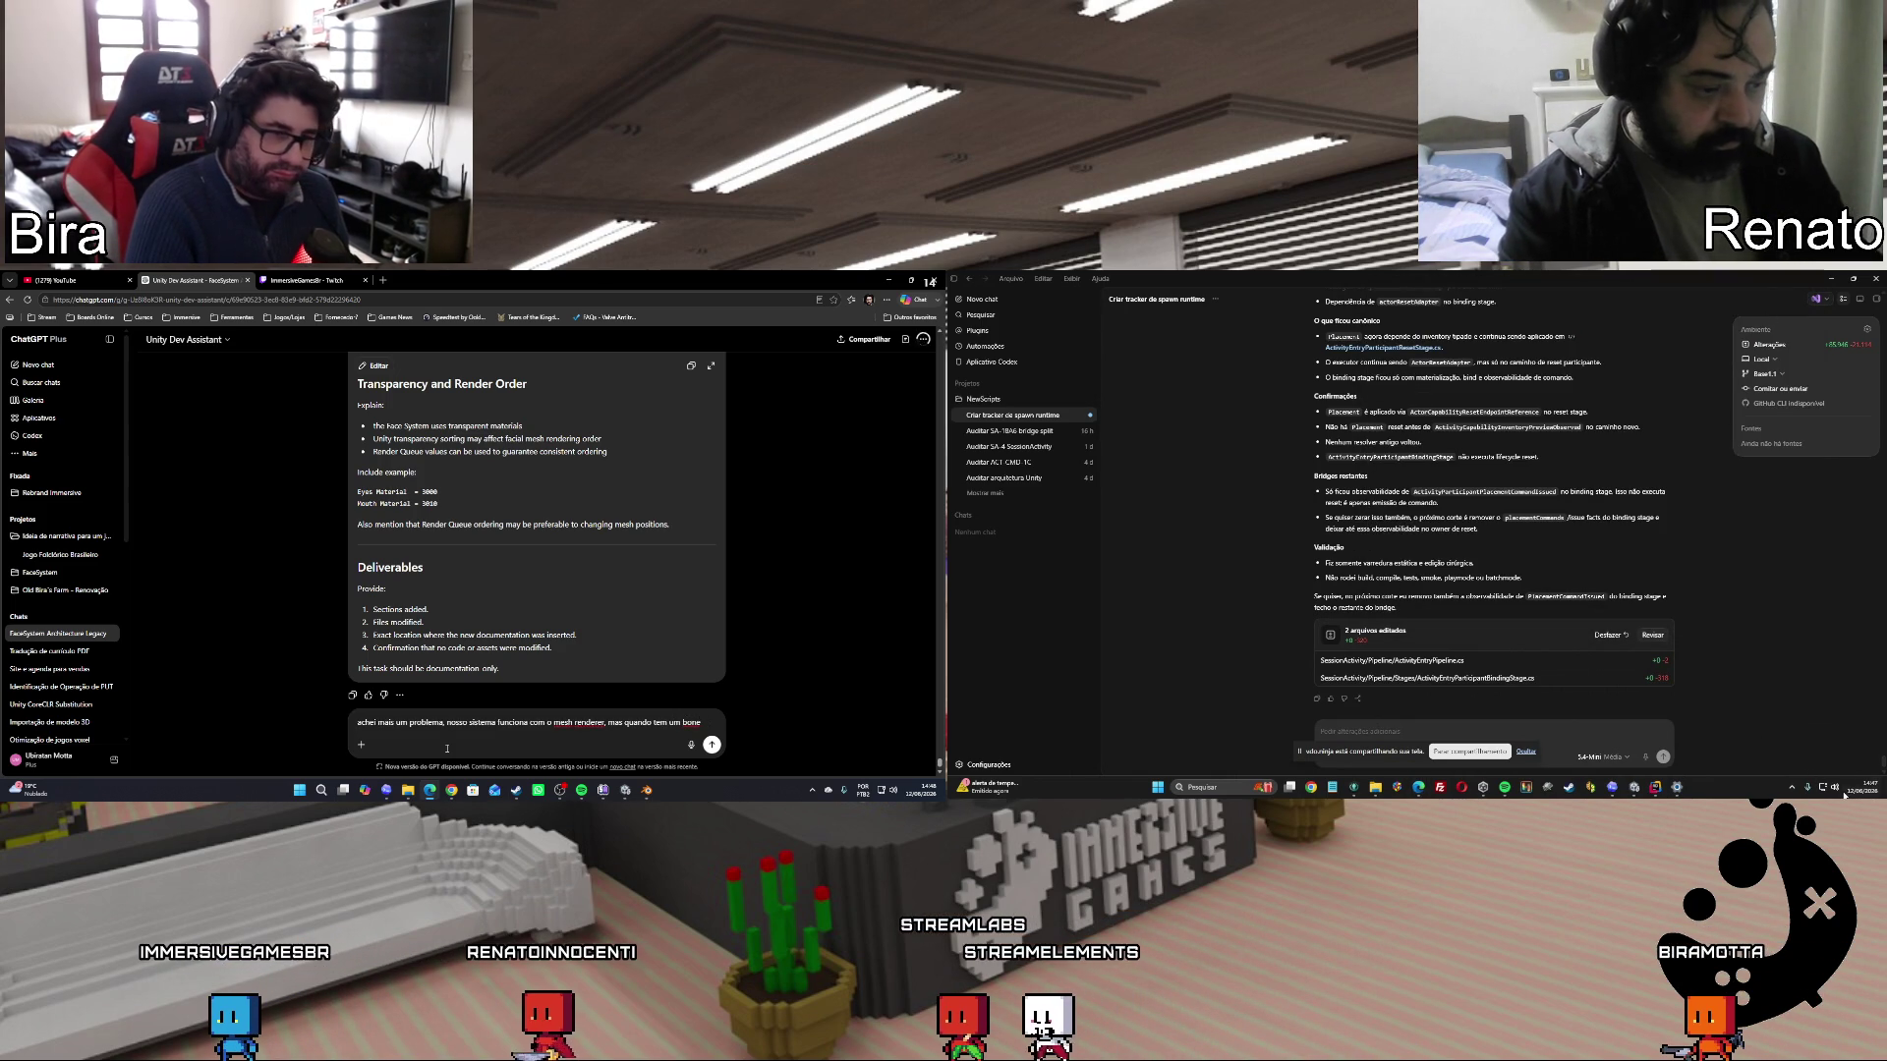
{"action": "left_click", "coordinate": [1836, 789]}
{"action": "left_click", "coordinate": [1827, 788]}
{"action": "type", "text": "a u"}
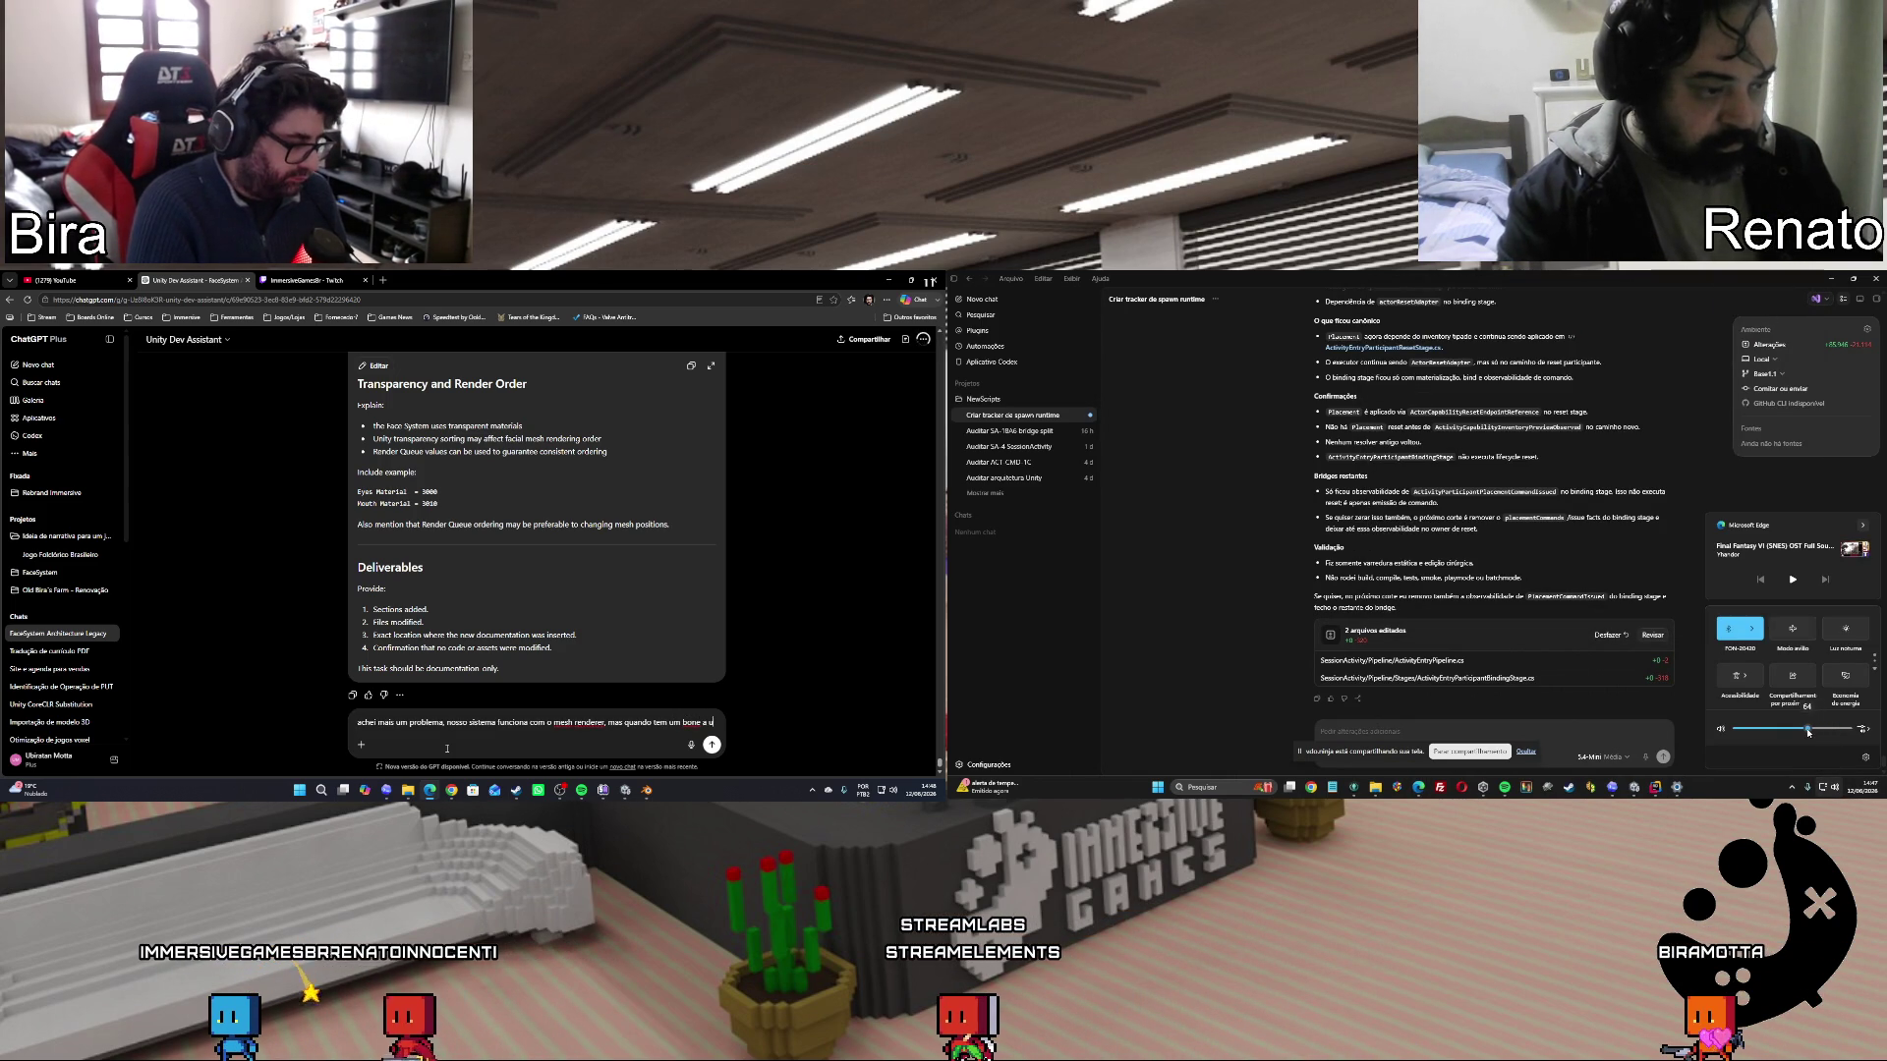
{"action": "type", "text": "ni"}
{"action": "left_click_drag", "start_coordinate": [1807, 732], "coordinate": [1805, 732]}
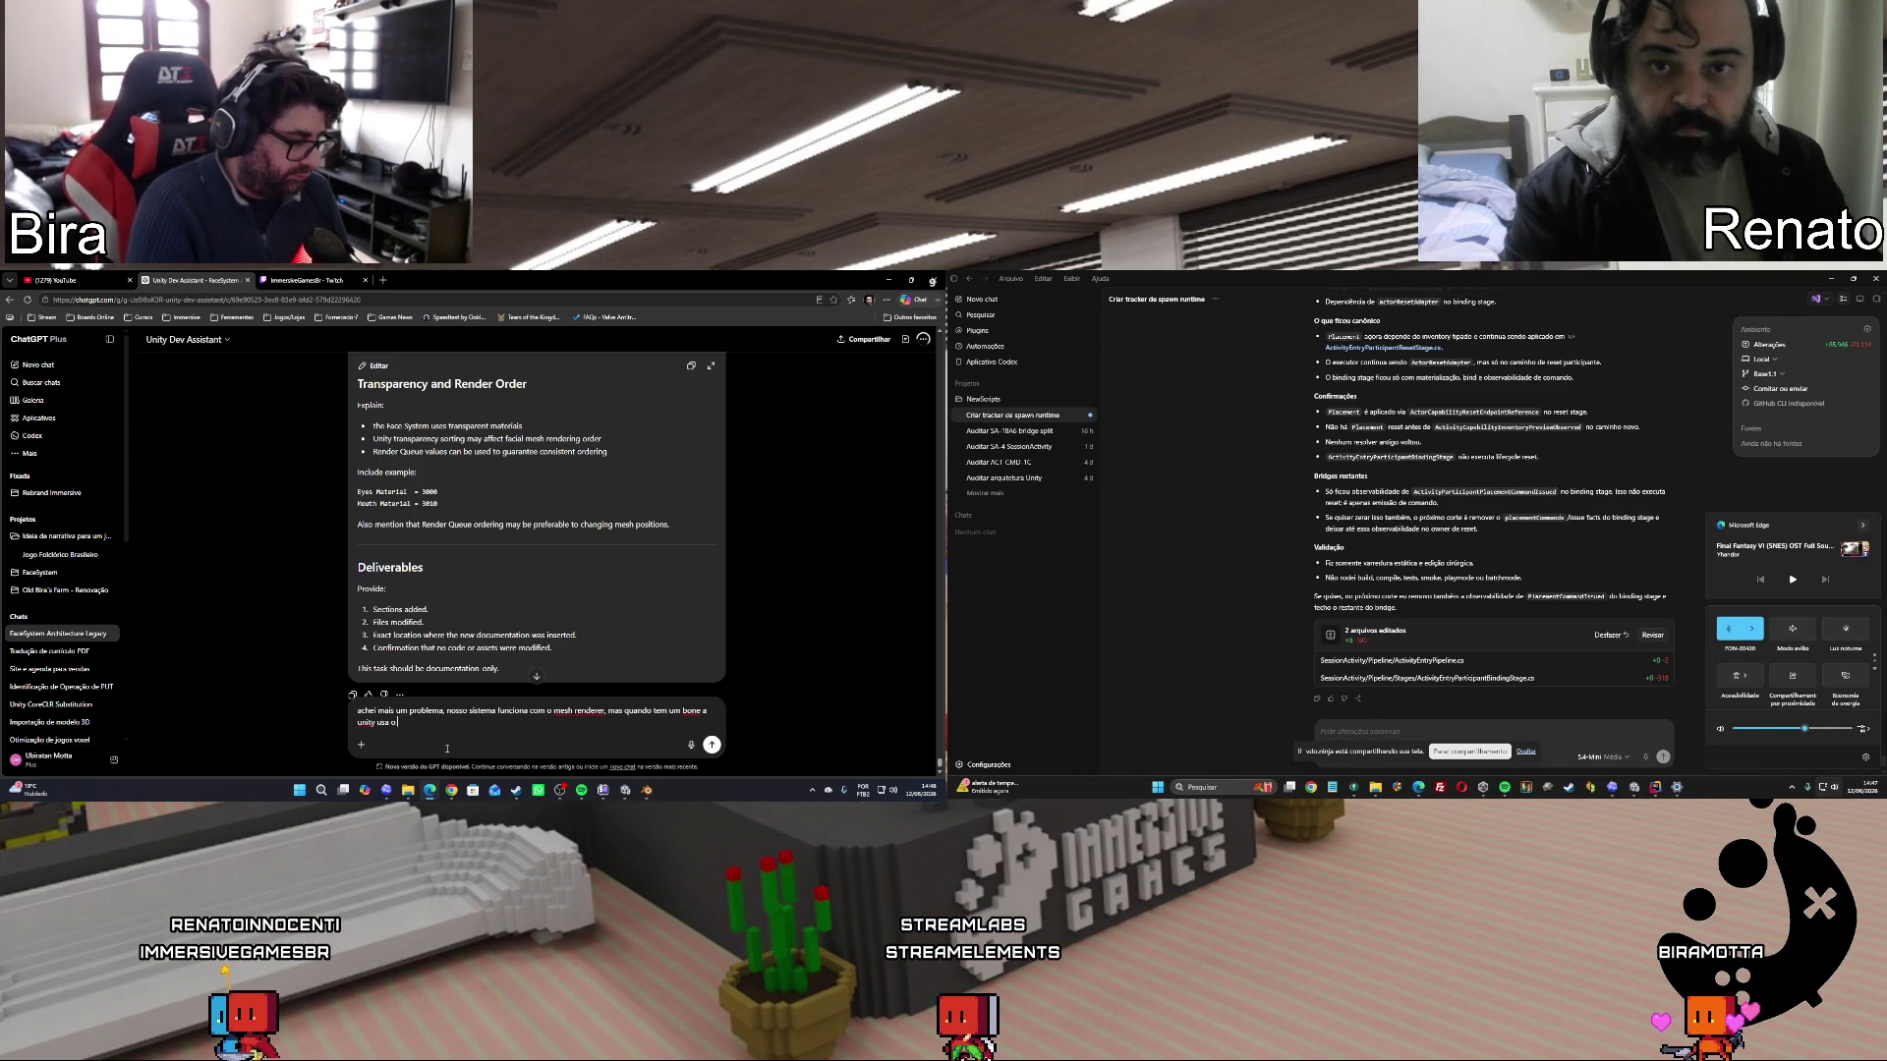
{"action": "type", "text": "skinned "}
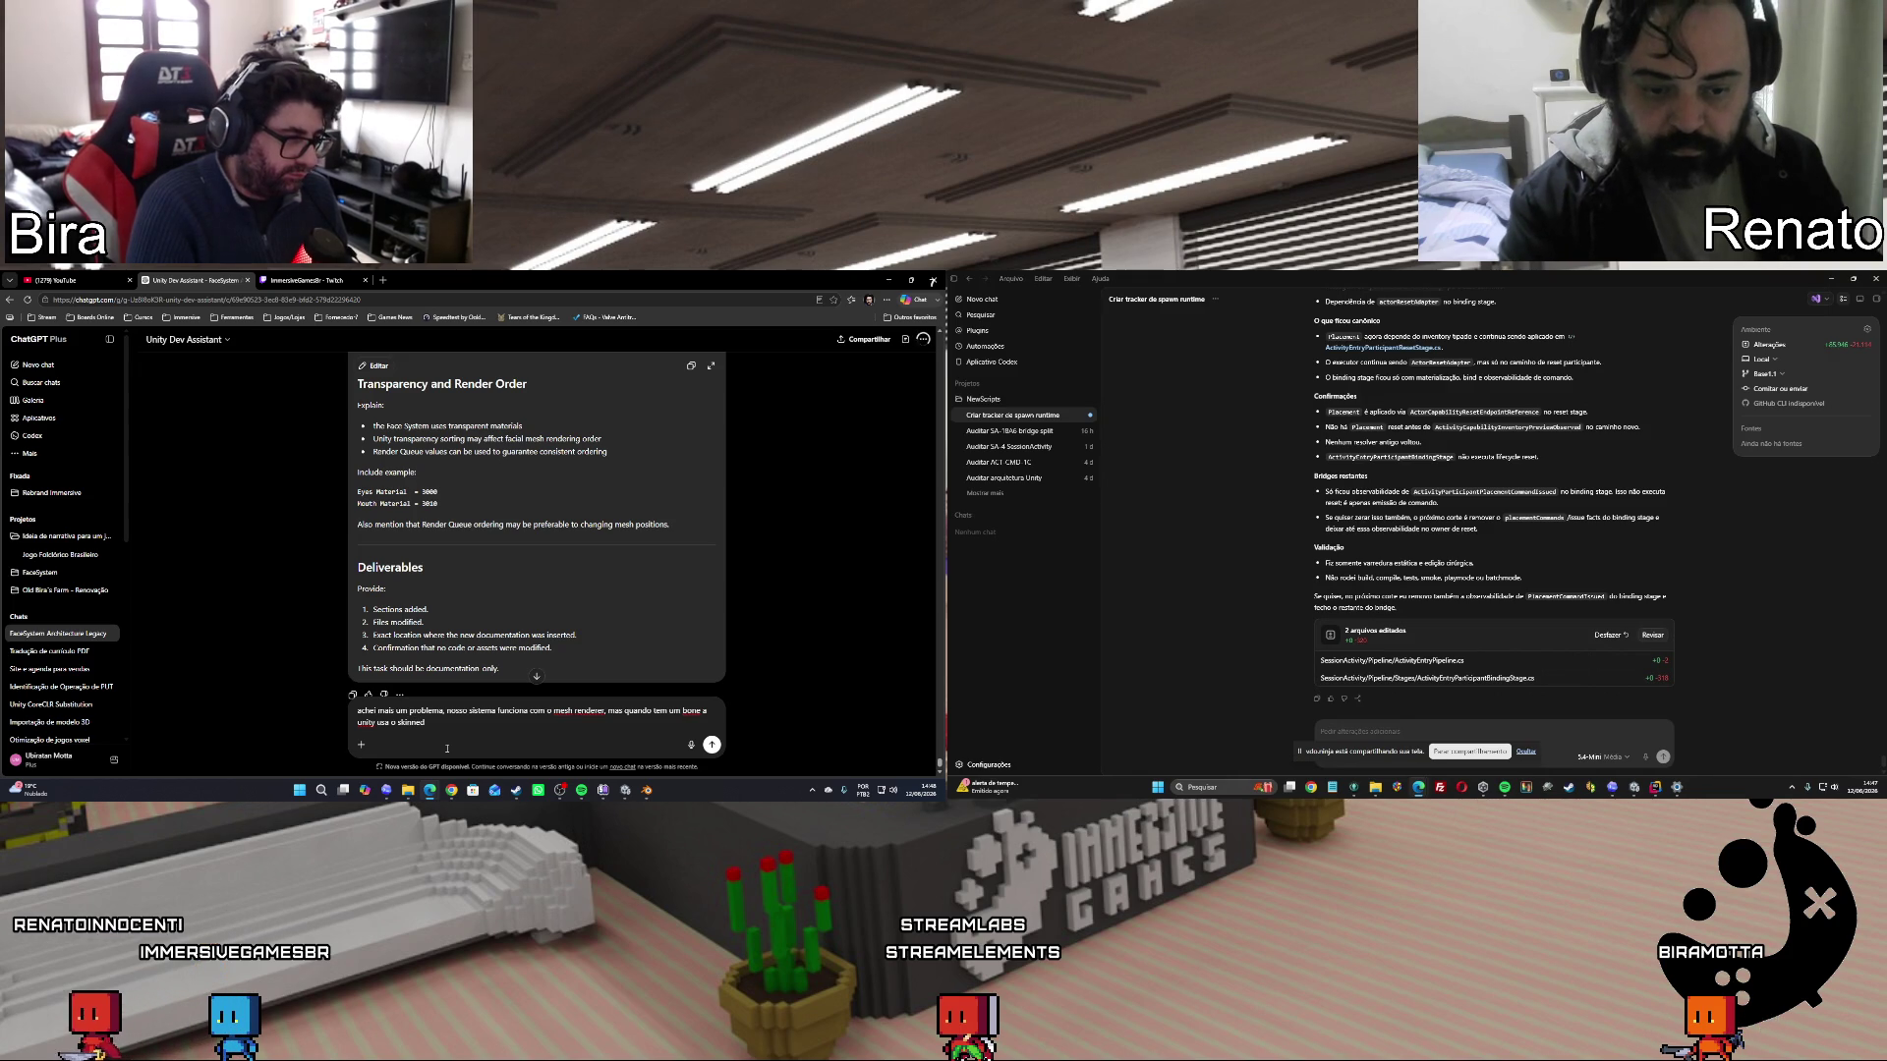
{"action": "type", "text": "mesh"}
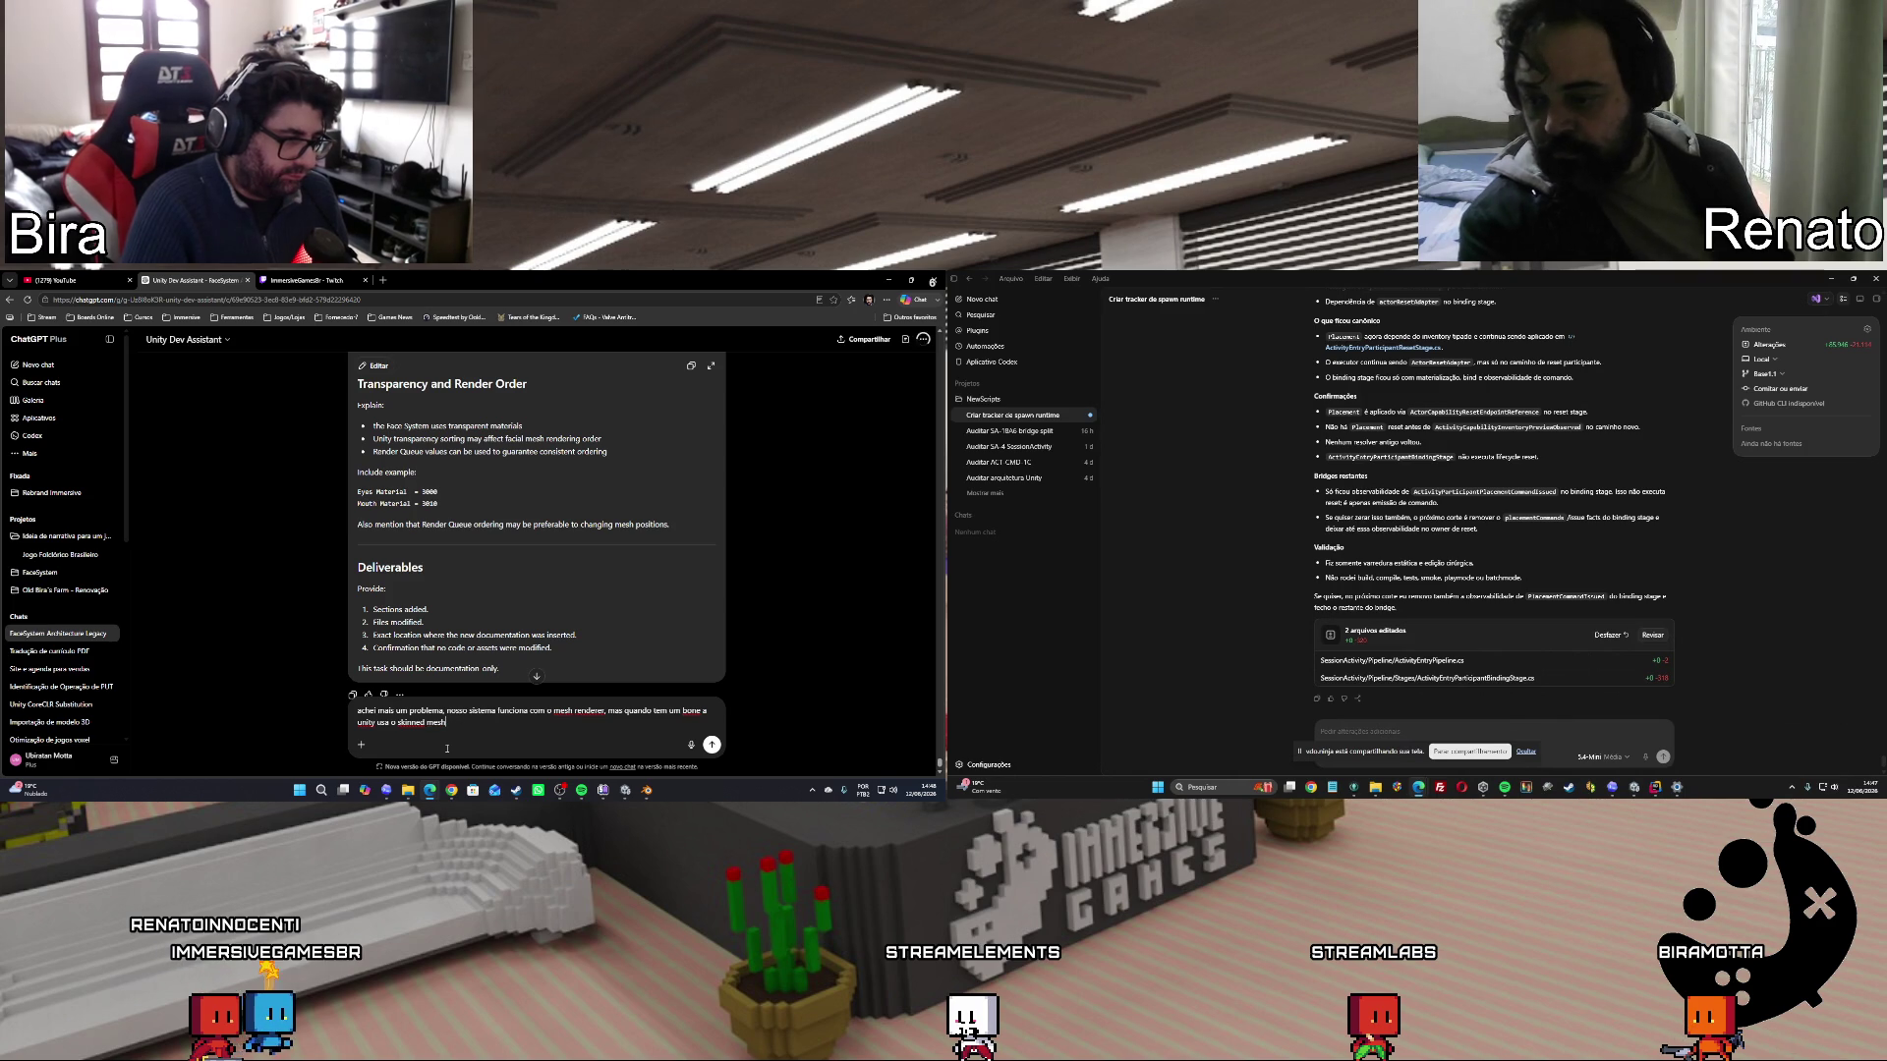
{"action": "type", "text": " e o s"}
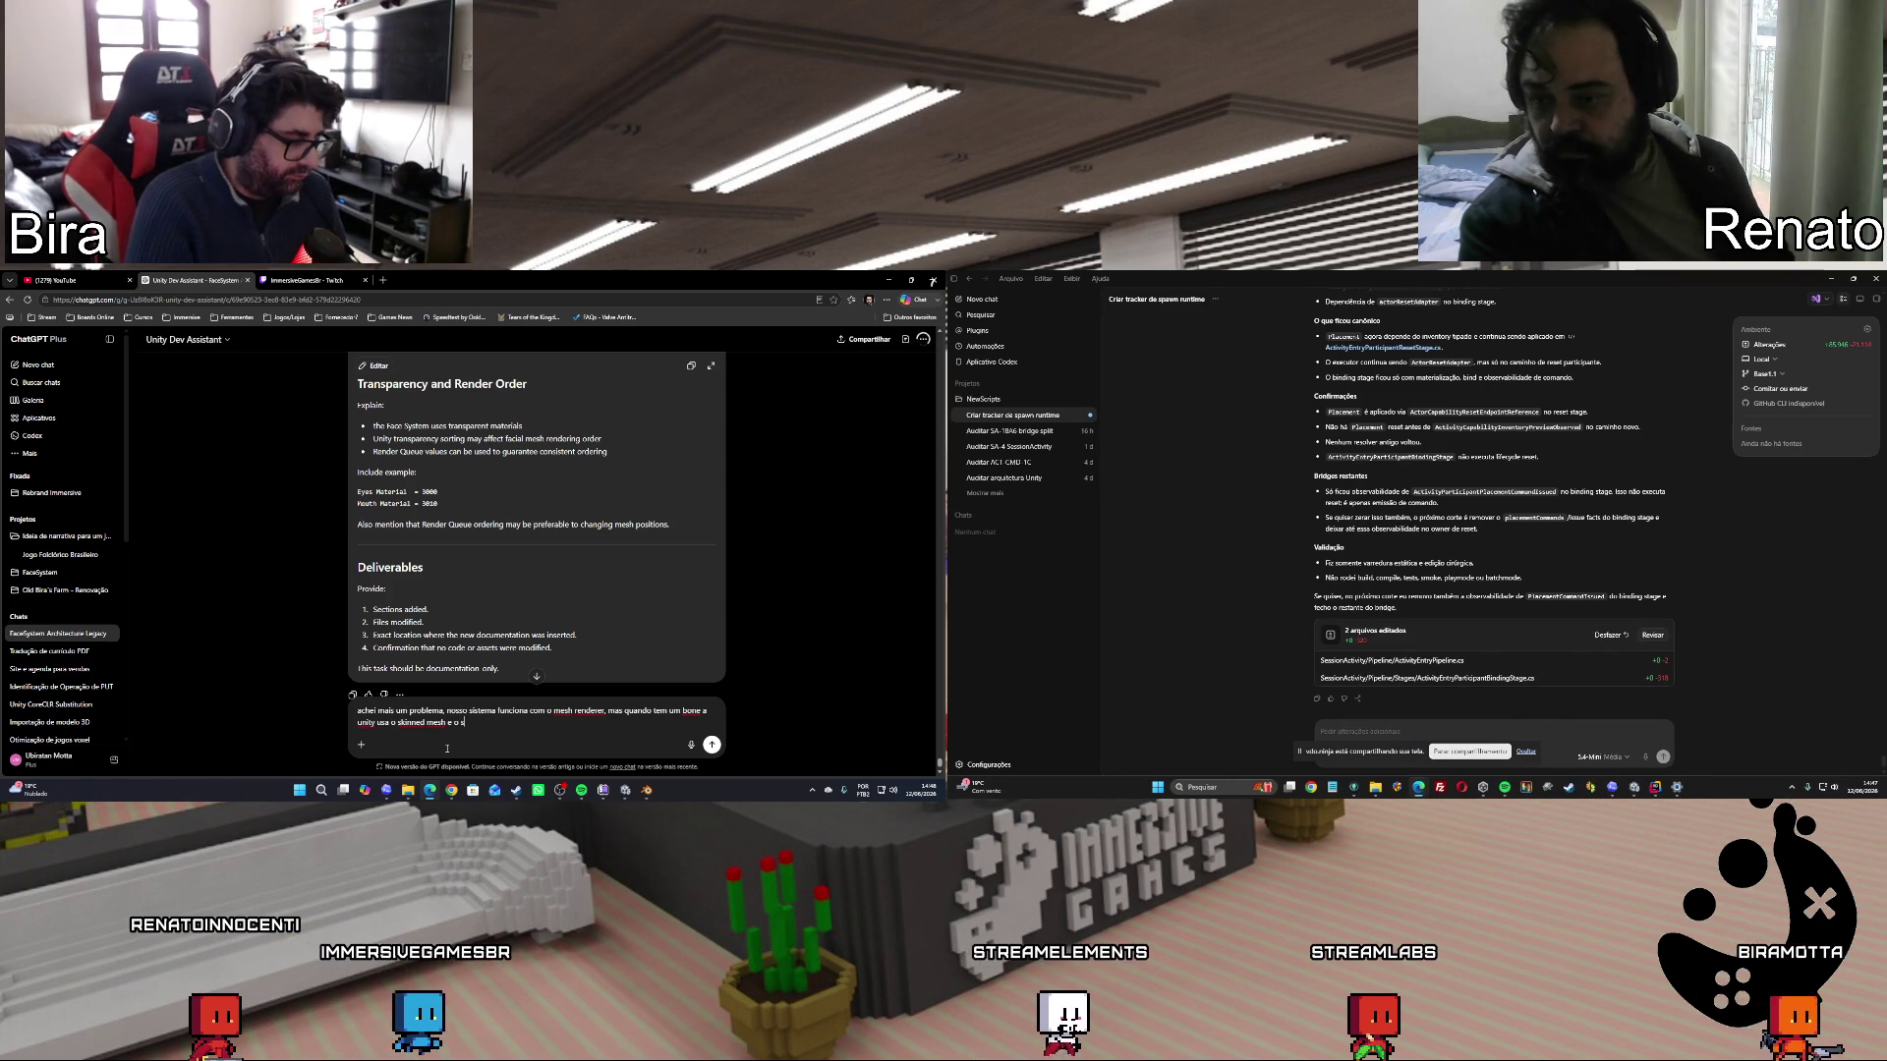
{"action": "type", "text": "istema não f"}
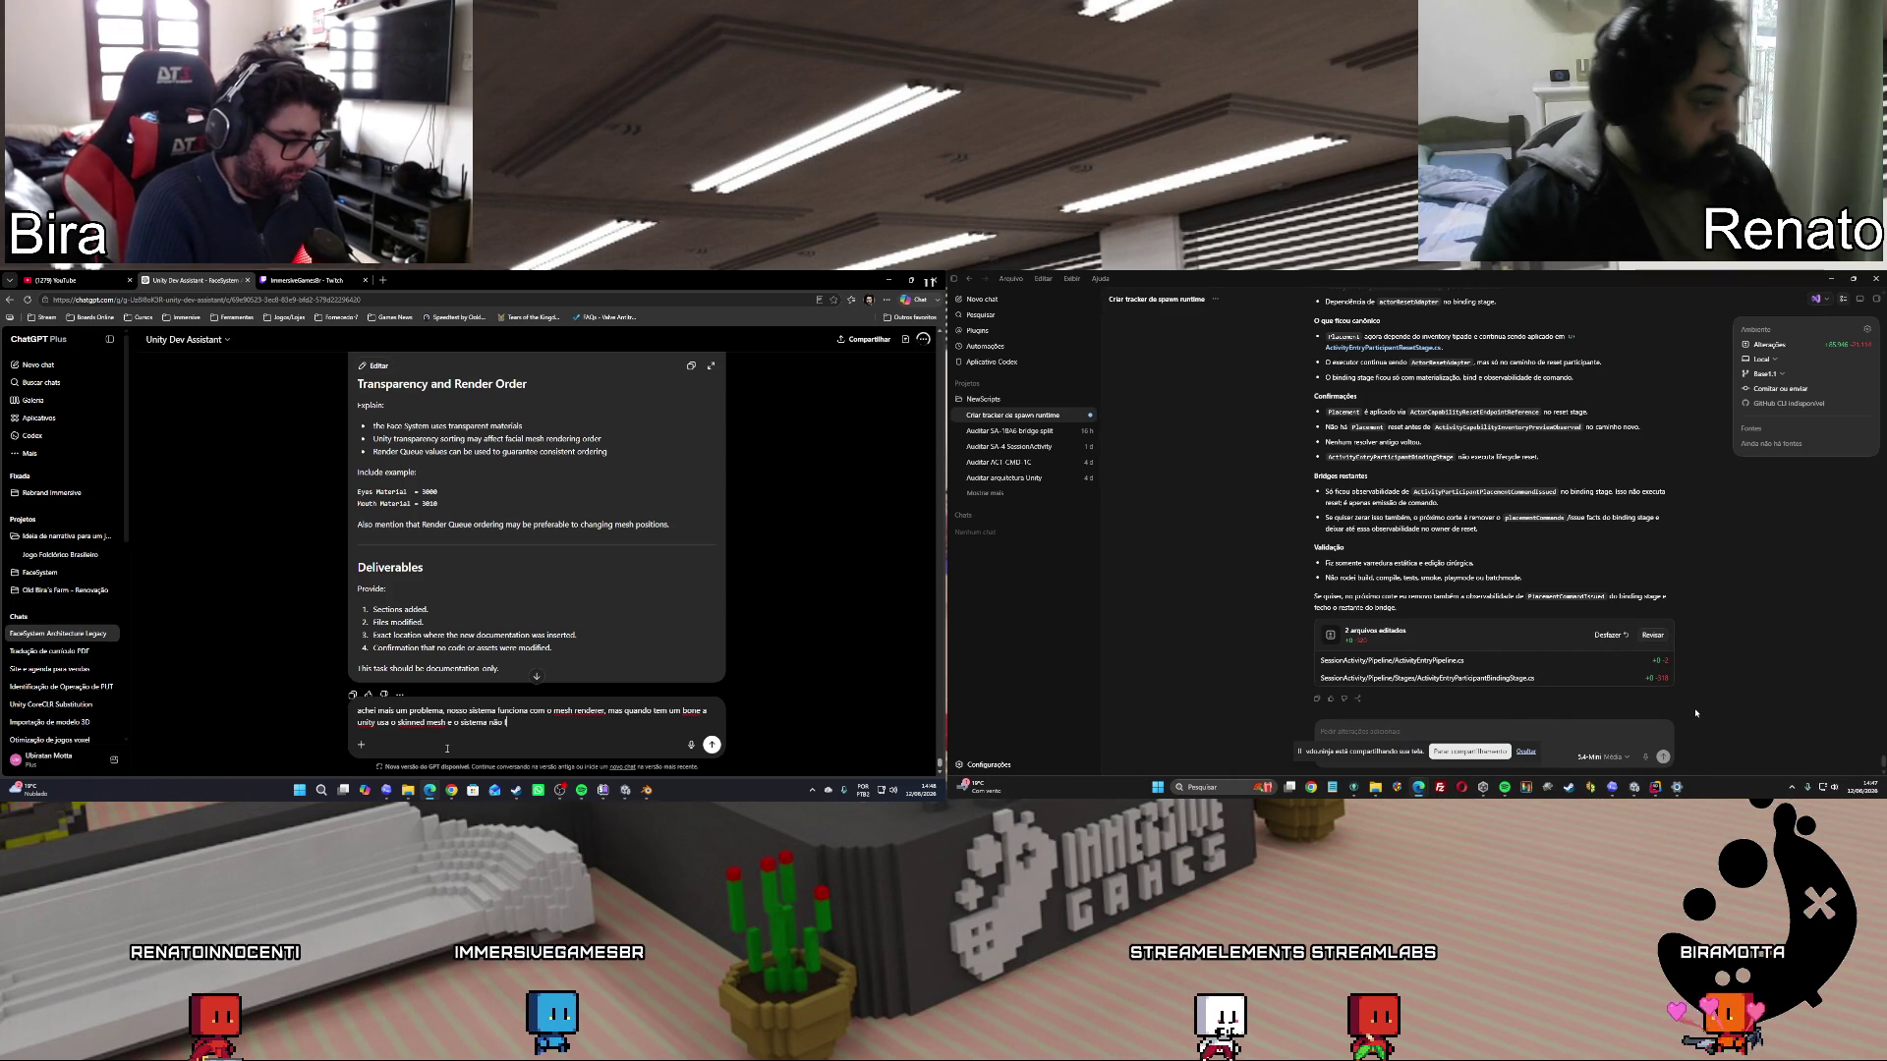
{"action": "type", "text": "unciona com ele."}
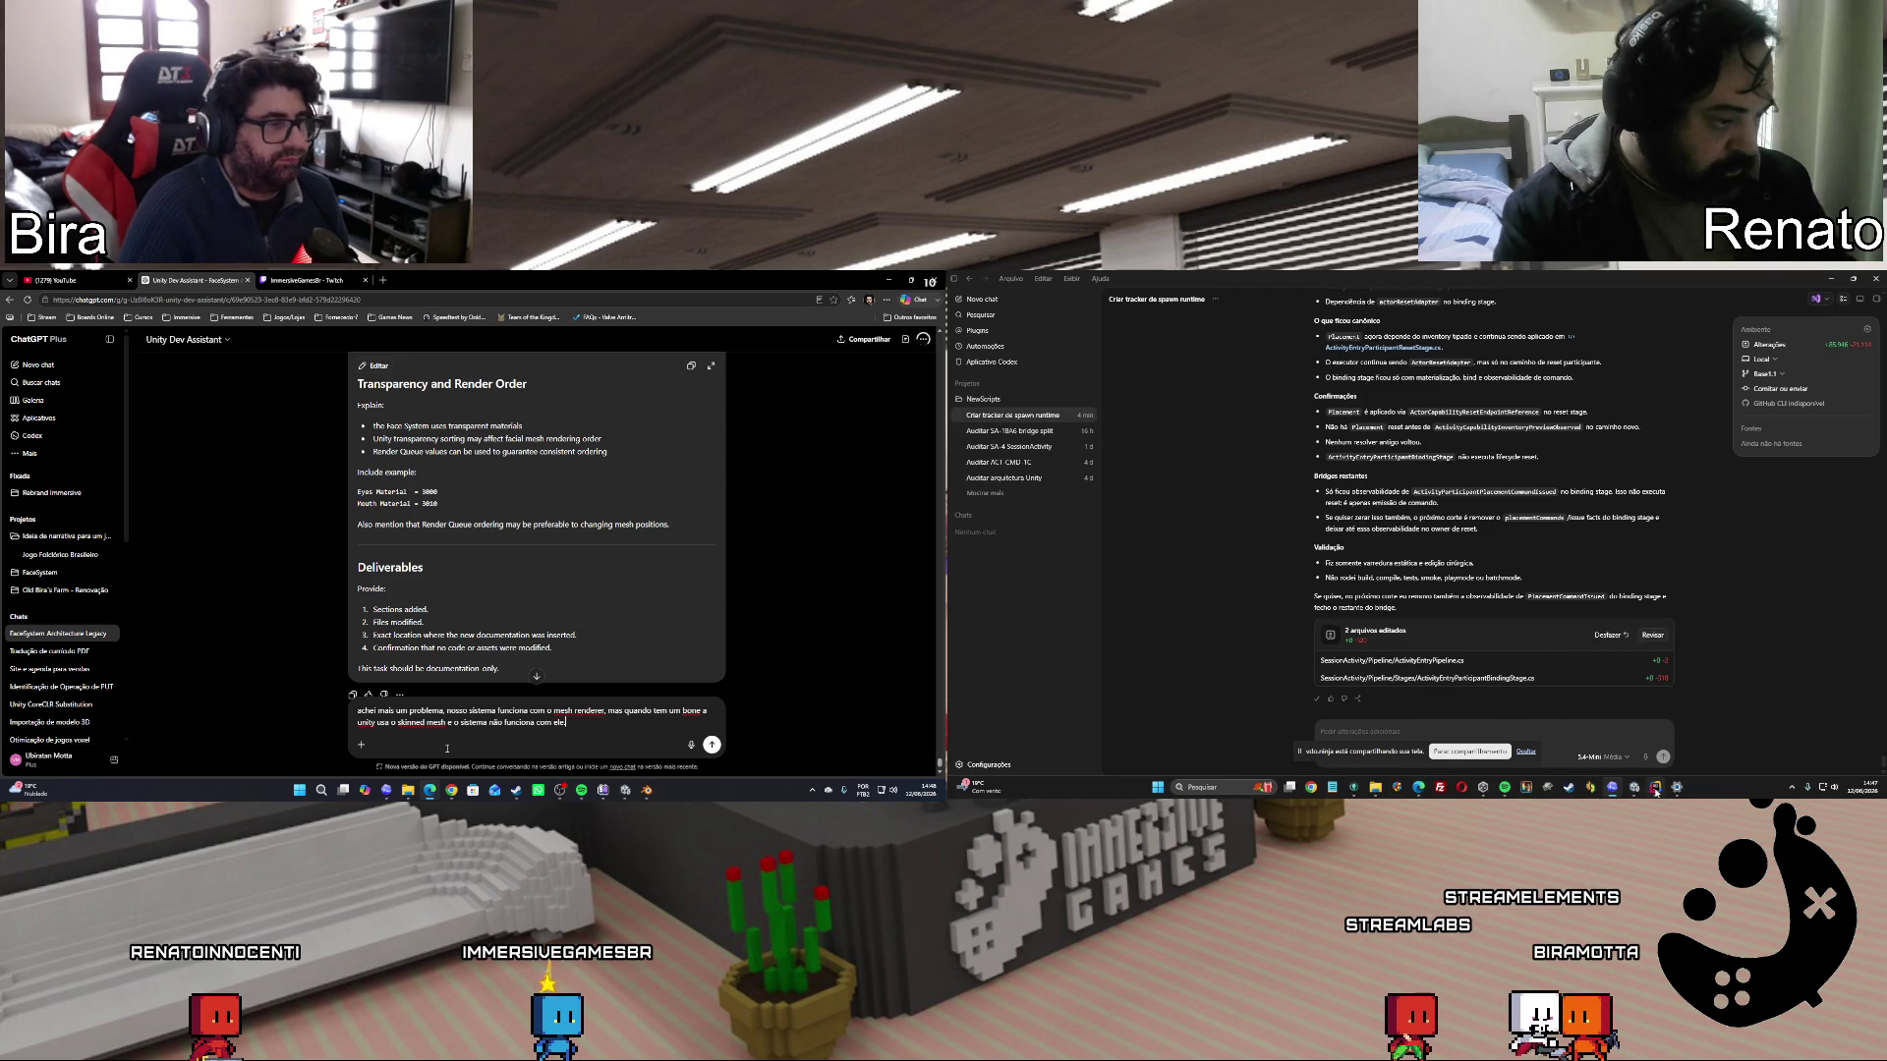
{"action": "key", "text": "Return"}
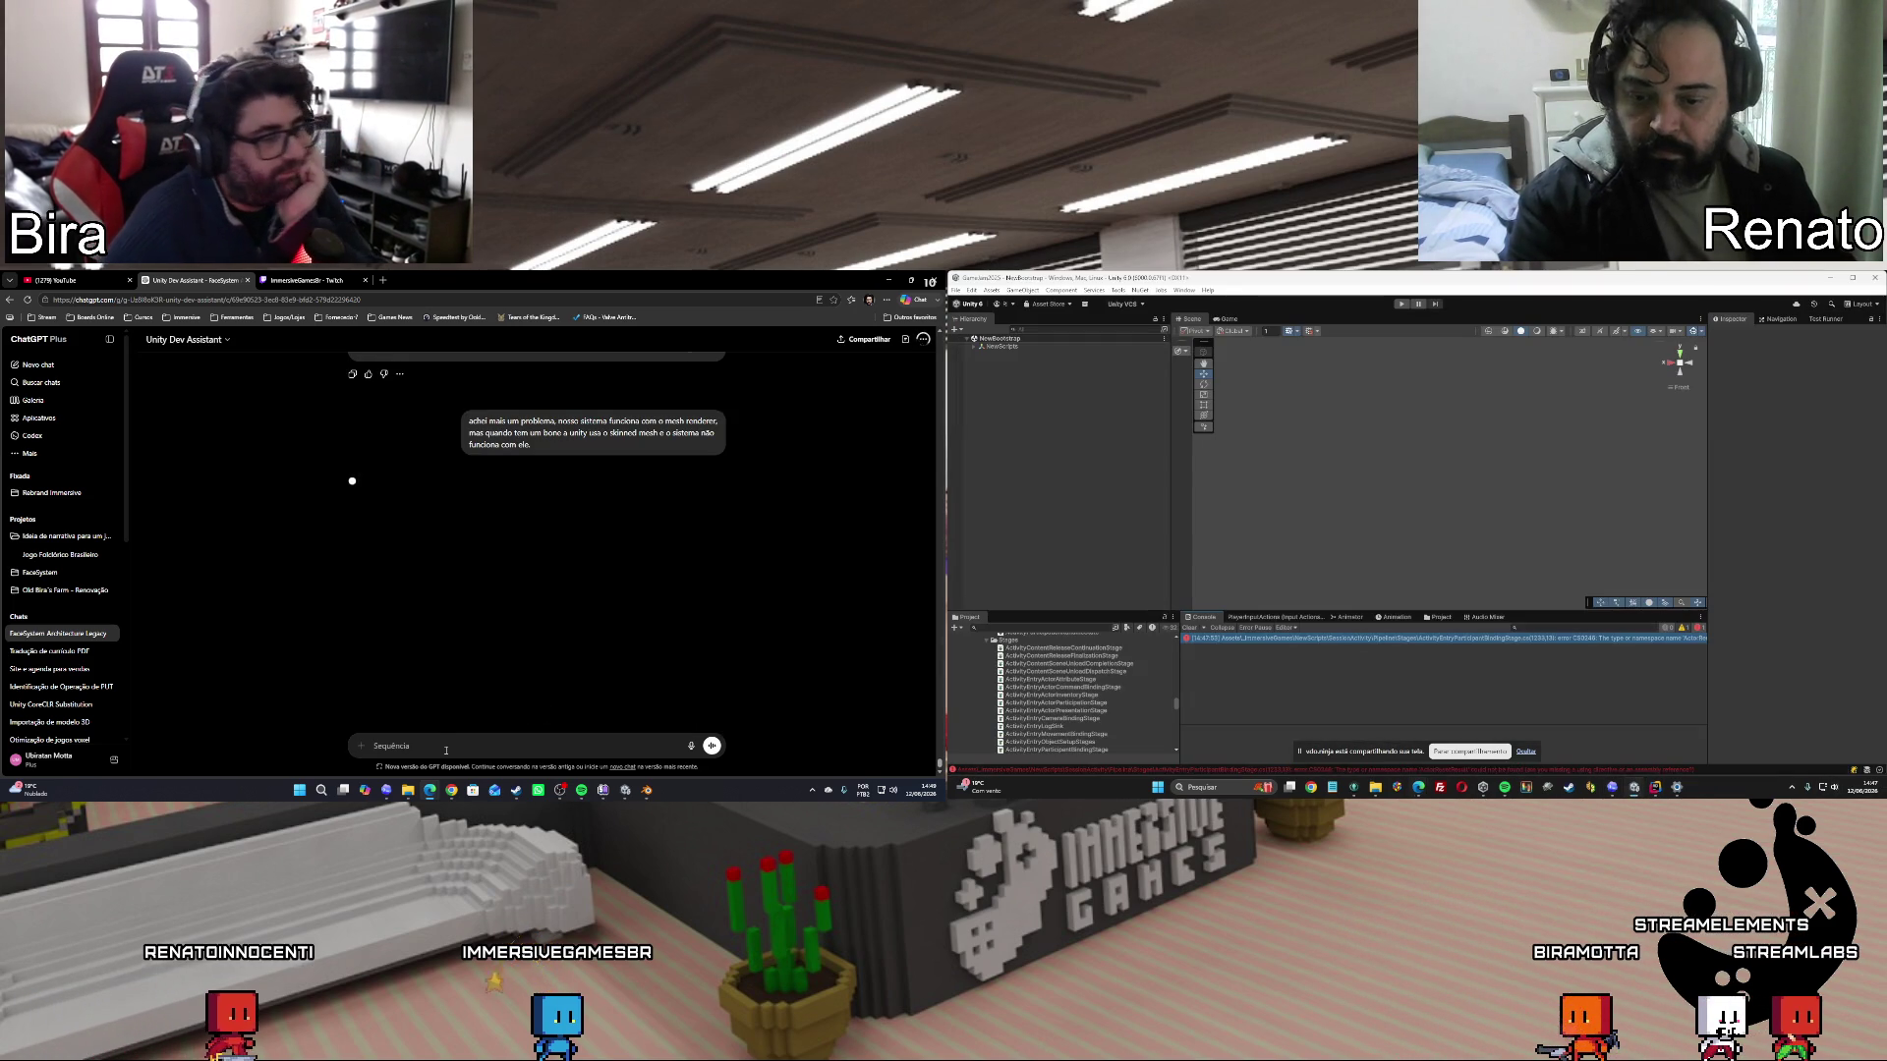
Open the console error's script in Rider, import missing references, and return to the Unity editor.
{"action": "mouse_move", "coordinate": [627, 796]}
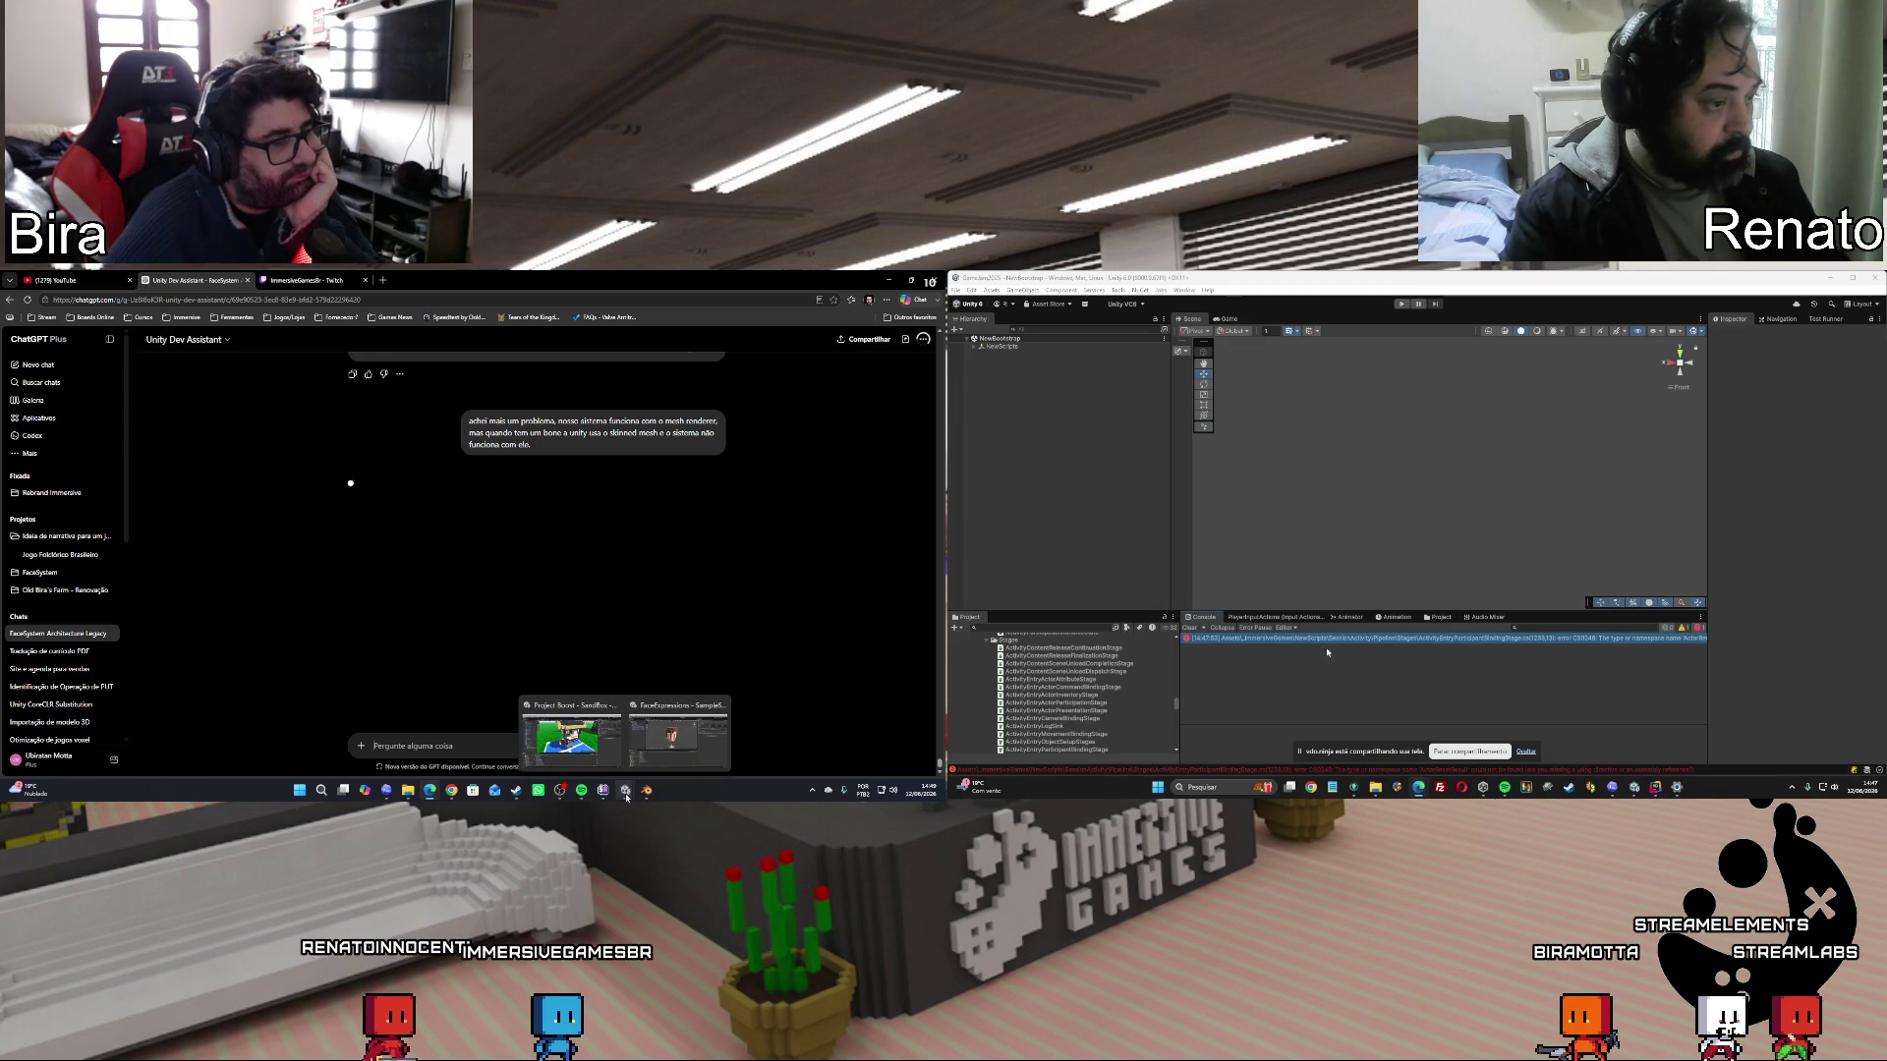
{"action": "double_click", "coordinate": [1593, 638]}
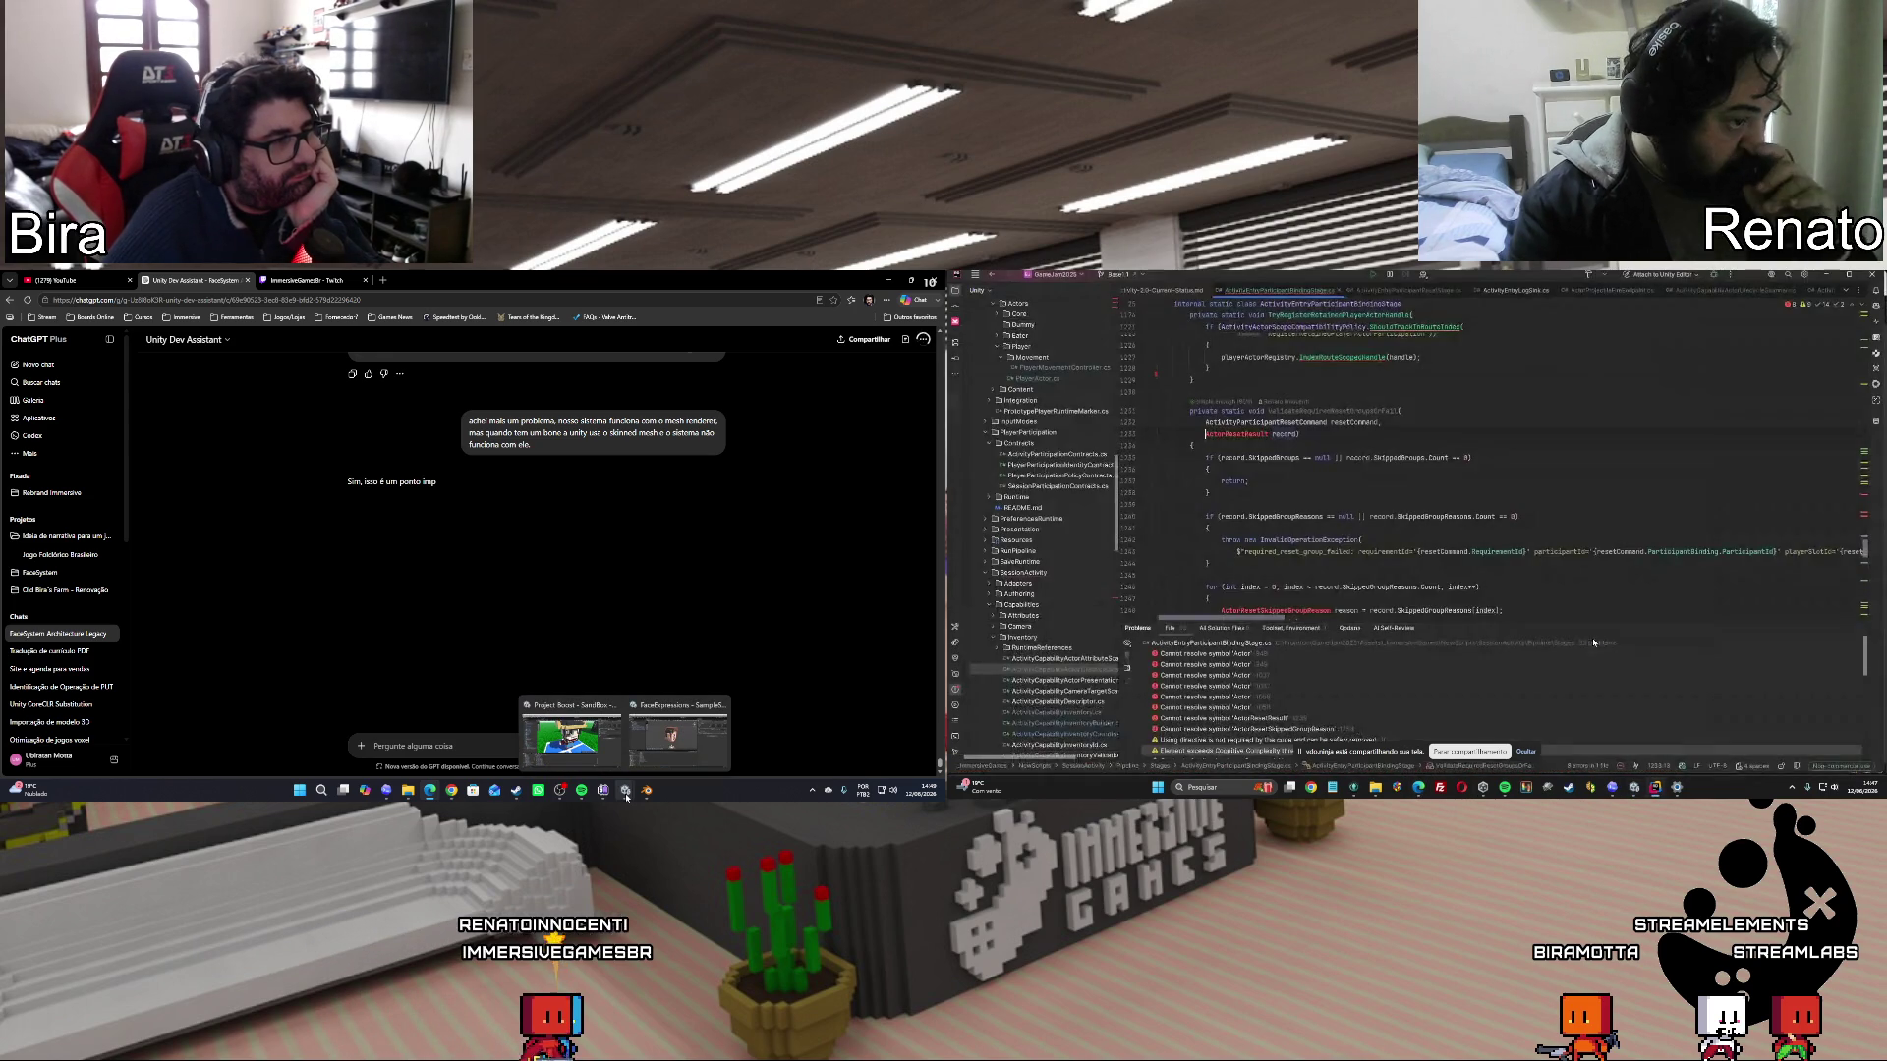
{"action": "key", "text": "alt+Return"}
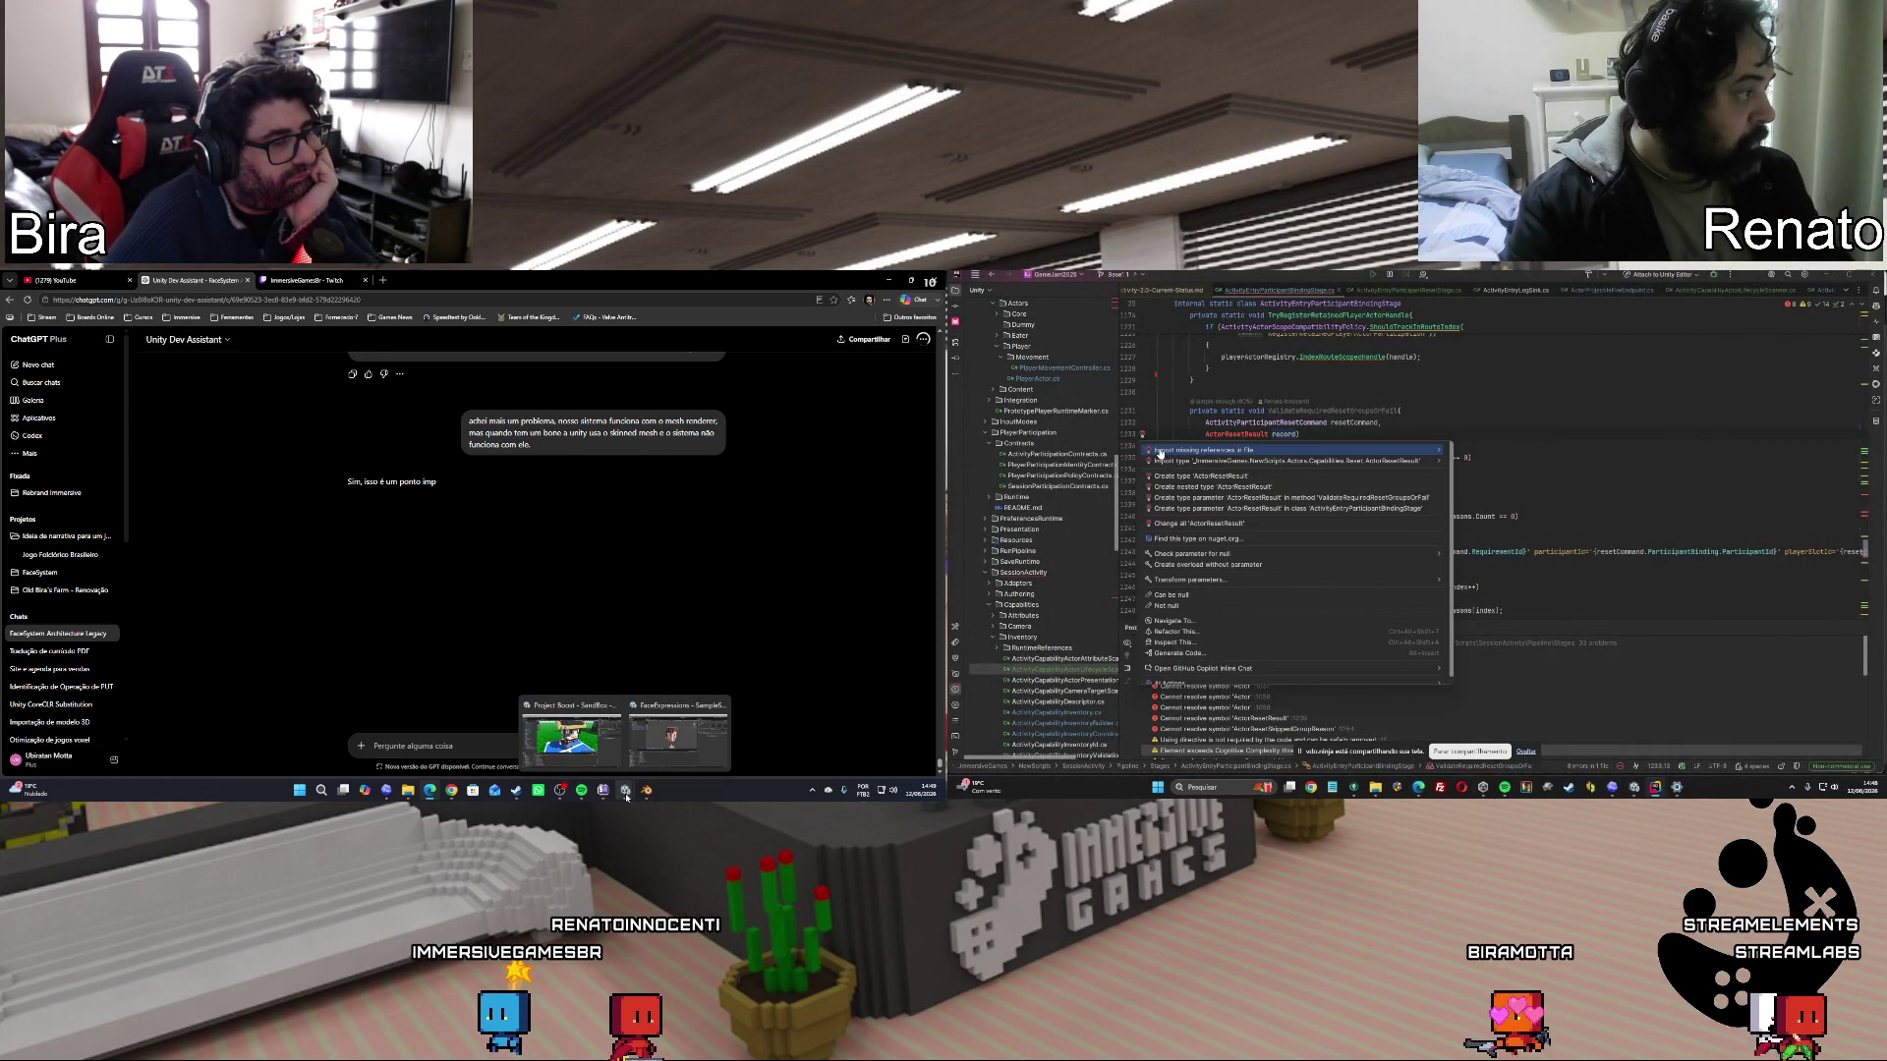
{"action": "left_click", "coordinate": [647, 742]}
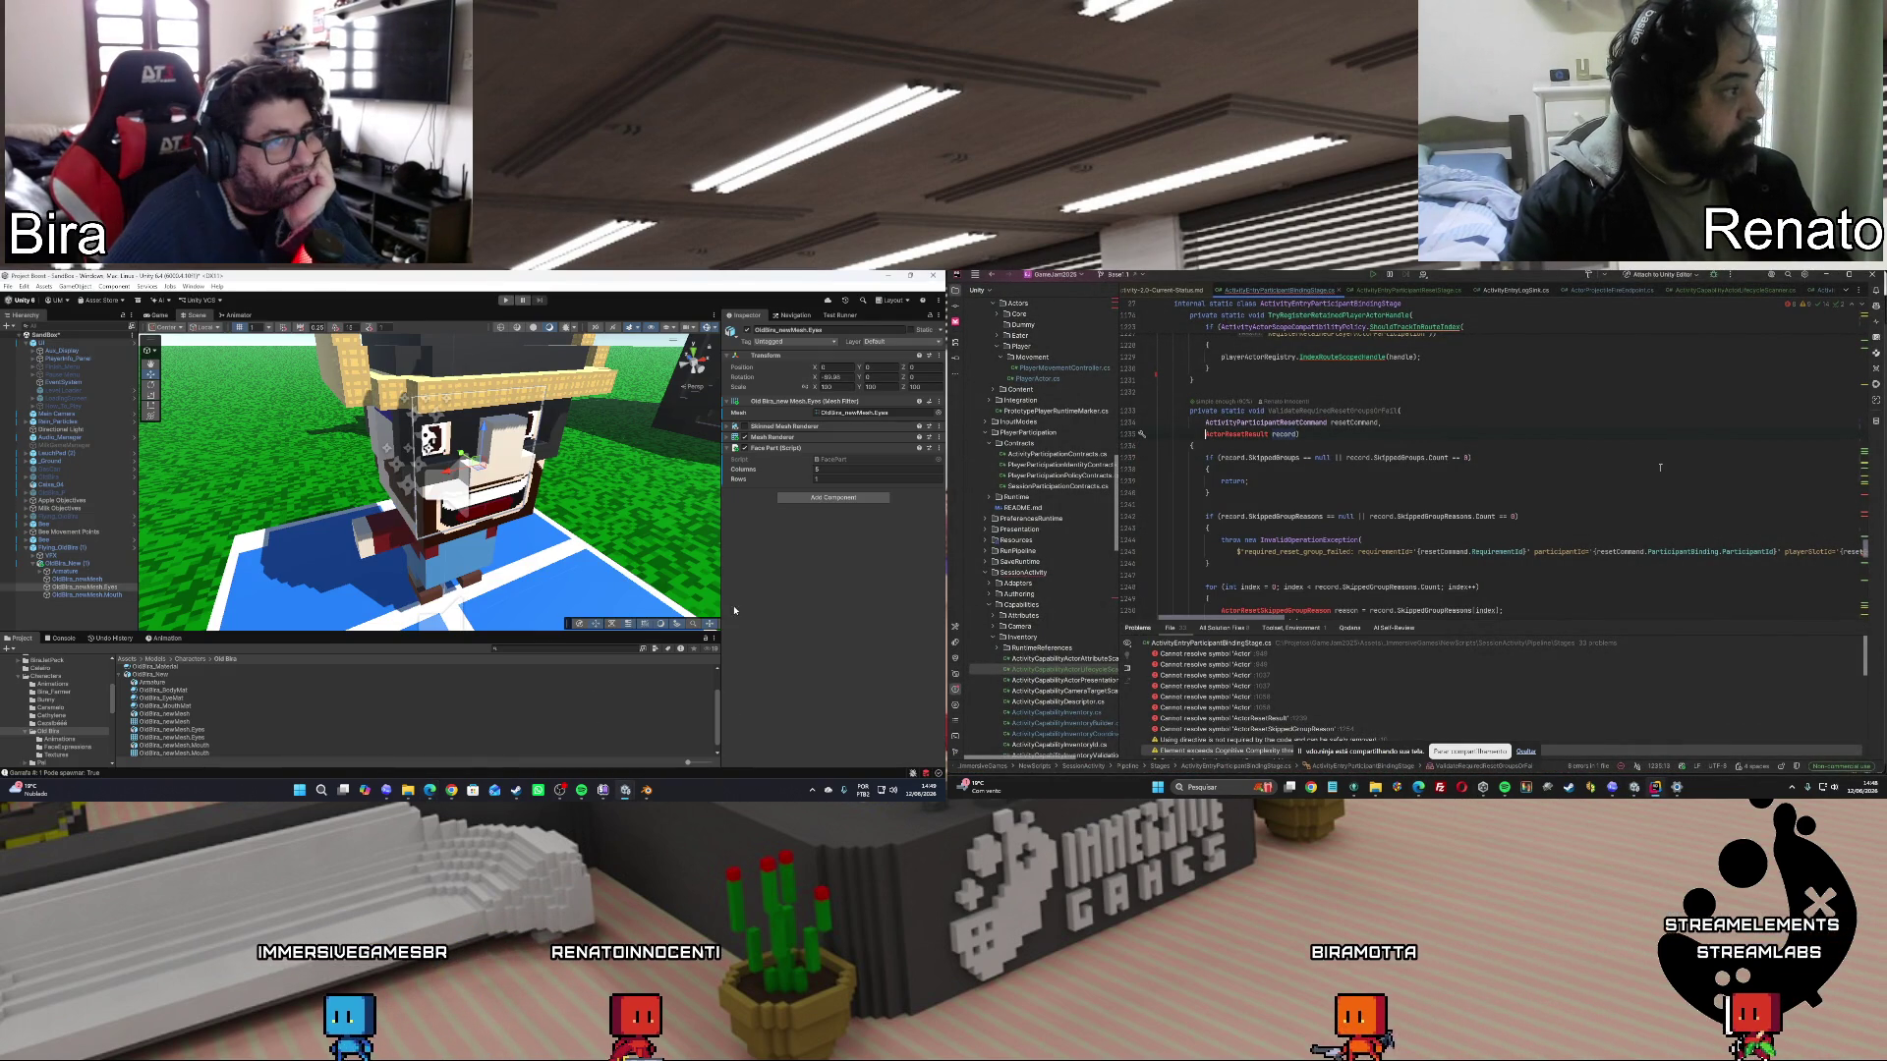
{"action": "left_click", "coordinate": [436, 792]}
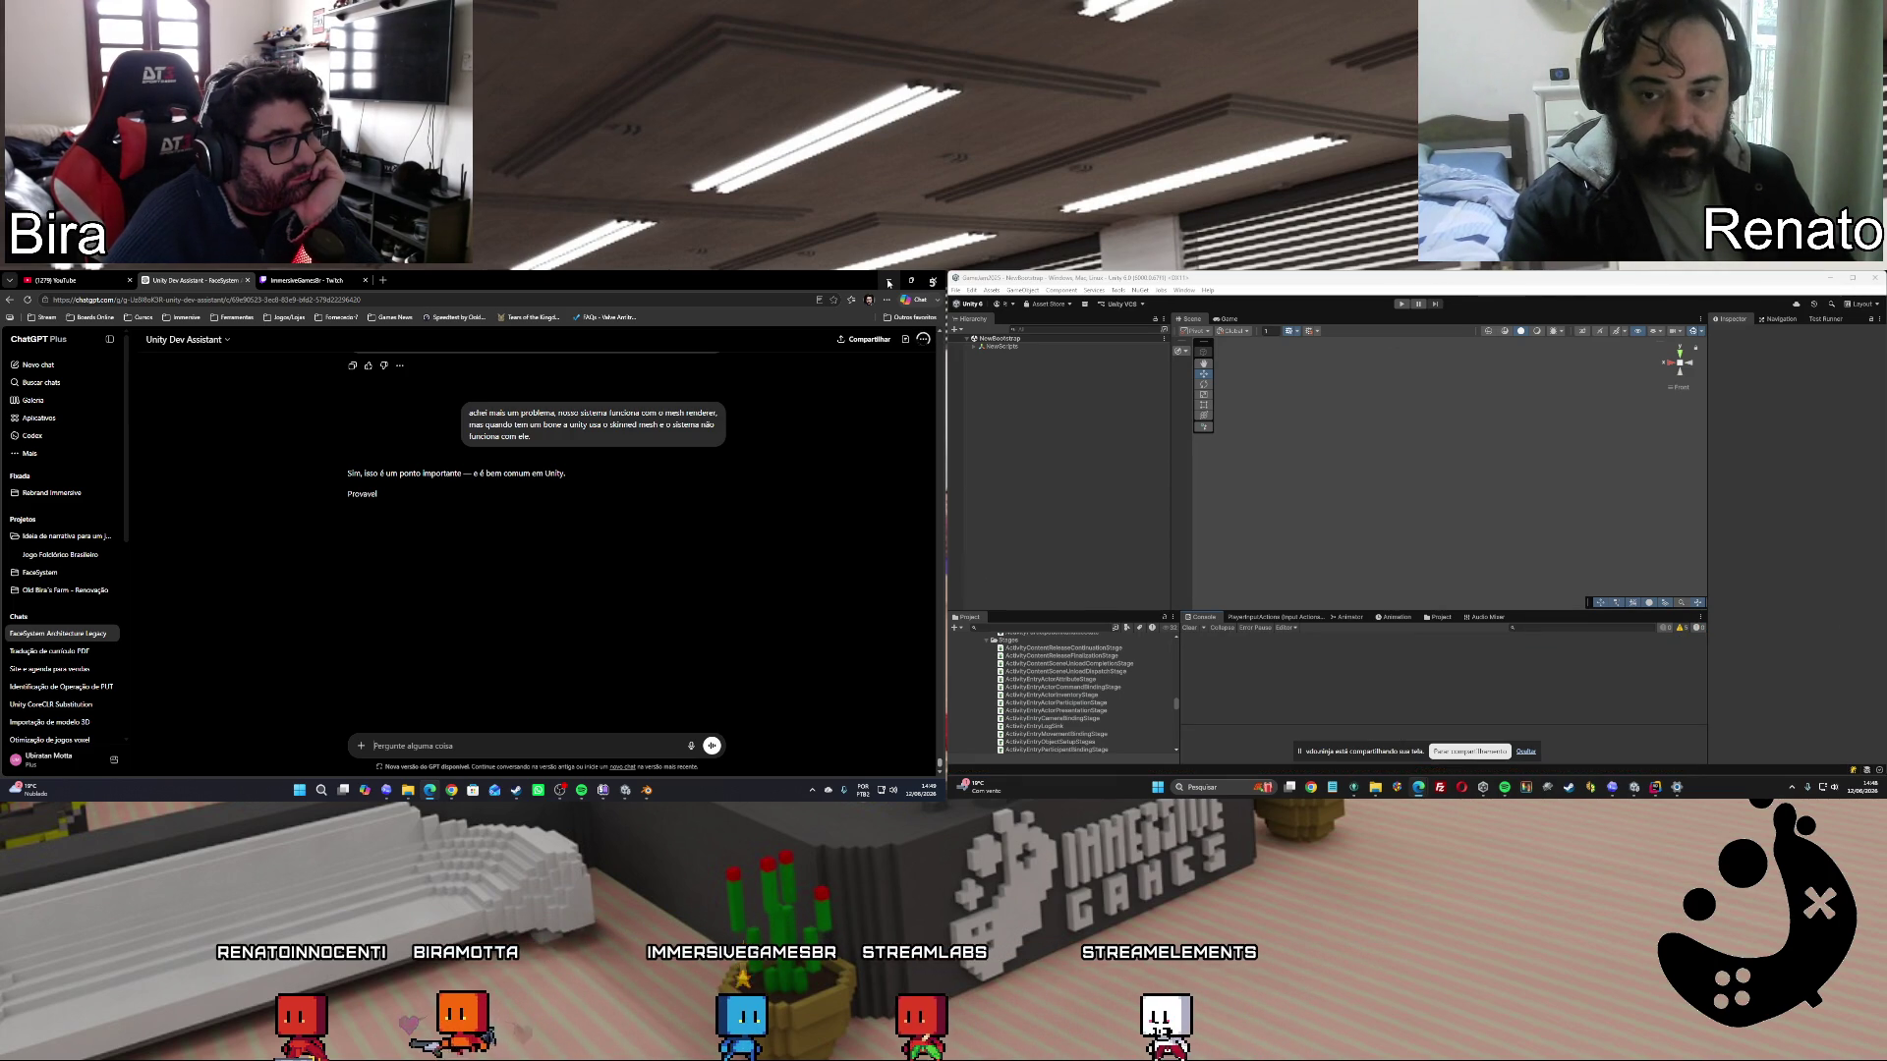
{"action": "left_click", "coordinate": [888, 284]}
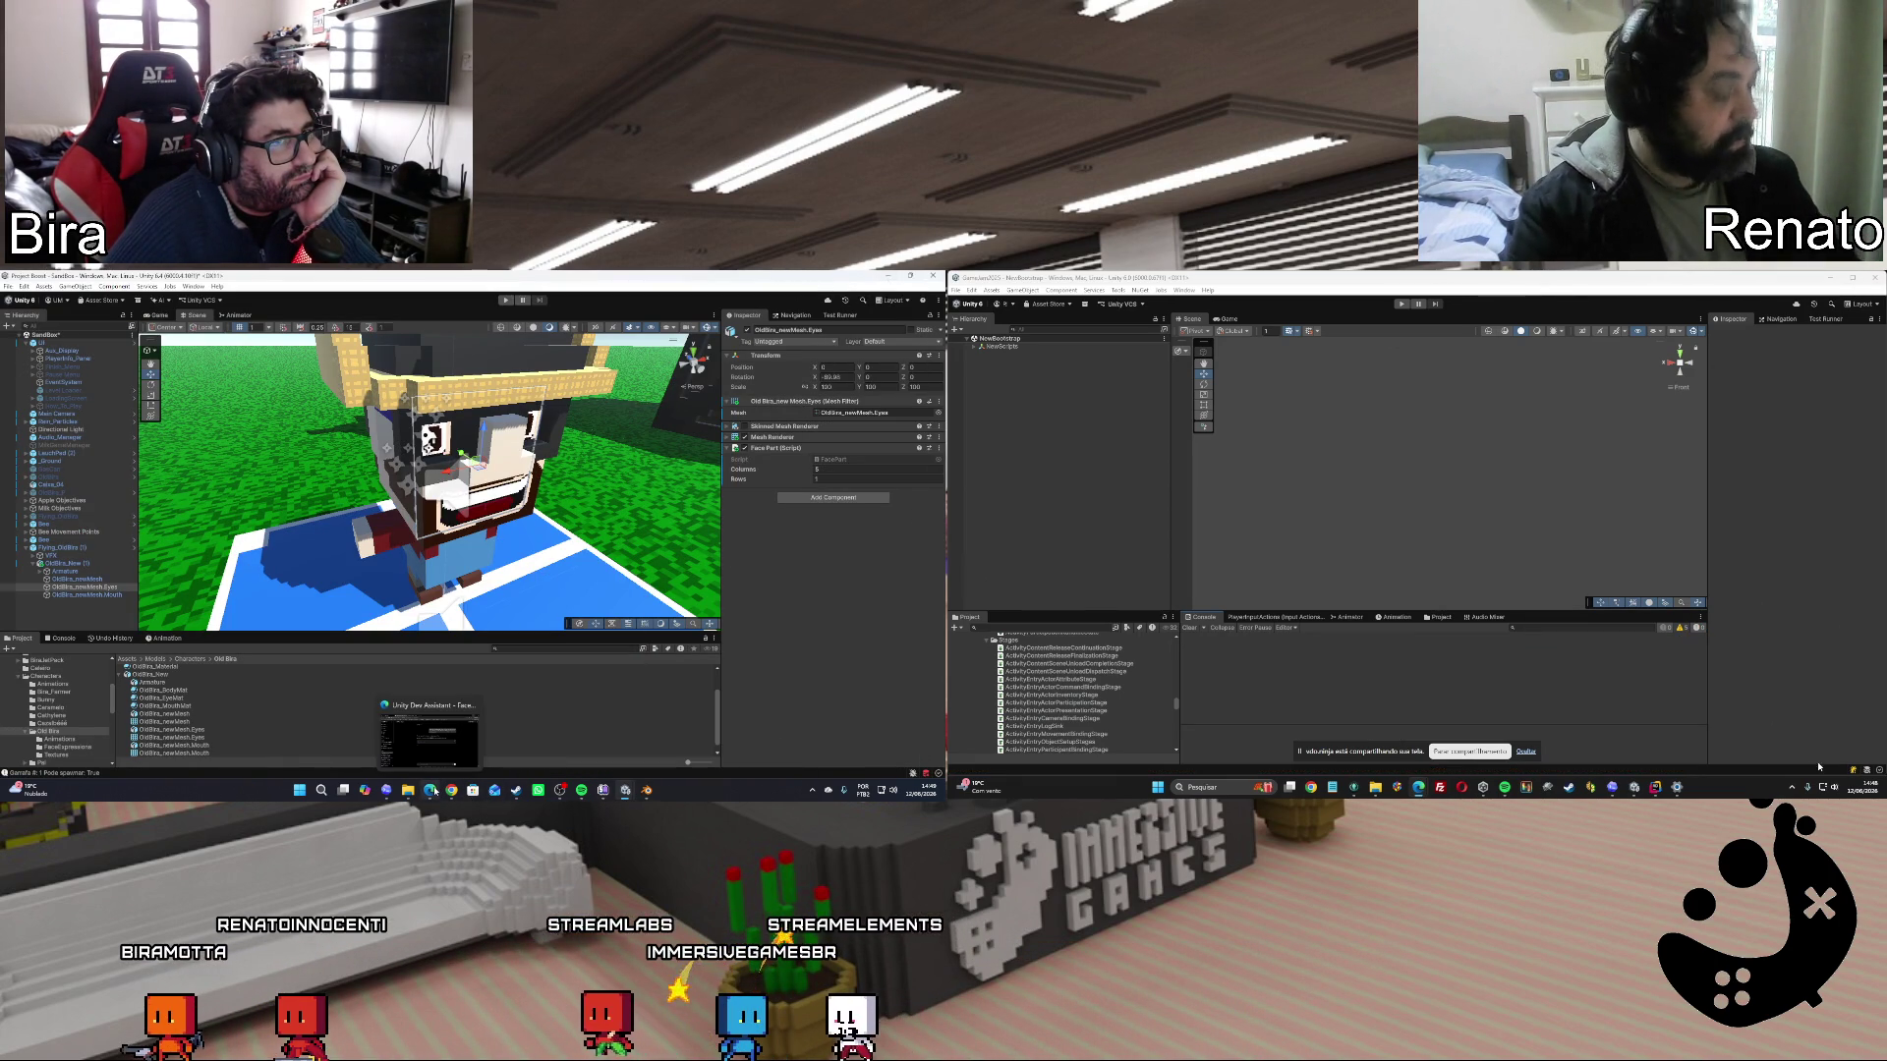
Run Play mode in both editors, then reset activity objects, player actor, and restart the activity.
{"action": "key", "text": "ctrl+p"}
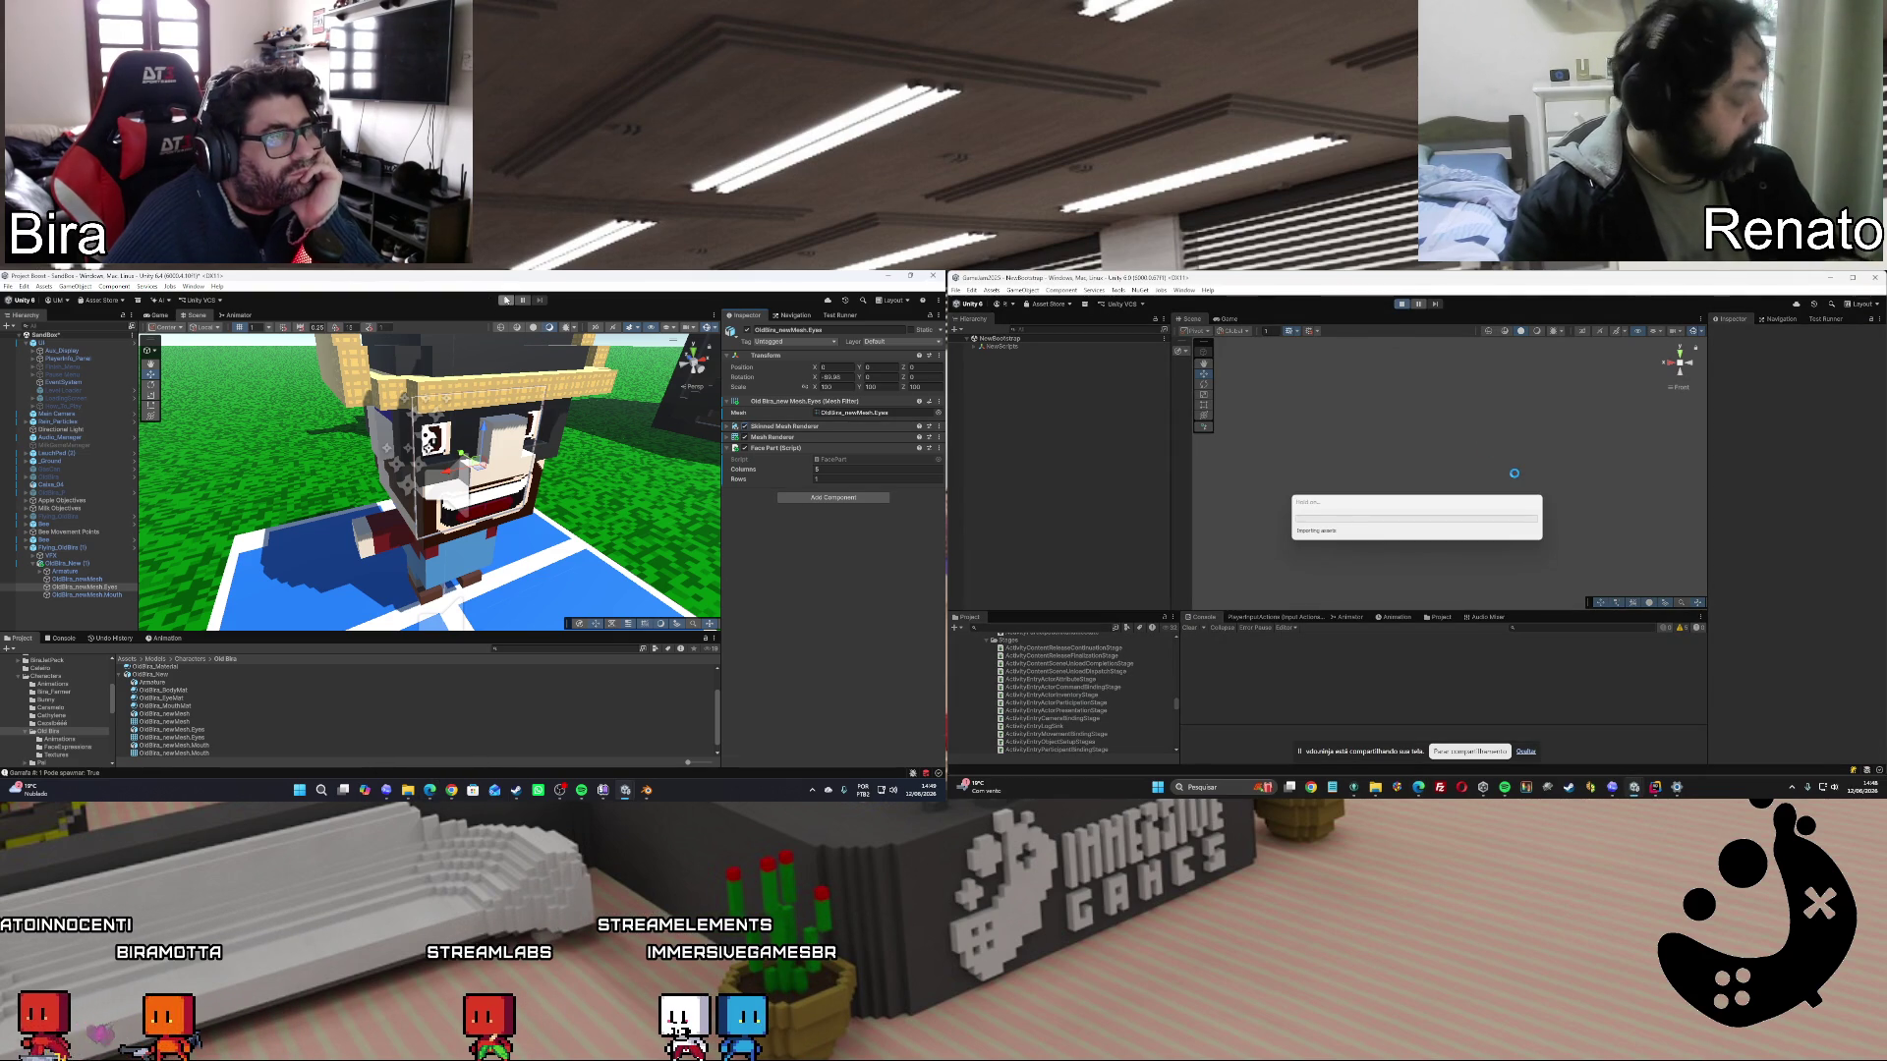
{"action": "left_click", "coordinate": [506, 300]}
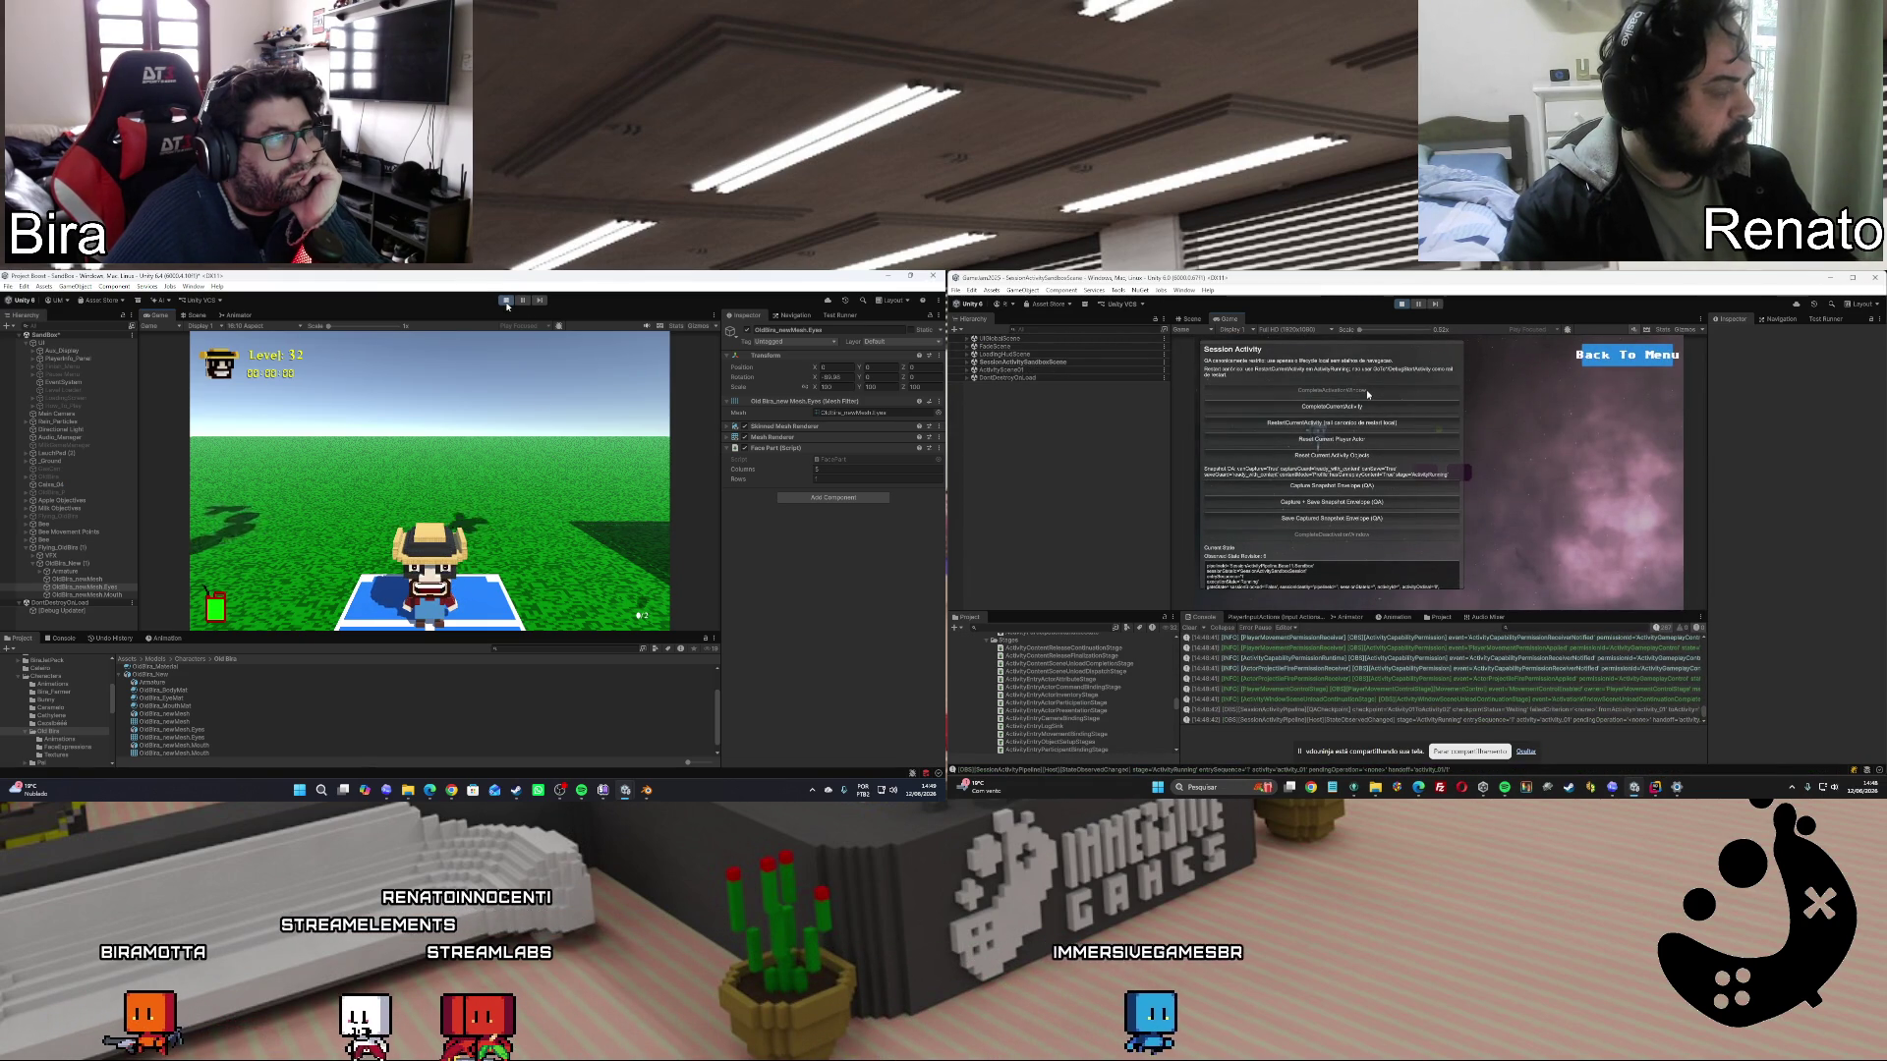
{"action": "key", "text": "ctrl+p"}
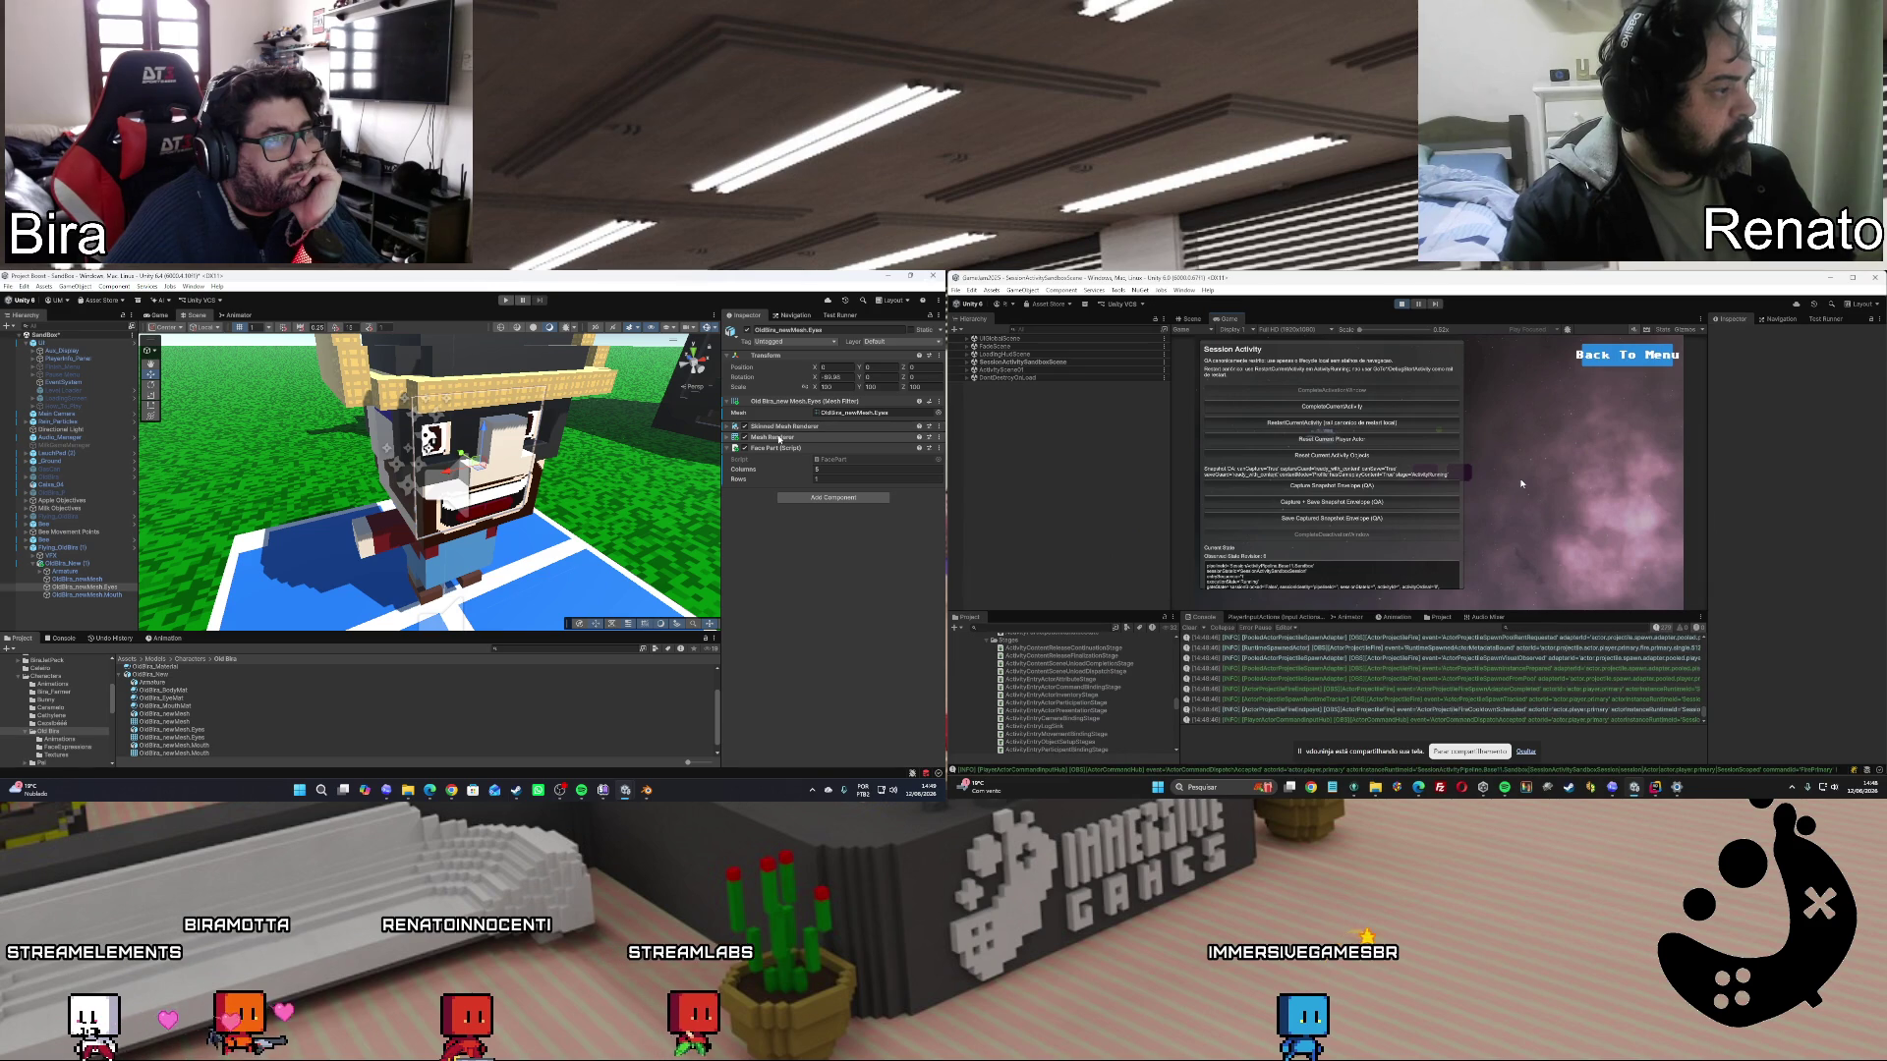
{"action": "left_click", "coordinate": [1351, 456]}
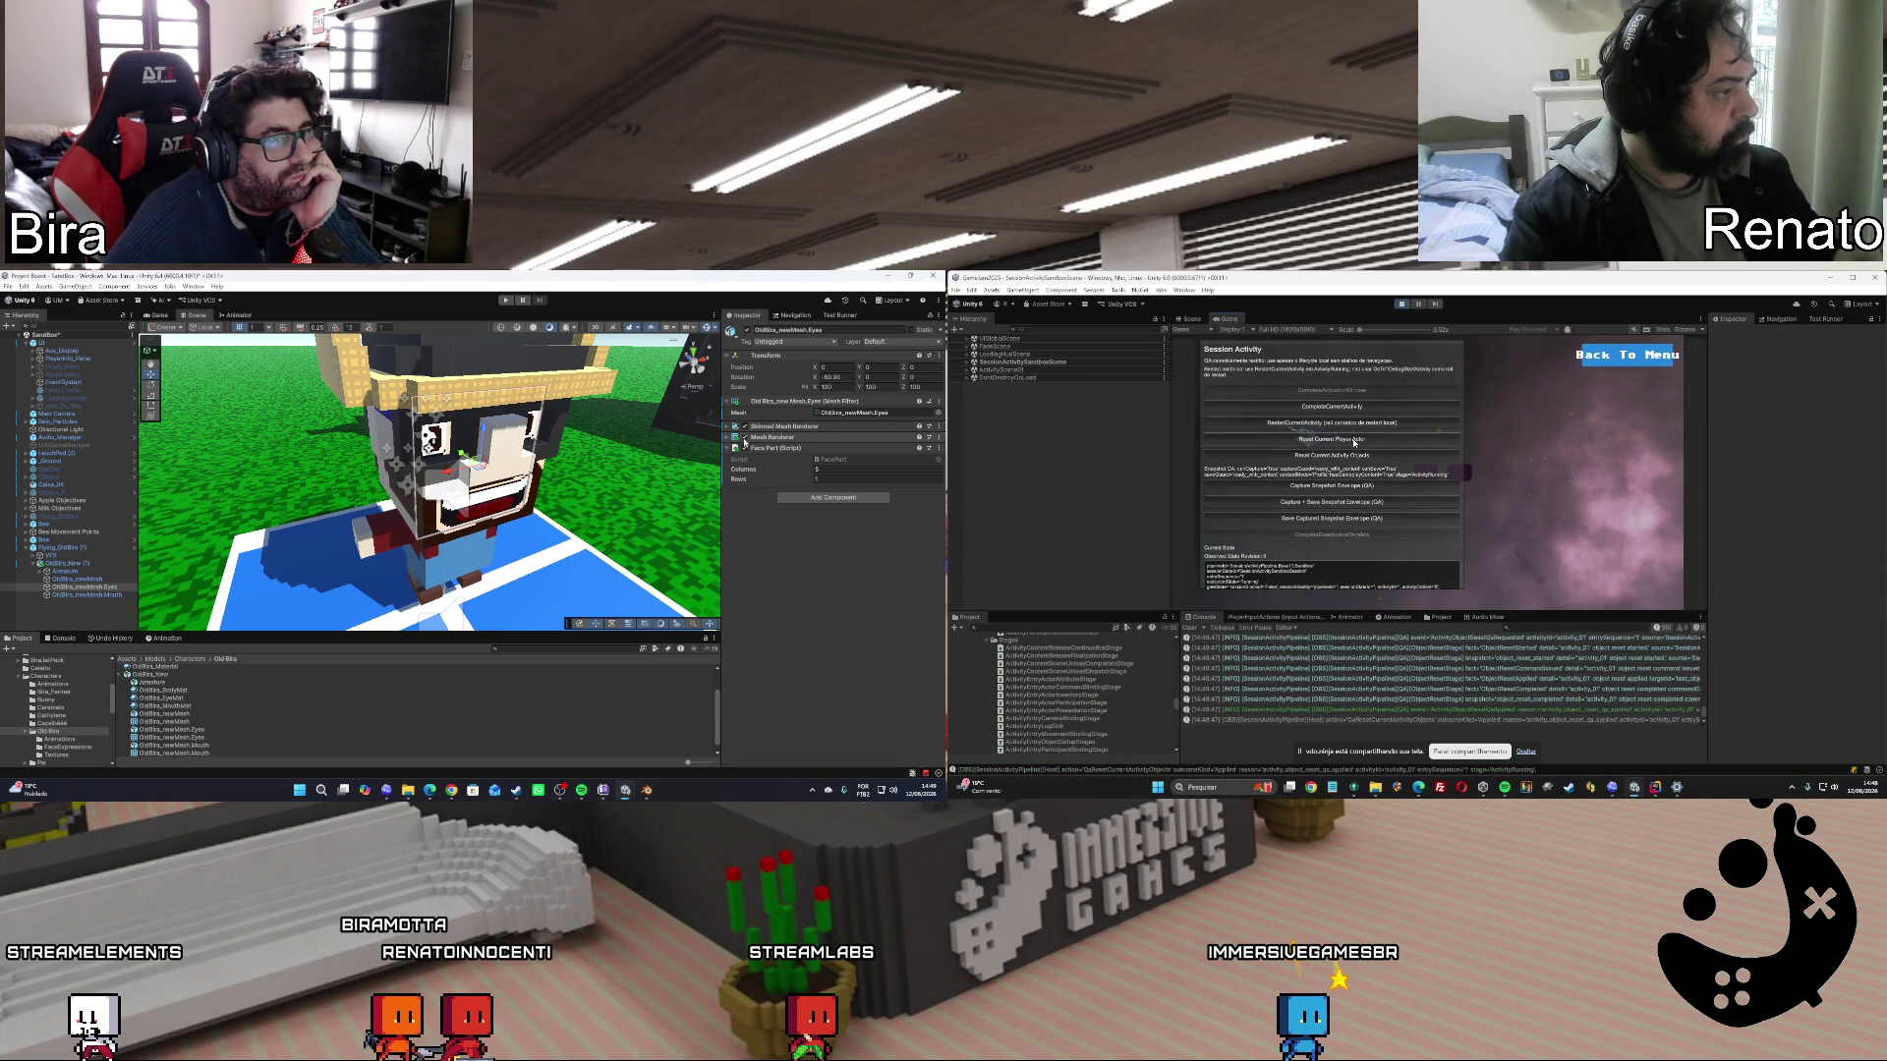
{"action": "left_click", "coordinate": [1354, 441]}
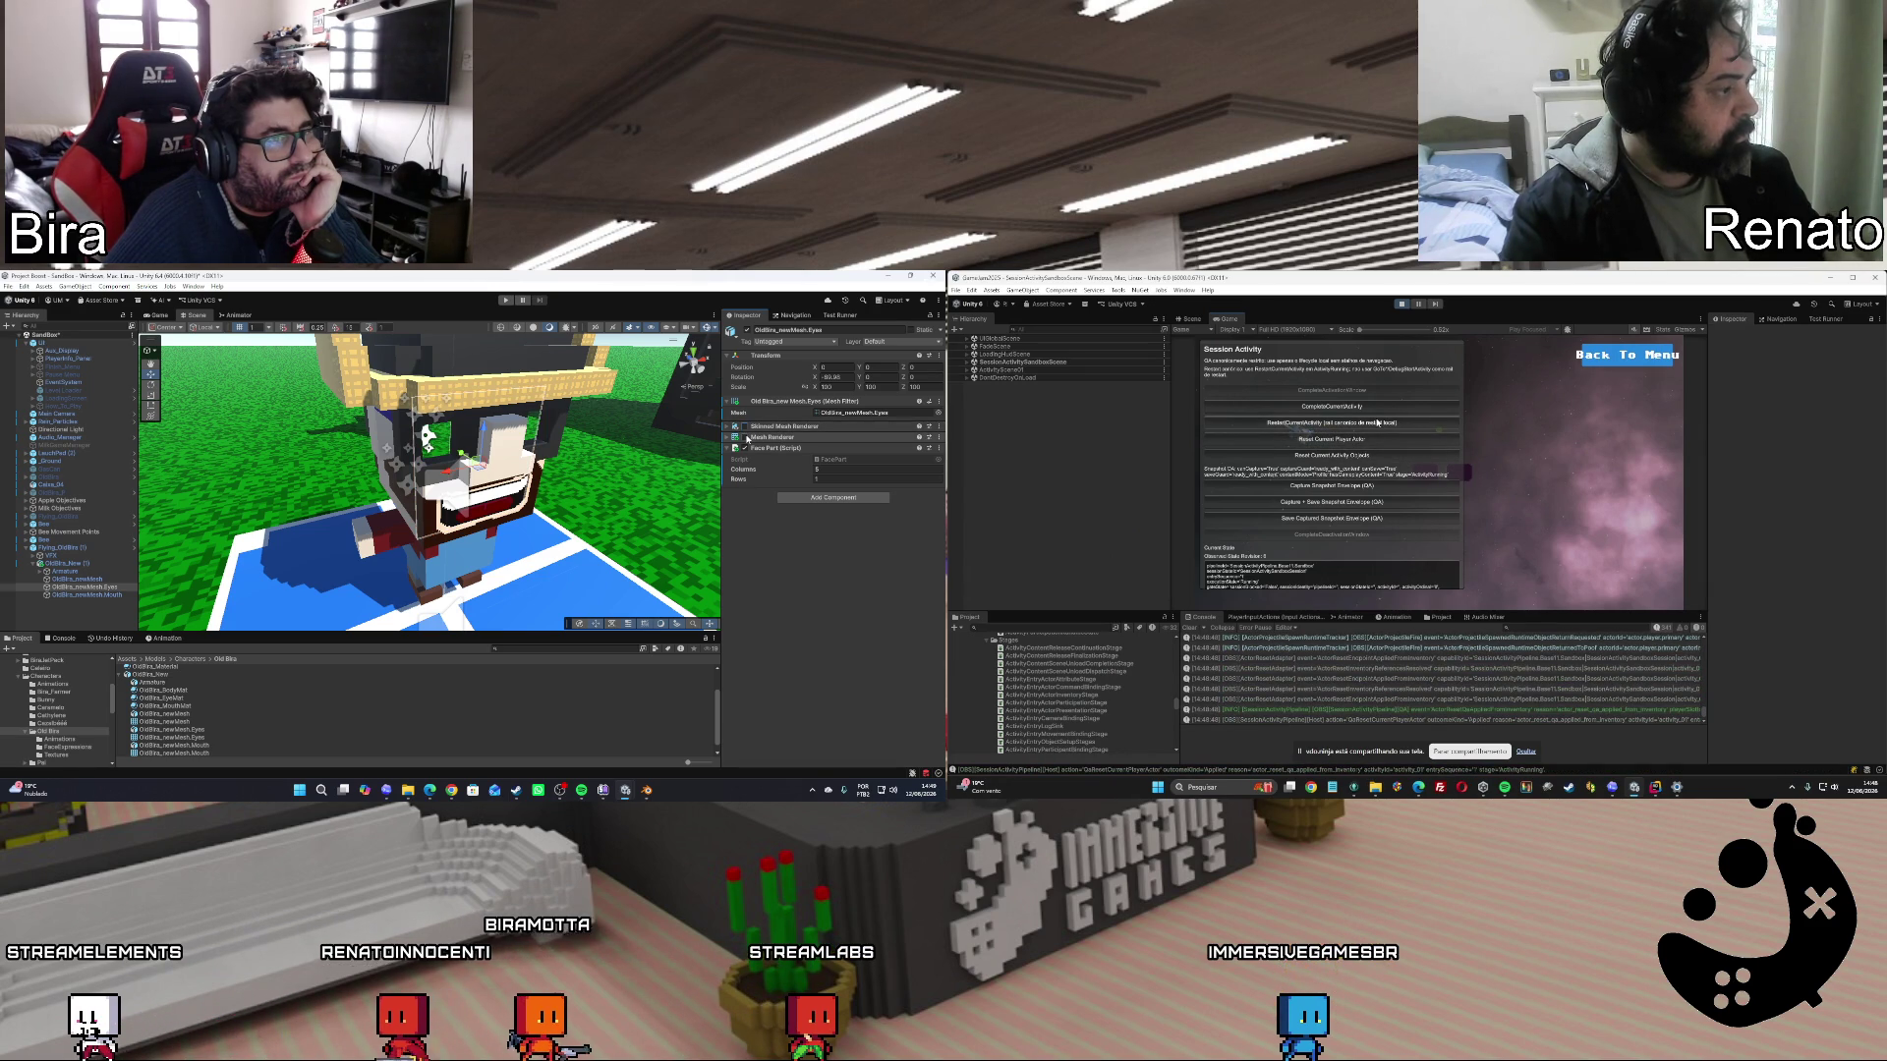
{"action": "left_click", "coordinate": [1376, 423]}
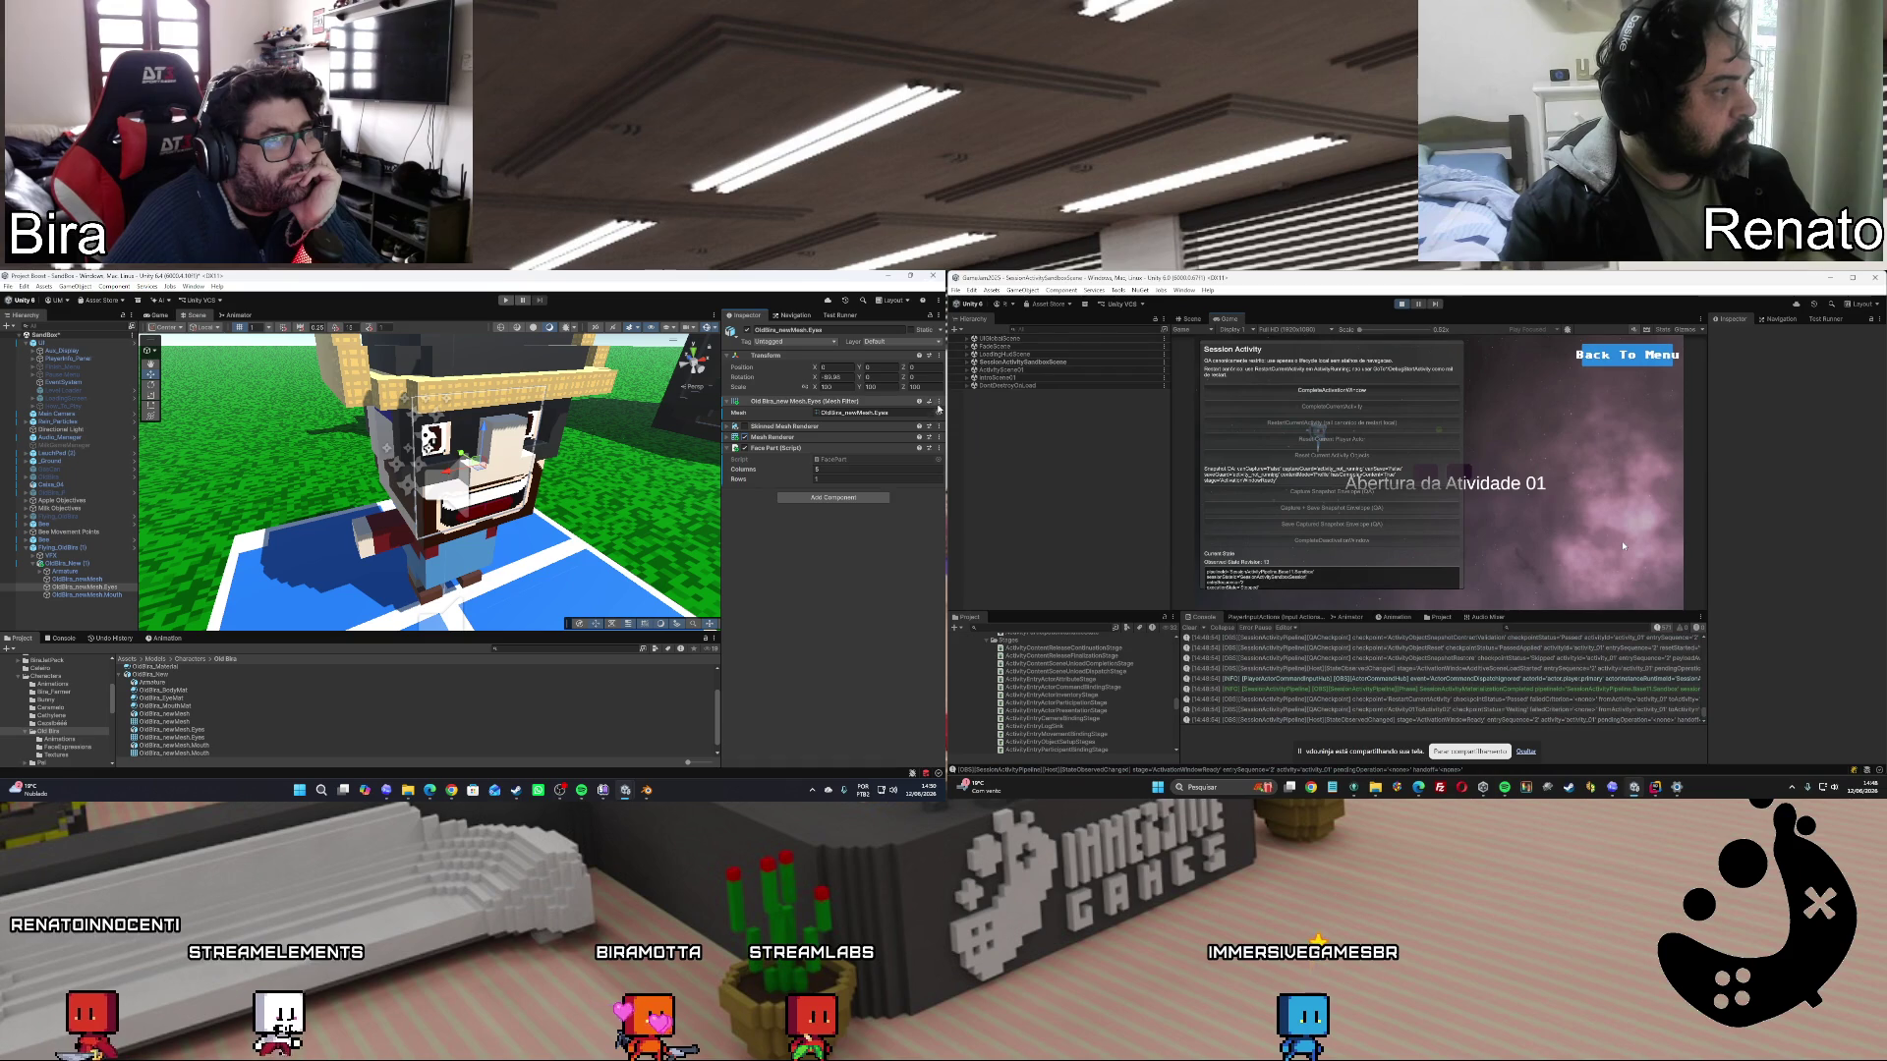
Remove the Mesh Filter component, expand Mesh Renderer and Skinned Mesh Renderer, and return to ChatGPT.
{"action": "left_click", "coordinate": [937, 402]}
{"action": "left_click", "coordinate": [874, 460]}
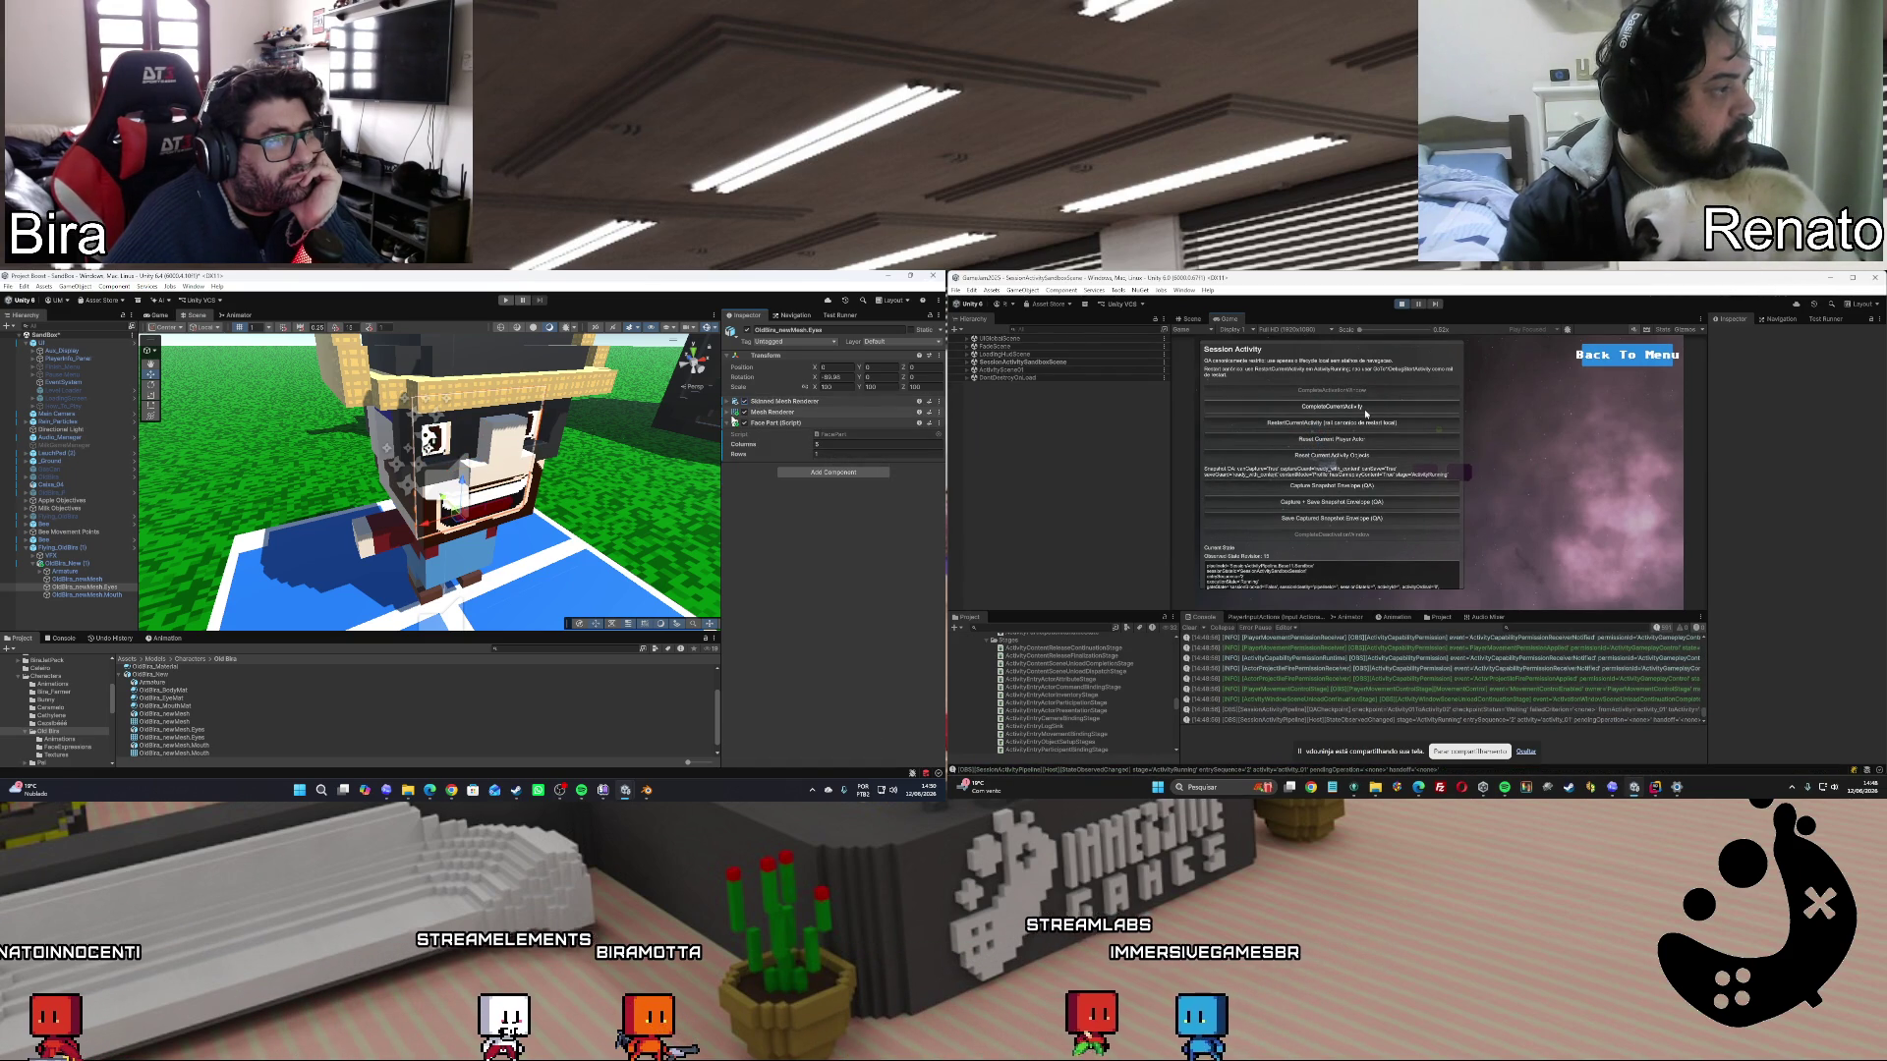
{"action": "left_click", "coordinate": [731, 413]}
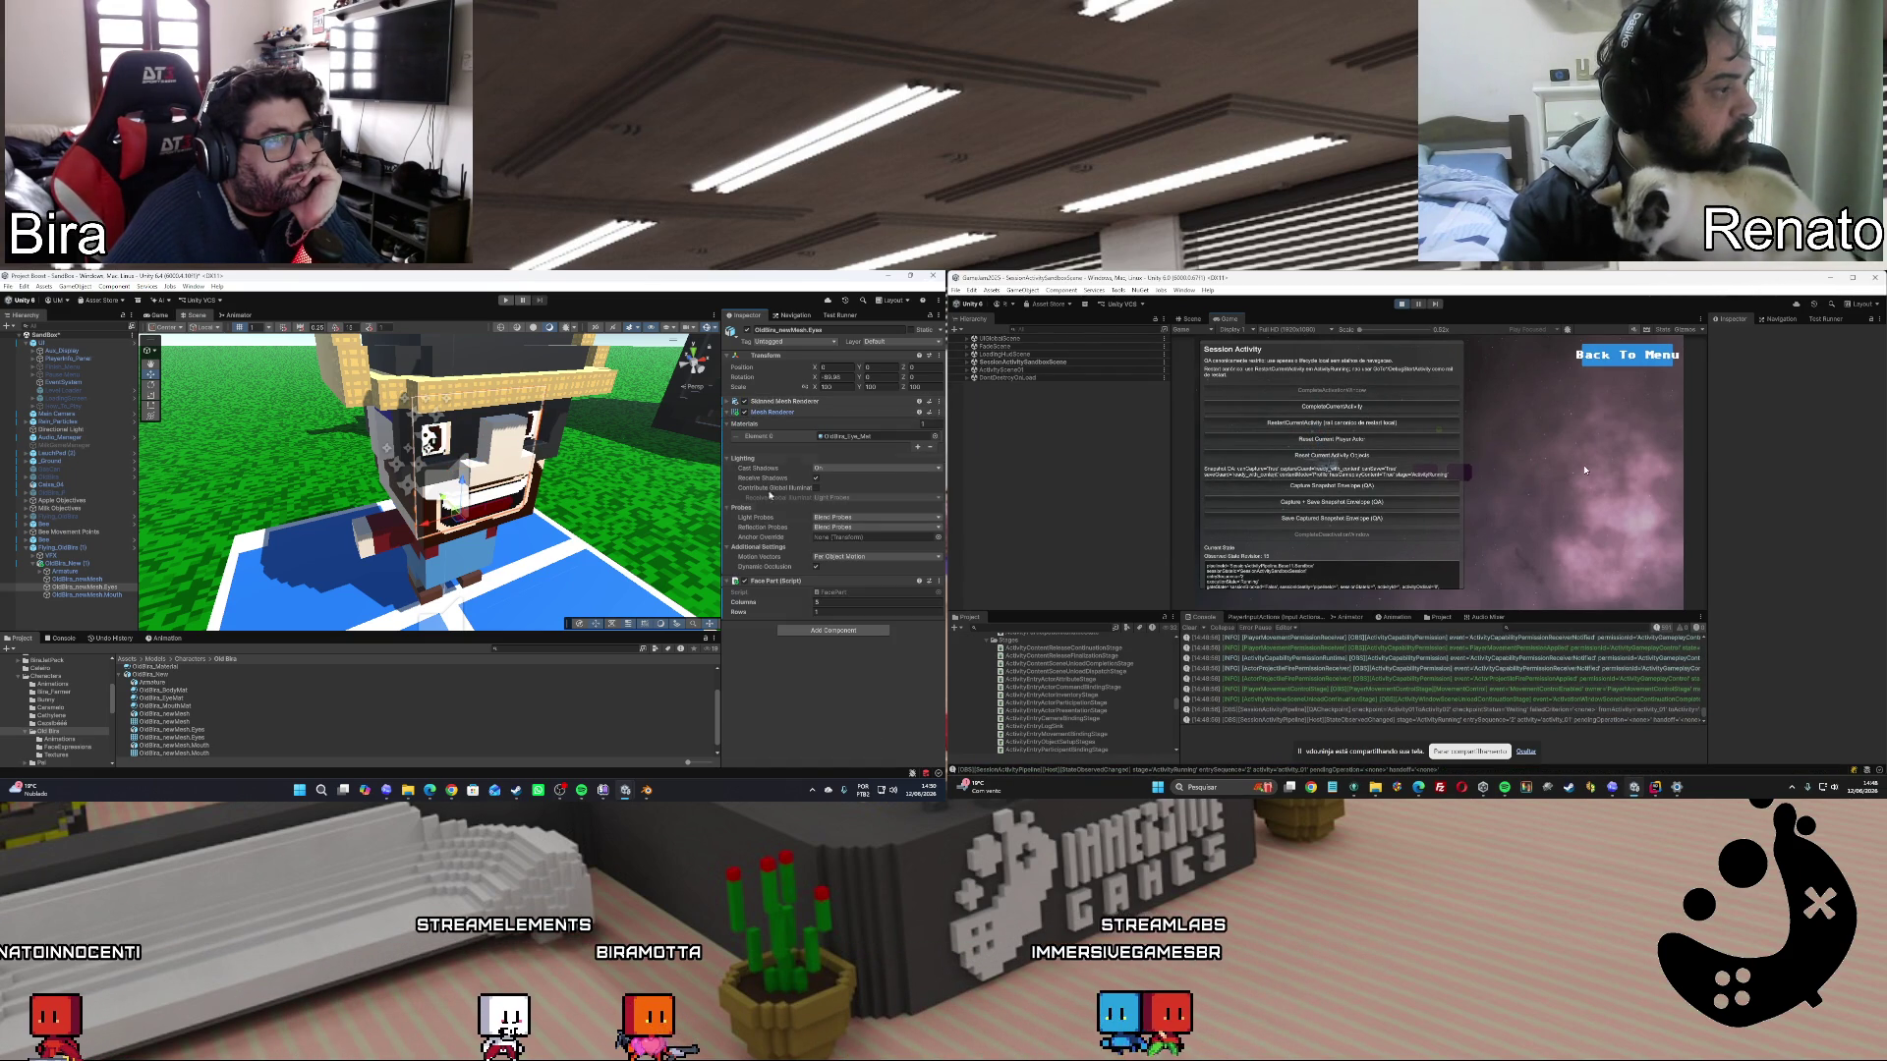
{"action": "left_click", "coordinate": [1376, 409]}
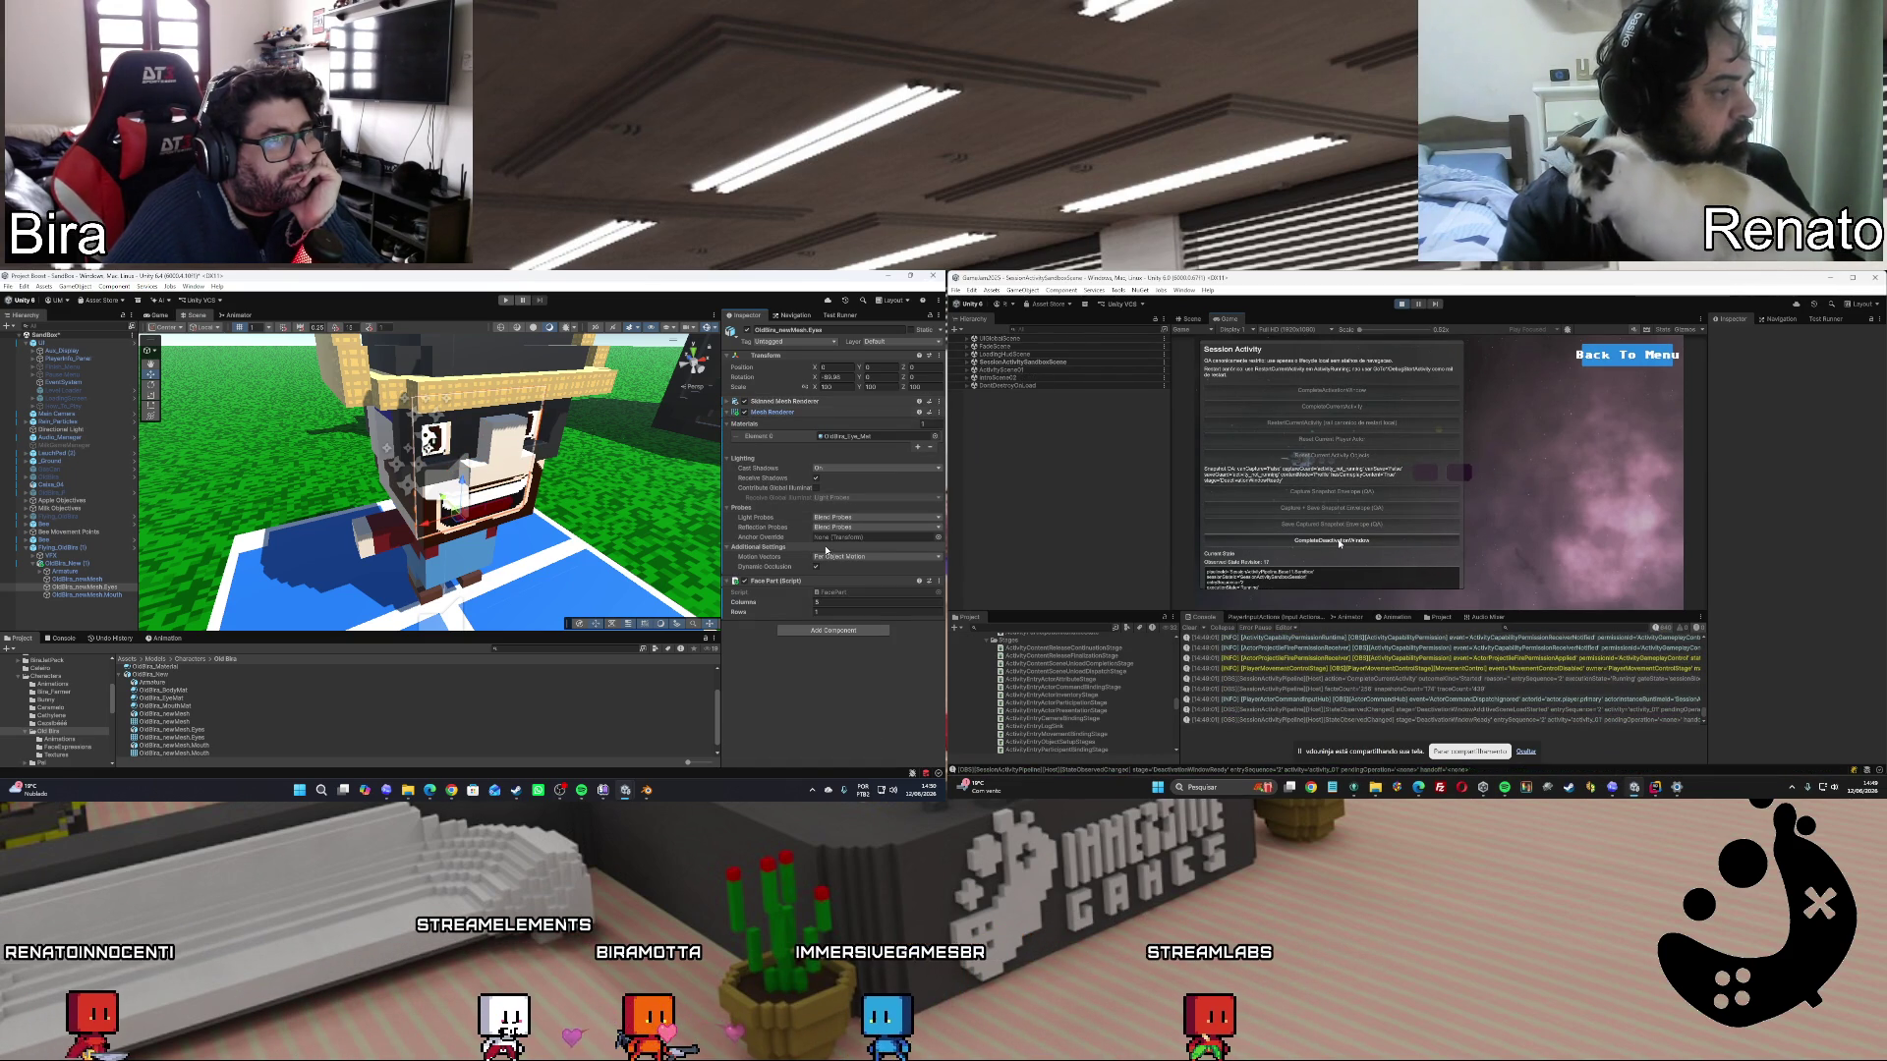
{"action": "left_click", "coordinate": [729, 400]}
{"action": "left_click", "coordinate": [1339, 542]}
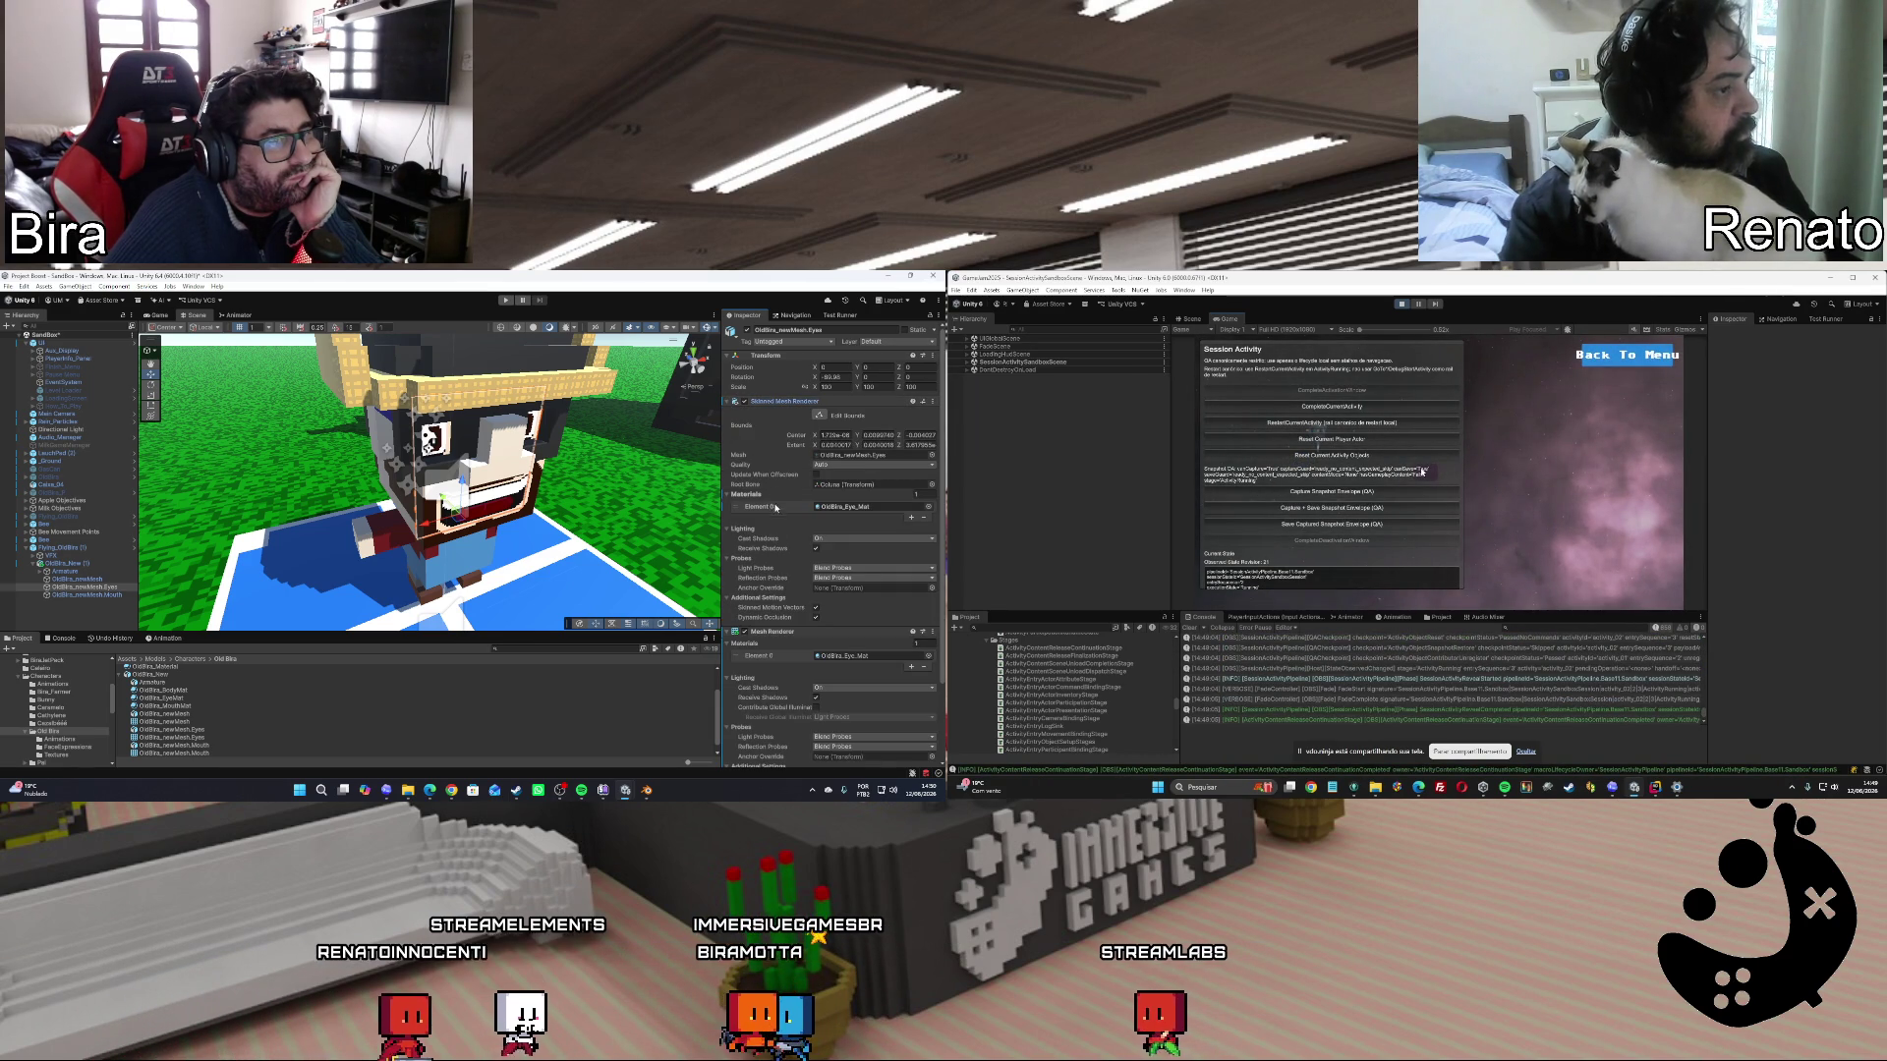
{"action": "left_click", "coordinate": [451, 790]}
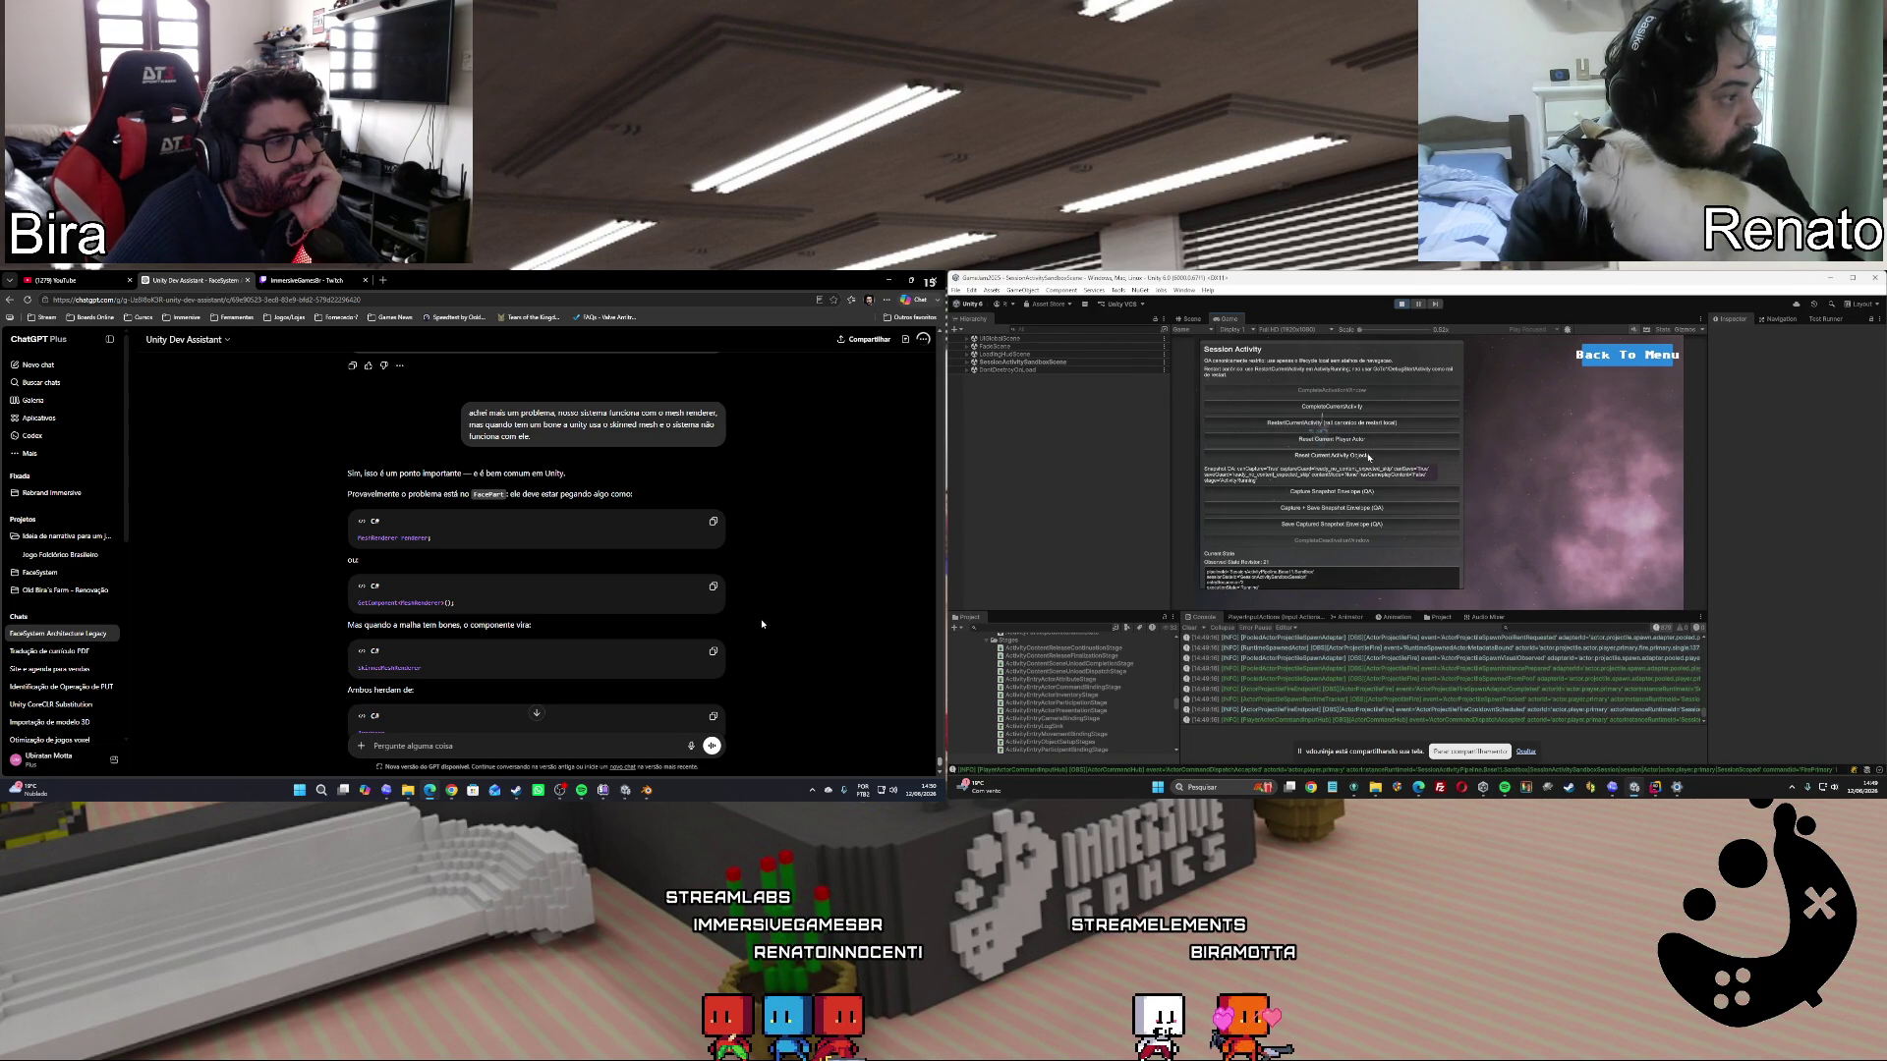
Reset the player actor and activity objects, restart the activity, and go back to the menu.
{"action": "left_click", "coordinate": [1354, 443]}
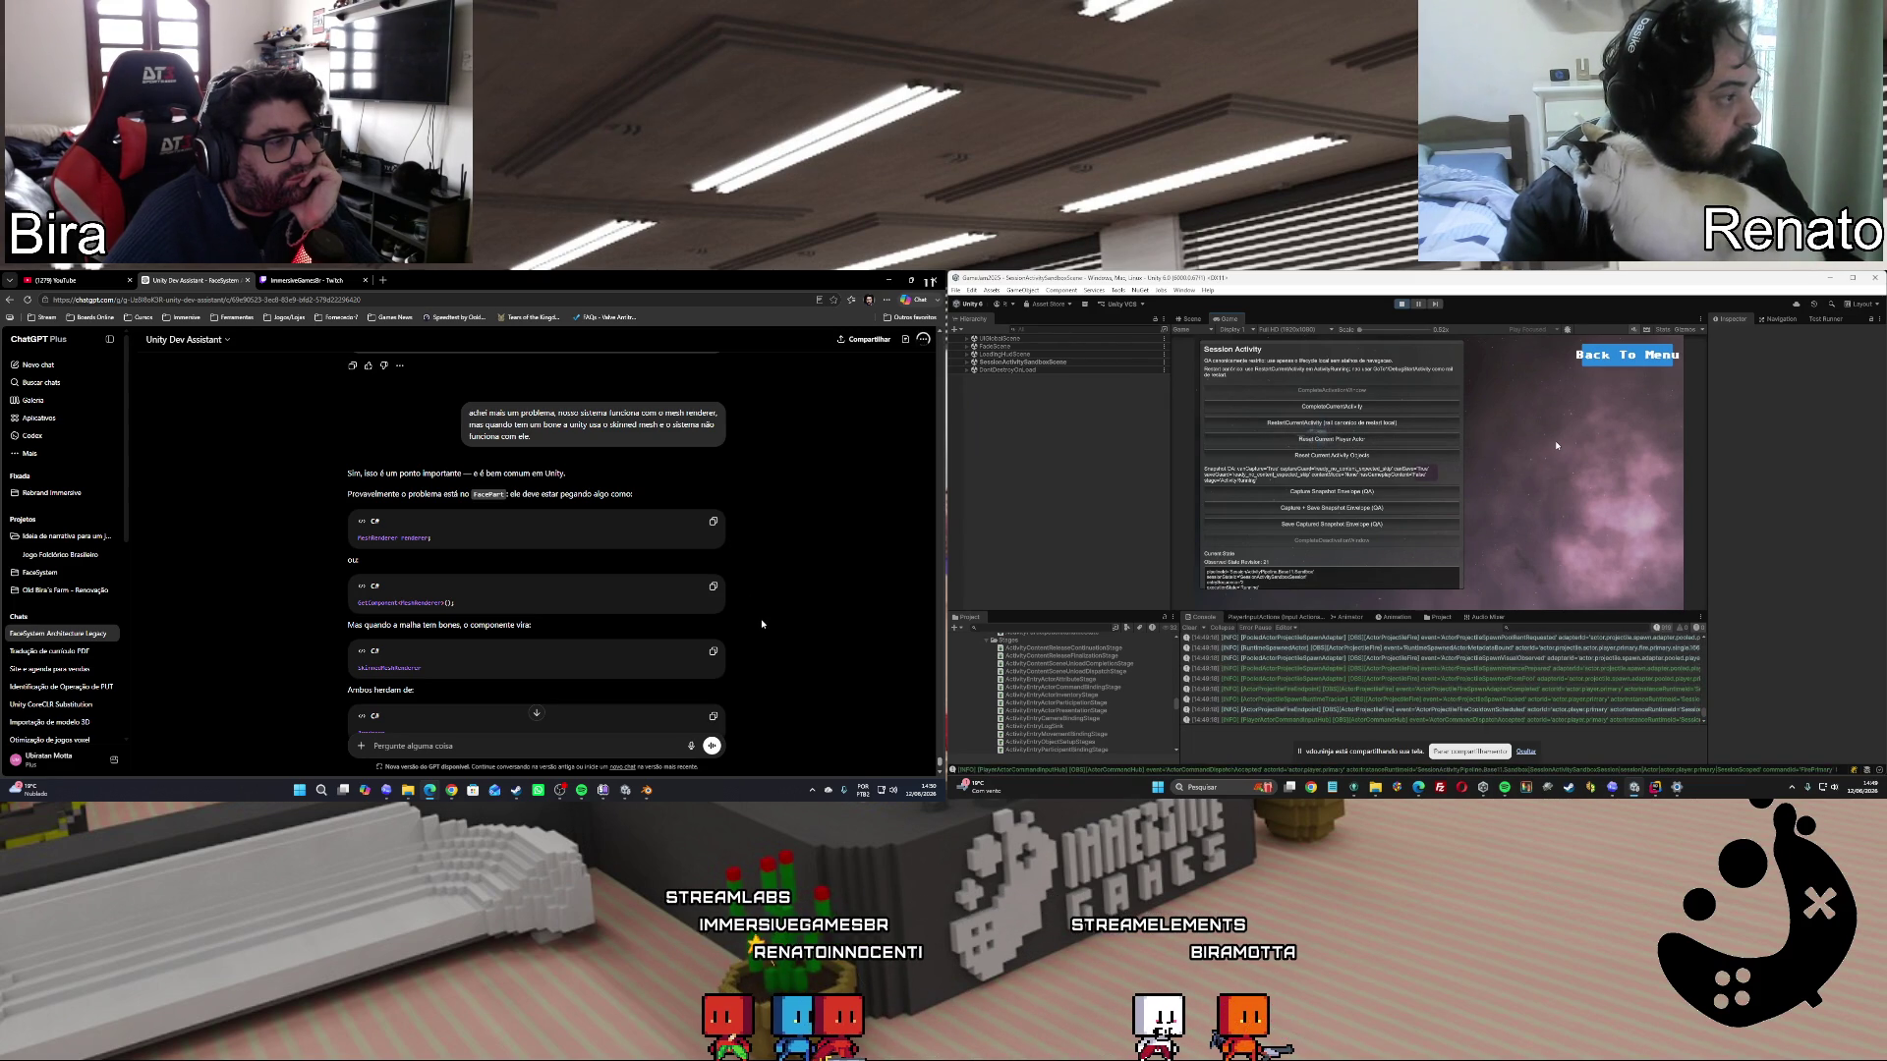
{"action": "left_click", "coordinate": [1348, 454]}
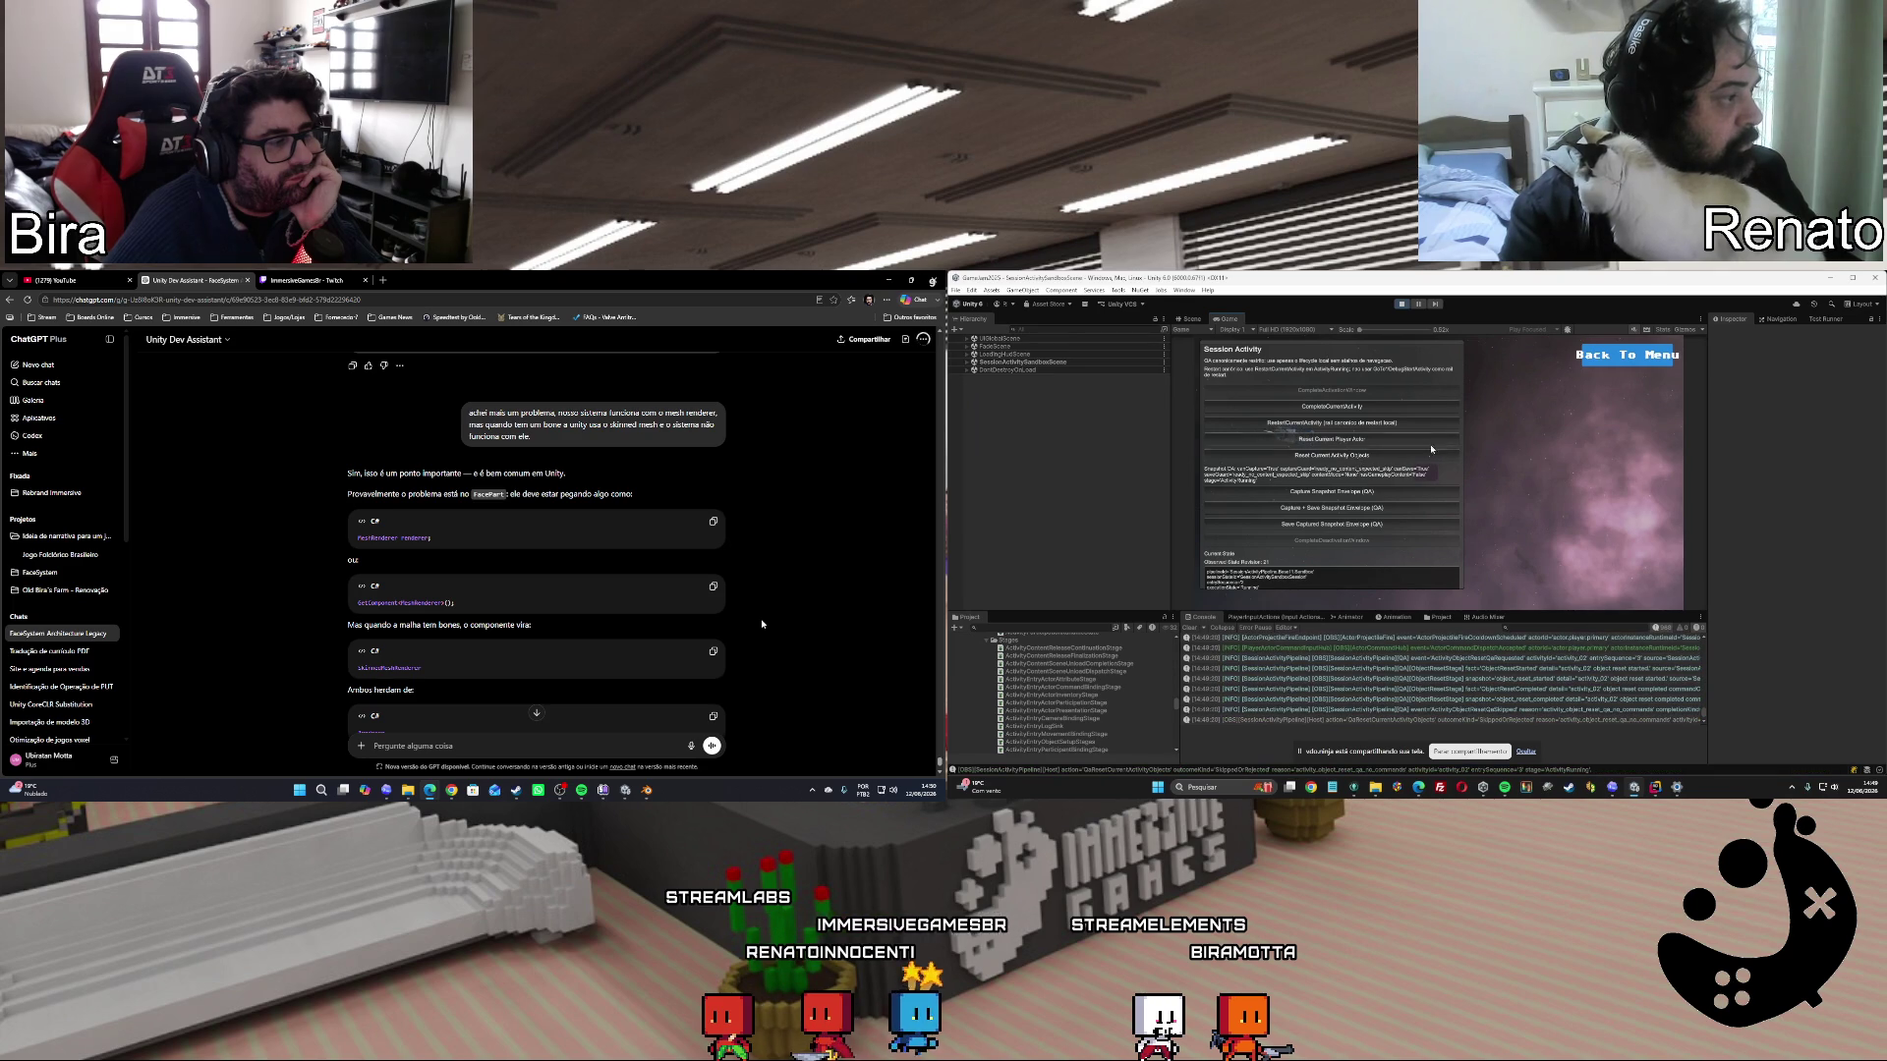
{"action": "left_click", "coordinate": [1332, 423]}
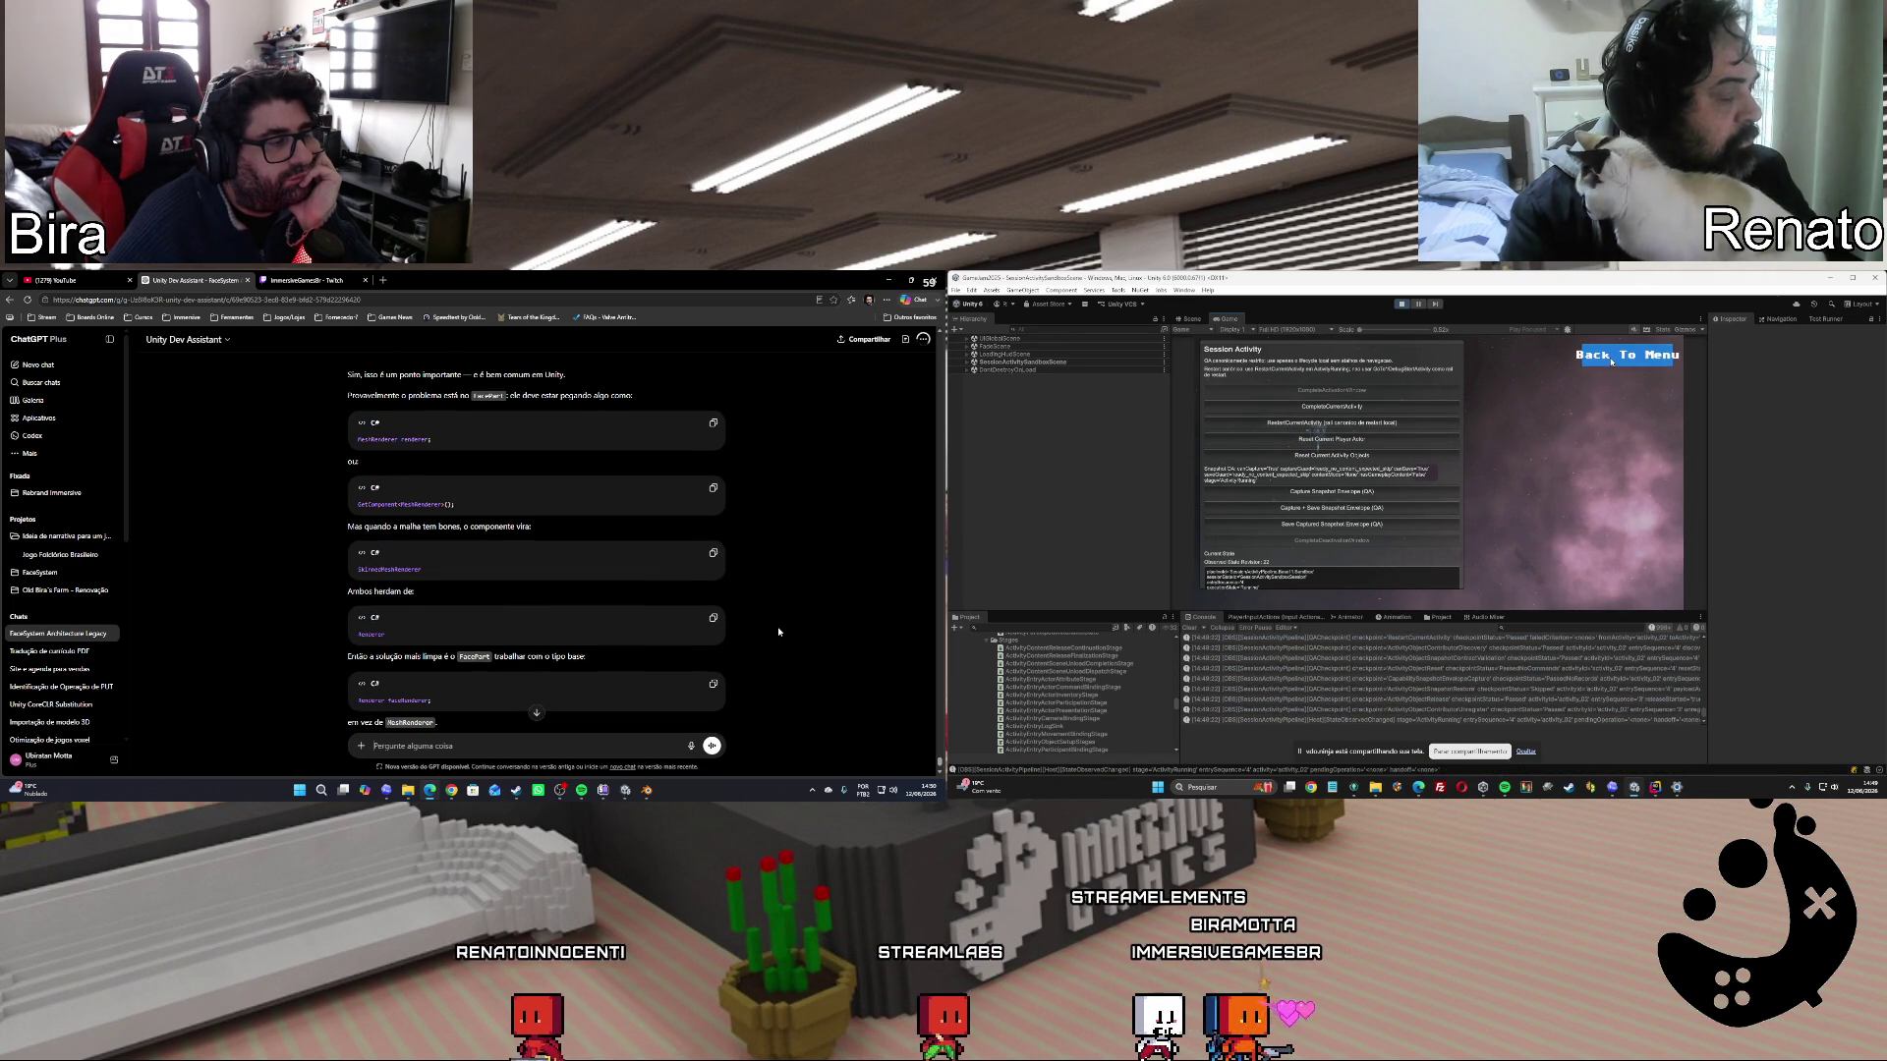
{"action": "left_click", "coordinate": [1626, 354]}
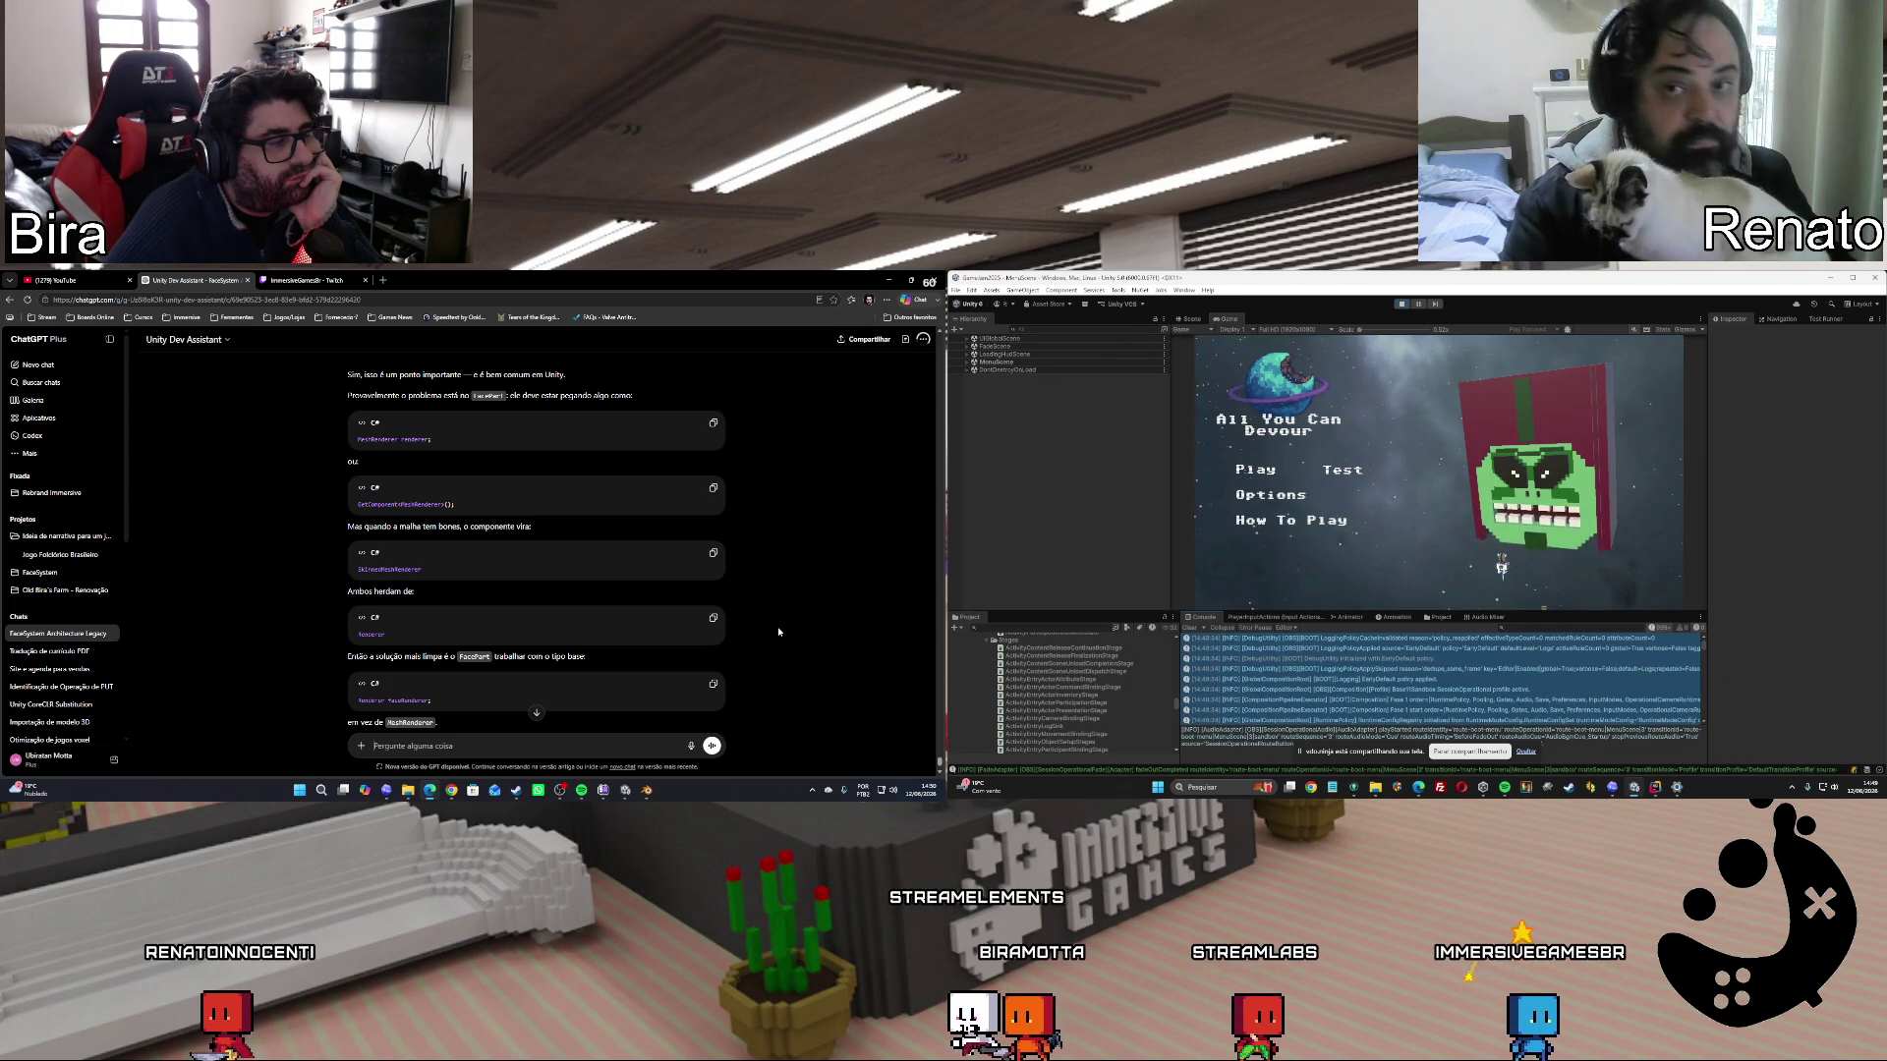
Scroll ChatGPT's reply down to its Renderer-based refactor recommendation.
{"action": "scroll", "coordinate": [779, 631], "scroll_direction": "down", "scroll_amount": 5}
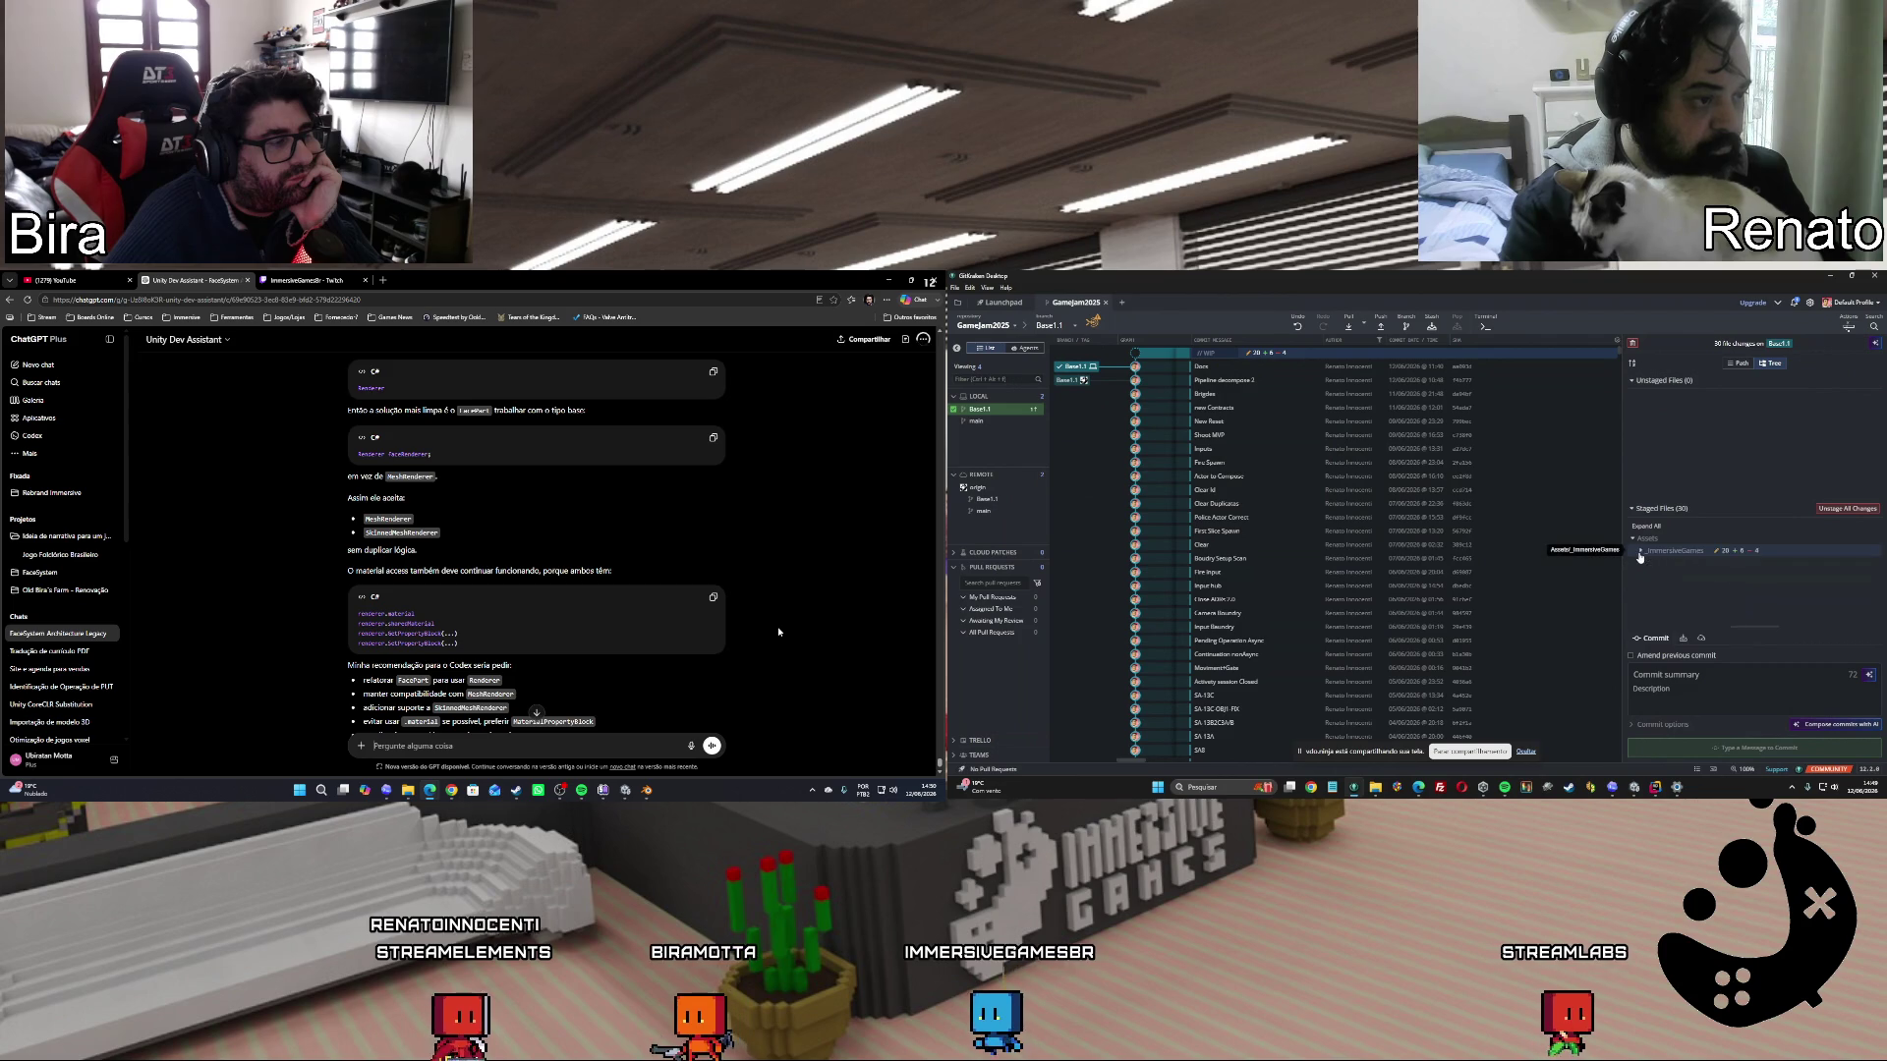
{"action": "scroll", "coordinate": [776, 627], "scroll_direction": "down", "scroll_amount": 1}
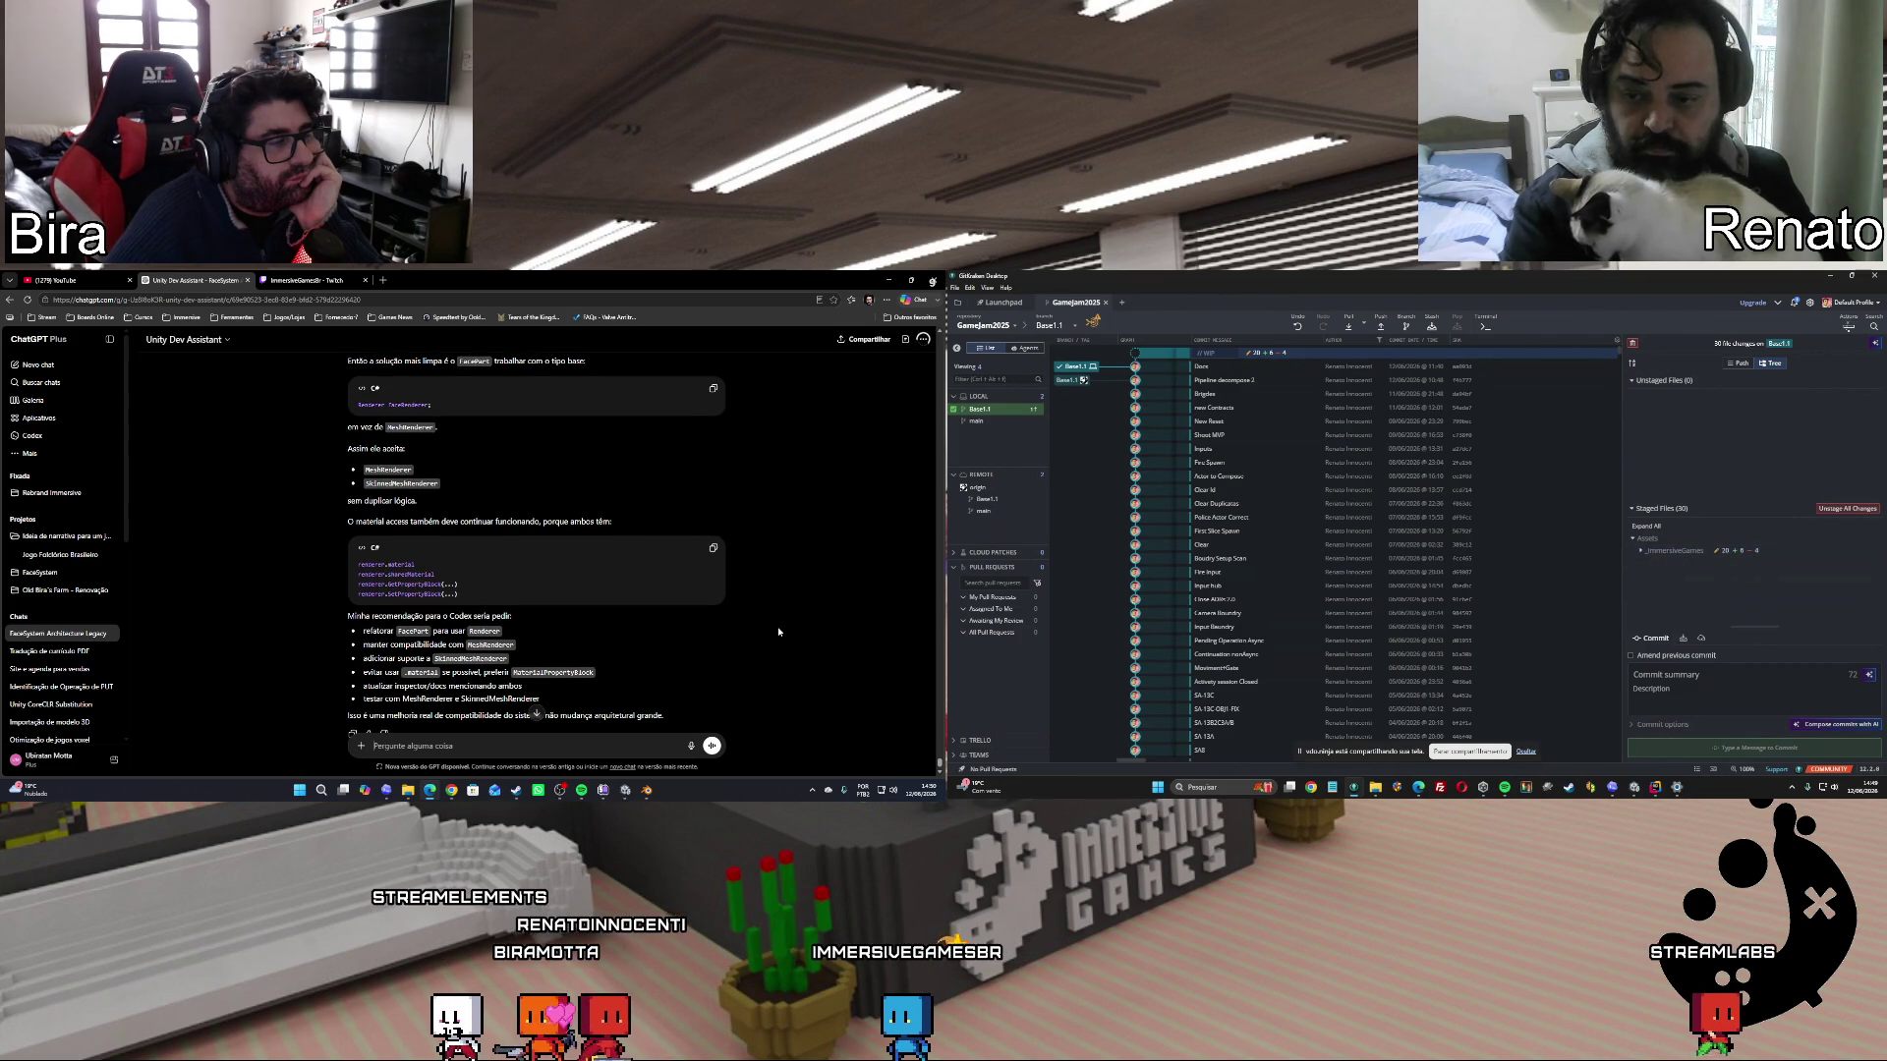
{"action": "scroll", "coordinate": [777, 629], "scroll_direction": "down", "scroll_amount": 1}
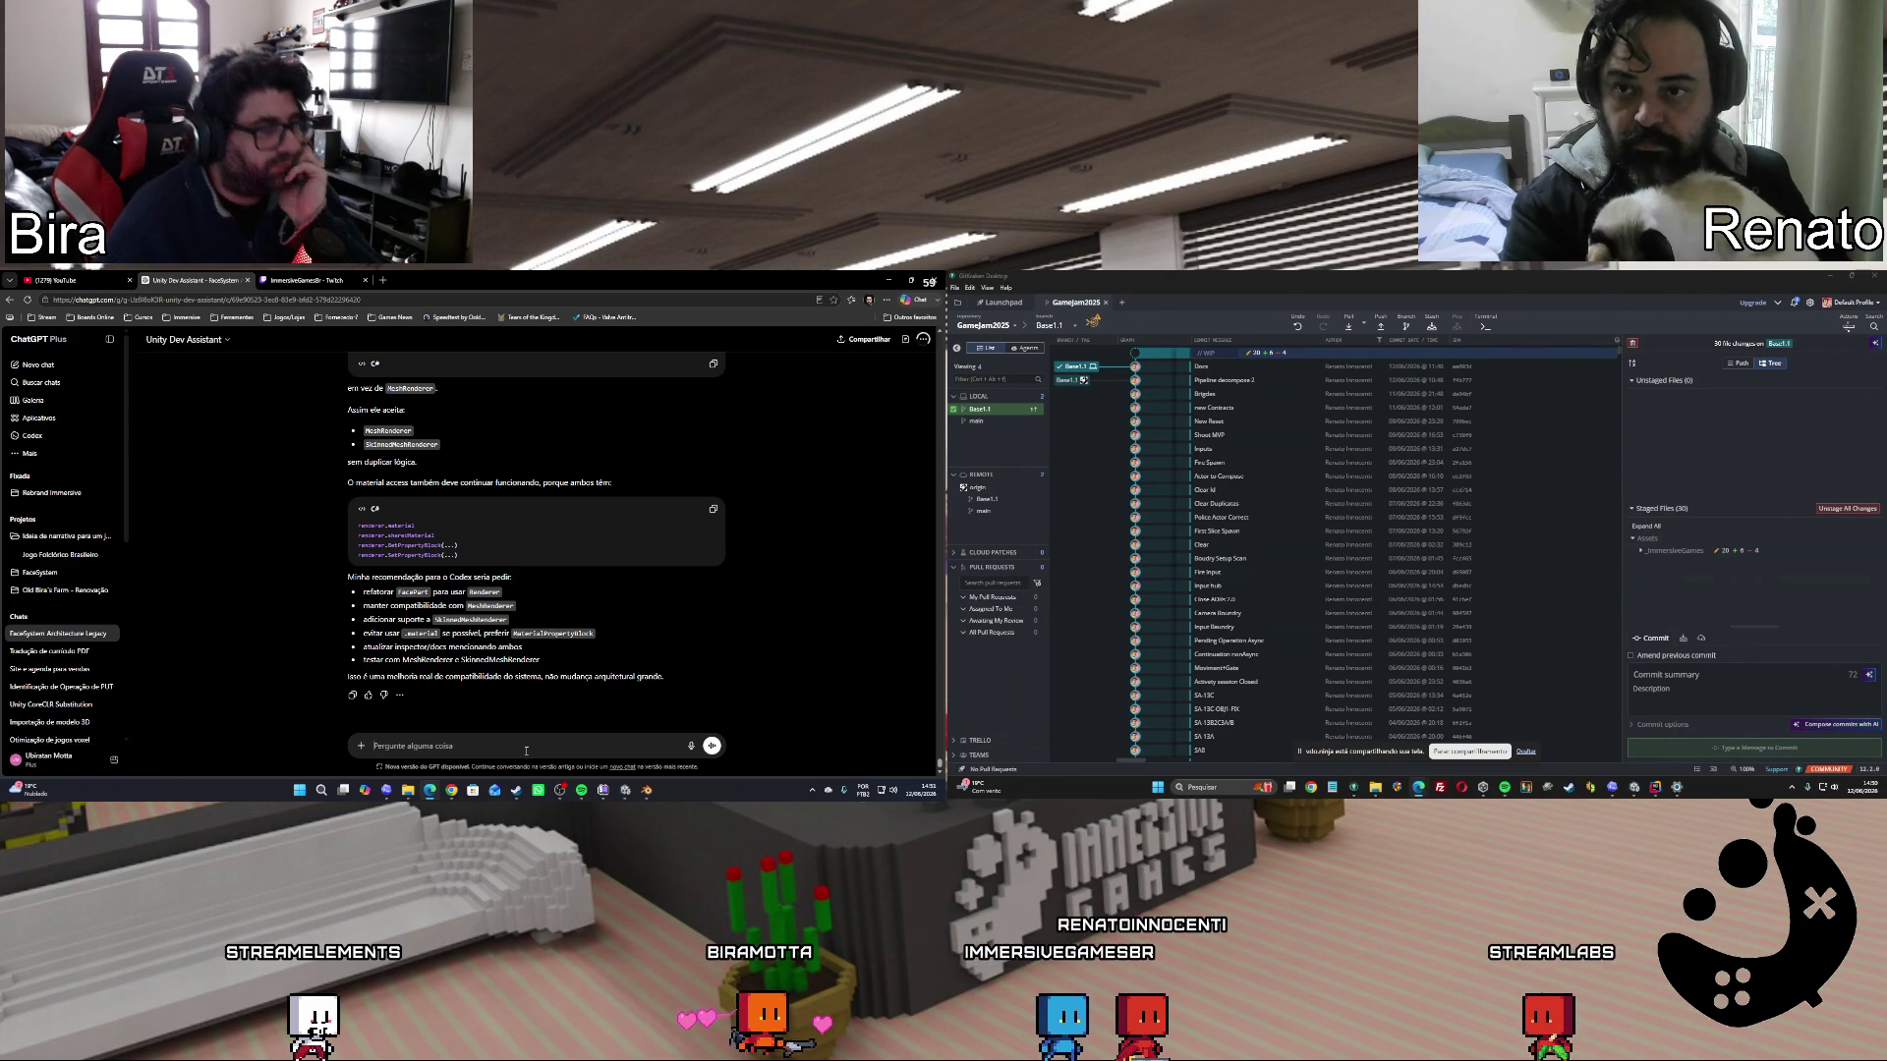
Send 'e peça para o codex resolver da forma que você falou', asking for a Codex prompt.
{"action": "type", "text": "então "}
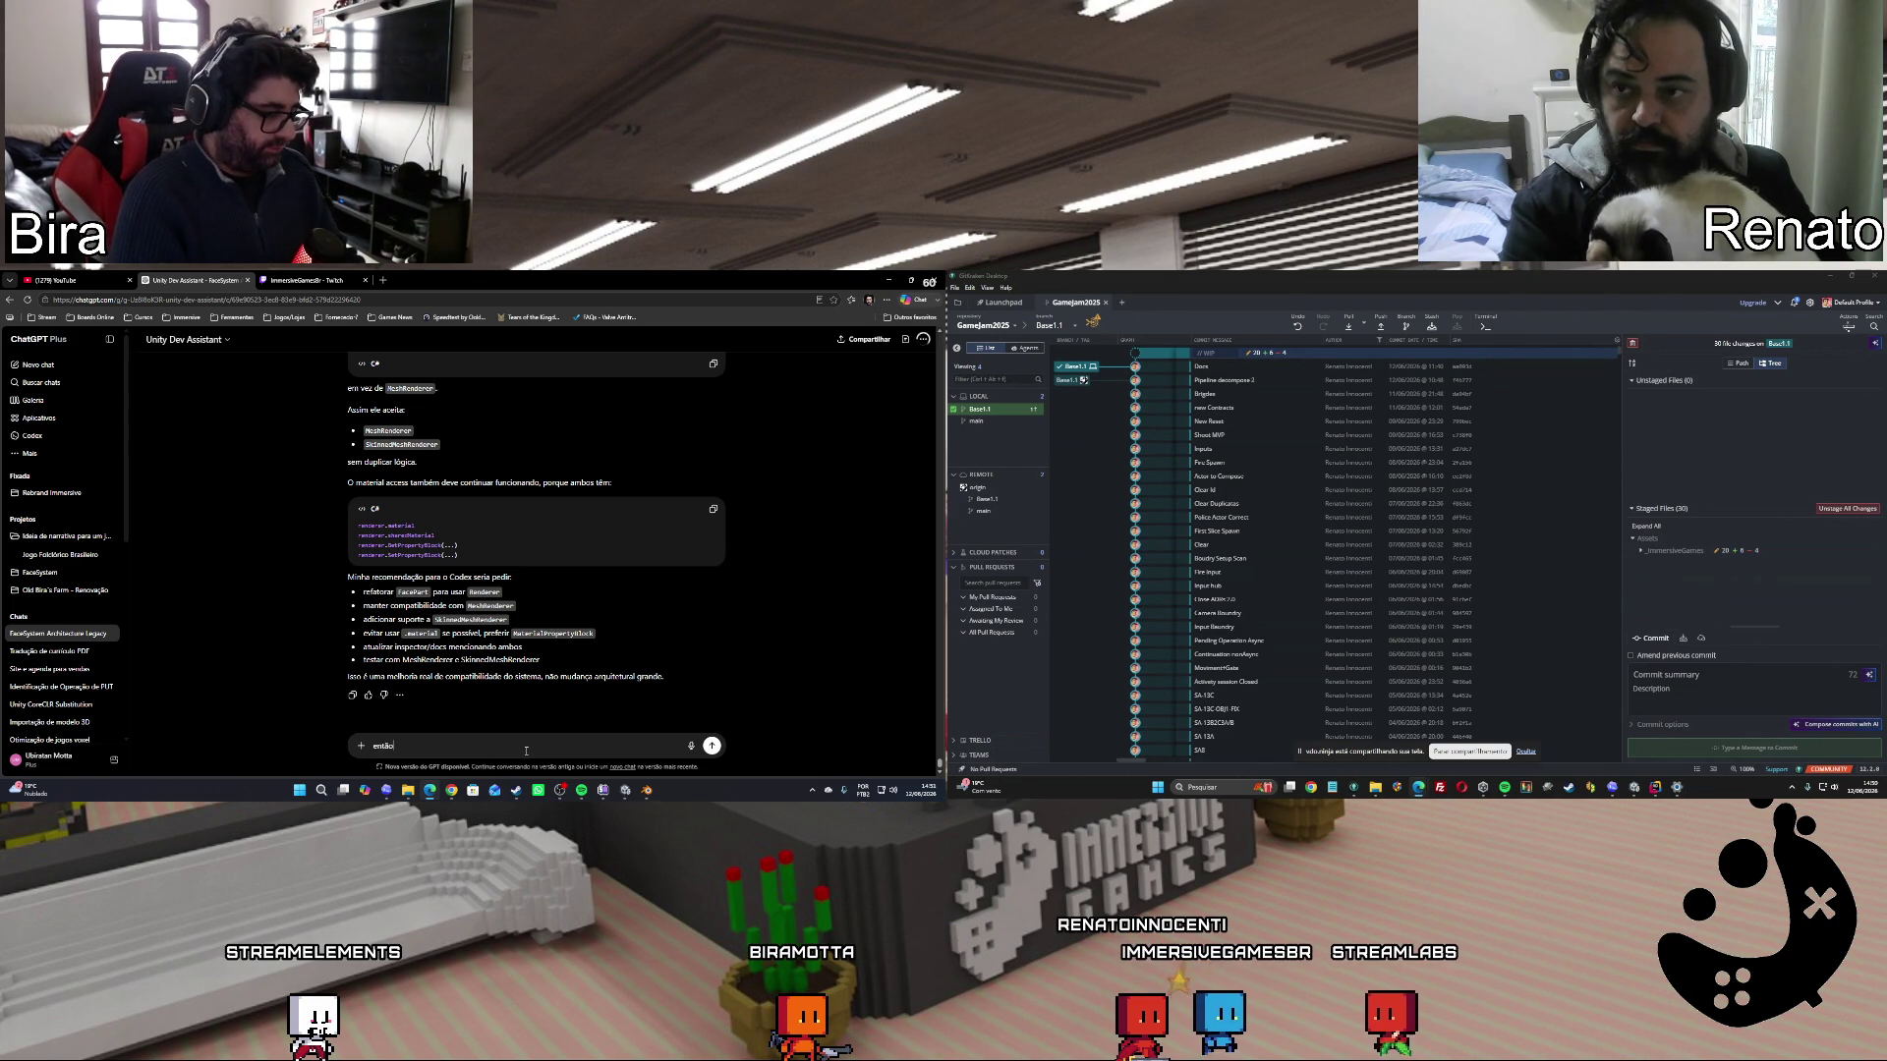
{"action": "type", "text": "c"}
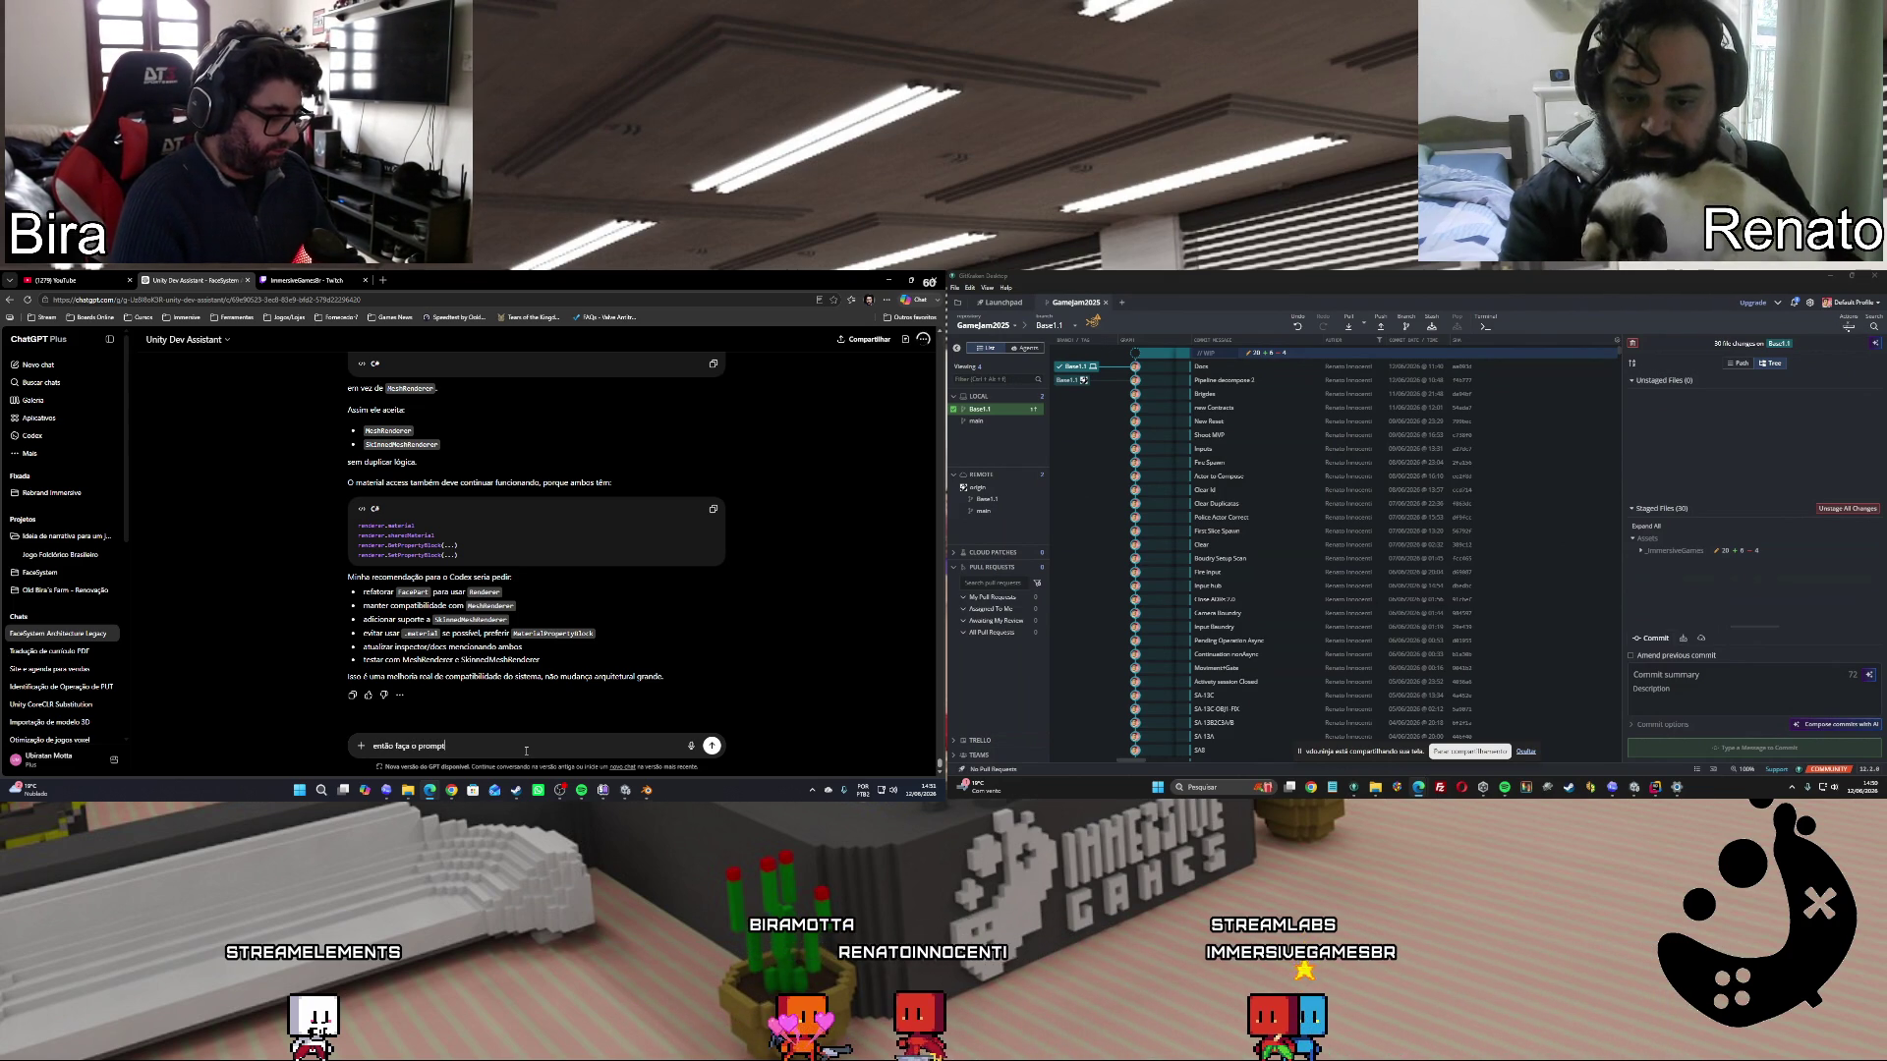
{"action": "key", "text": "BackSpace"}
{"action": "key", "text": "BackSpace"}
{"action": "key", "text": "BackSpace"}
{"action": "type", "text": "explicando o problema,"}
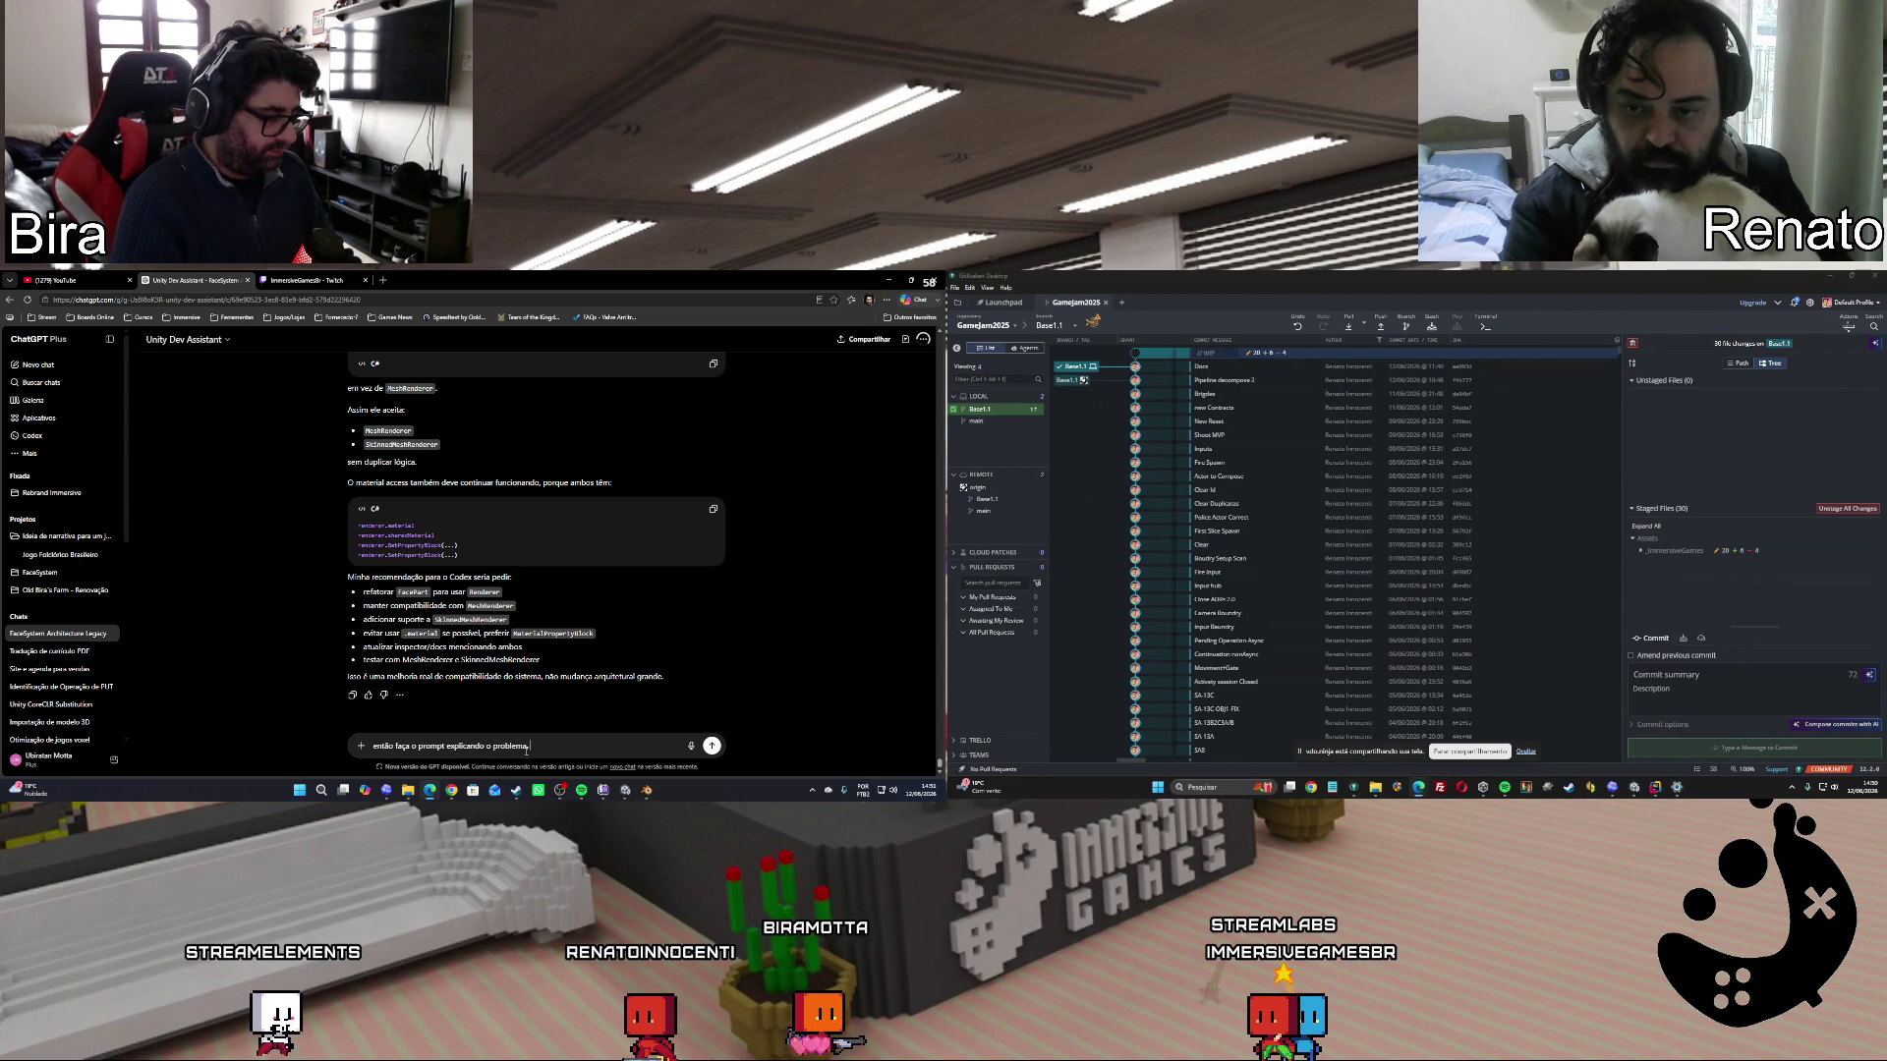
{"action": "type", "text": "o"}
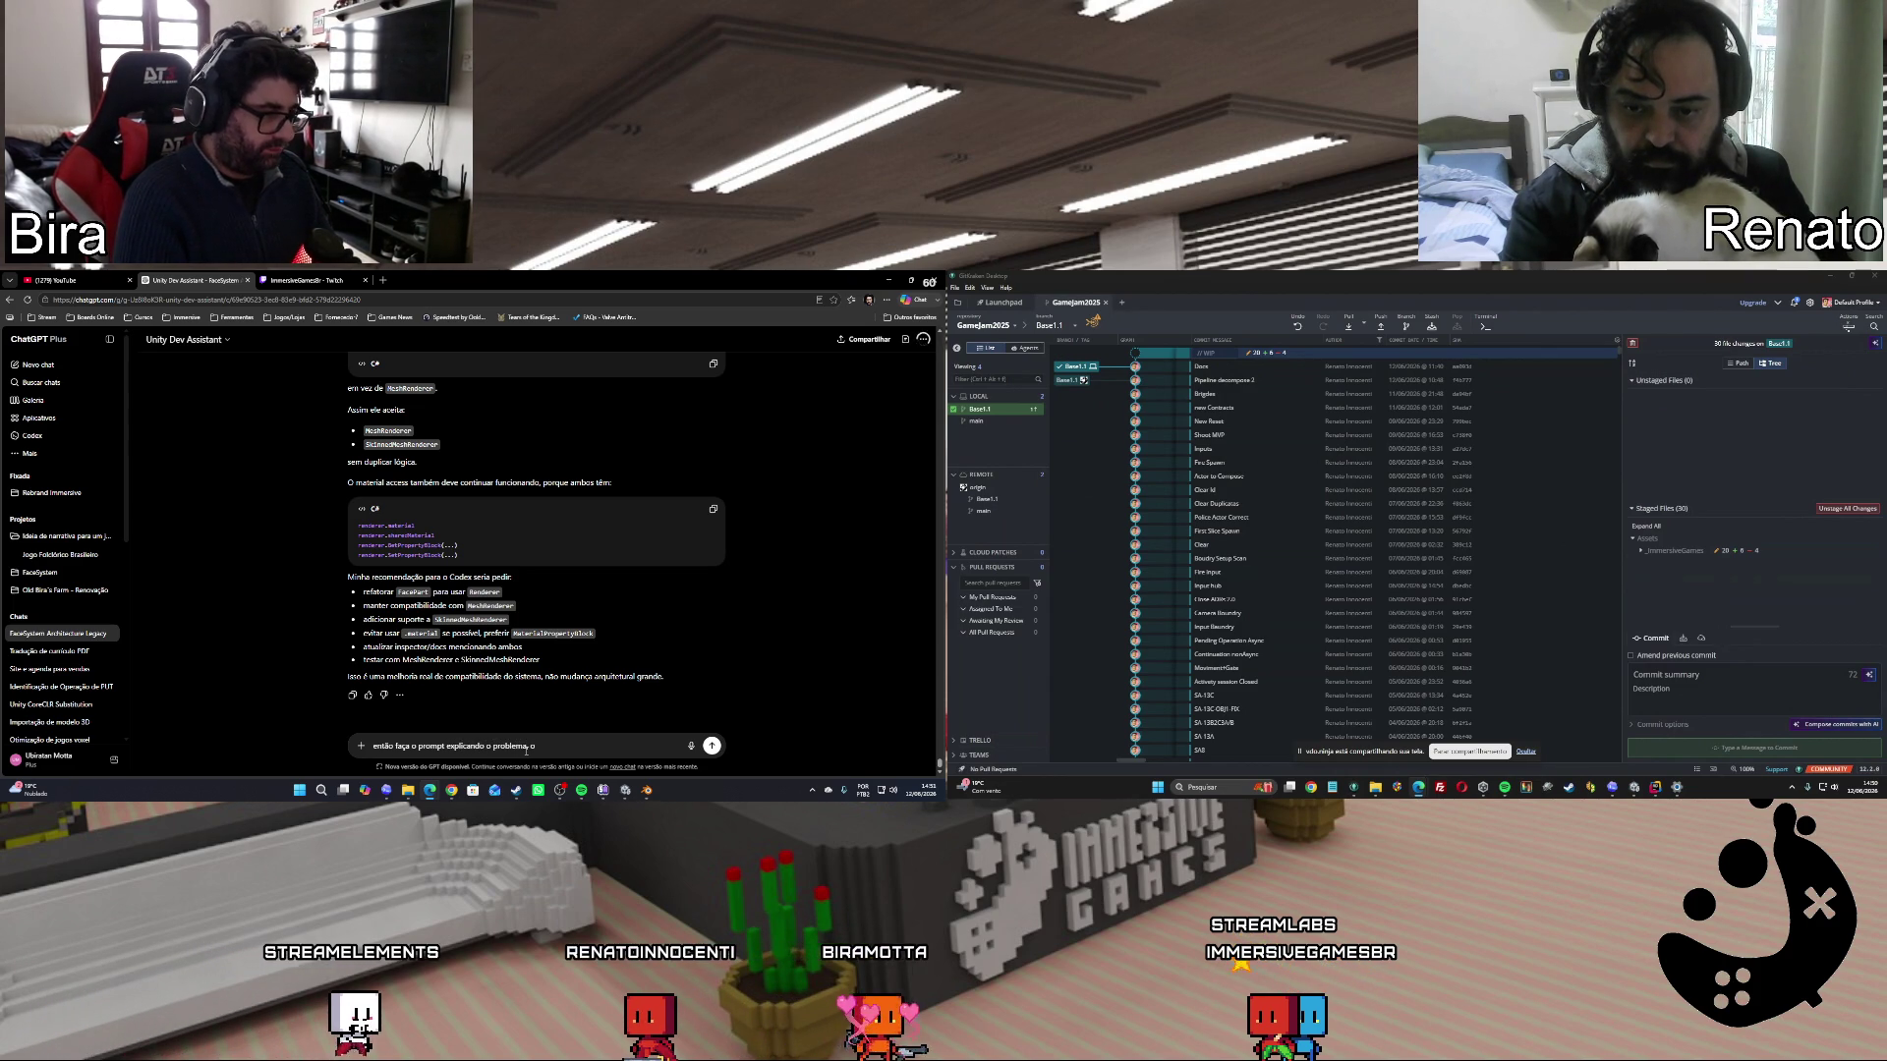
{"action": "key", "text": "BackSpace"}
{"action": "type", "text": "e pe"}
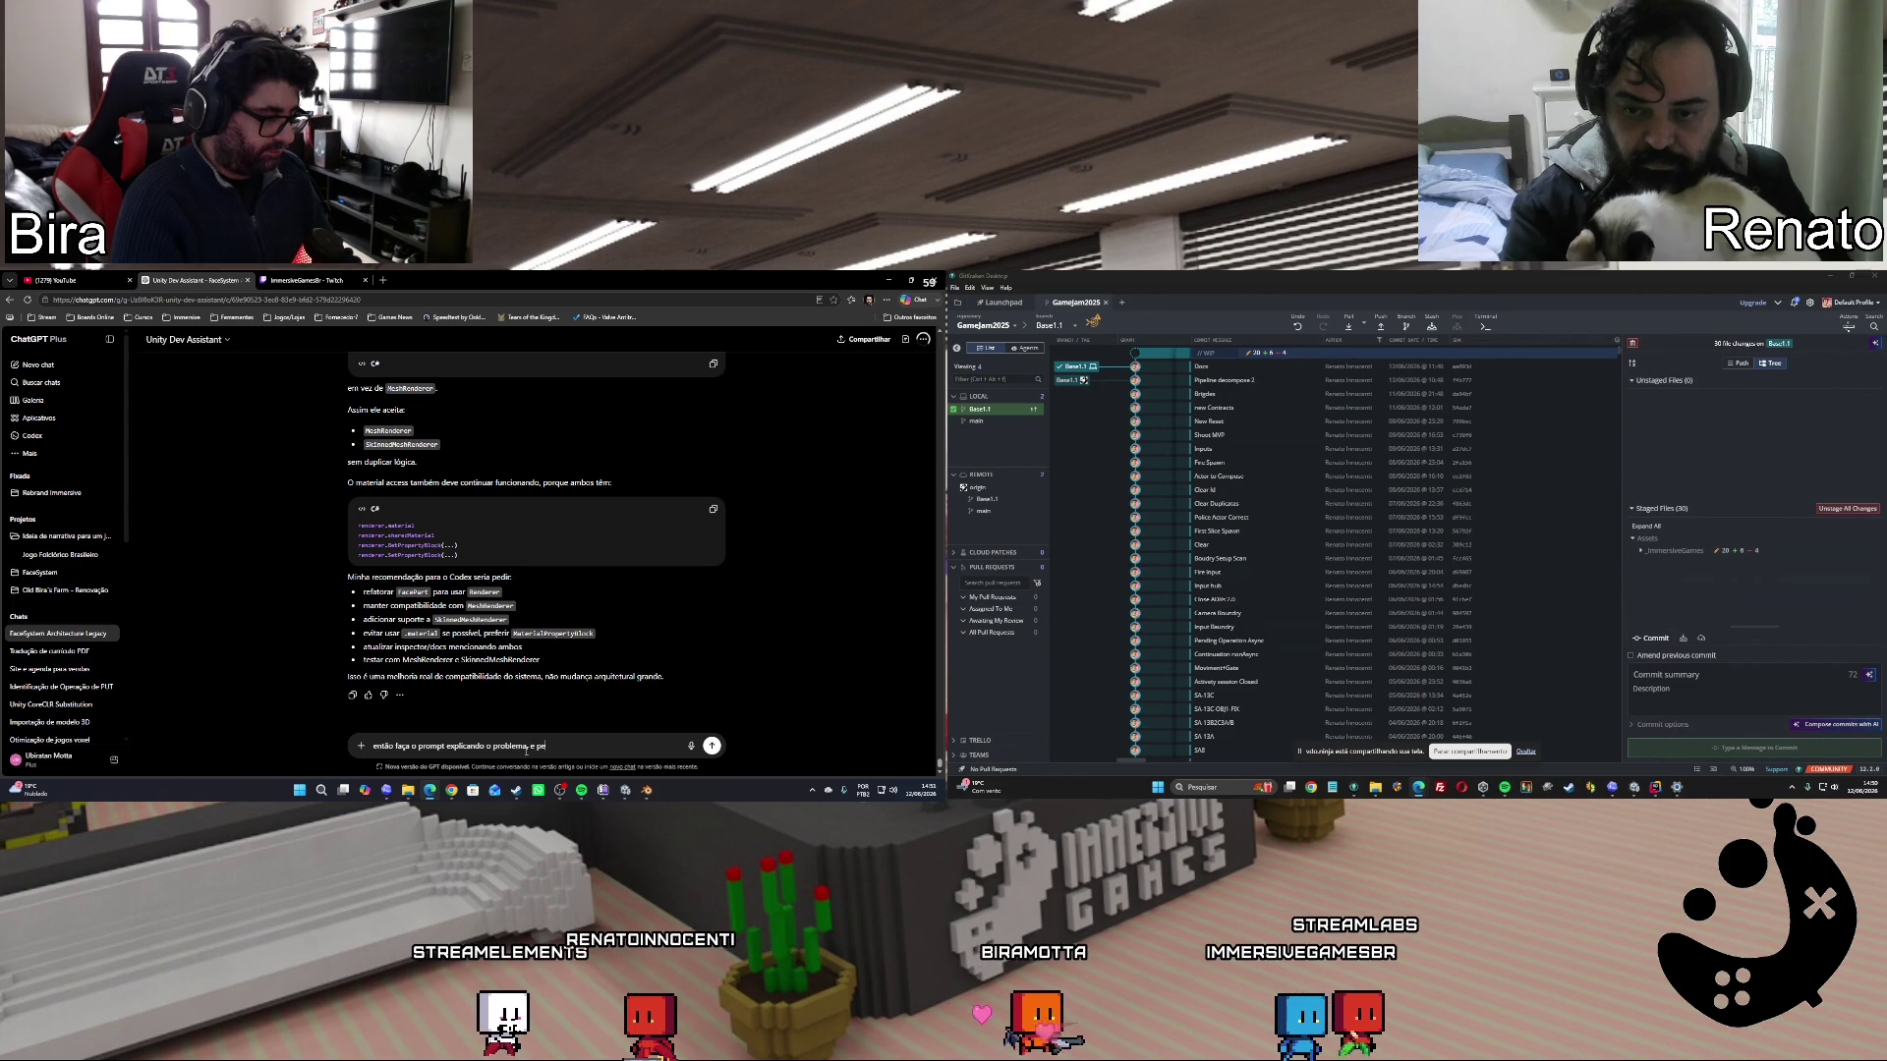
{"action": "type", "text": "ça para o"}
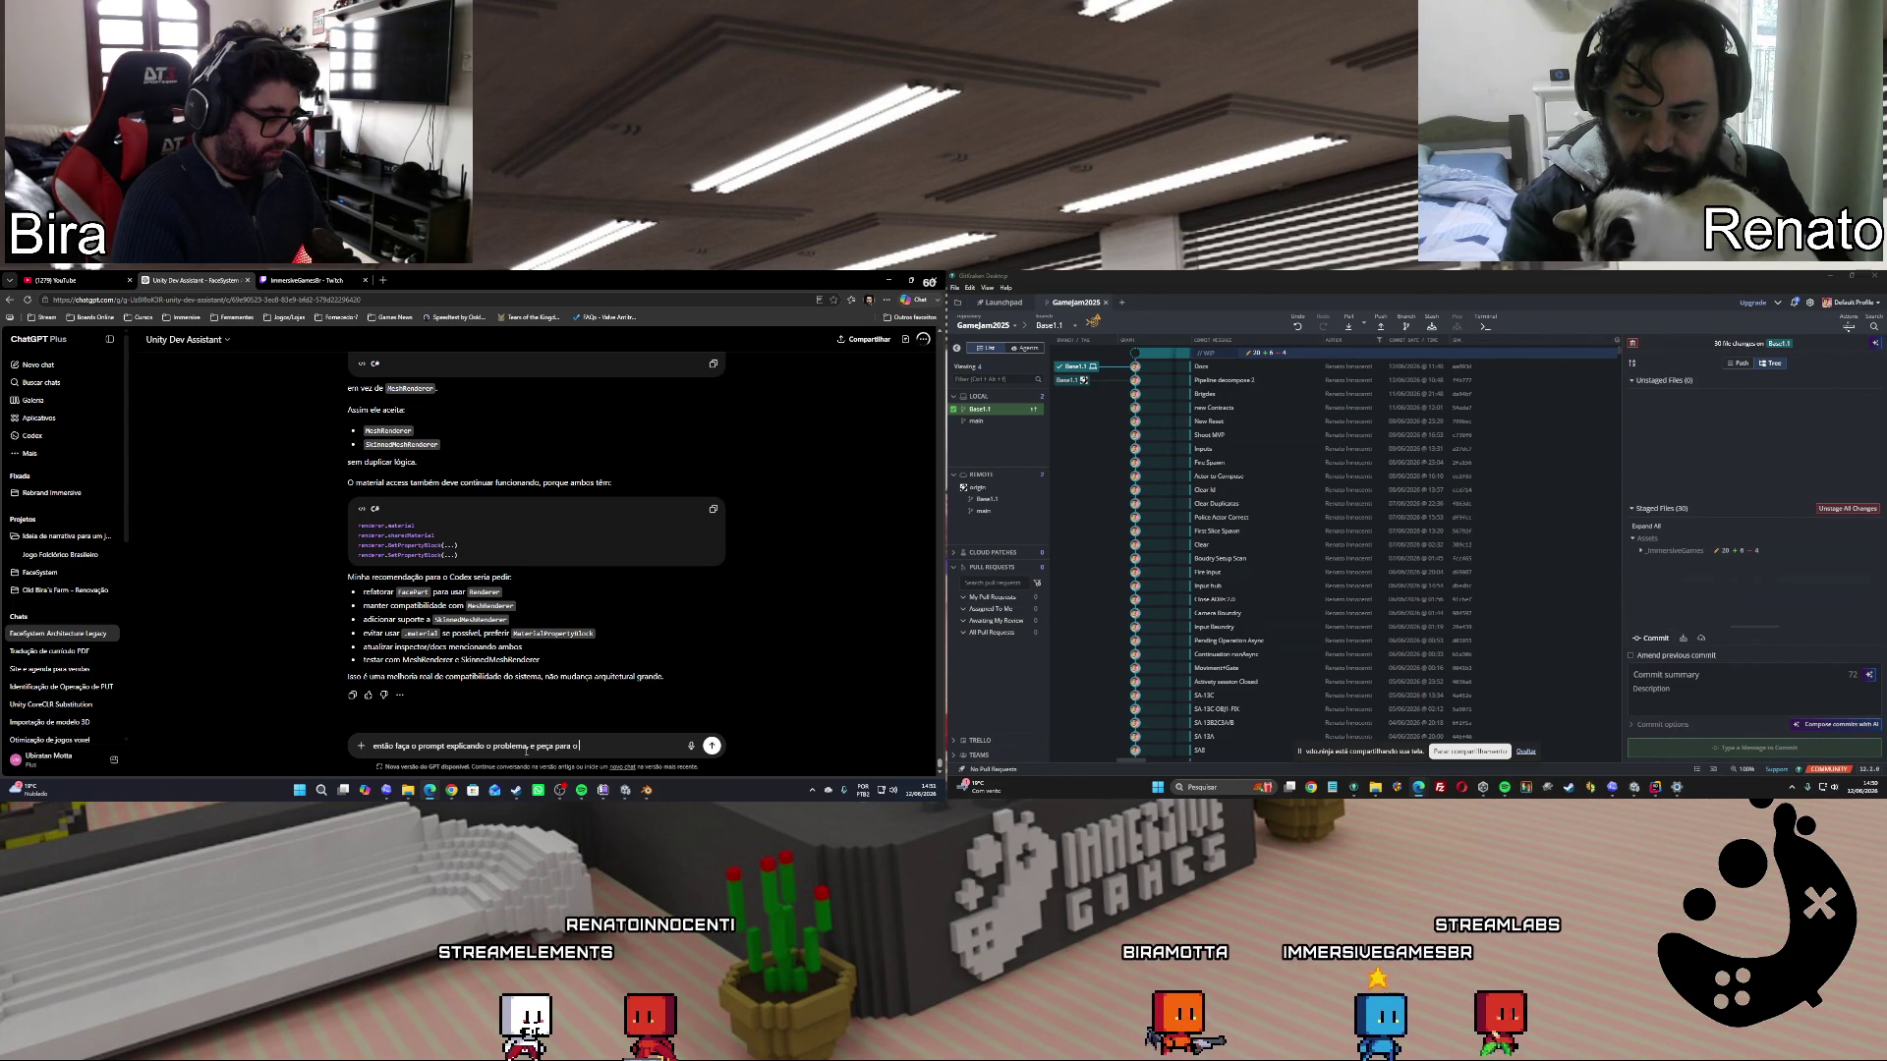
{"action": "type", "text": " codex"}
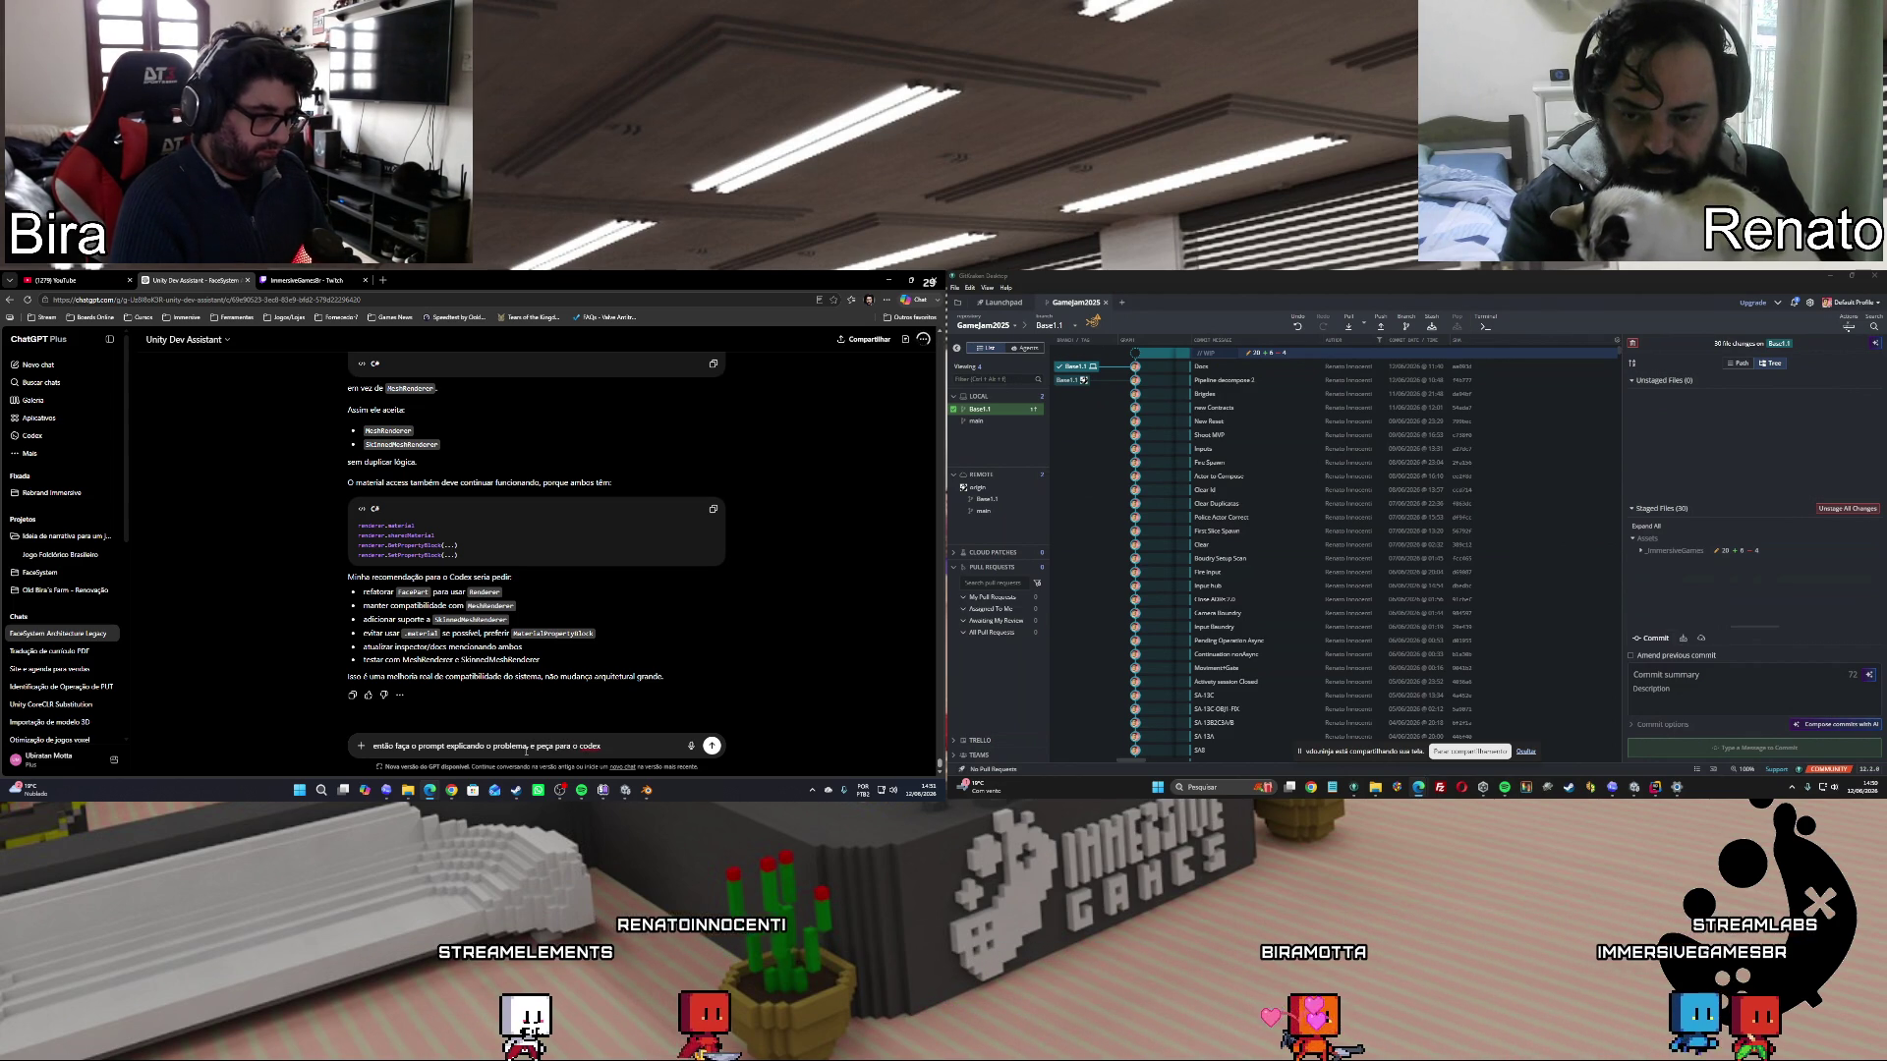
{"action": "type", "text": " resolver da forma que"}
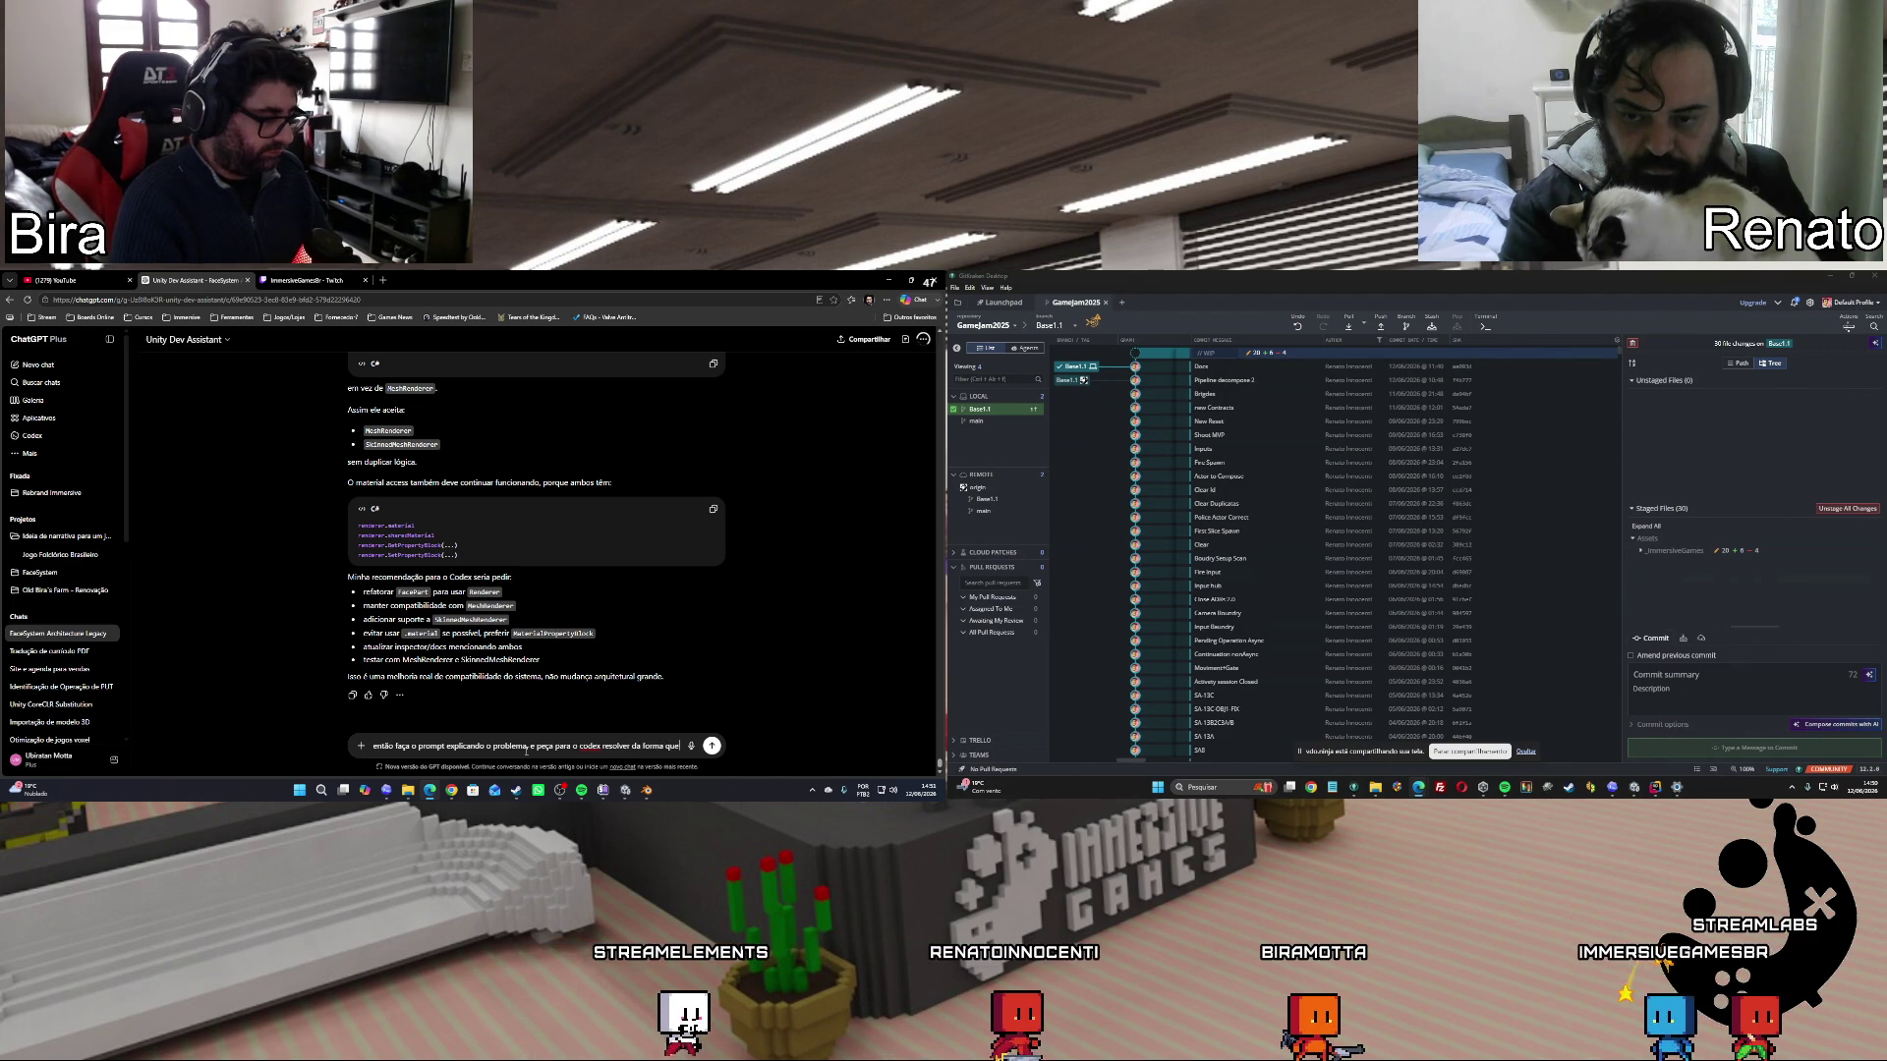
{"action": "type", "text": " você falo"}
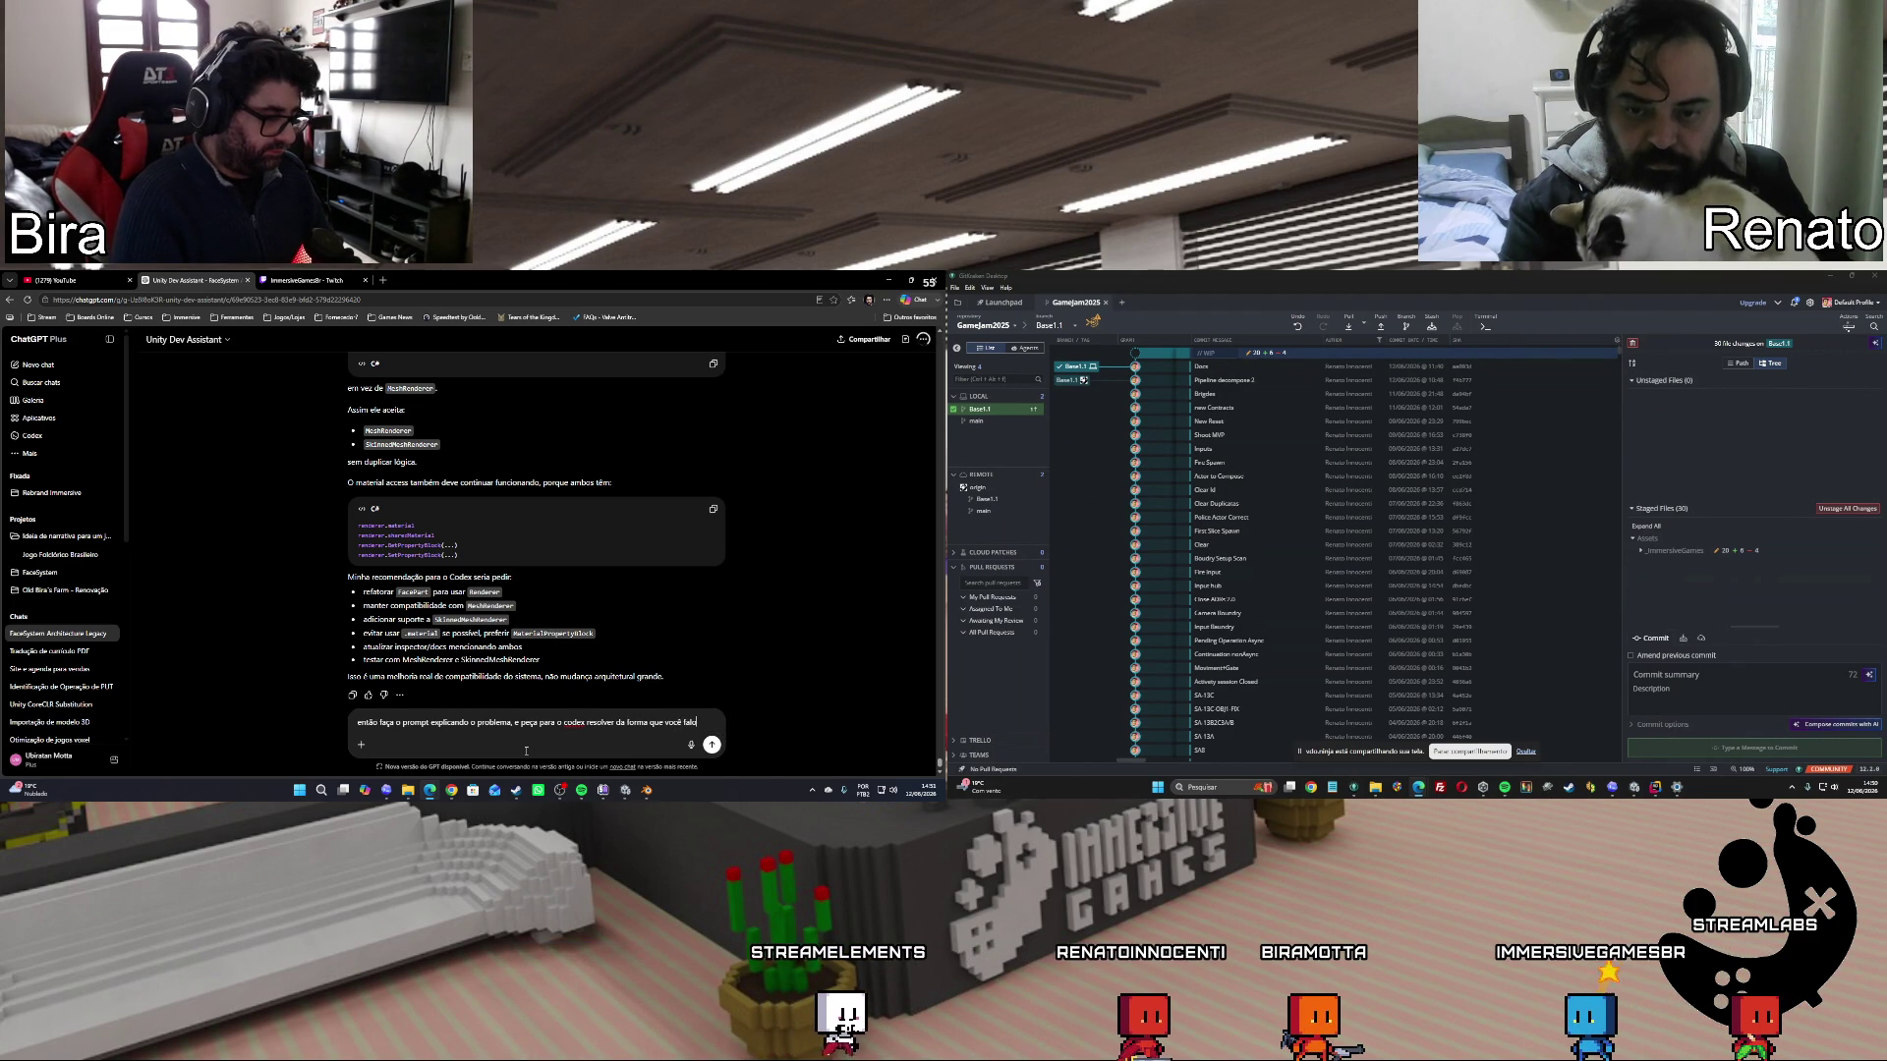
{"action": "type", "text": "u"}
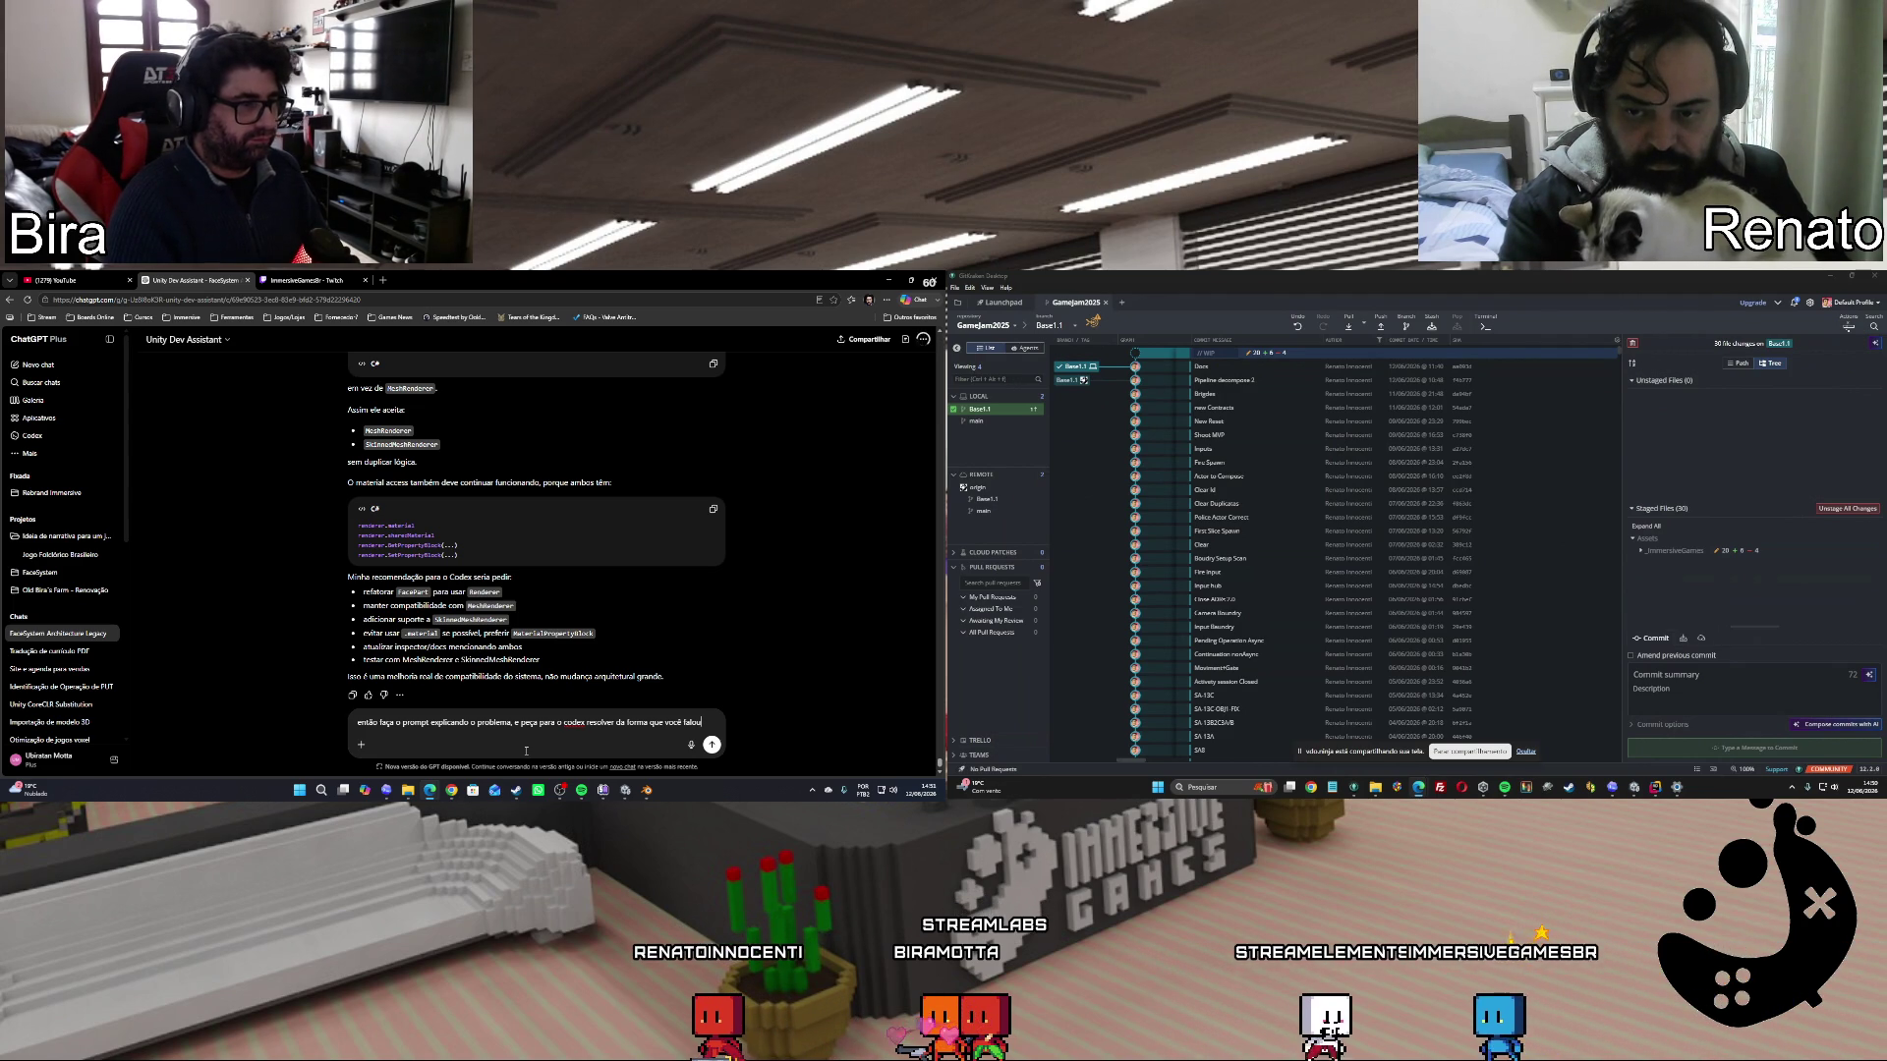
{"action": "key", "text": "Return"}
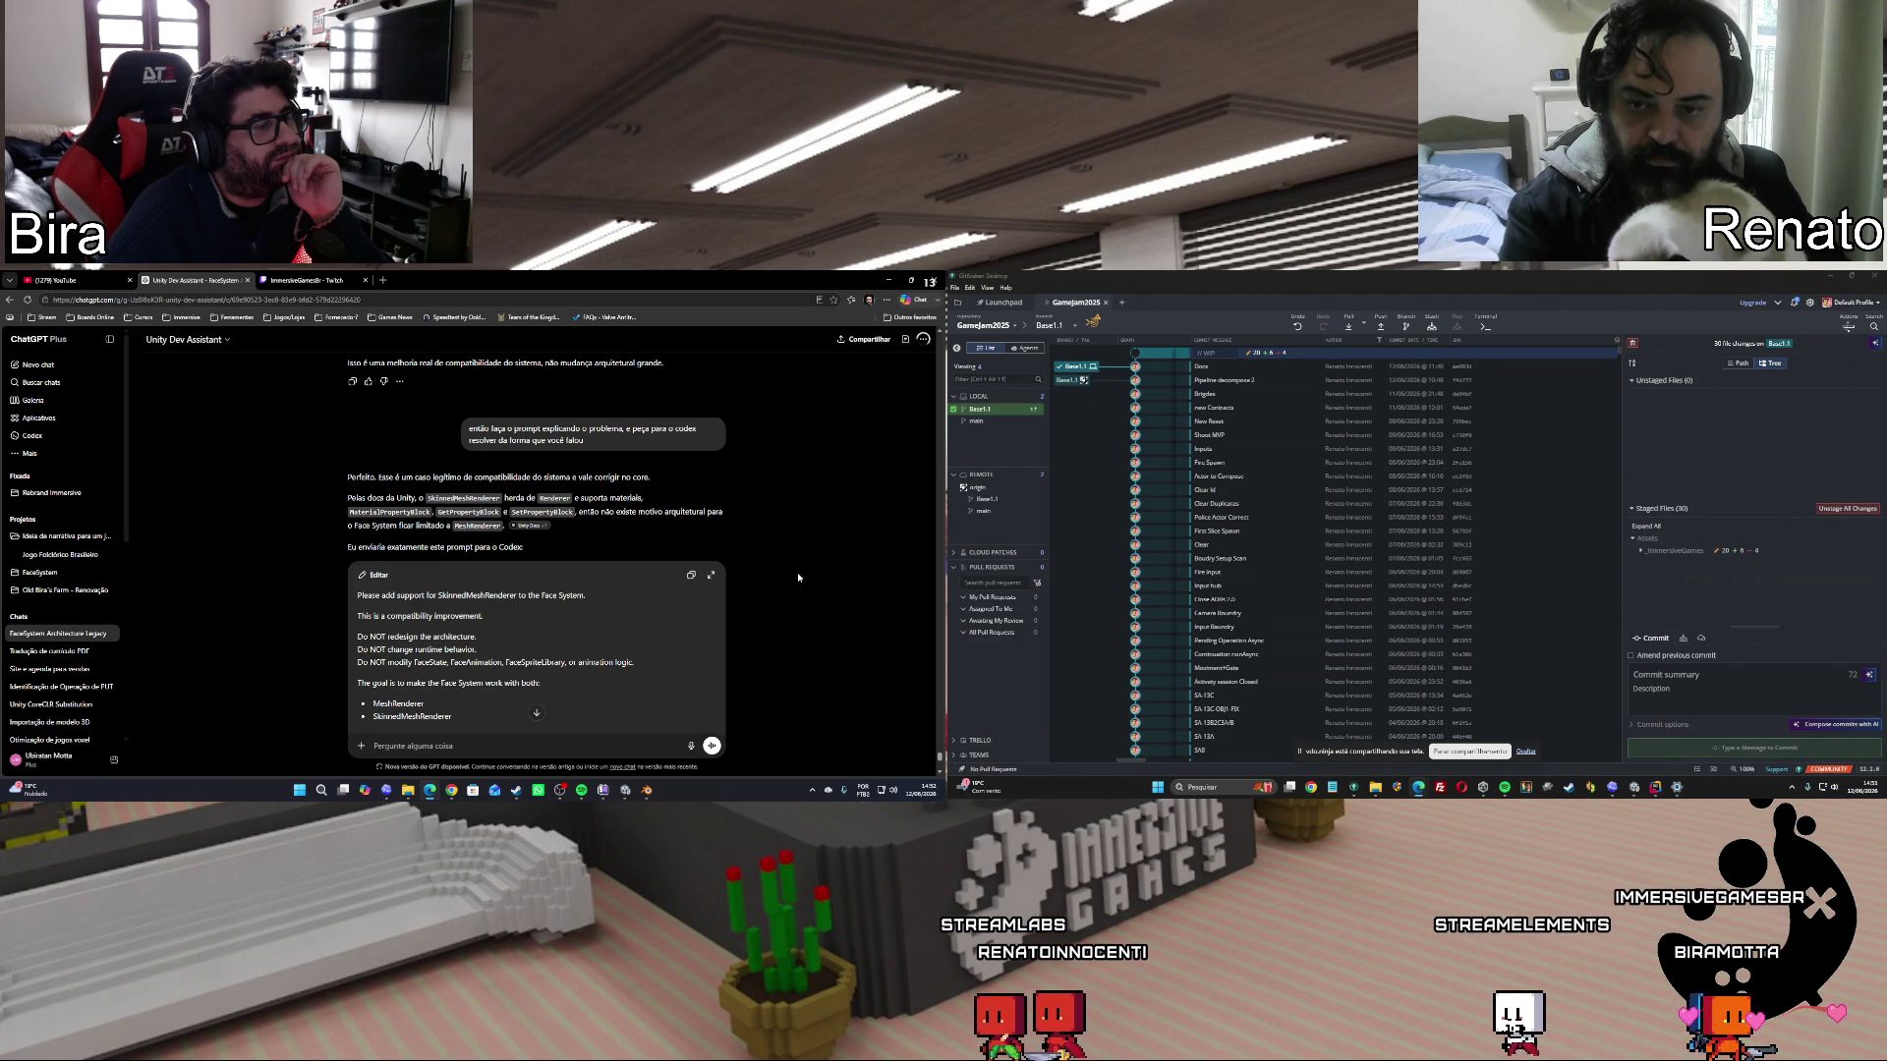
Scroll through the generated Codex prompt down to its six-item Deliverables list.
{"action": "scroll", "coordinate": [798, 572], "scroll_direction": "down", "scroll_amount": 3}
{"action": "scroll", "coordinate": [798, 572], "scroll_direction": "down", "scroll_amount": 3}
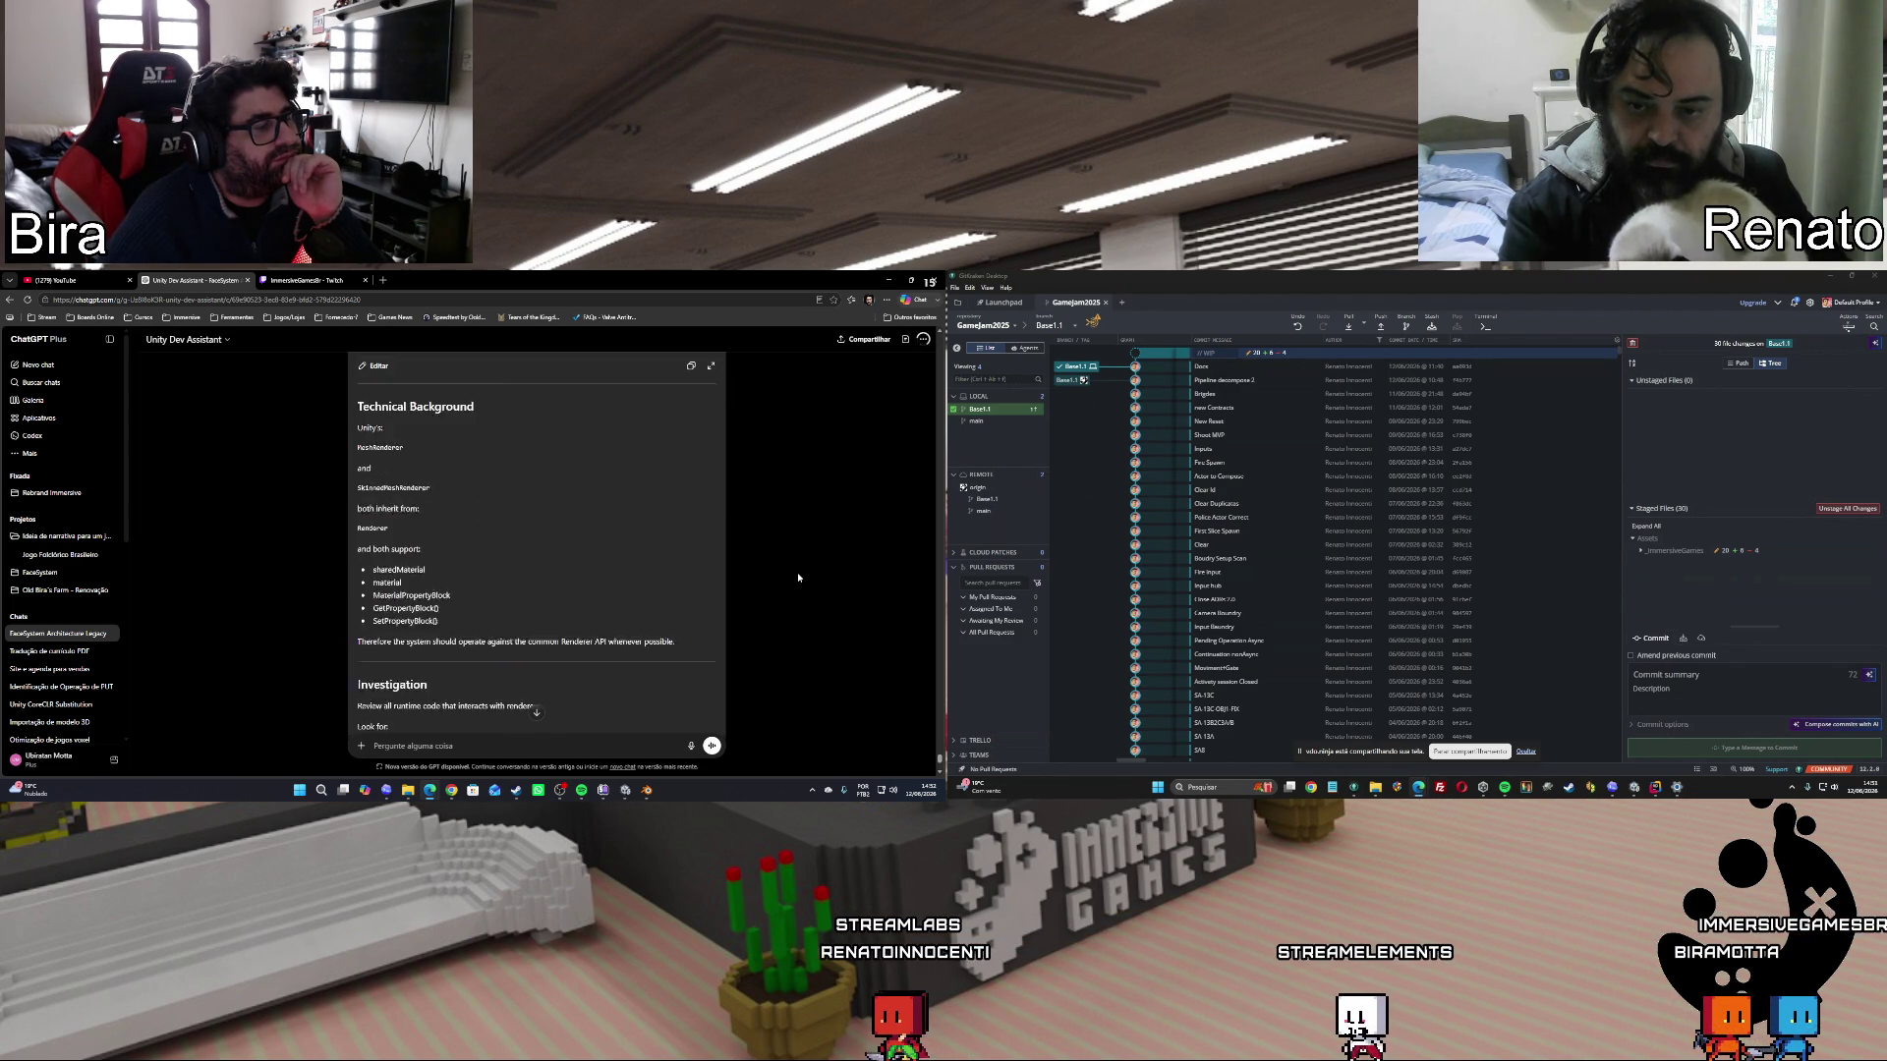
{"action": "scroll", "coordinate": [798, 571], "scroll_direction": "up", "scroll_amount": 3}
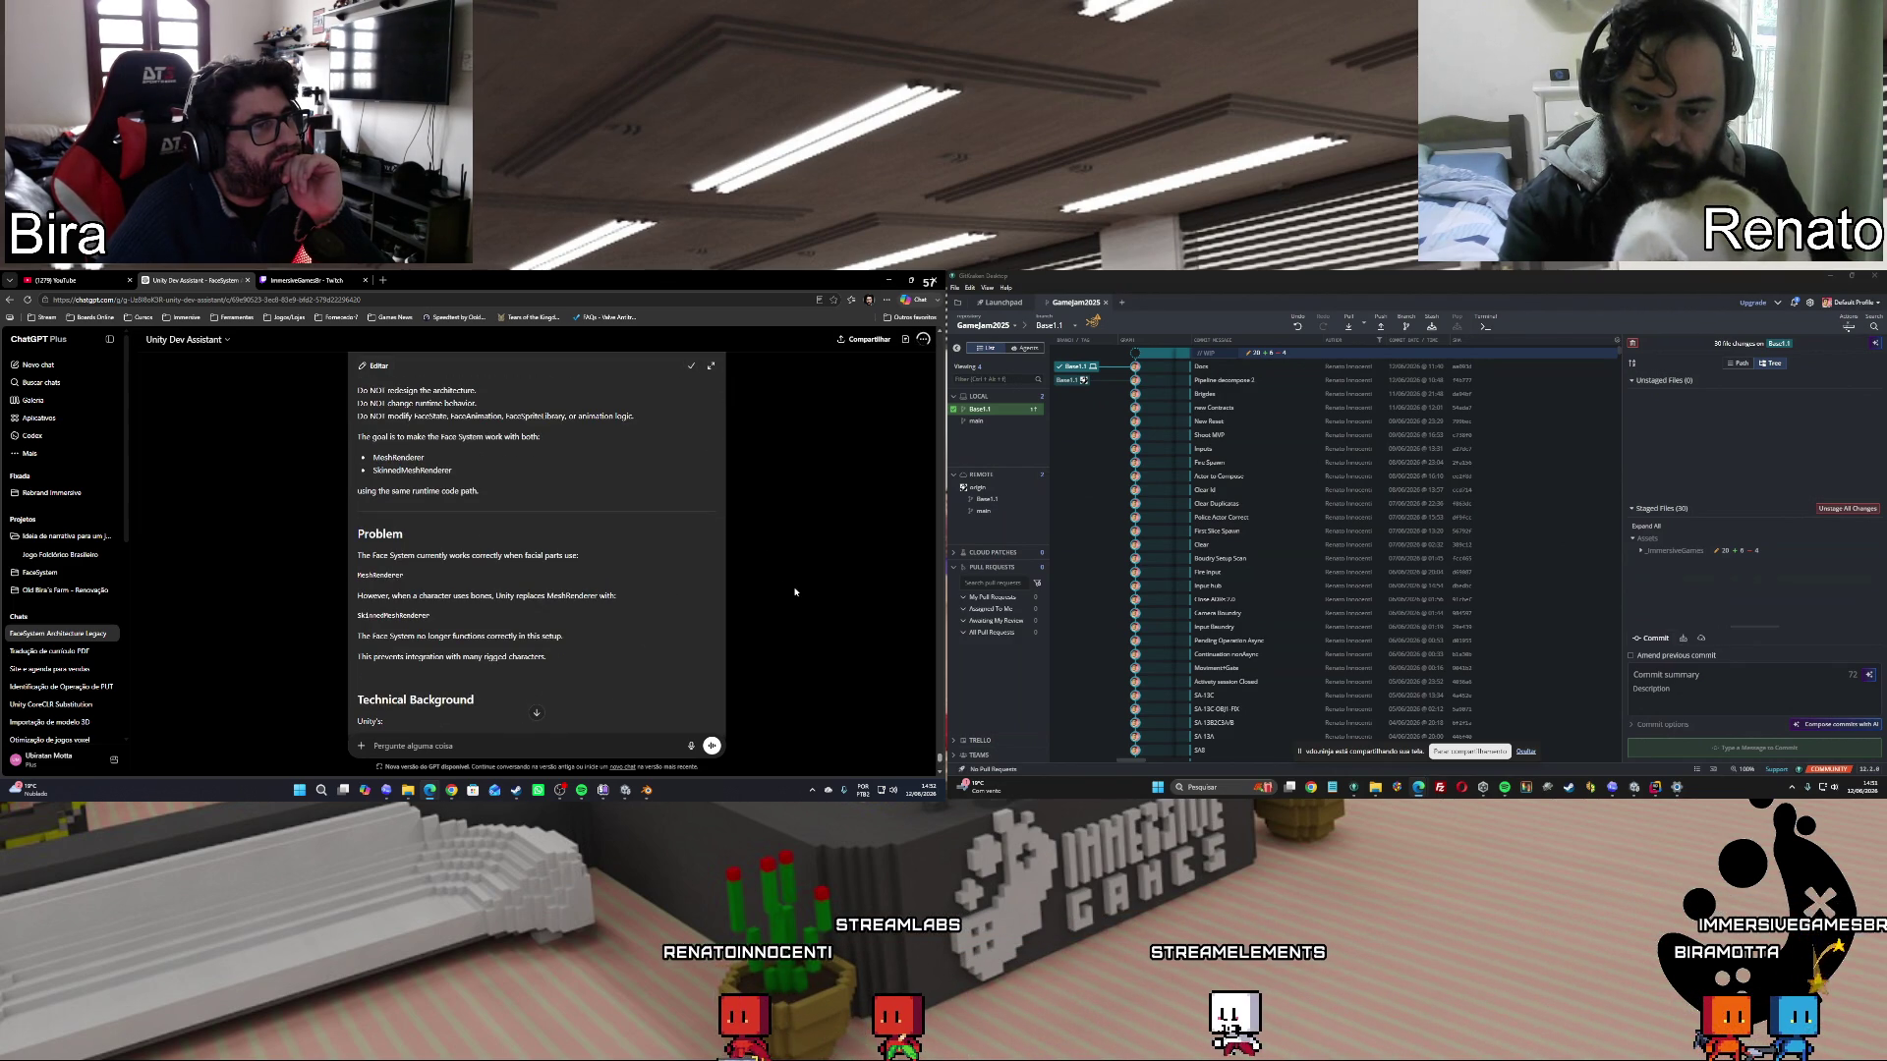
{"action": "scroll", "coordinate": [795, 592], "scroll_direction": "down", "scroll_amount": 15}
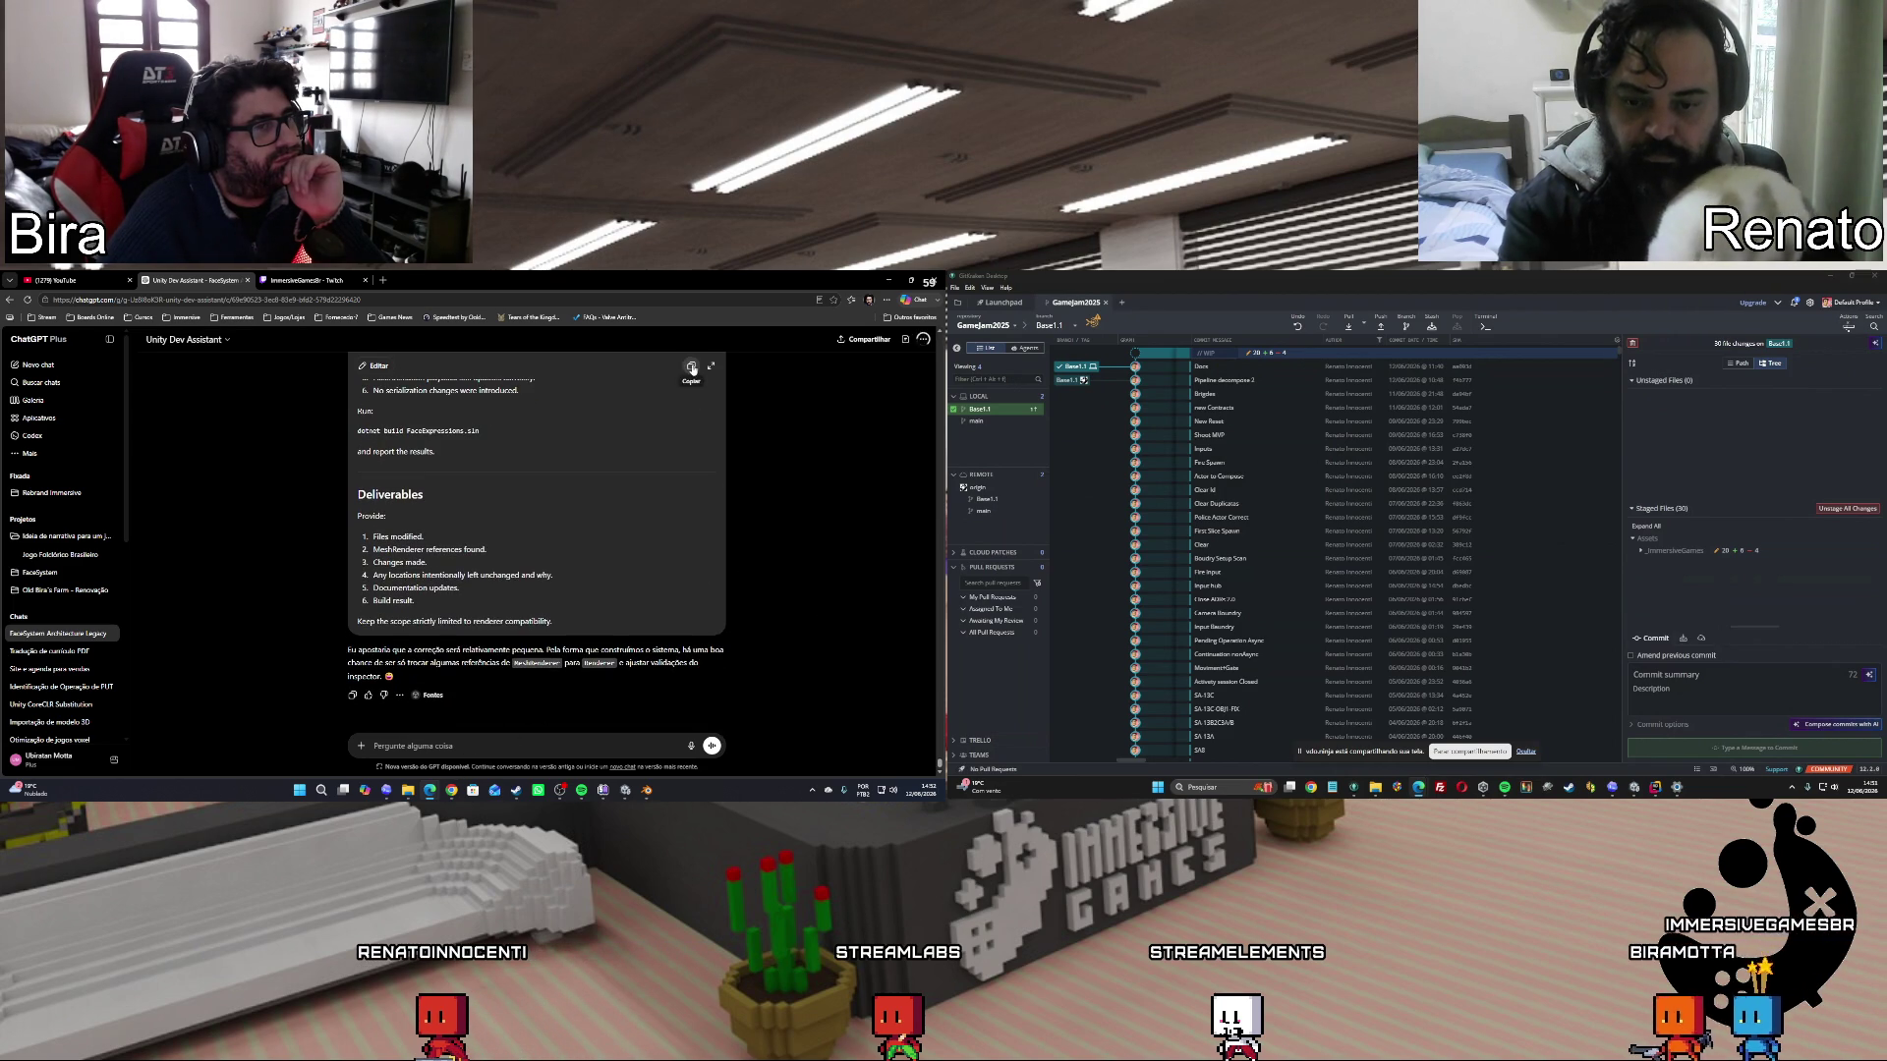
Send Codex the SkinnedMeshRenderer support prompt and approve its repository search request.
{"action": "key", "text": "alt+Tab"}
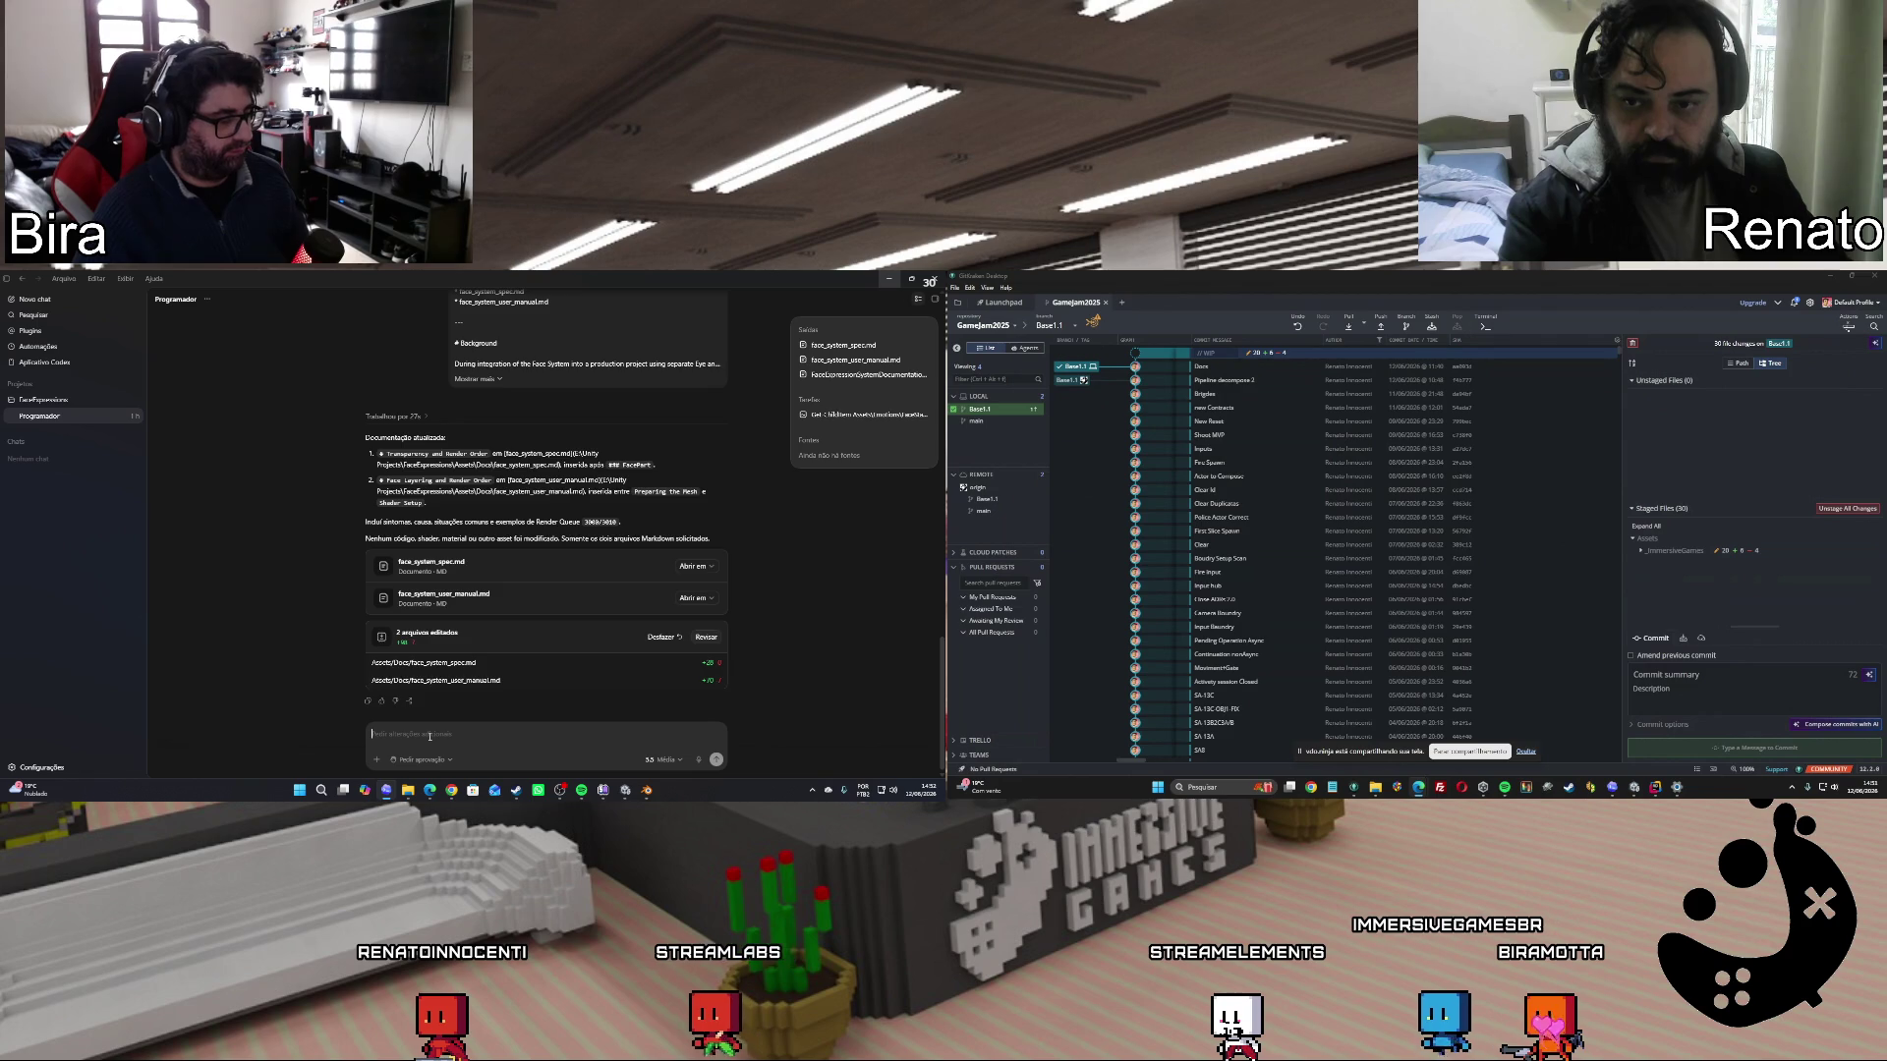
{"action": "key", "text": "ctrl+v"}
{"action": "left_click", "coordinate": [717, 760]}
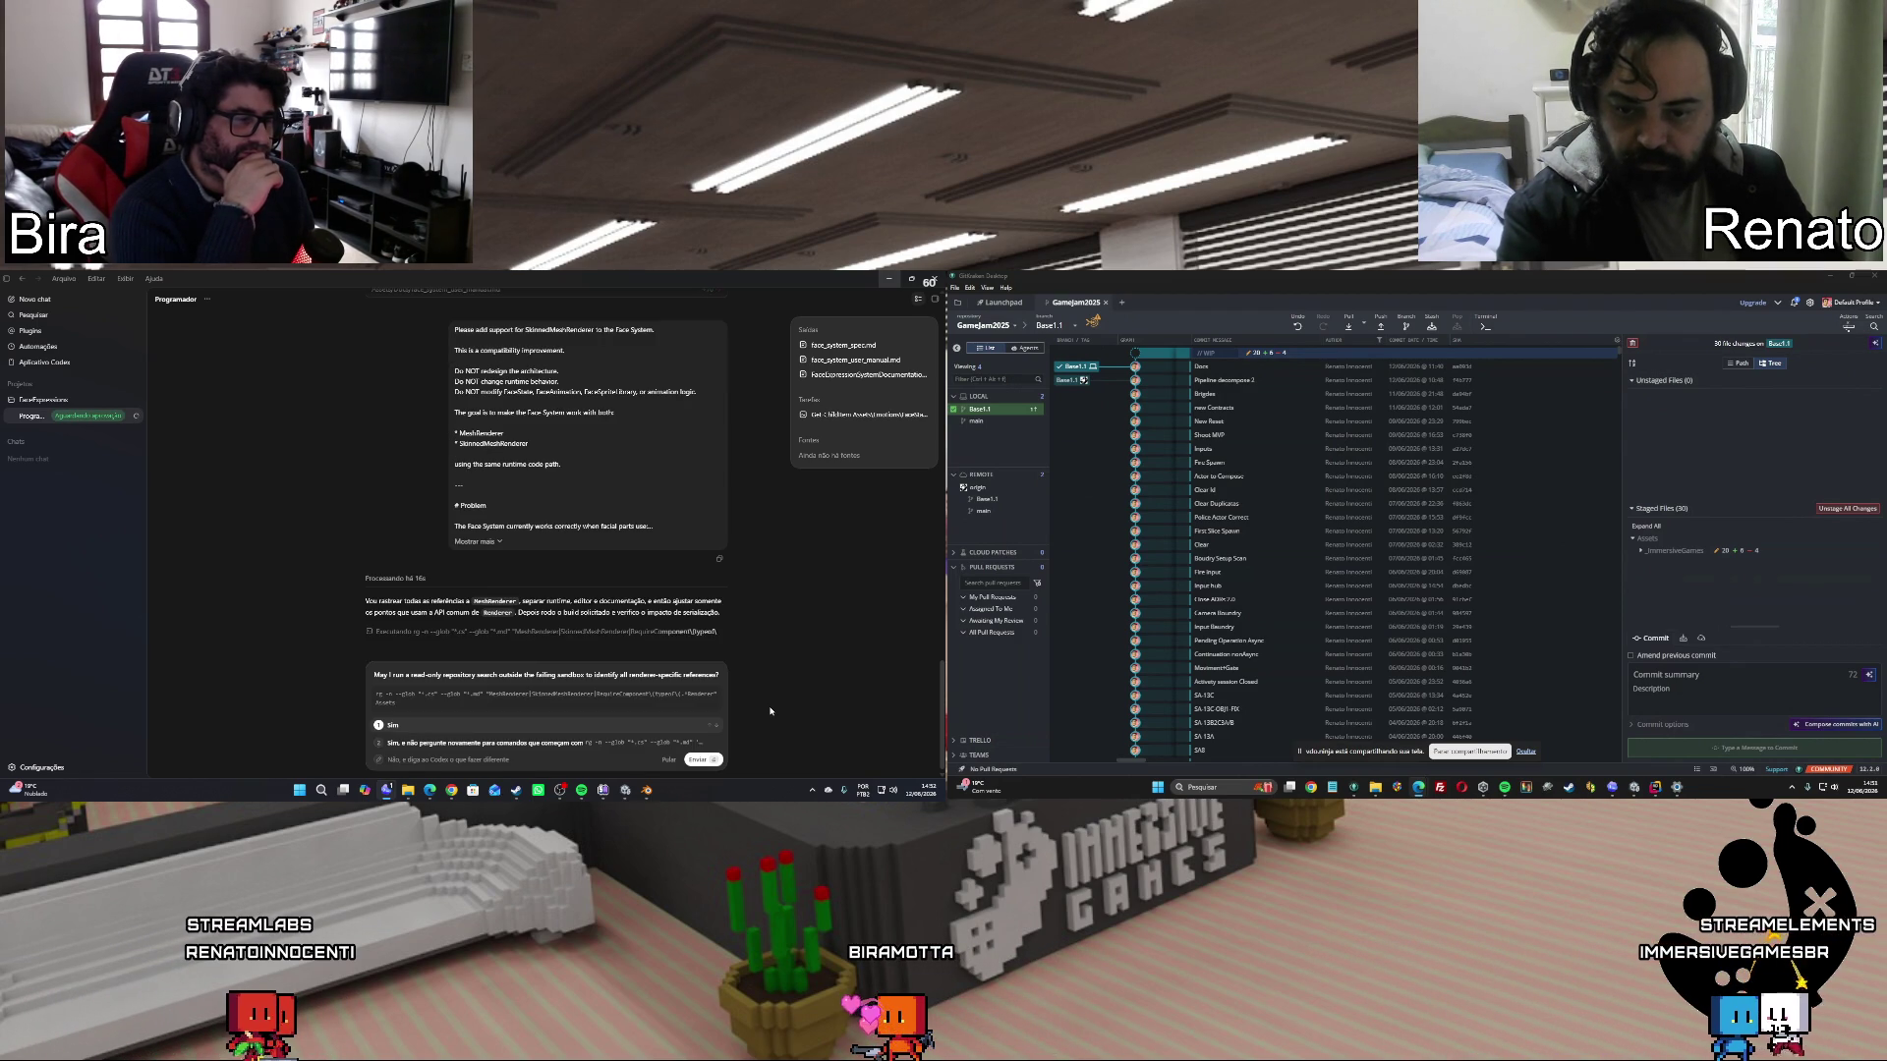
{"action": "key", "text": "Return"}
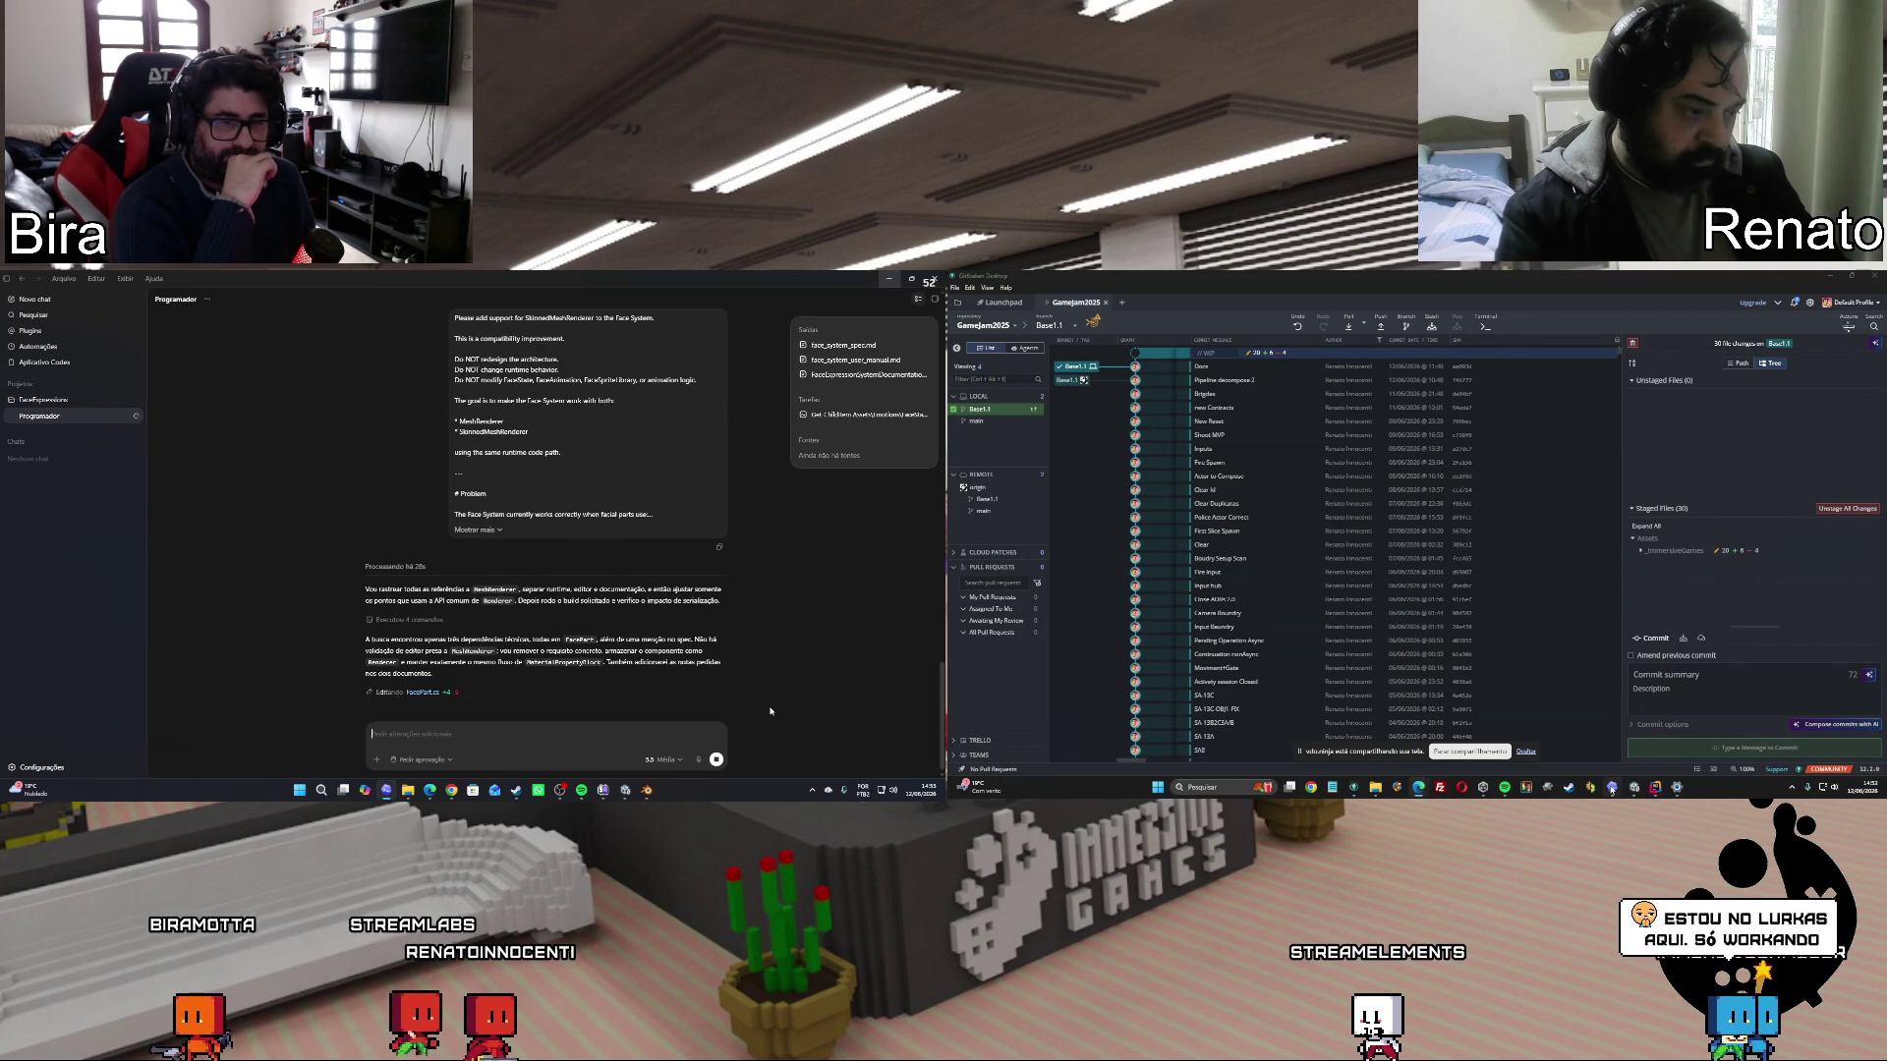
{"action": "key", "text": "alt+Tab"}
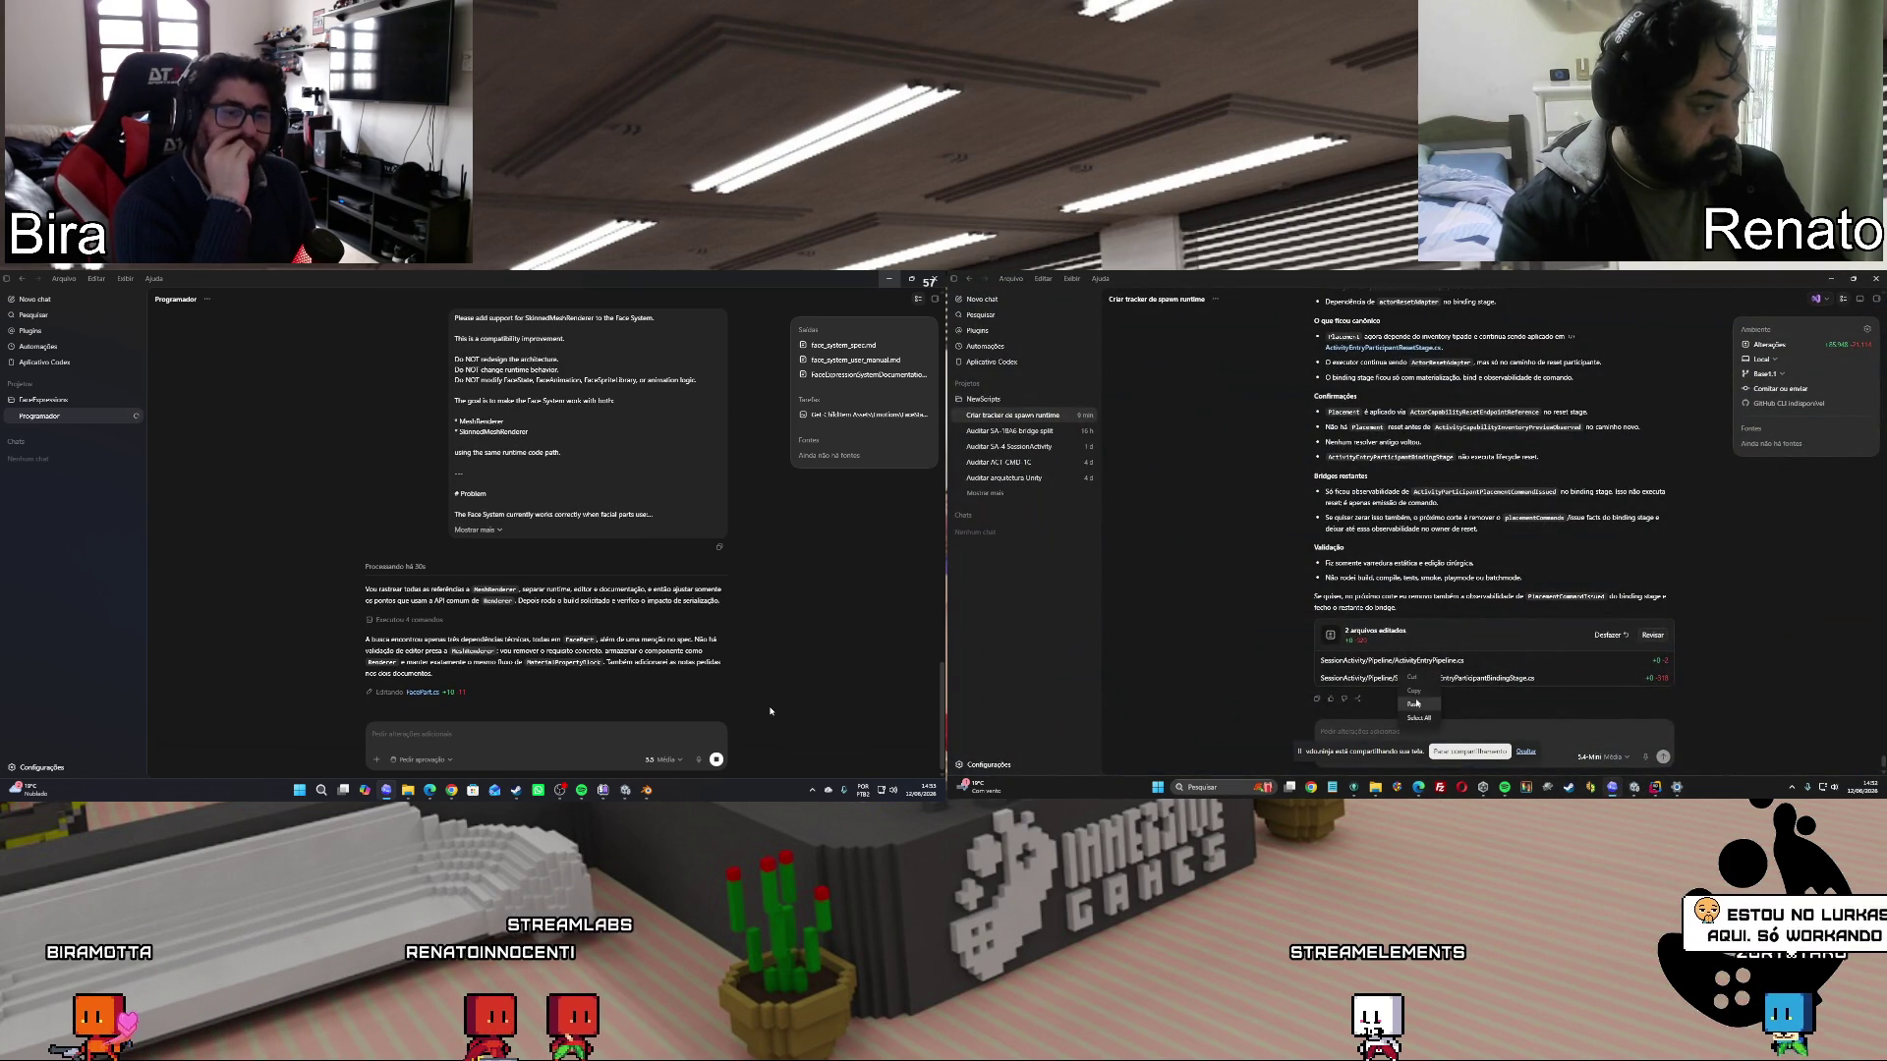
Send the RESET-INVENTORY-5 implementation prompt to Codex and approve its .NET build run.
{"action": "key", "text": "ctrl+v"}
{"action": "key", "text": "Return"}
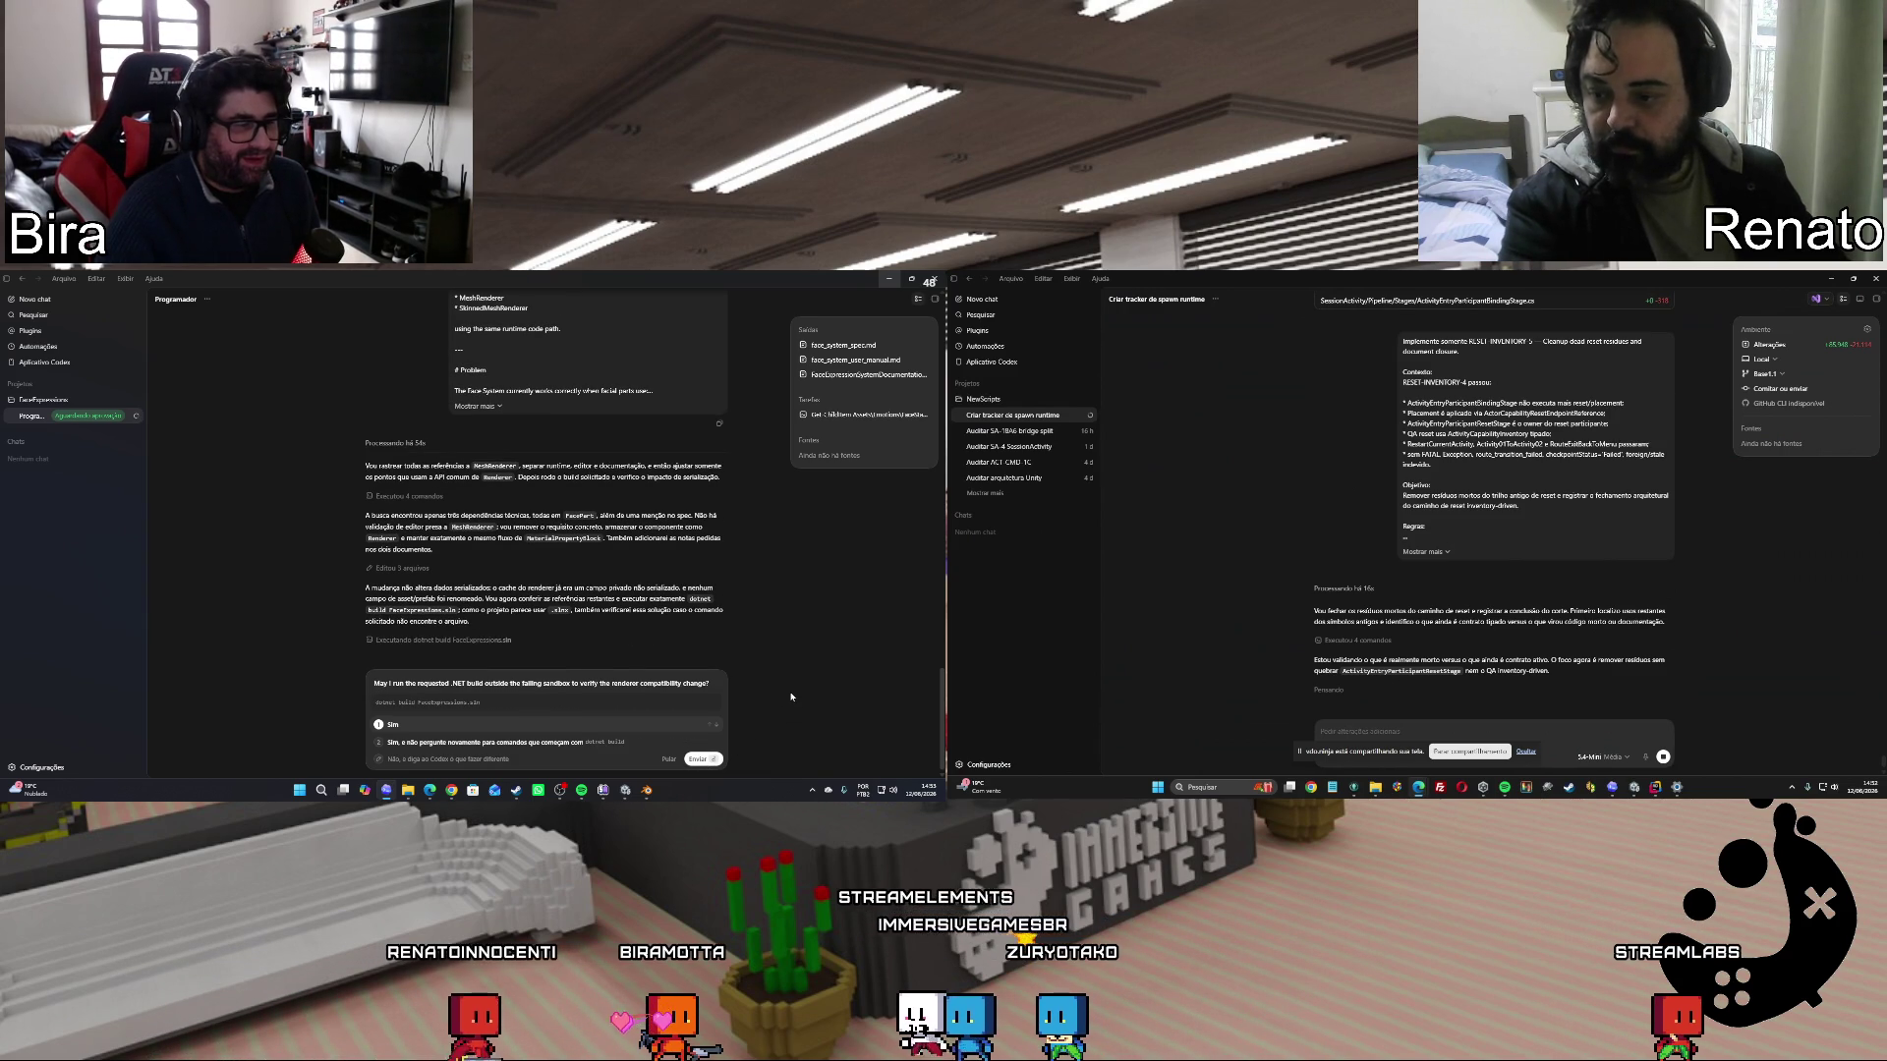
{"action": "key", "text": "Return"}
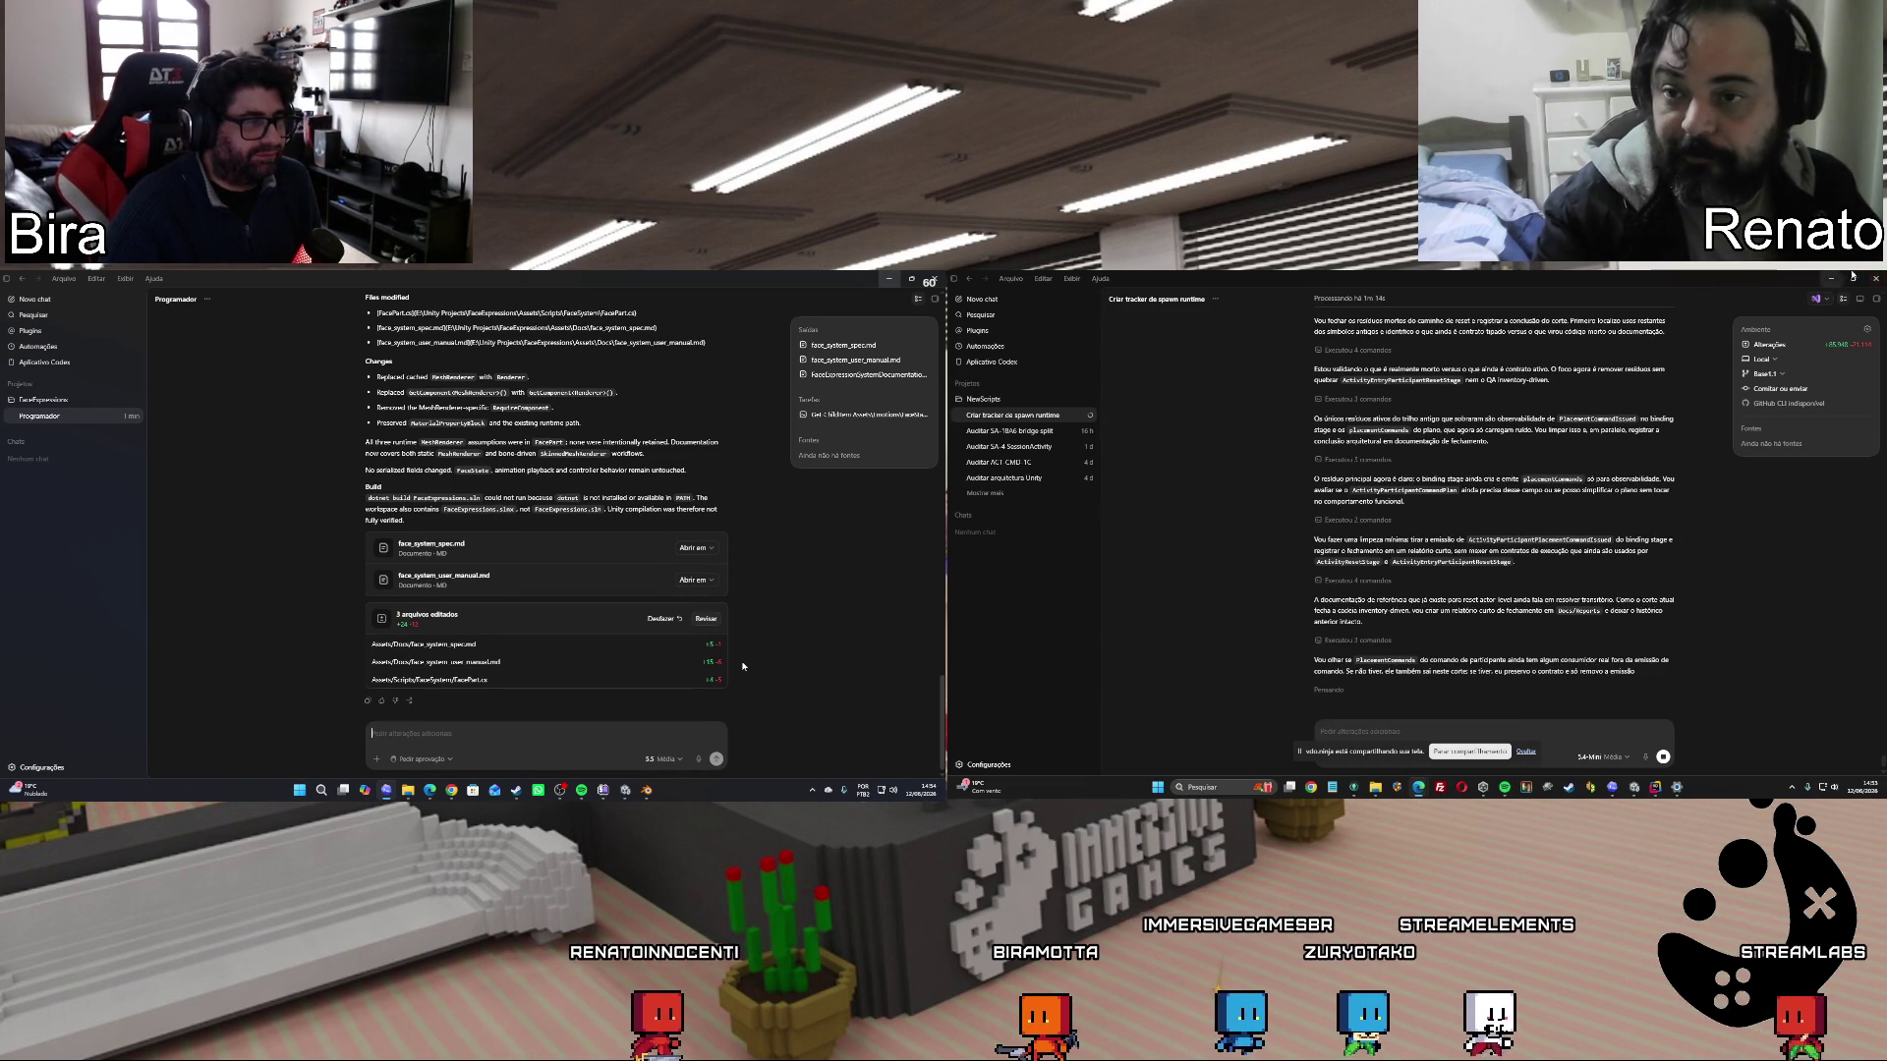
Browse from ADRs up to Docs > Guides > activity_component_guides_nav and open index.html in the browser.
{"action": "mouse_move", "coordinate": [626, 798]}
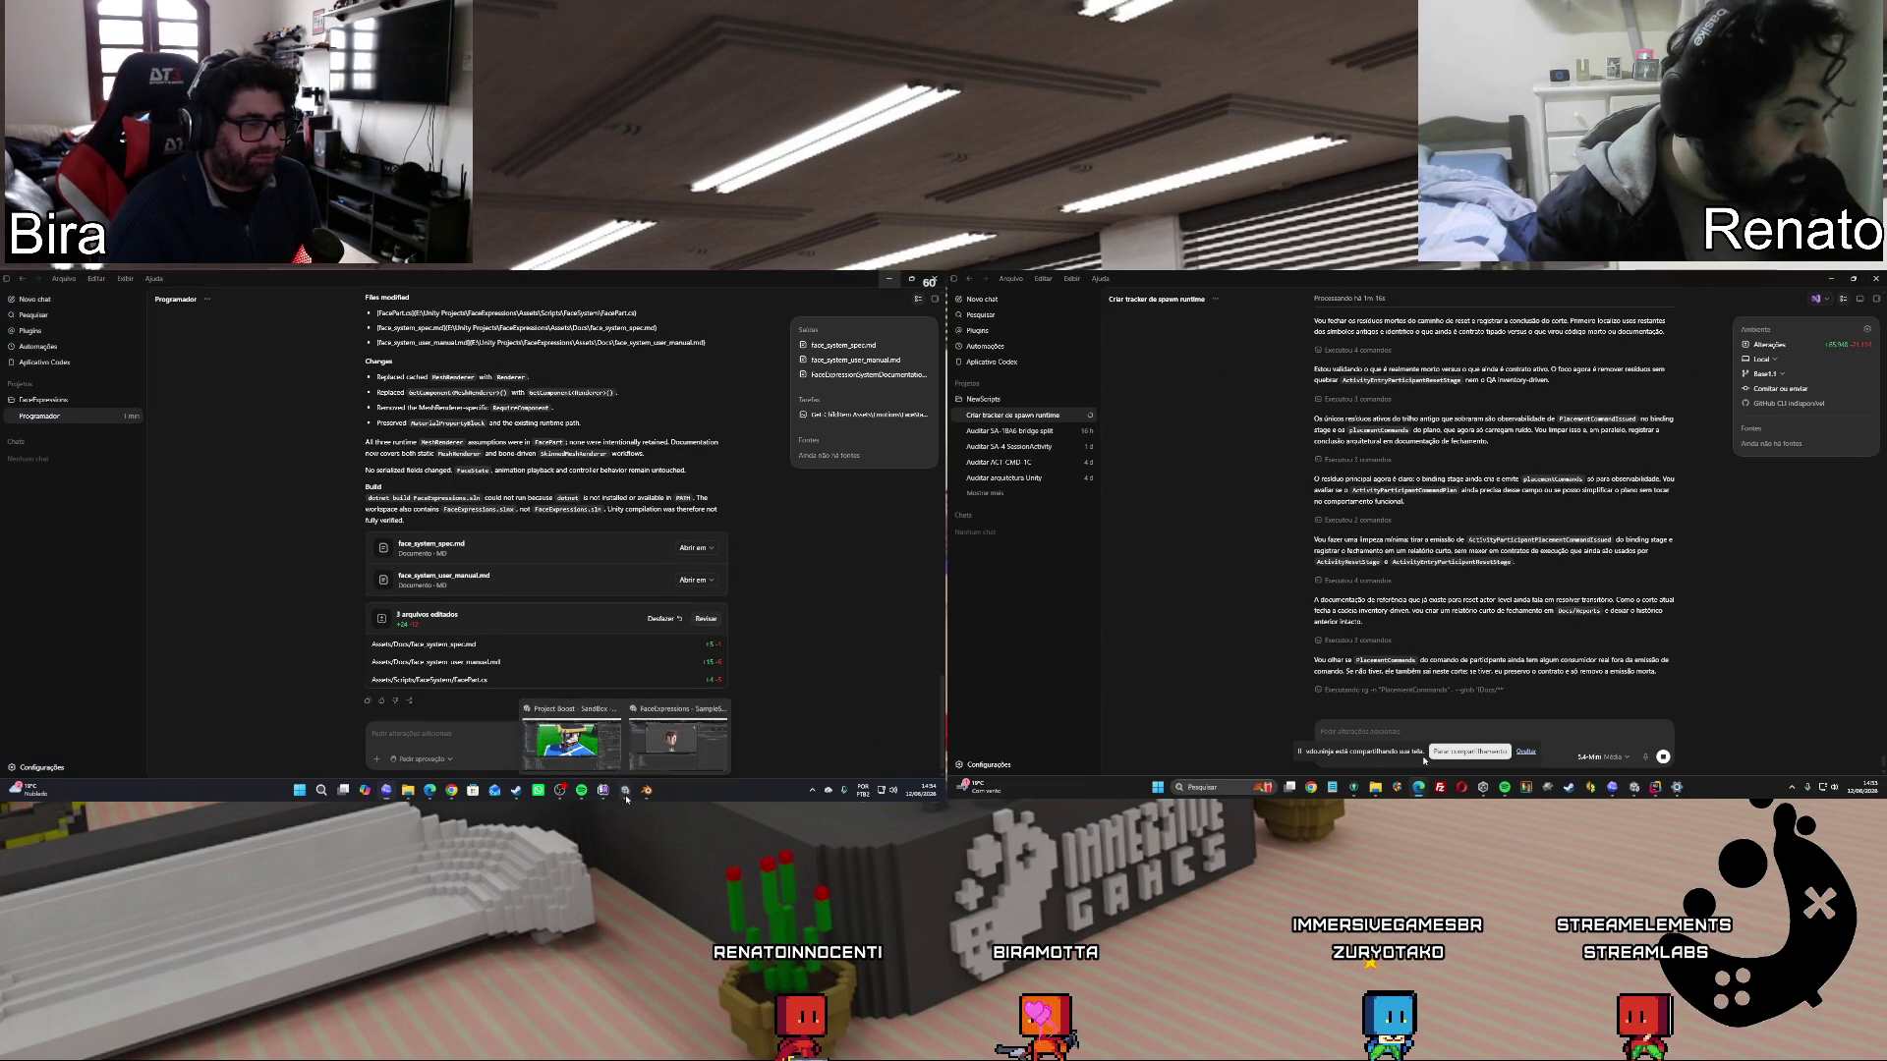
{"action": "left_click", "coordinate": [678, 739]}
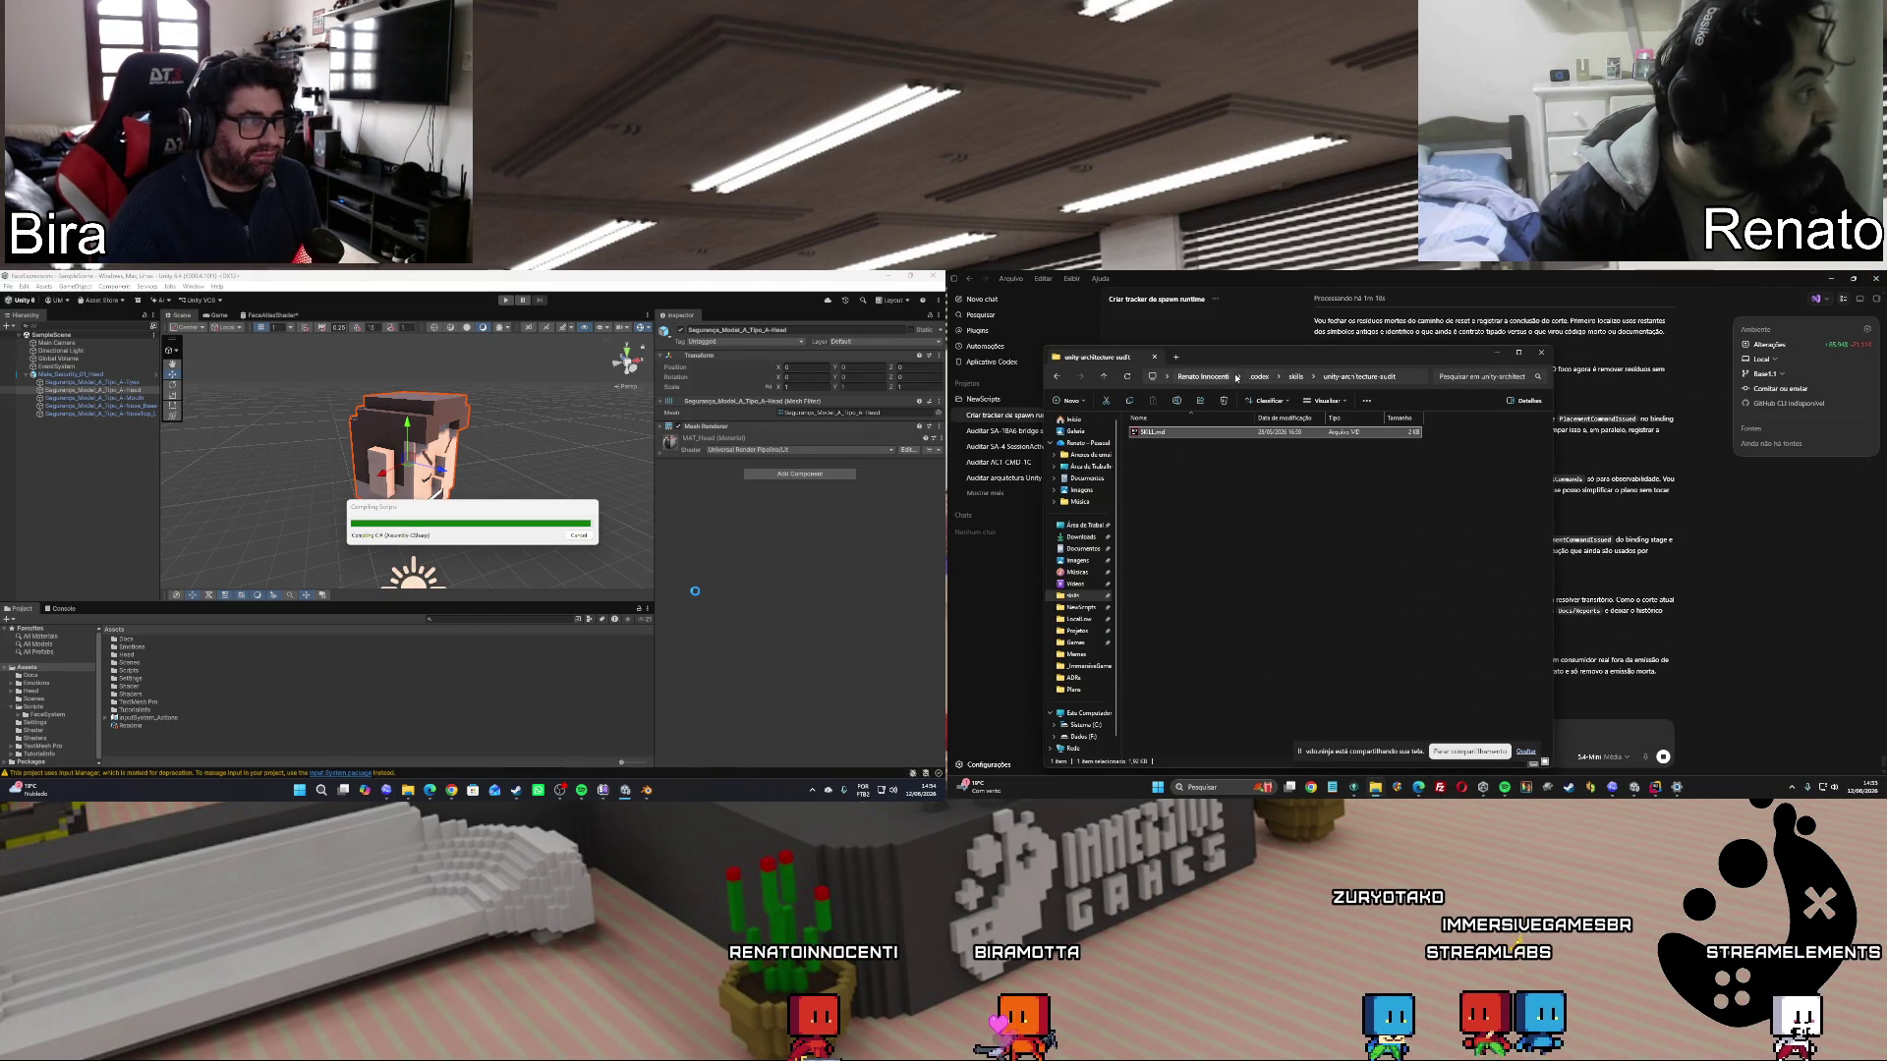
{"action": "left_click", "coordinate": [1085, 680]}
{"action": "left_click", "coordinate": [1329, 376]}
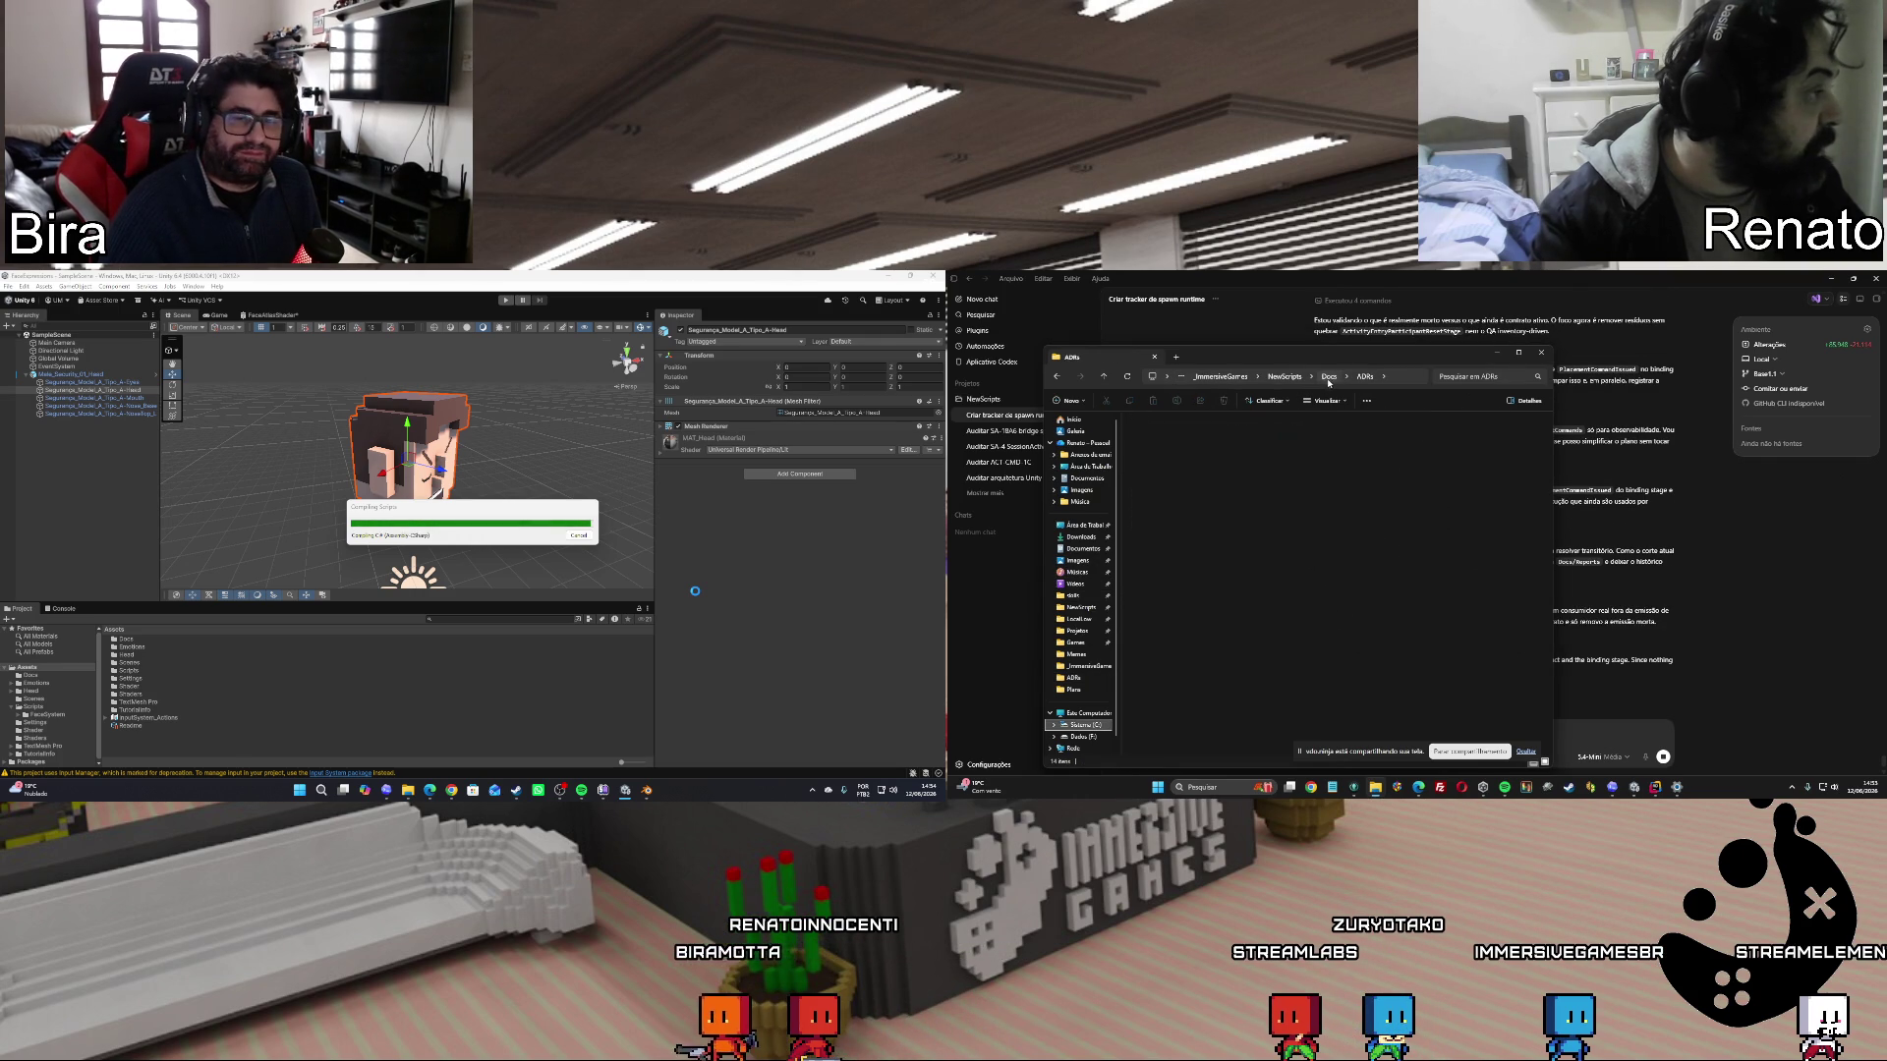
{"action": "double_click", "coordinate": [1170, 442]}
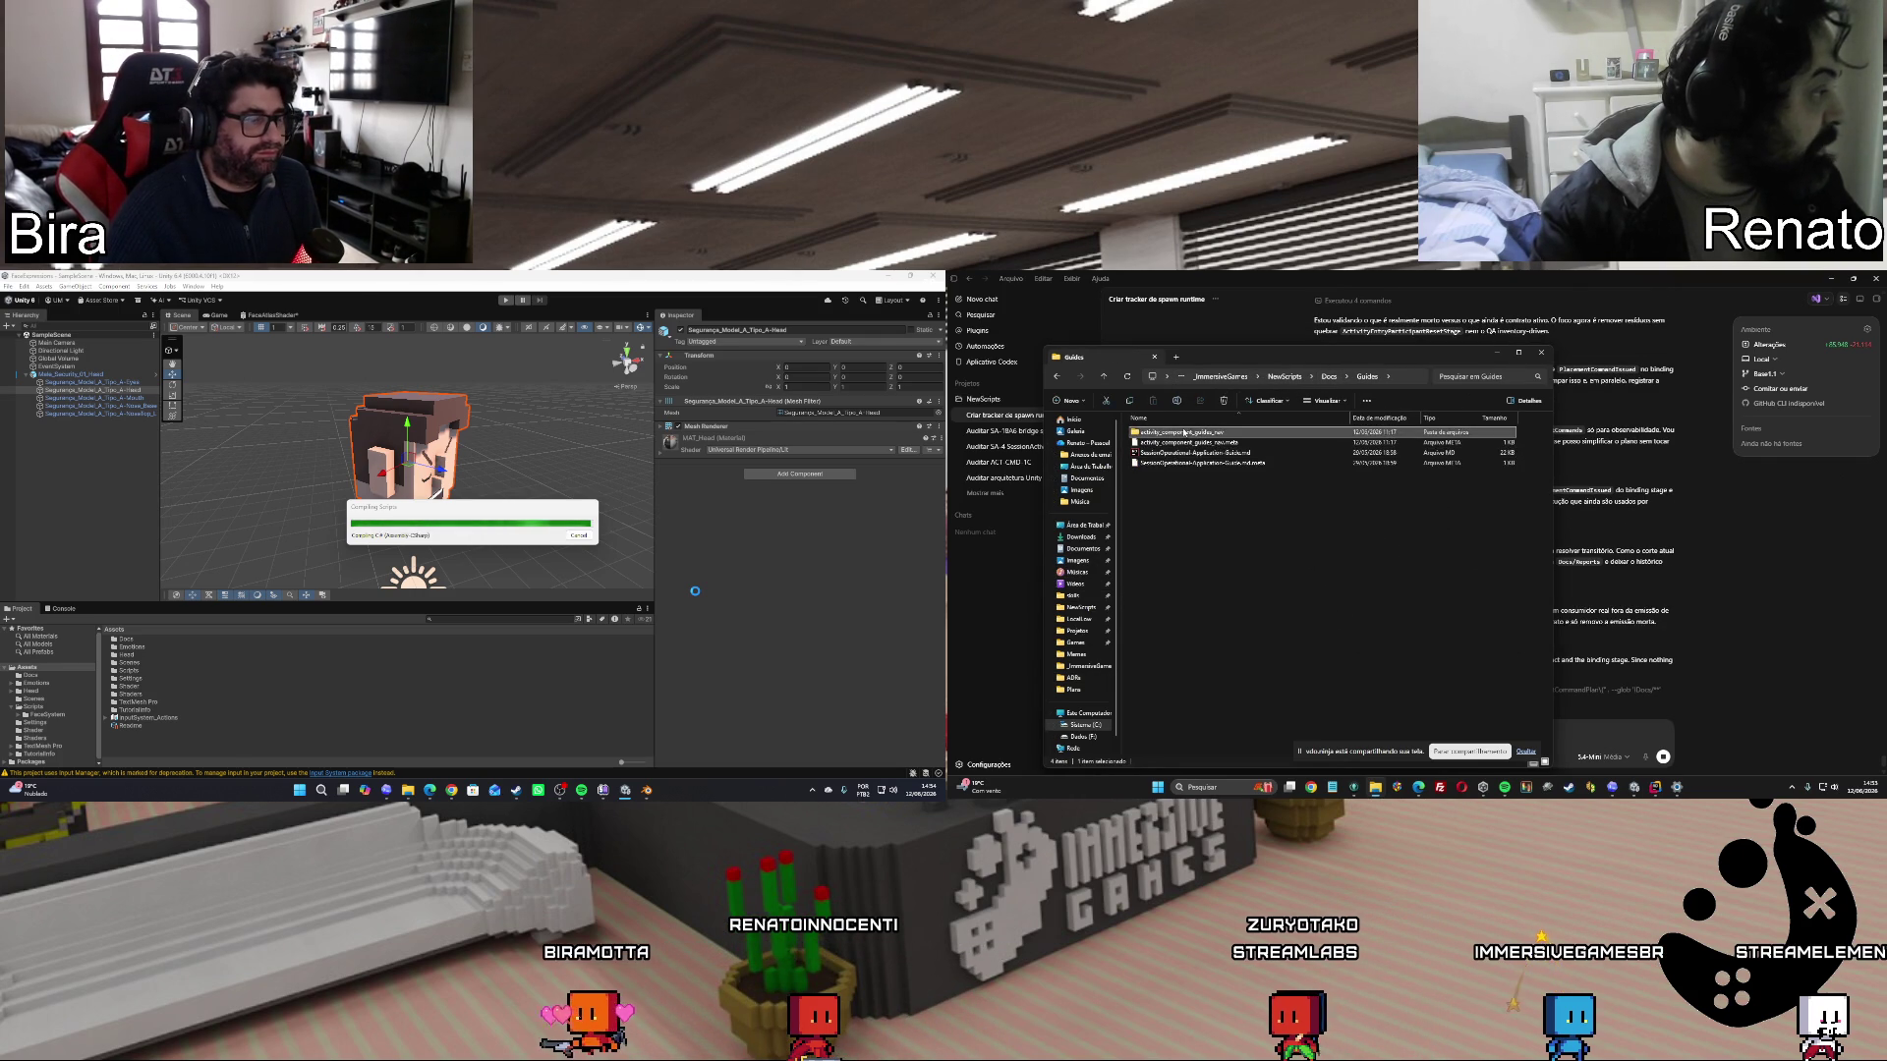
{"action": "double_click", "coordinate": [1174, 433]}
{"action": "left_click", "coordinate": [1168, 639]}
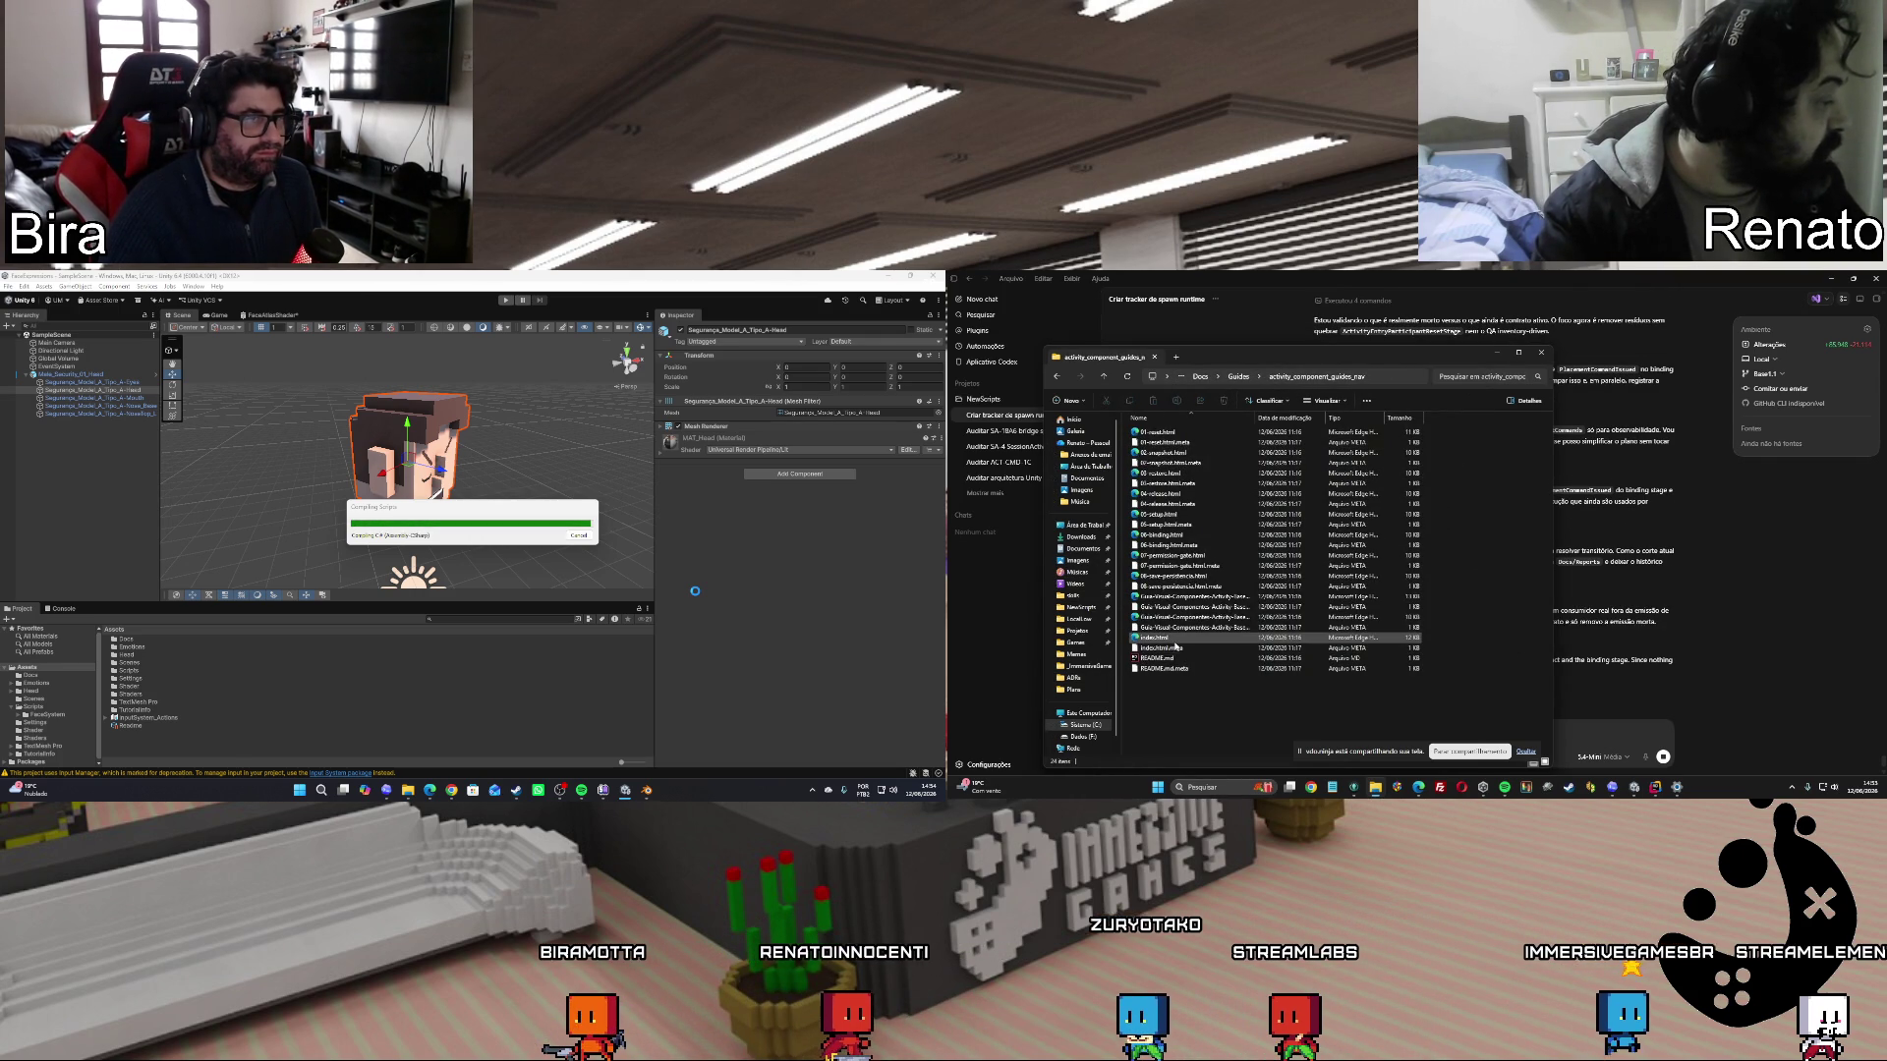
{"action": "double_click", "coordinate": [1169, 638]}
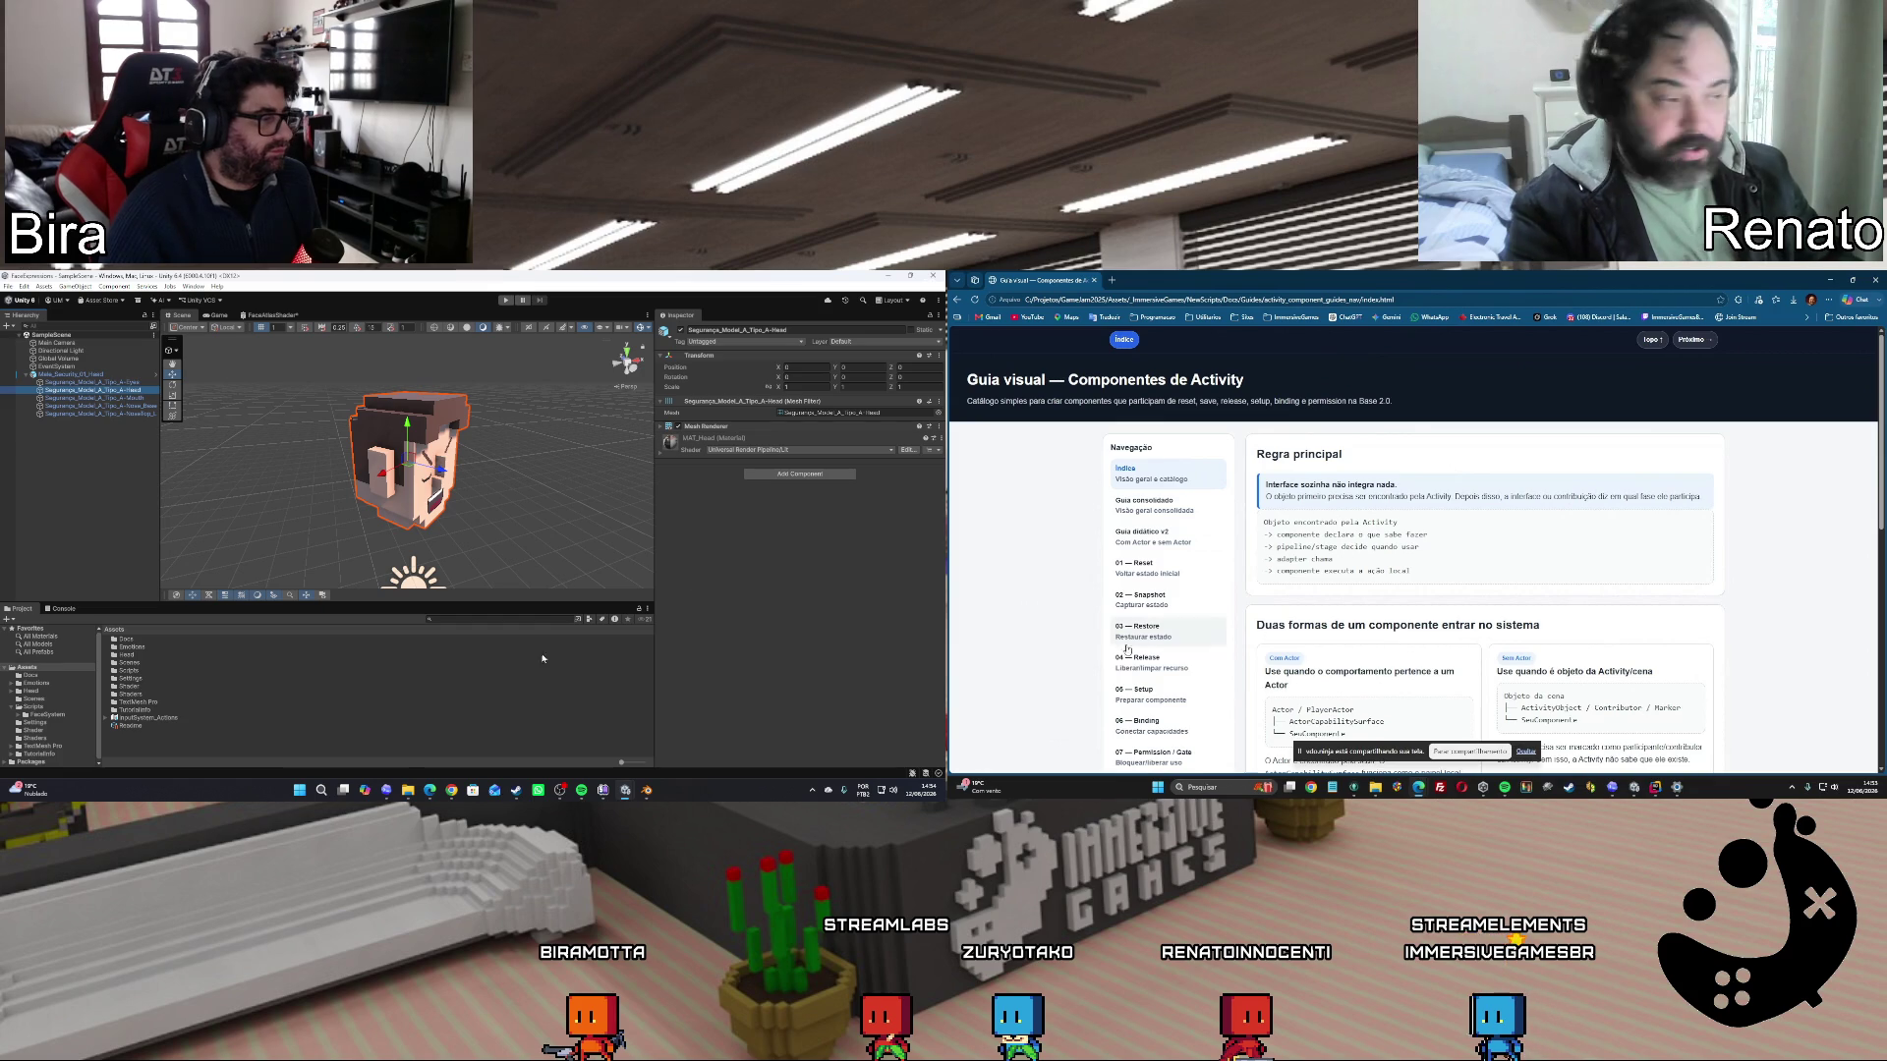
{"action": "left_click", "coordinate": [63, 609]}
{"action": "left_click", "coordinate": [17, 608]}
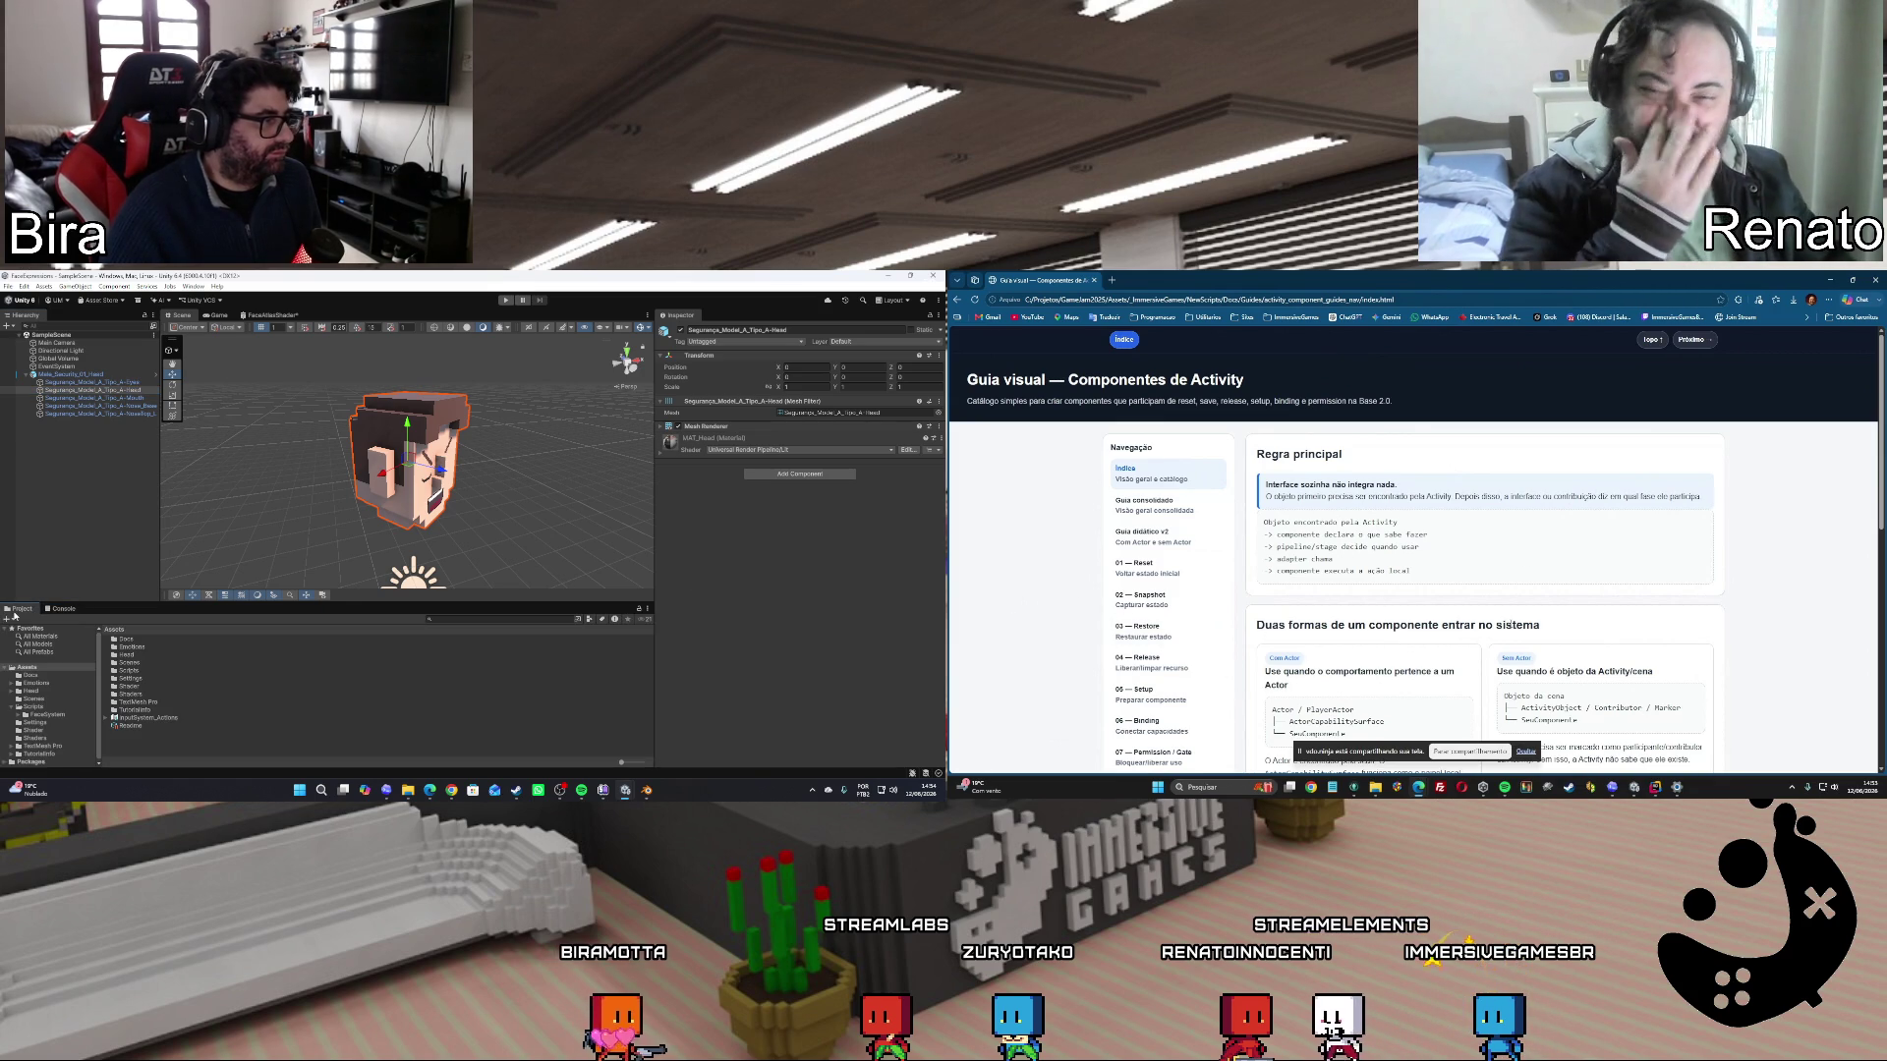
{"action": "left_click", "coordinate": [388, 792]}
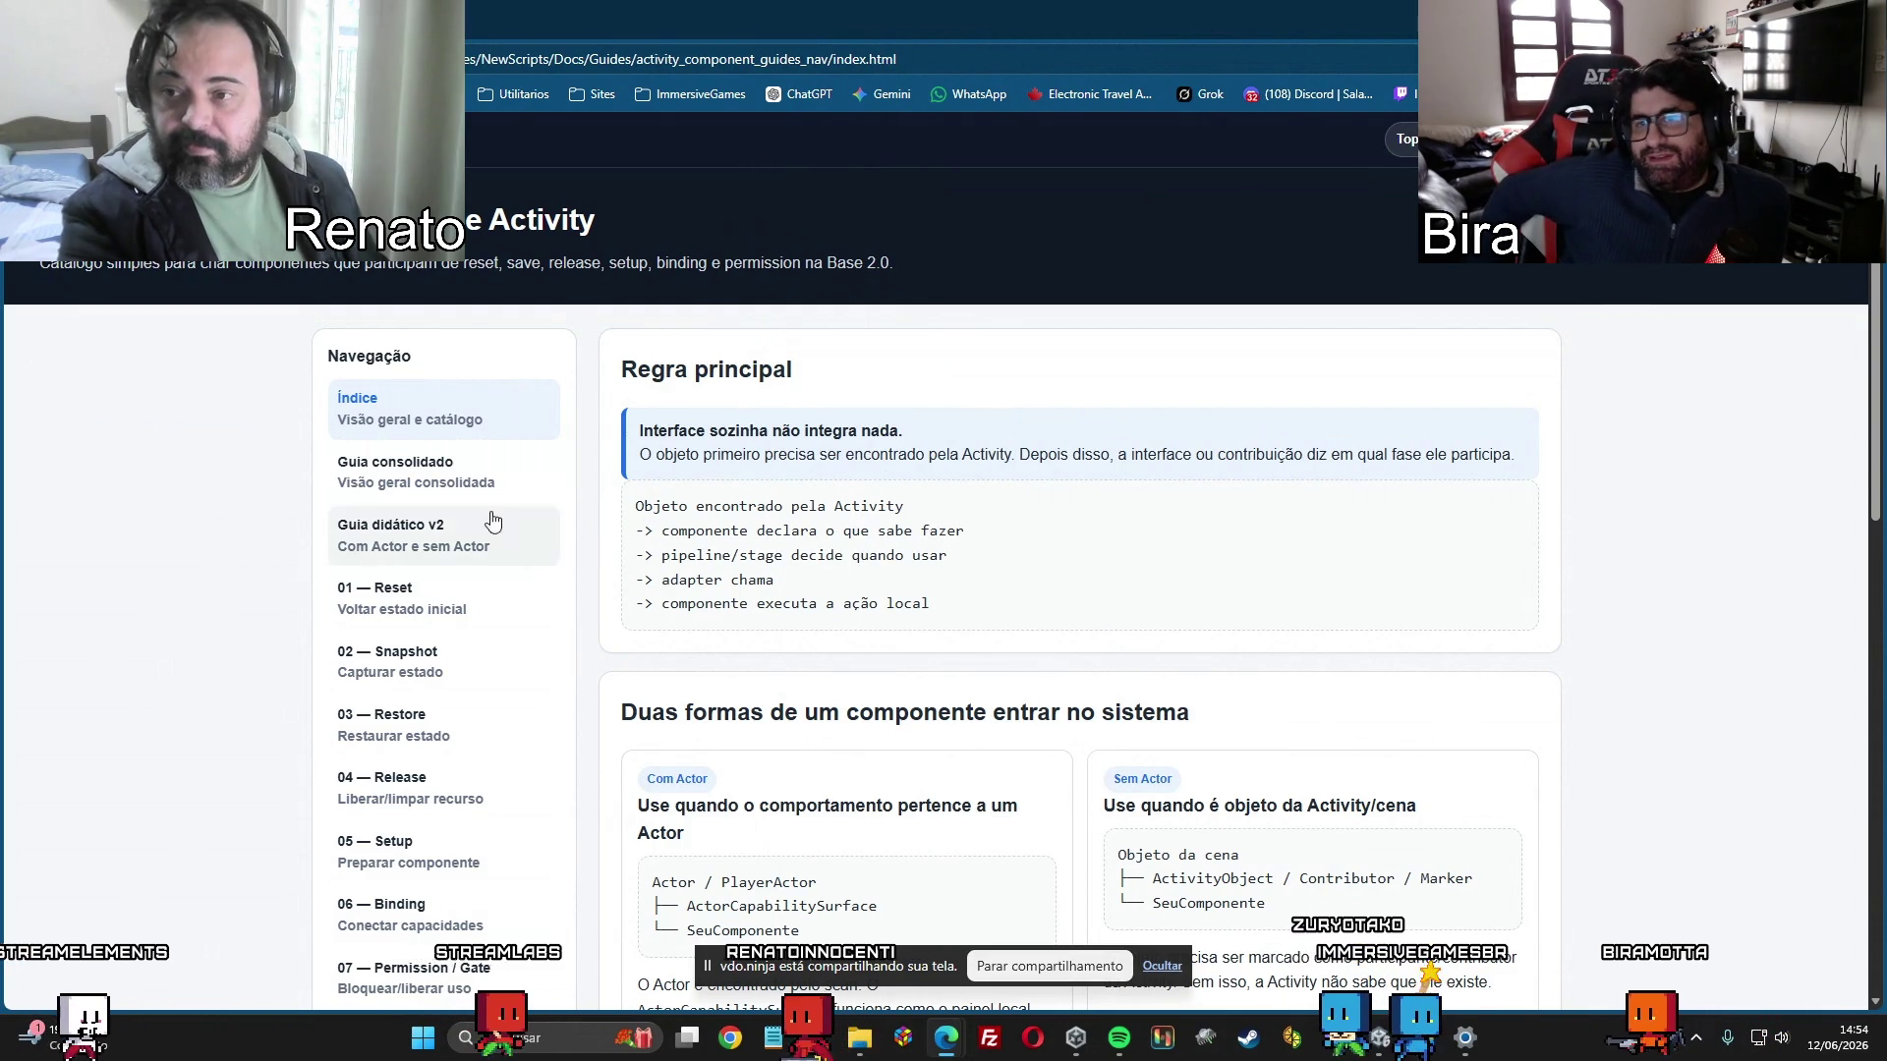
{"action": "scroll", "coordinate": [1116, 543], "scroll_direction": "down", "scroll_amount": 4}
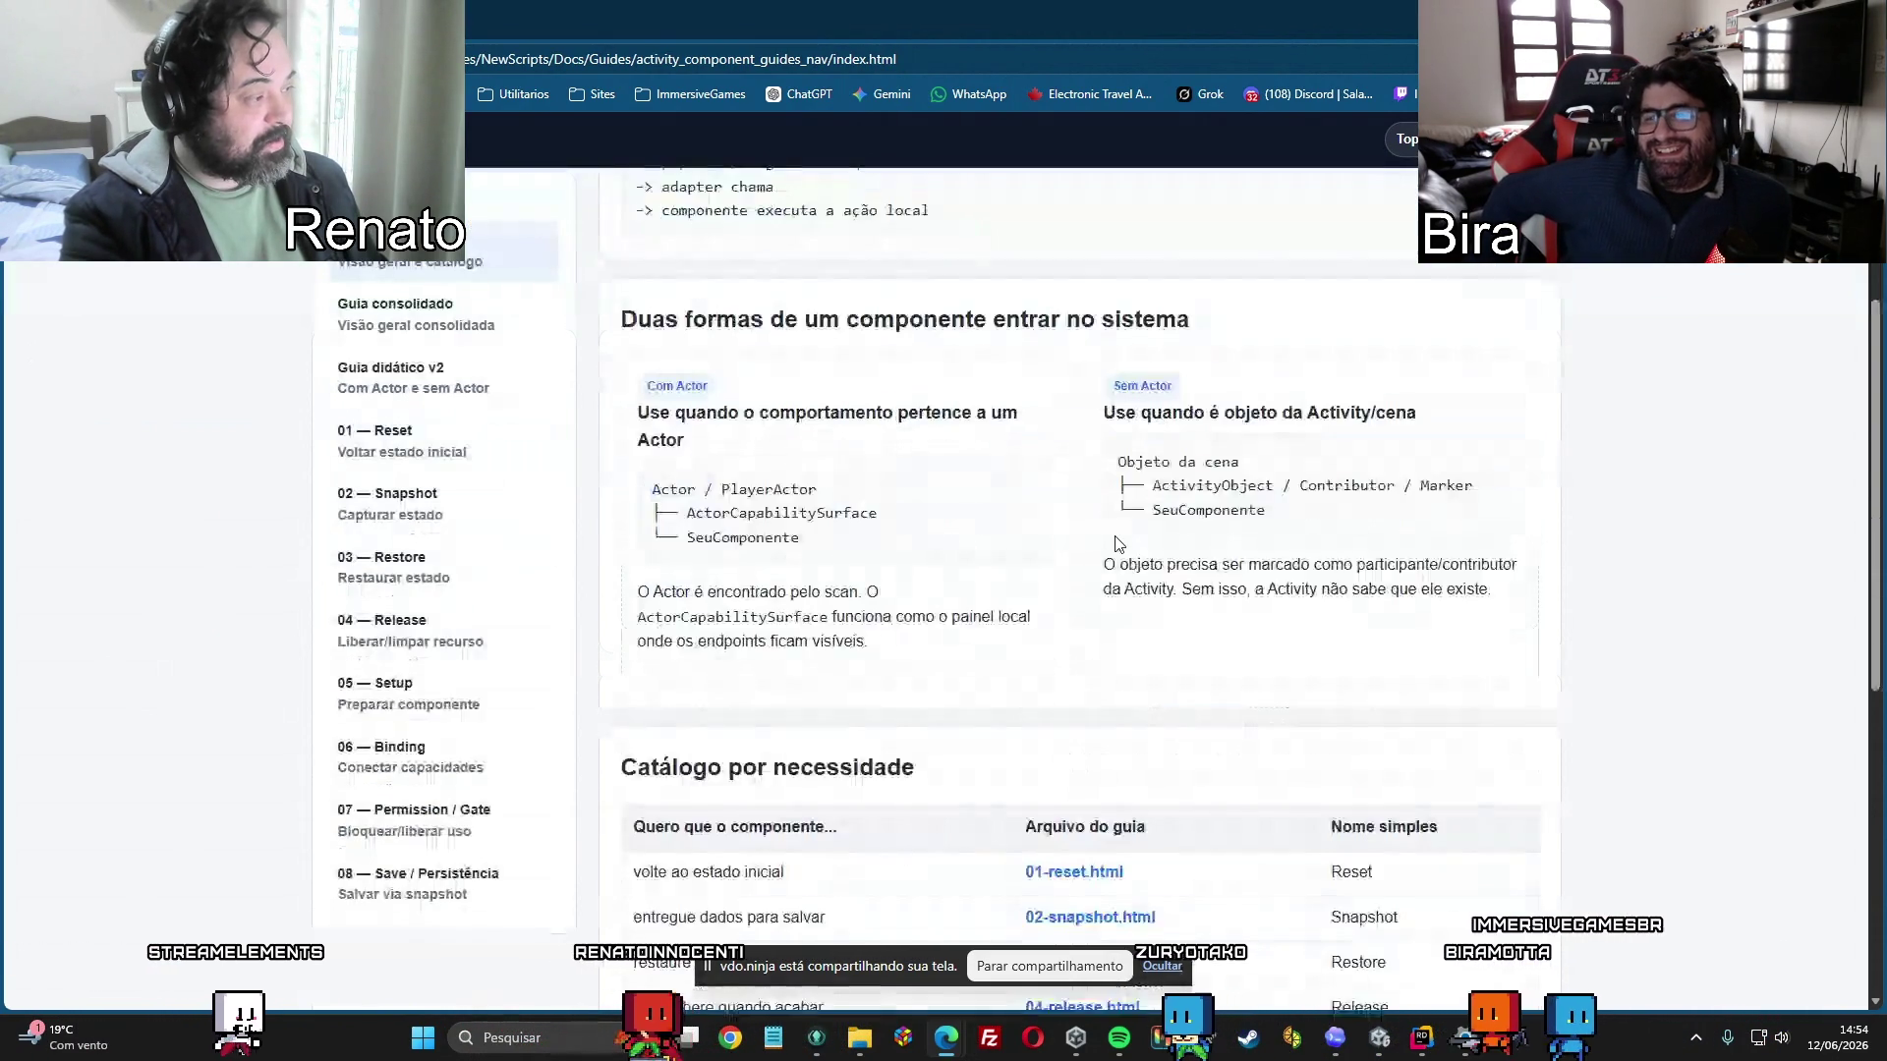
{"action": "scroll", "coordinate": [1117, 543], "scroll_direction": "up", "scroll_amount": 3}
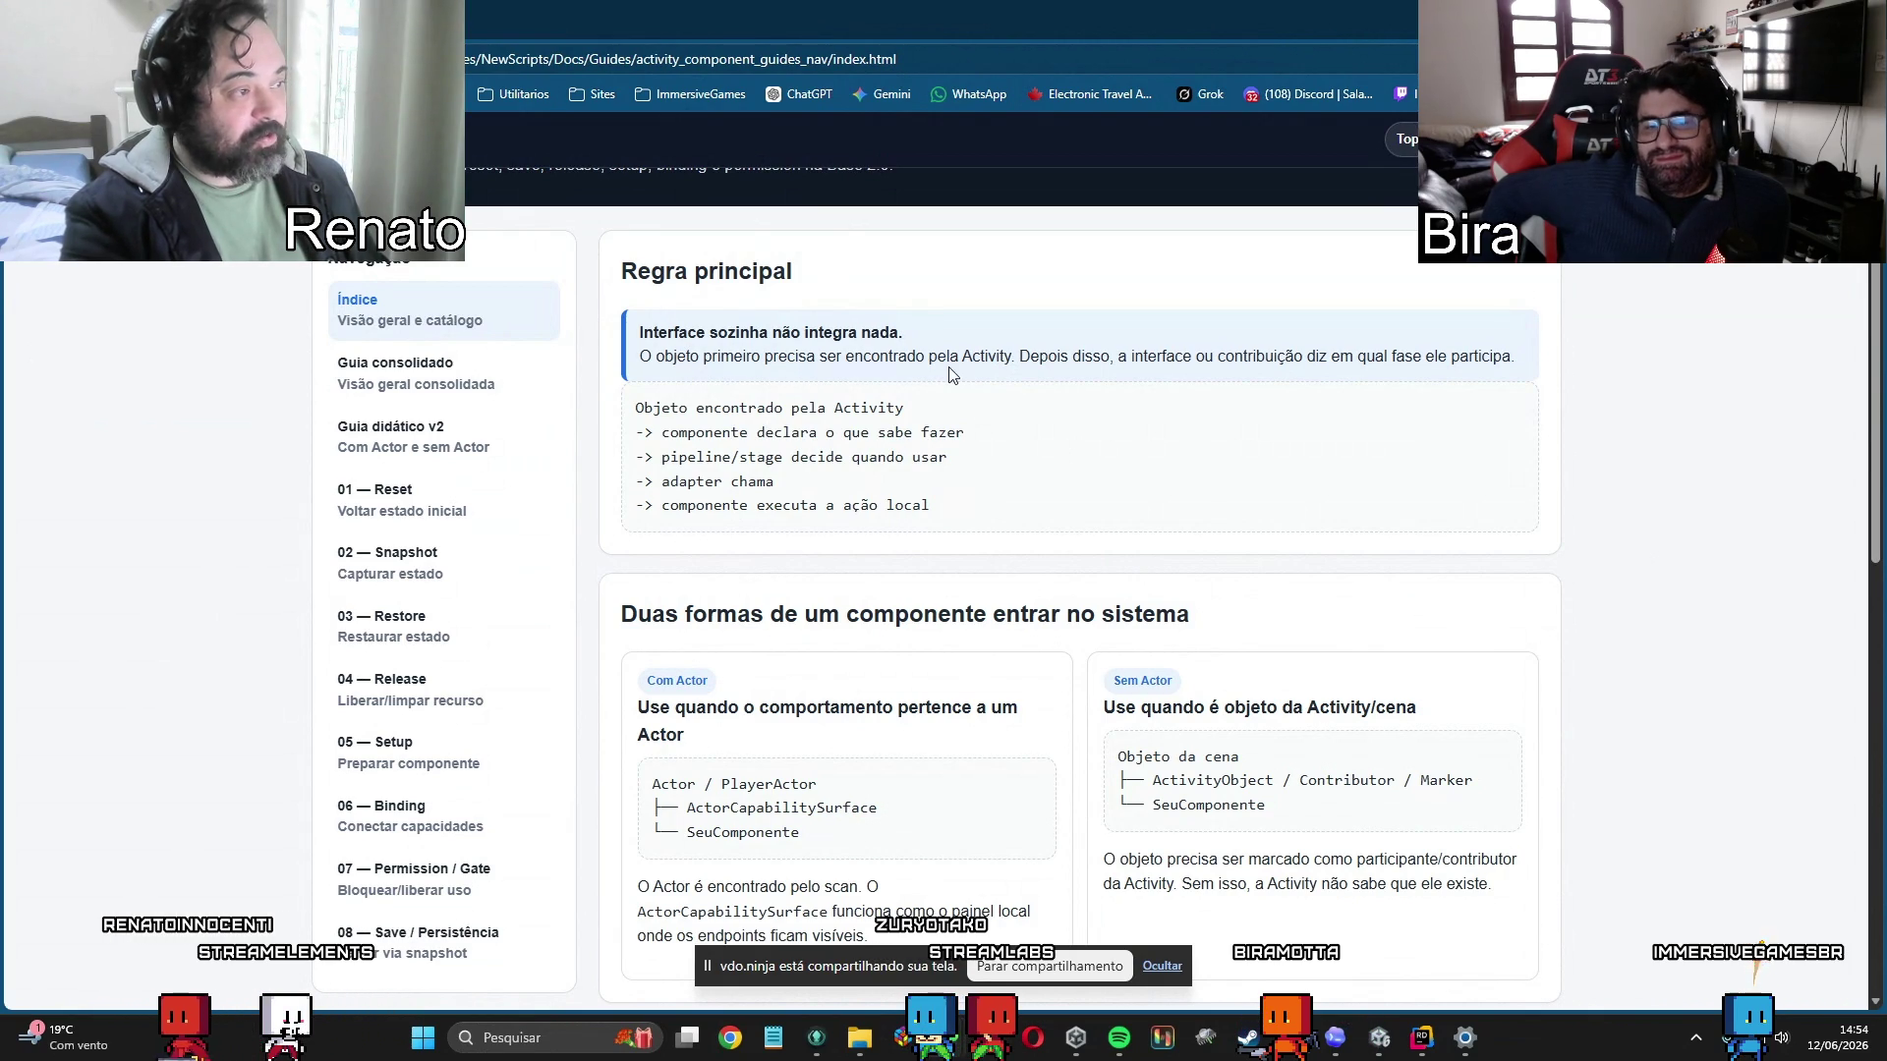
{"action": "left_click_drag", "start_coordinate": [981, 363], "coordinate": [1003, 358]}
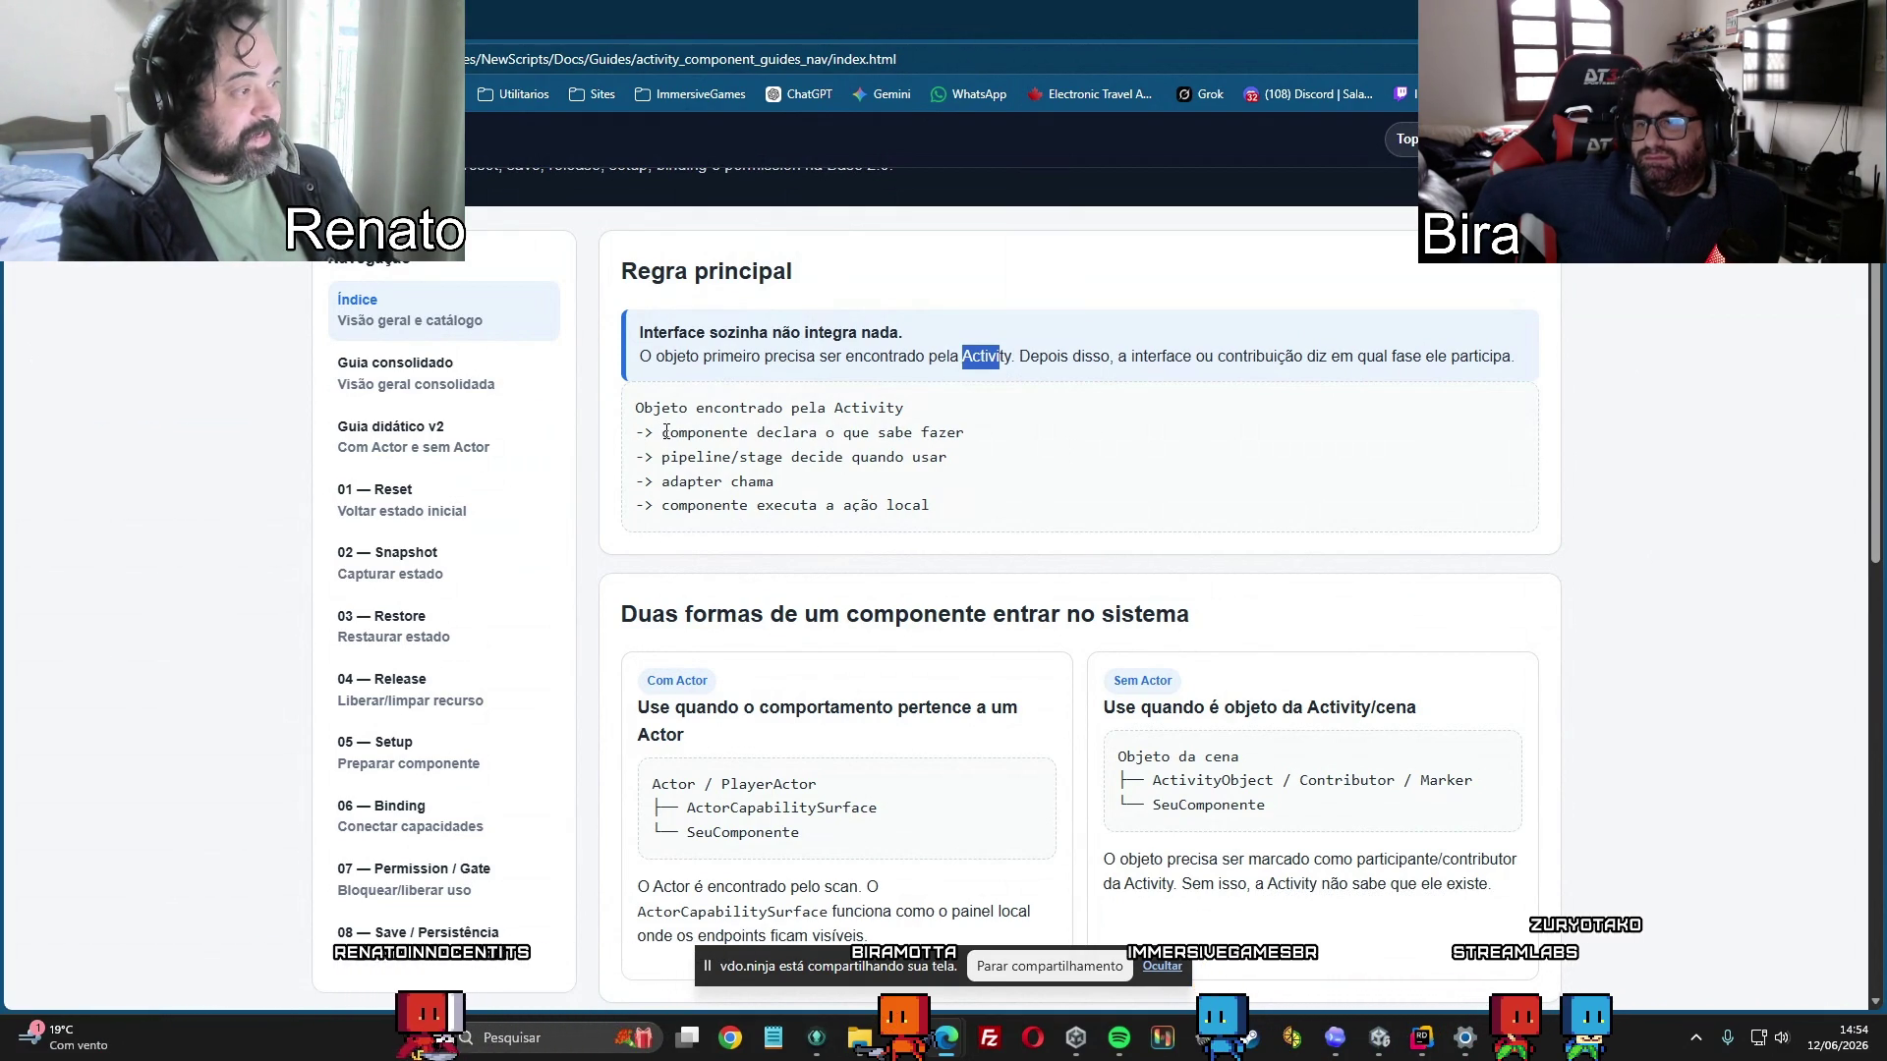
{"action": "left_click_drag", "start_coordinate": [663, 432], "coordinate": [971, 436]}
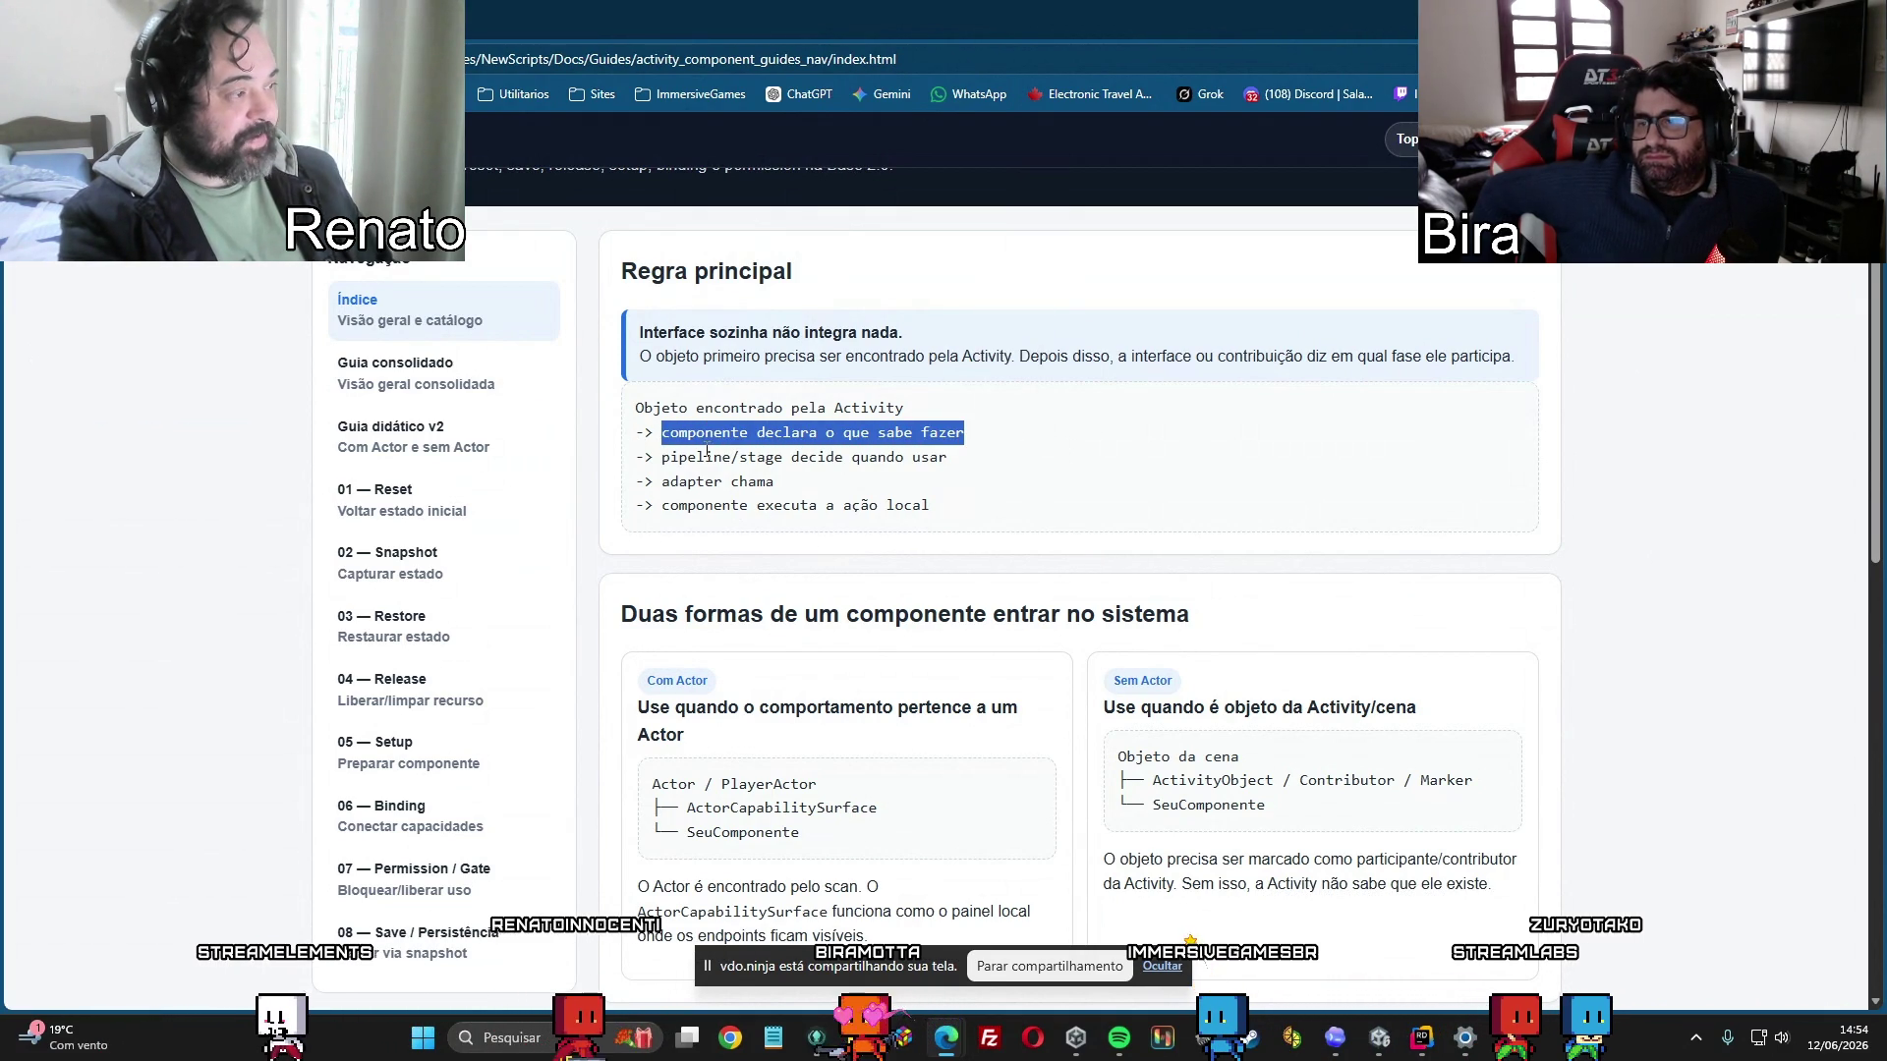
{"action": "mouse_move", "coordinate": [670, 457]}
{"action": "left_mouse_down"}
{"action": "mouse_move", "coordinate": [956, 474]}
{"action": "mouse_move", "coordinate": [946, 458]}
{"action": "mouse_move", "coordinate": [661, 458]}
{"action": "mouse_move", "coordinate": [774, 483]}
{"action": "left_mouse_up"}
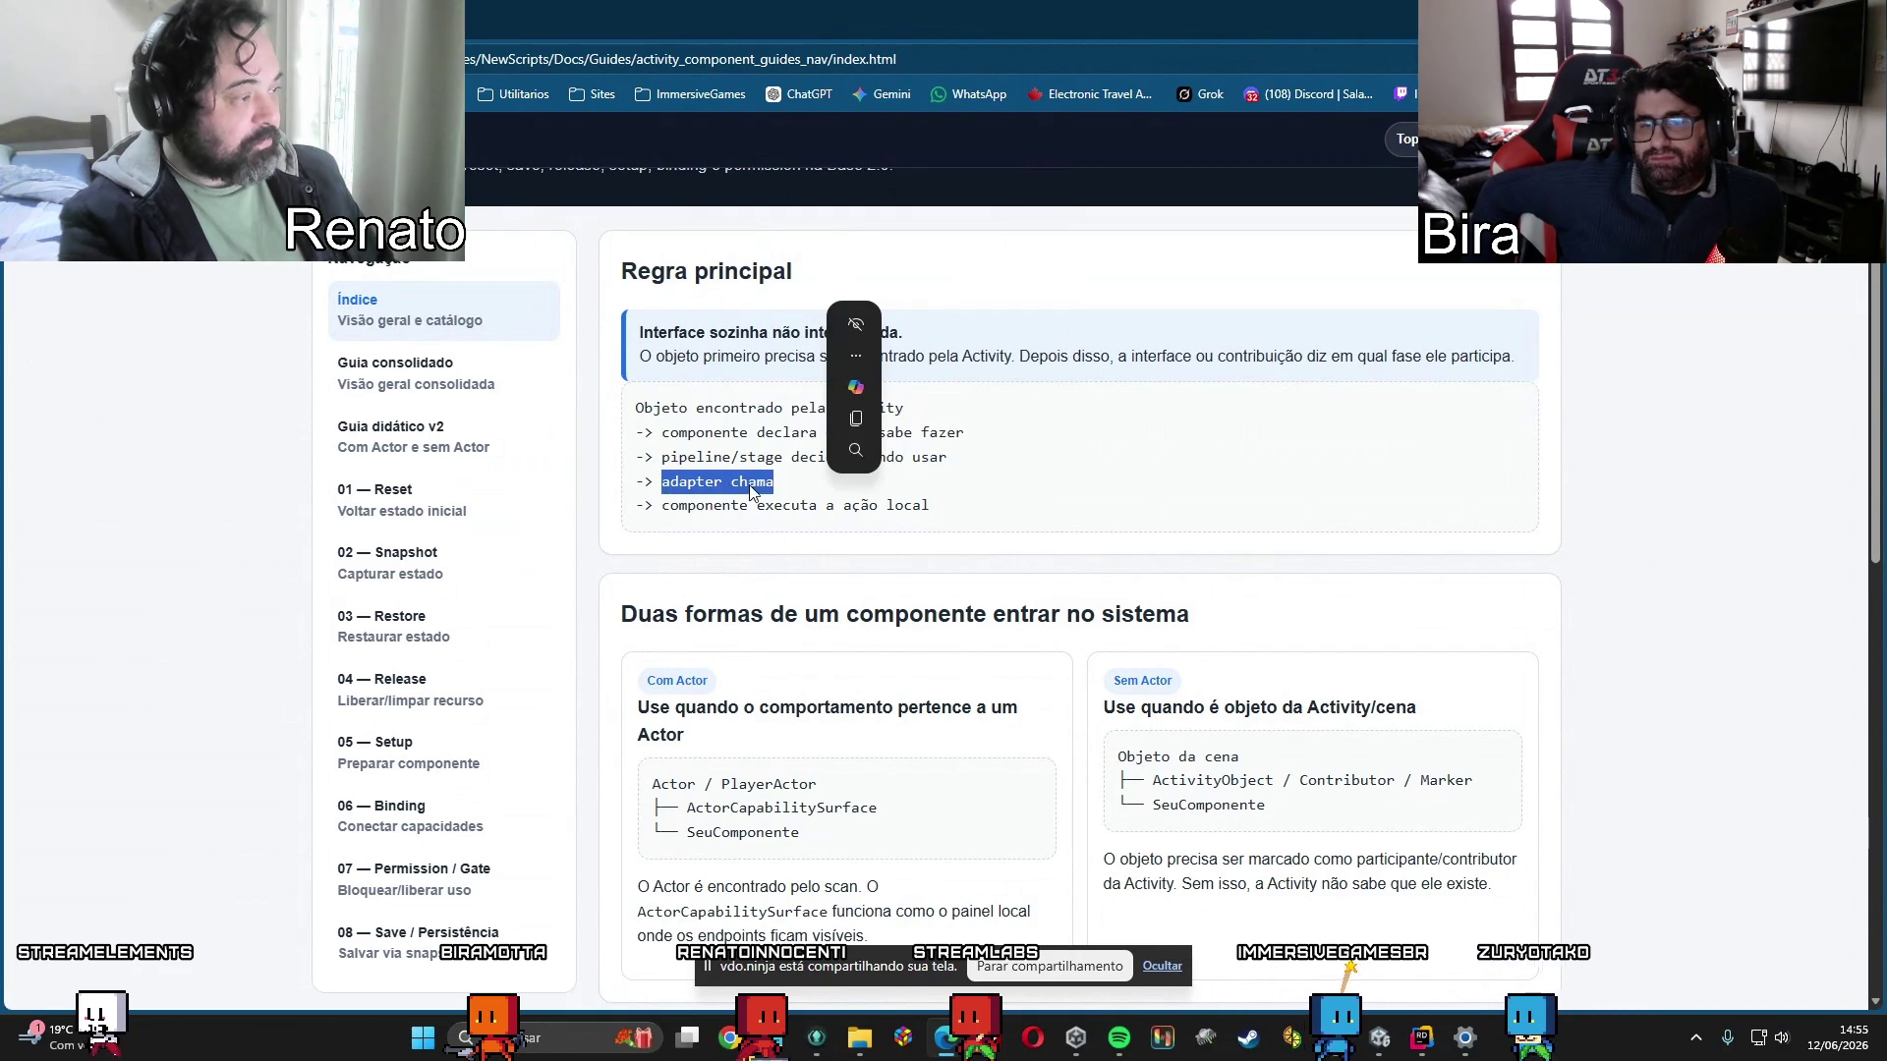
{"action": "mouse_move", "coordinate": [662, 505]}
{"action": "left_mouse_down"}
{"action": "mouse_move", "coordinate": [1002, 521]}
{"action": "mouse_move", "coordinate": [944, 530]}
{"action": "left_mouse_up"}
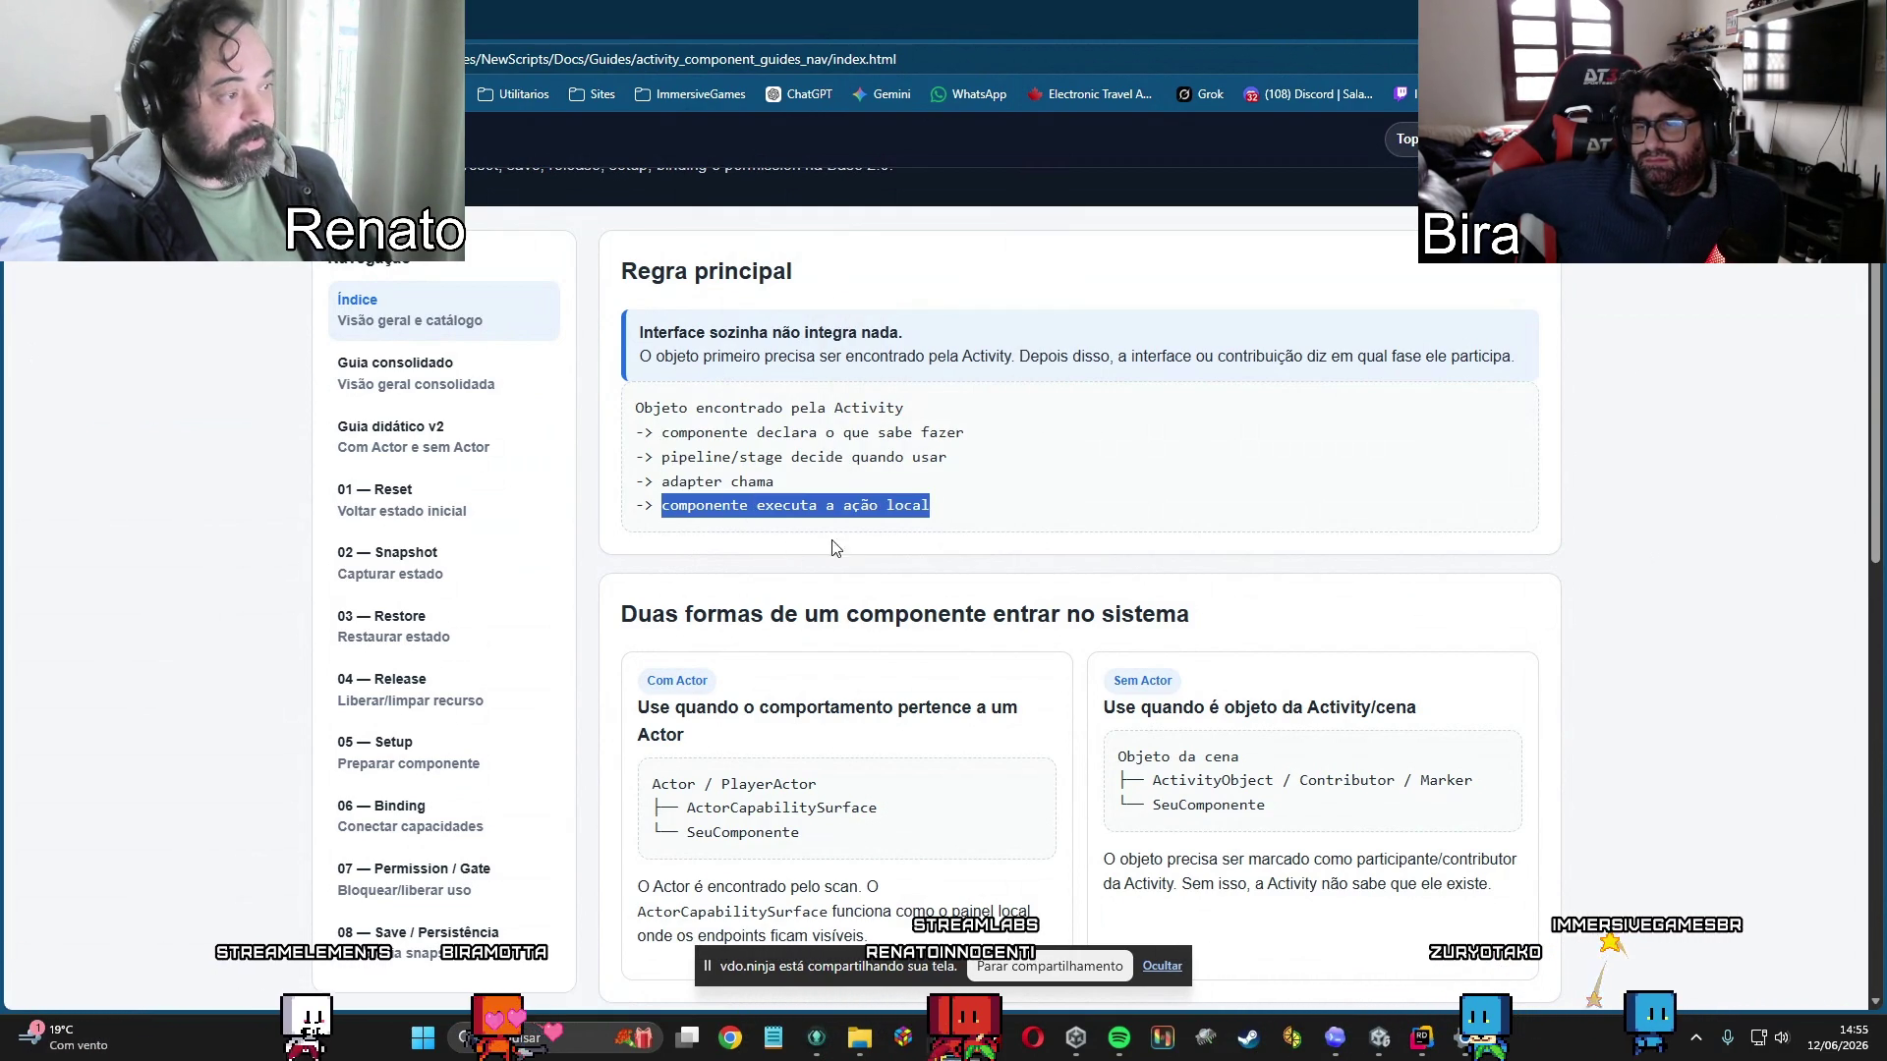
{"action": "scroll", "coordinate": [1248, 585], "scroll_direction": "down", "scroll_amount": 1}
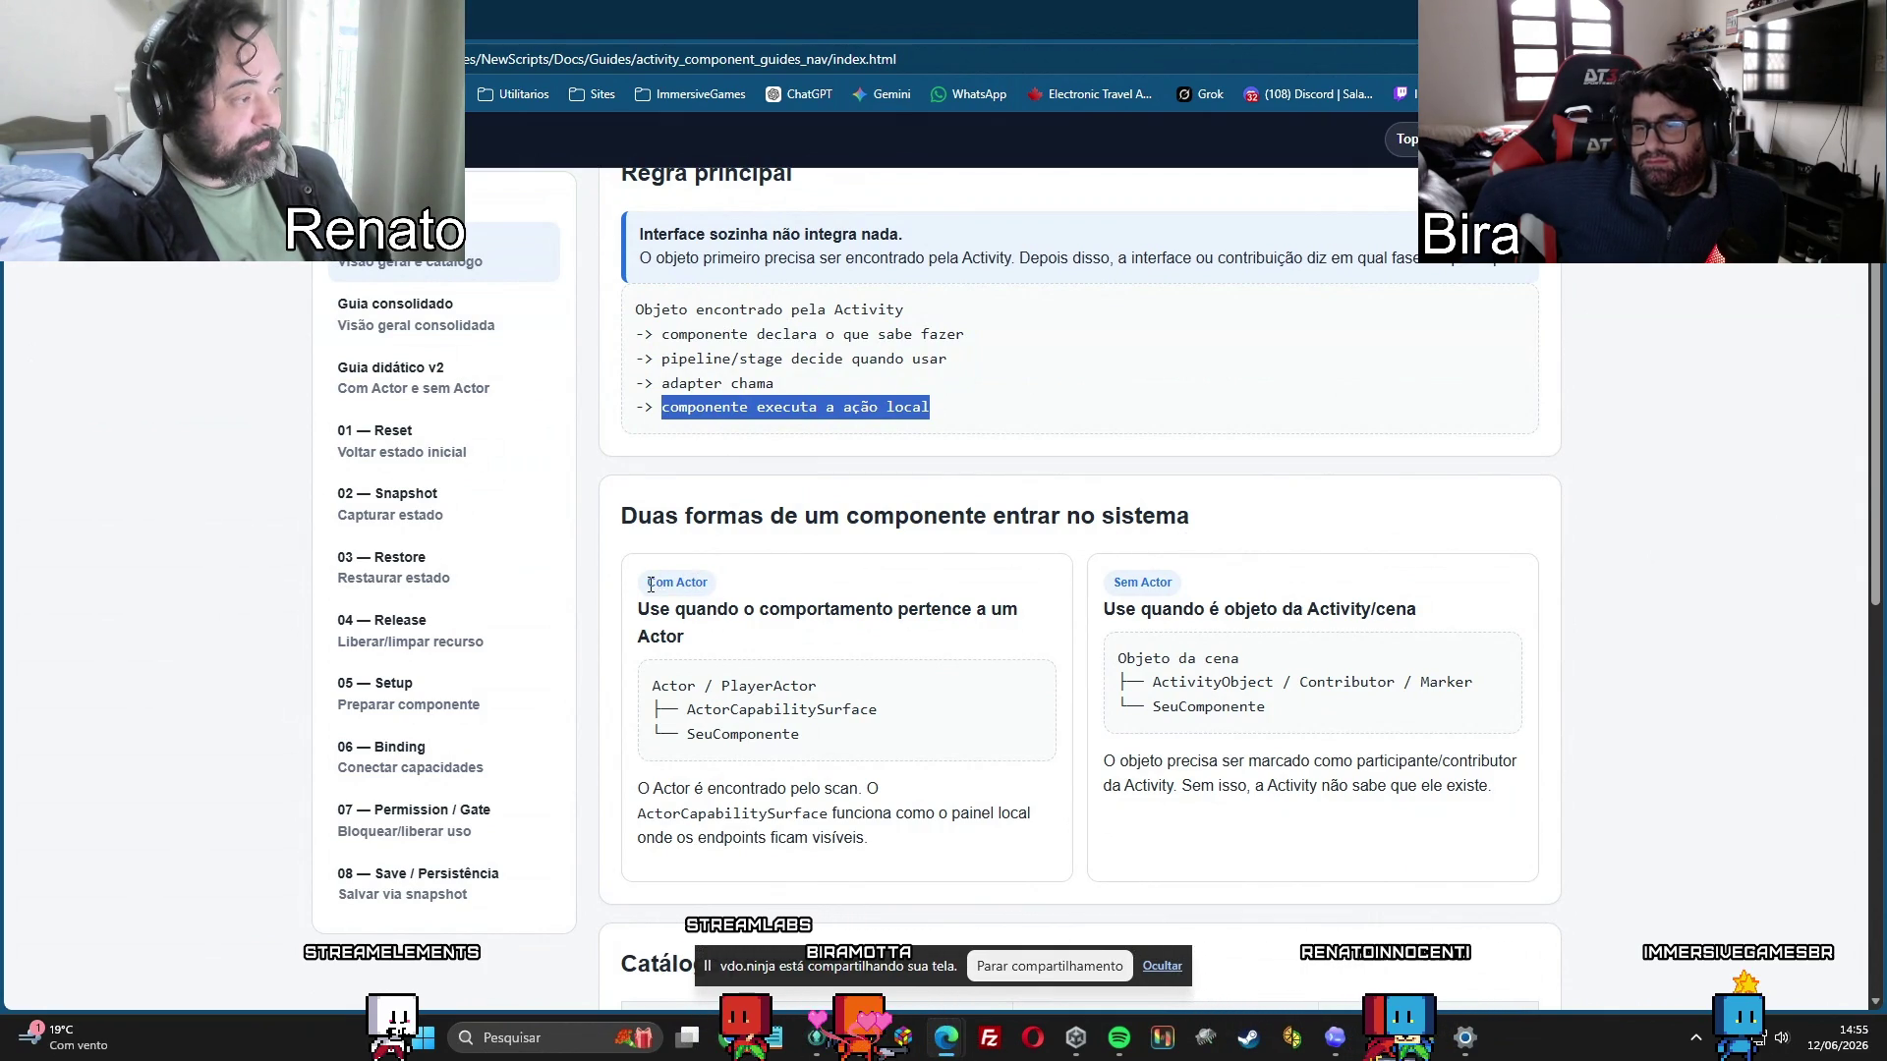
{"action": "left_click_drag", "start_coordinate": [651, 586], "coordinate": [709, 584]}
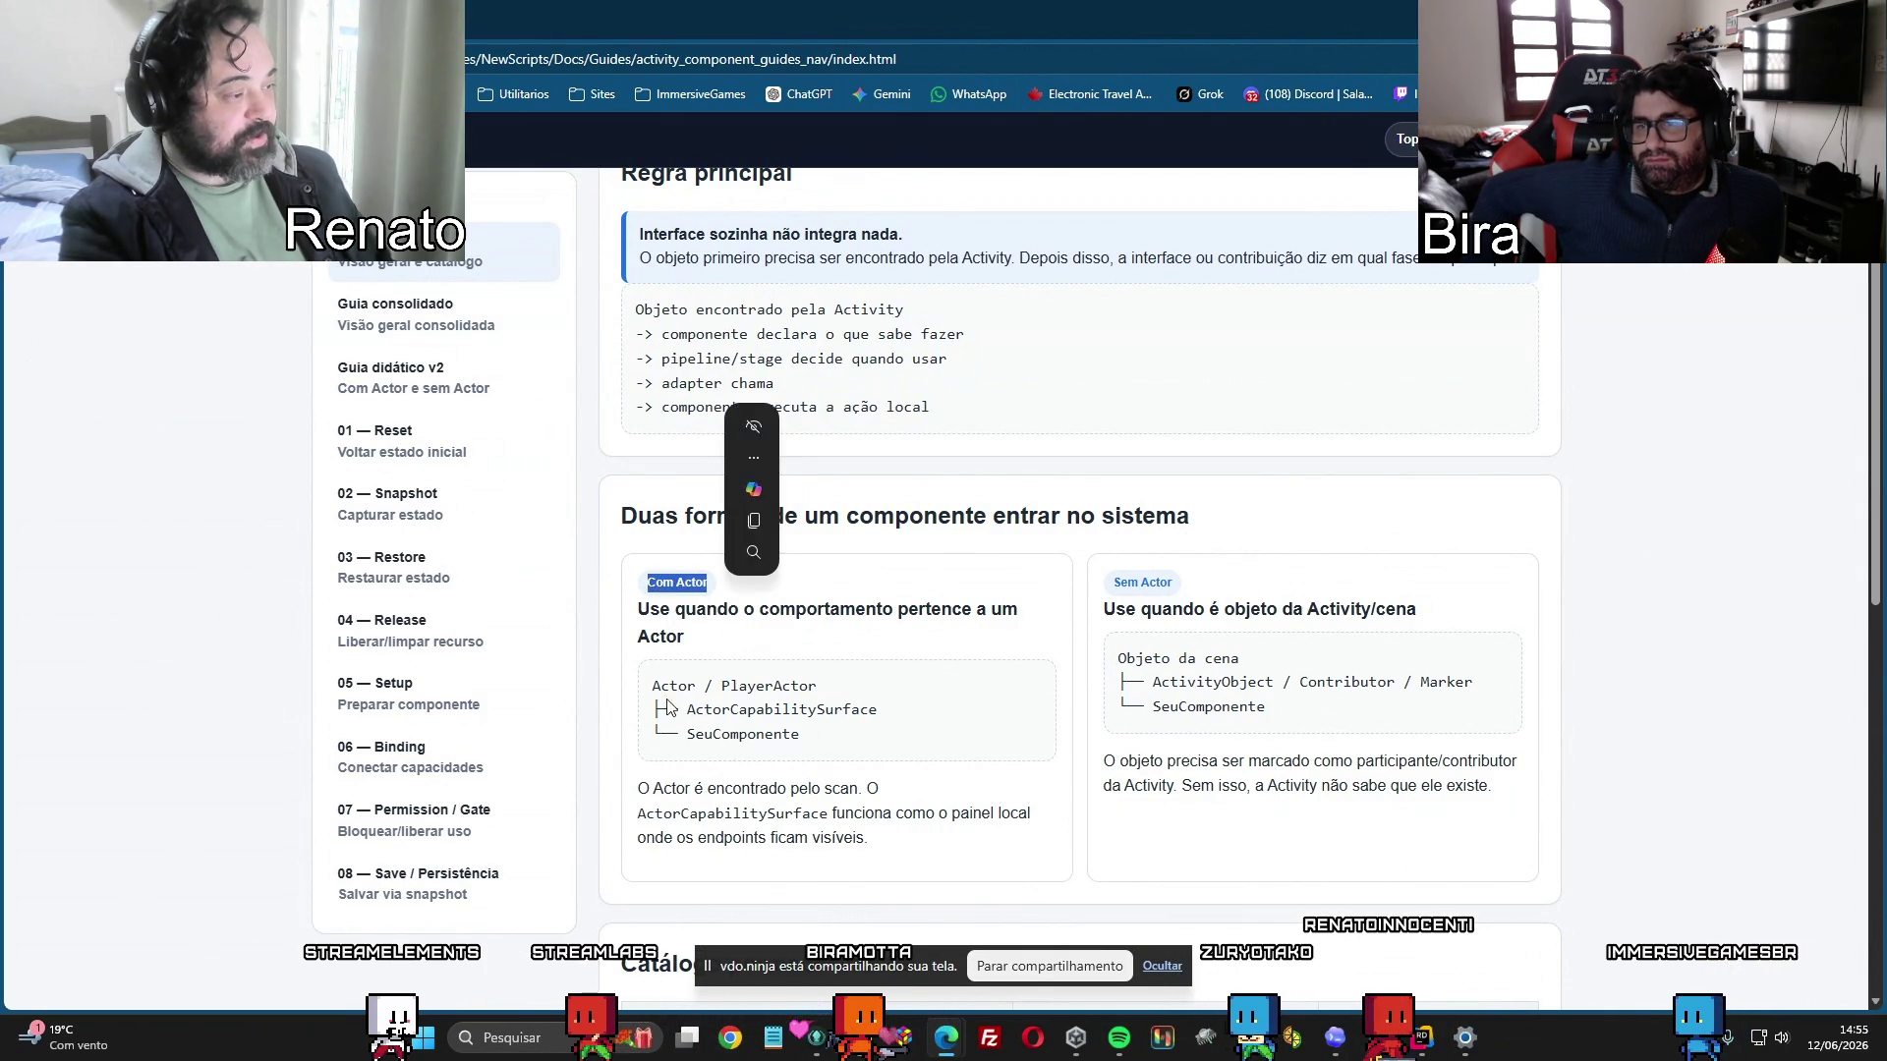
{"action": "left_click_drag", "start_coordinate": [687, 710], "coordinate": [817, 737]}
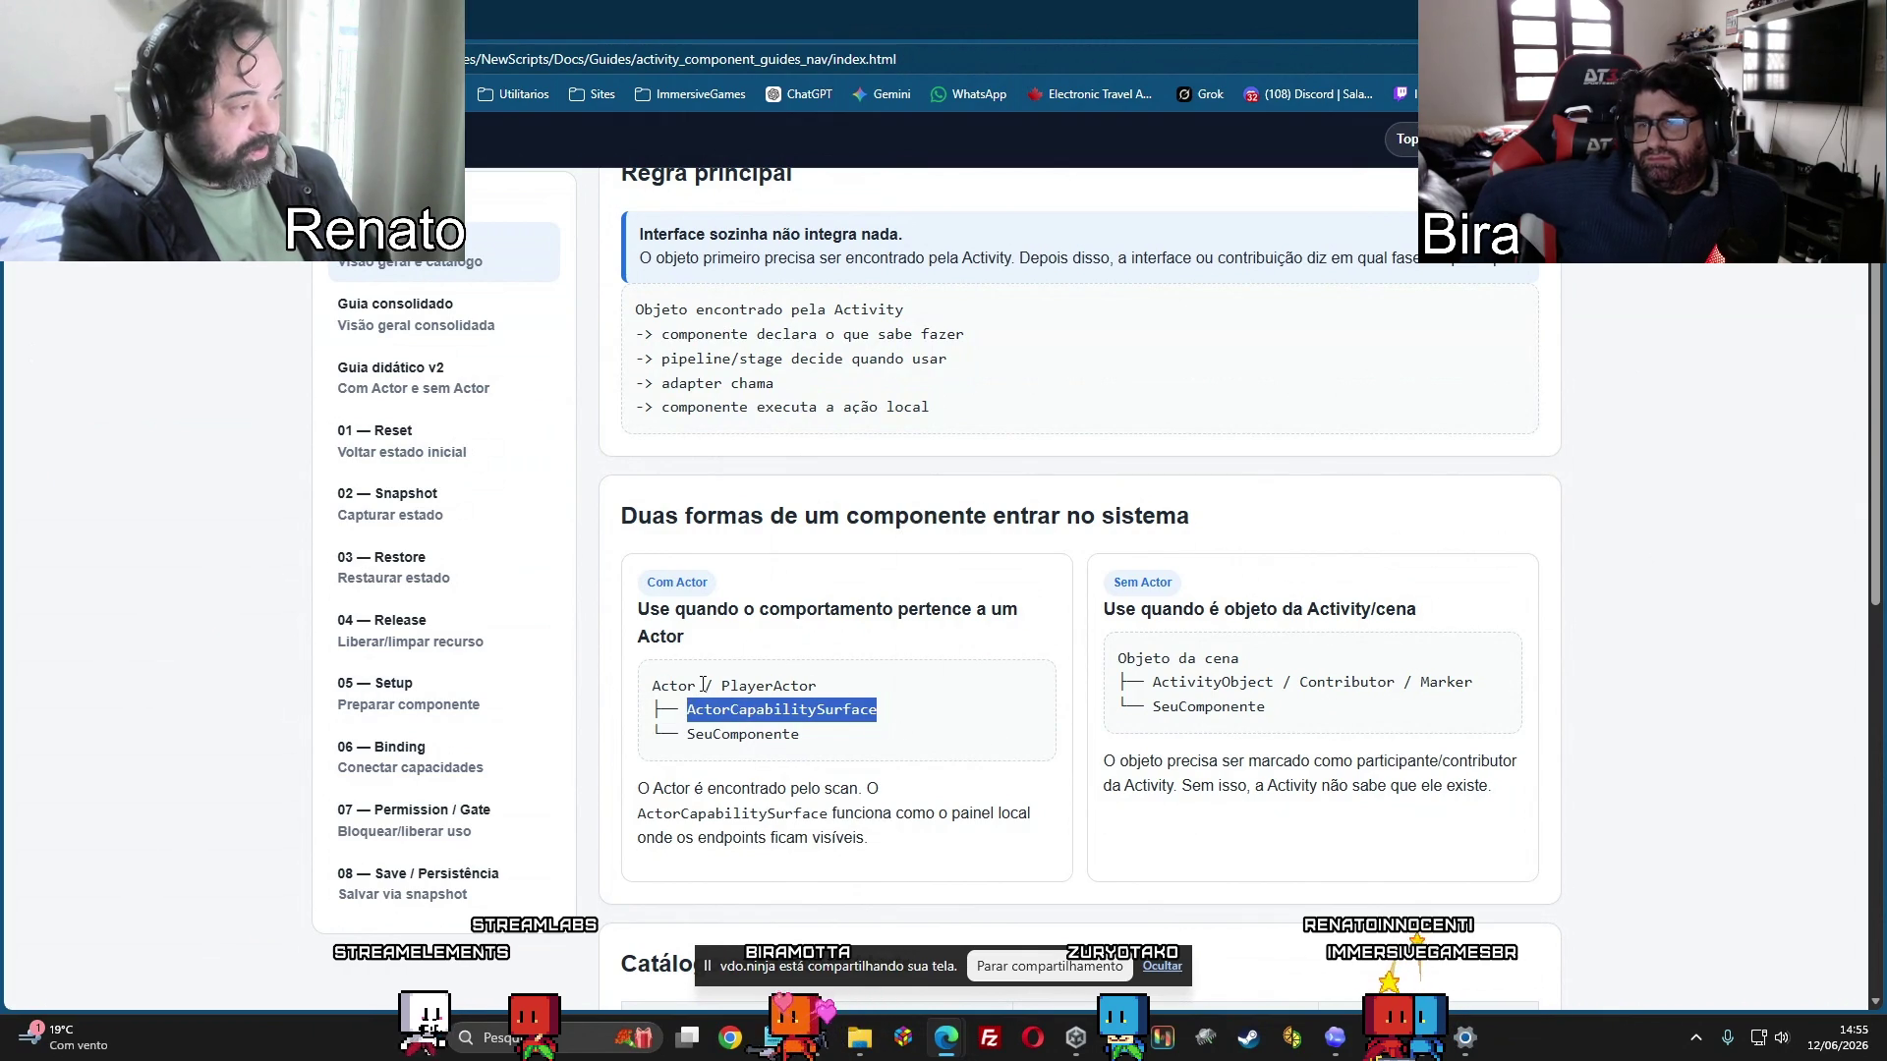
{"action": "left_click_drag", "start_coordinate": [658, 687], "coordinate": [807, 695]}
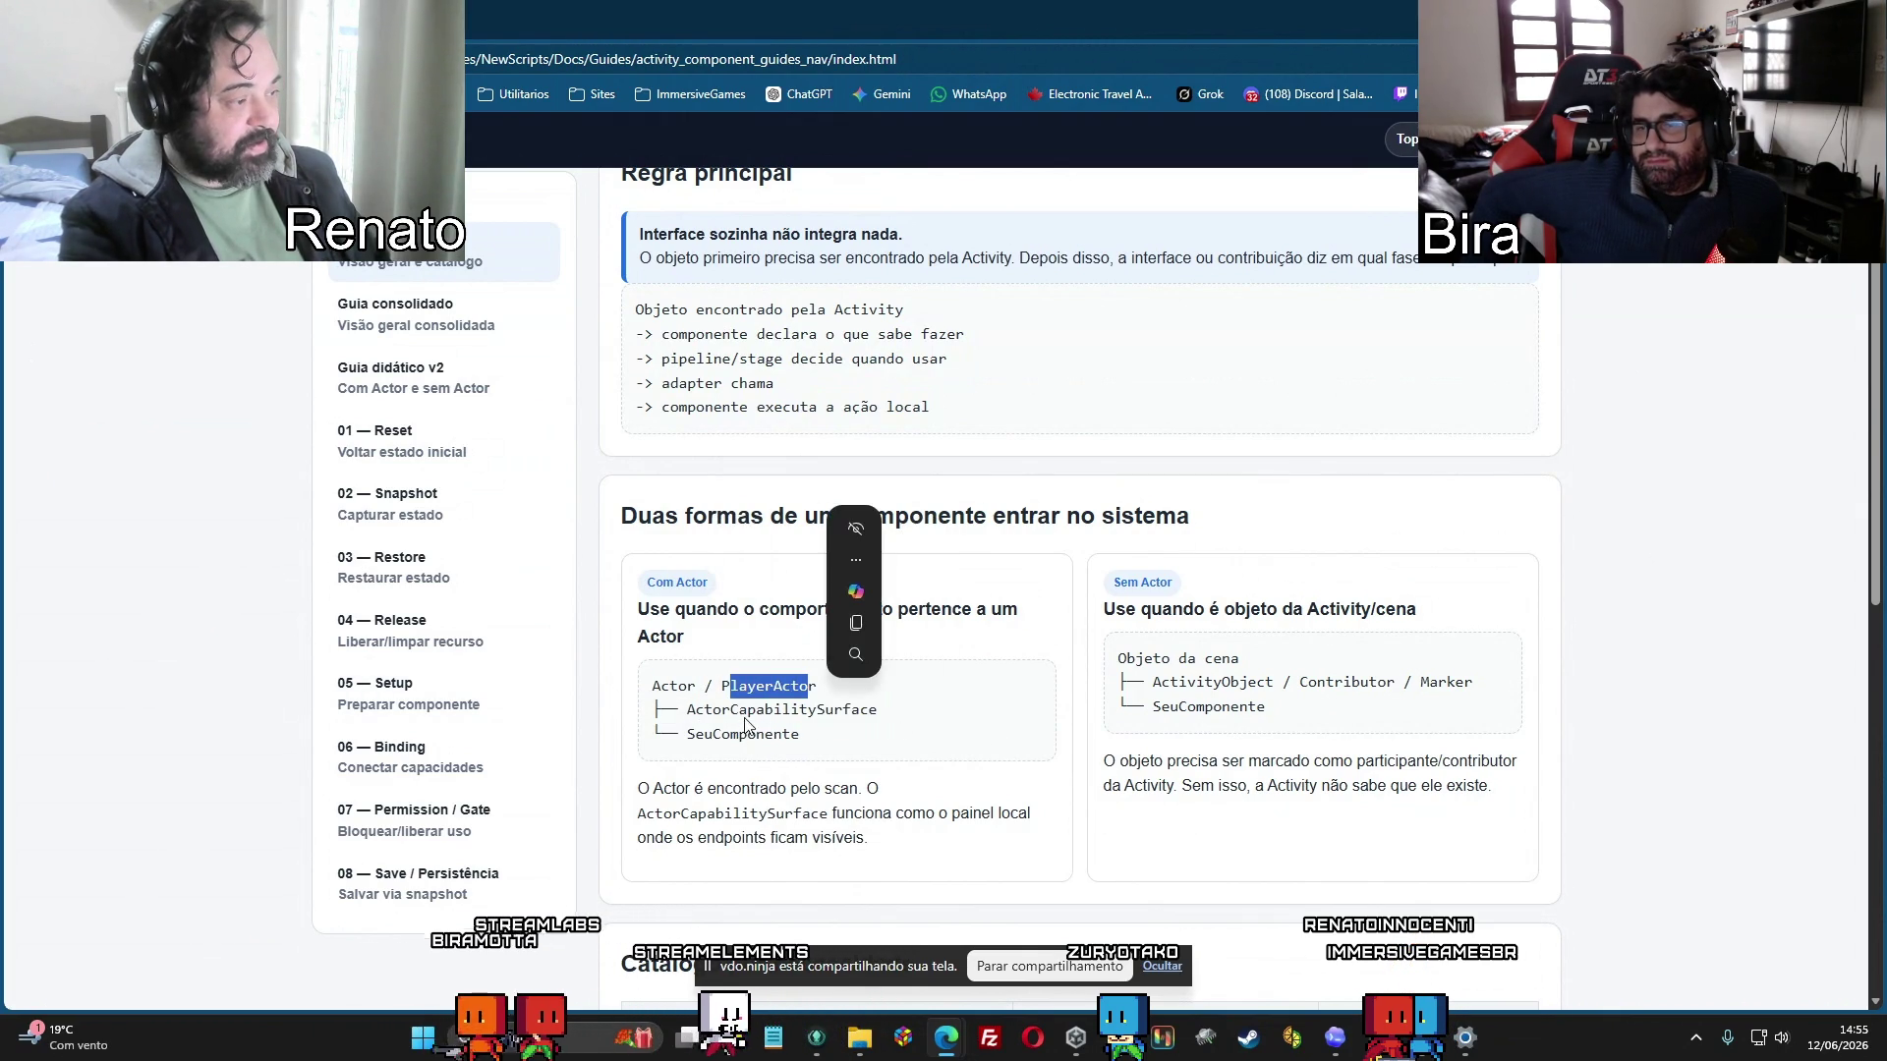
{"action": "left_click_drag", "start_coordinate": [687, 734], "coordinate": [798, 753]}
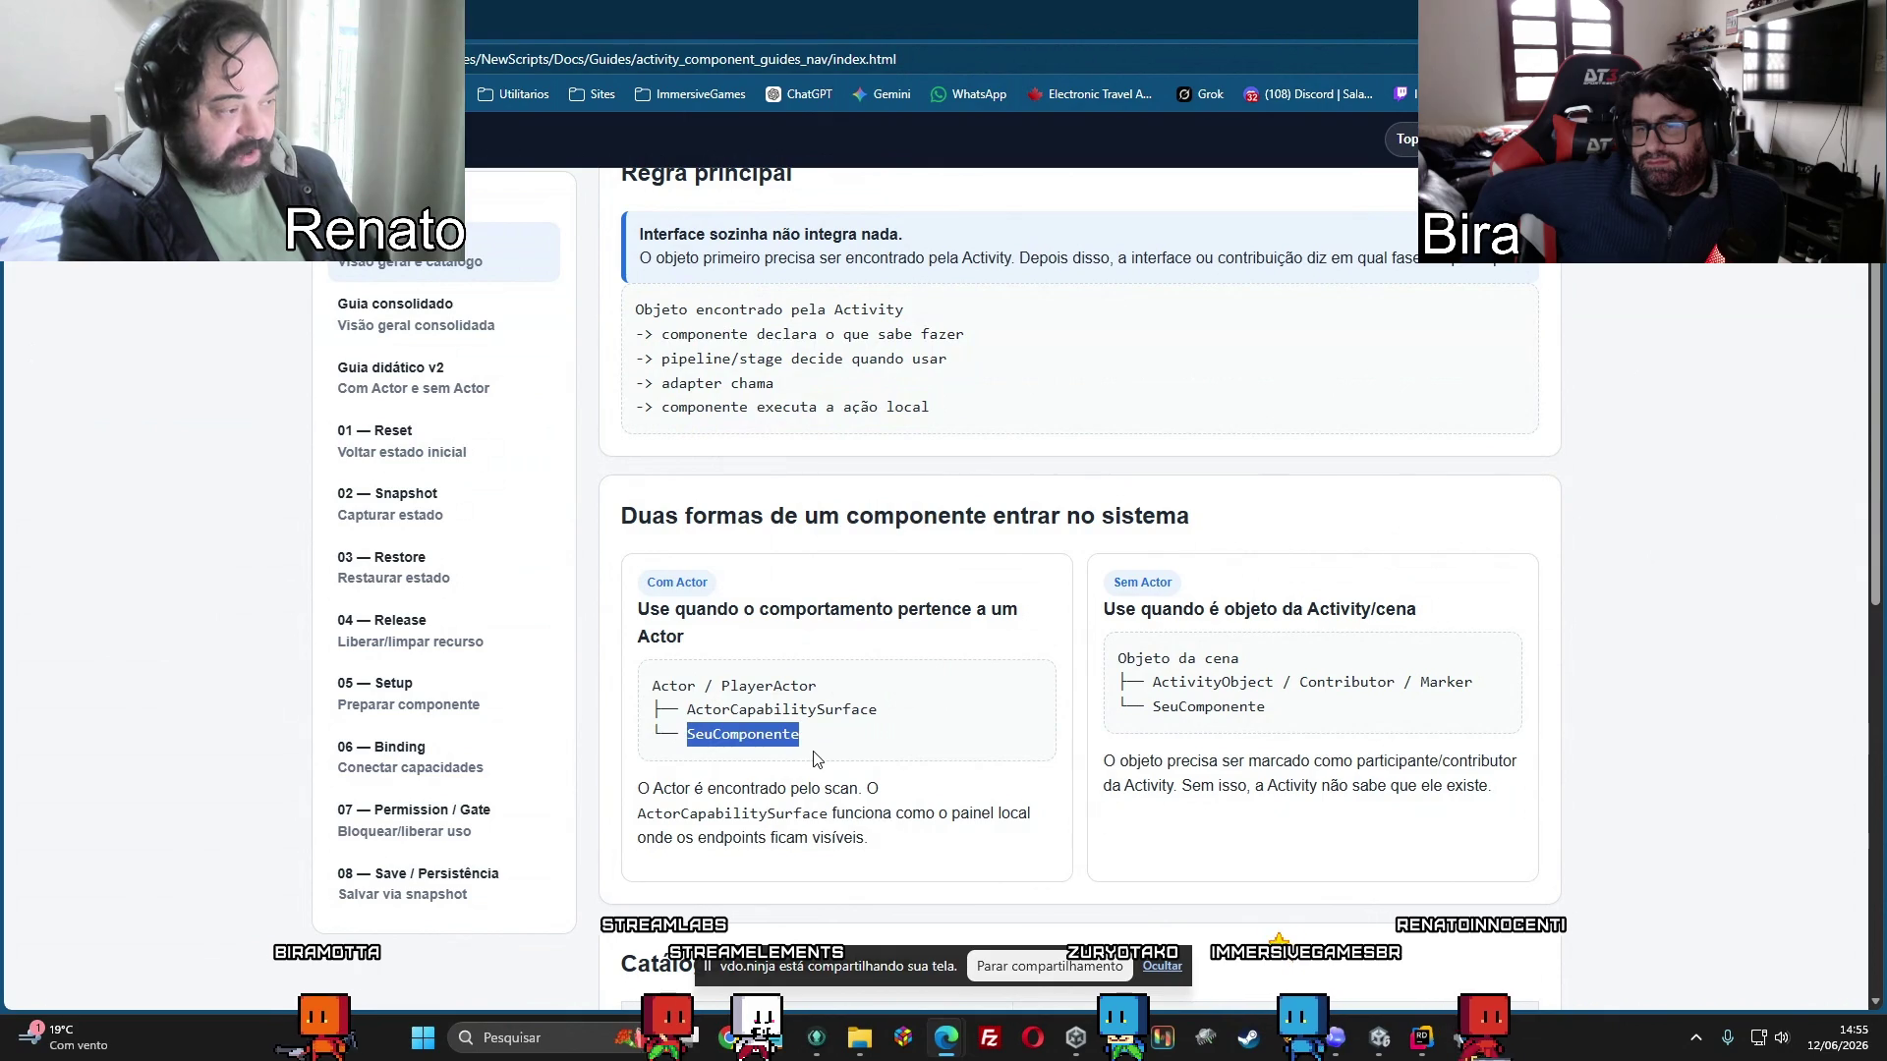
{"action": "left_click_drag", "start_coordinate": [1113, 583], "coordinate": [1171, 584]}
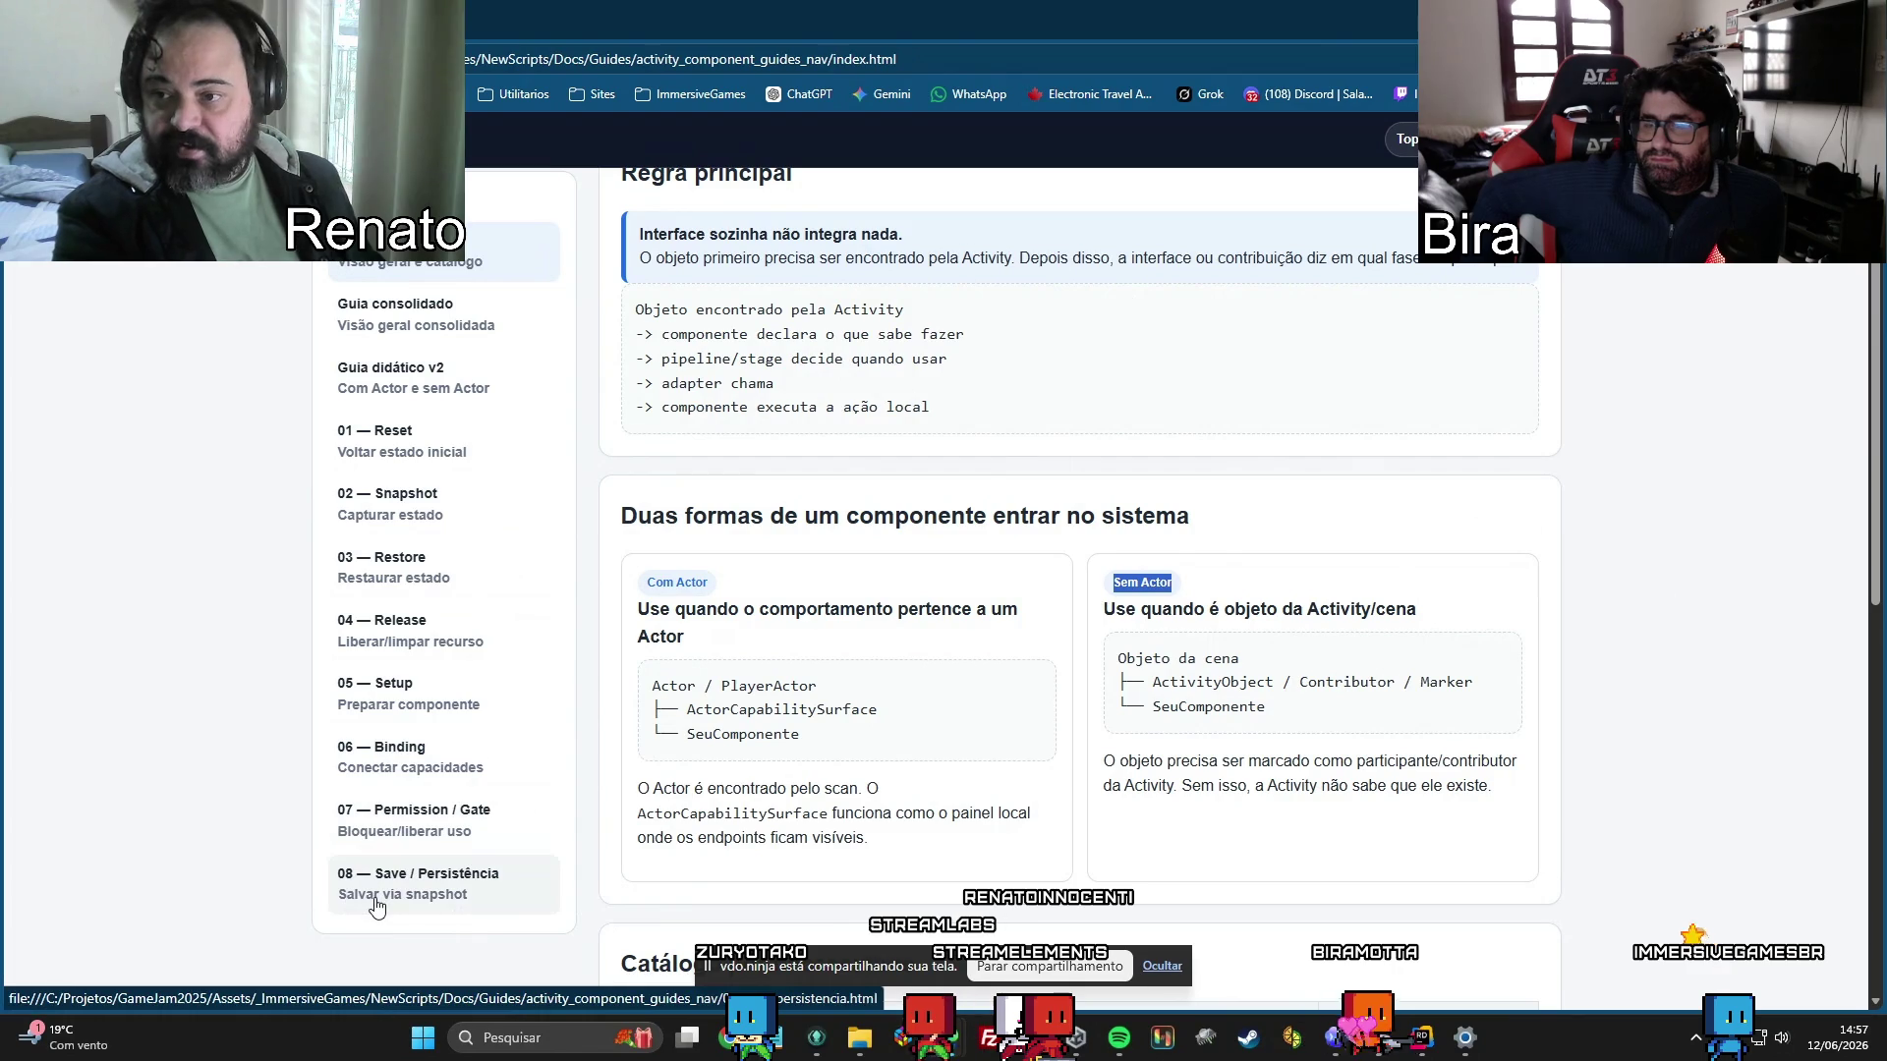
{"action": "scroll", "coordinate": [377, 906], "scroll_direction": "down", "scroll_amount": 1}
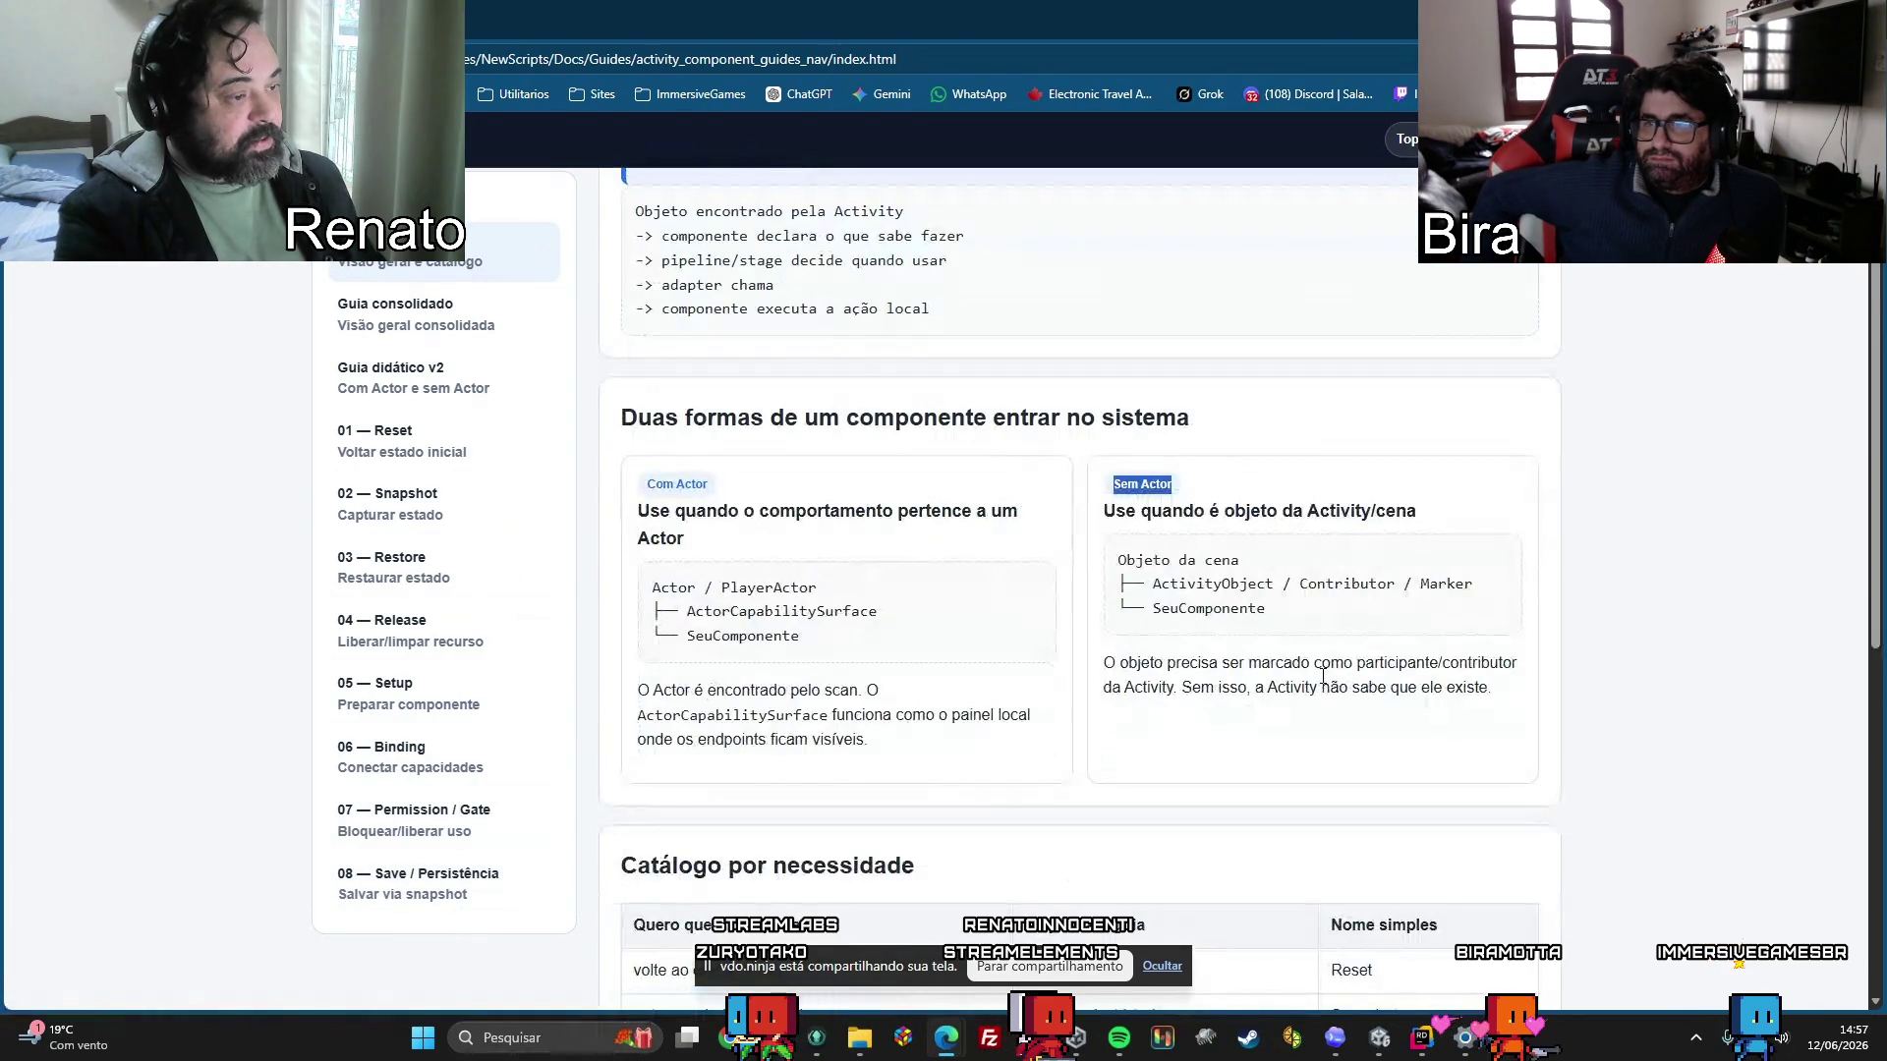
{"action": "scroll", "coordinate": [656, 385], "scroll_direction": "down", "scroll_amount": 1}
{"action": "triple_click", "coordinate": [657, 385]}
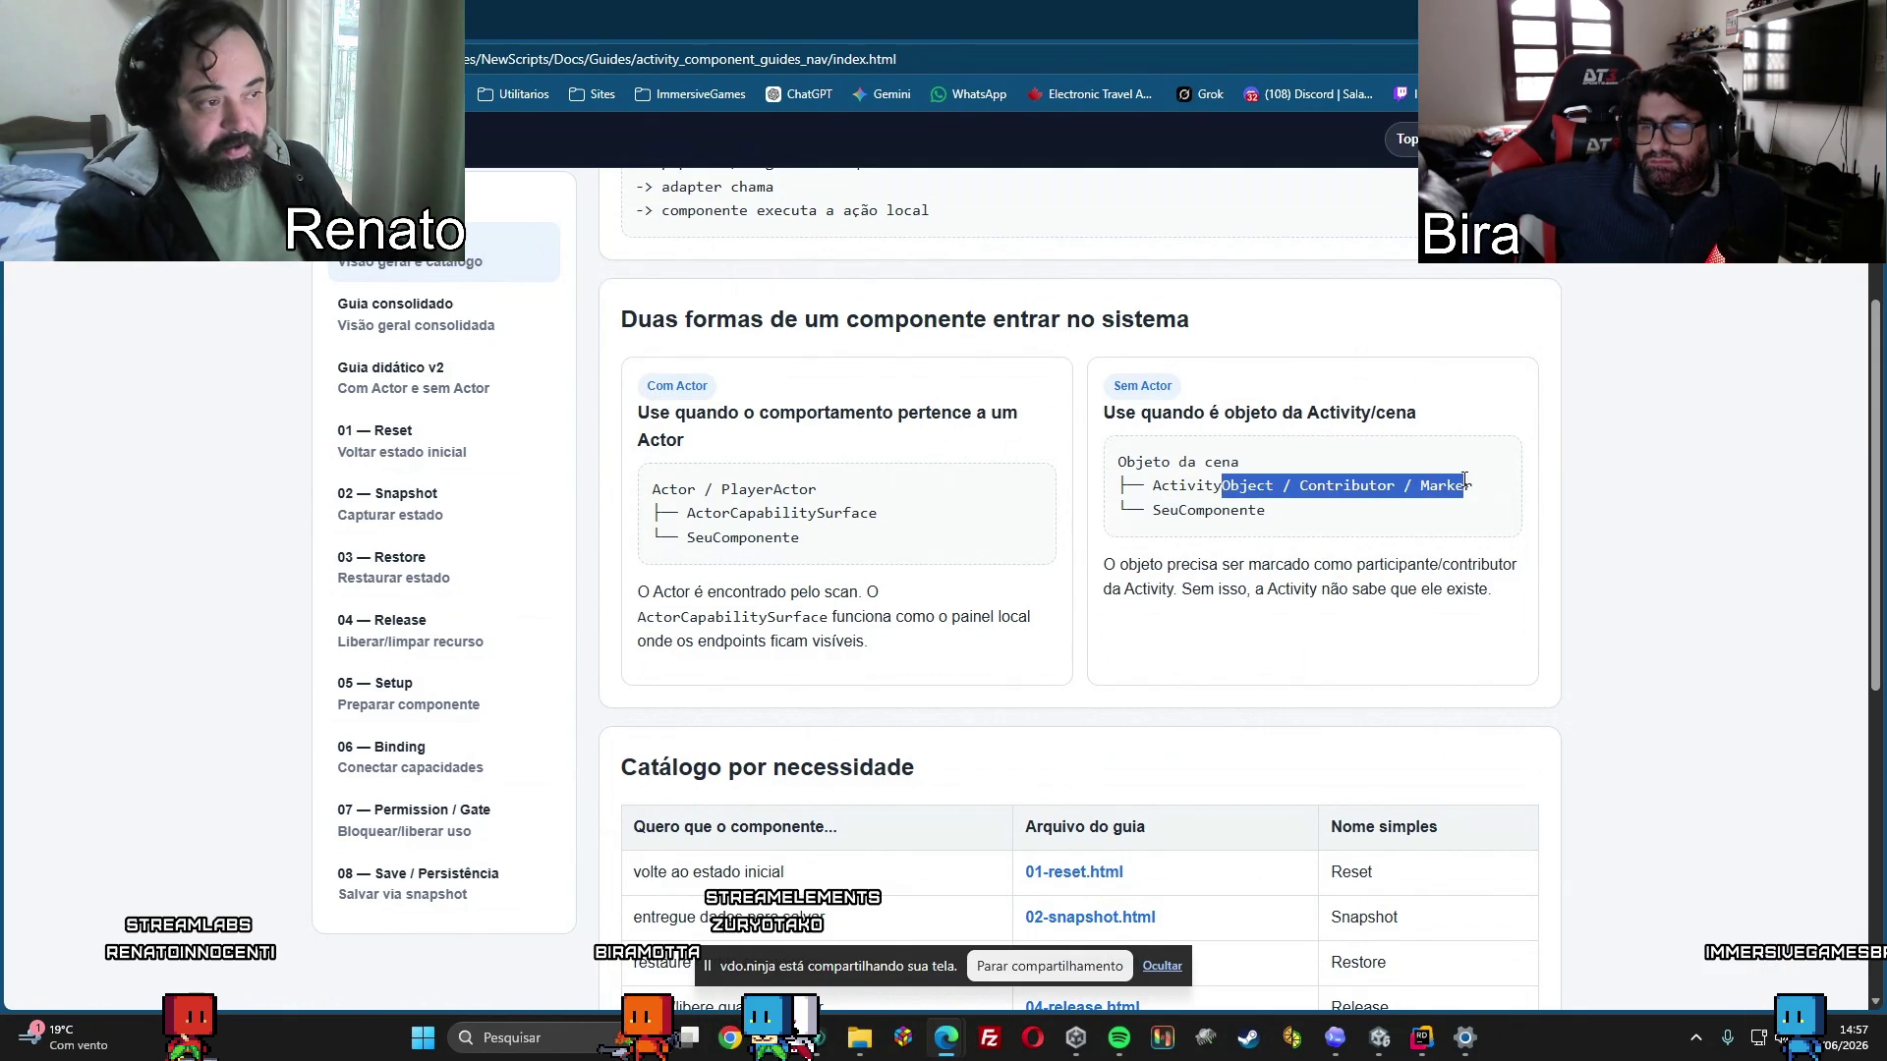
{"action": "left_click", "coordinate": [1222, 462]}
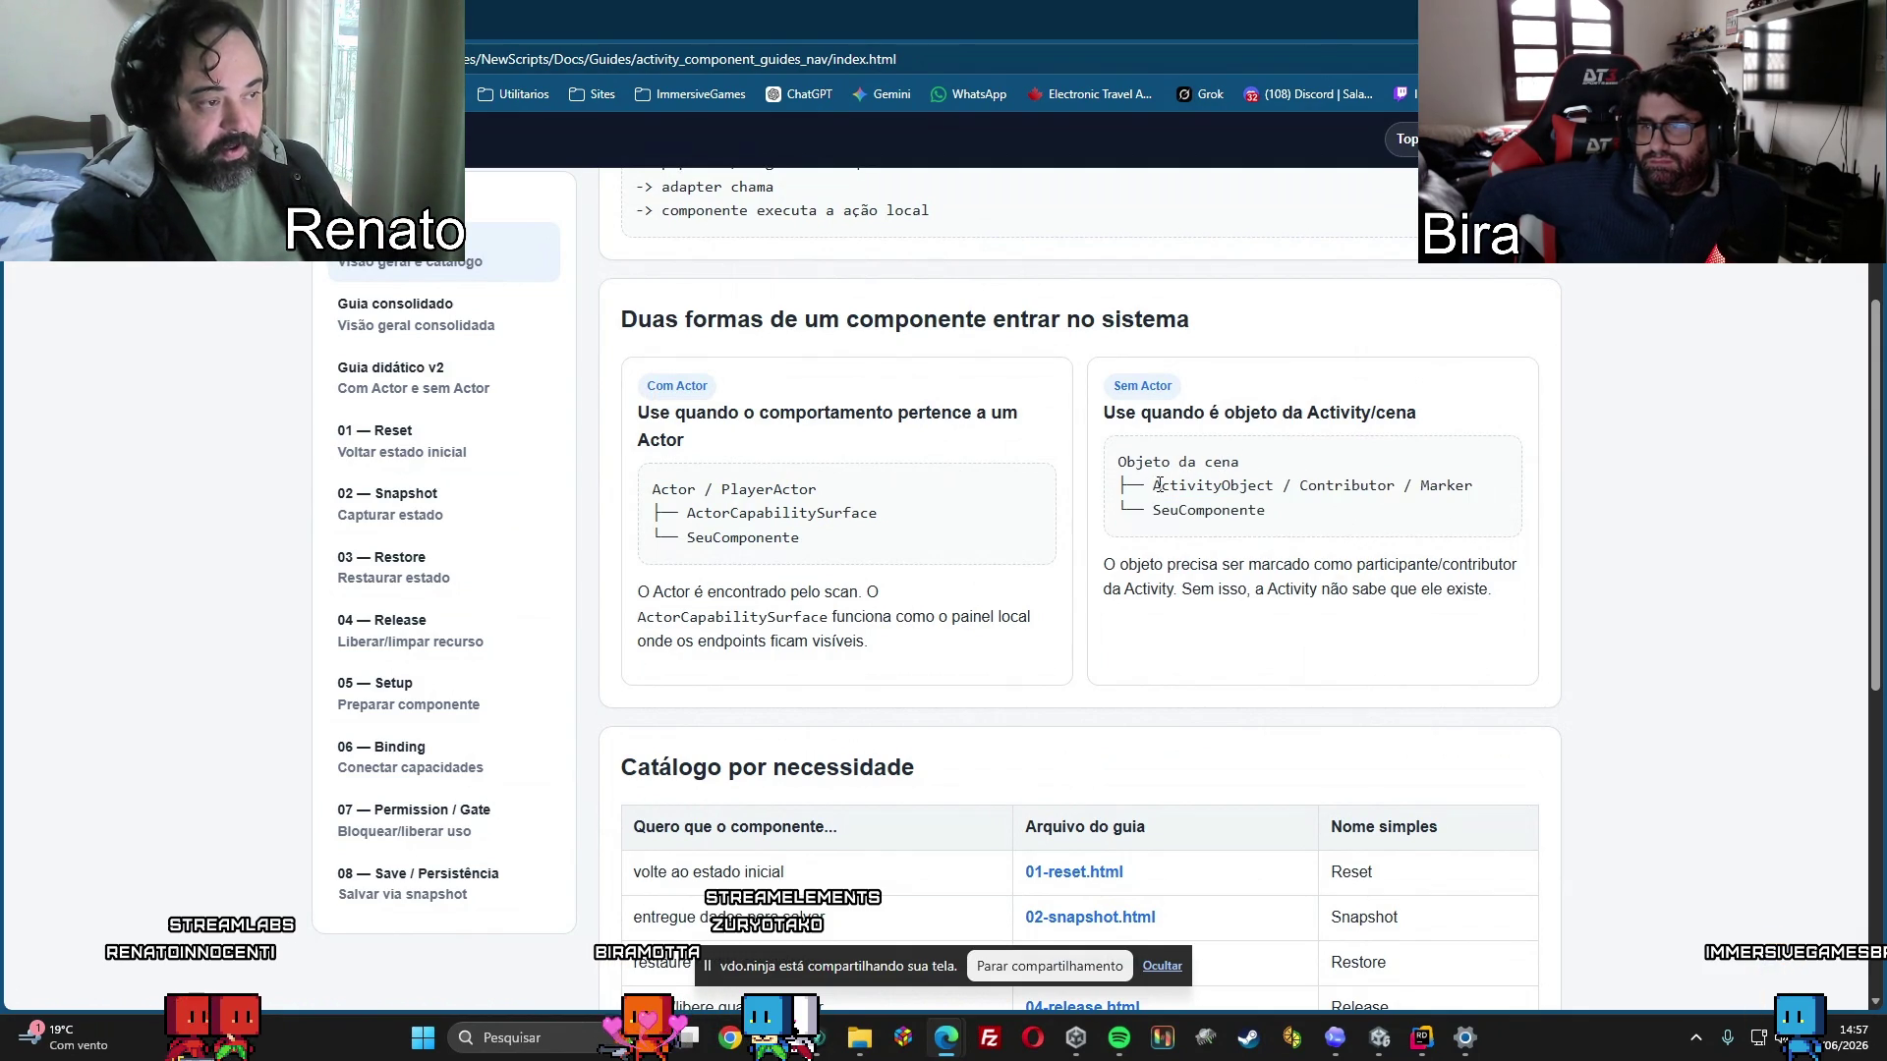
{"action": "left_click_drag", "start_coordinate": [1524, 504], "coordinate": [1524, 504]}
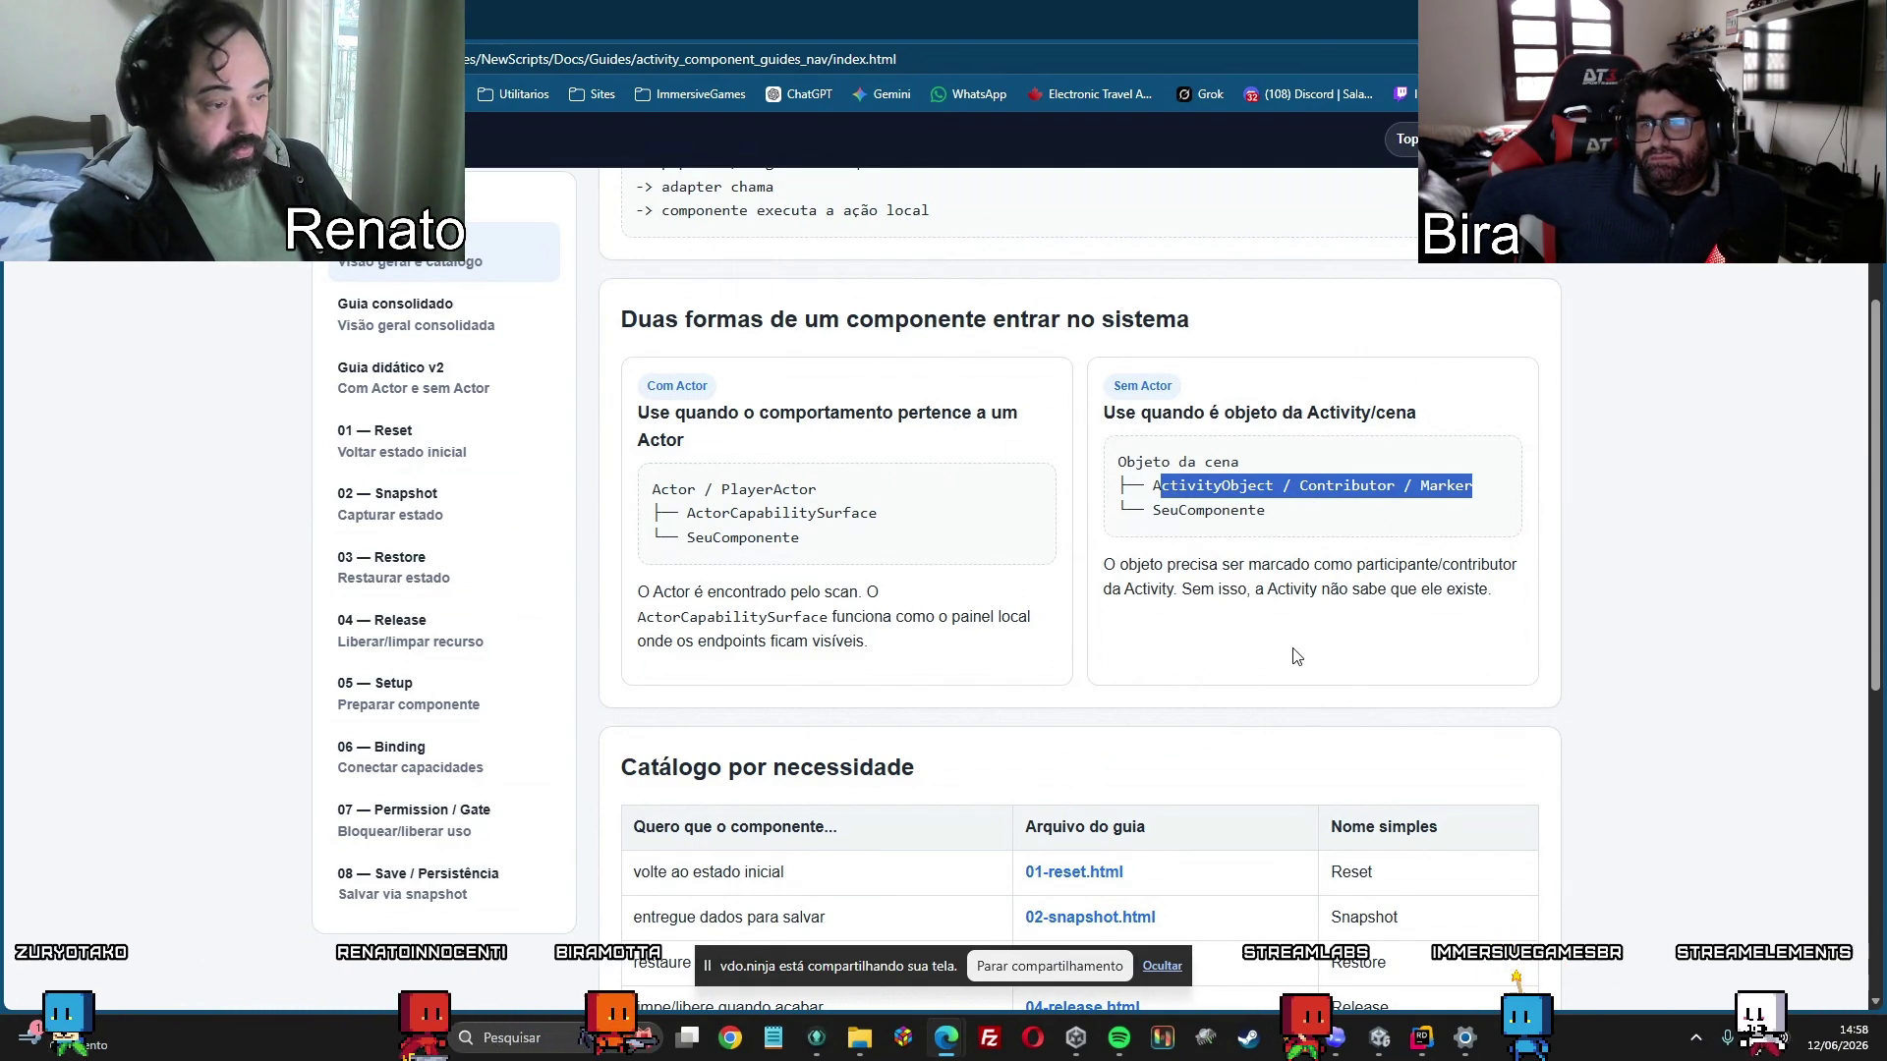
Scroll the guide index and select the word SeuComponente in its diagram.
{"action": "scroll", "coordinate": [1294, 655], "scroll_direction": "down", "scroll_amount": 4}
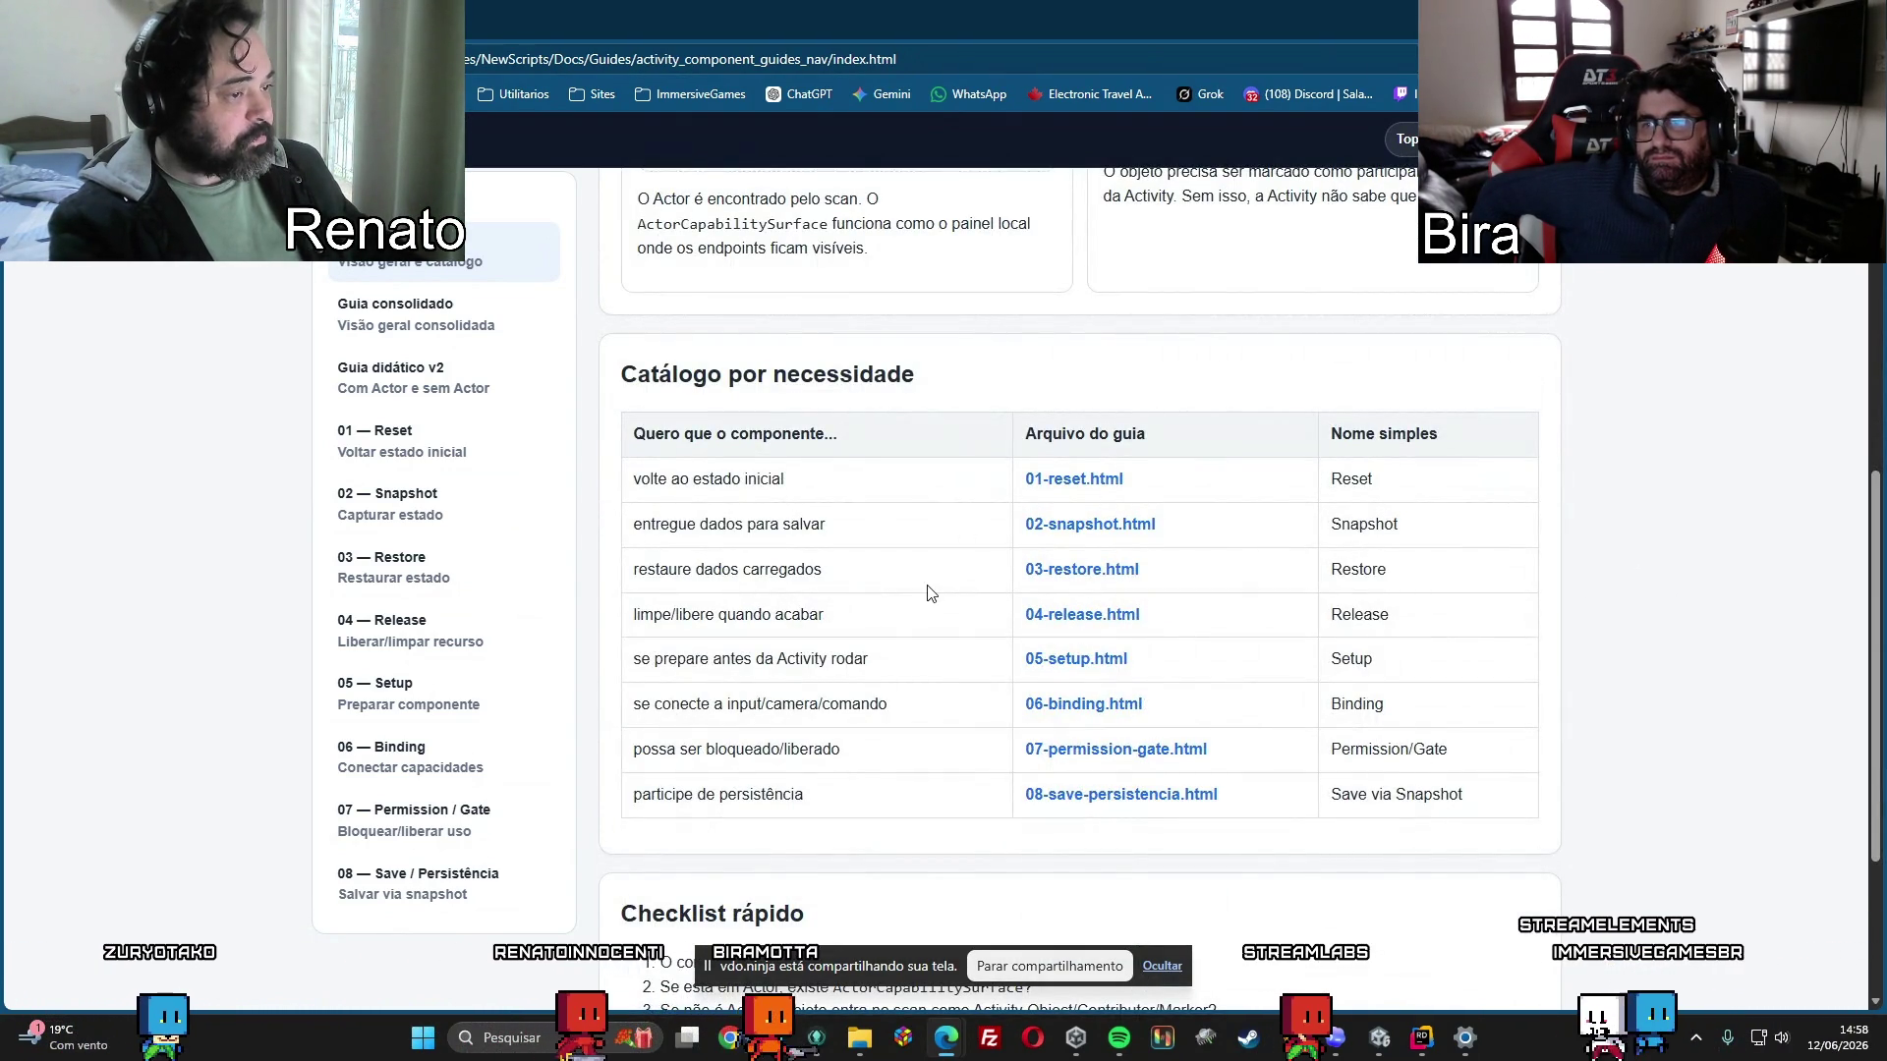
{"action": "scroll", "coordinate": [931, 589], "scroll_direction": "down", "scroll_amount": 3}
{"action": "scroll", "coordinate": [931, 586], "scroll_direction": "up", "scroll_amount": 2}
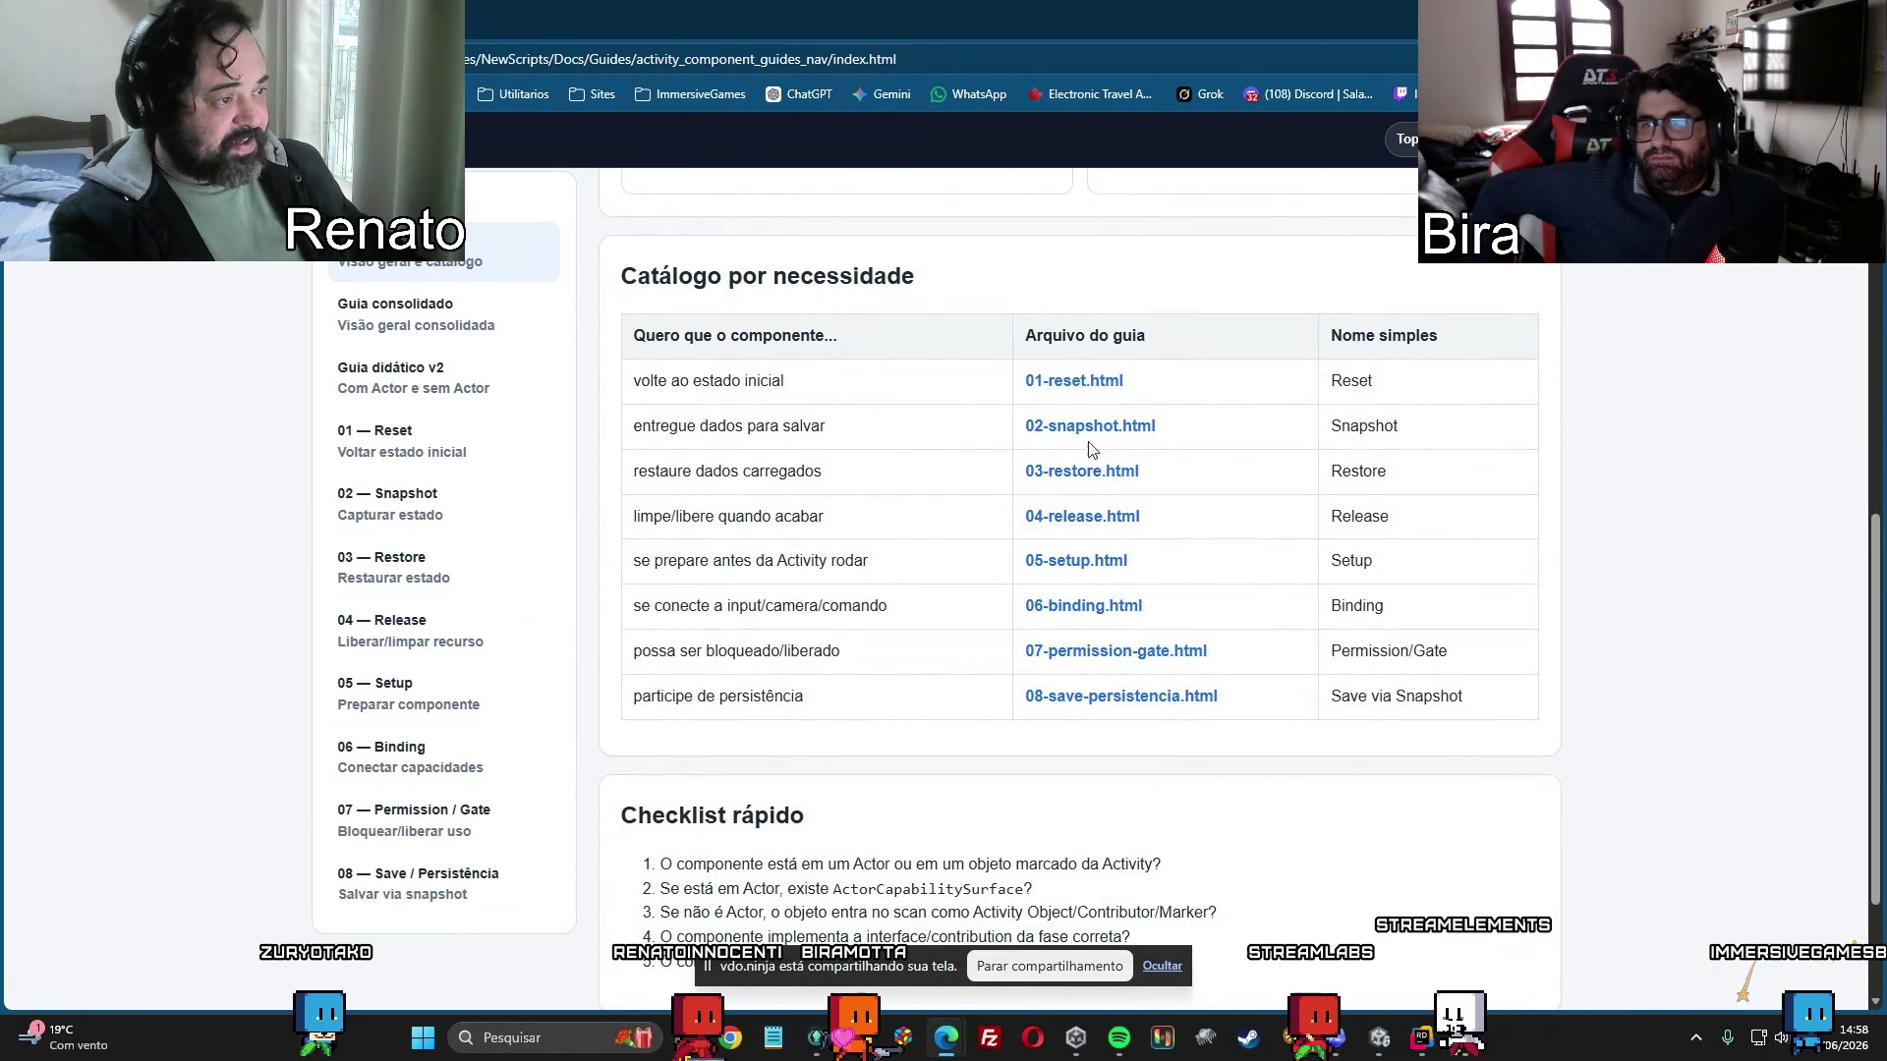
{"action": "scroll", "coordinate": [928, 664], "scroll_direction": "down", "scroll_amount": 2}
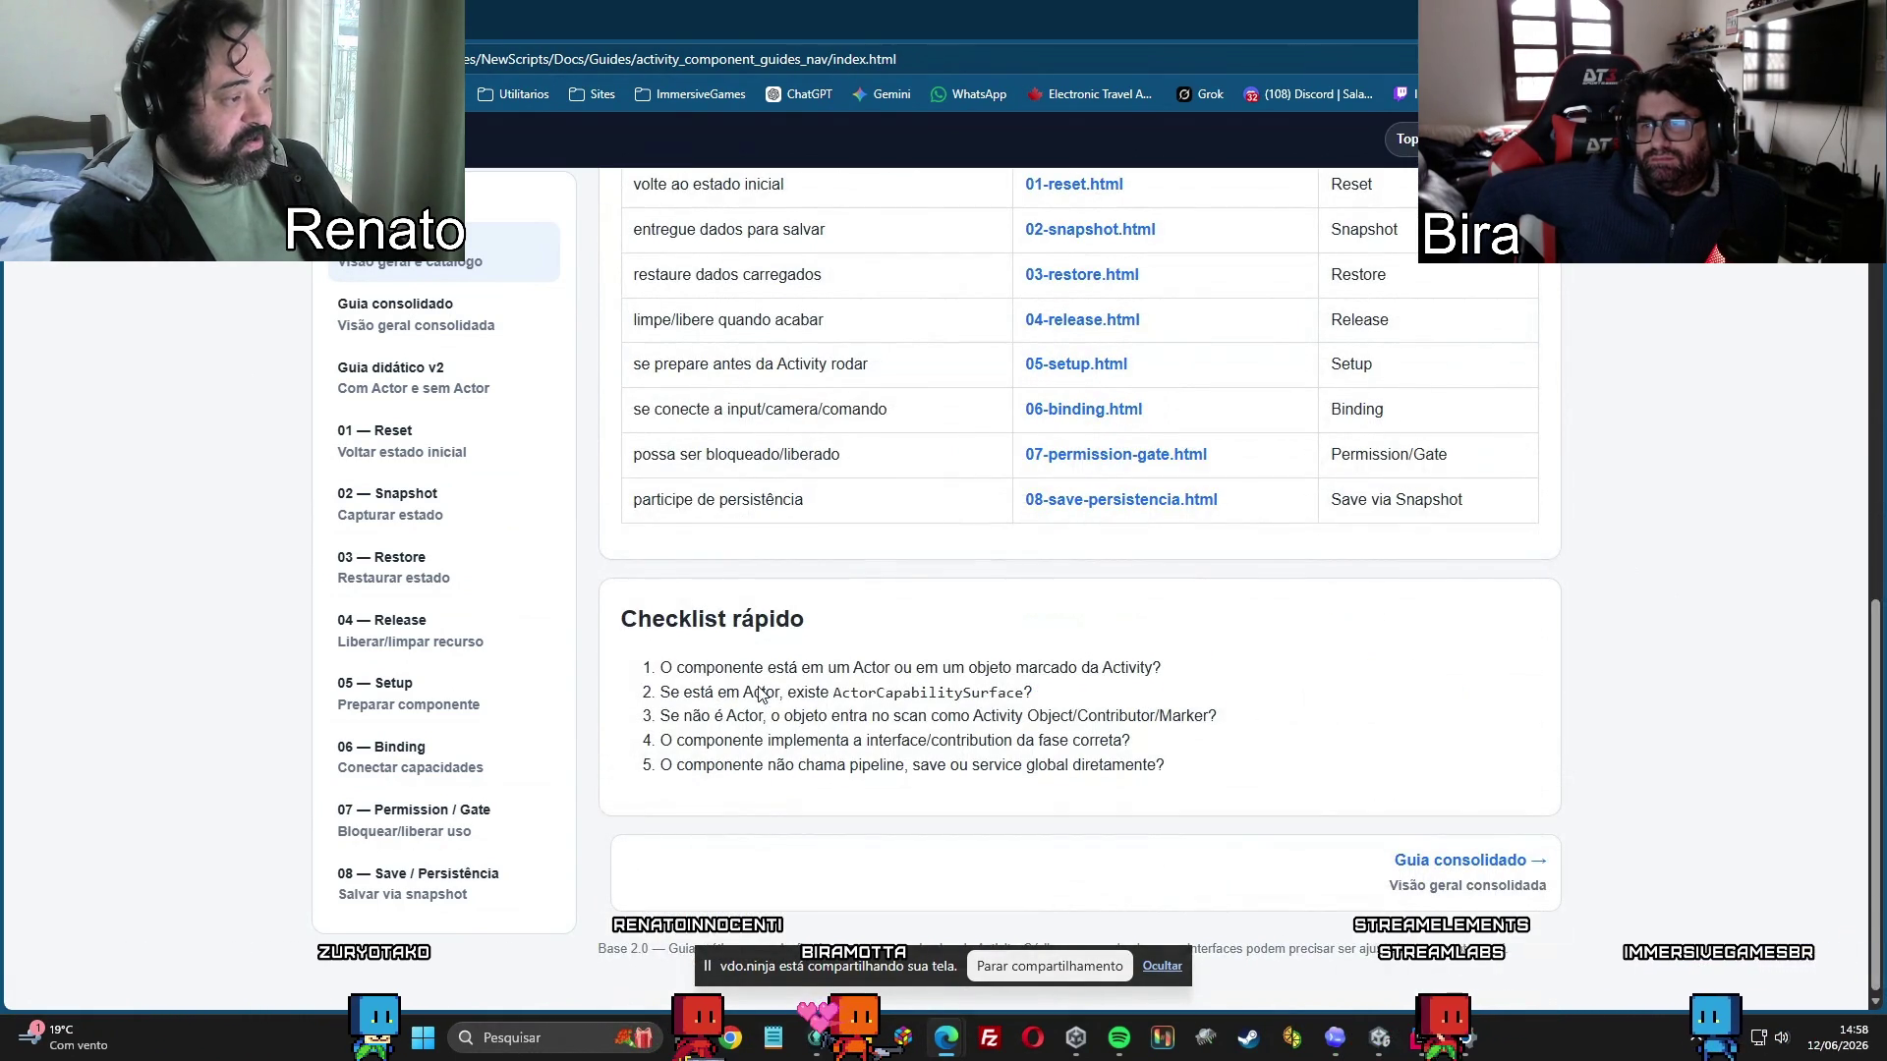
{"action": "scroll", "coordinate": [760, 695], "scroll_direction": "up", "scroll_amount": 7}
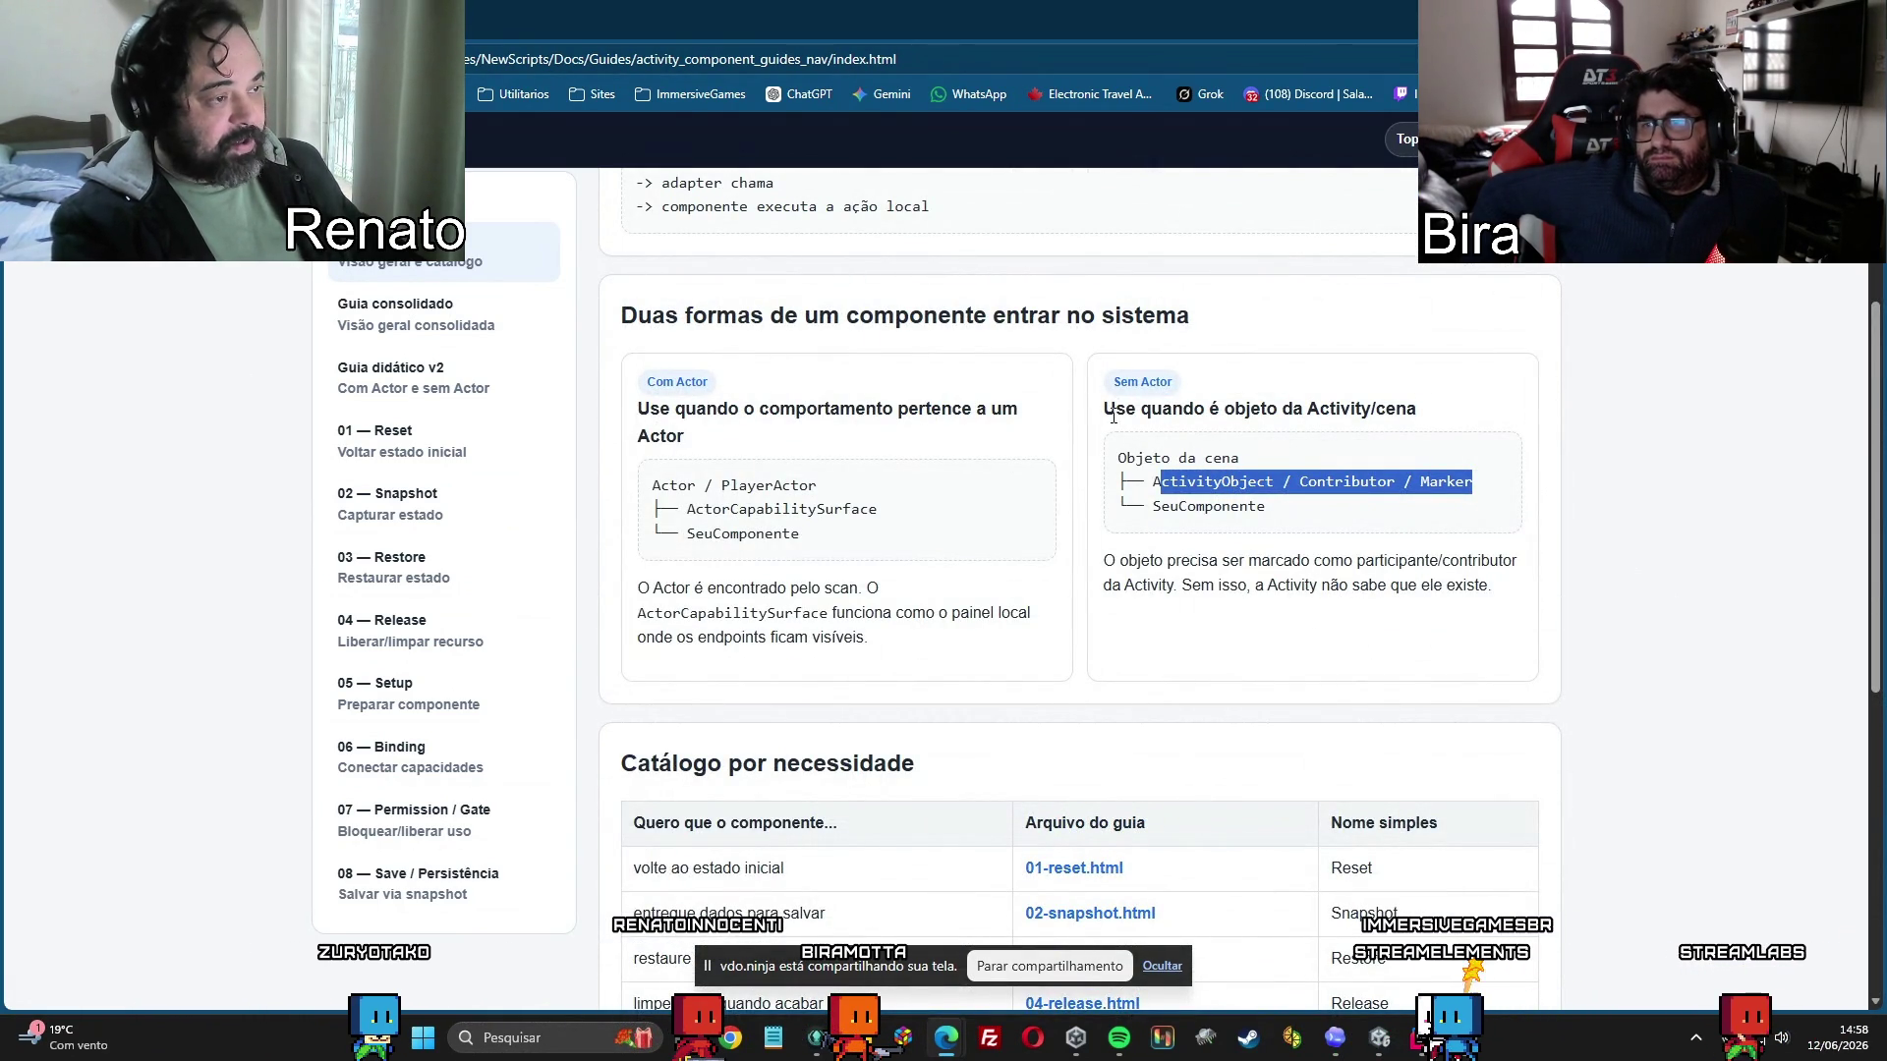
{"action": "left_click", "coordinate": [1161, 485]}
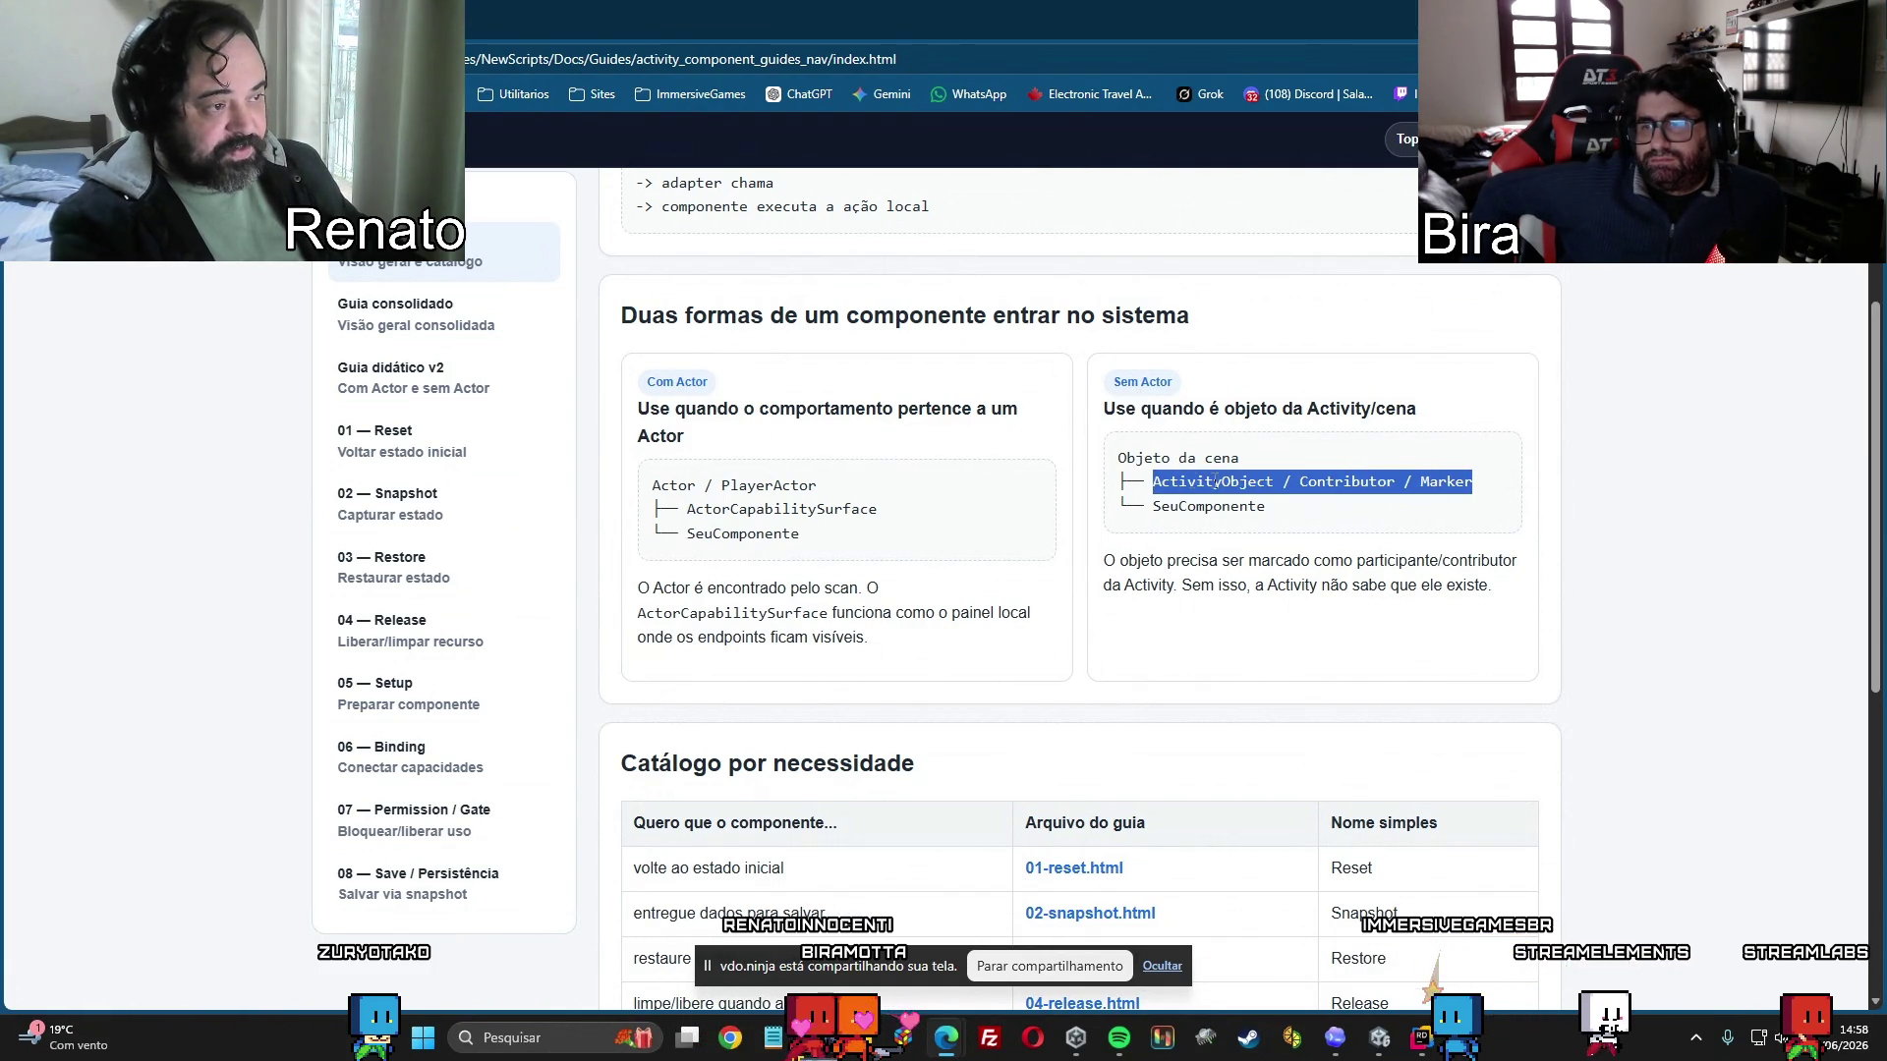
{"action": "double_click", "coordinate": [1170, 504]}
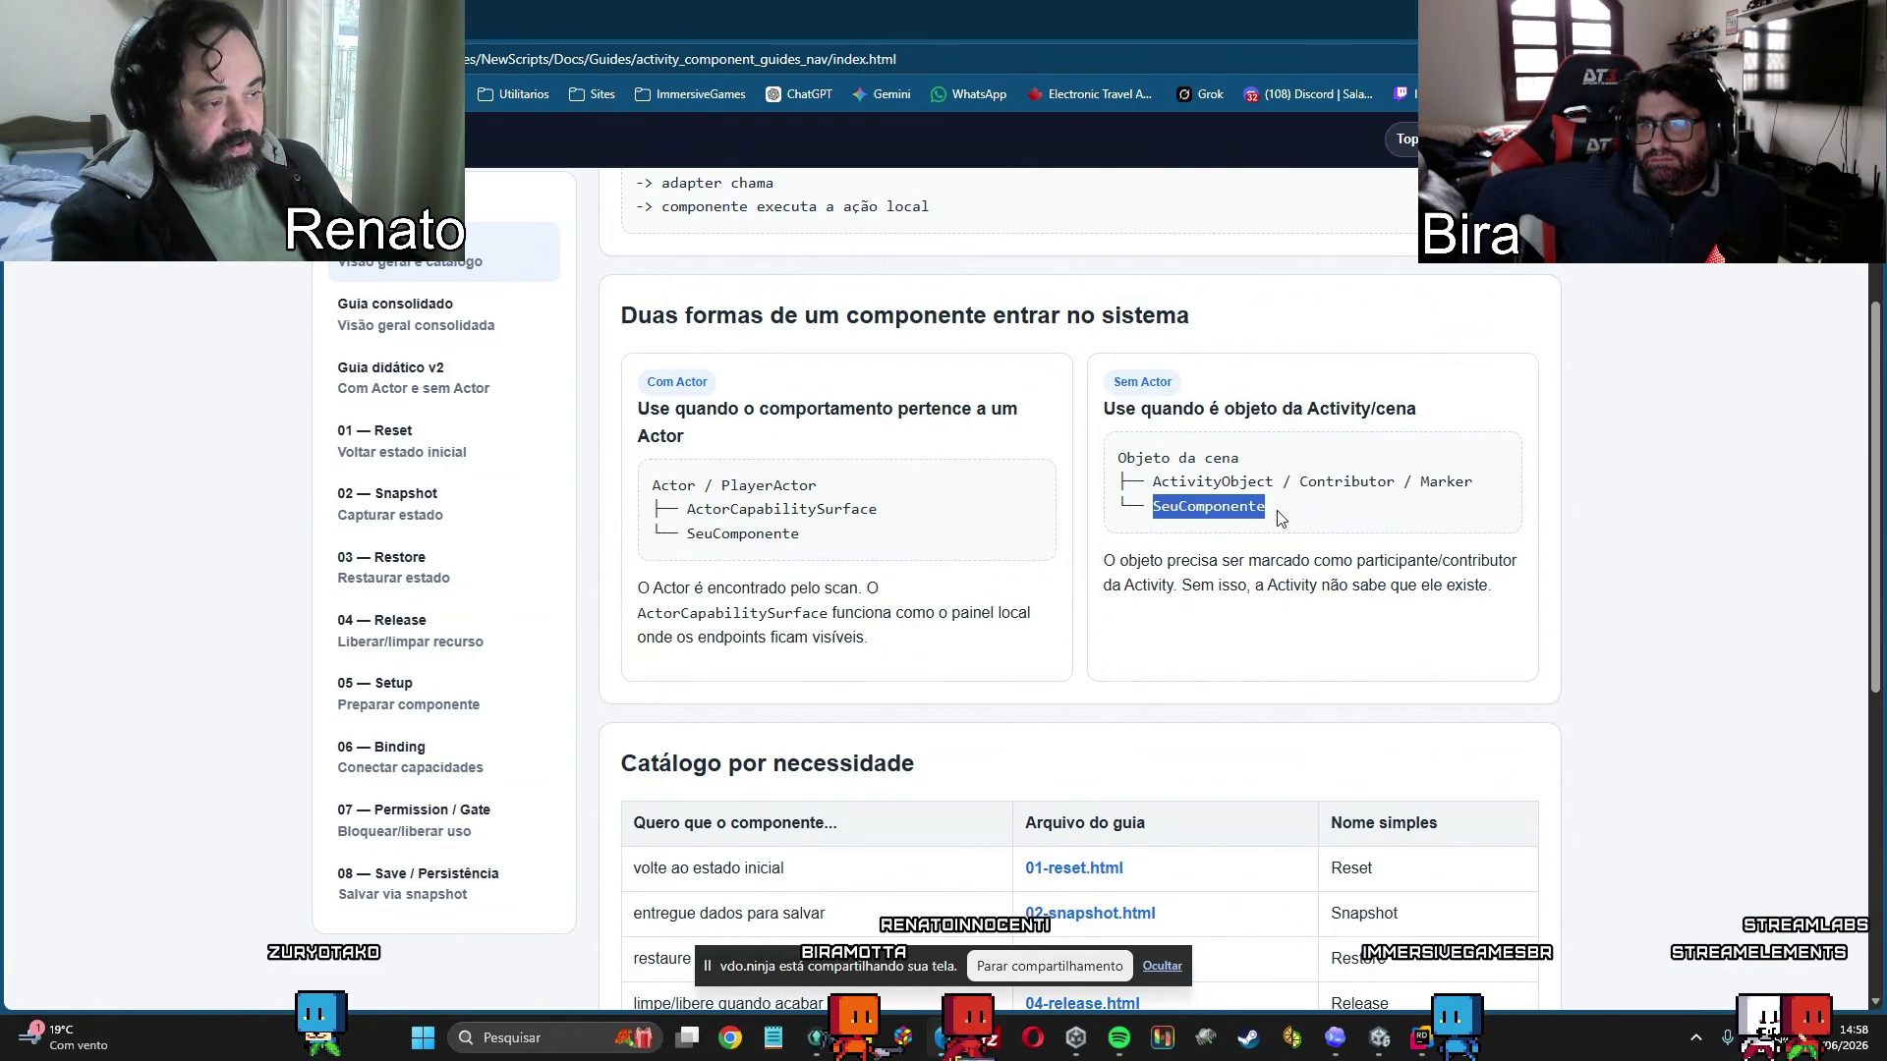
{"action": "left_click", "coordinate": [1278, 553]}
Go to 'Guia consolidado', then load the 'Guia didático v2' page.
{"action": "scroll", "coordinate": [1081, 590], "scroll_direction": "down", "scroll_amount": 3}
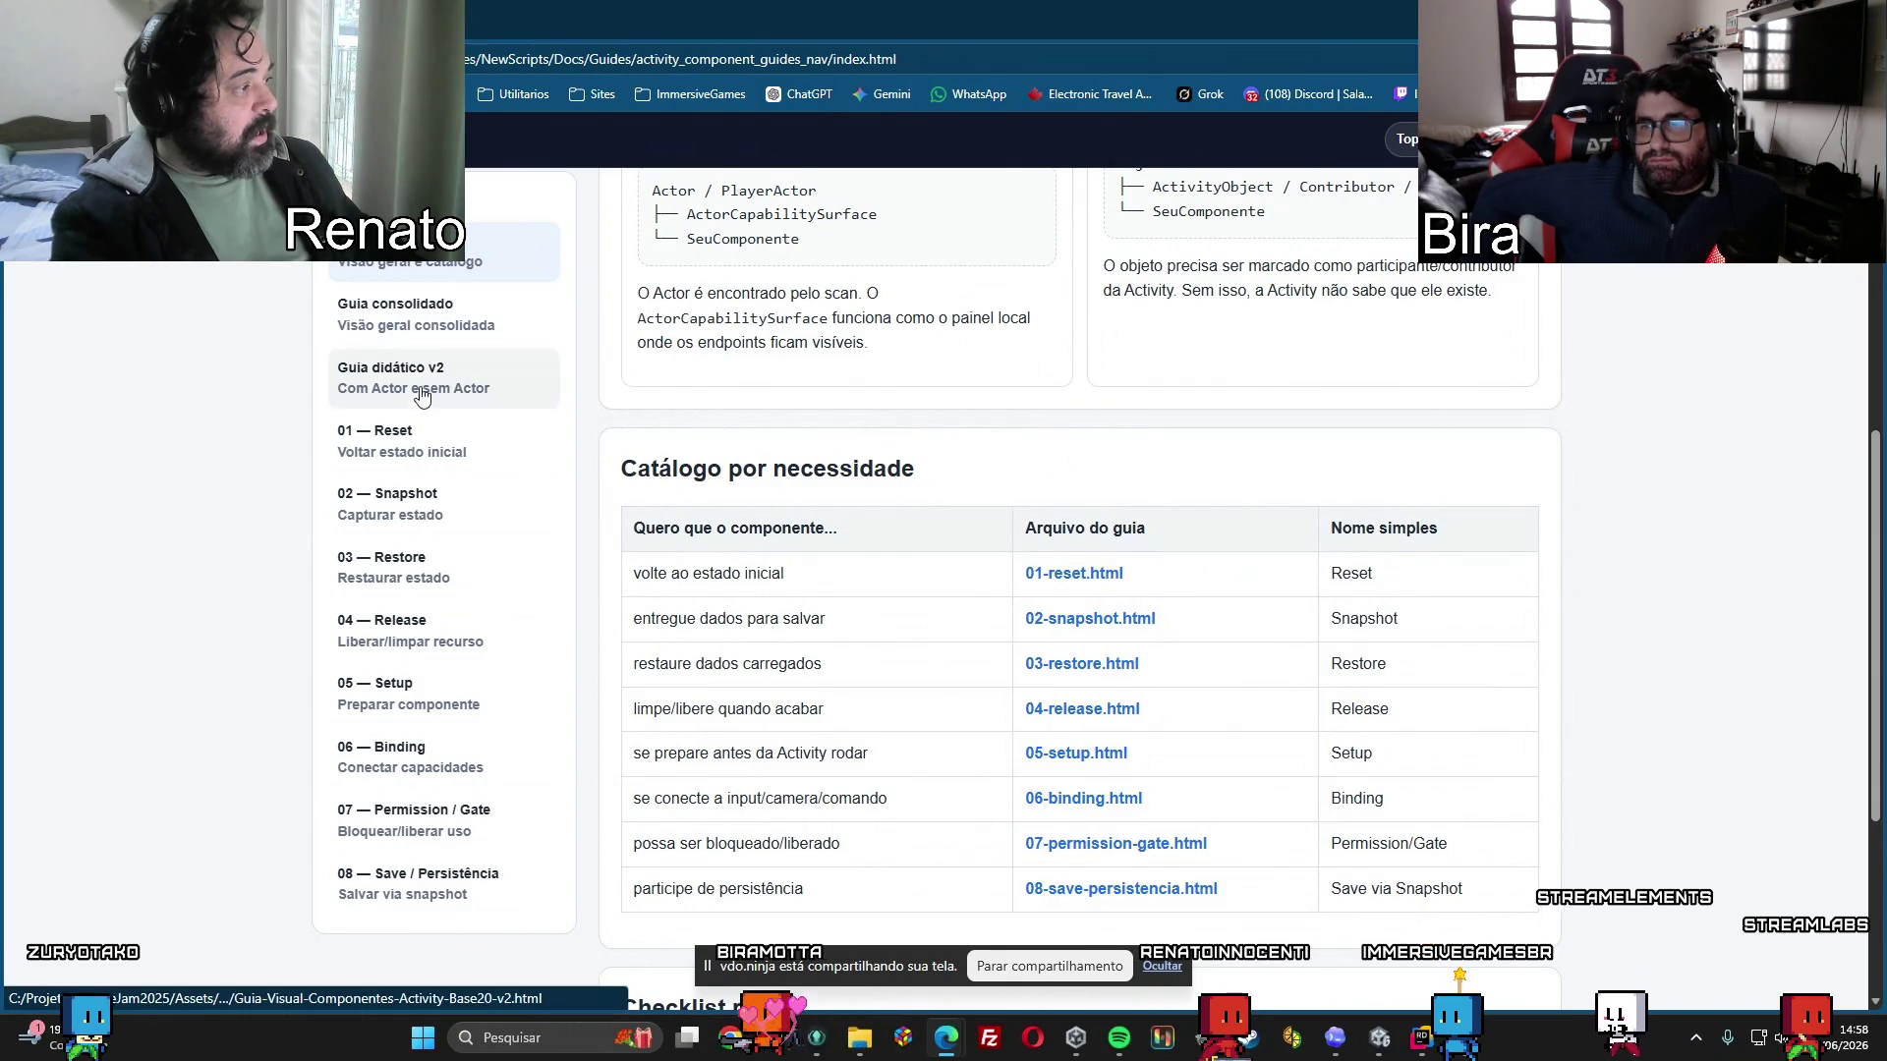
{"action": "left_click", "coordinate": [428, 328]}
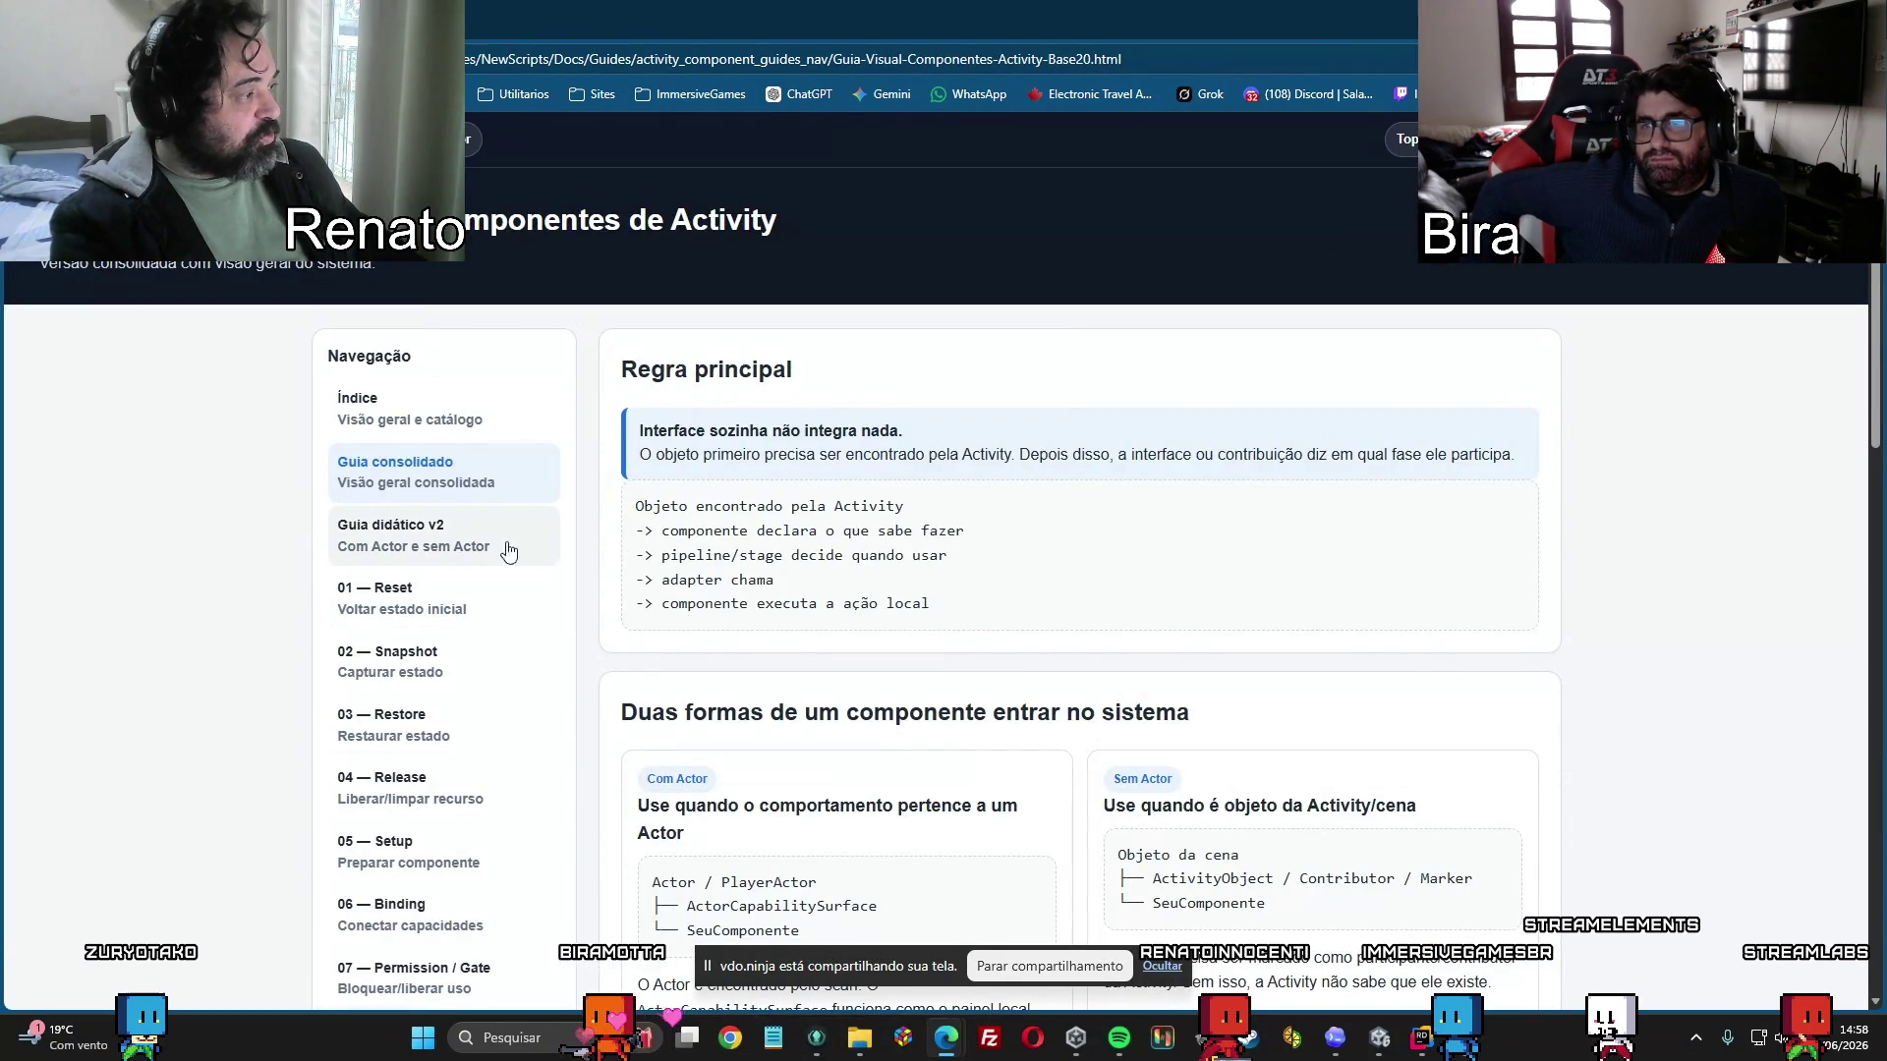
{"action": "left_click", "coordinate": [431, 546]}
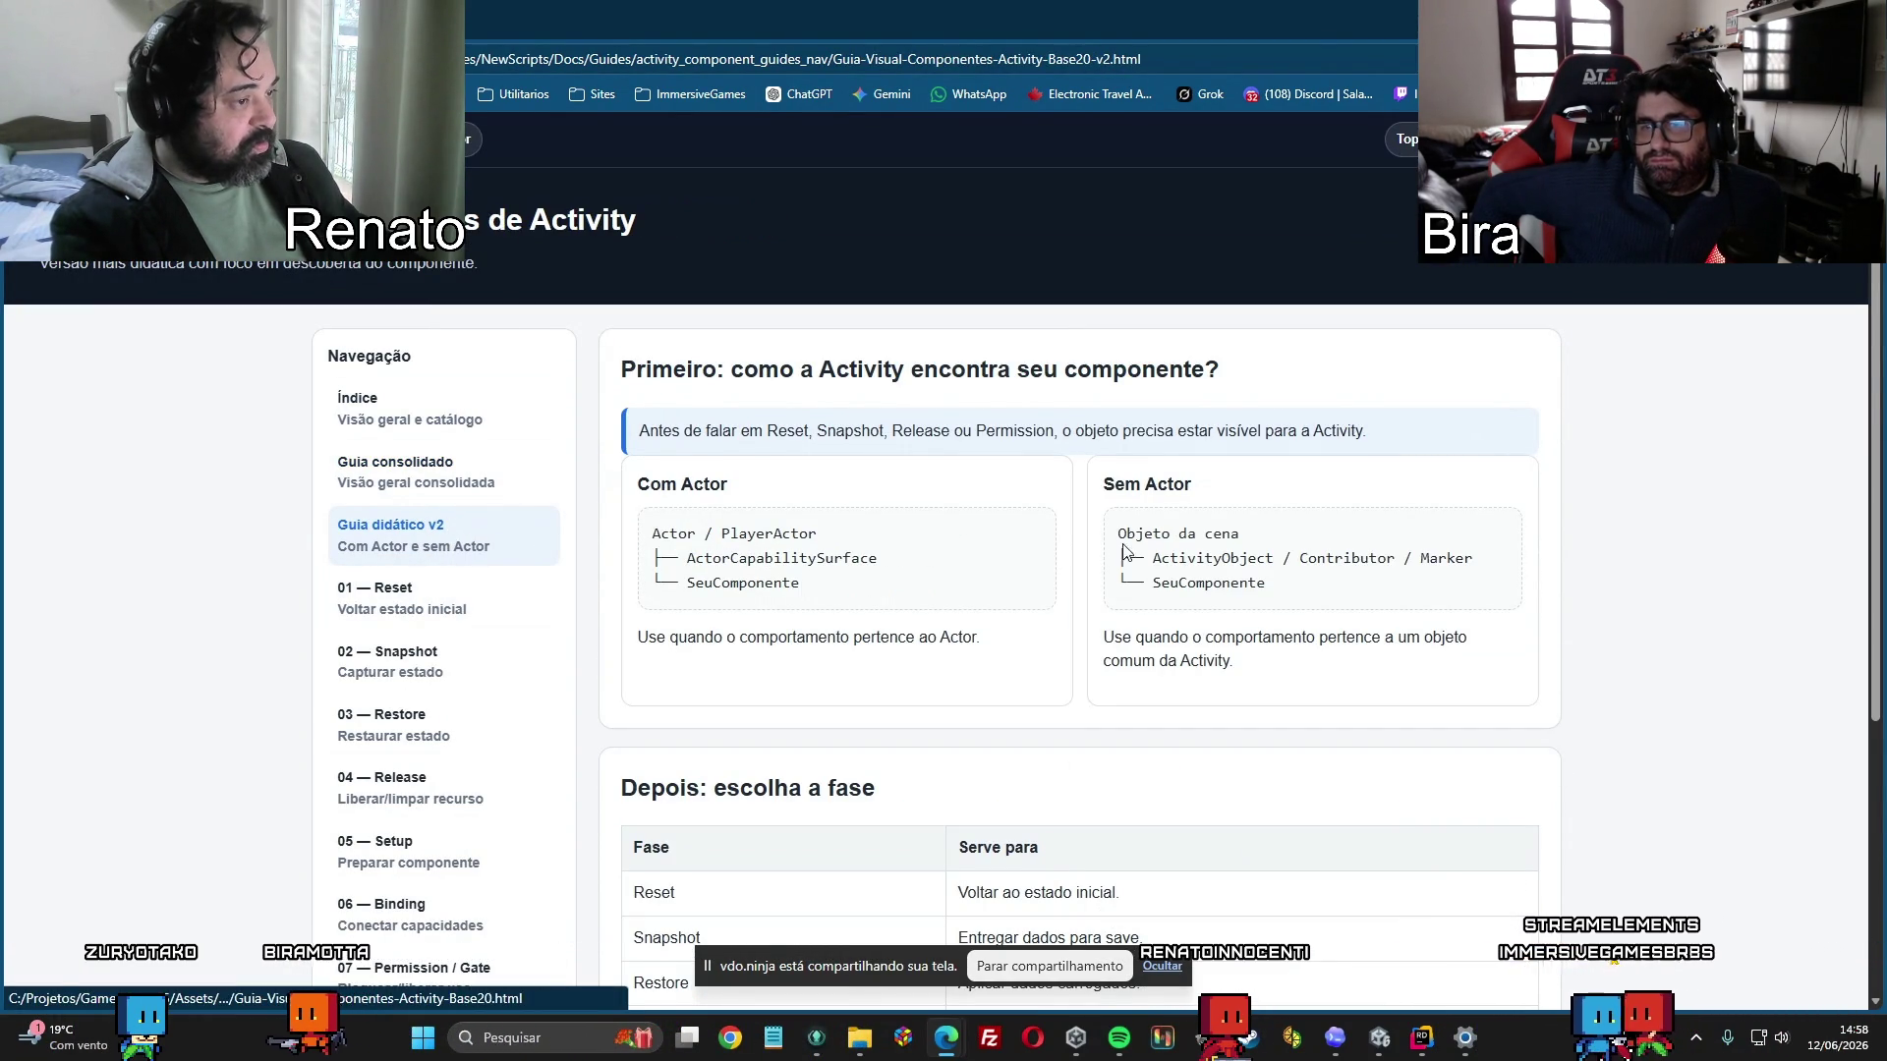
{"action": "scroll", "coordinate": [960, 593], "scroll_direction": "down", "scroll_amount": 4}
{"action": "scroll", "coordinate": [960, 594], "scroll_direction": "up", "scroll_amount": 5}
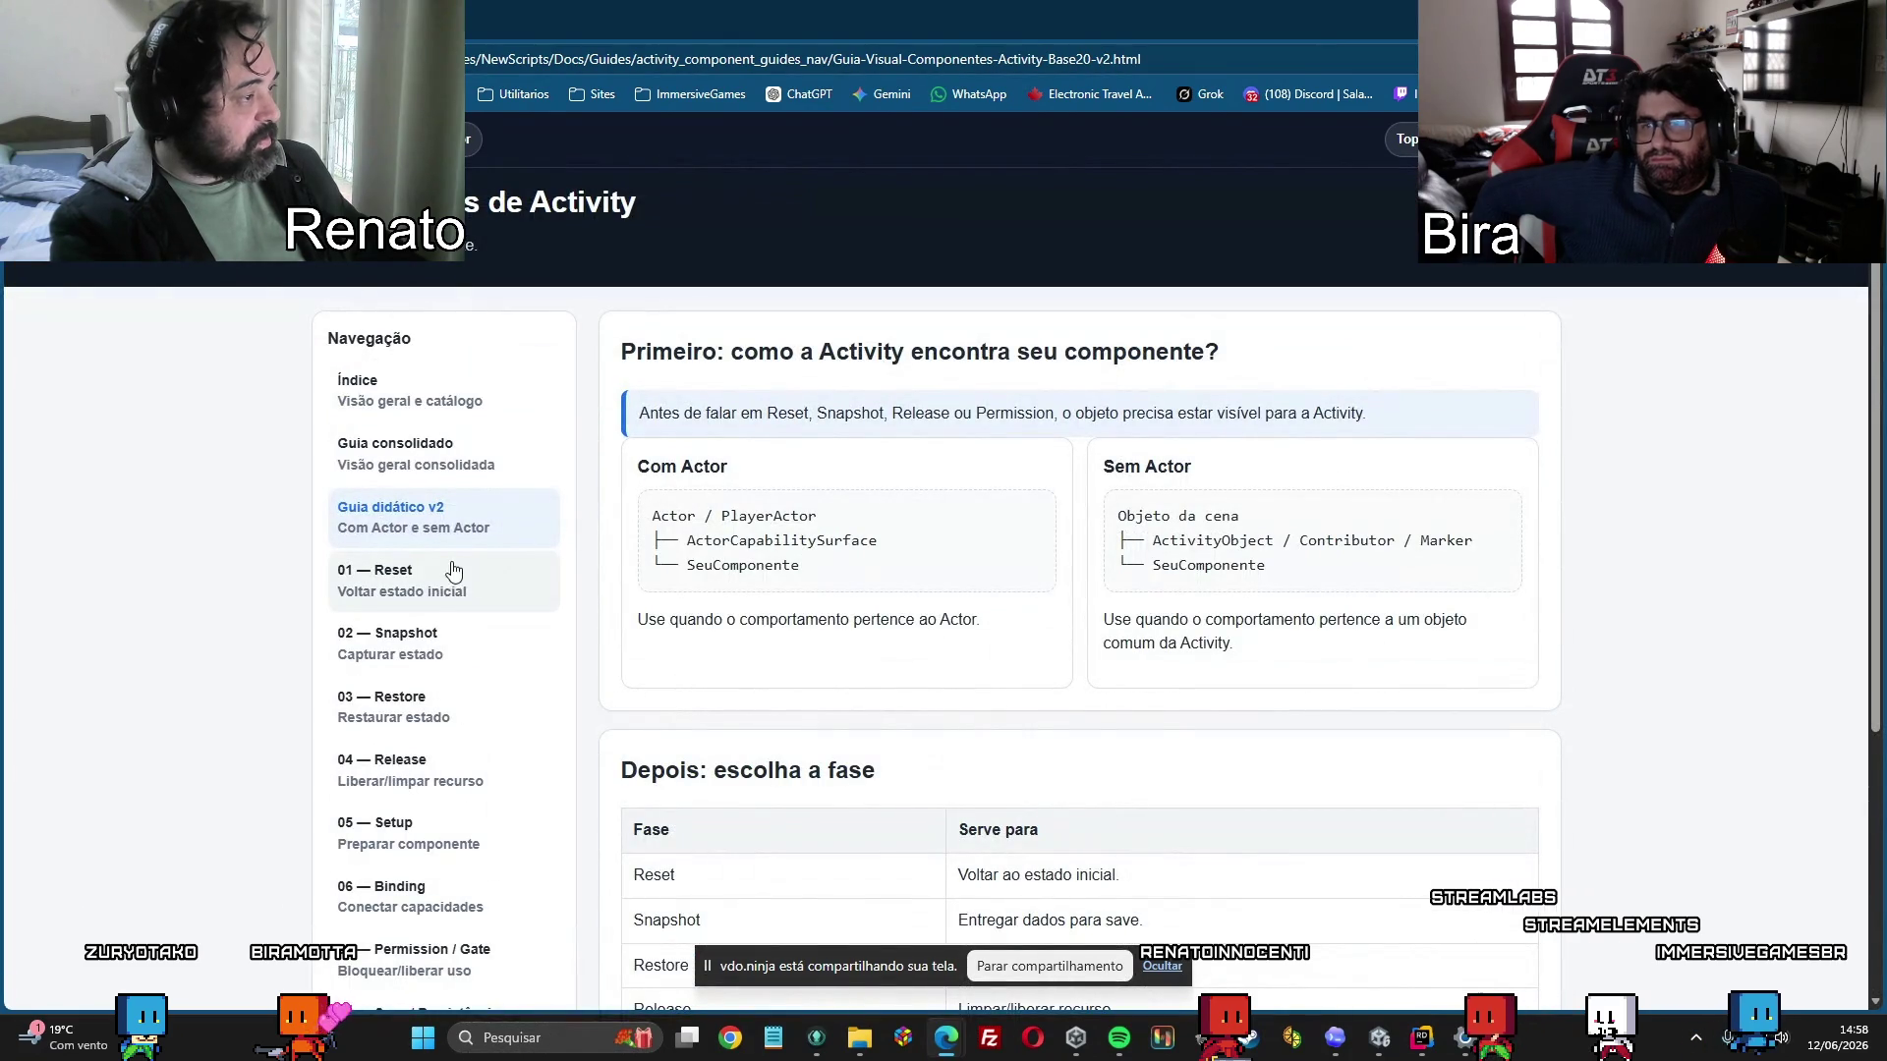
Open the '01 — Reset' guide and highlight its required Com Actor components.
{"action": "left_click", "coordinate": [420, 586]}
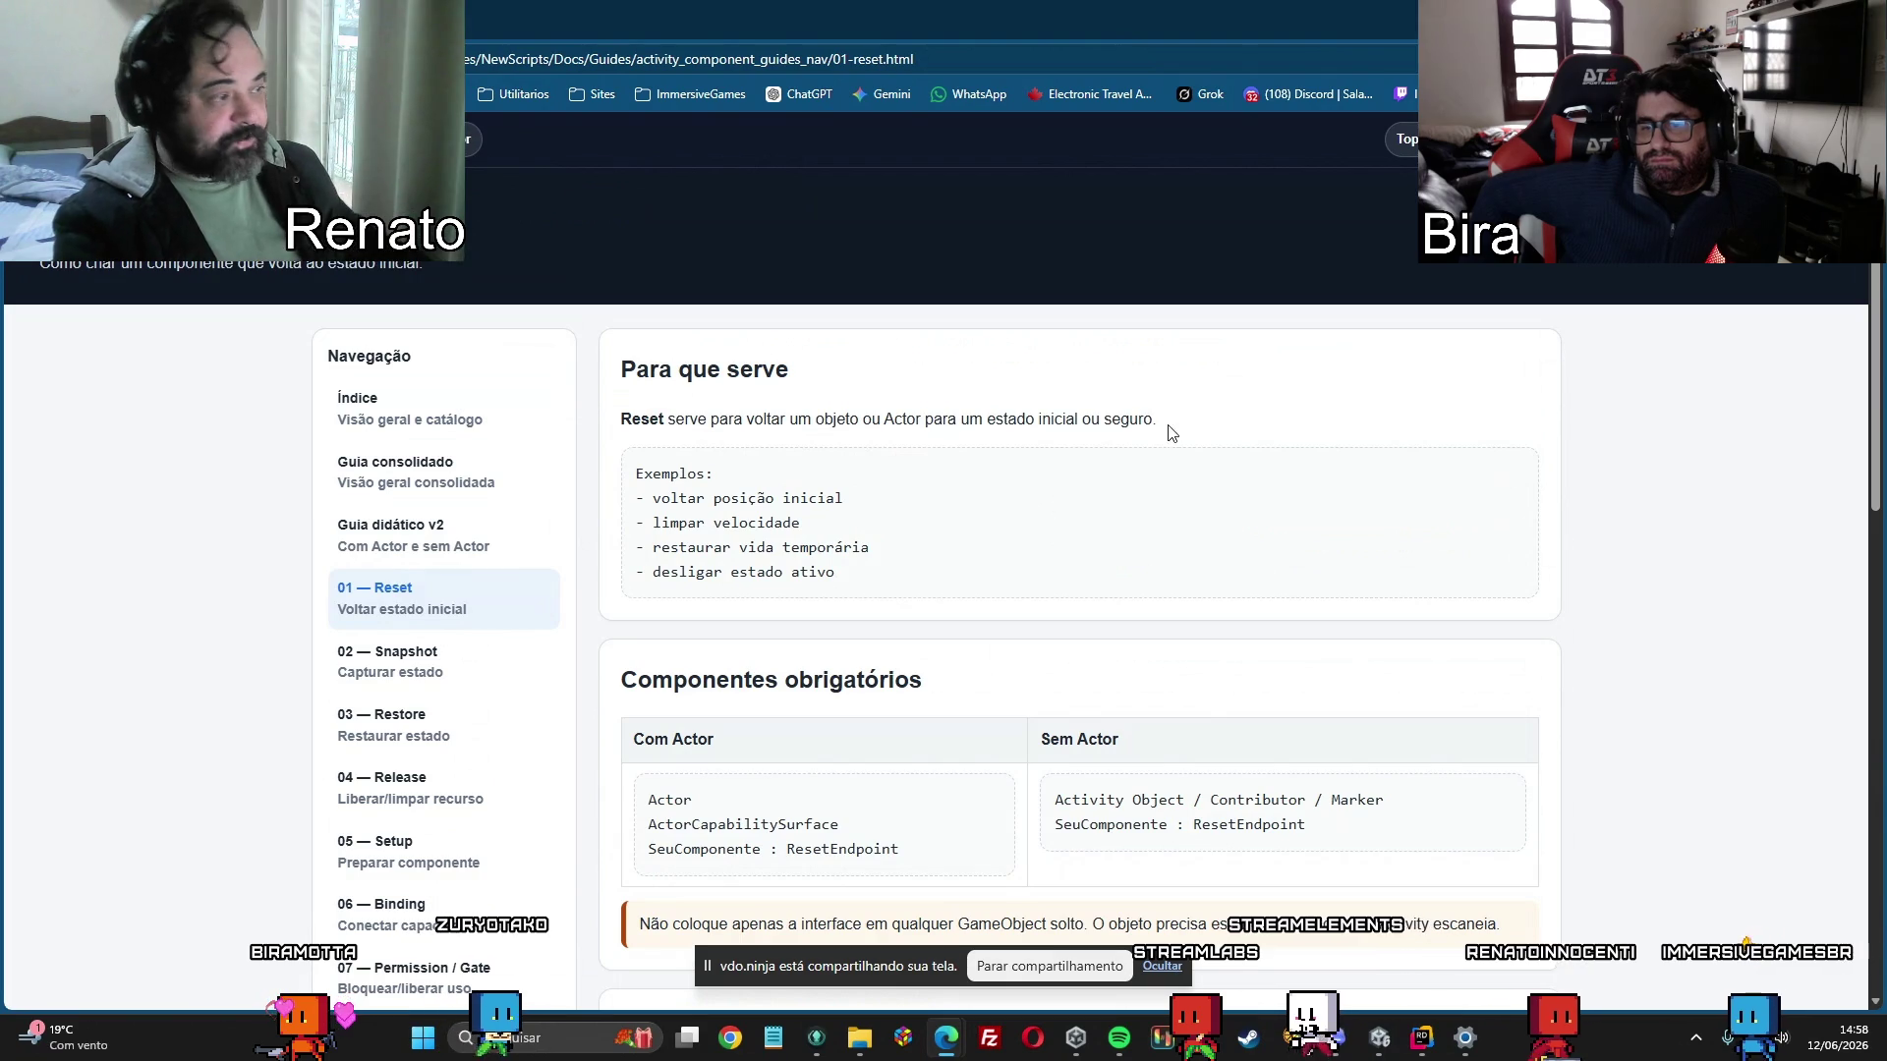
{"action": "scroll", "coordinate": [1146, 485], "scroll_direction": "down", "scroll_amount": 1}
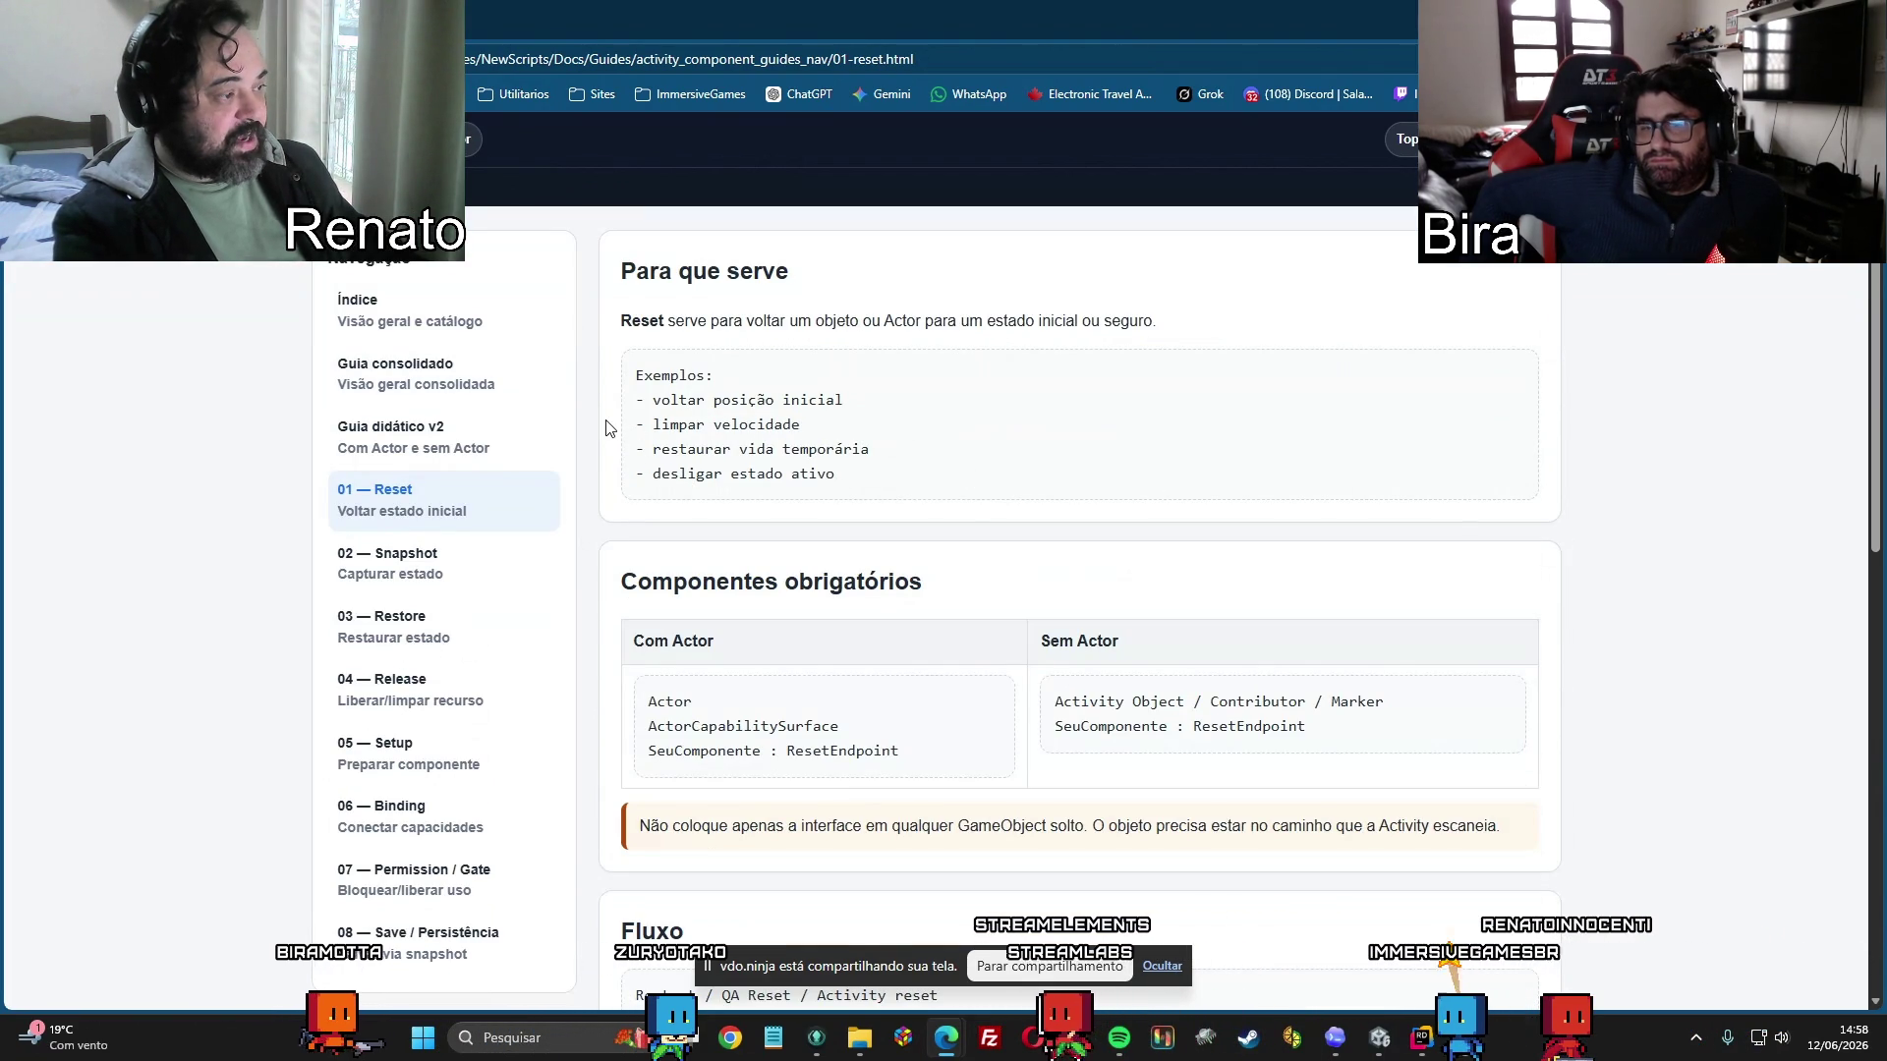
{"action": "scroll", "coordinate": [768, 423], "scroll_direction": "down", "scroll_amount": 2}
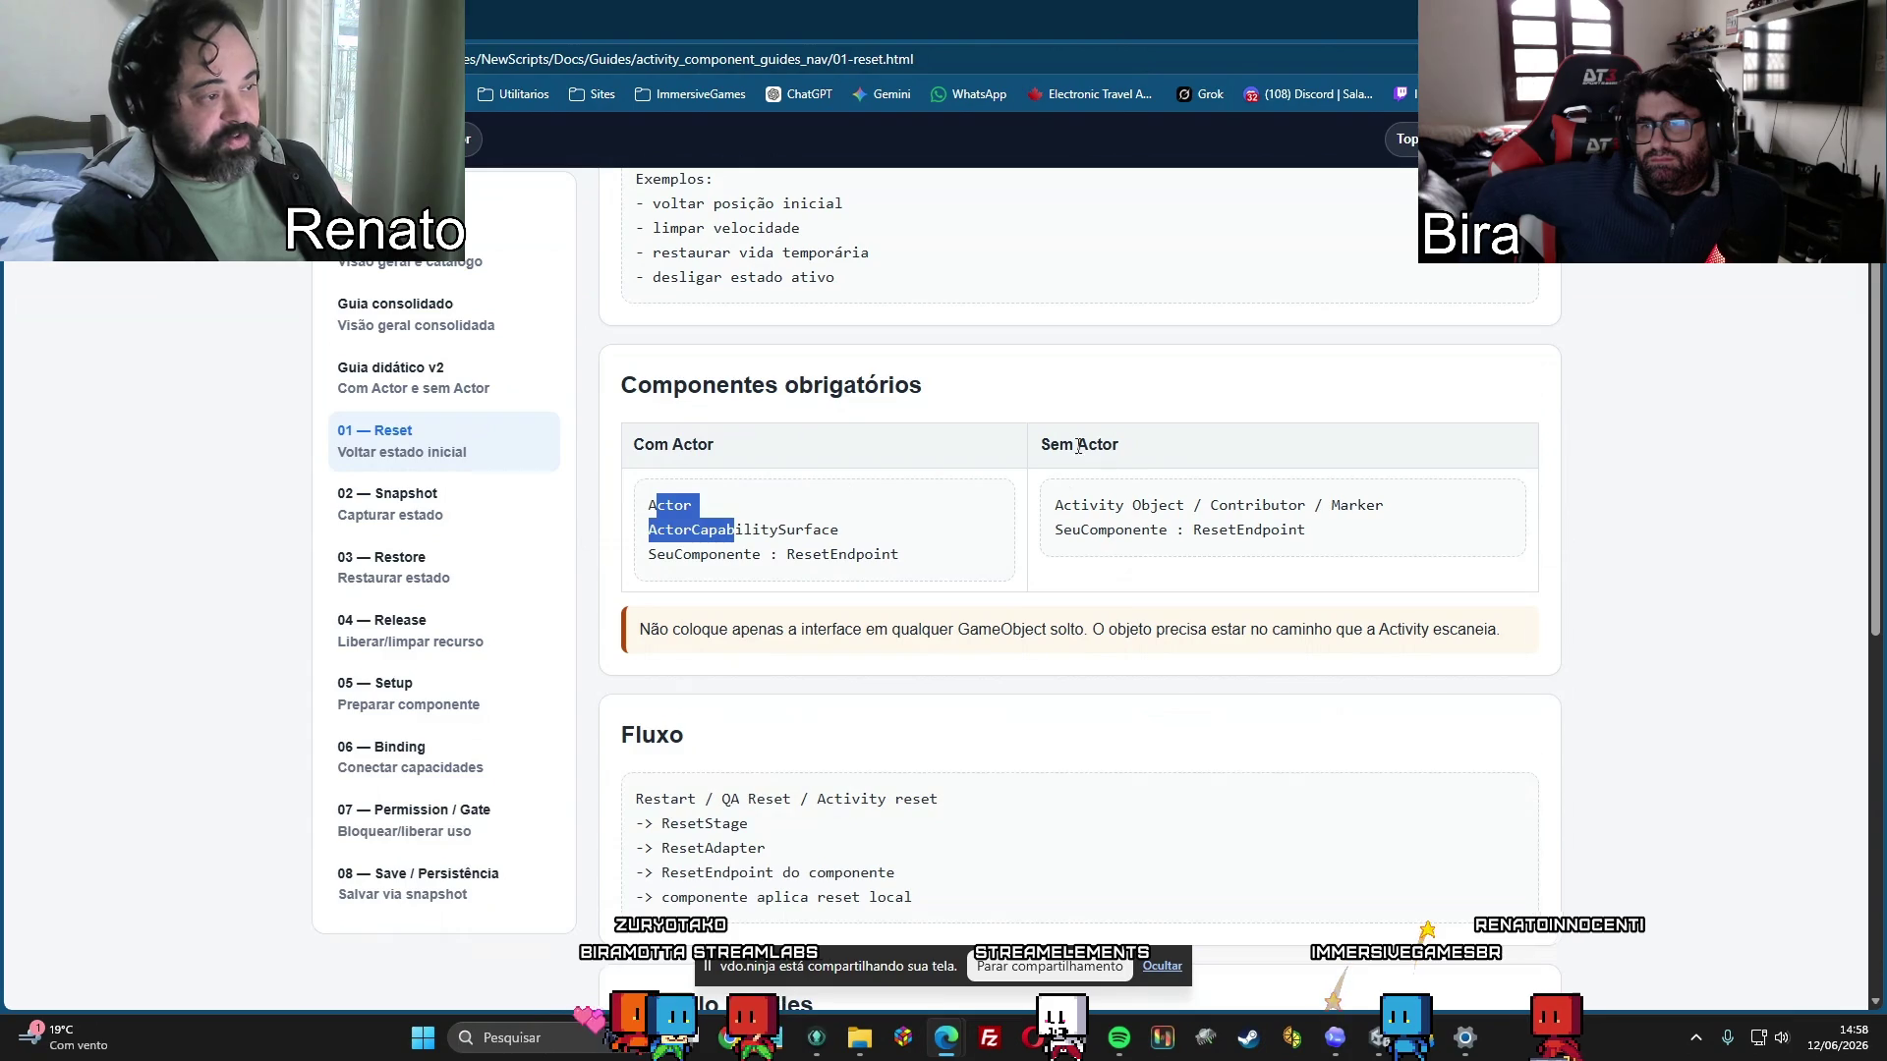
{"action": "mouse_move", "coordinate": [647, 529]}
{"action": "left_mouse_down"}
{"action": "mouse_move", "coordinate": [759, 556]}
{"action": "mouse_move", "coordinate": [901, 556]}
{"action": "left_mouse_up"}
{"action": "left_click", "coordinate": [650, 555]}
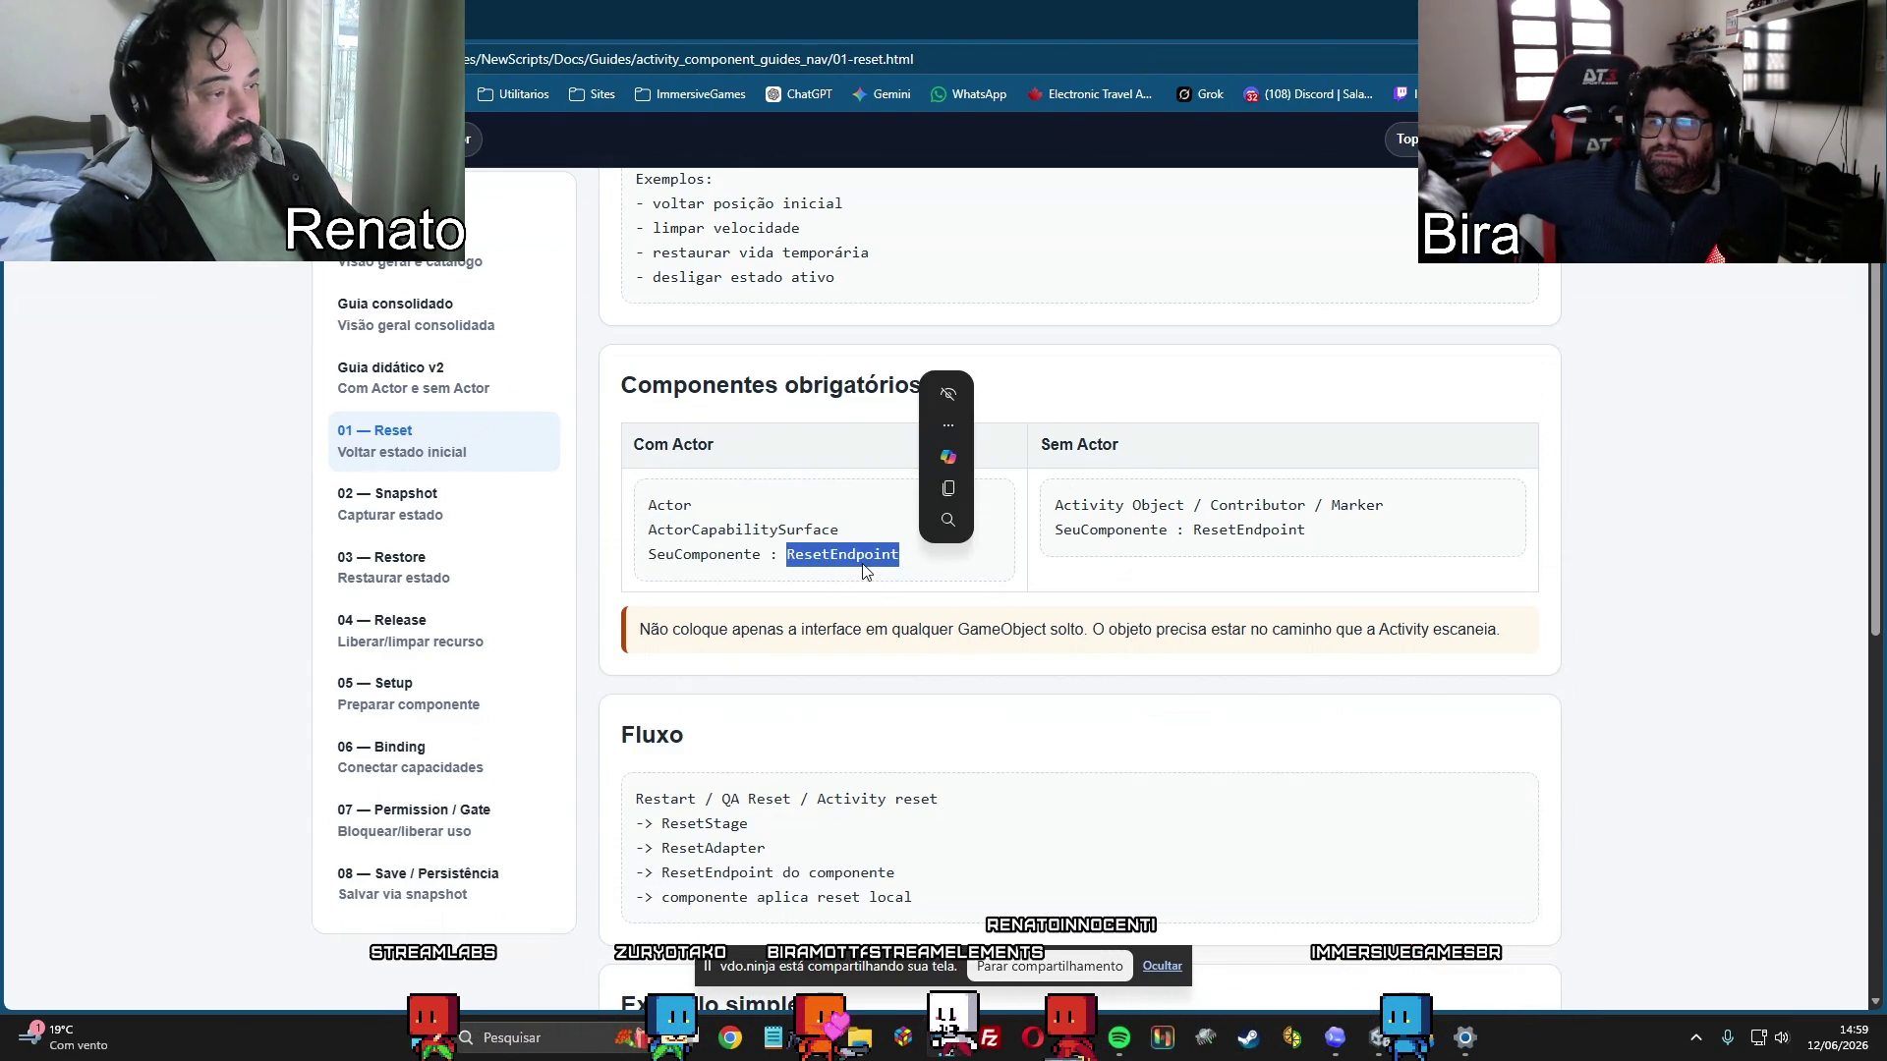
Highlight IActorResetEndpoint and the _initialPosition and _initialRotation fields in the example.
{"action": "scroll", "coordinate": [983, 668], "scroll_direction": "down", "scroll_amount": 1}
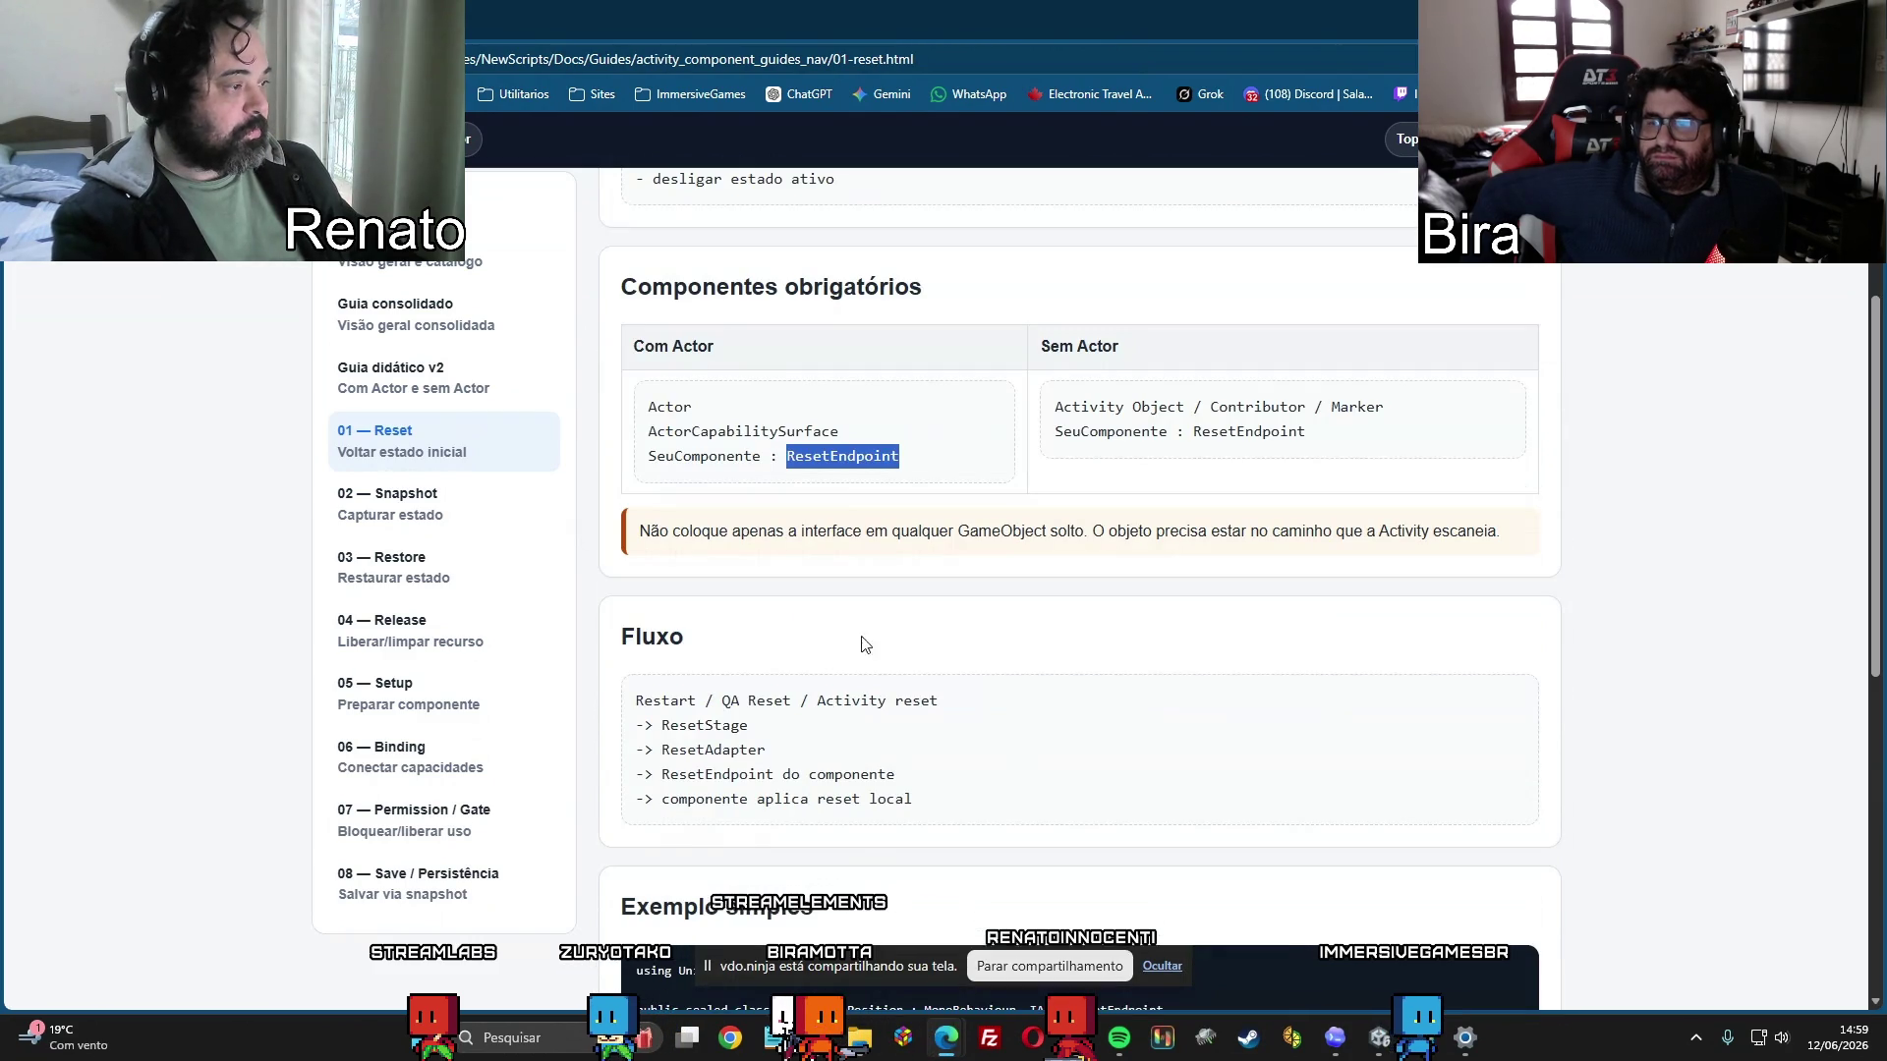
{"action": "scroll", "coordinate": [1126, 575], "scroll_direction": "down", "scroll_amount": 2}
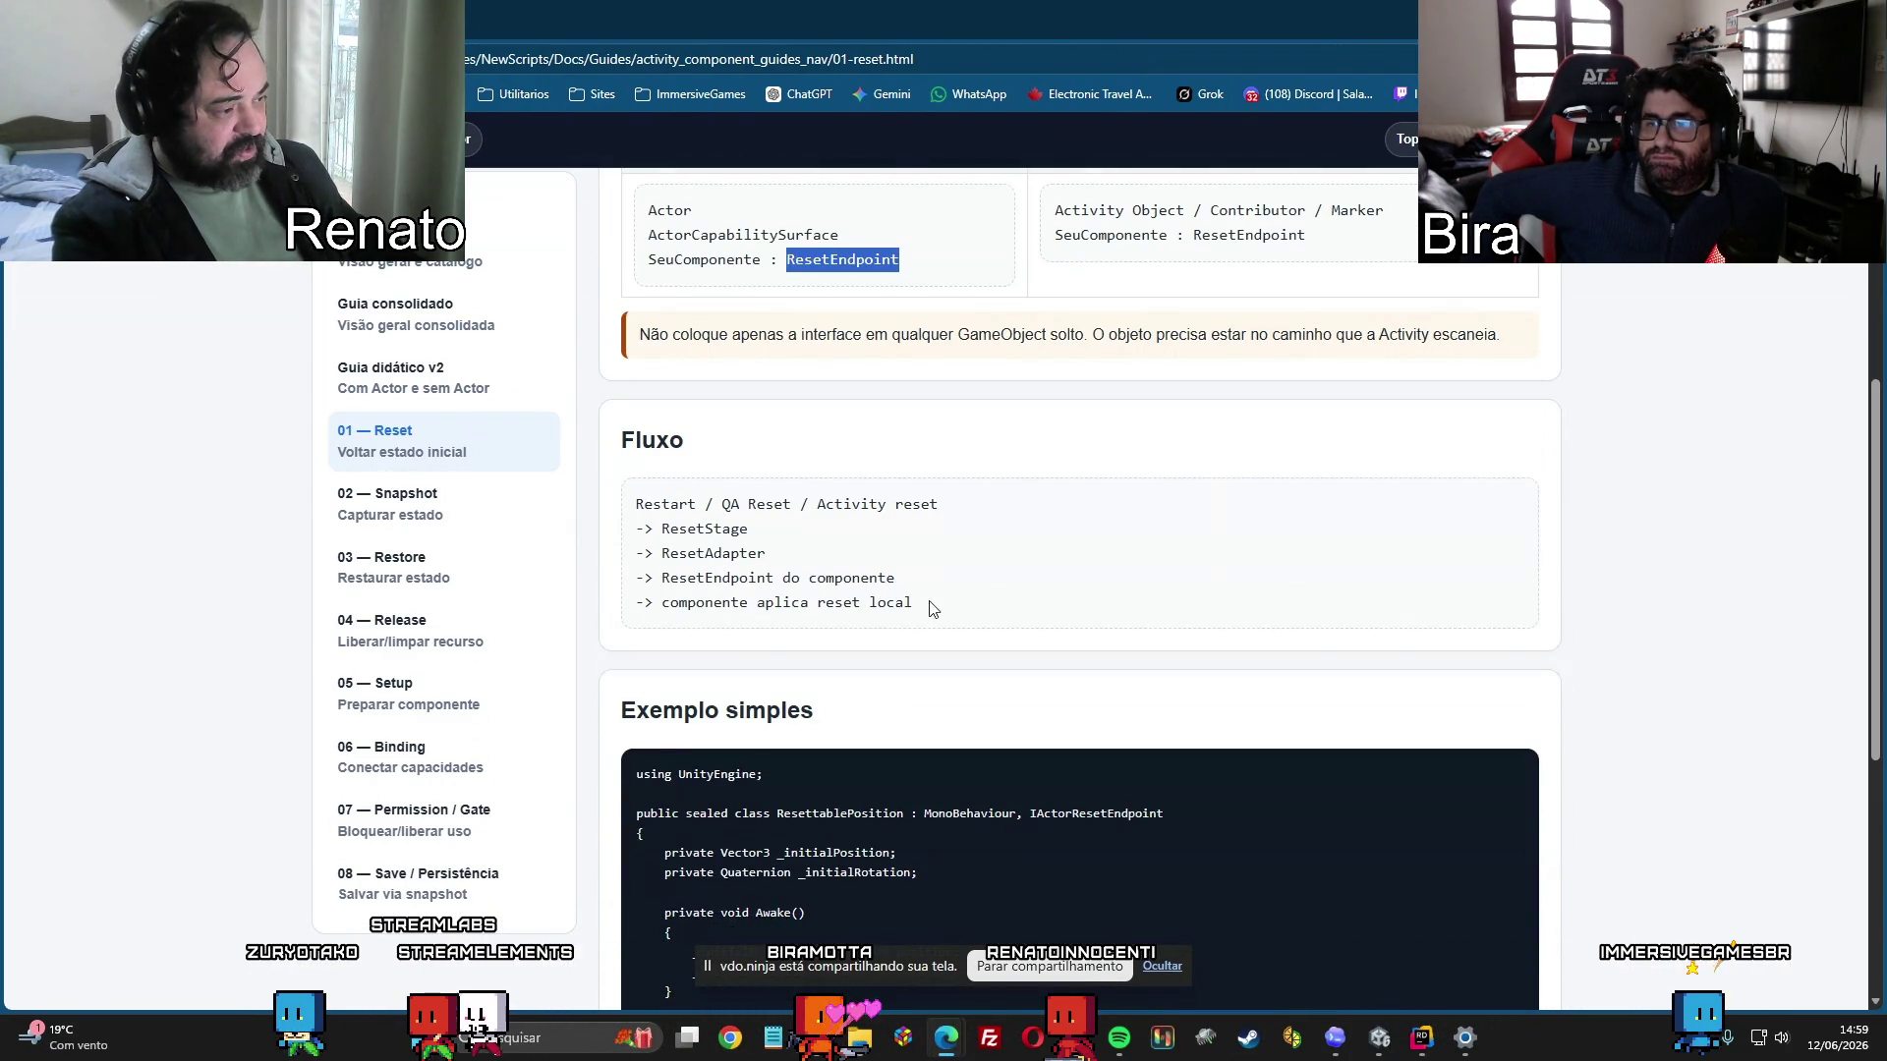
{"action": "scroll", "coordinate": [928, 609], "scroll_direction": "down", "scroll_amount": 3}
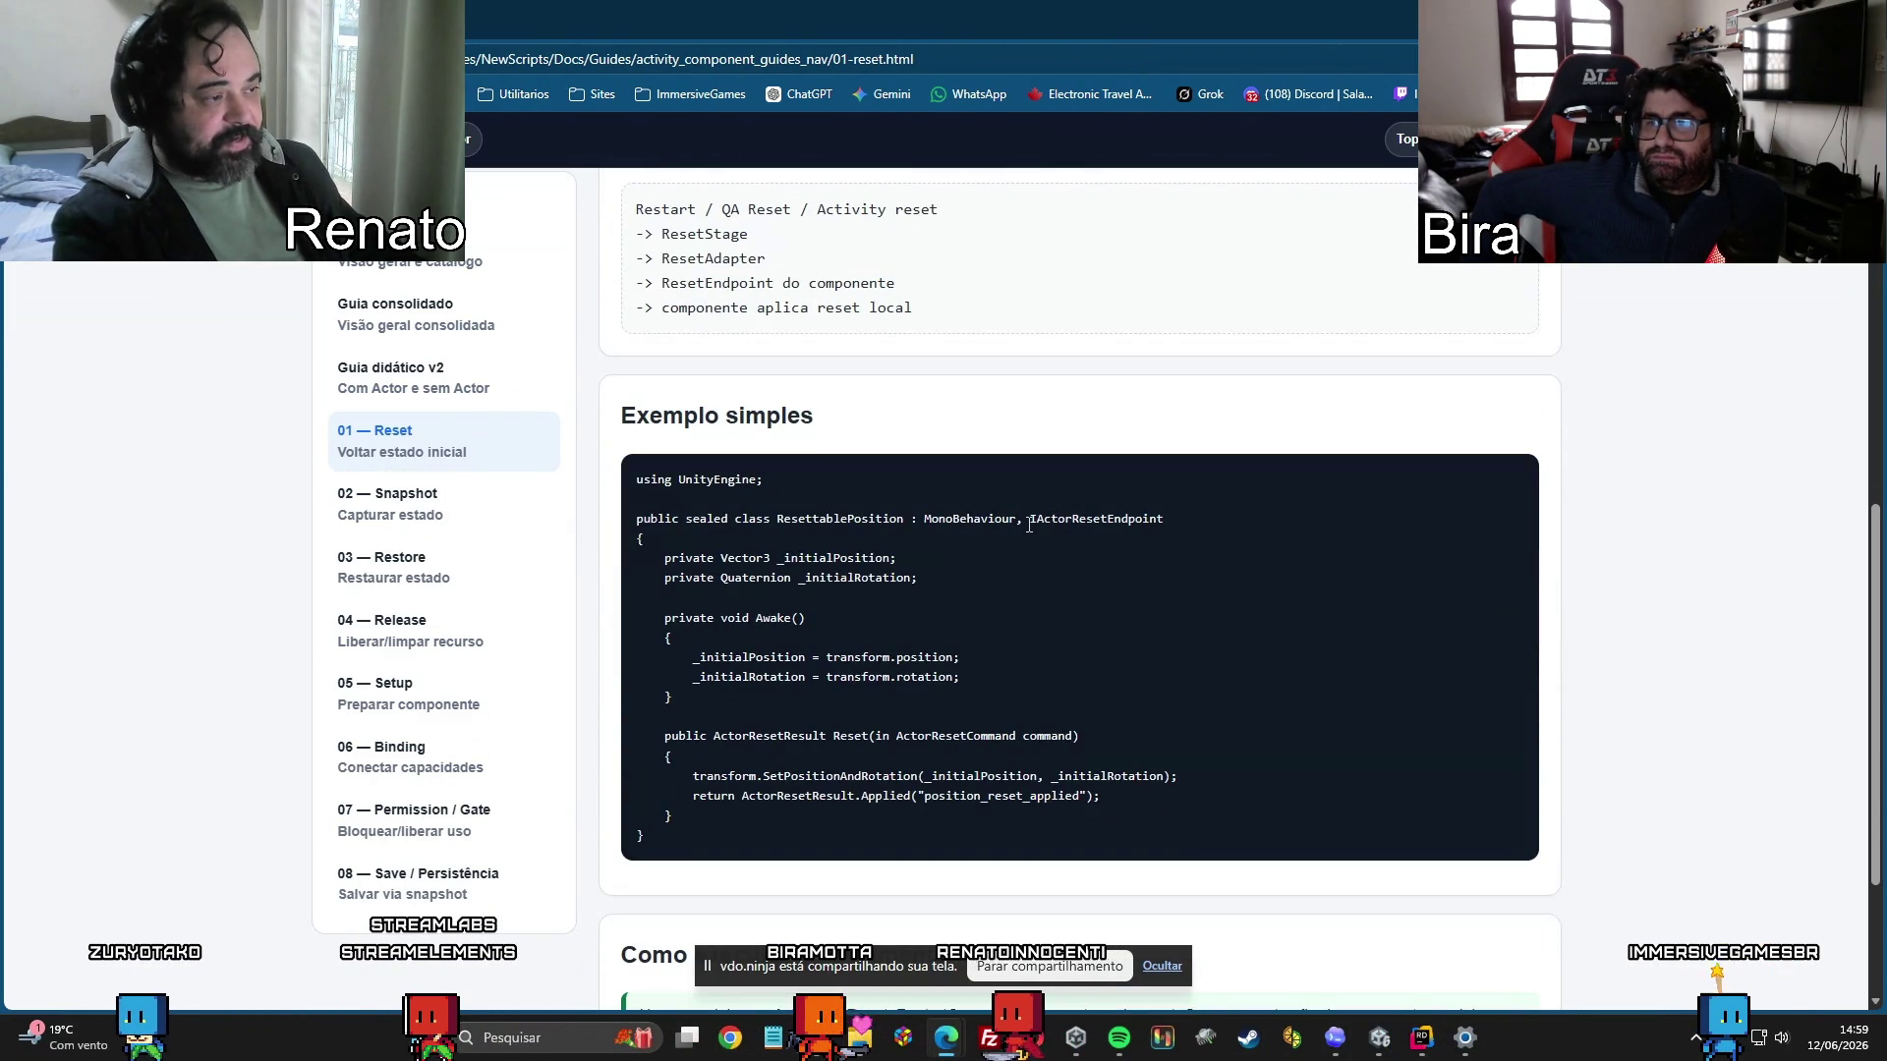
{"action": "left_click_drag", "start_coordinate": [1031, 519], "coordinate": [1177, 527]}
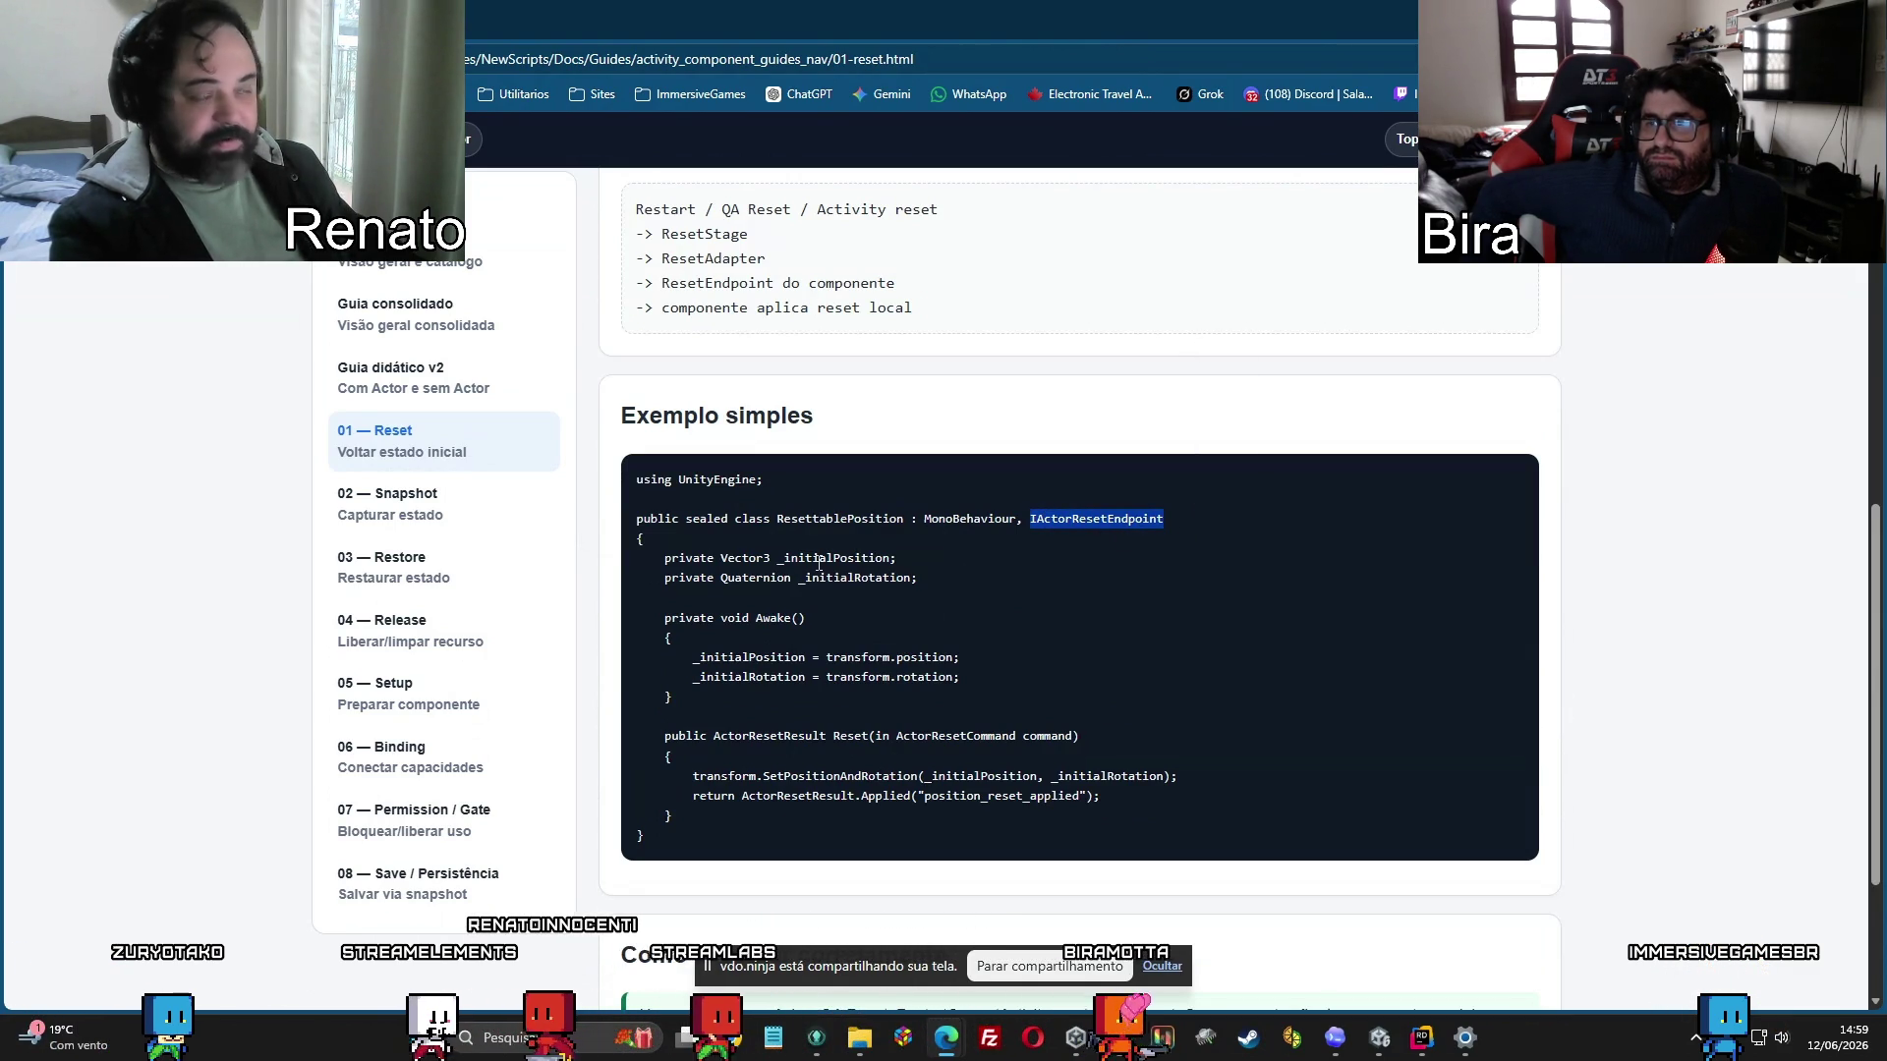
{"action": "left_click_drag", "start_coordinate": [664, 558], "coordinate": [934, 570]}
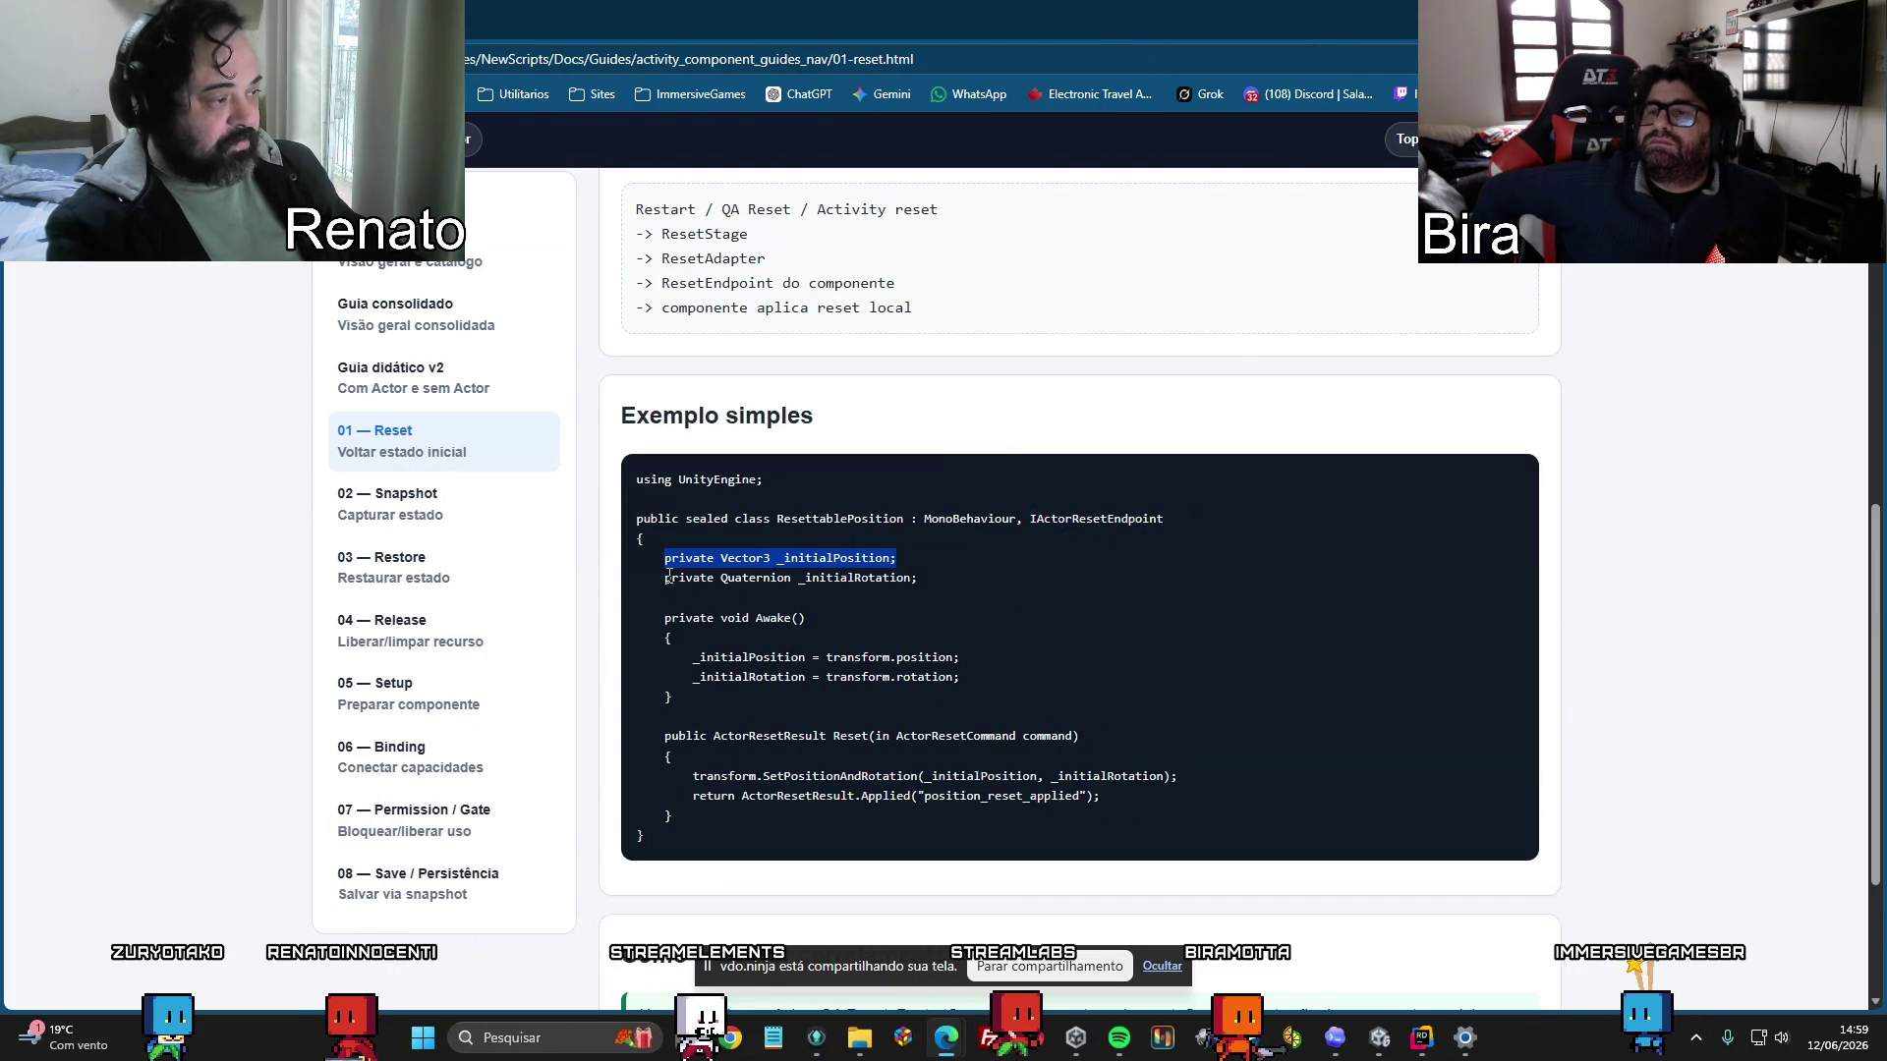
{"action": "left_click_drag", "start_coordinate": [664, 578], "coordinate": [920, 590]}
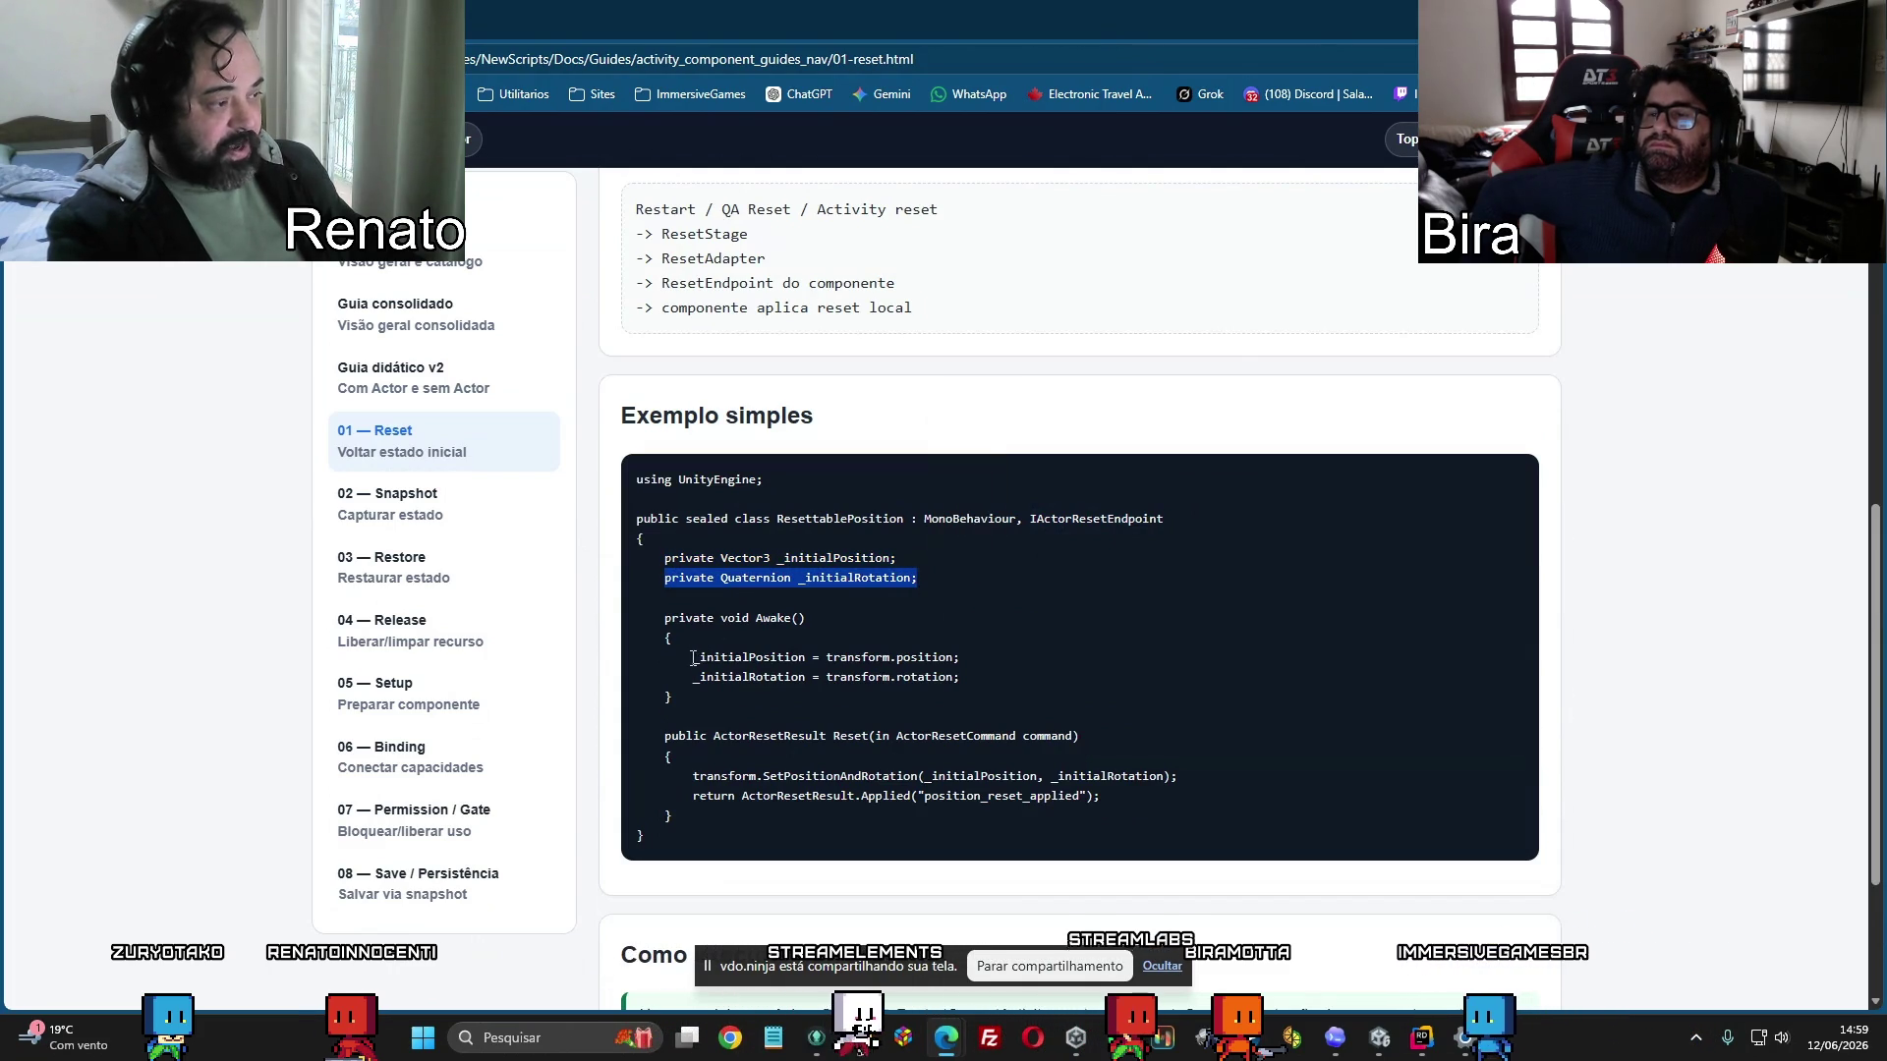
Highlight the Awake assignments, the Reset signature and the SetPositionAndRotation and return lines.
{"action": "left_click_drag", "start_coordinate": [692, 656], "coordinate": [932, 658]}
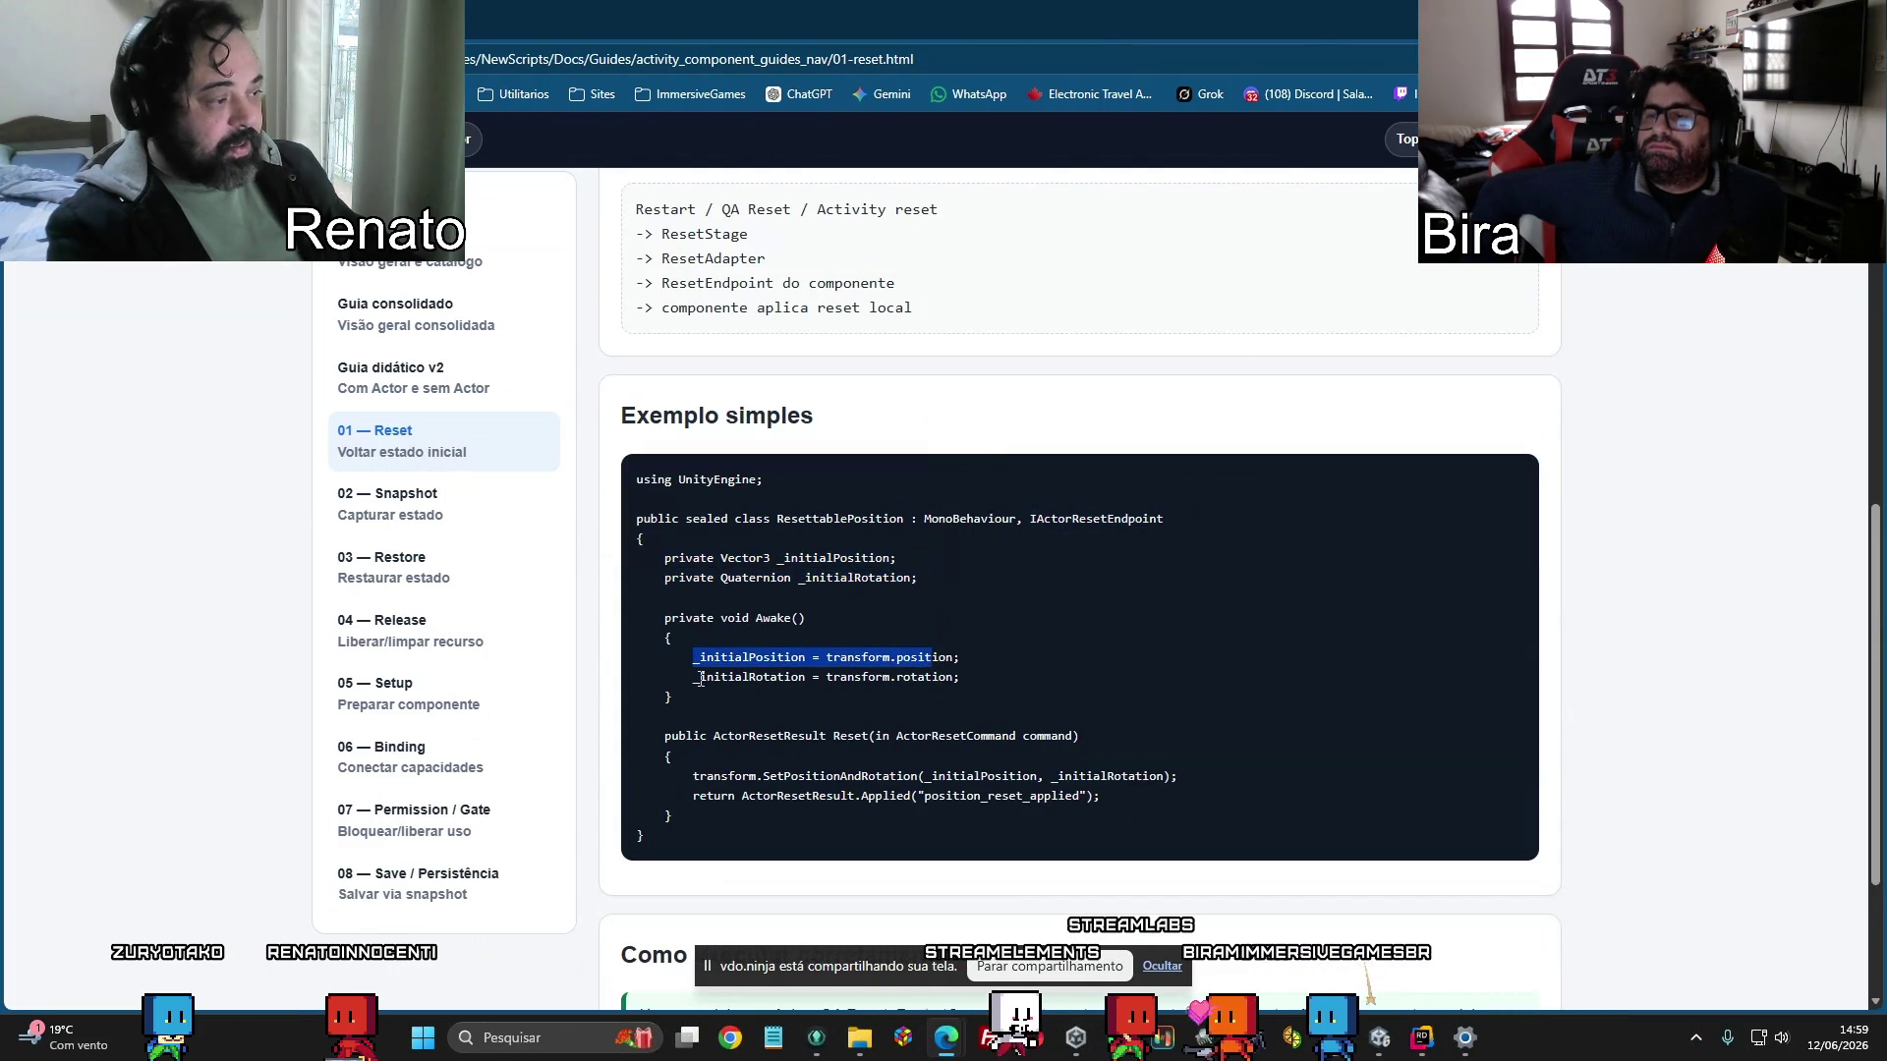
{"action": "left_click_drag", "start_coordinate": [694, 677], "coordinate": [959, 677]}
{"action": "scroll", "coordinate": [863, 713], "scroll_direction": "down", "scroll_amount": 1}
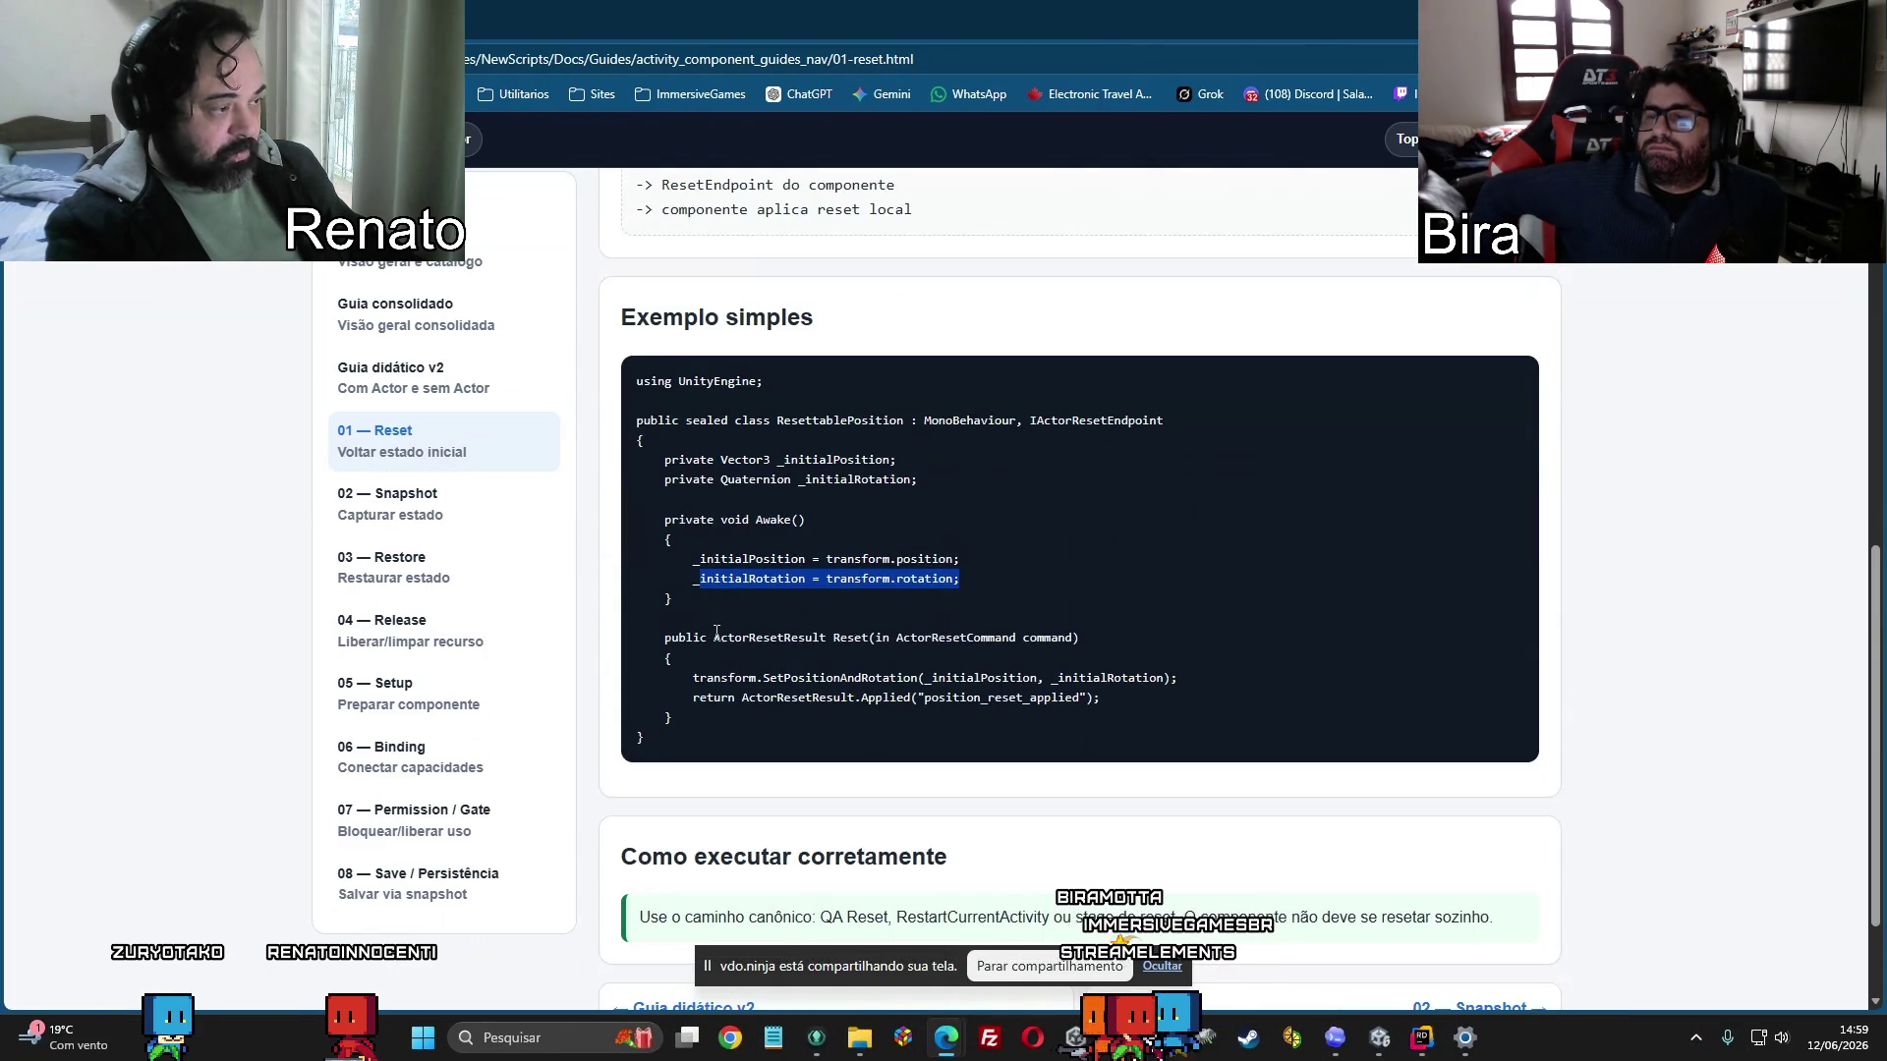
{"action": "left_click_drag", "start_coordinate": [714, 637], "coordinate": [1079, 639]}
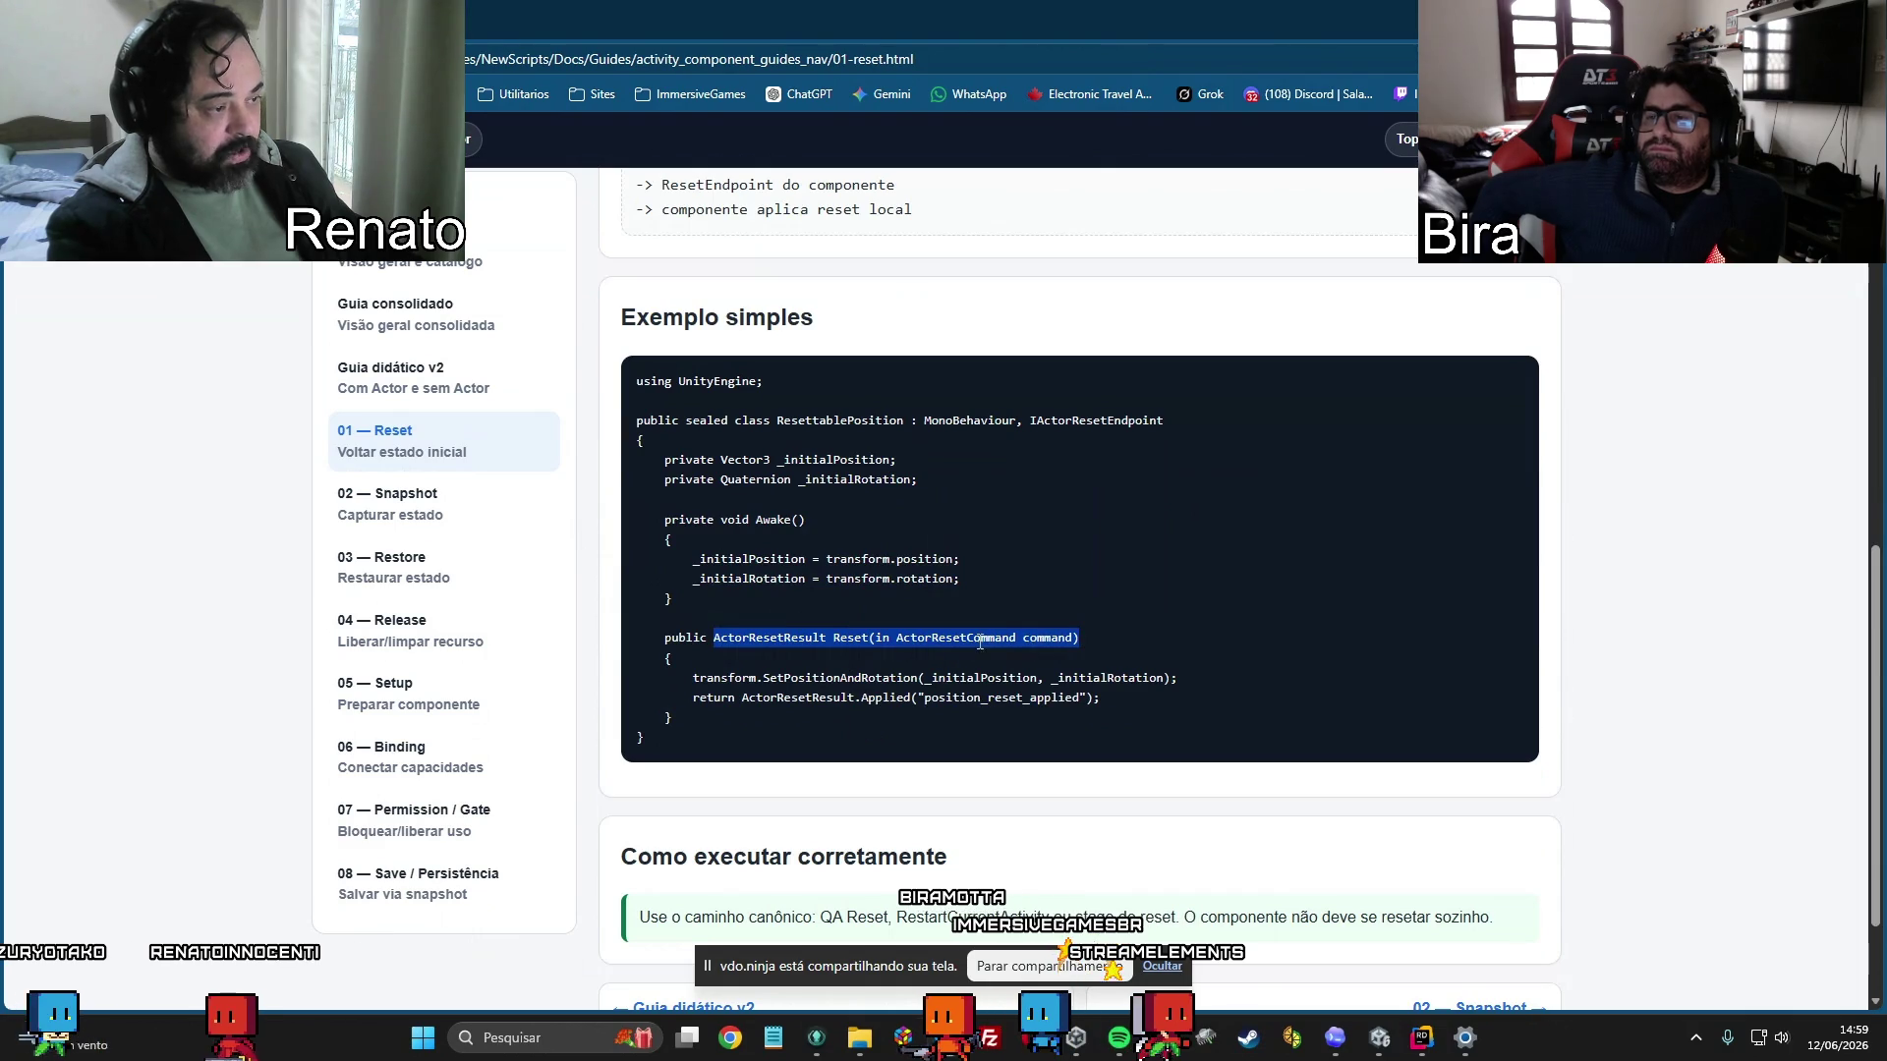
{"action": "left_click_drag", "start_coordinate": [693, 678], "coordinate": [1090, 698]}
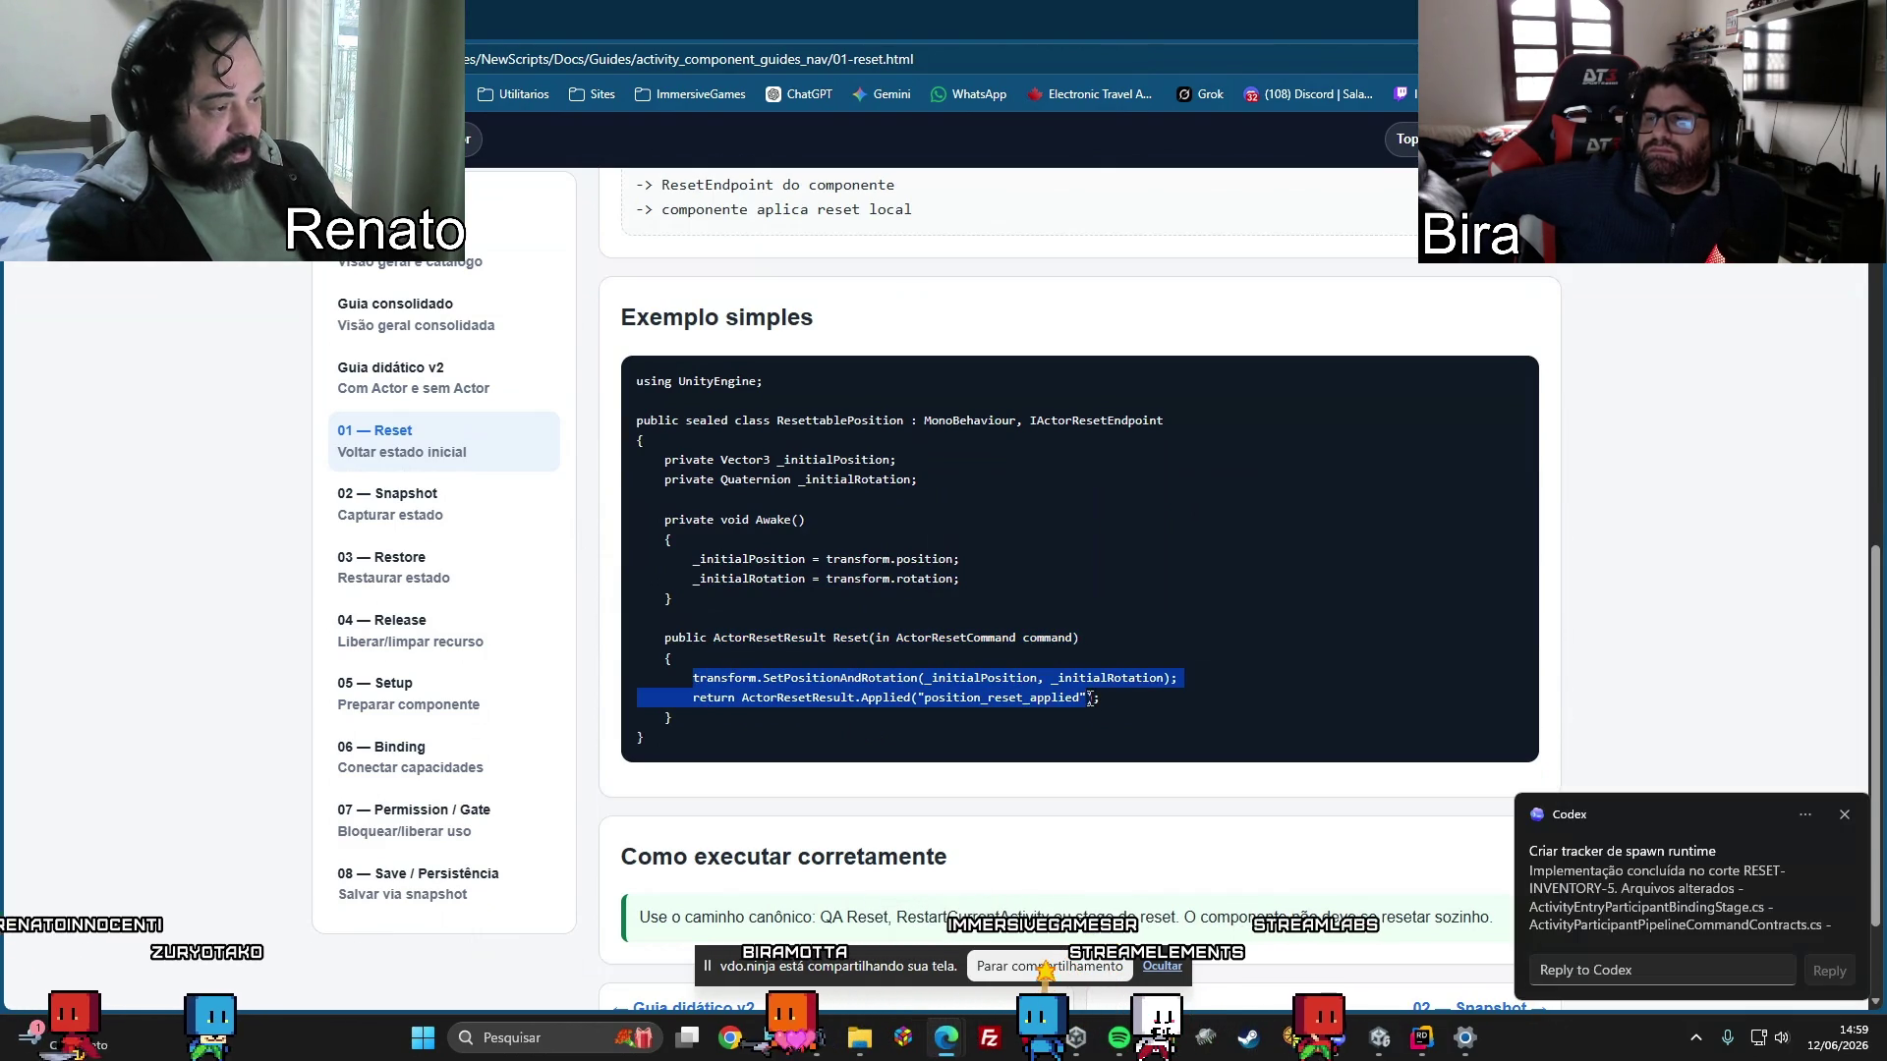
{"action": "left_click", "coordinate": [903, 678]}
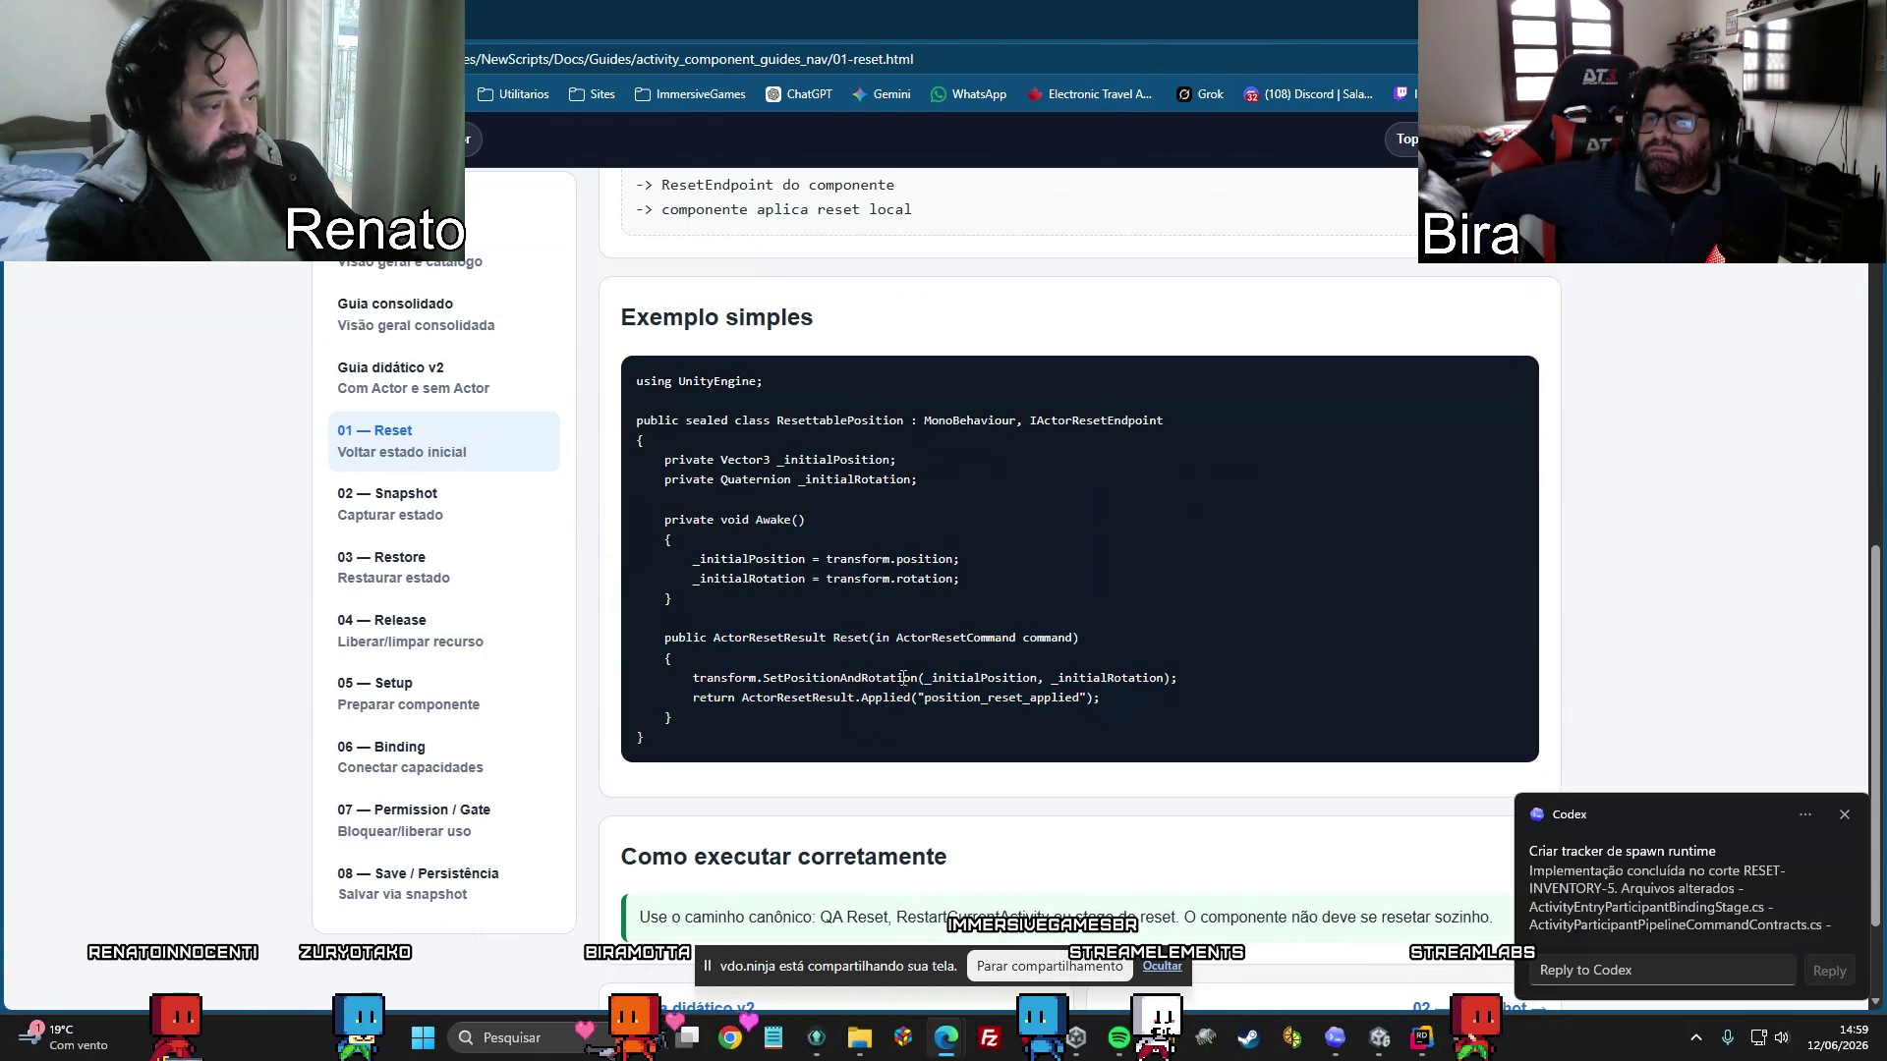
{"action": "double_click", "coordinate": [749, 685]}
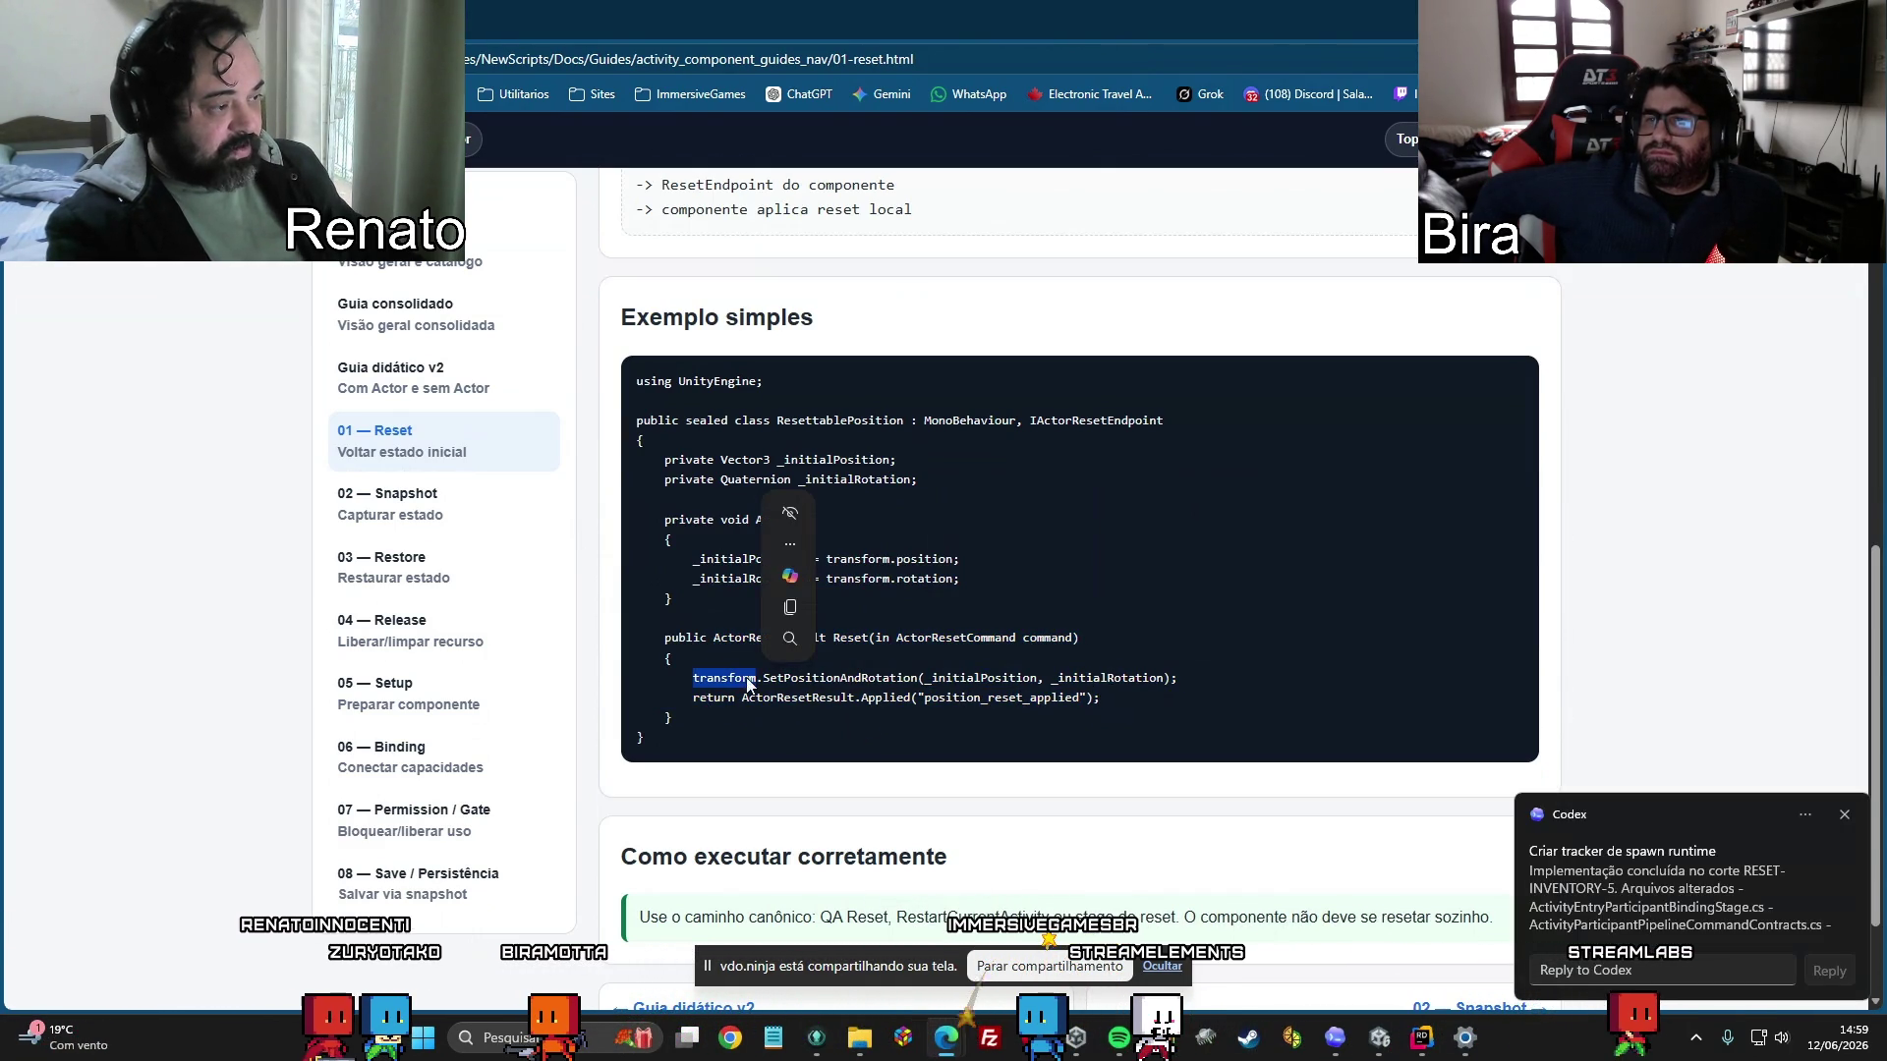
{"action": "double_click", "coordinate": [821, 699]}
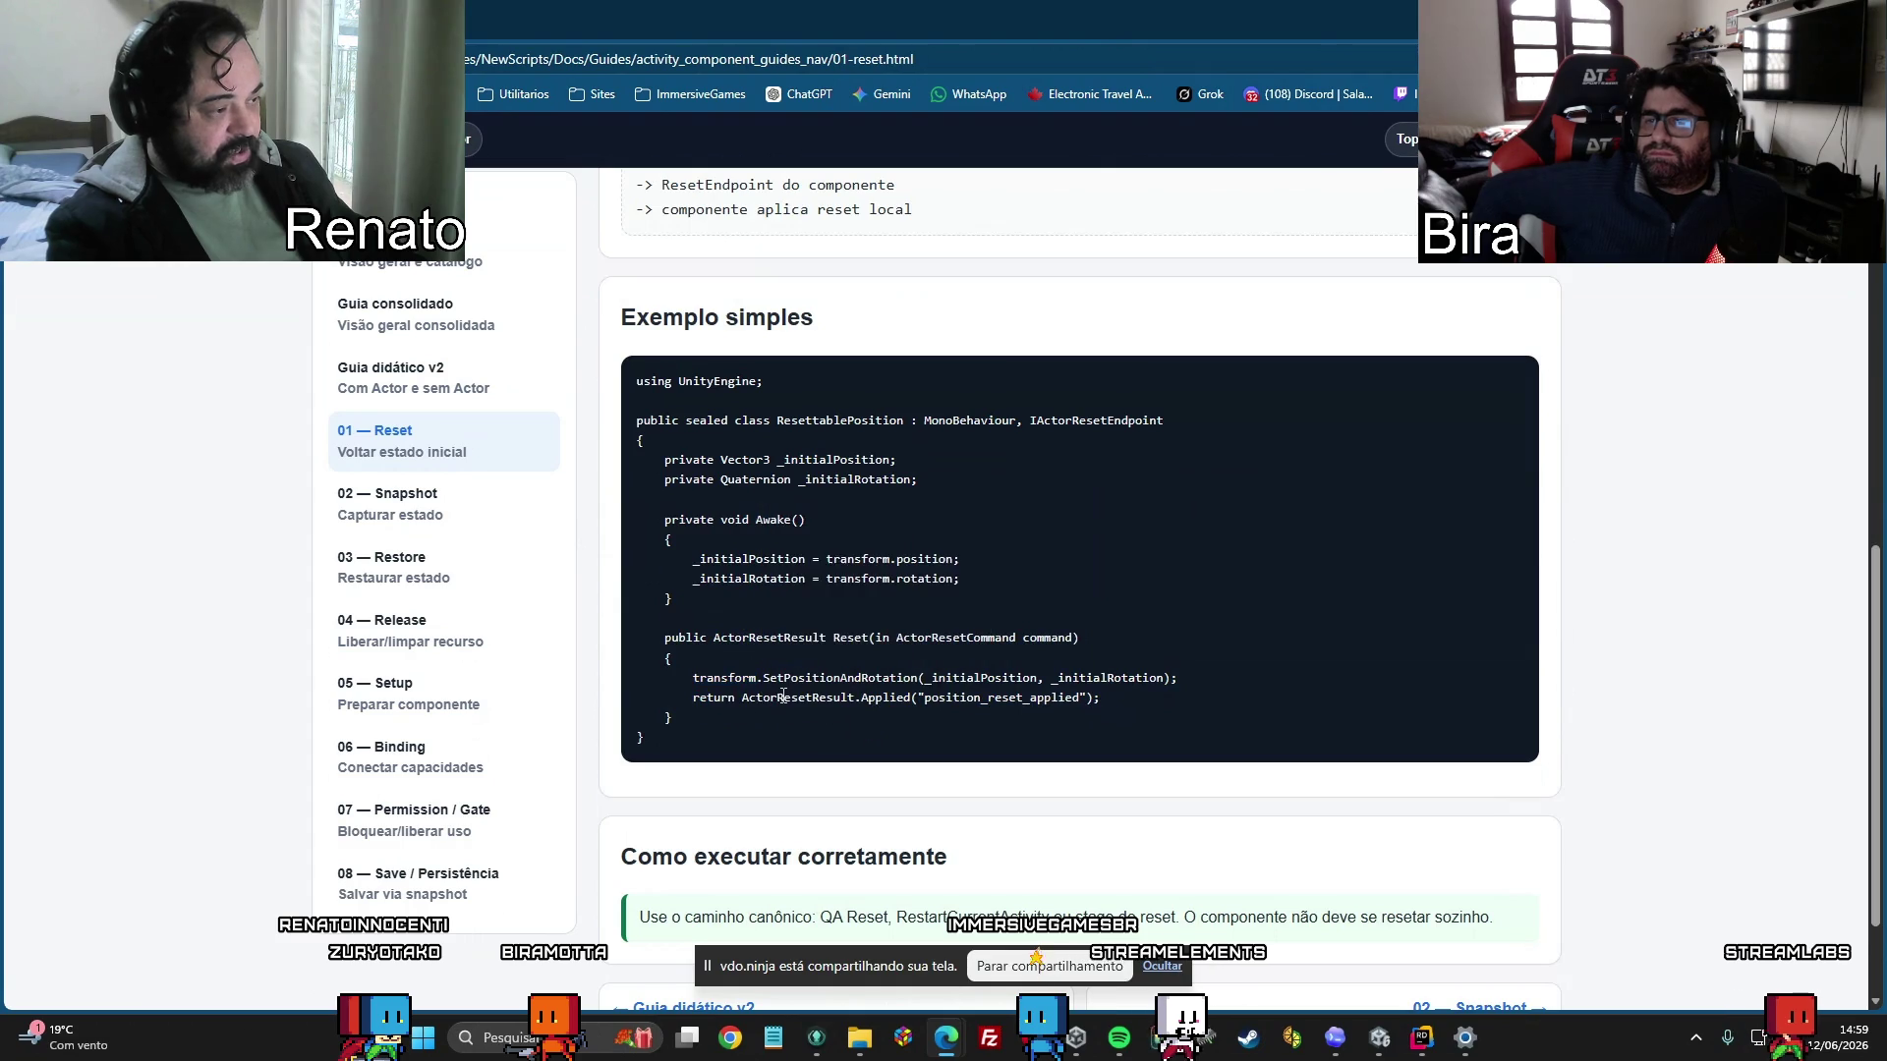
{"action": "double_click", "coordinate": [929, 700]}
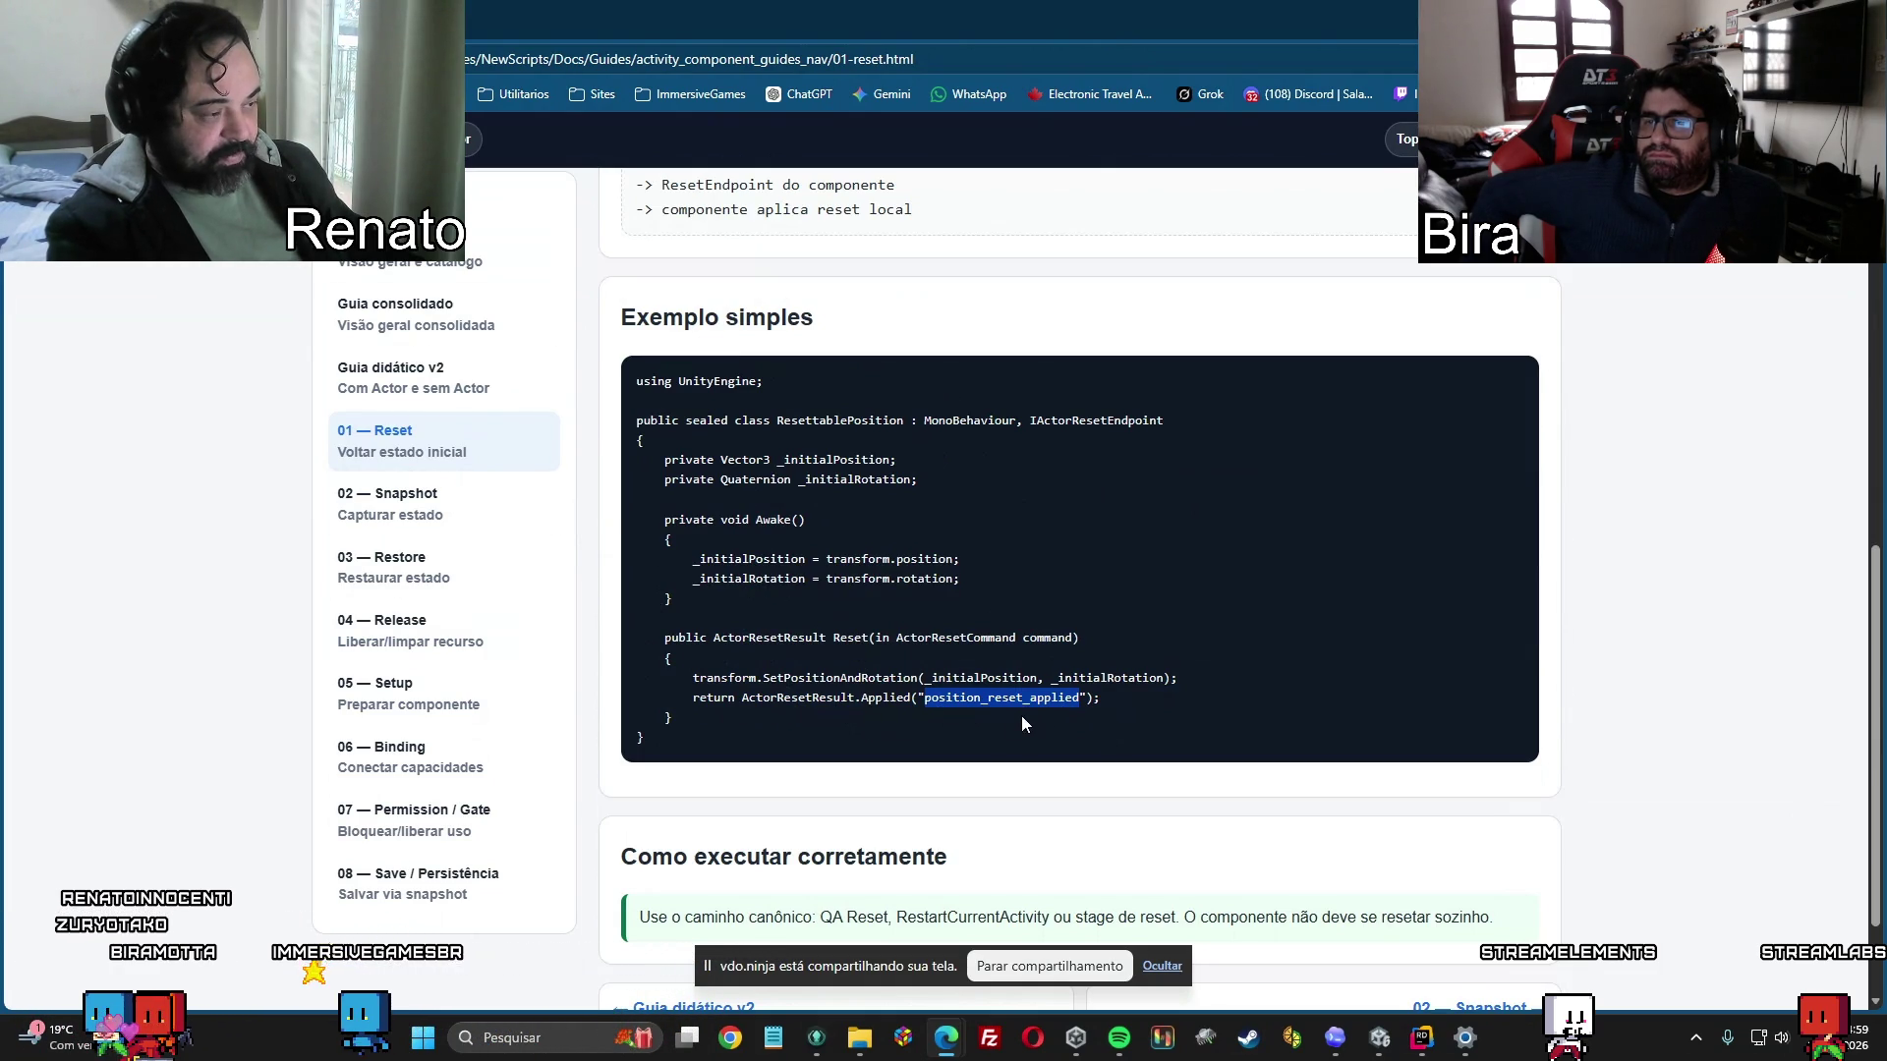
{"action": "double_click", "coordinate": [699, 696]}
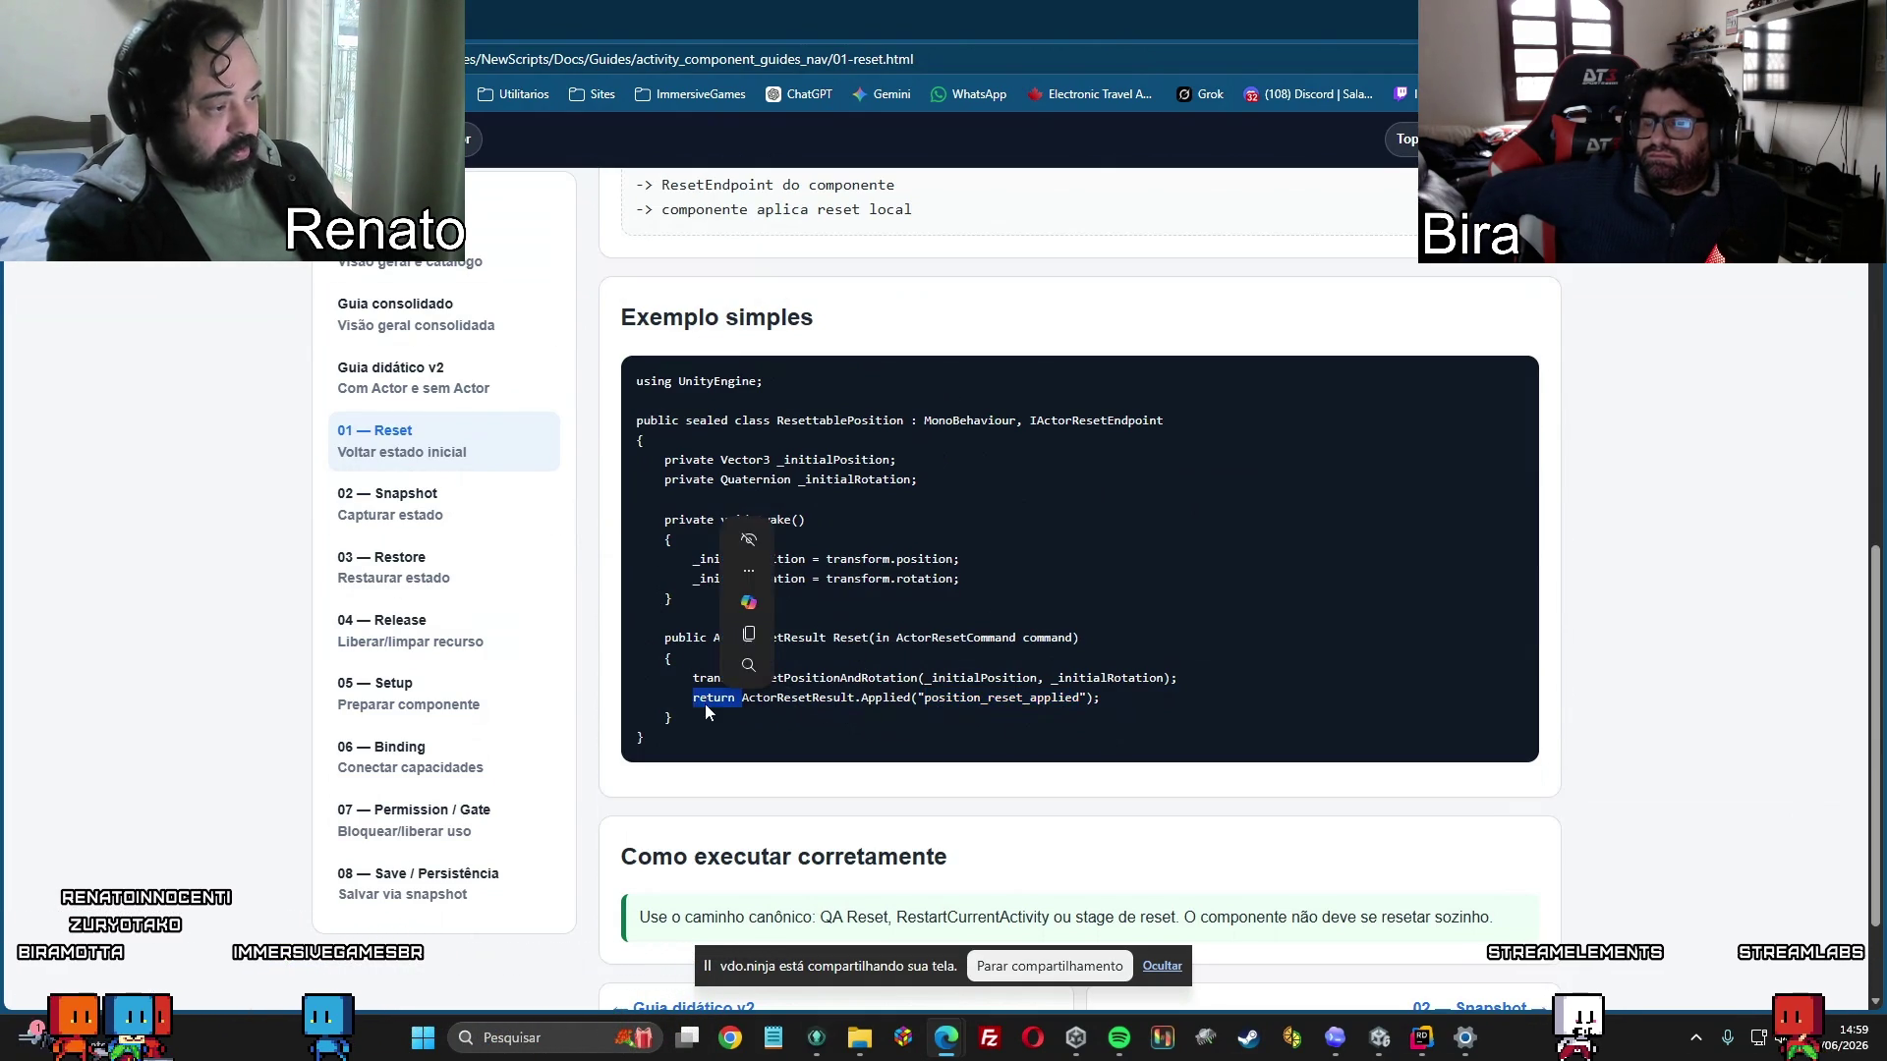
{"action": "scroll", "coordinate": [1264, 641], "scroll_direction": "down", "scroll_amount": 2}
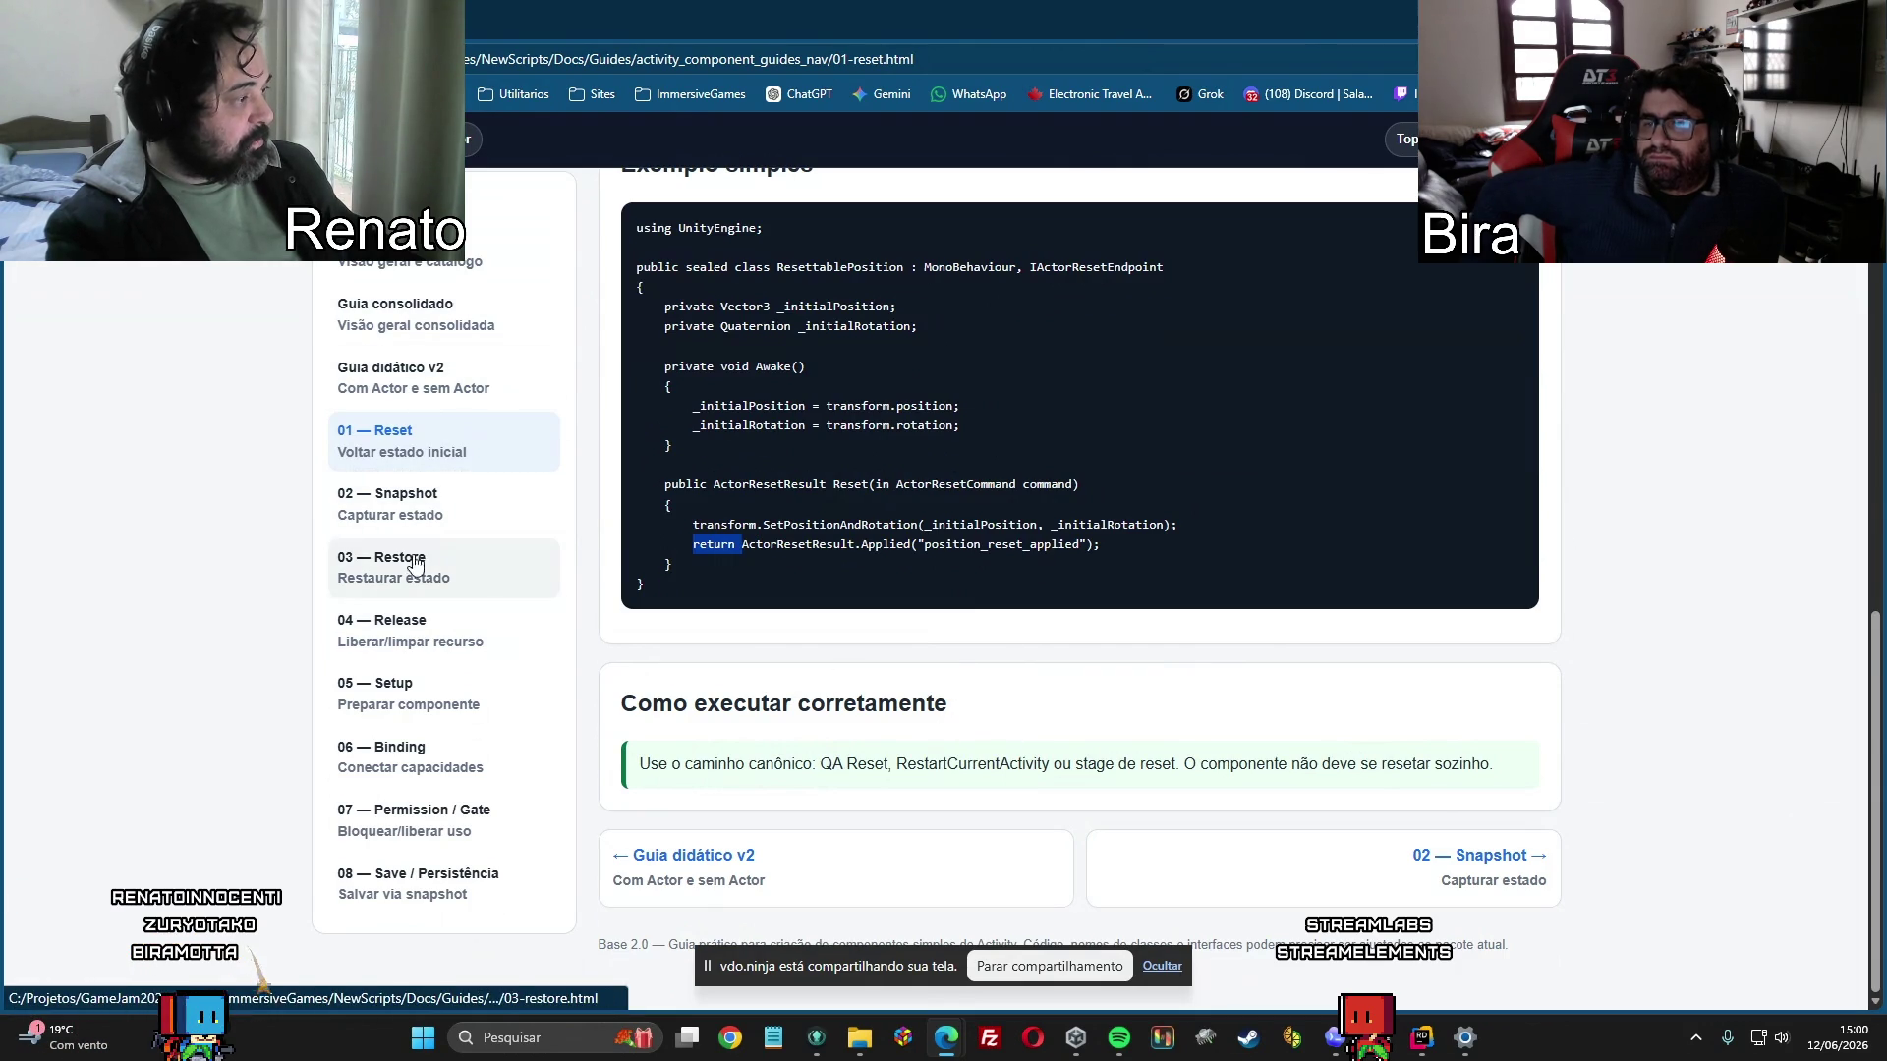
Skim the consolidated, didactic v2 and '01 — Reset' guide pages.
{"action": "left_click", "coordinate": [423, 317]}
{"action": "scroll", "coordinate": [983, 530], "scroll_direction": "down", "scroll_amount": 4}
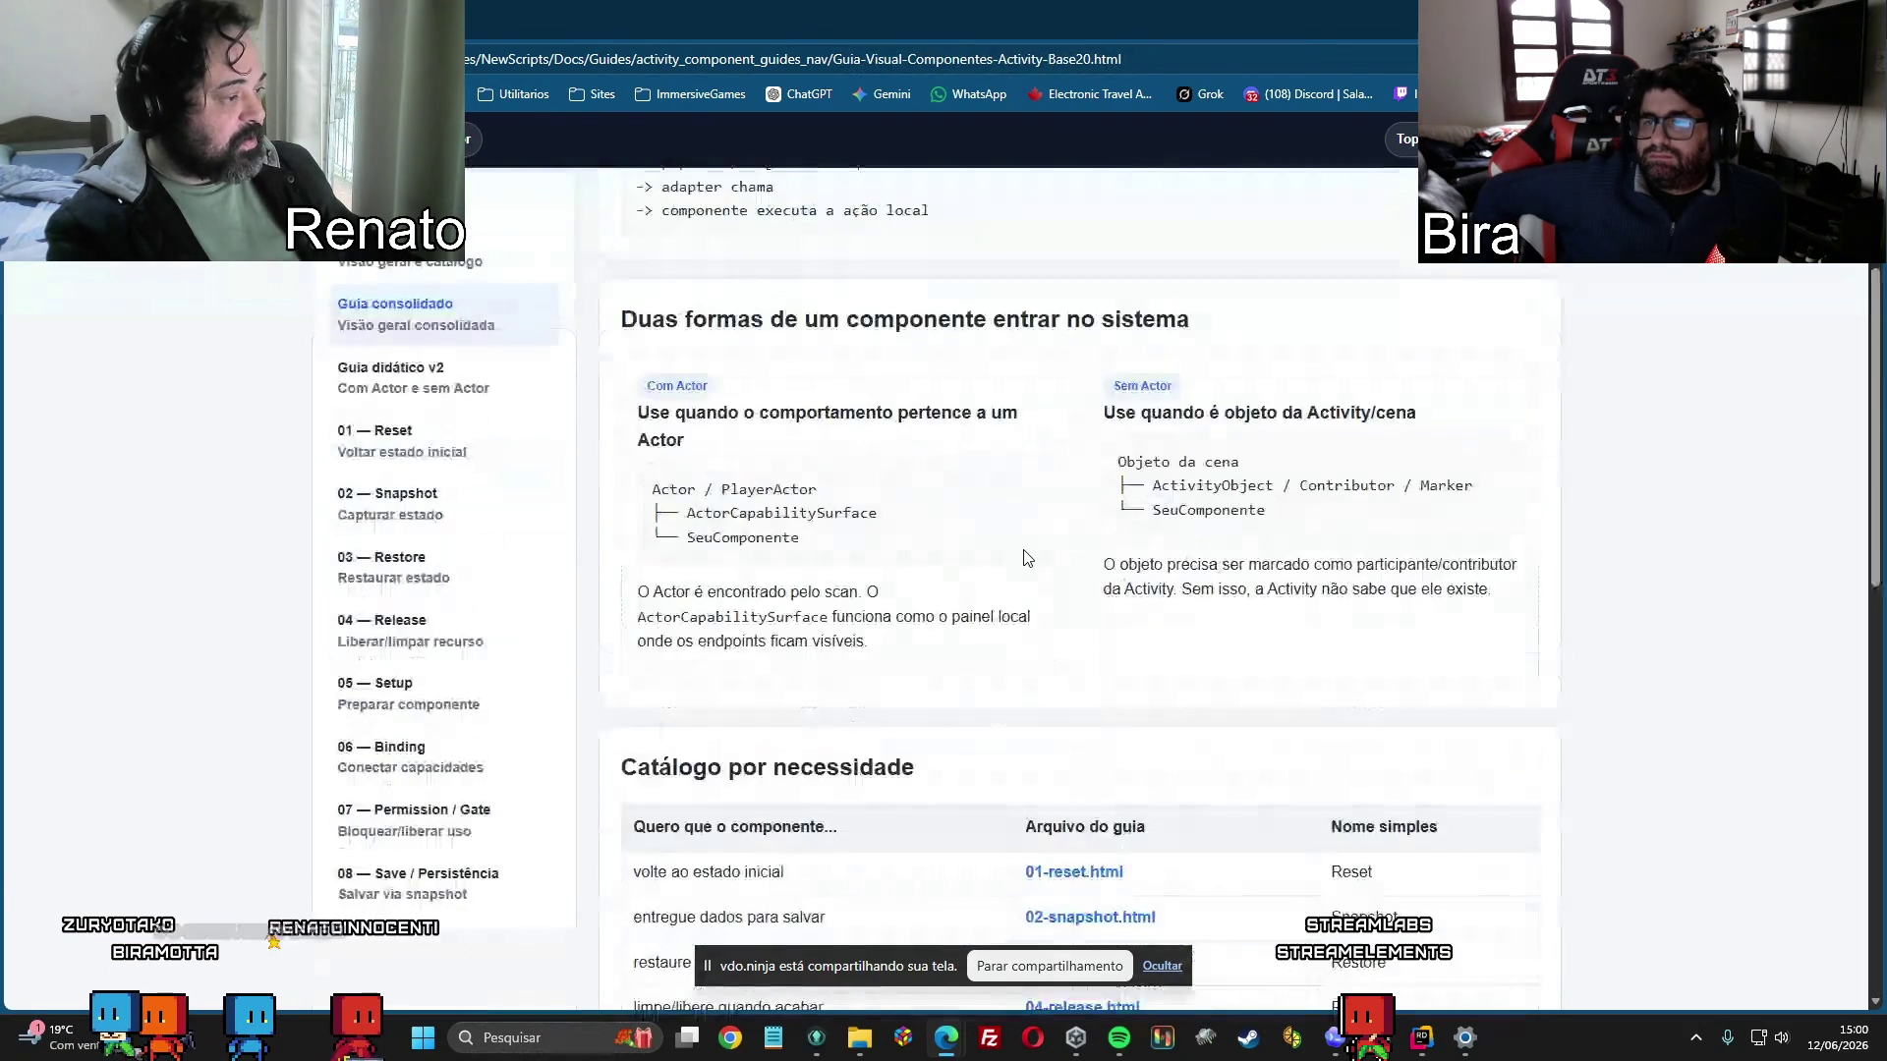
{"action": "scroll", "coordinate": [1026, 557], "scroll_direction": "down", "scroll_amount": 12}
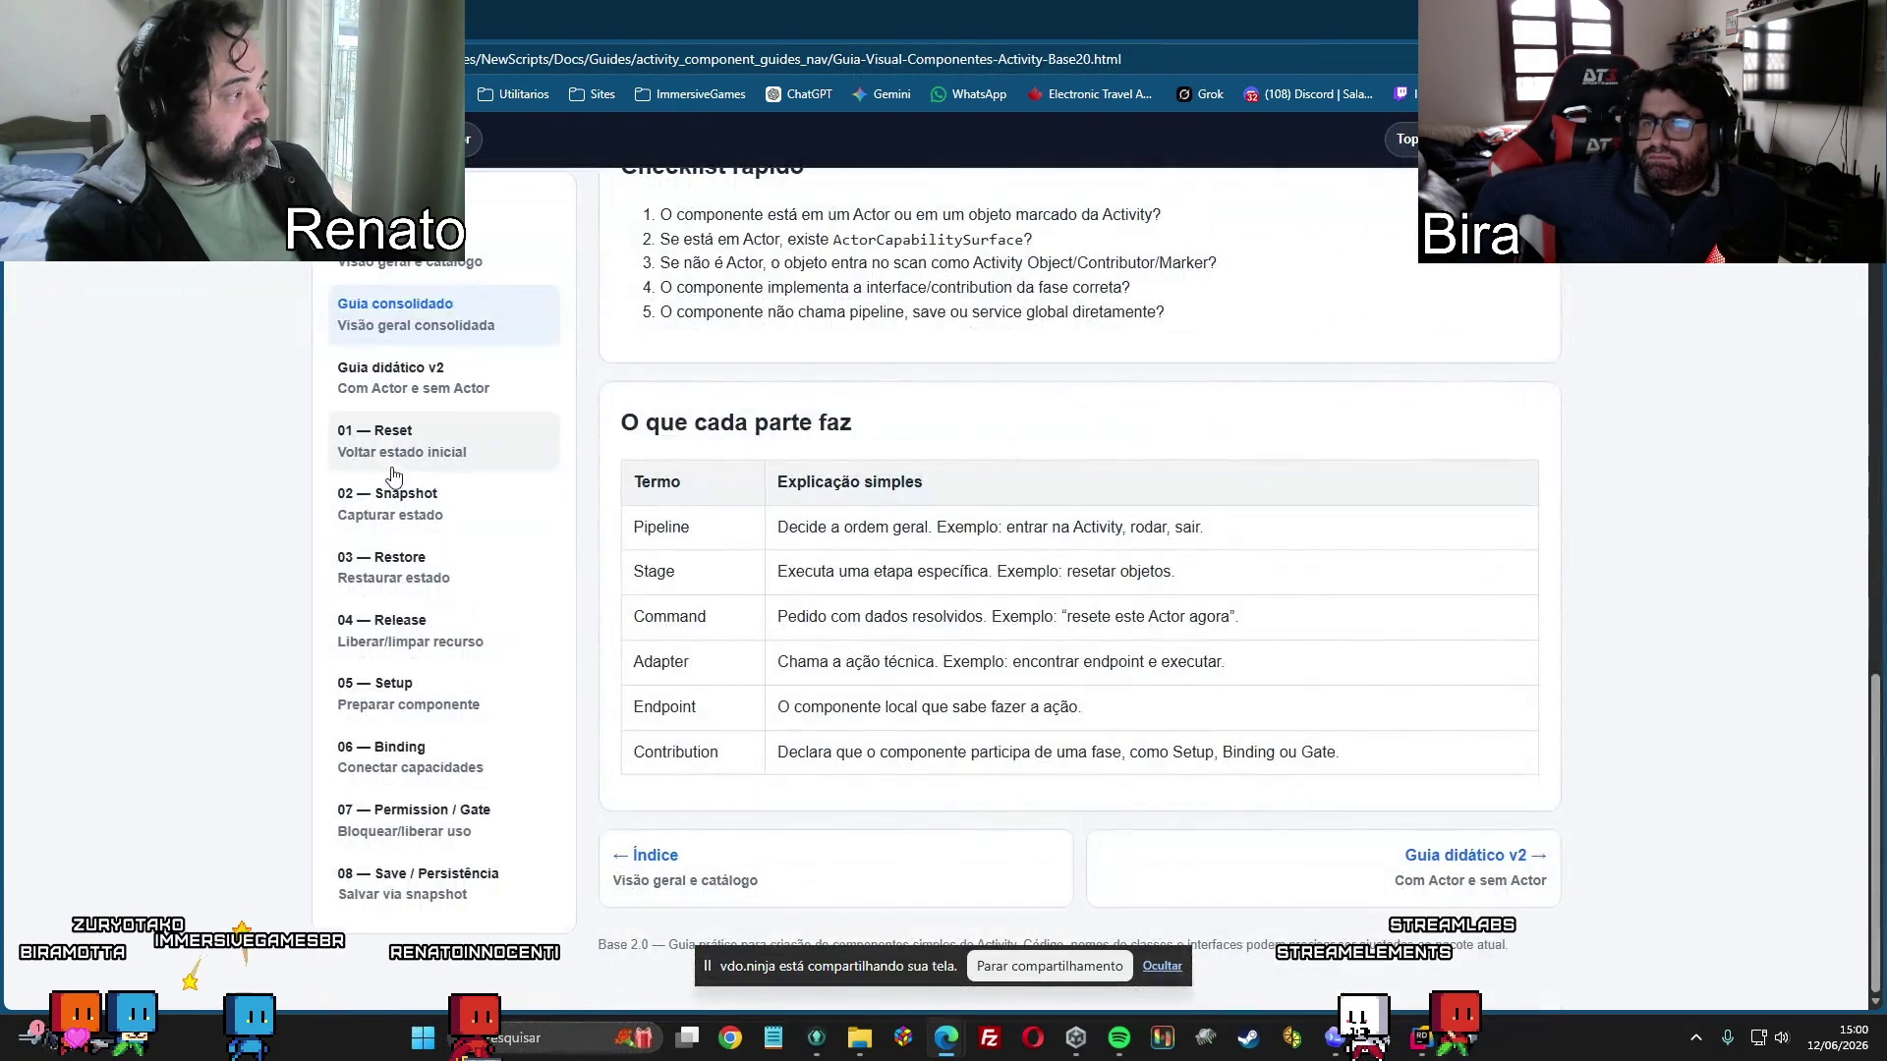
{"action": "left_click", "coordinate": [405, 378]}
{"action": "scroll", "coordinate": [1130, 621], "scroll_direction": "down", "scroll_amount": 4}
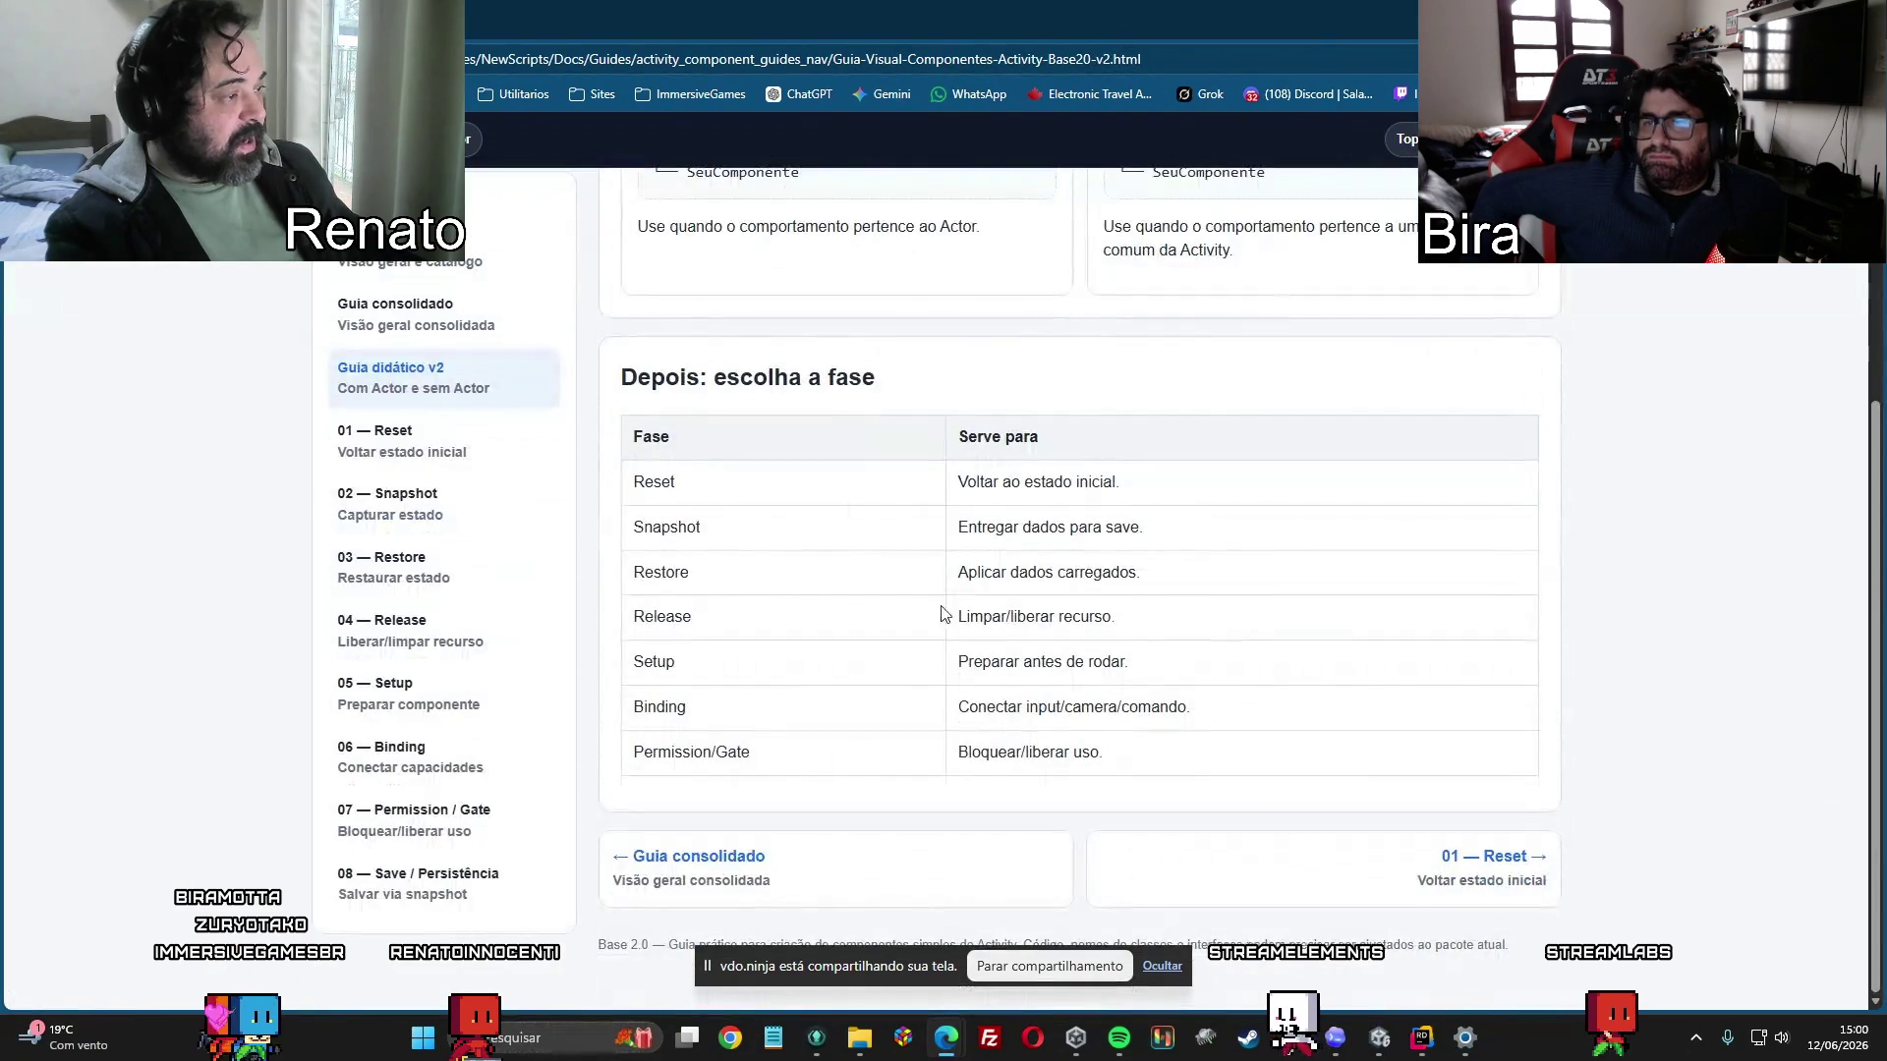
{"action": "left_click", "coordinate": [374, 437]}
{"action": "scroll", "coordinate": [1240, 609], "scroll_direction": "down", "scroll_amount": 10}
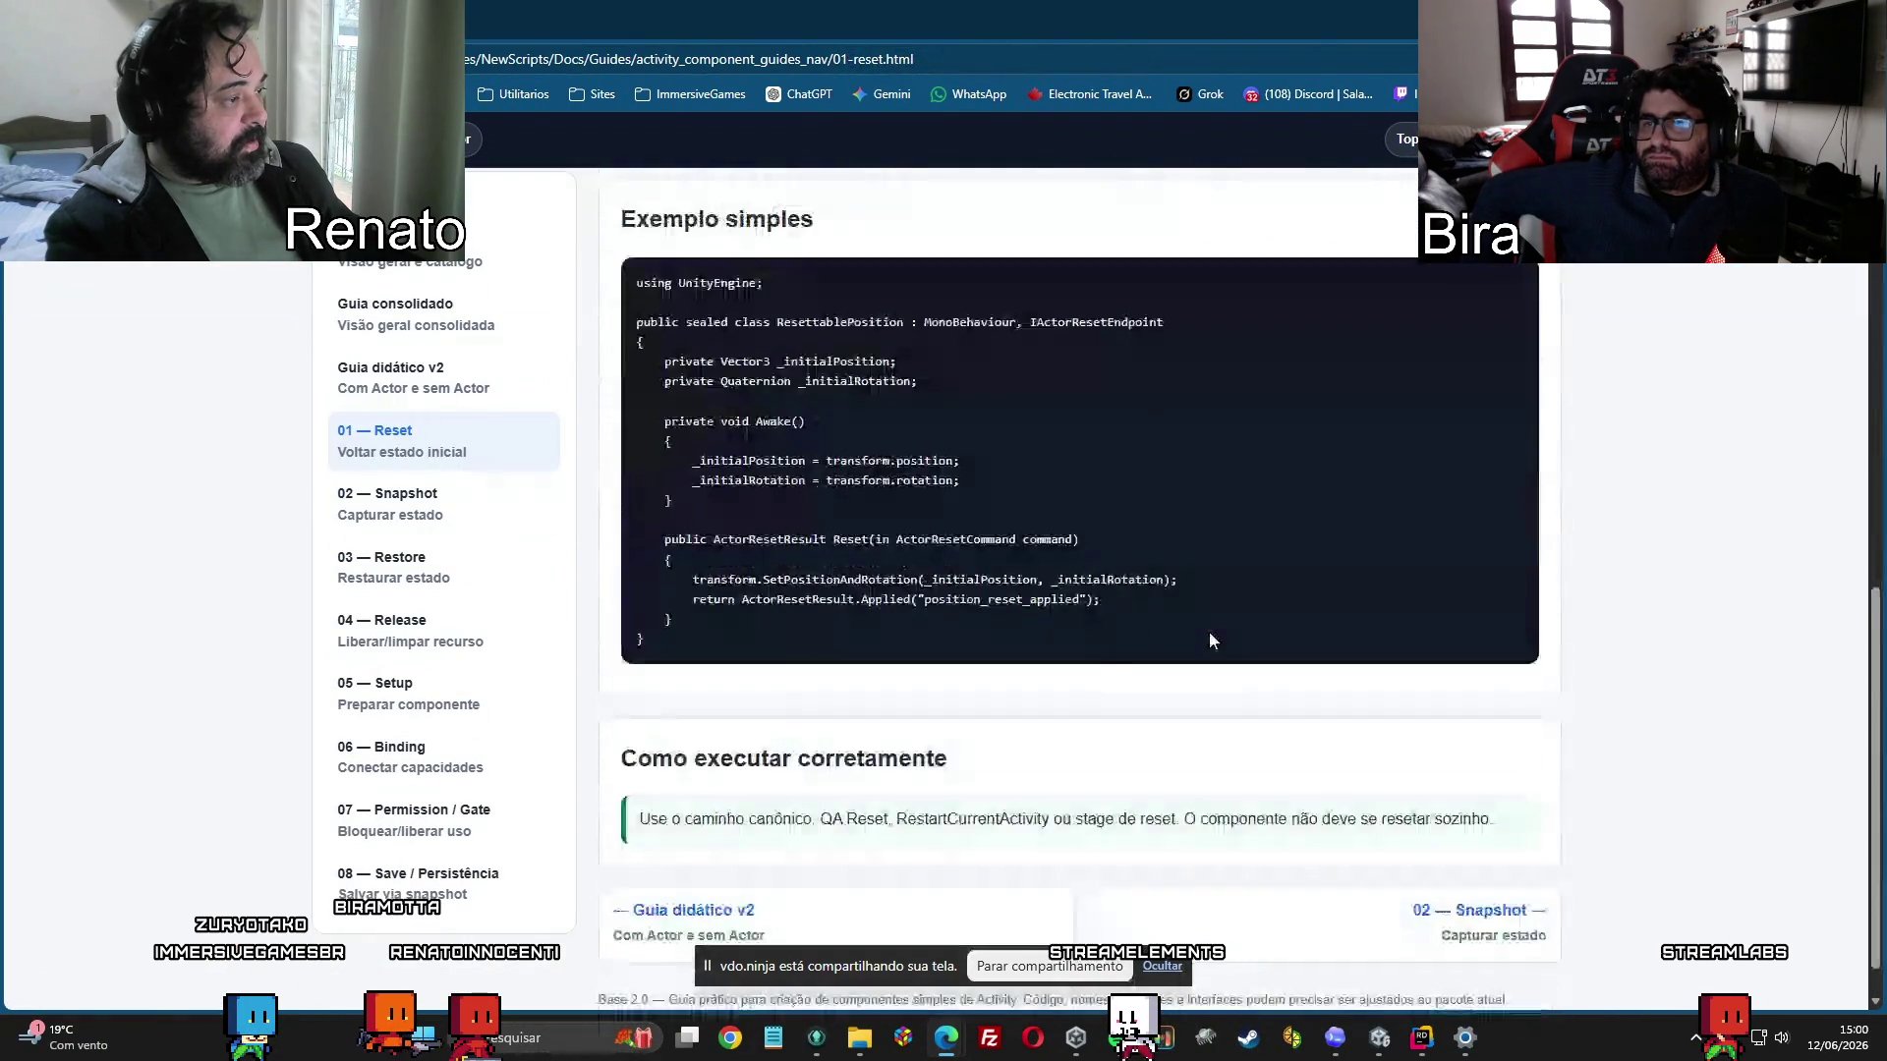
{"action": "scroll", "coordinate": [1211, 639], "scroll_direction": "down", "scroll_amount": 1}
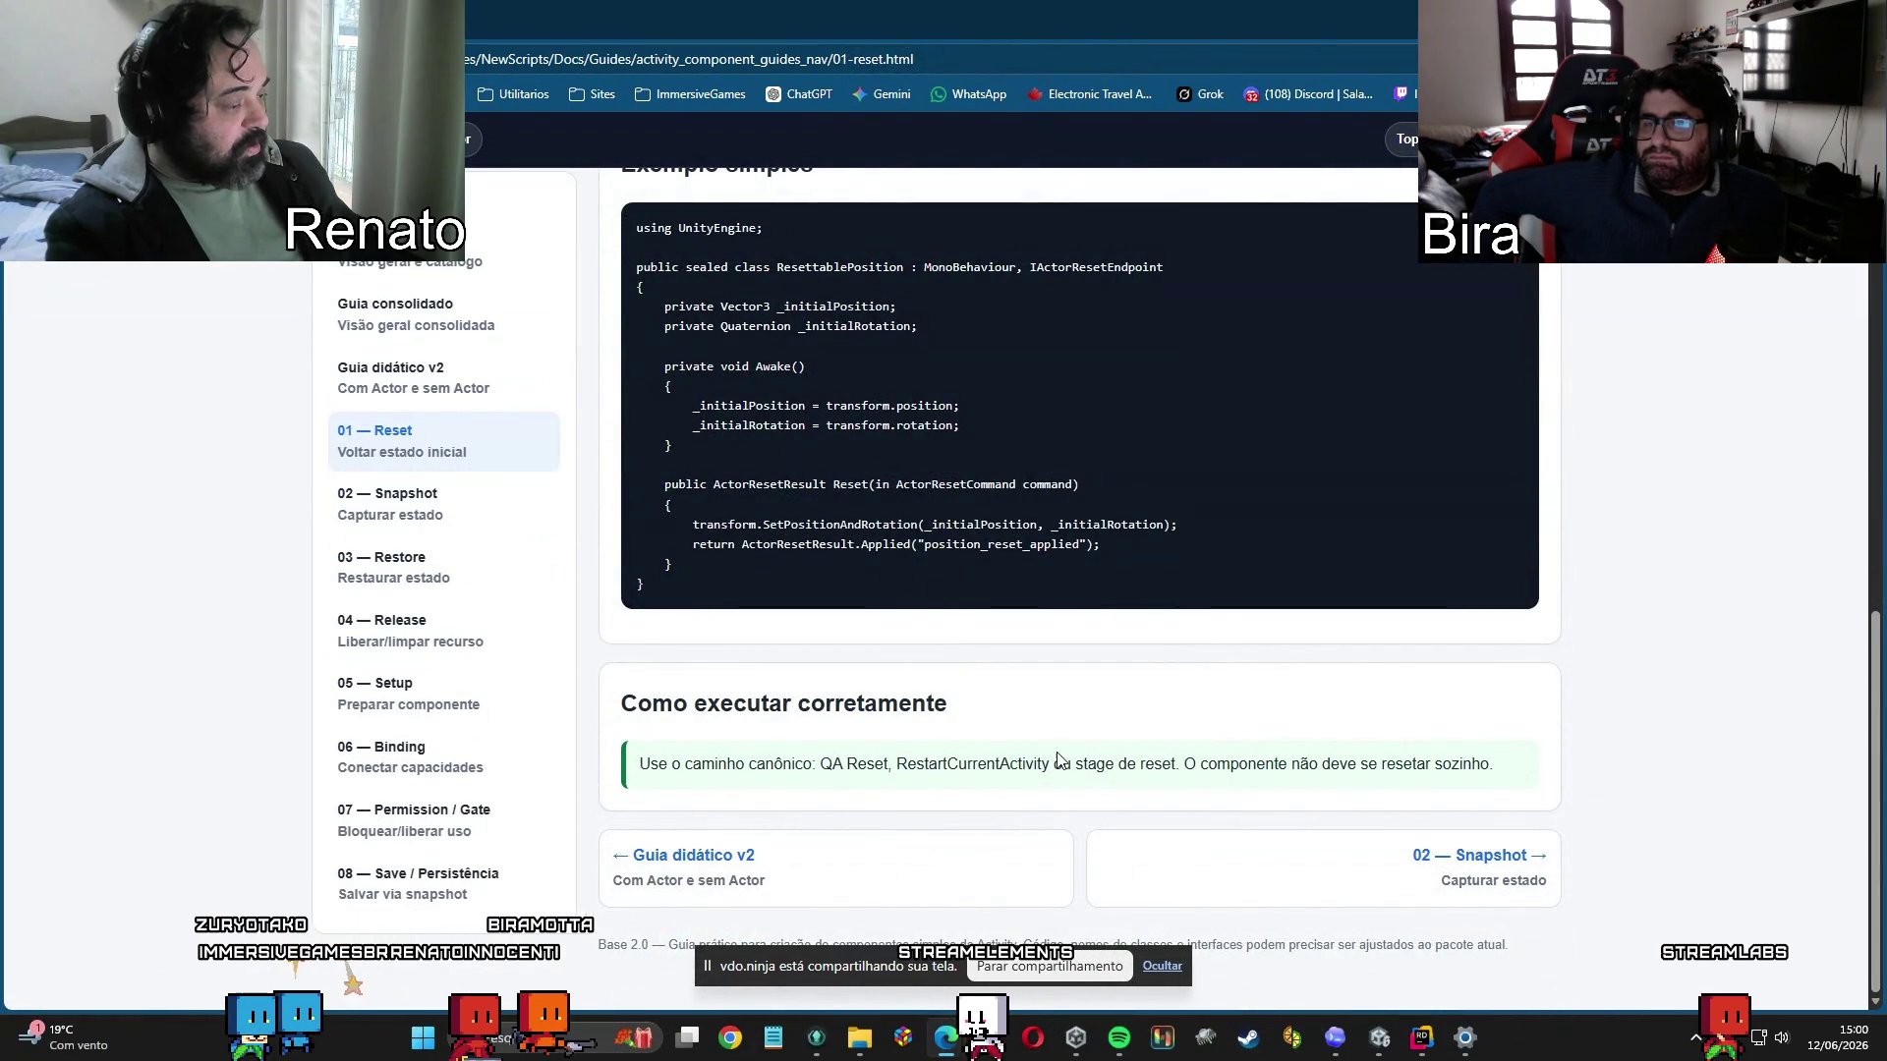
Open '02 — Snapshot' and highlight the _isOpen field and return-line arguments in its example.
{"action": "left_click", "coordinate": [423, 516]}
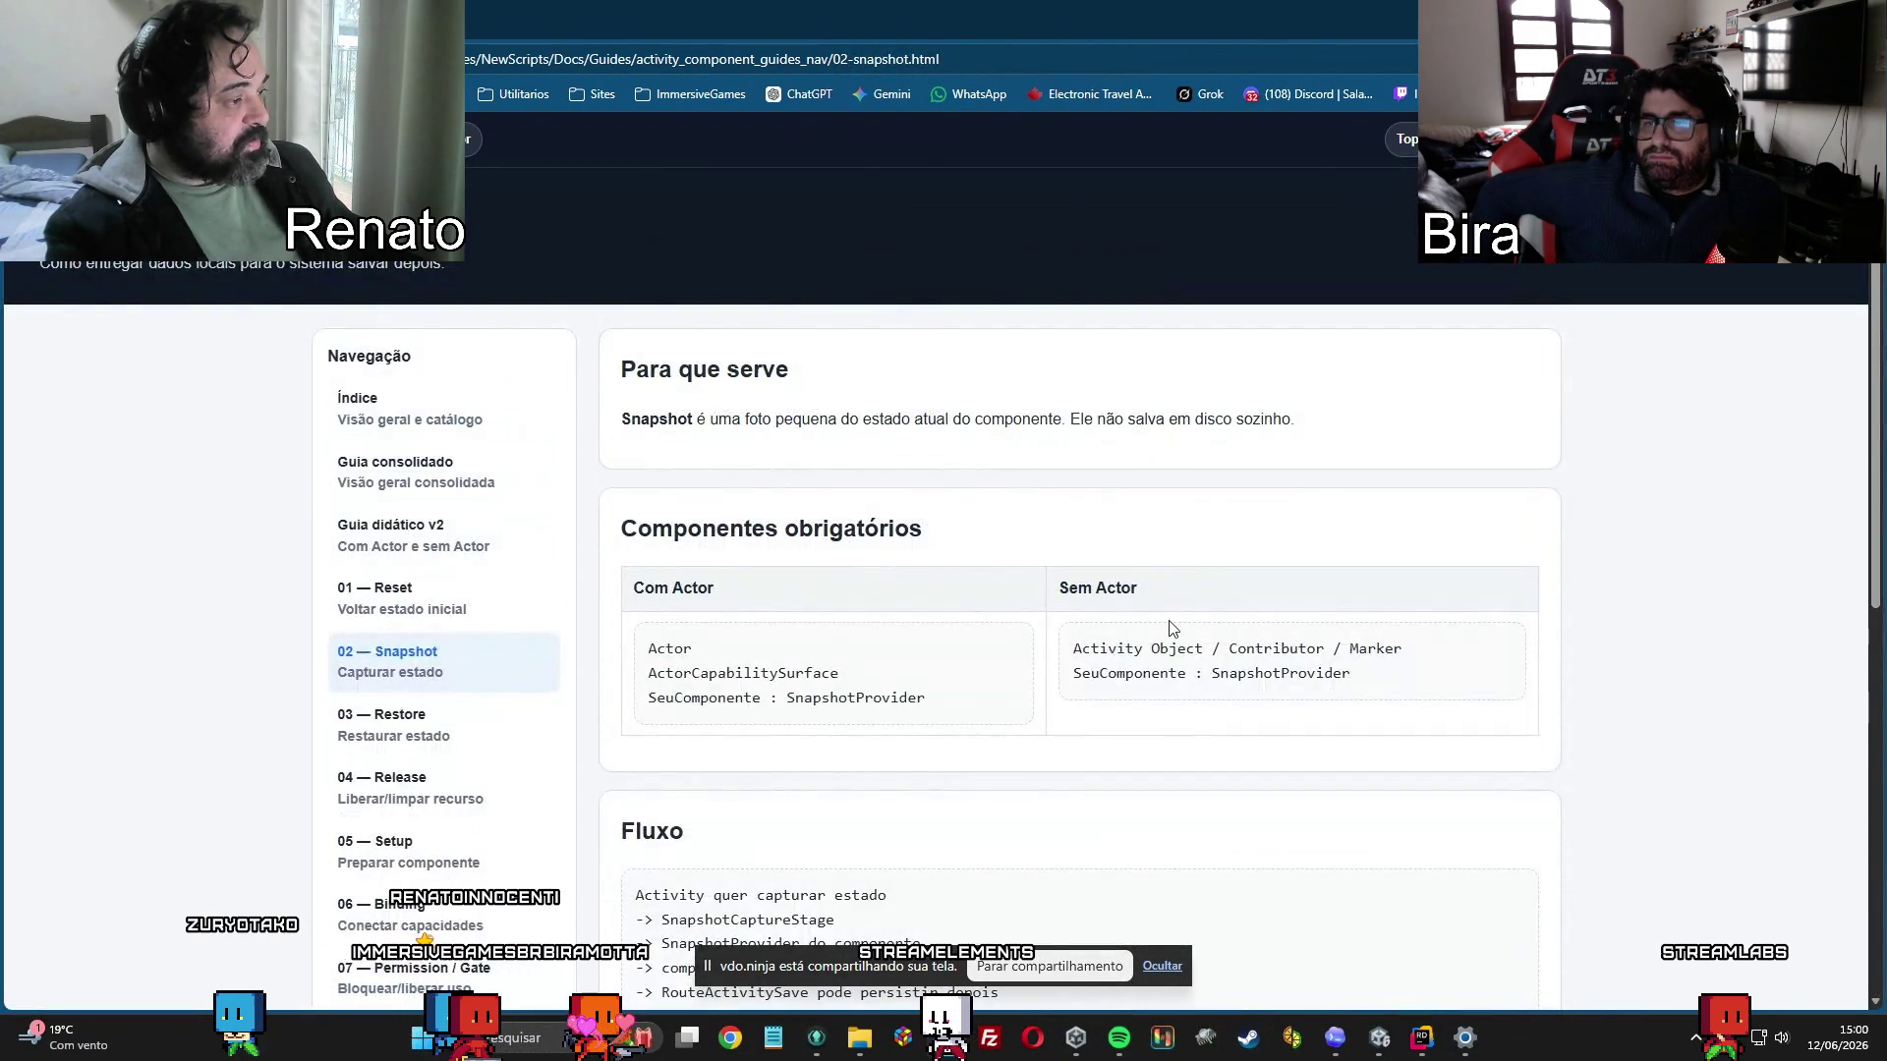
{"action": "scroll", "coordinate": [1139, 629], "scroll_direction": "down", "scroll_amount": 2}
{"action": "scroll", "coordinate": [1301, 636], "scroll_direction": "down", "scroll_amount": 2}
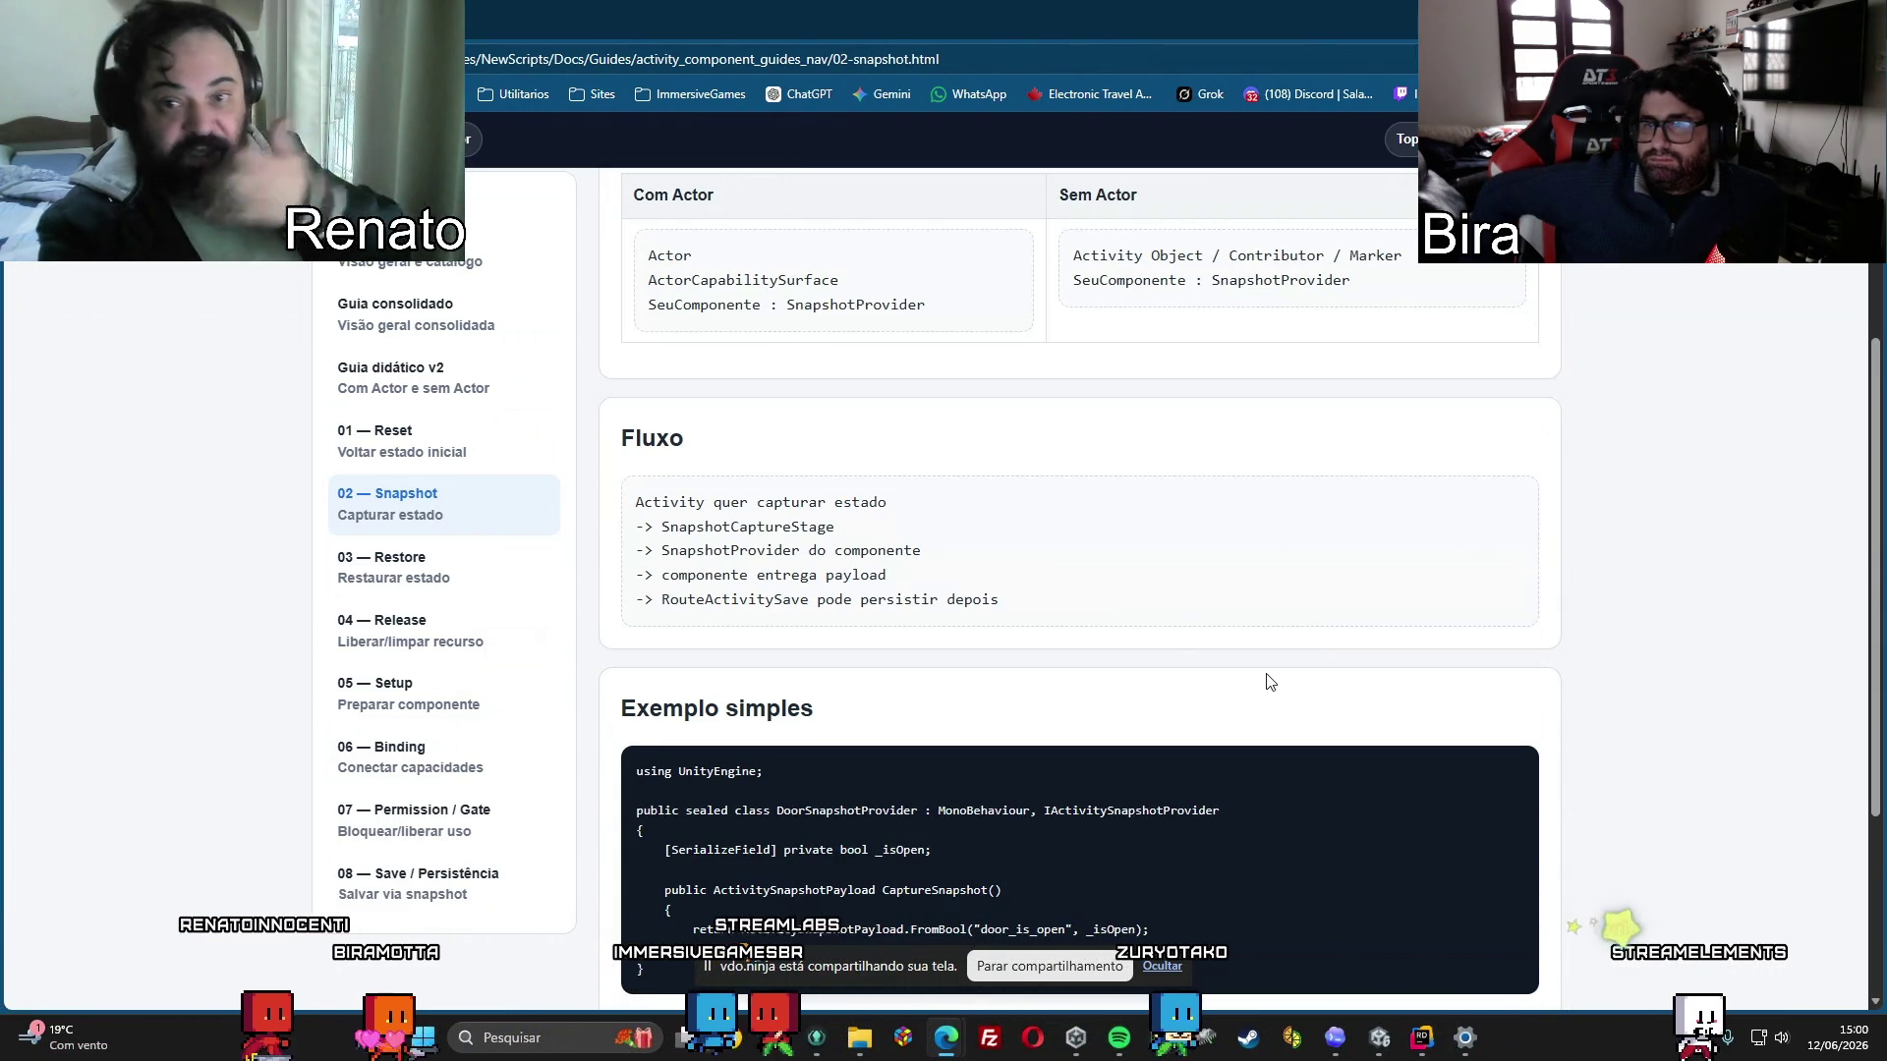
{"action": "scroll", "coordinate": [1266, 682], "scroll_direction": "down", "scroll_amount": 3}
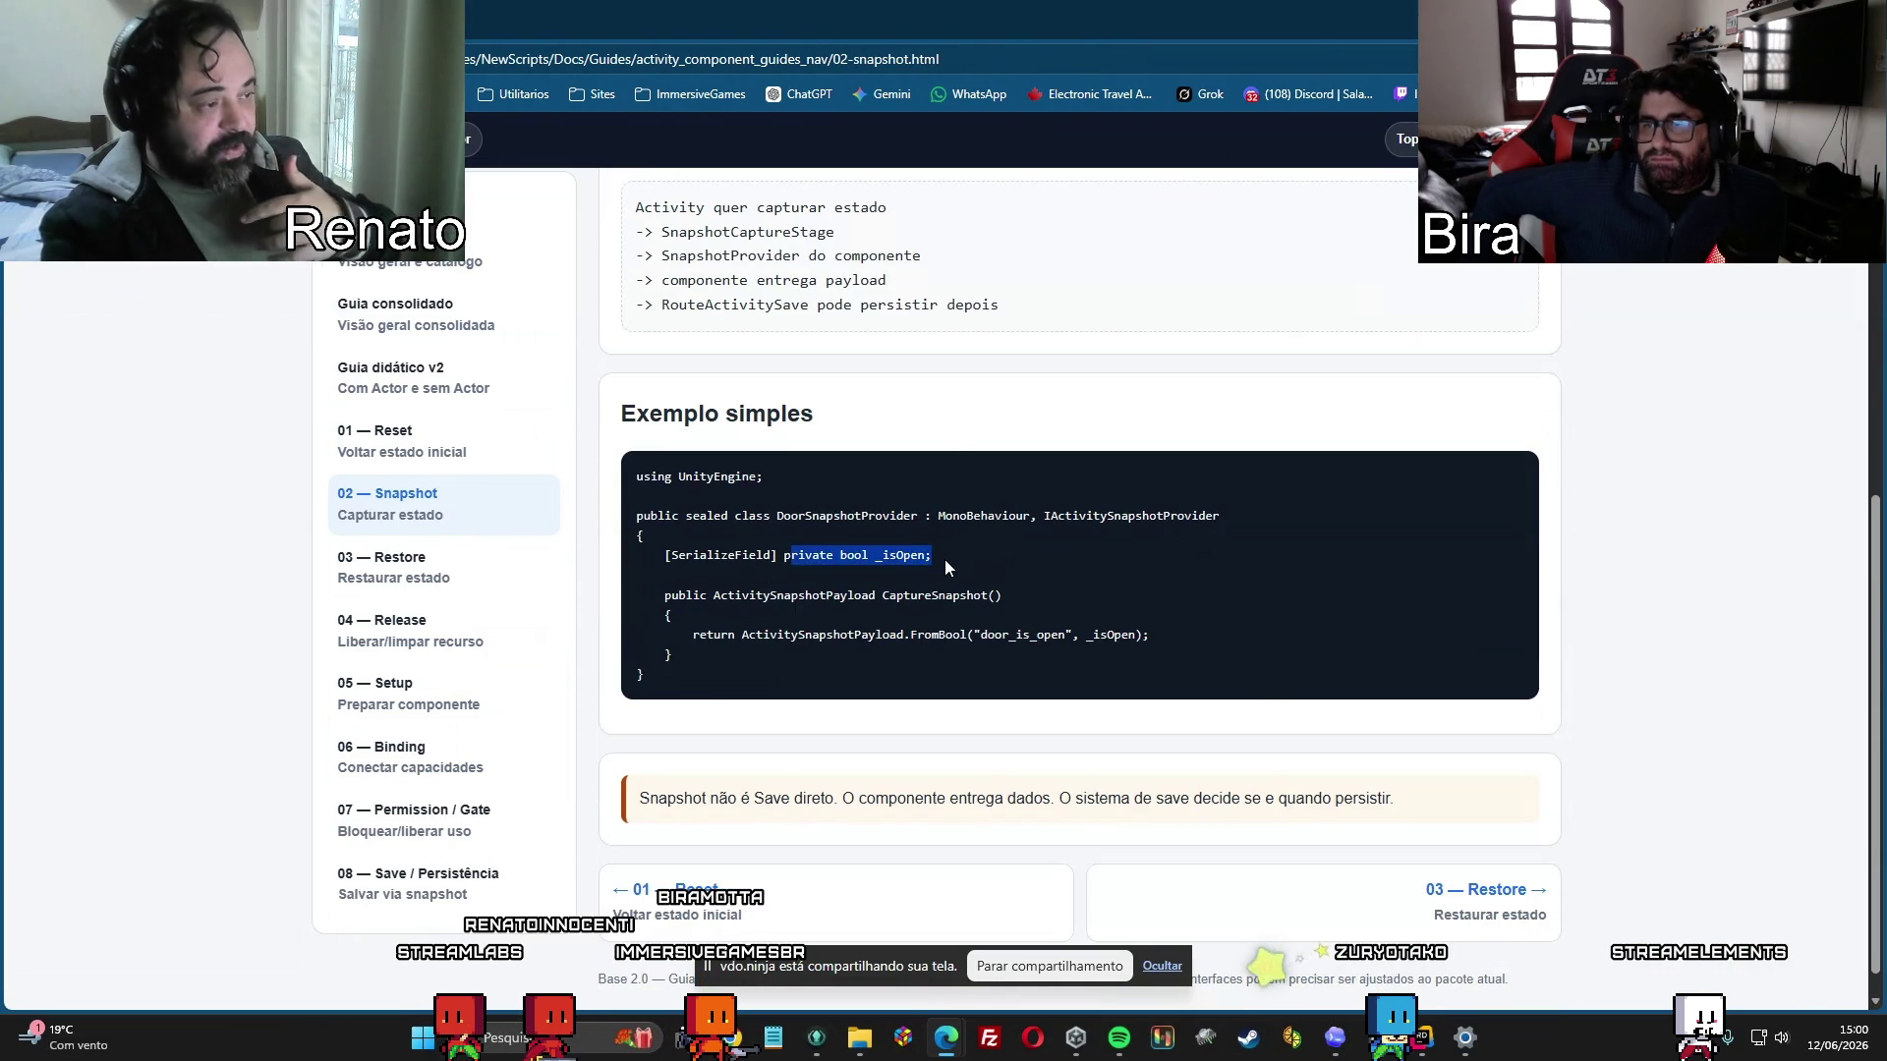
{"action": "left_click_drag", "start_coordinate": [945, 558], "coordinate": [946, 558]}
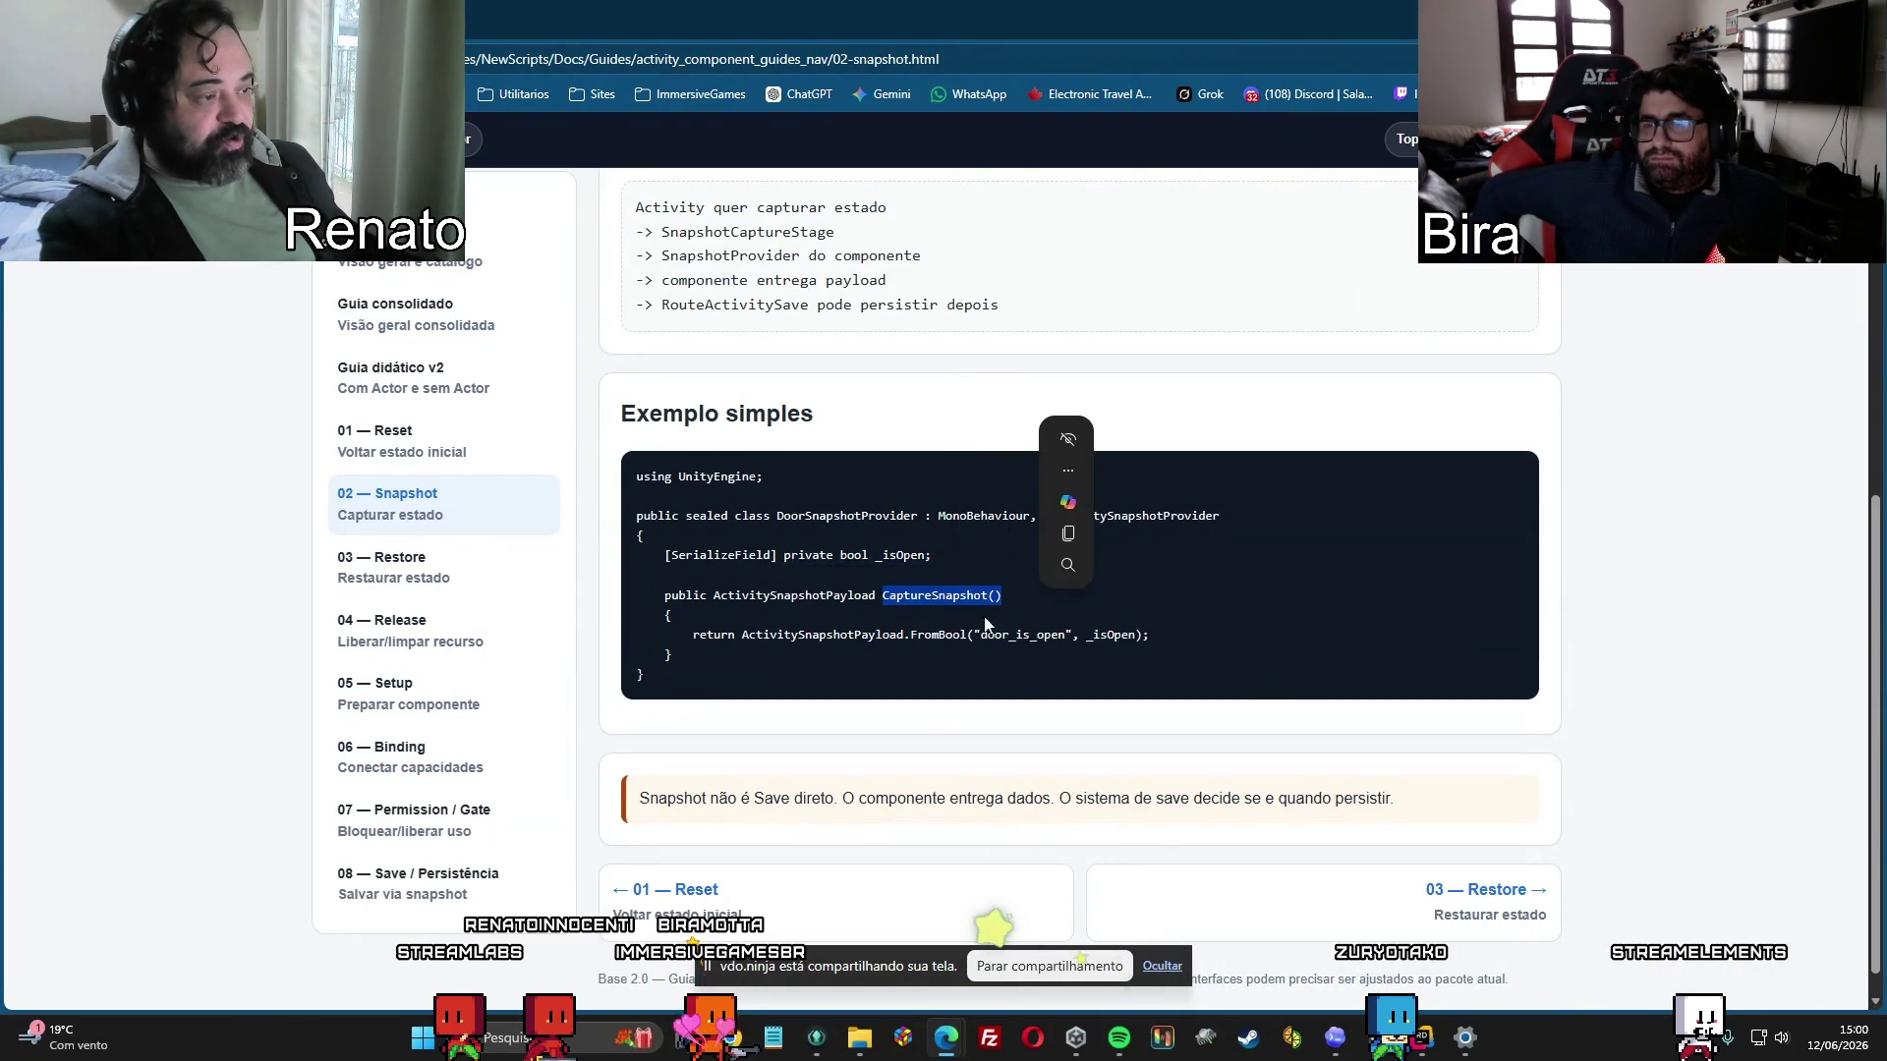
{"action": "left_click_drag", "start_coordinate": [994, 635], "coordinate": [1080, 640]}
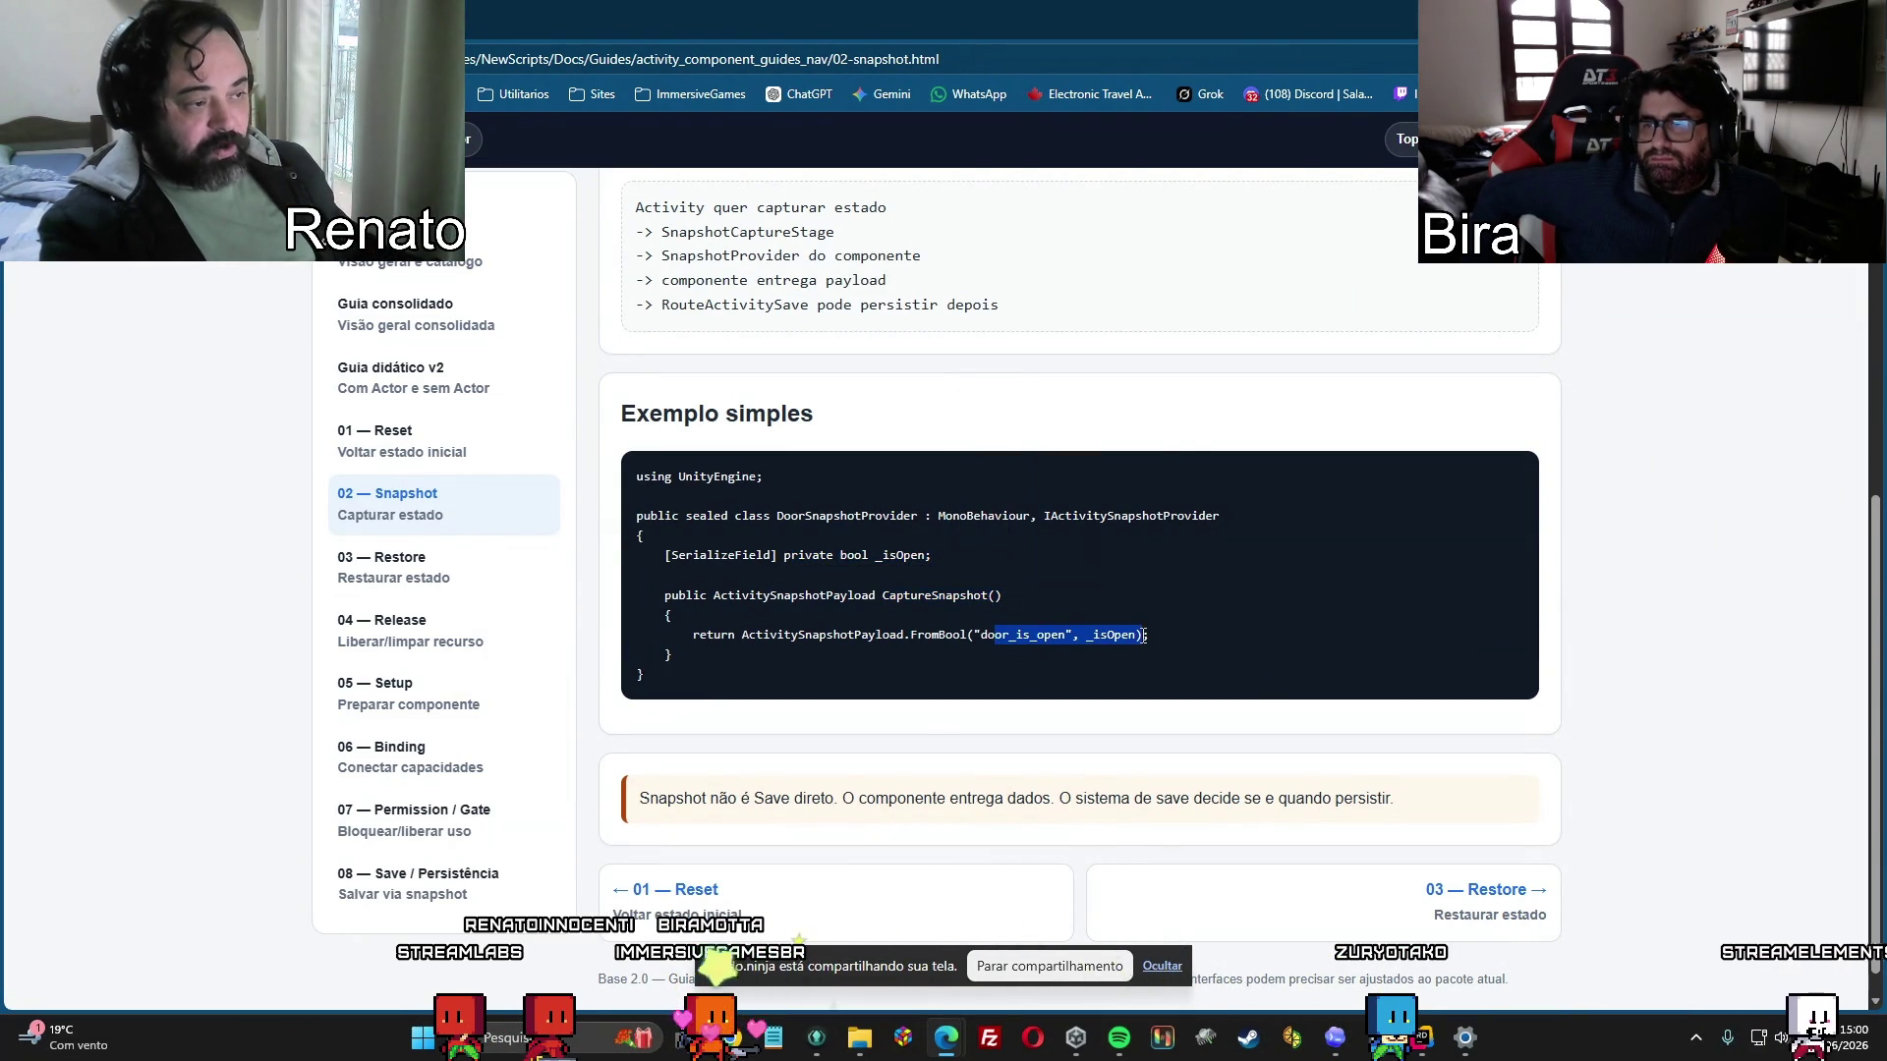
{"action": "double_click", "coordinate": [1091, 640]}
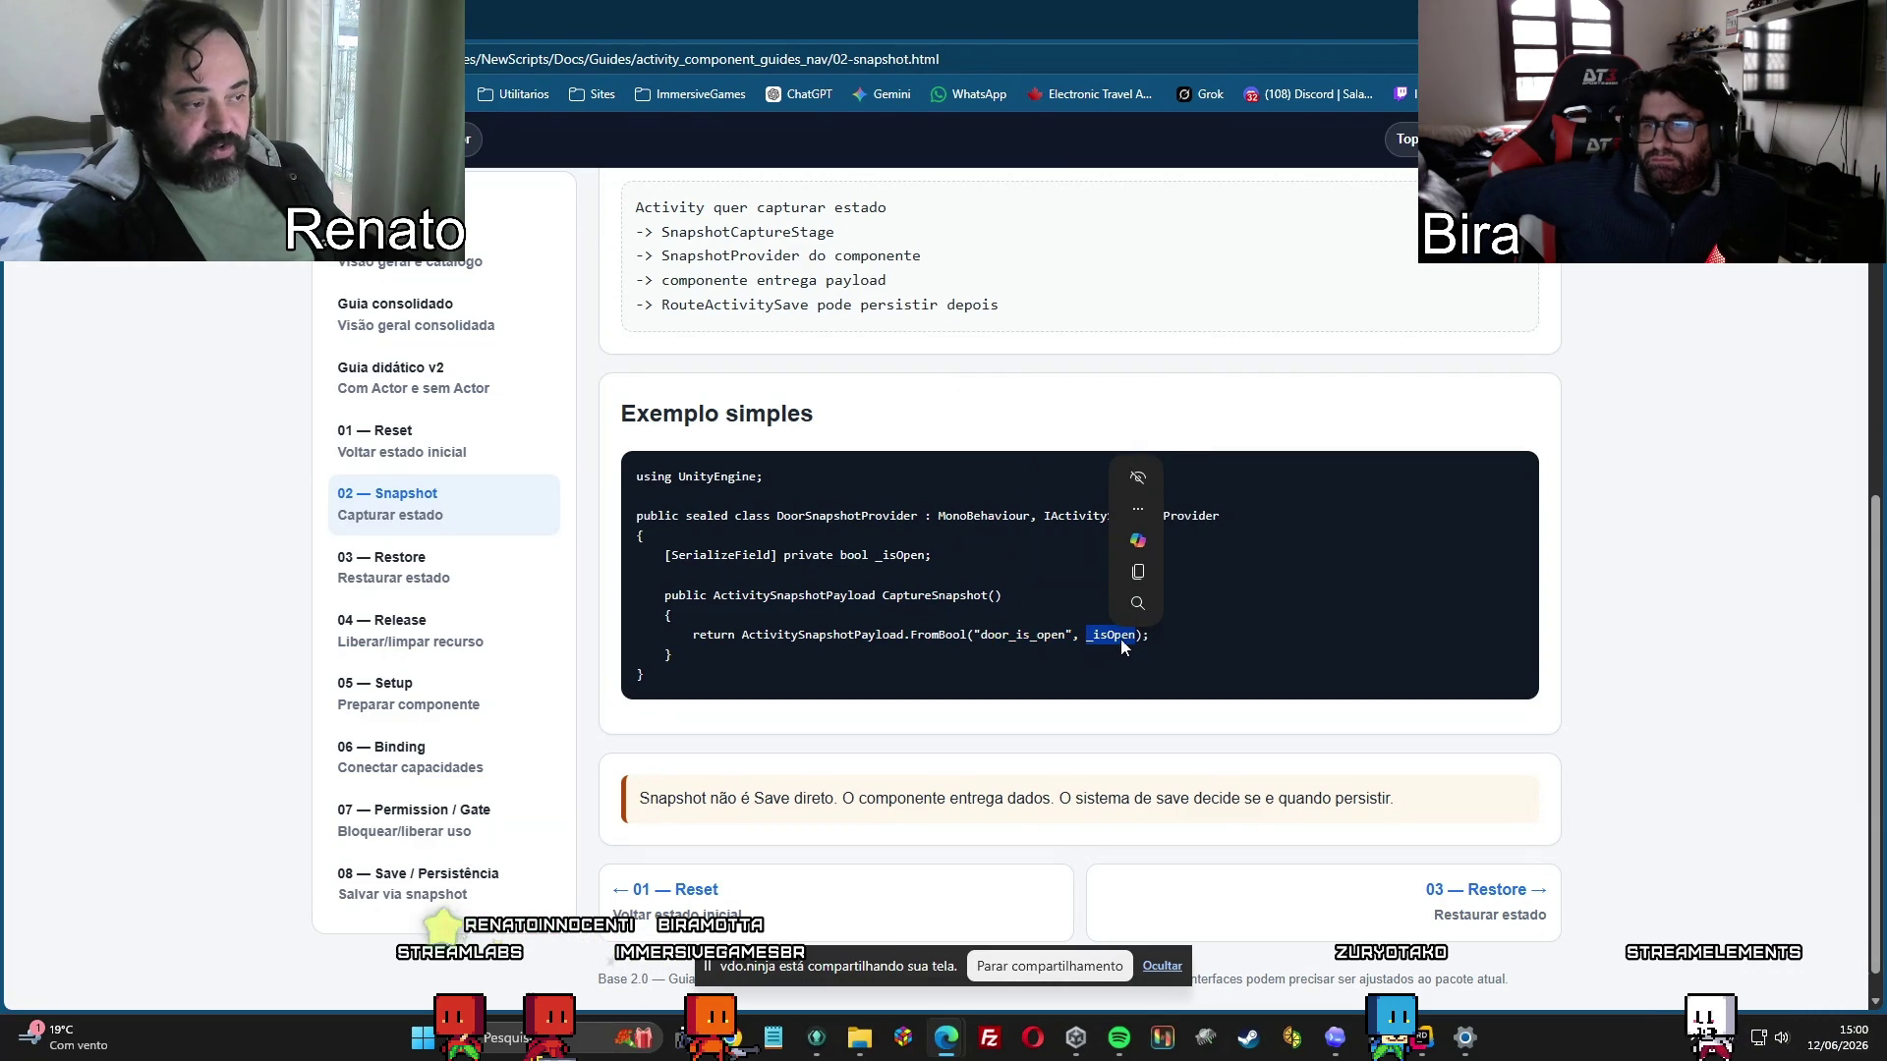
{"action": "left_click", "coordinate": [952, 641]}
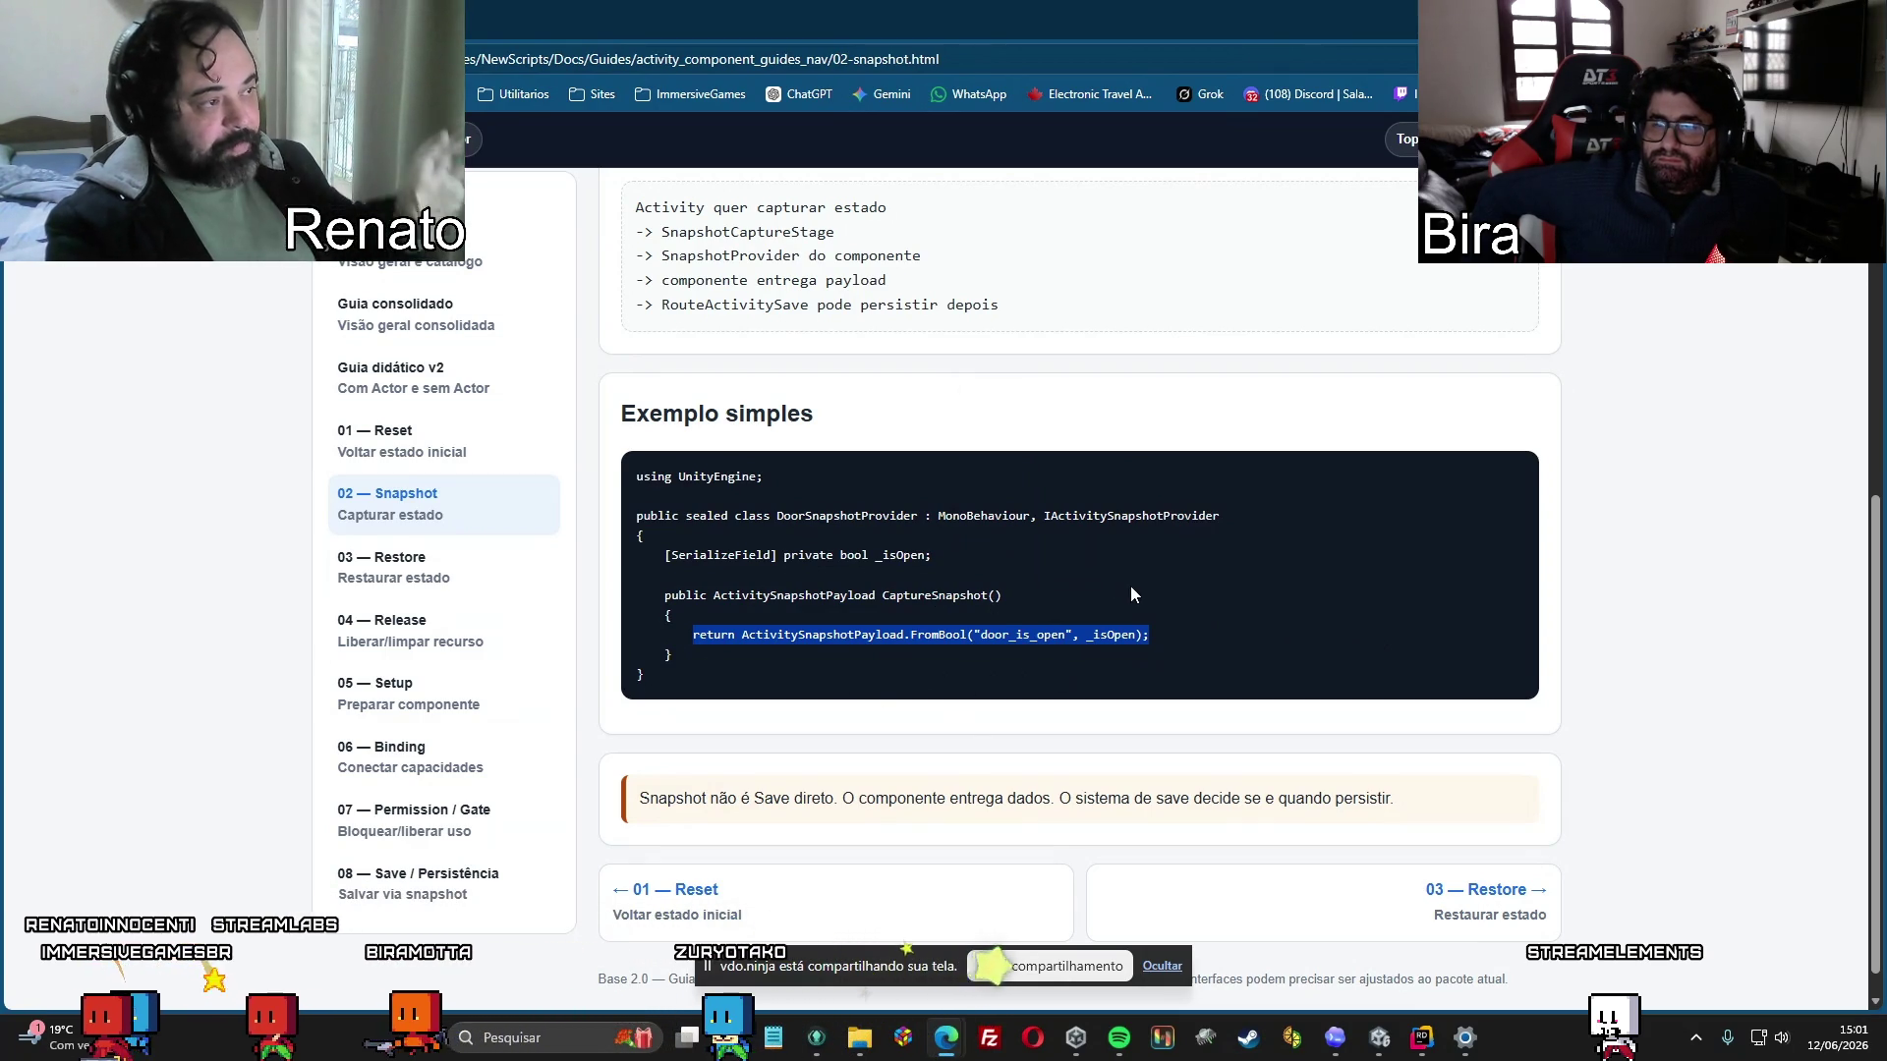
{"action": "scroll", "coordinate": [1264, 593], "scroll_direction": "down", "scroll_amount": 1}
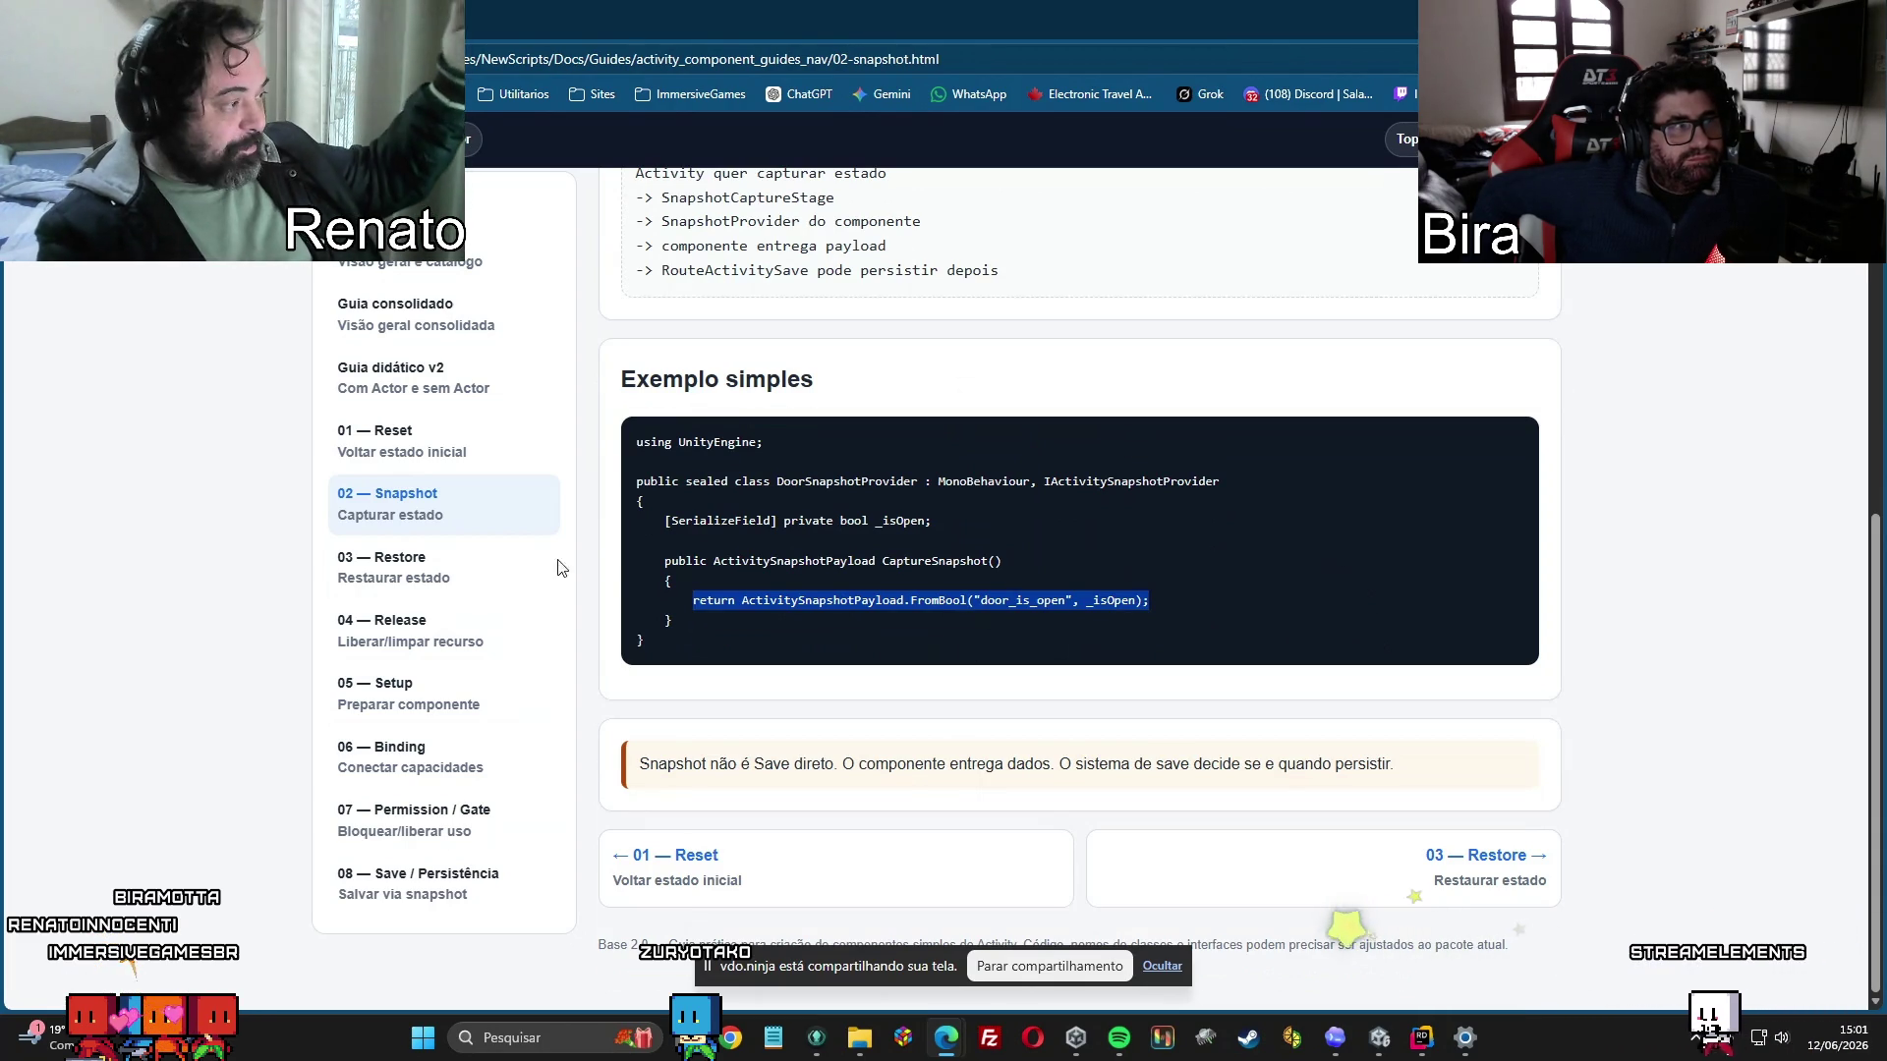
{"action": "left_click", "coordinate": [454, 572]}
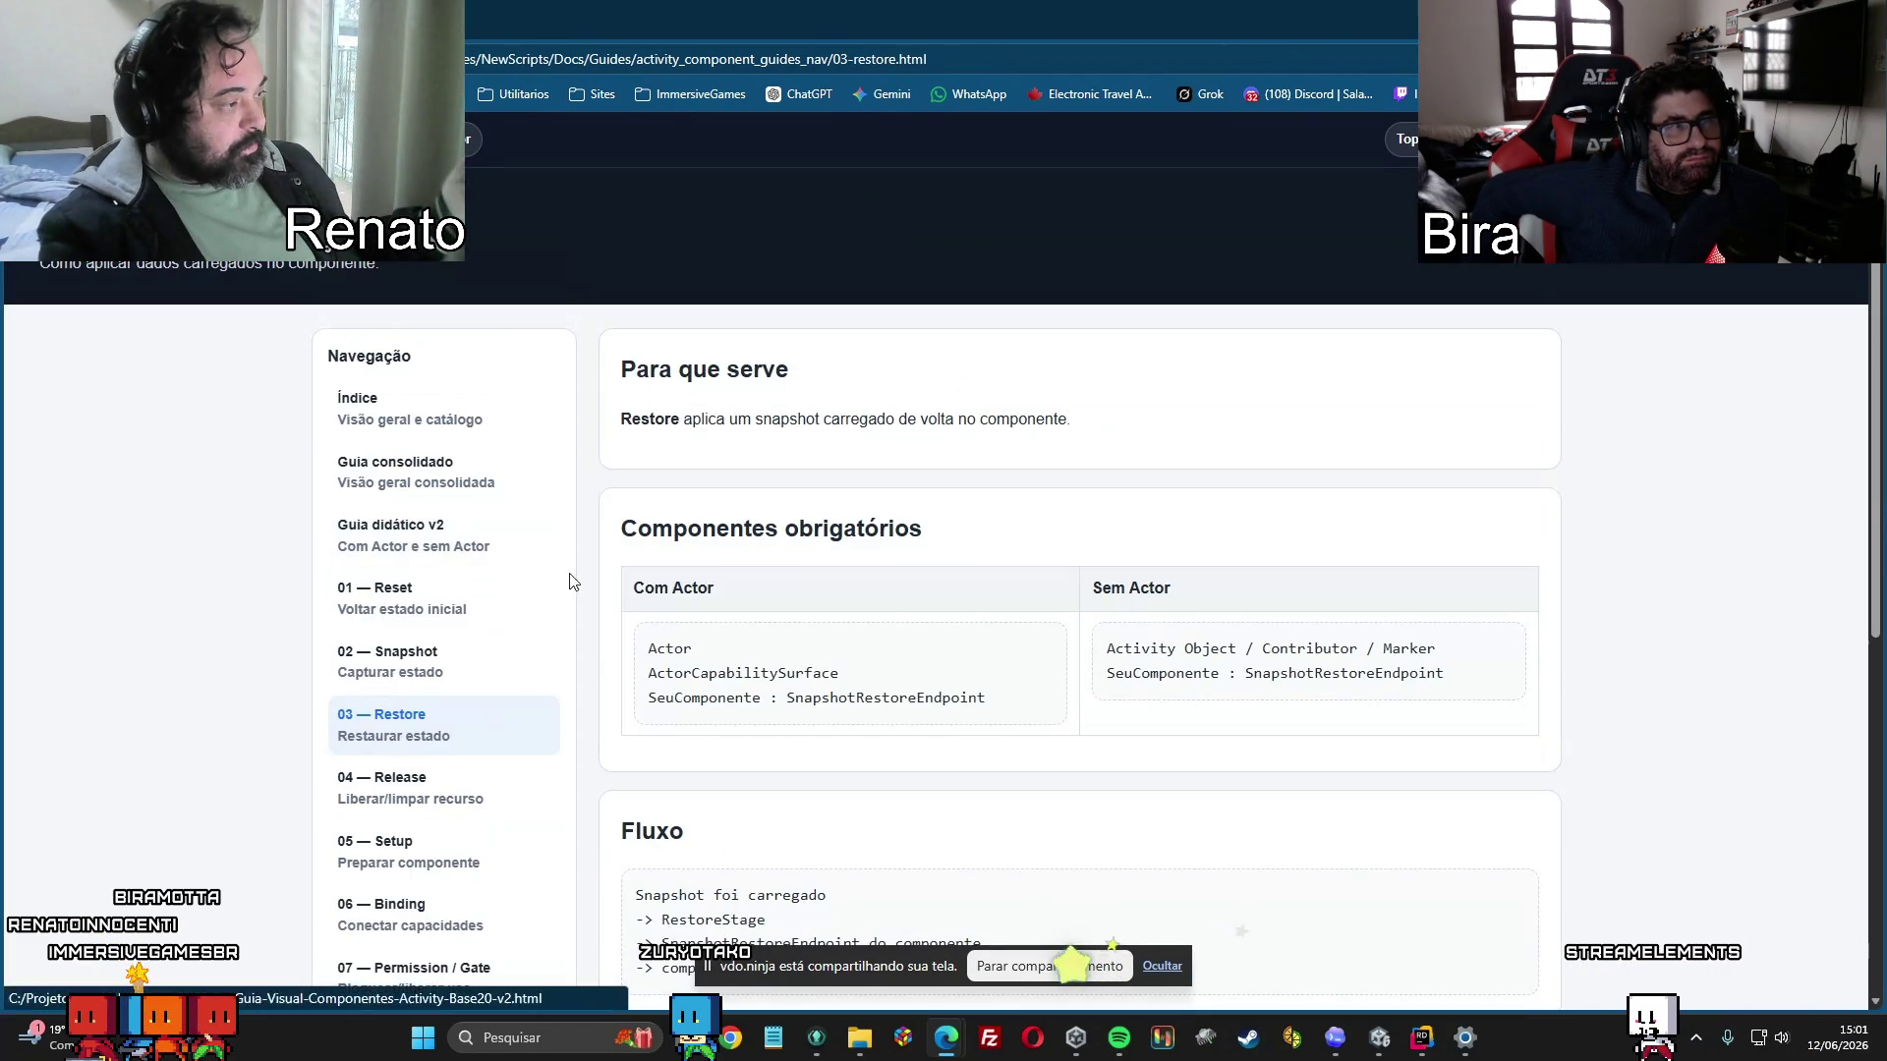
{"action": "scroll", "coordinate": [1101, 685], "scroll_direction": "down", "scroll_amount": 2}
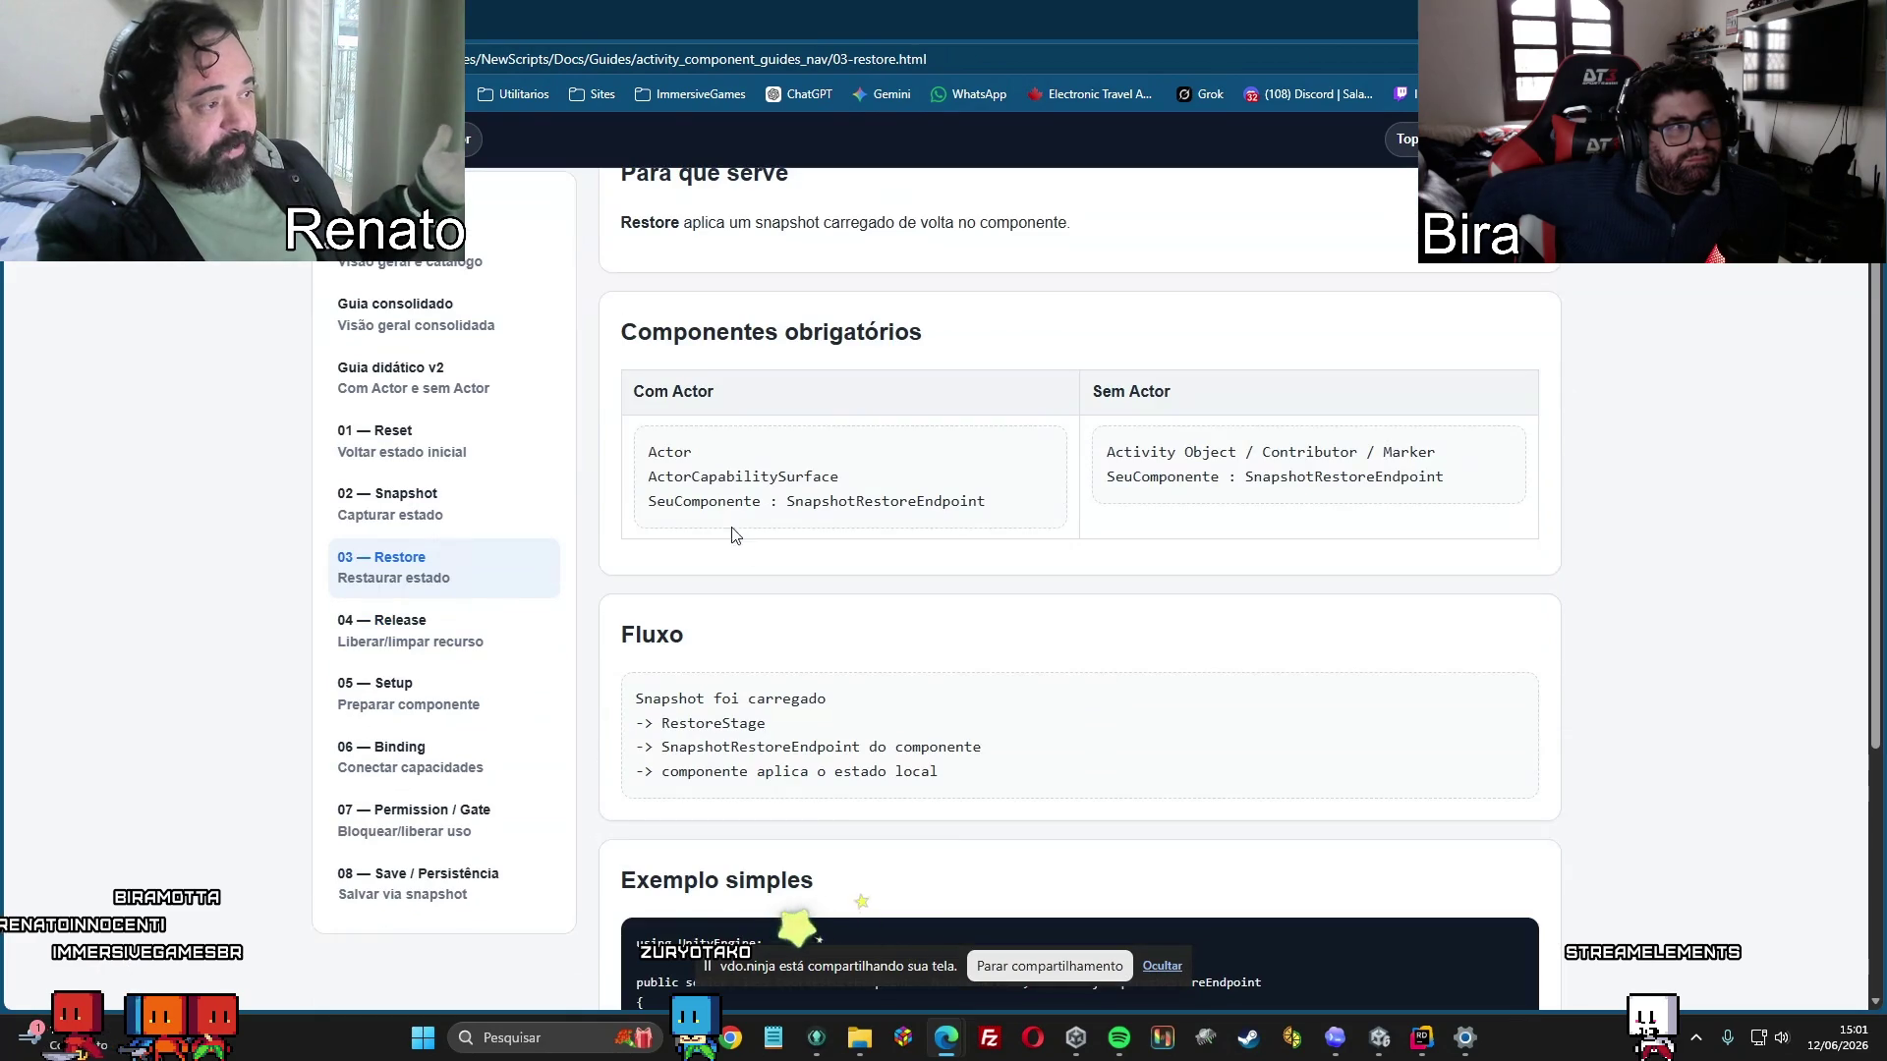
{"action": "scroll", "coordinate": [1153, 597], "scroll_direction": "down", "scroll_amount": 4}
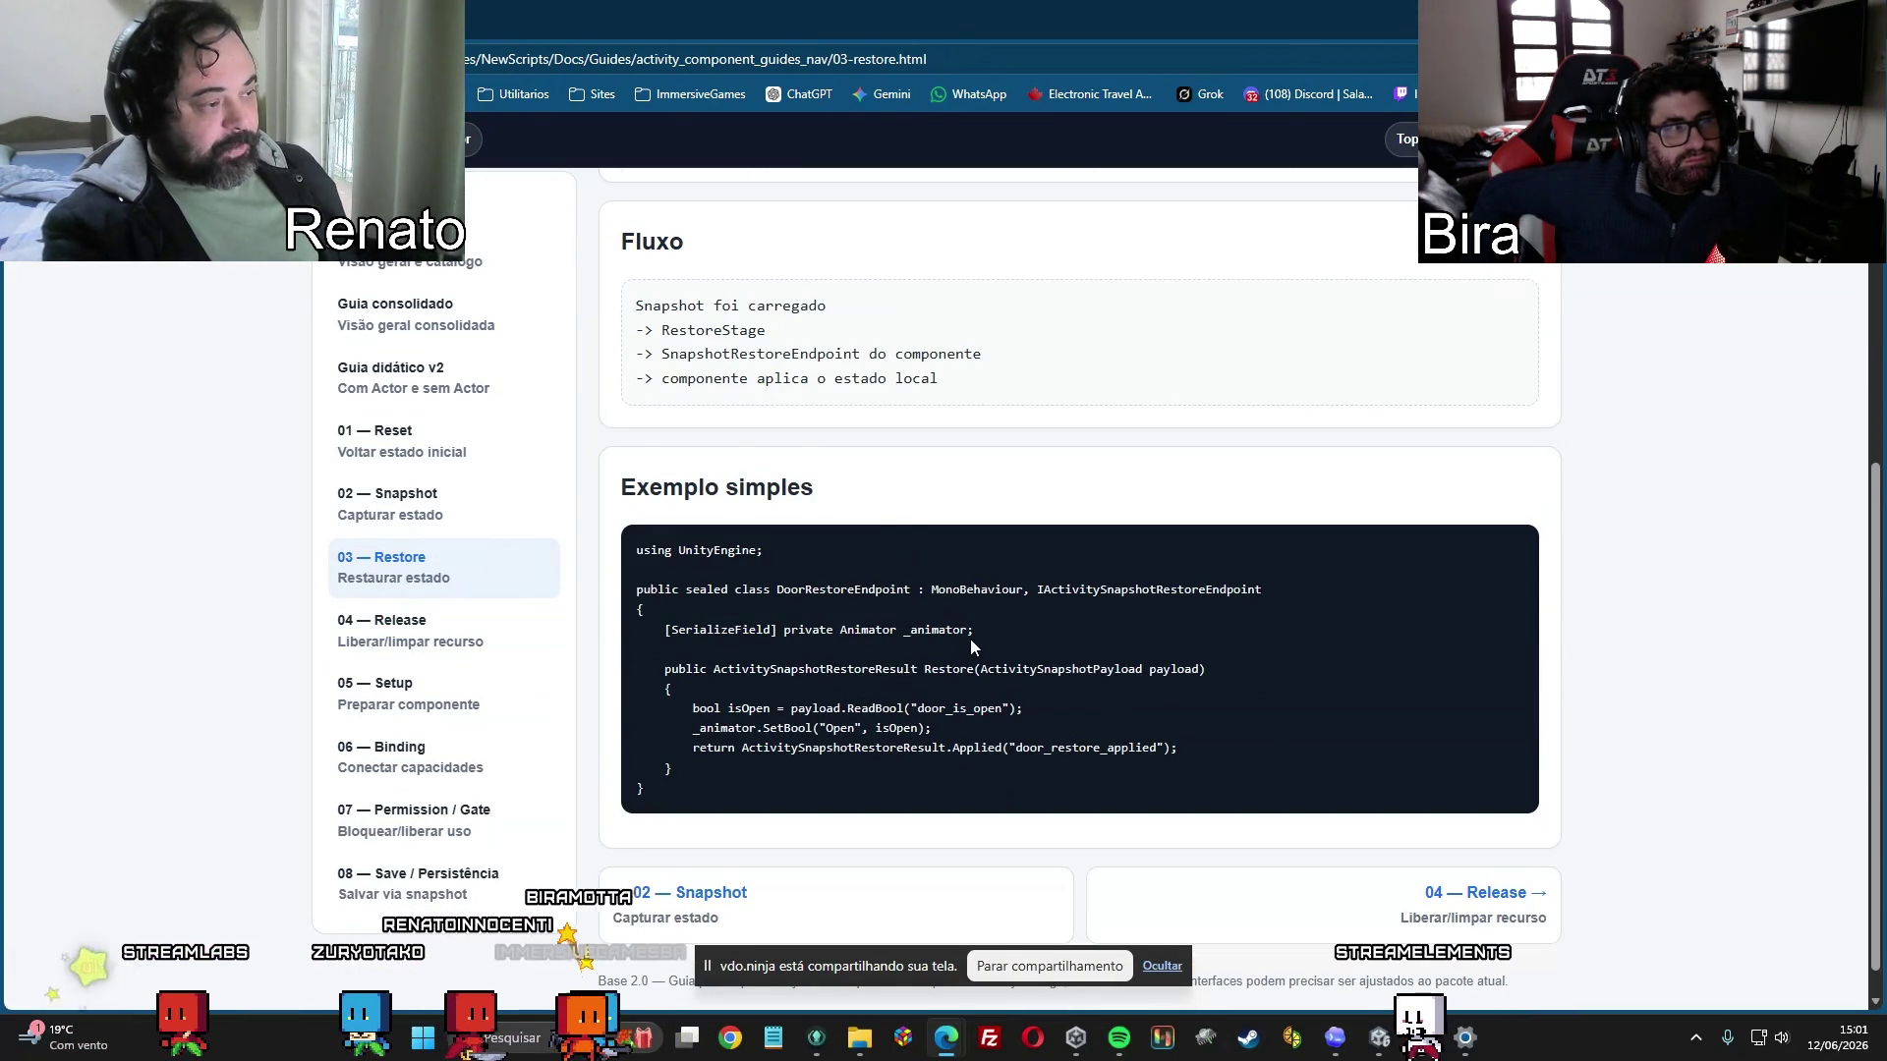
{"action": "scroll", "coordinate": [970, 638], "scroll_direction": "down", "scroll_amount": 1}
{"action": "mouse_move", "coordinate": [668, 595]}
{"action": "left_mouse_down"}
{"action": "mouse_move", "coordinate": [1018, 598]}
{"action": "mouse_move", "coordinate": [1008, 632]}
{"action": "mouse_move", "coordinate": [1209, 644]}
{"action": "mouse_move", "coordinate": [695, 670]}
{"action": "mouse_move", "coordinate": [1061, 674]}
{"action": "left_mouse_up"}
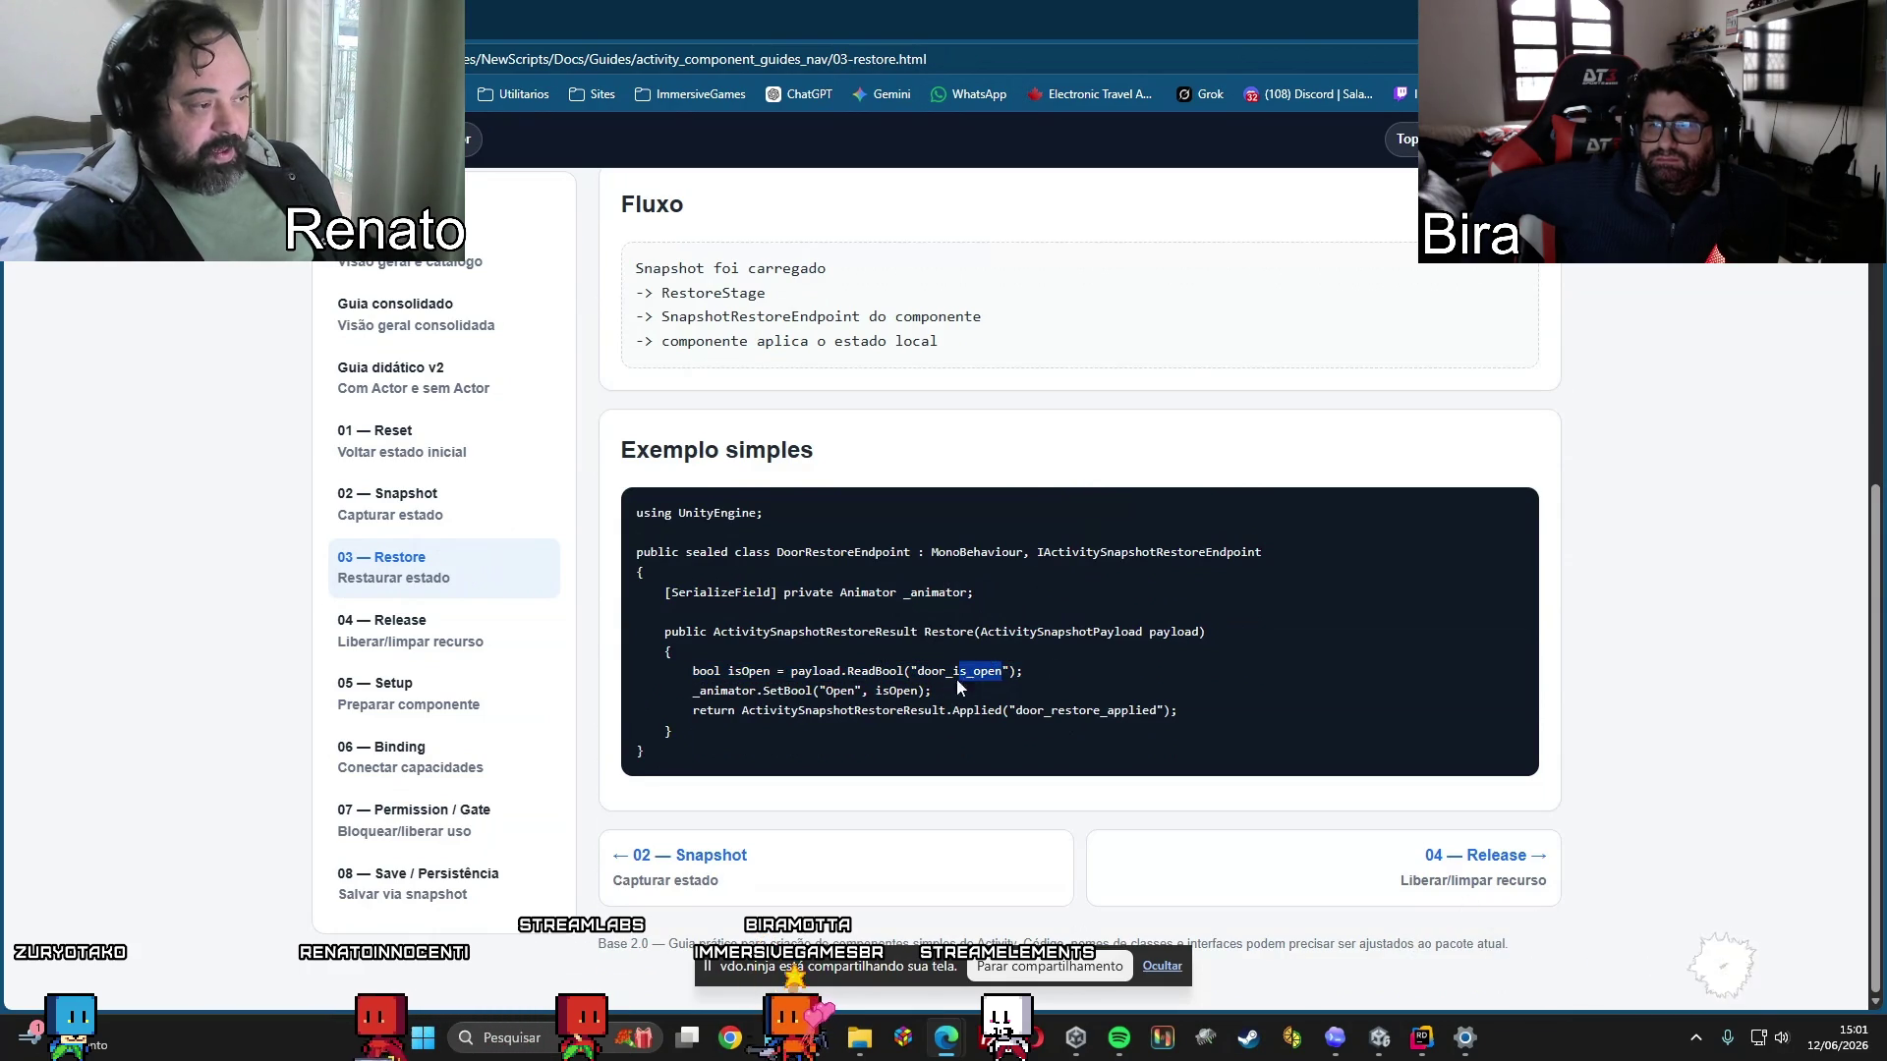
{"action": "mouse_move", "coordinate": [958, 688]}
{"action": "left_mouse_down"}
{"action": "mouse_move", "coordinate": [842, 691]}
{"action": "mouse_move", "coordinate": [917, 670]}
{"action": "left_mouse_up"}
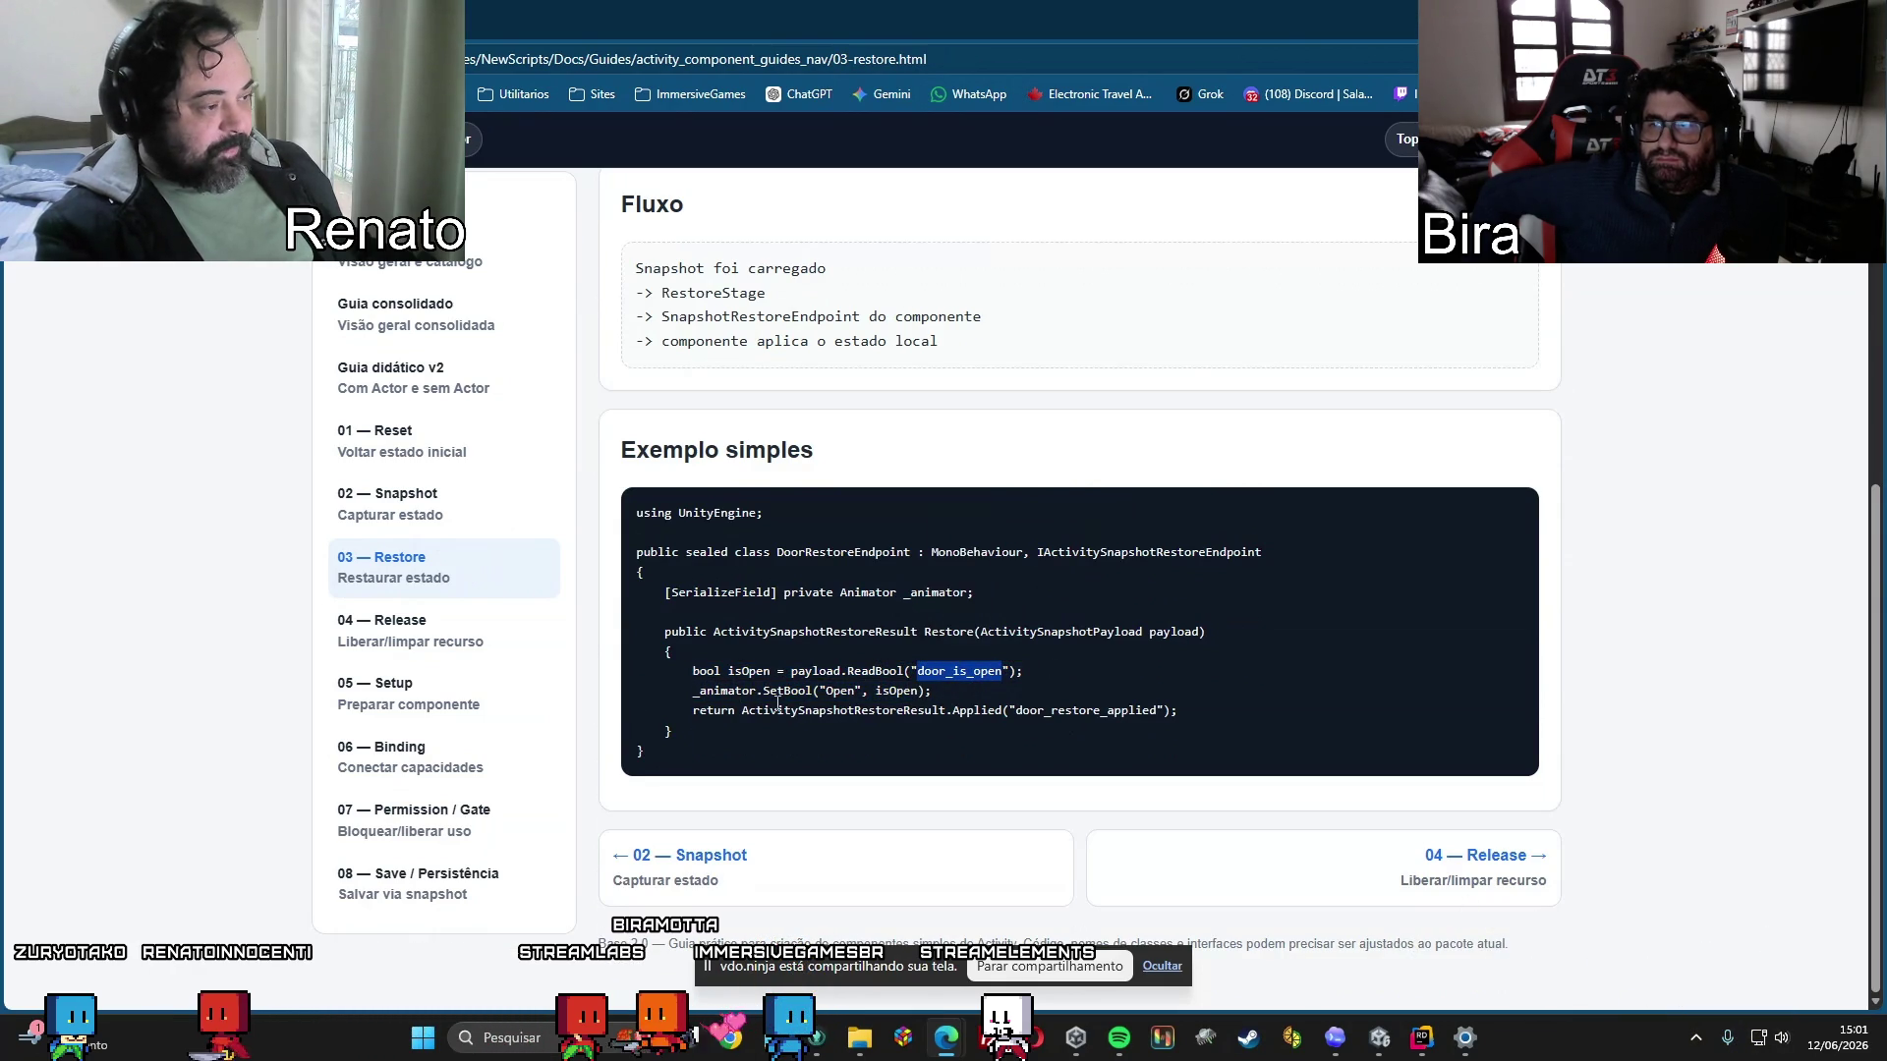
{"action": "left_click", "coordinate": [961, 700]}
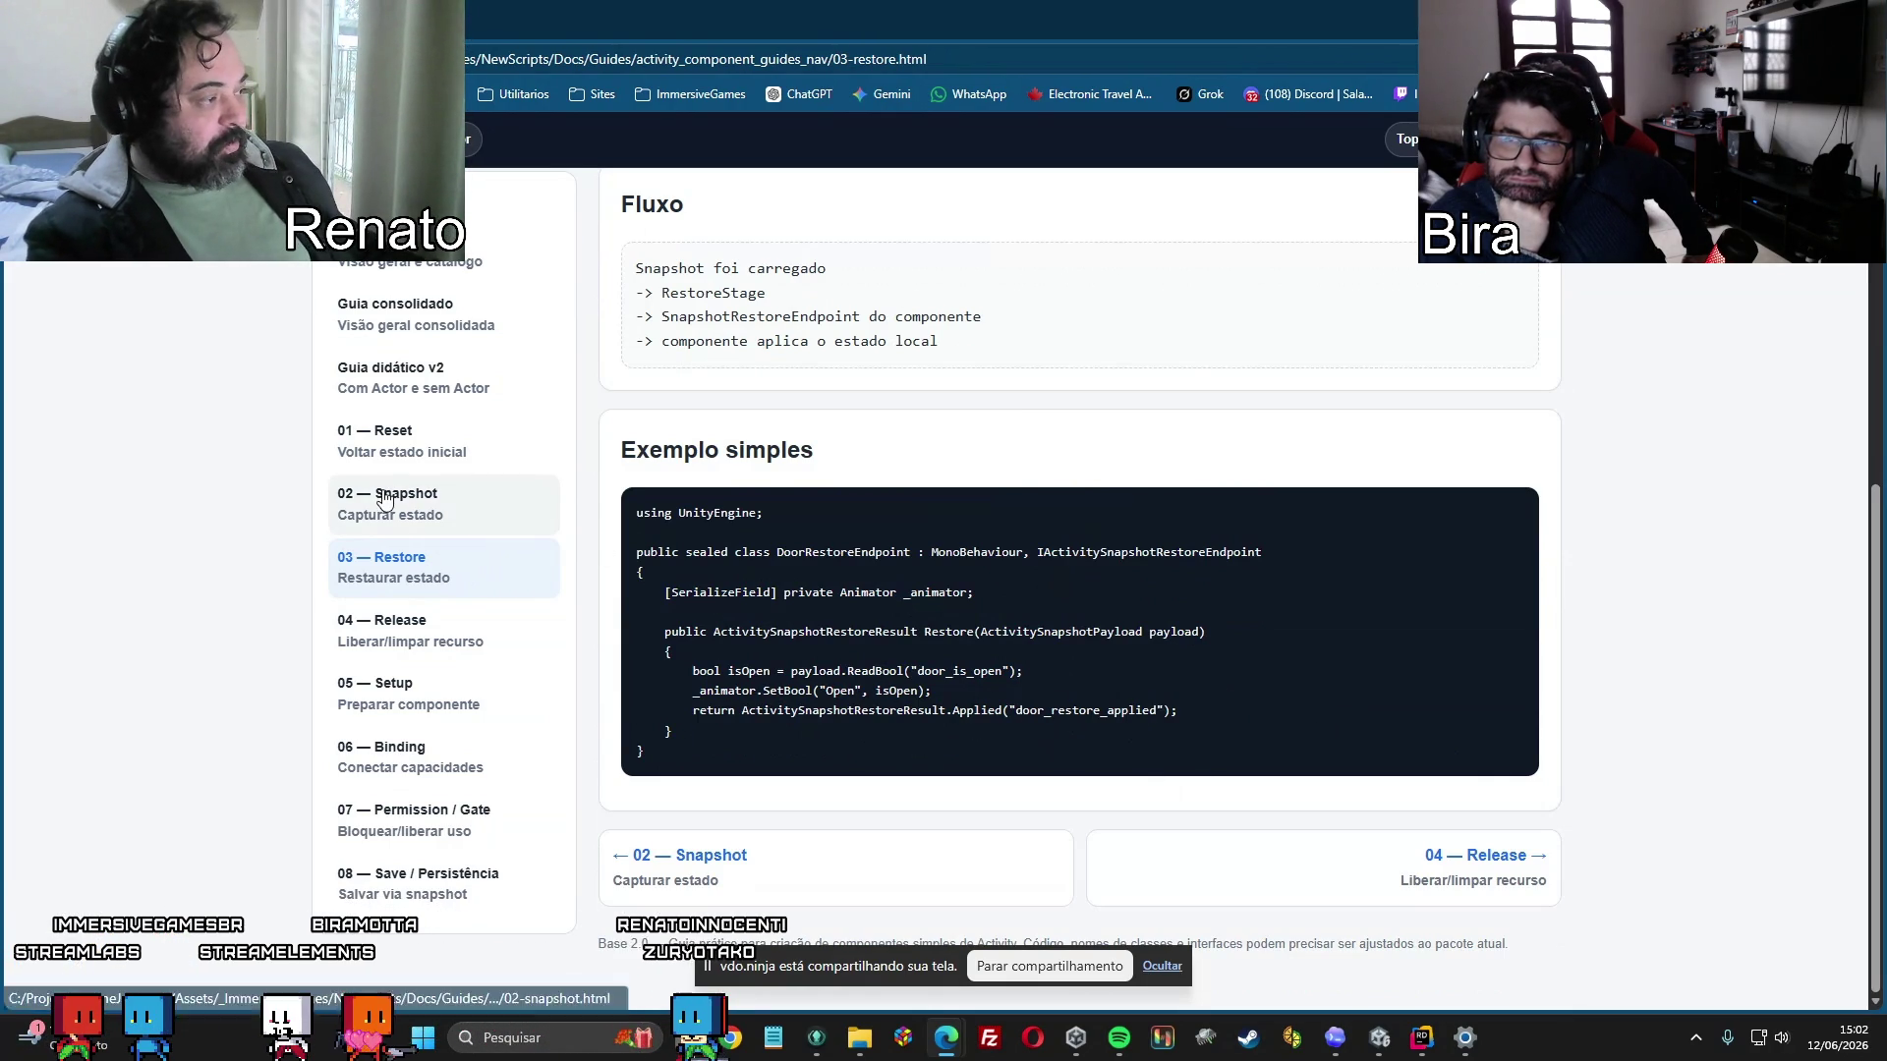
Open '04 — Release', copy the _trail.Clear(); line and highlight the TrailRenderer _trail field.
{"action": "left_click", "coordinate": [421, 635]}
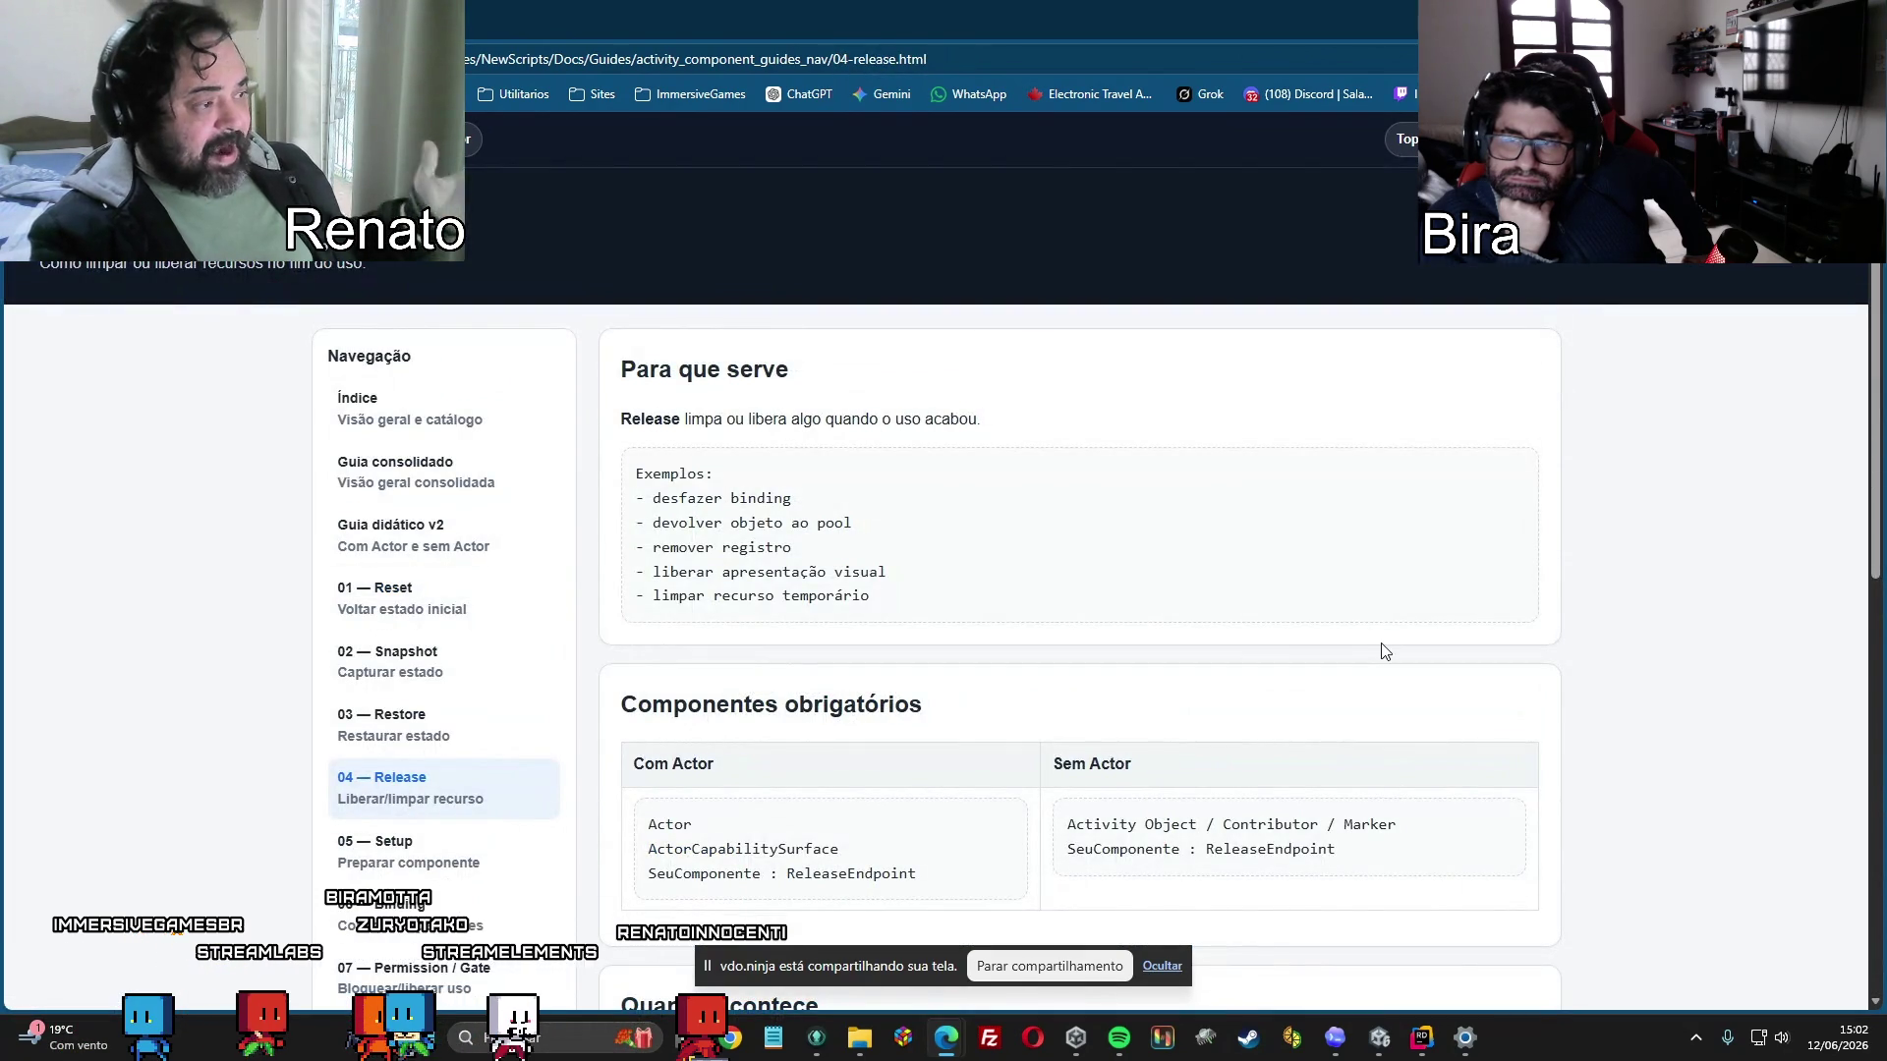
{"action": "scroll", "coordinate": [1383, 652], "scroll_direction": "down", "scroll_amount": 6}
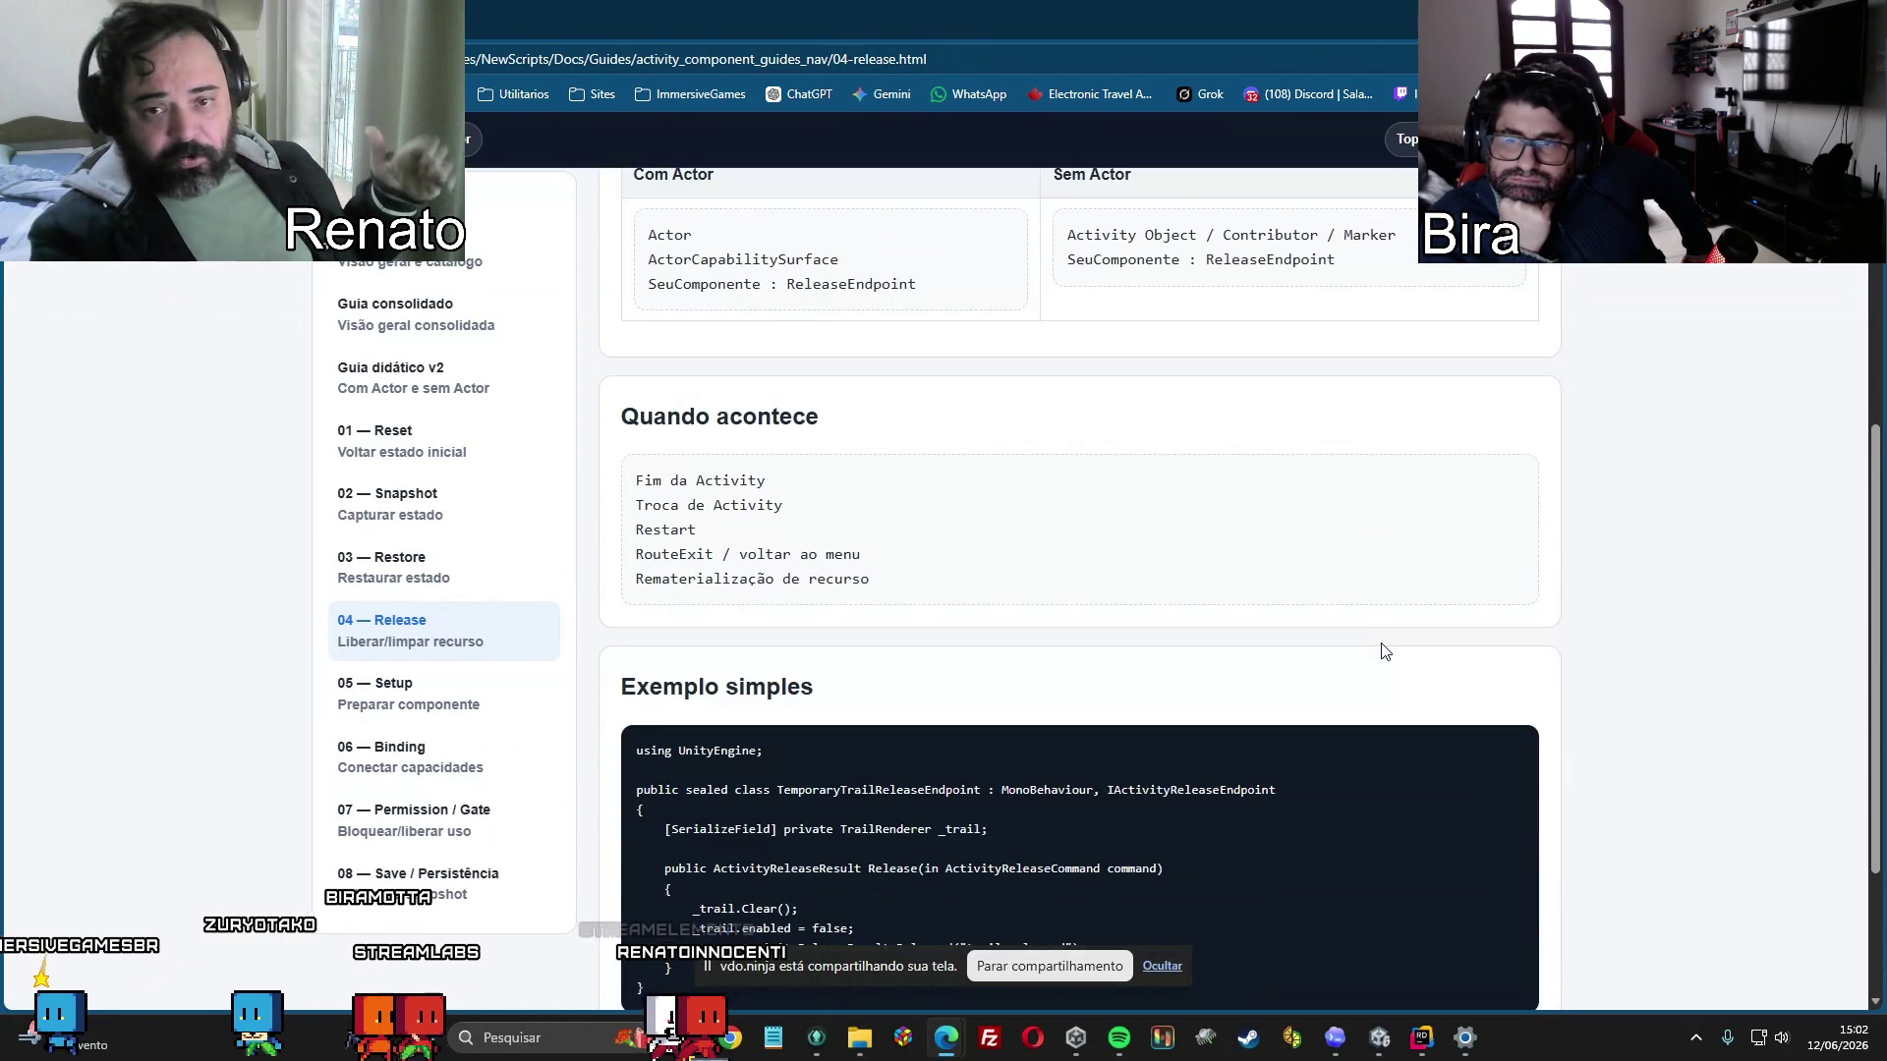
{"action": "scroll", "coordinate": [1384, 651], "scroll_direction": "down", "scroll_amount": 2}
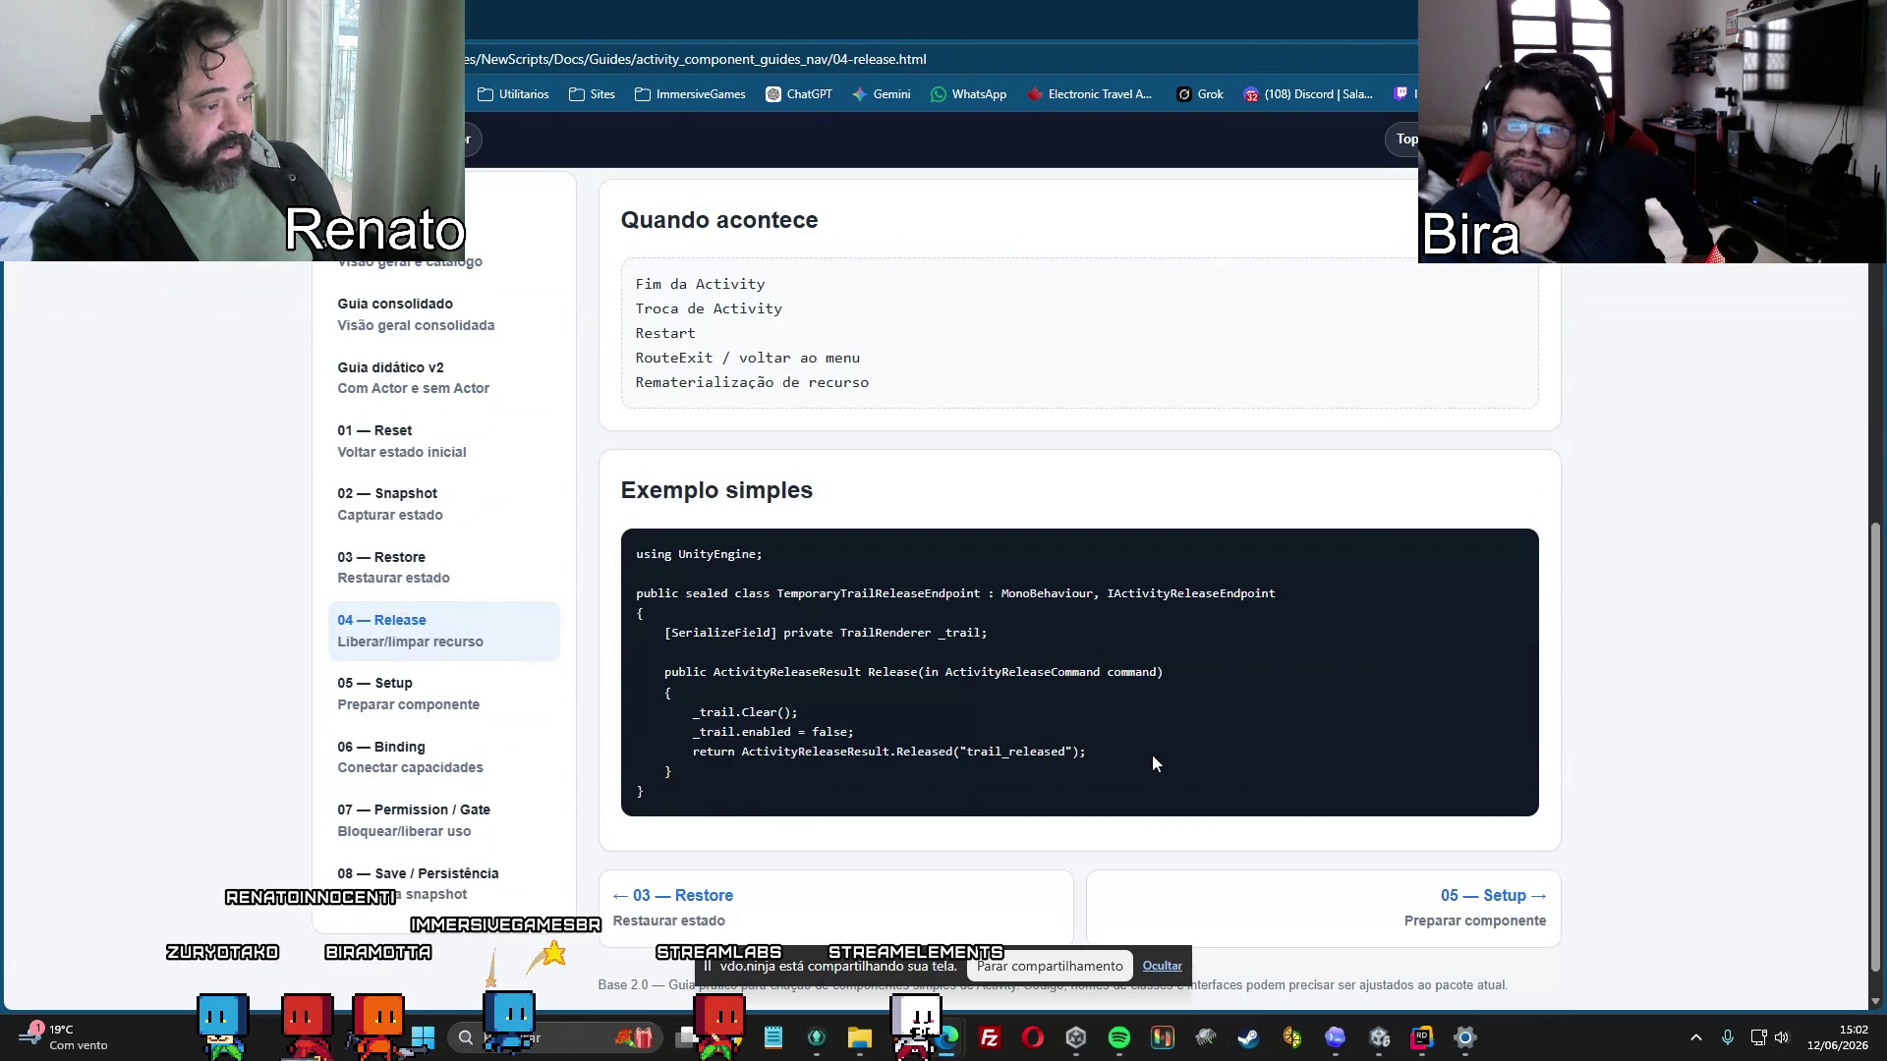
{"action": "left_click_drag", "start_coordinate": [694, 712], "coordinate": [798, 713]}
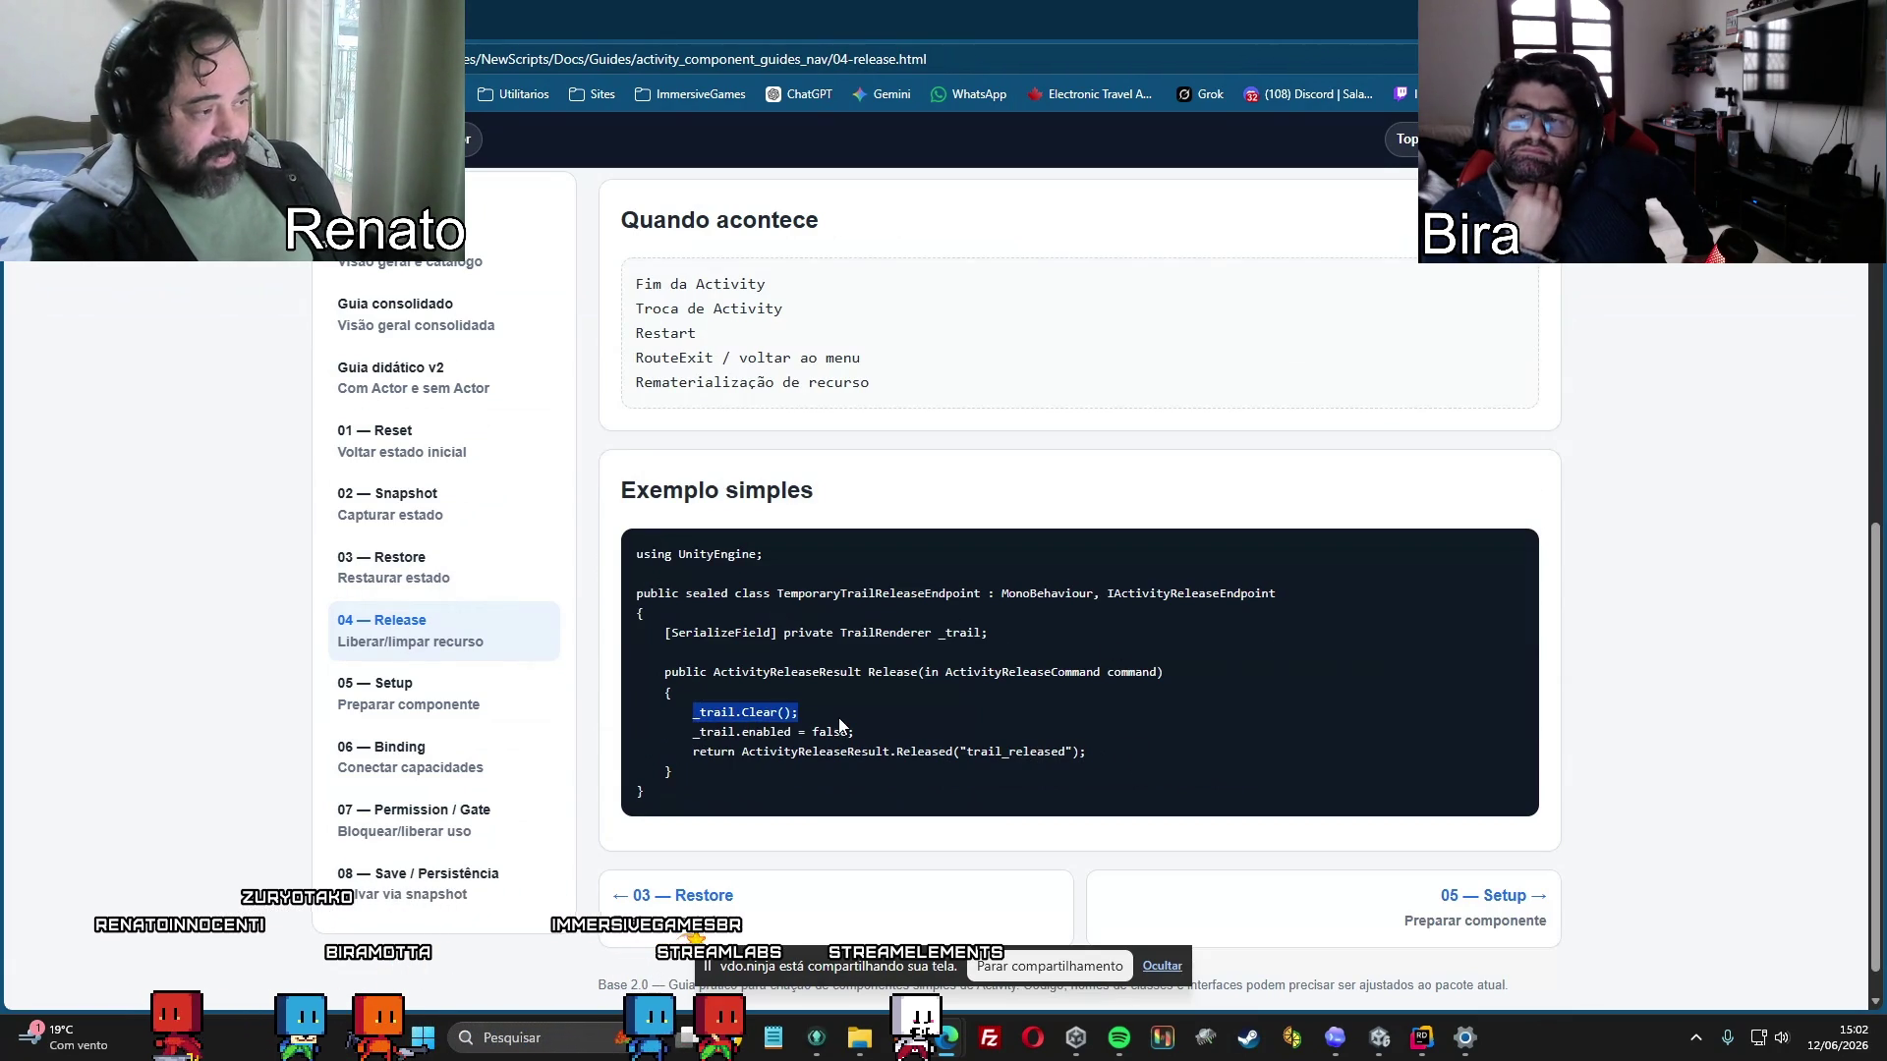
{"action": "left_click", "coordinate": [952, 642]}
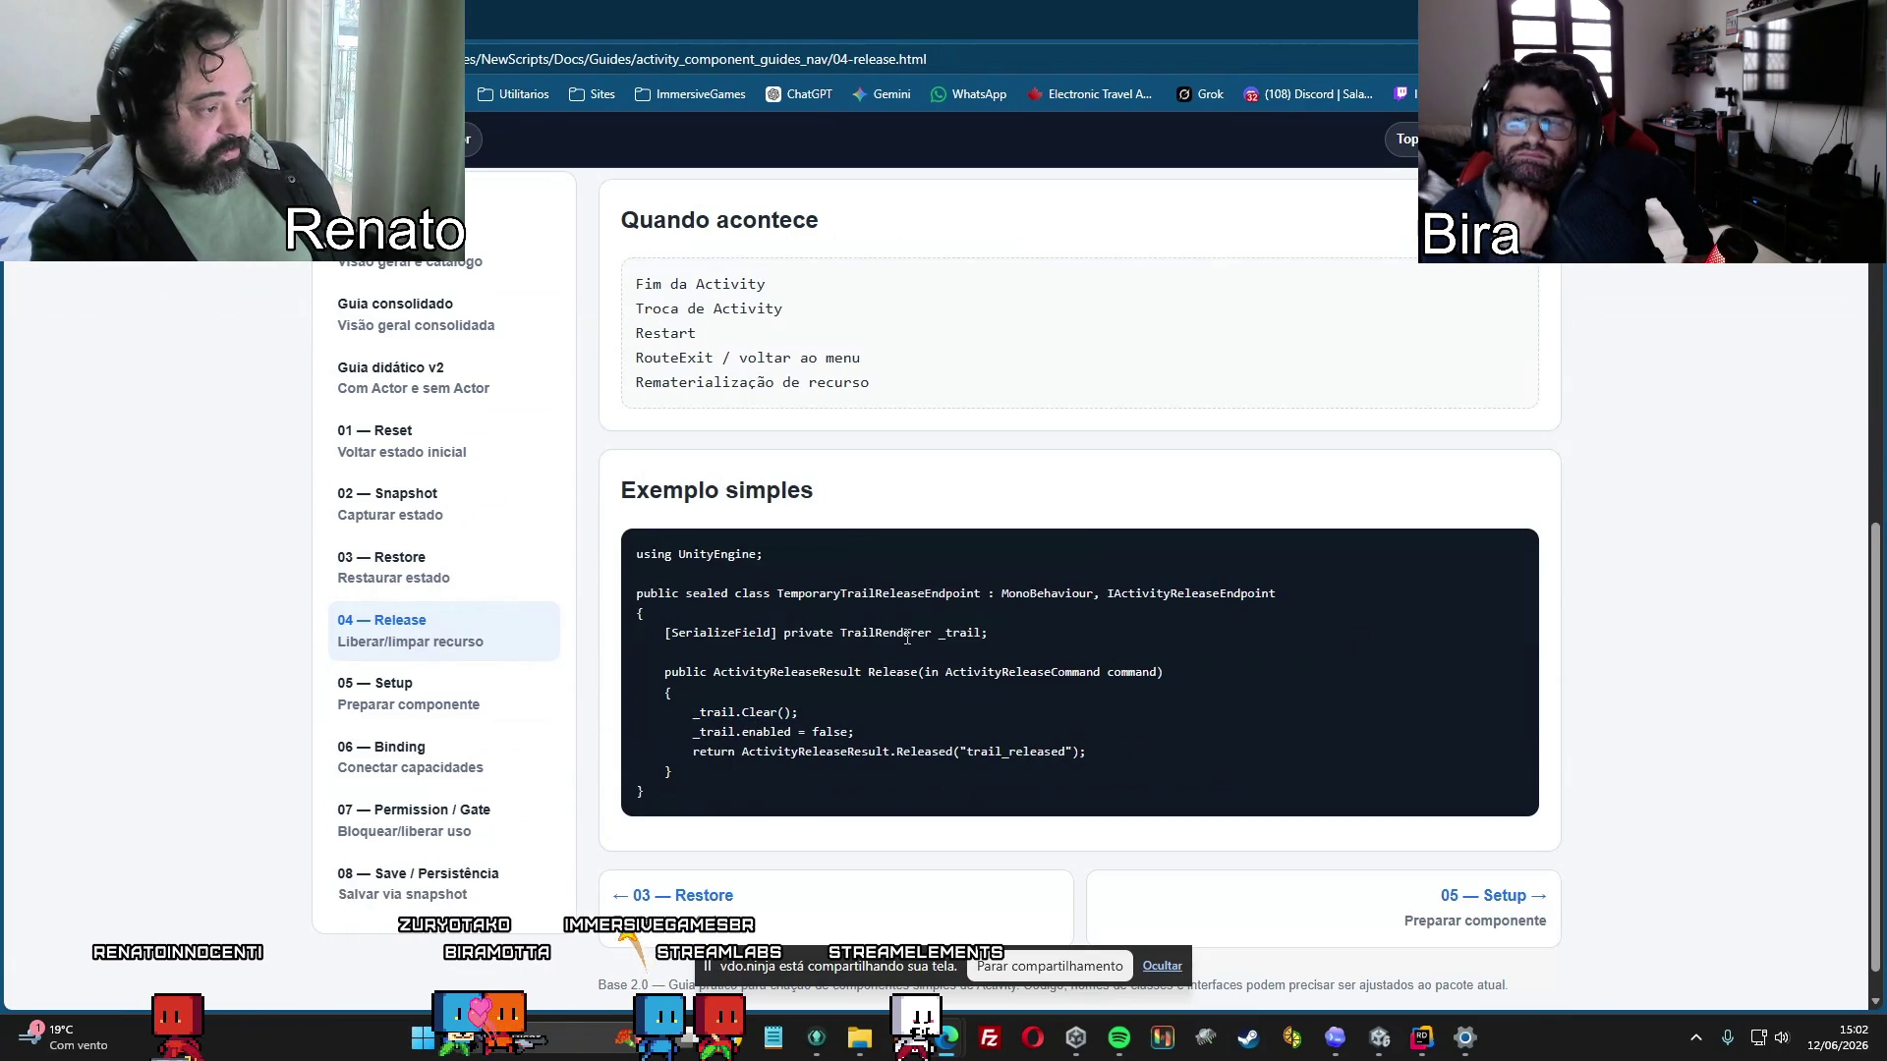
{"action": "left_click_drag", "start_coordinate": [843, 639], "coordinate": [976, 640]}
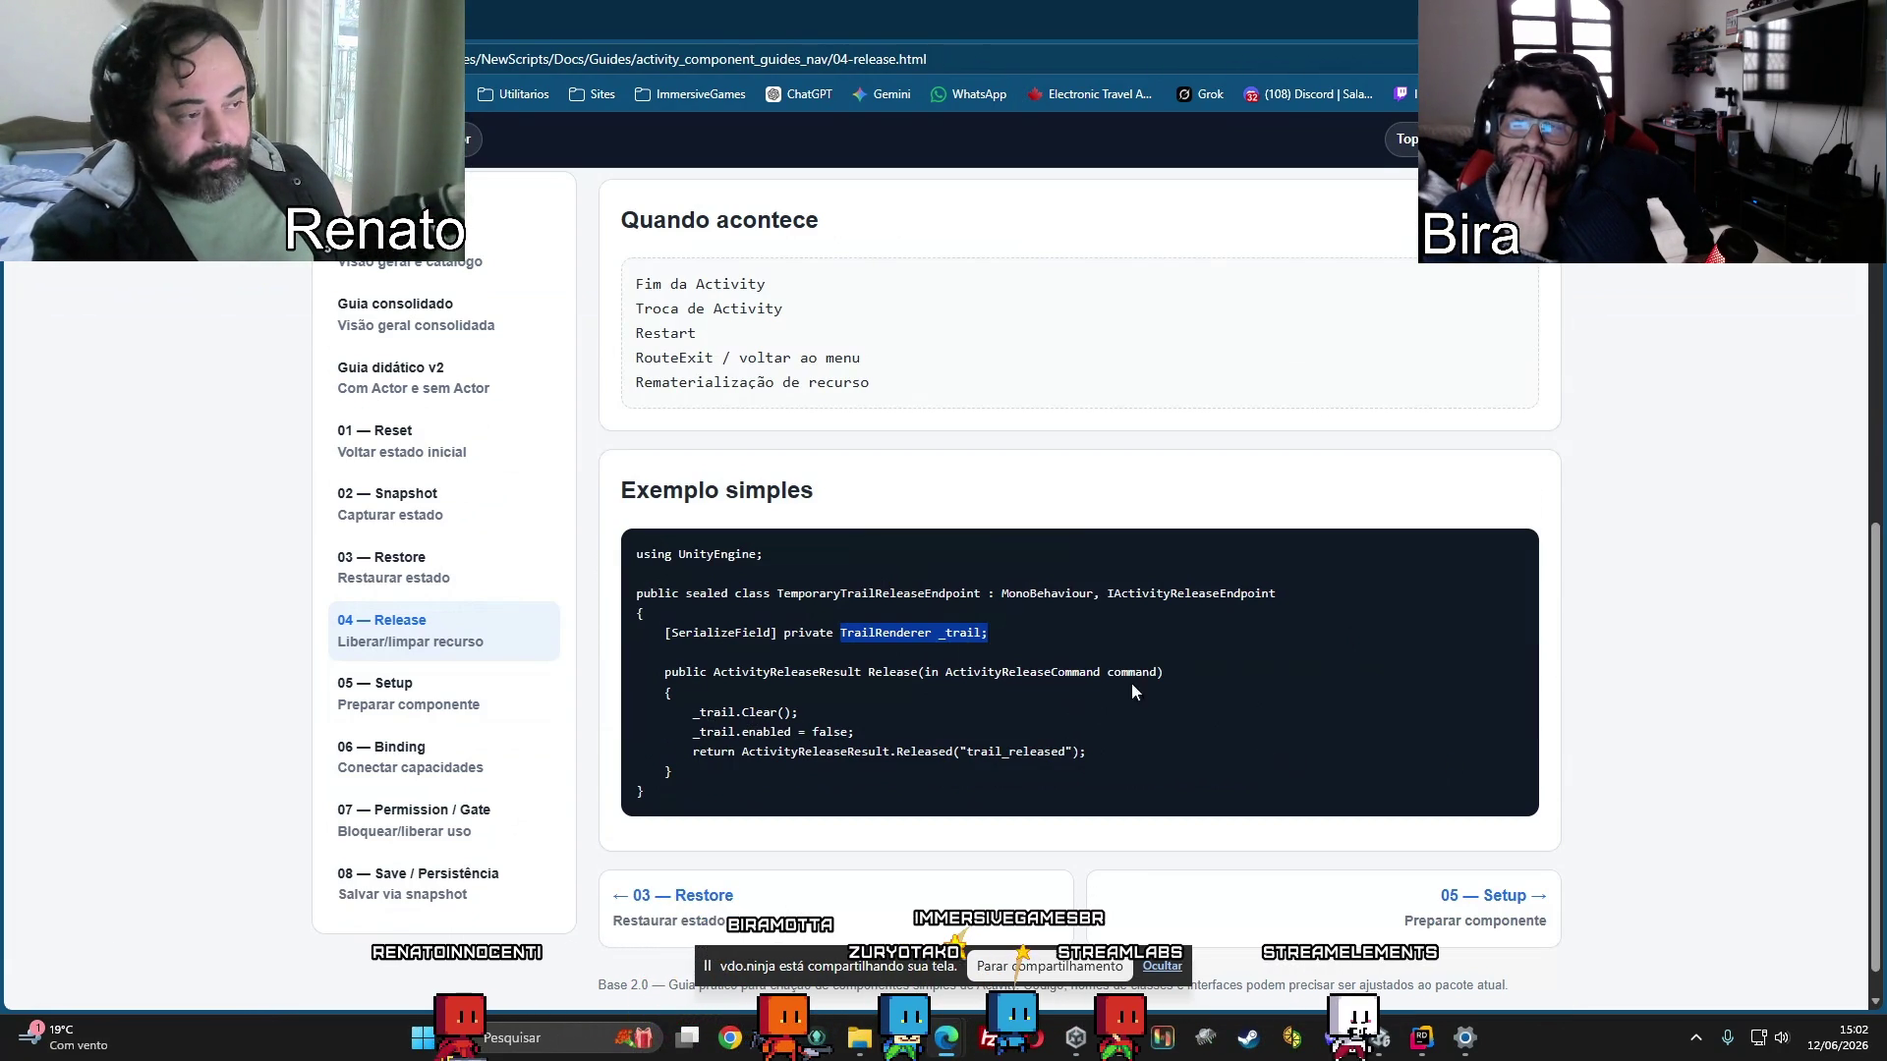
Select and copy the Release method from the Exemplo simples code block.
{"action": "mouse_move", "coordinate": [656, 672]}
{"action": "left_mouse_down"}
{"action": "mouse_move", "coordinate": [698, 676]}
{"action": "mouse_move", "coordinate": [834, 776]}
{"action": "left_mouse_up"}
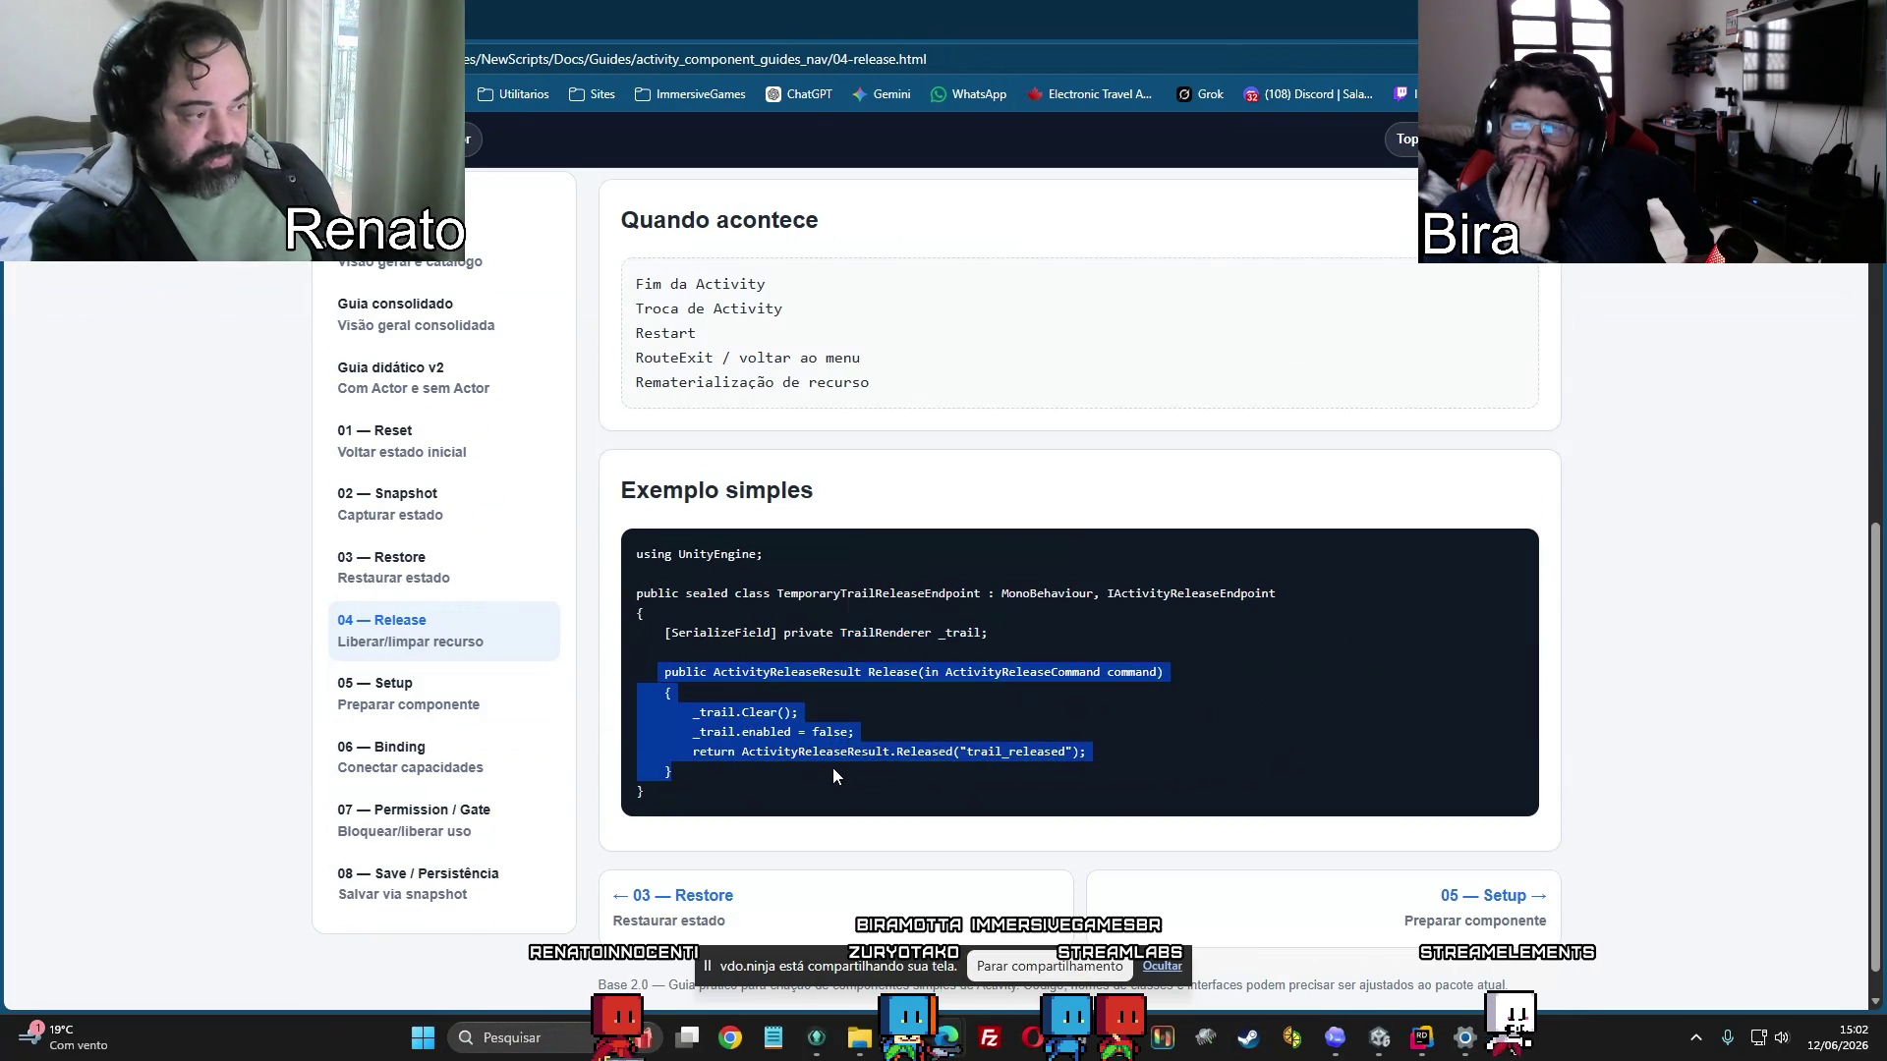
{"action": "double_click", "coordinate": [1127, 597]}
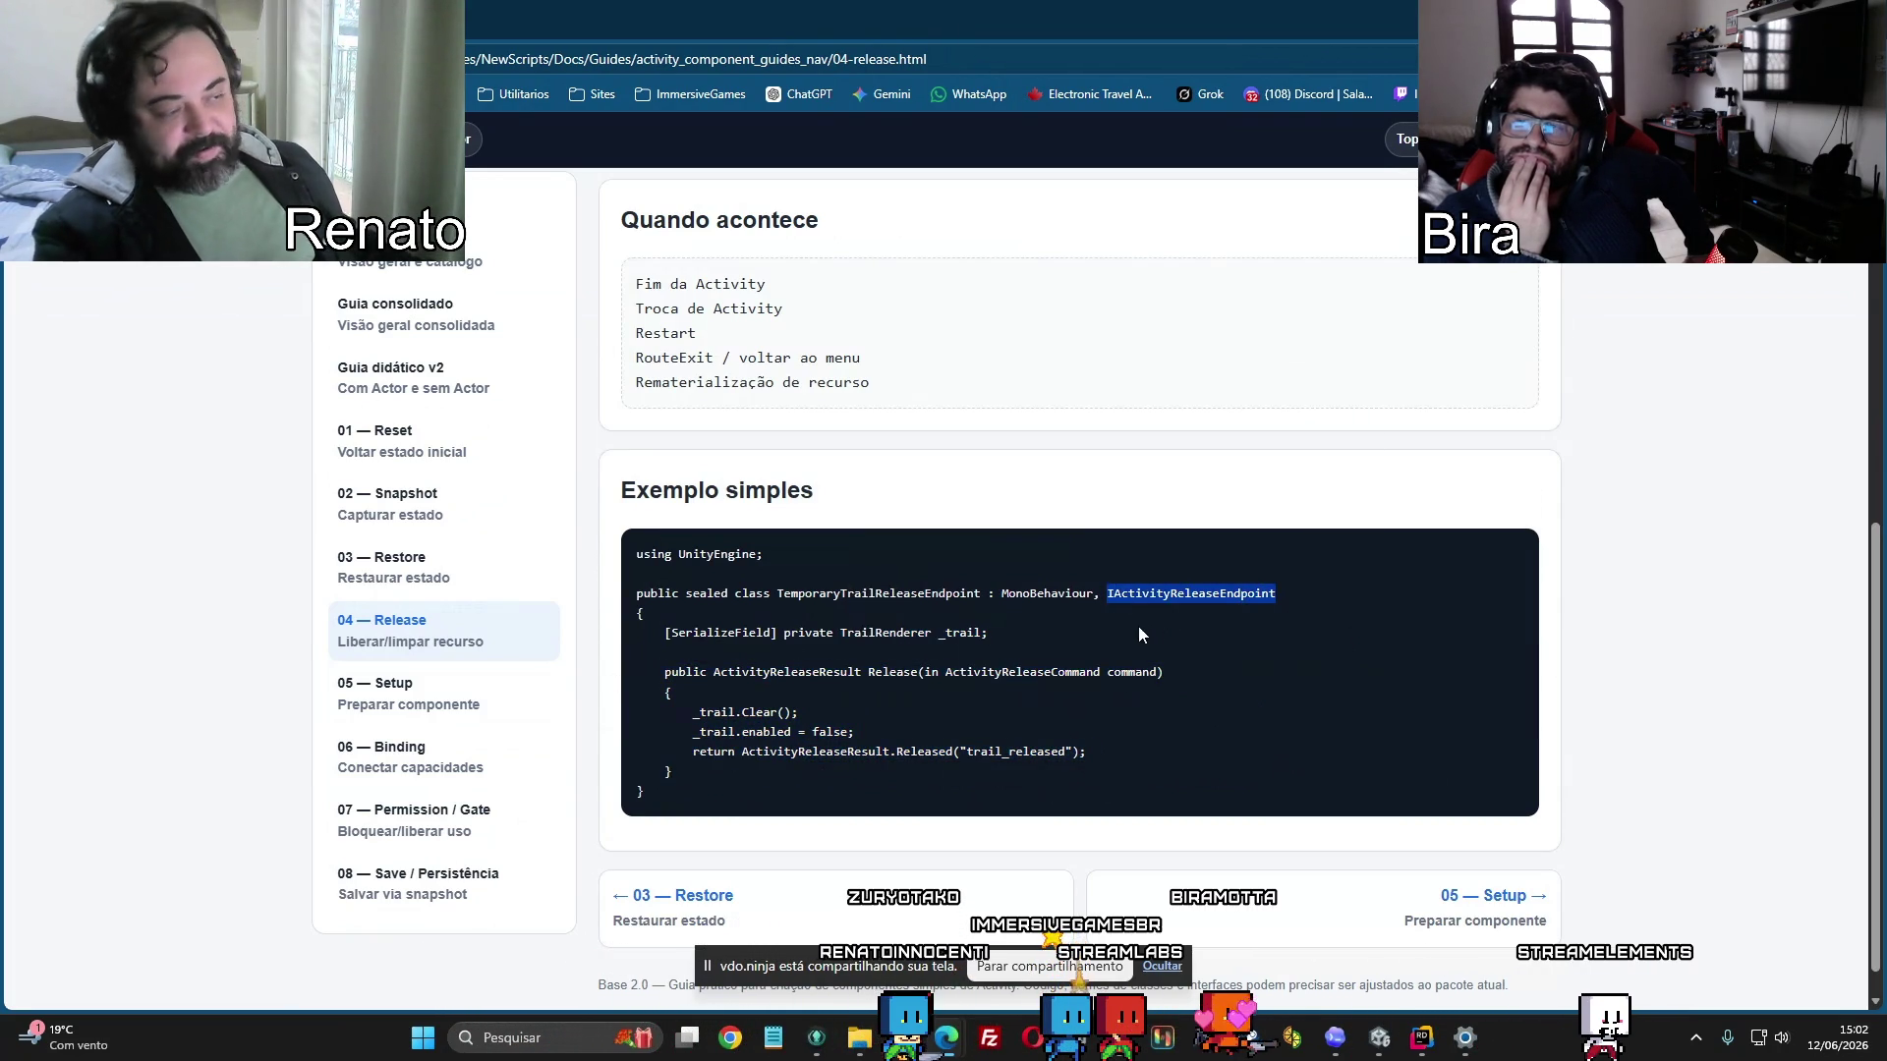
{"action": "left_click_drag", "start_coordinate": [1104, 597], "coordinate": [1120, 600]}
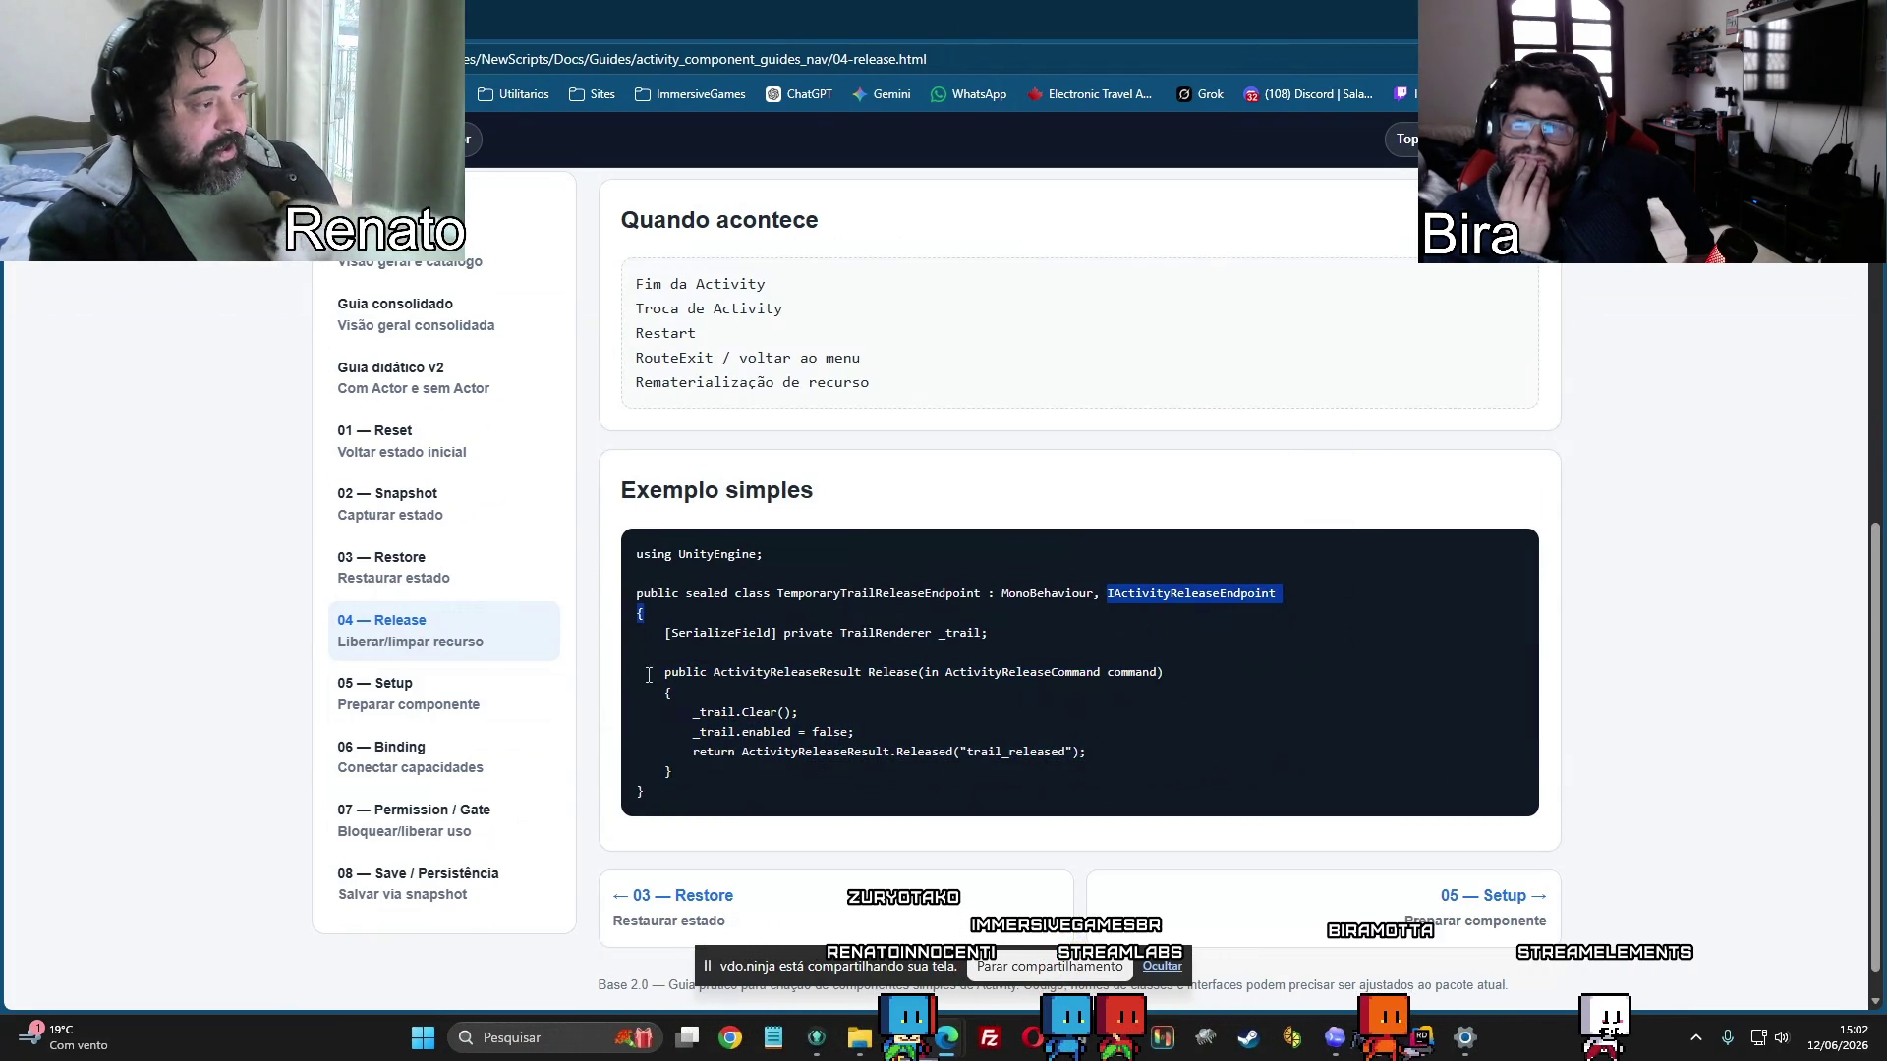
{"action": "mouse_move", "coordinate": [659, 676]}
{"action": "left_mouse_down"}
{"action": "mouse_move", "coordinate": [688, 772]}
{"action": "mouse_move", "coordinate": [715, 768]}
{"action": "left_mouse_up"}
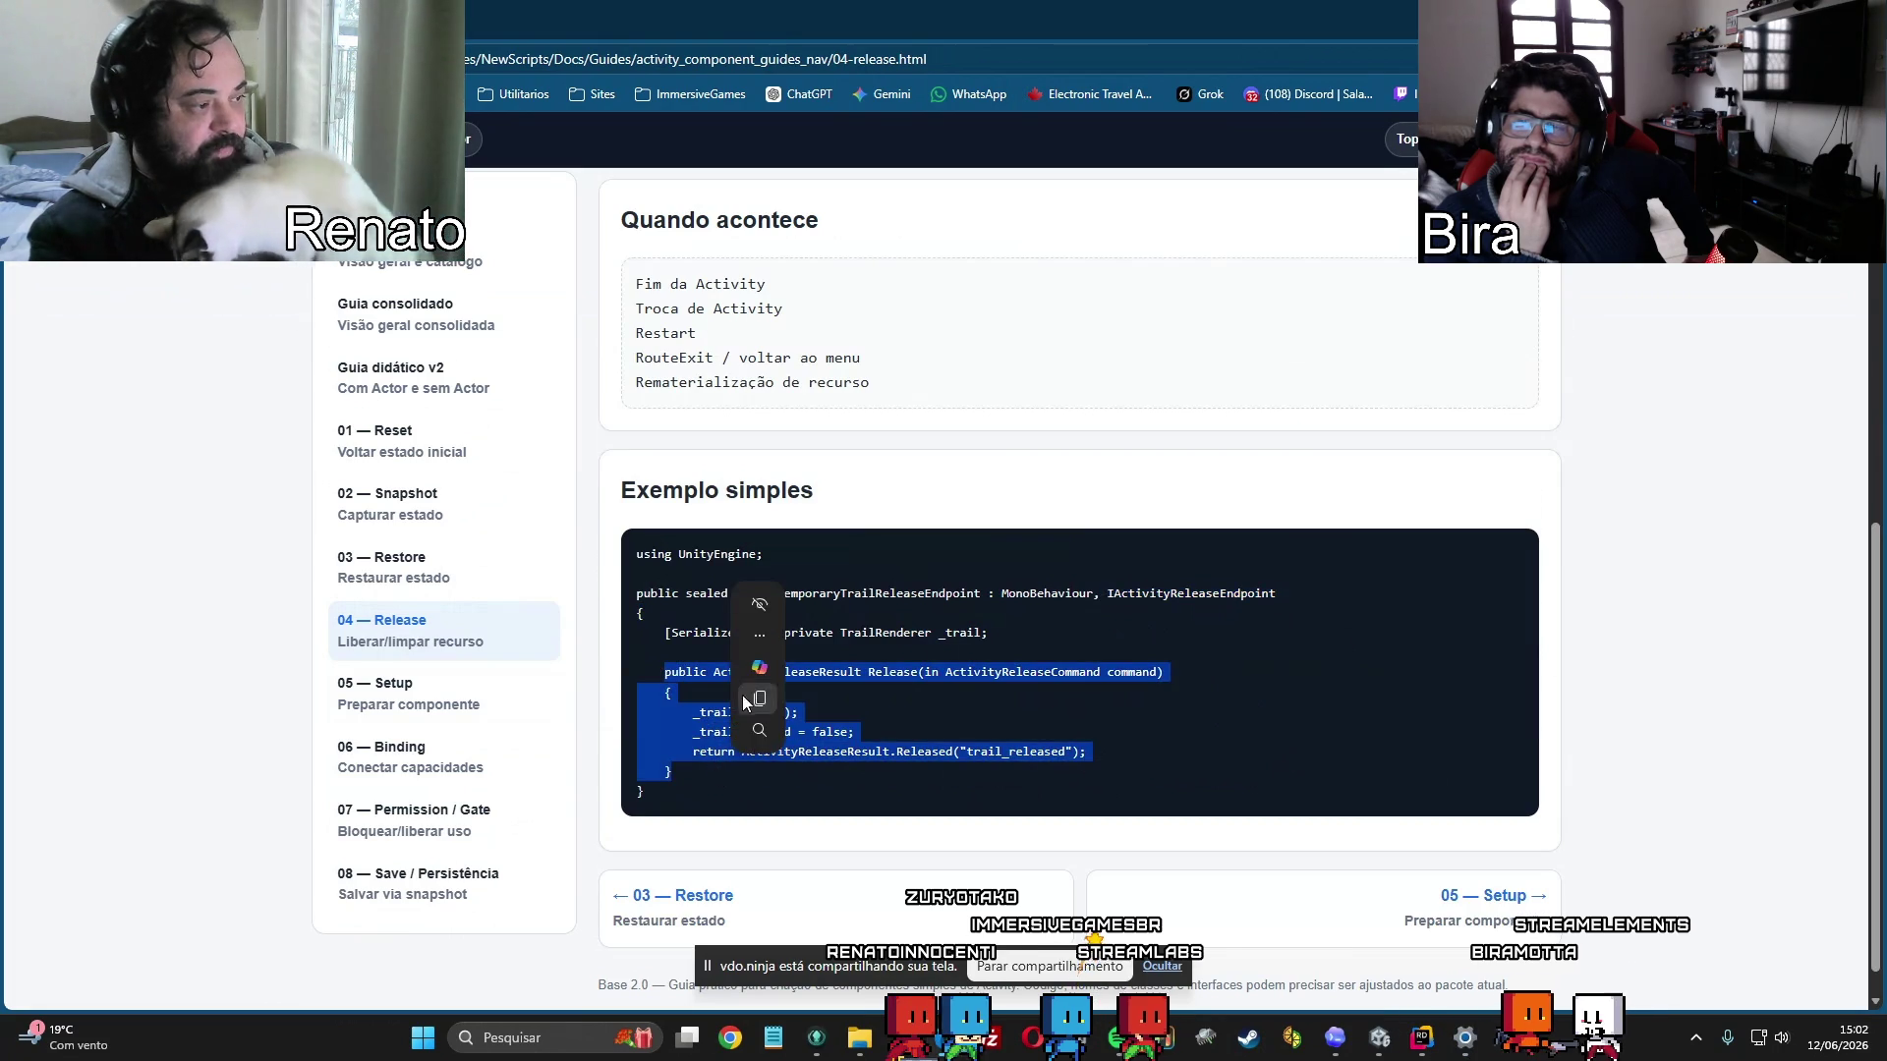
{"action": "left_click", "coordinate": [949, 708]}
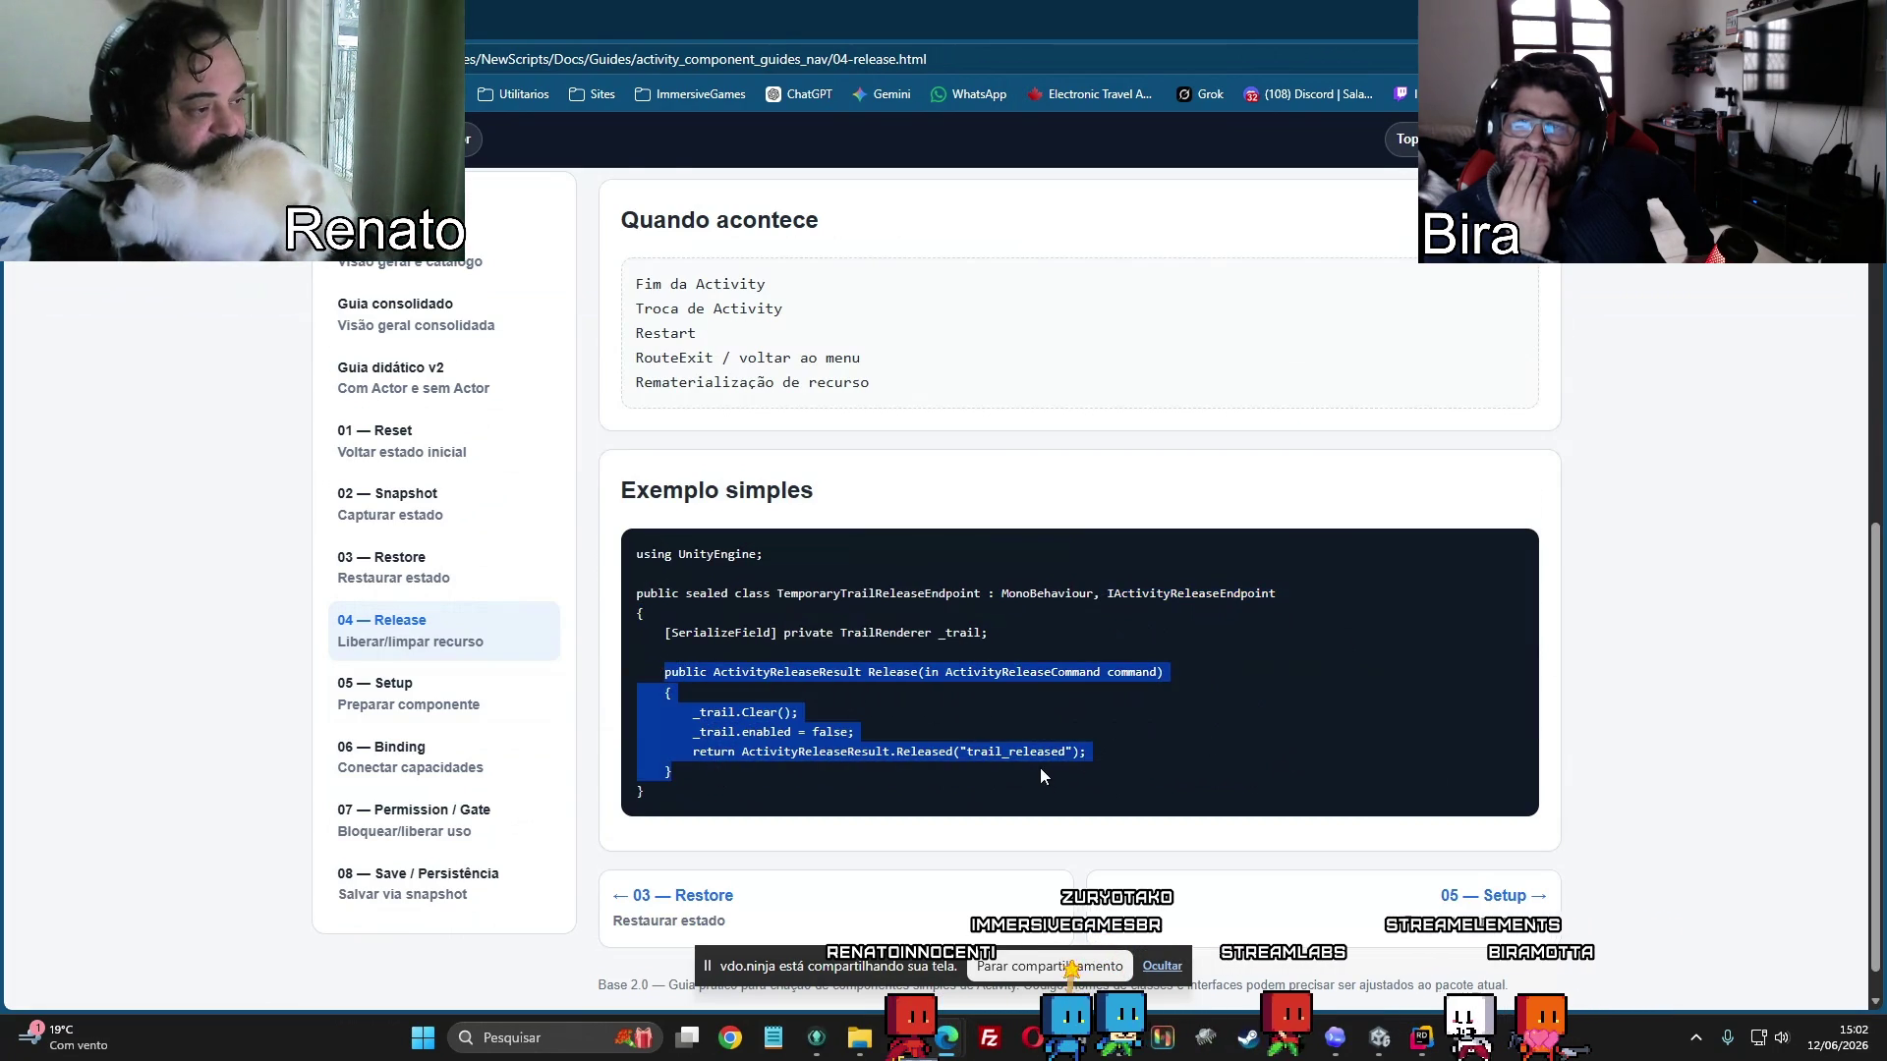
{"action": "scroll", "coordinate": [1040, 768], "scroll_direction": "down", "scroll_amount": 1}
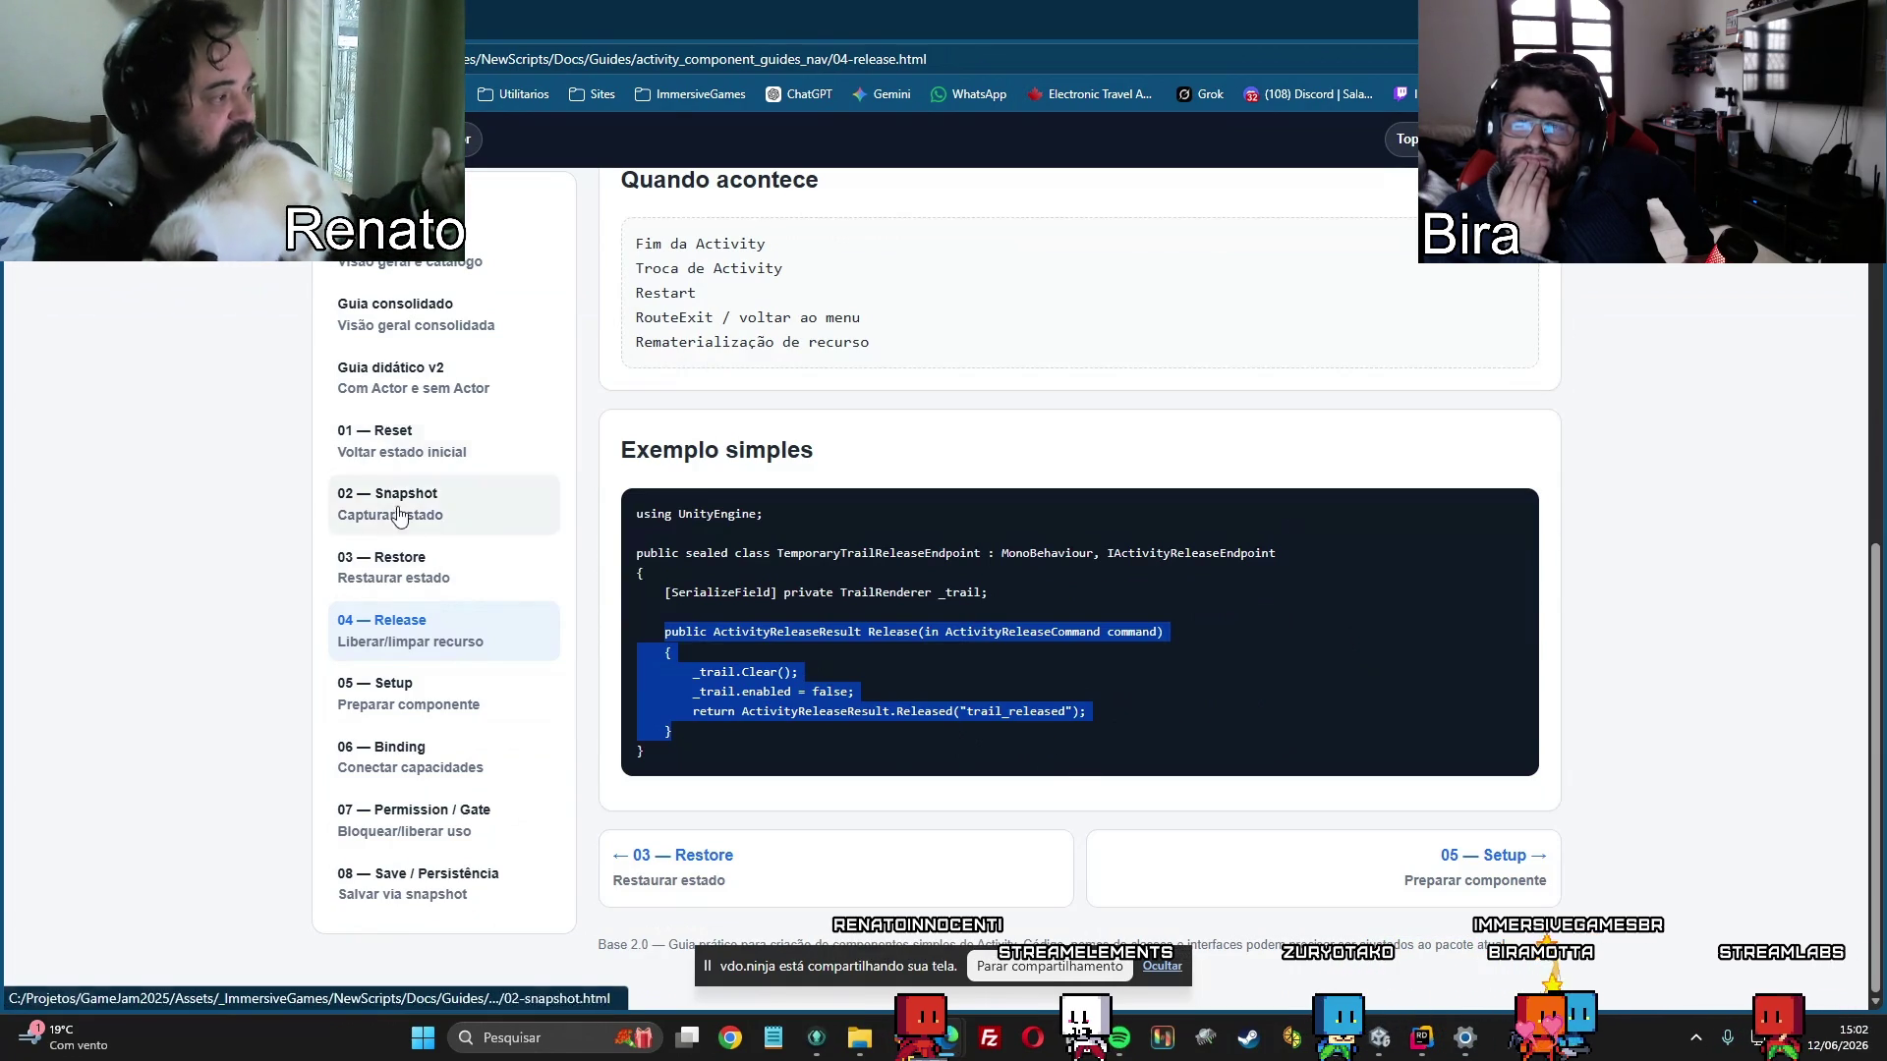
Open '05 — Setup' and scroll to its Fluxo and SimpleLightSetup example.
{"action": "left_click", "coordinate": [398, 696]}
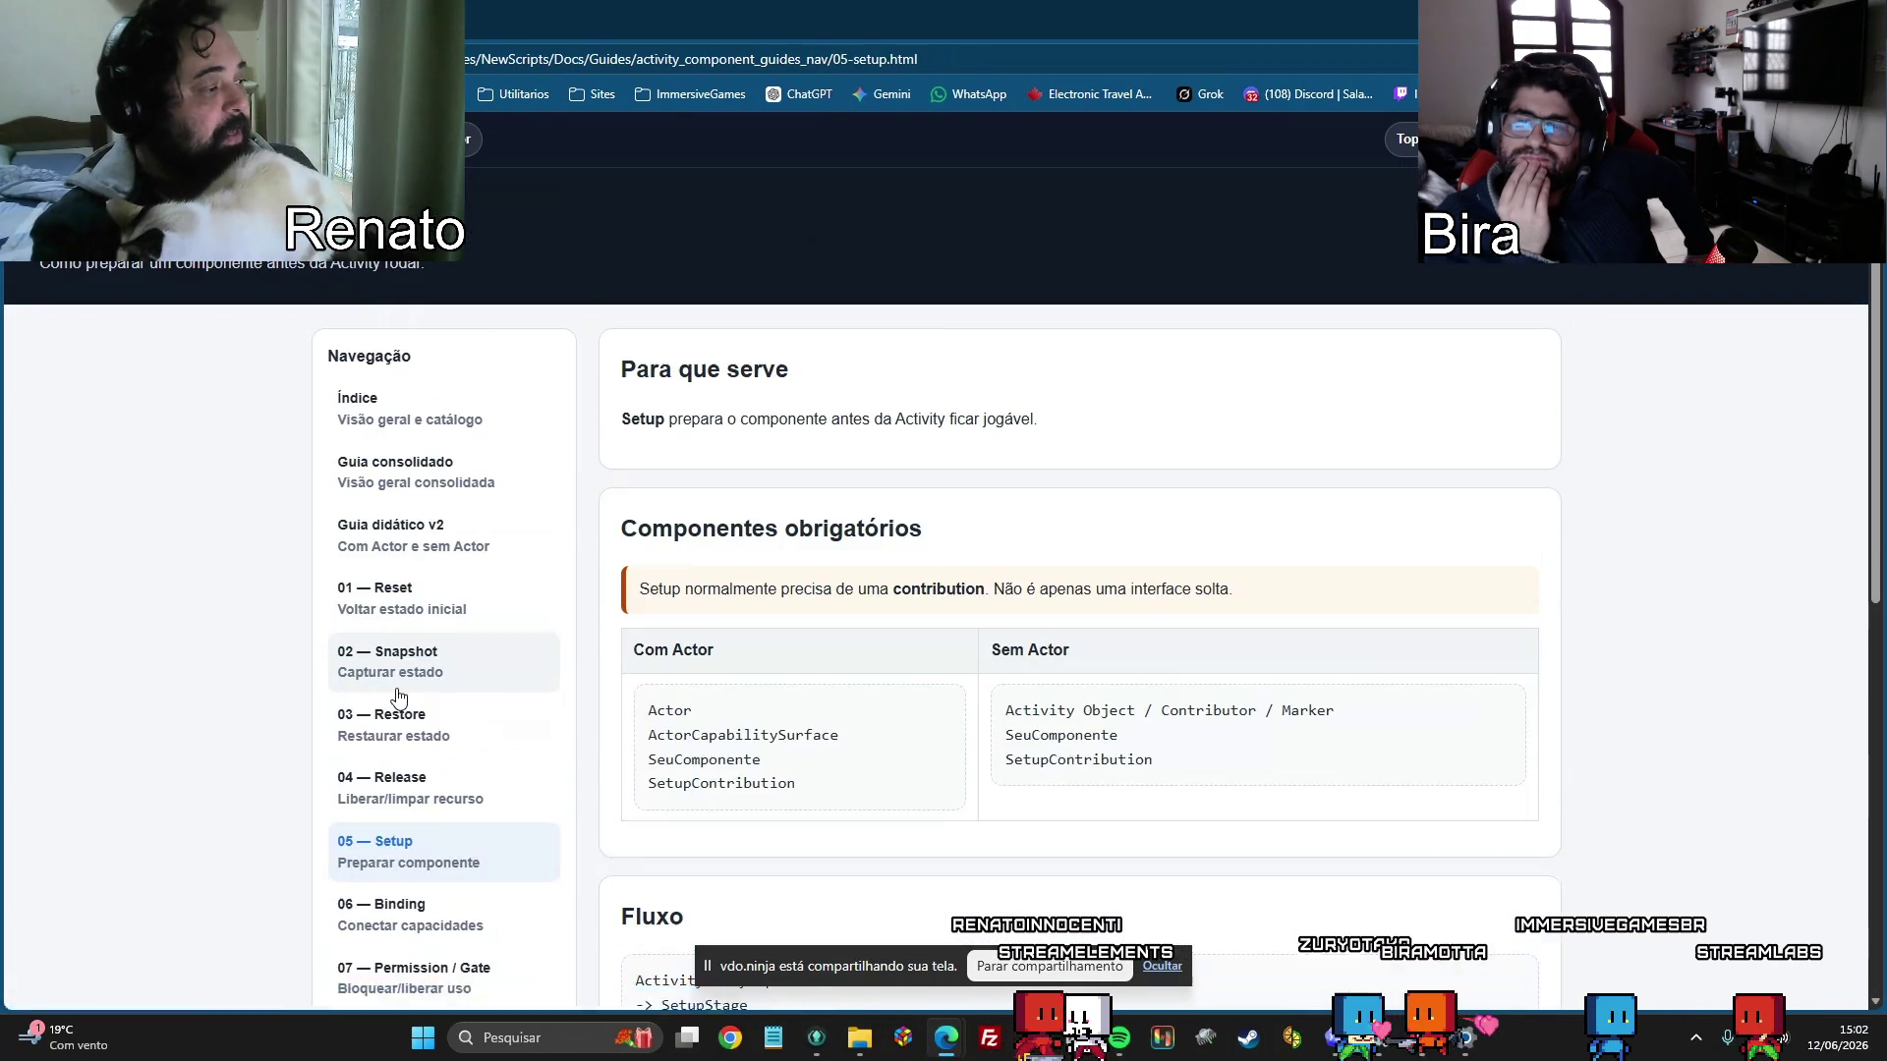
{"action": "scroll", "coordinate": [1214, 688], "scroll_direction": "down", "scroll_amount": 5}
{"action": "scroll", "coordinate": [1218, 688], "scroll_direction": "down", "scroll_amount": 1}
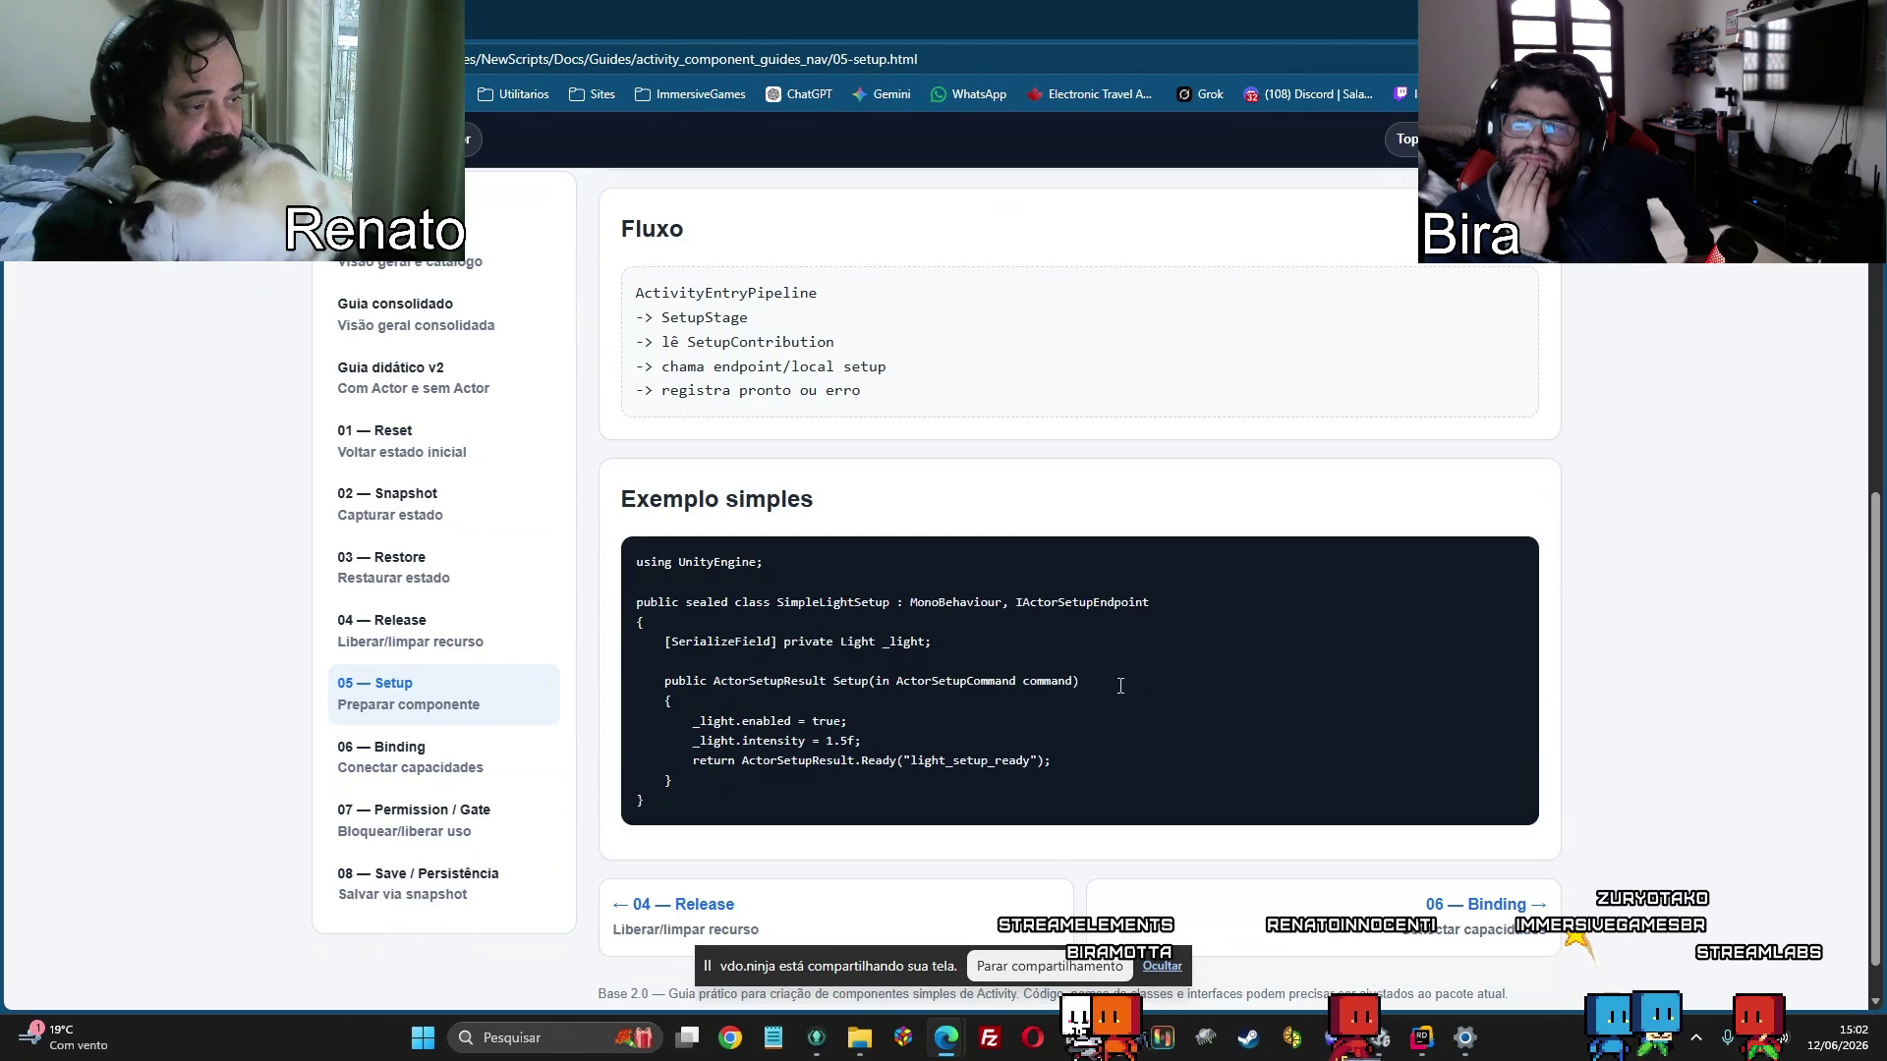
{"action": "scroll", "coordinate": [918, 721], "scroll_direction": "down", "scroll_amount": 1}
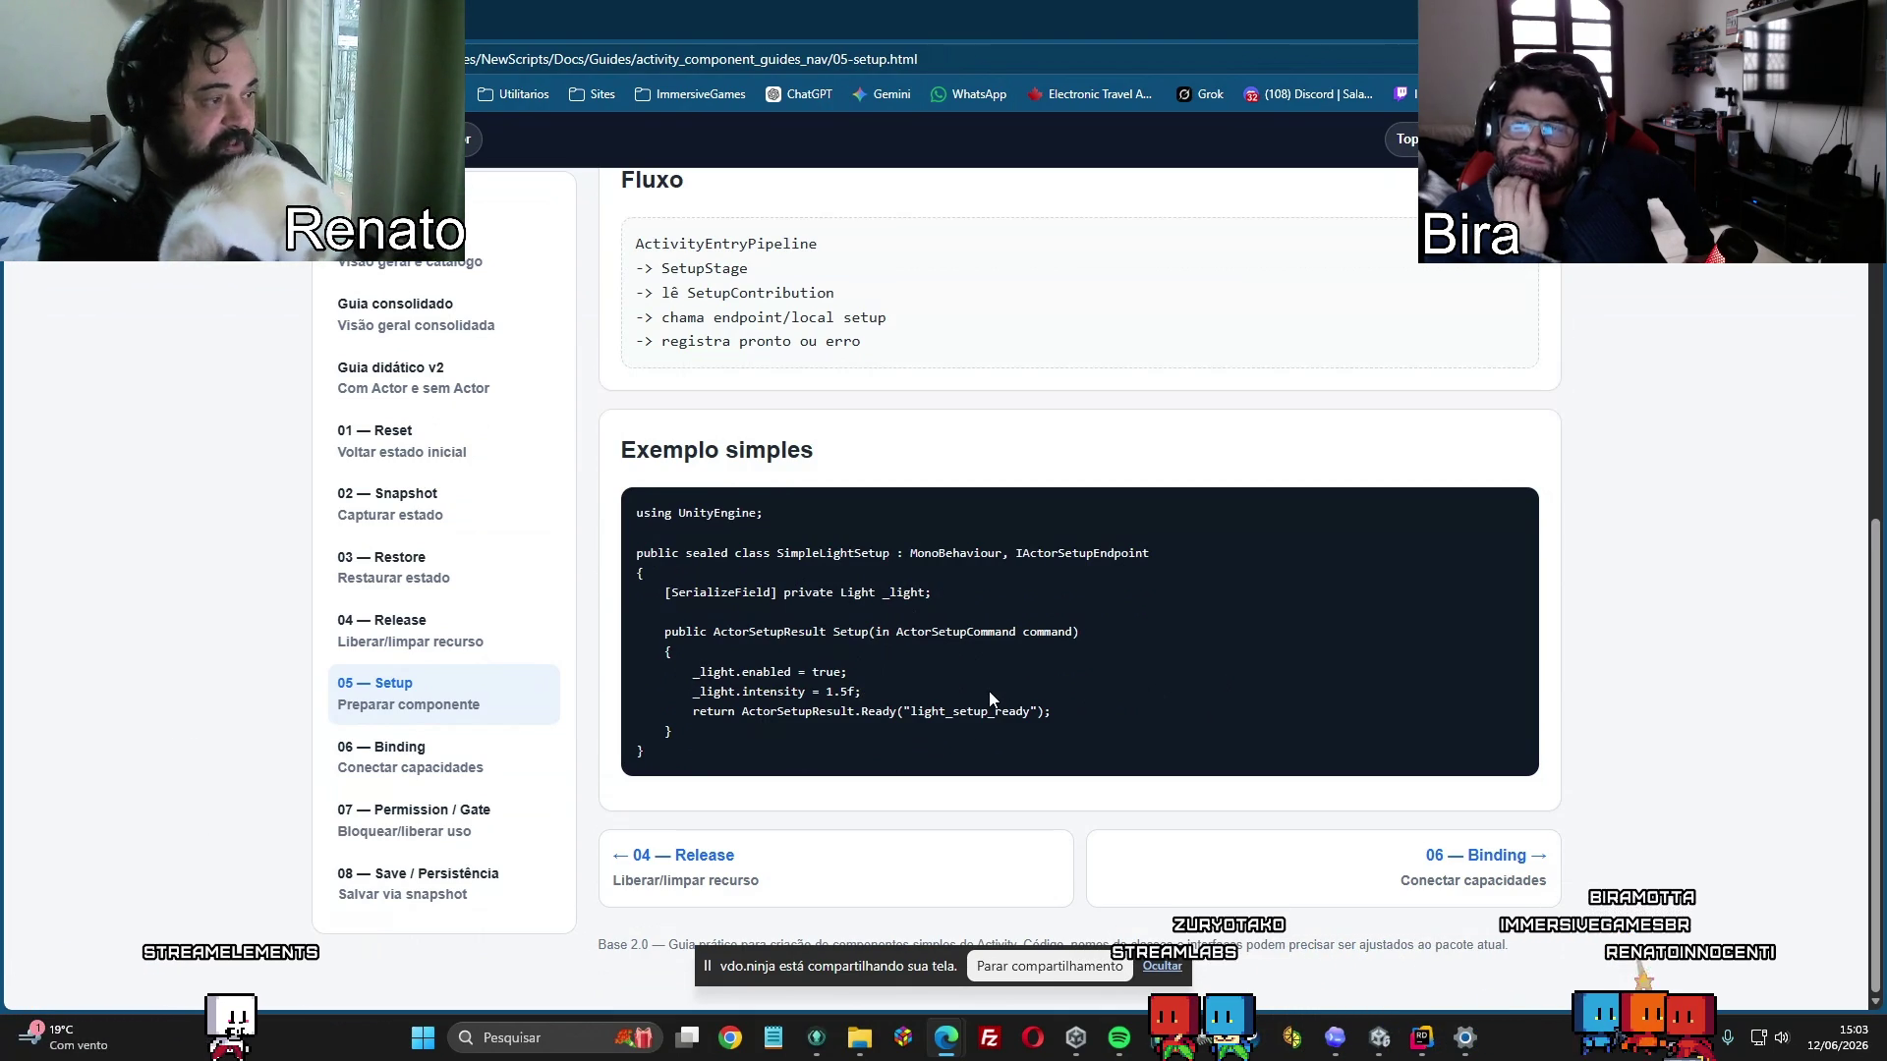
Open '06 — Binding' and scroll through Componentes obrigatórios and Fluxo to SimpleCameraTarget.
{"action": "left_click", "coordinate": [432, 755]}
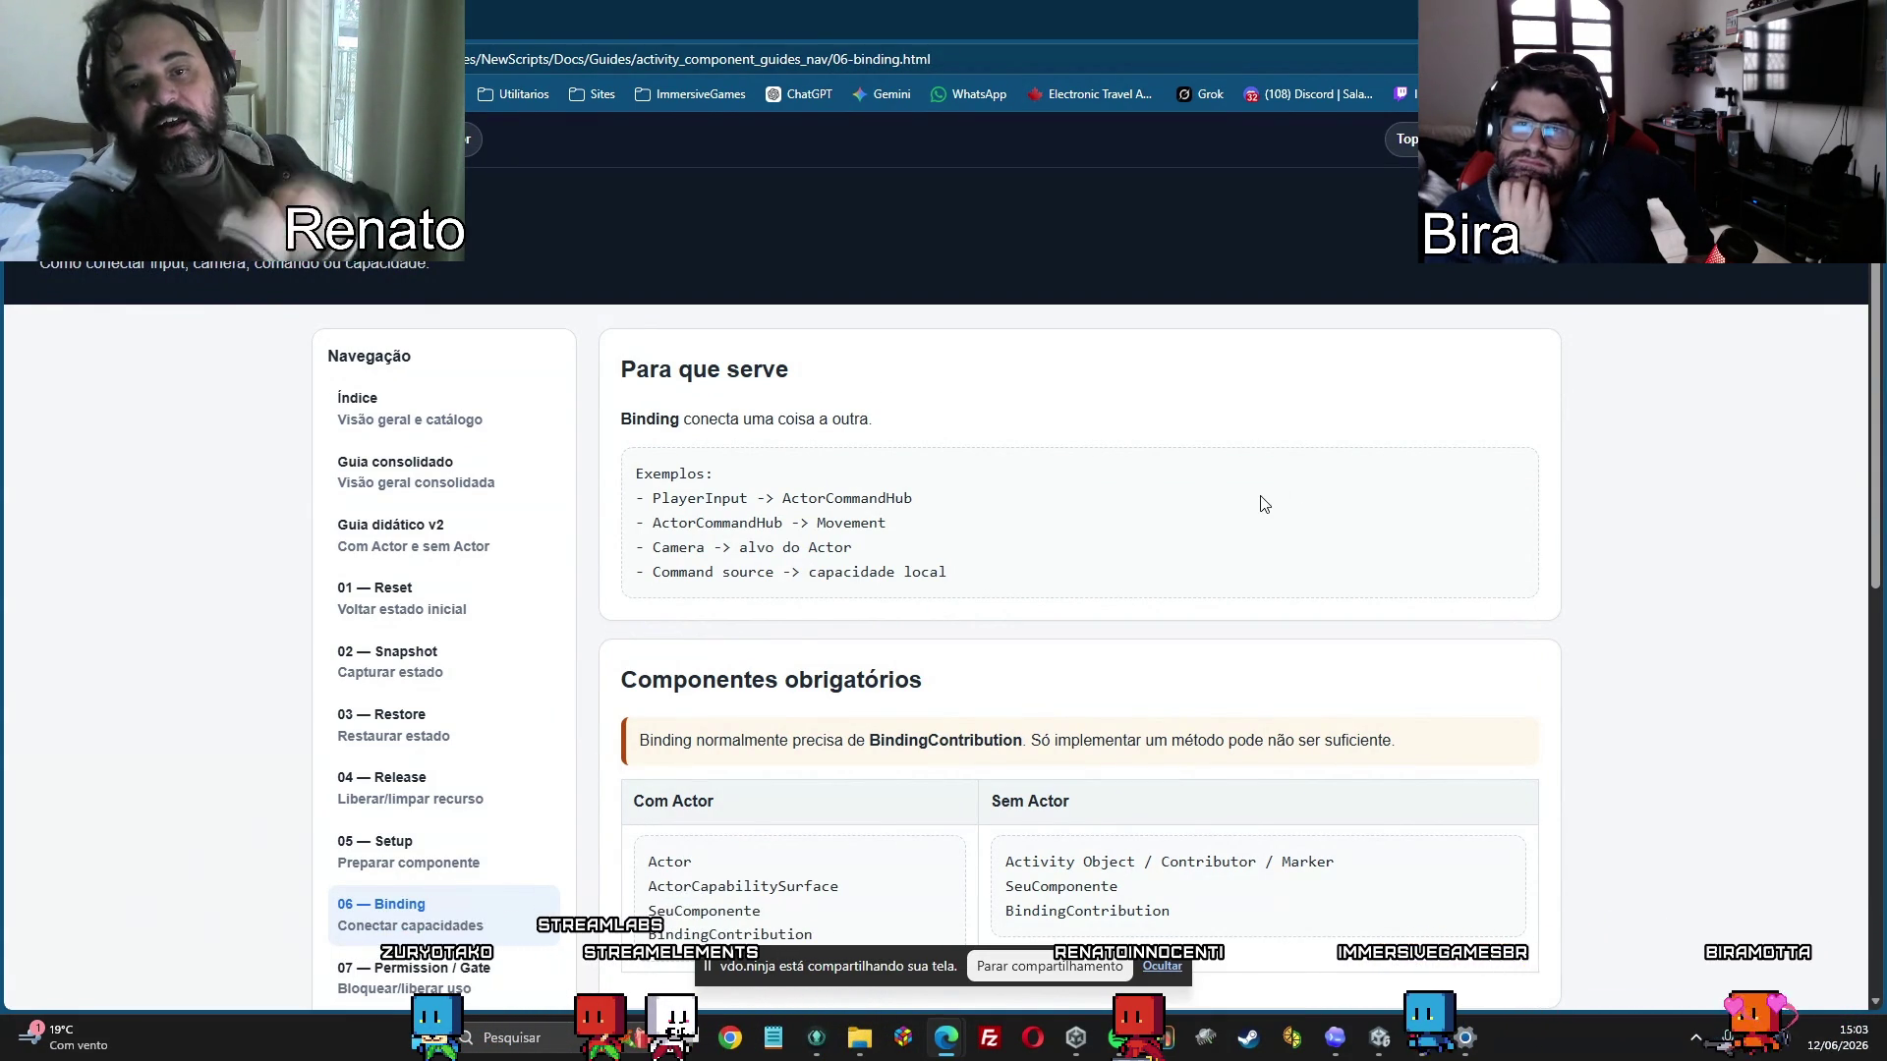
{"action": "scroll", "coordinate": [1258, 504], "scroll_direction": "down", "scroll_amount": 3}
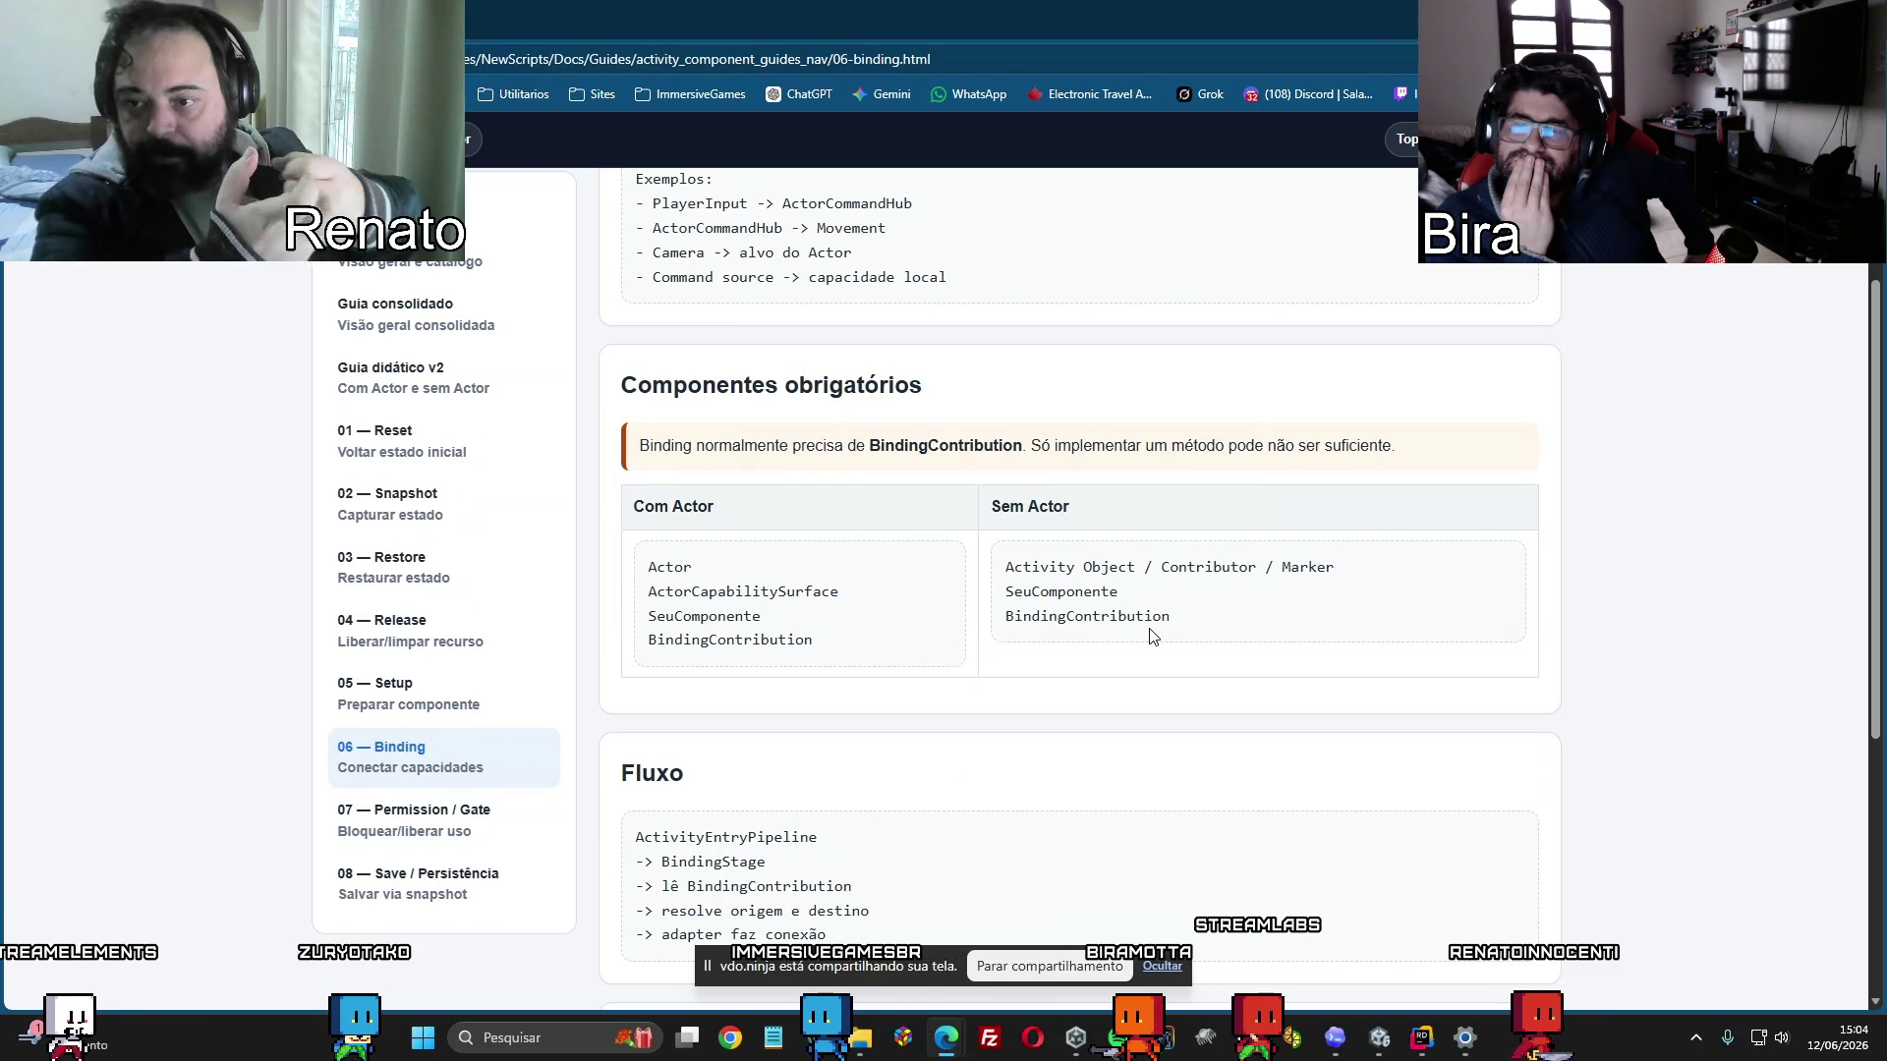
{"action": "scroll", "coordinate": [1153, 636], "scroll_direction": "down", "scroll_amount": 5}
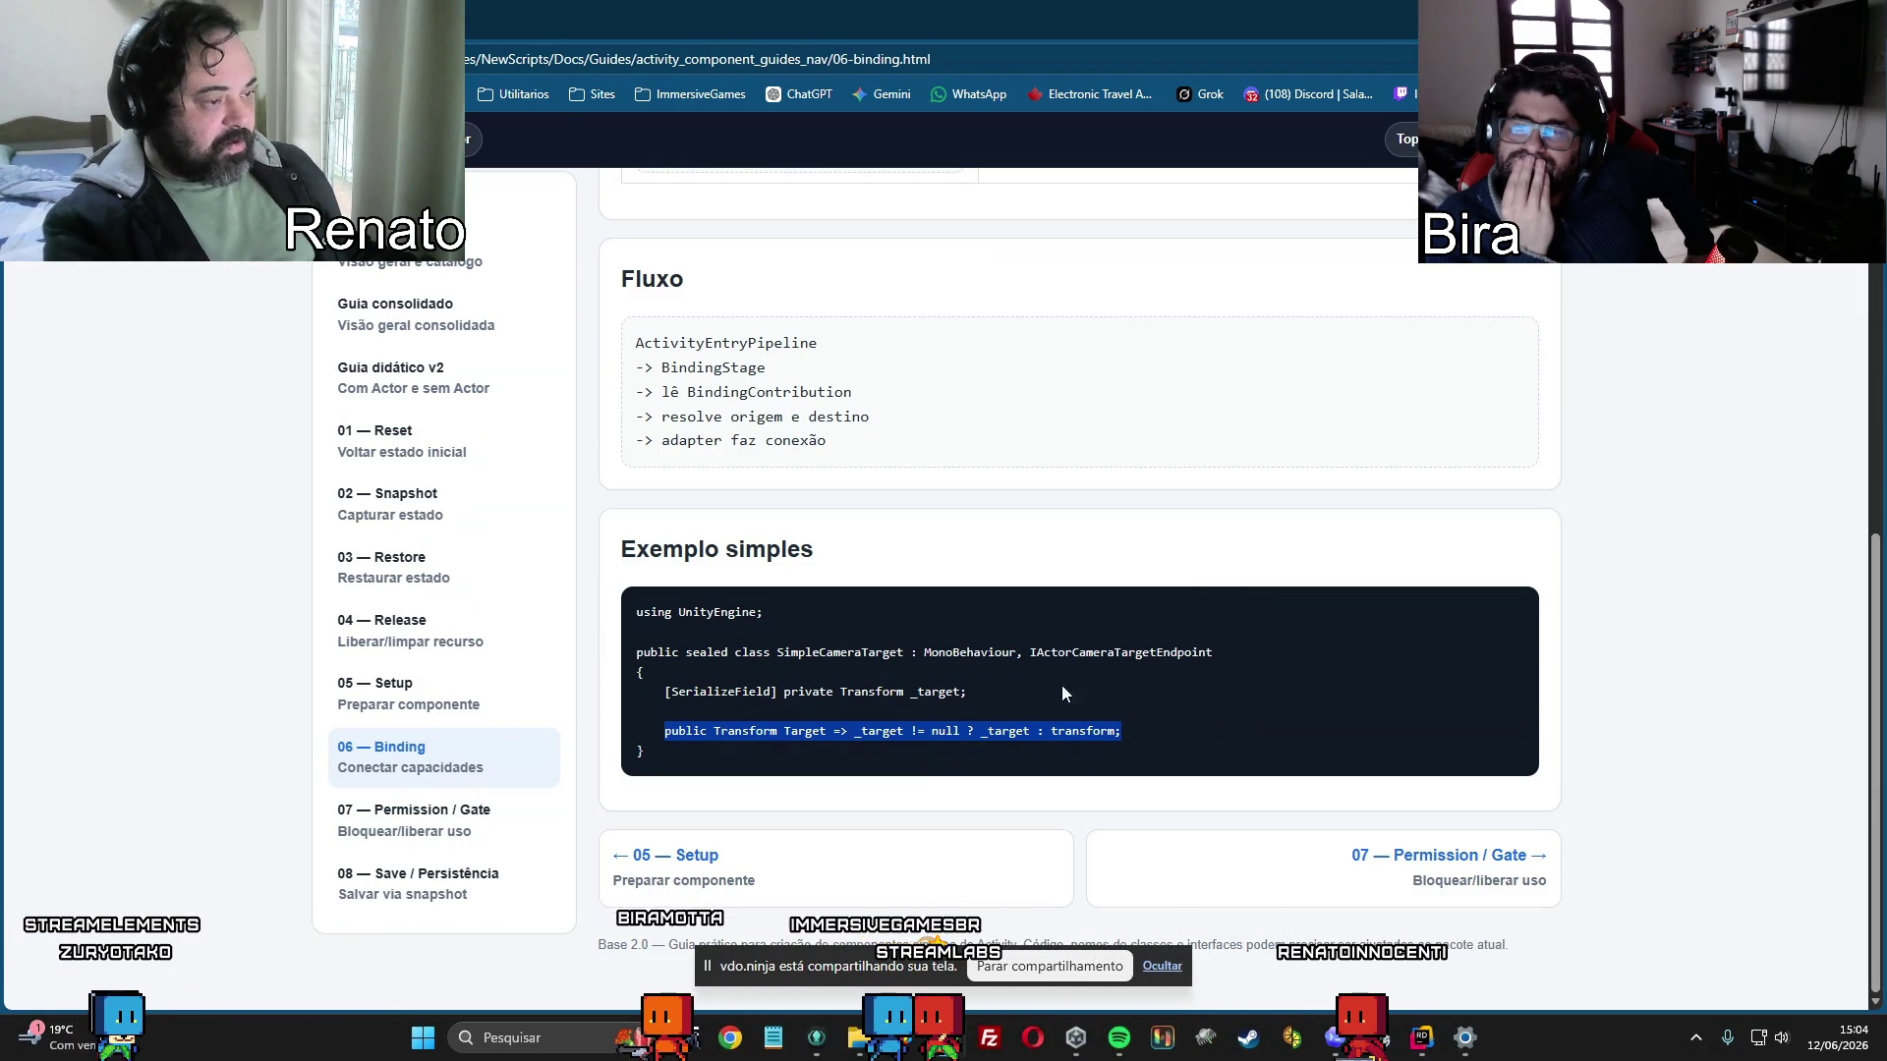
{"action": "left_click_drag", "start_coordinate": [1029, 654], "coordinate": [1211, 660]}
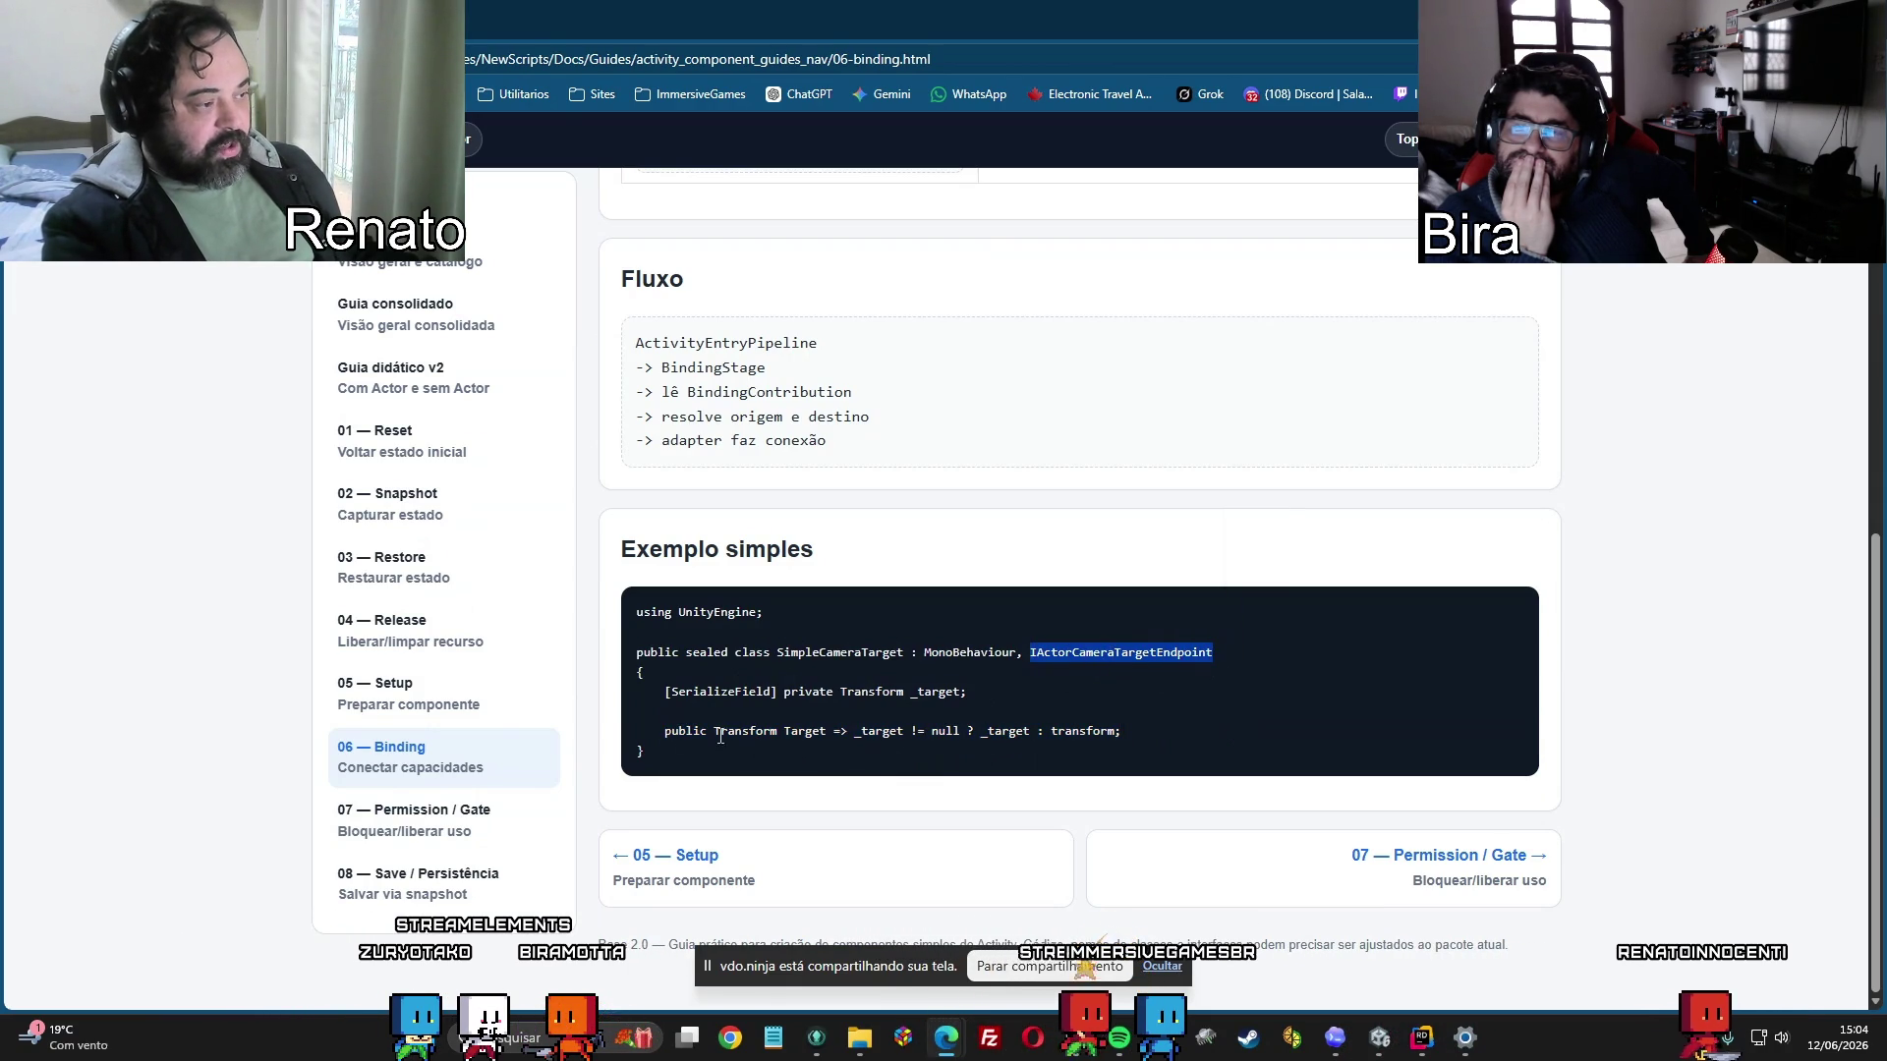
{"action": "left_click_drag", "start_coordinate": [658, 735], "coordinate": [1157, 738]}
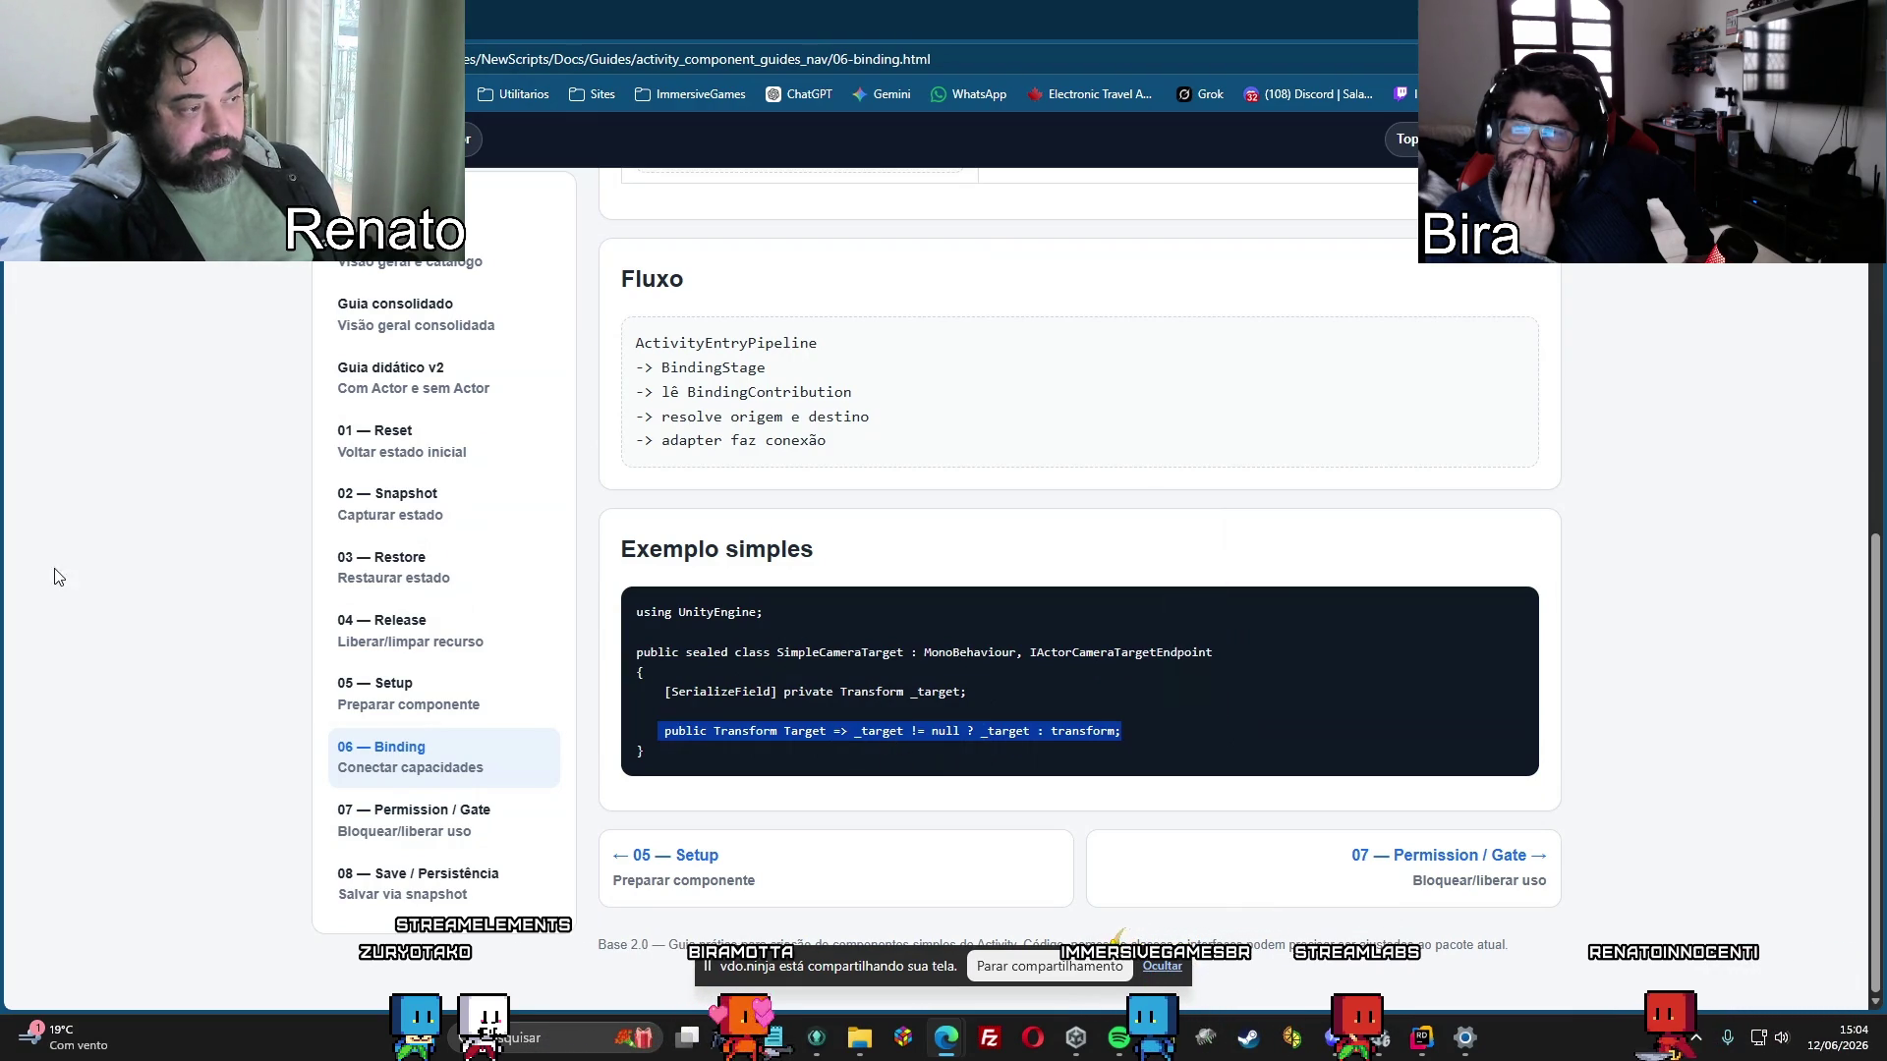
{"action": "scroll", "coordinate": [1081, 639], "scroll_direction": "up", "scroll_amount": 2}
{"action": "scroll", "coordinate": [1061, 640], "scroll_direction": "down", "scroll_amount": 2}
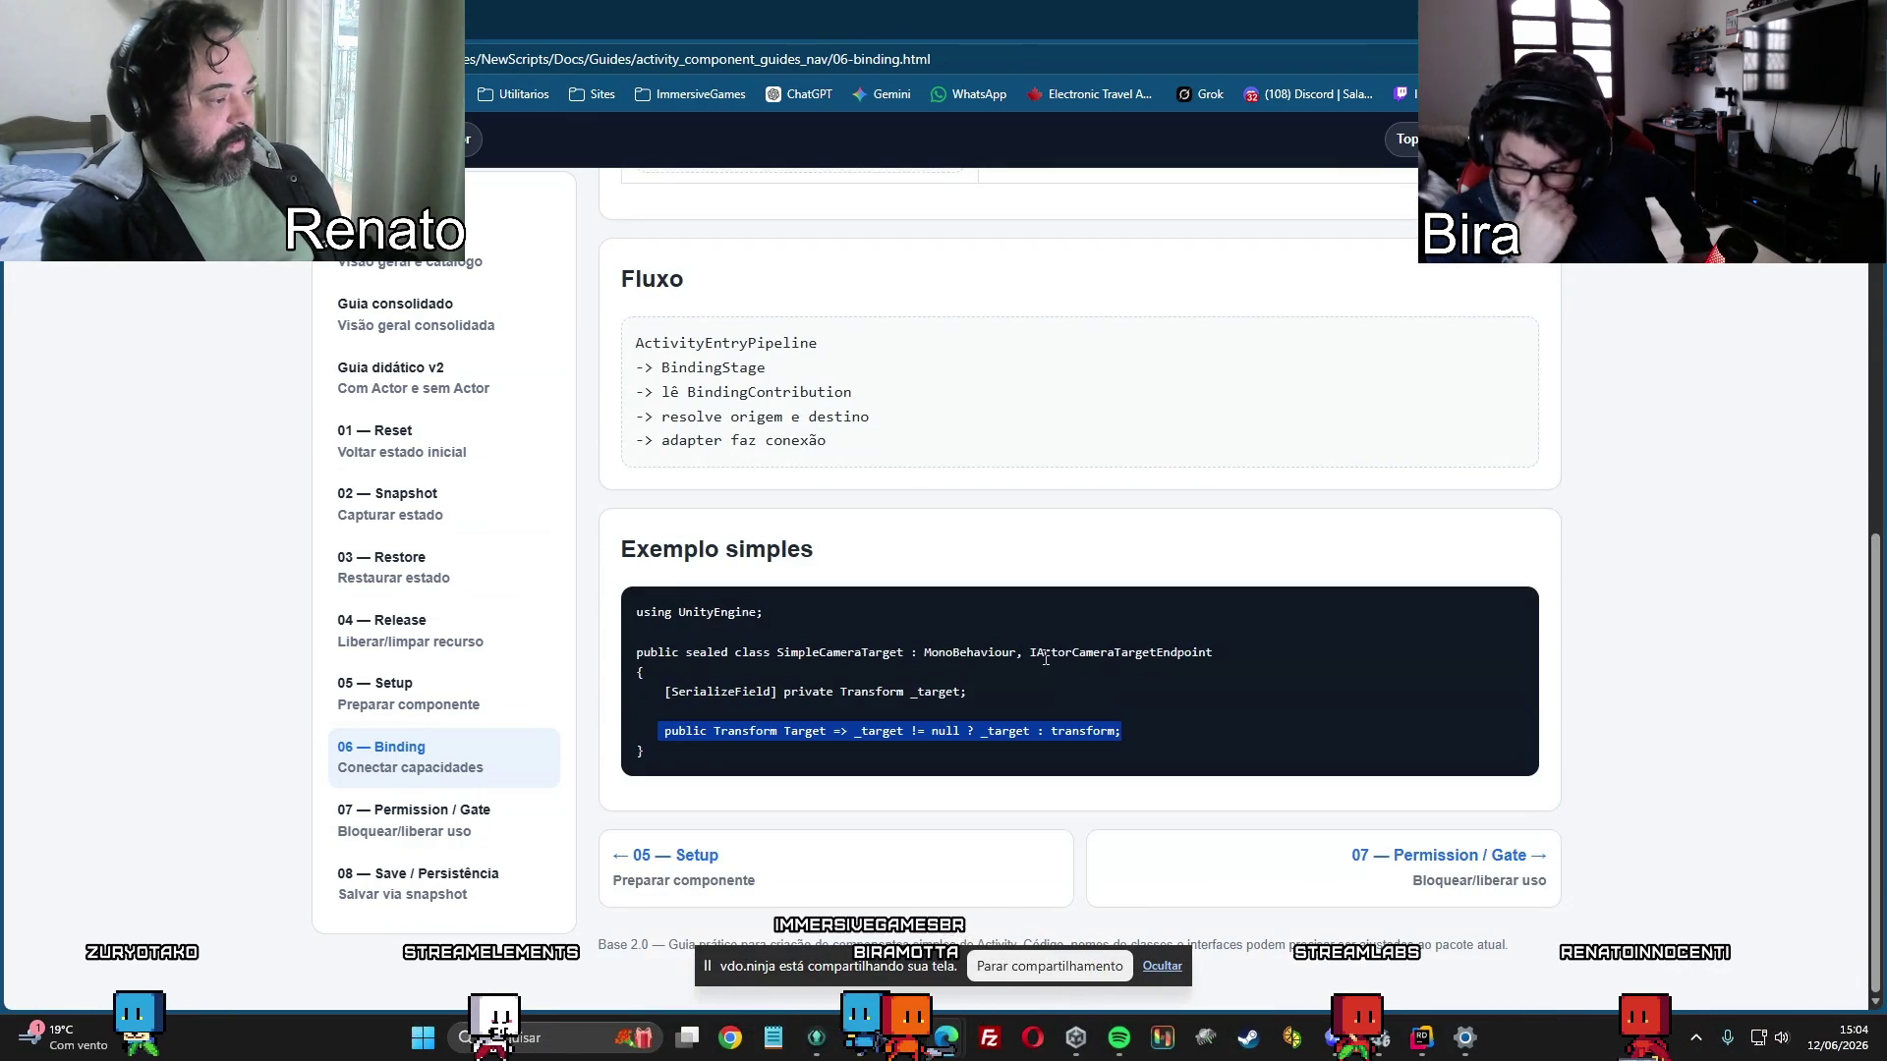
{"action": "scroll", "coordinate": [960, 613], "scroll_direction": "up", "scroll_amount": 3}
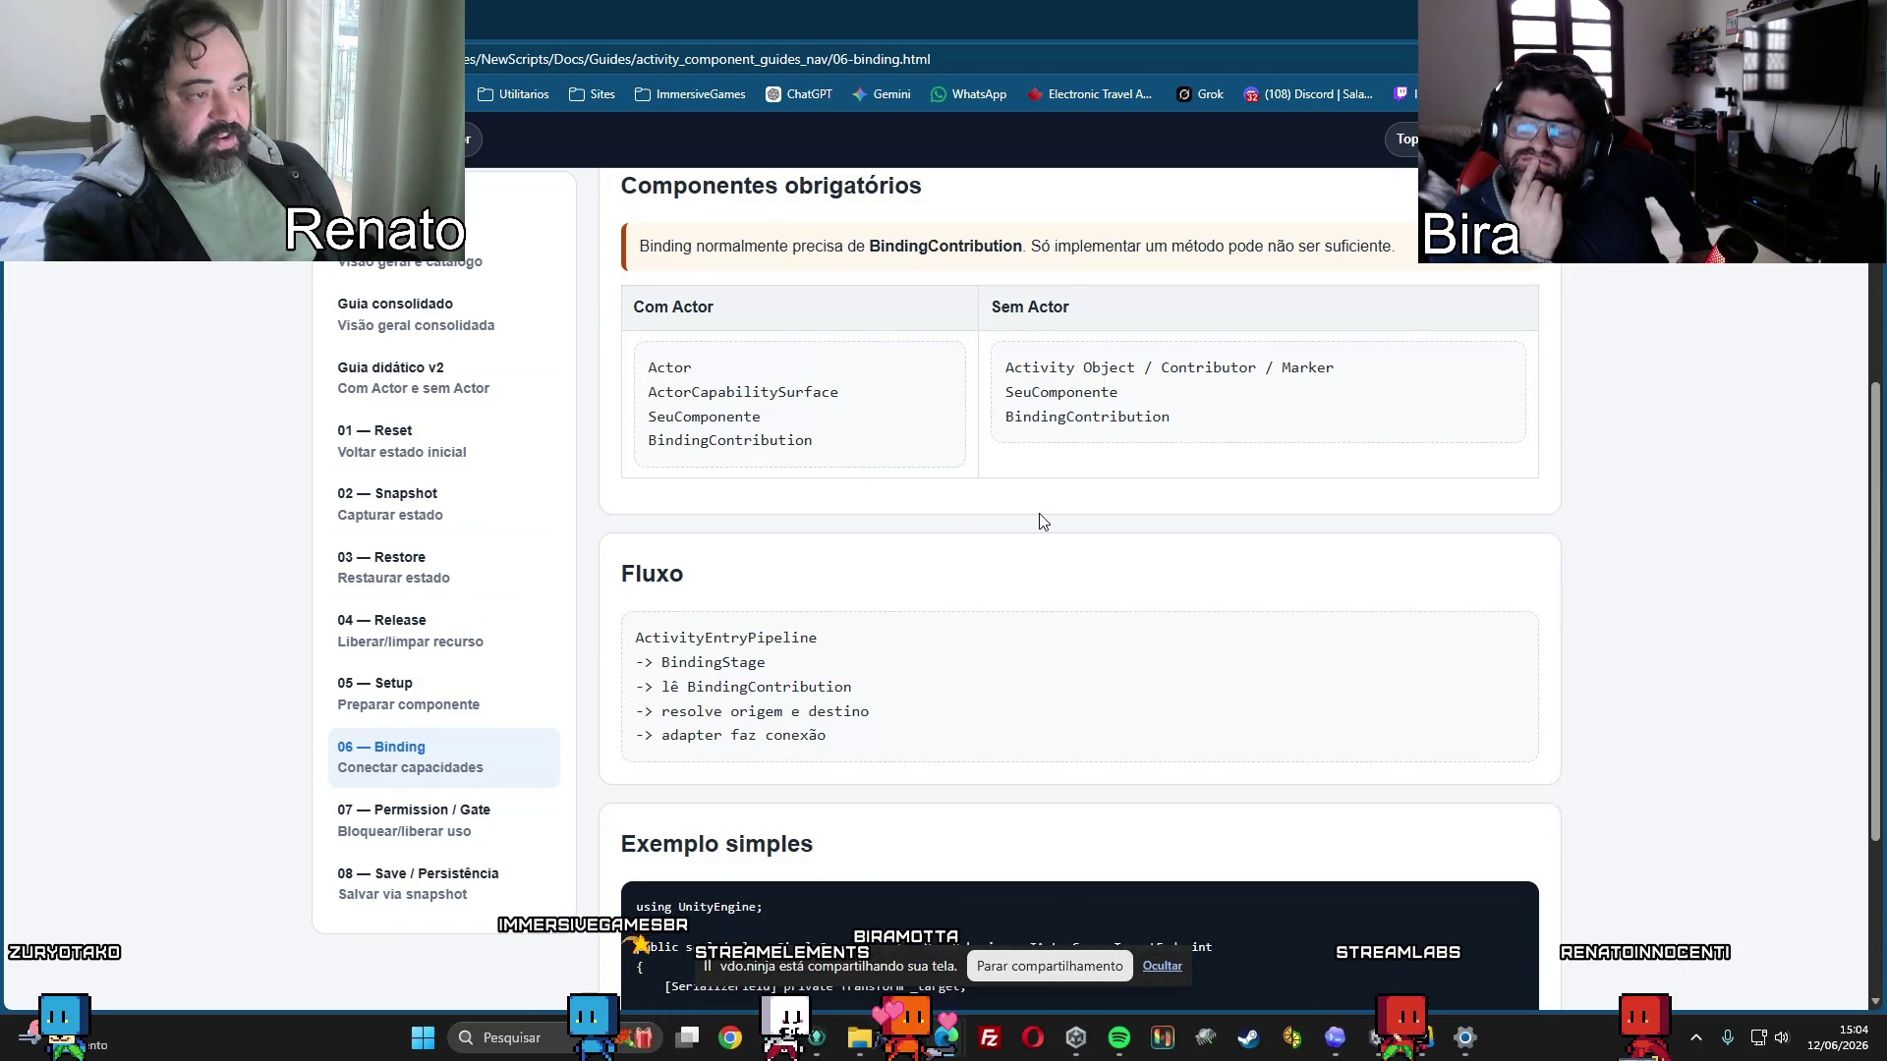
{"action": "scroll", "coordinate": [1042, 521], "scroll_direction": "down", "scroll_amount": 2}
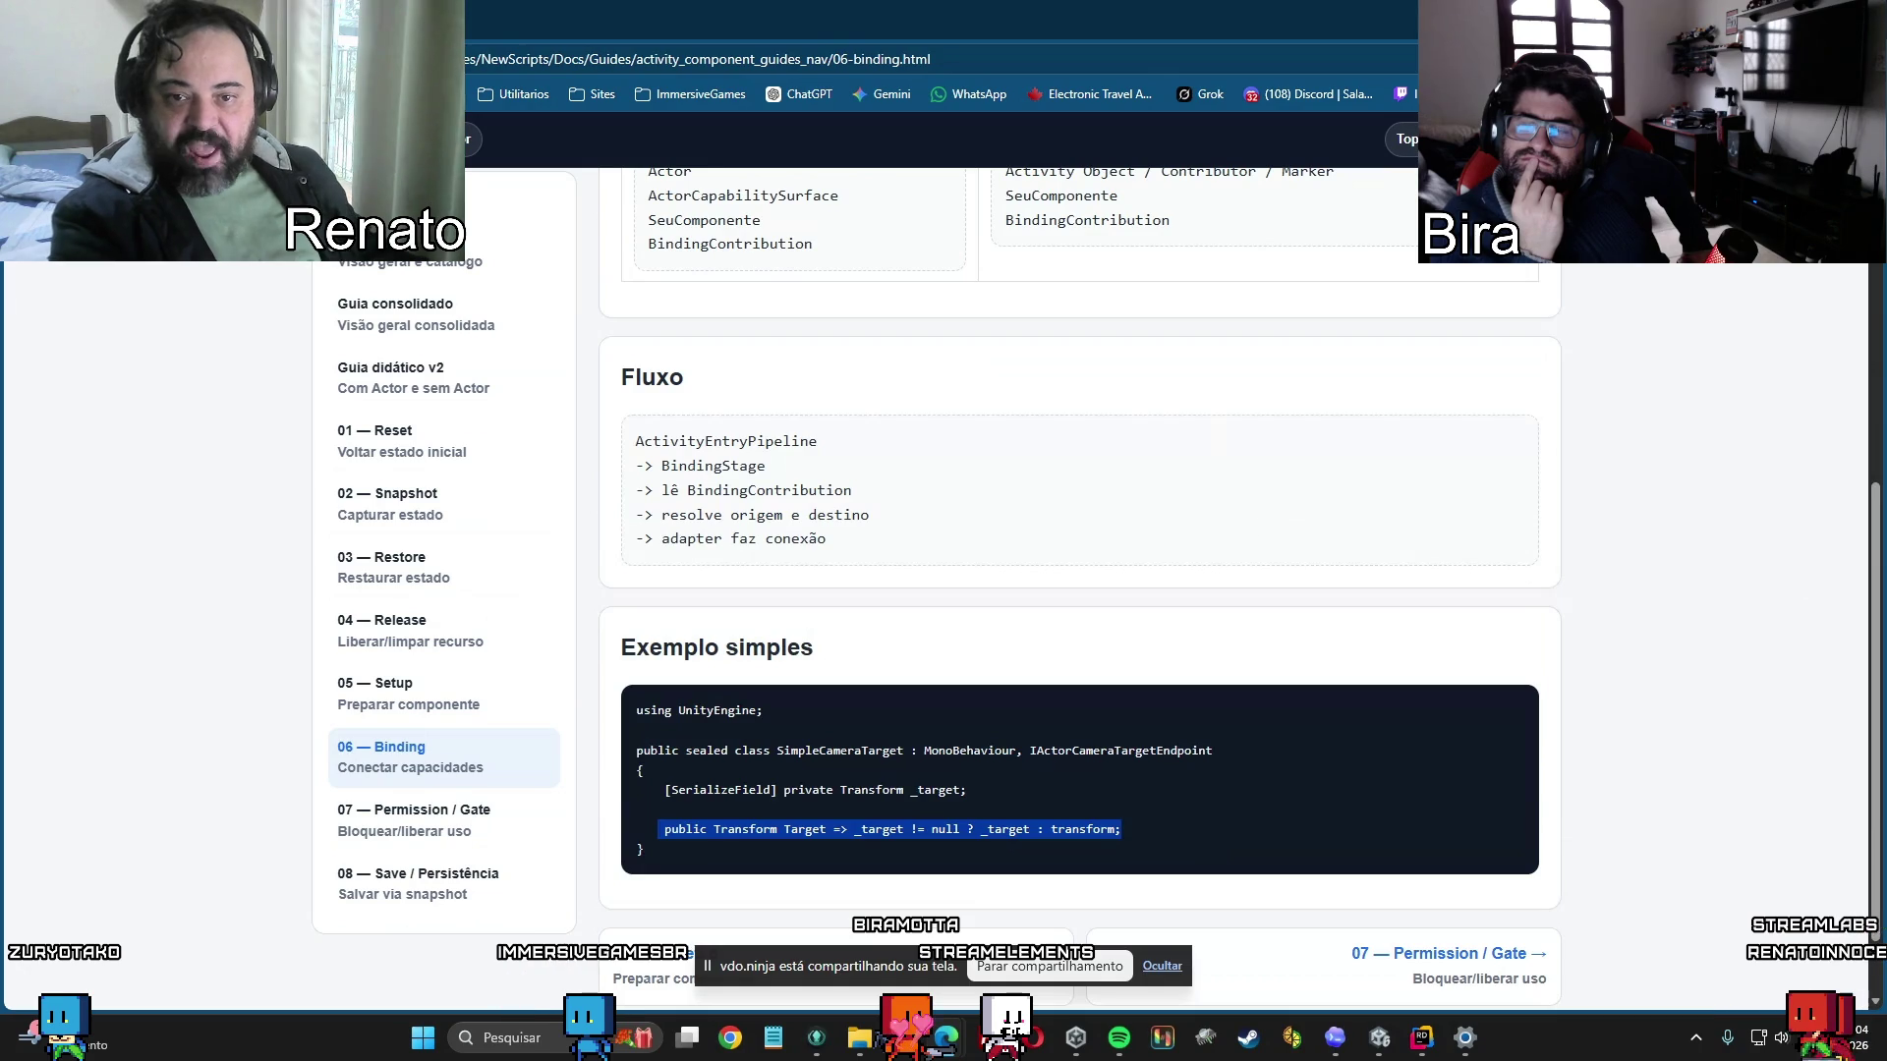
{"action": "scroll", "coordinate": [1356, 518], "scroll_direction": "down", "scroll_amount": 1}
{"action": "scroll", "coordinate": [1356, 518], "scroll_direction": "up", "scroll_amount": 2}
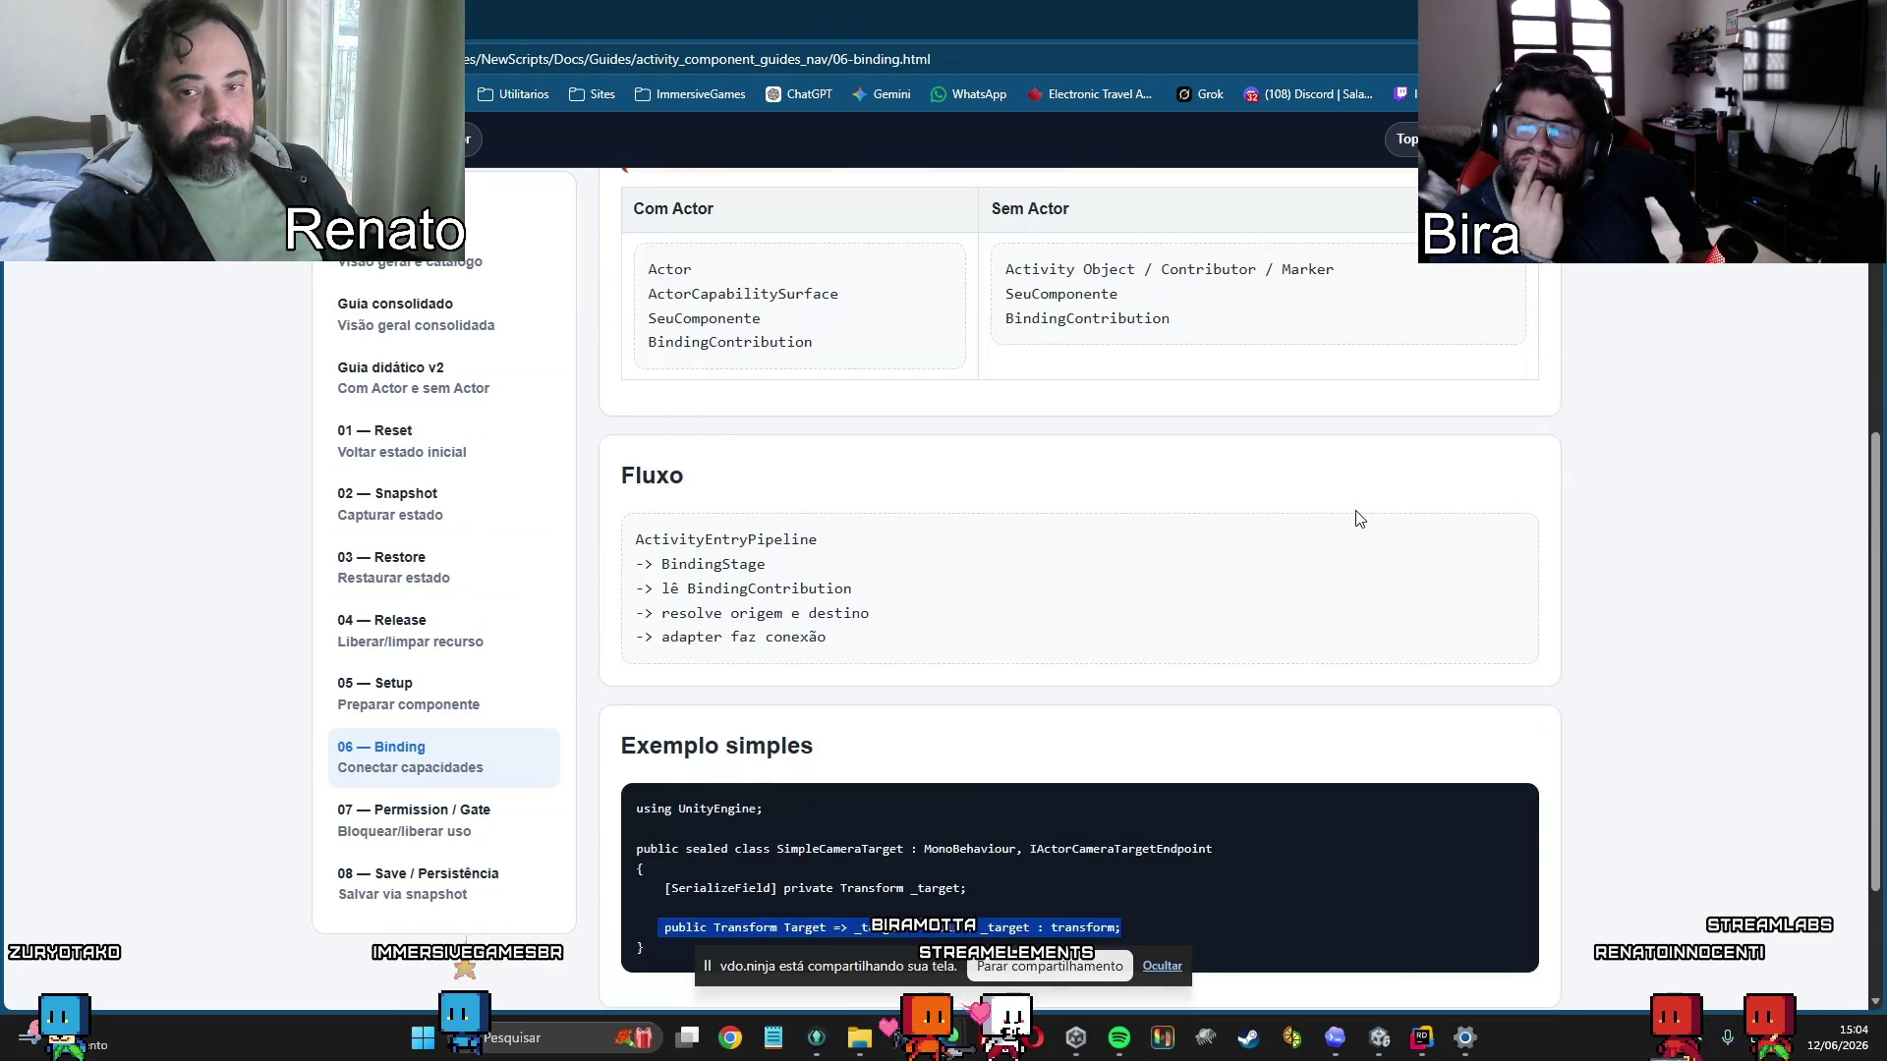
{"action": "scroll", "coordinate": [1359, 518], "scroll_direction": "down", "scroll_amount": 2}
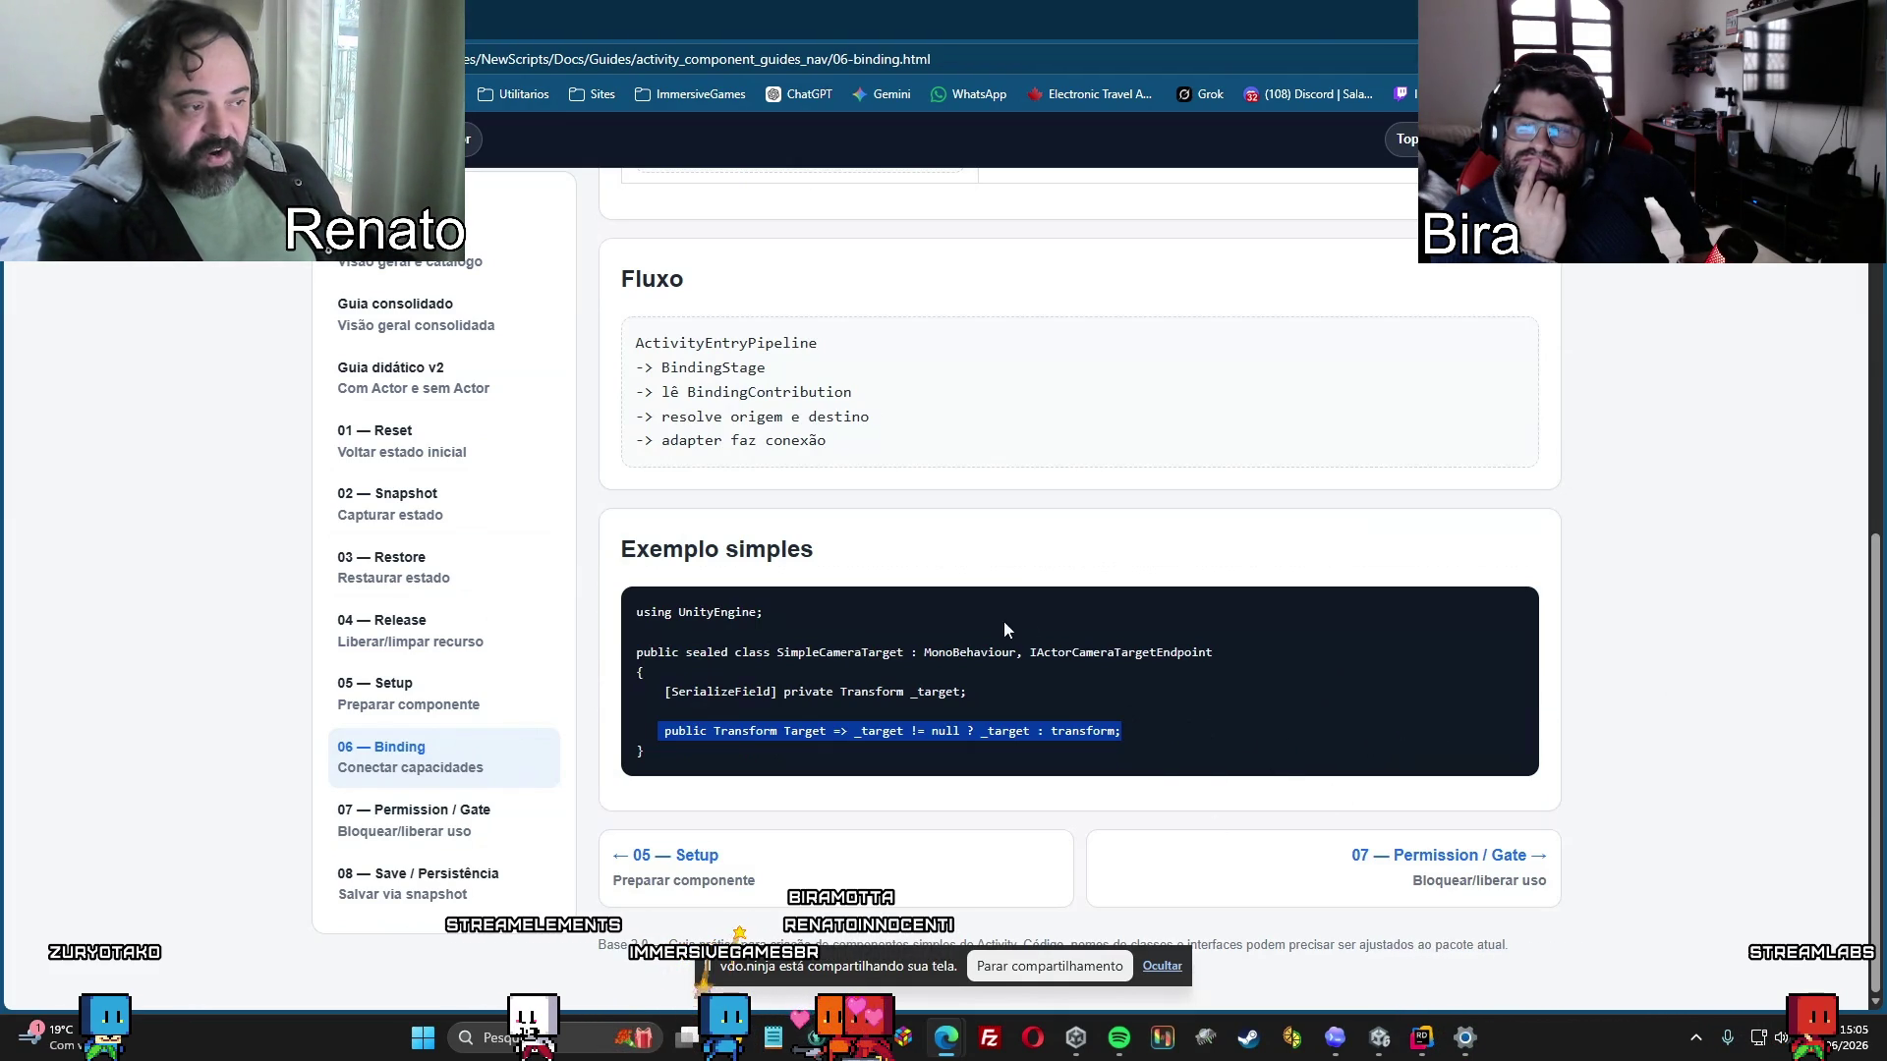
{"action": "scroll", "coordinate": [1010, 681], "scroll_direction": "up", "scroll_amount": 6}
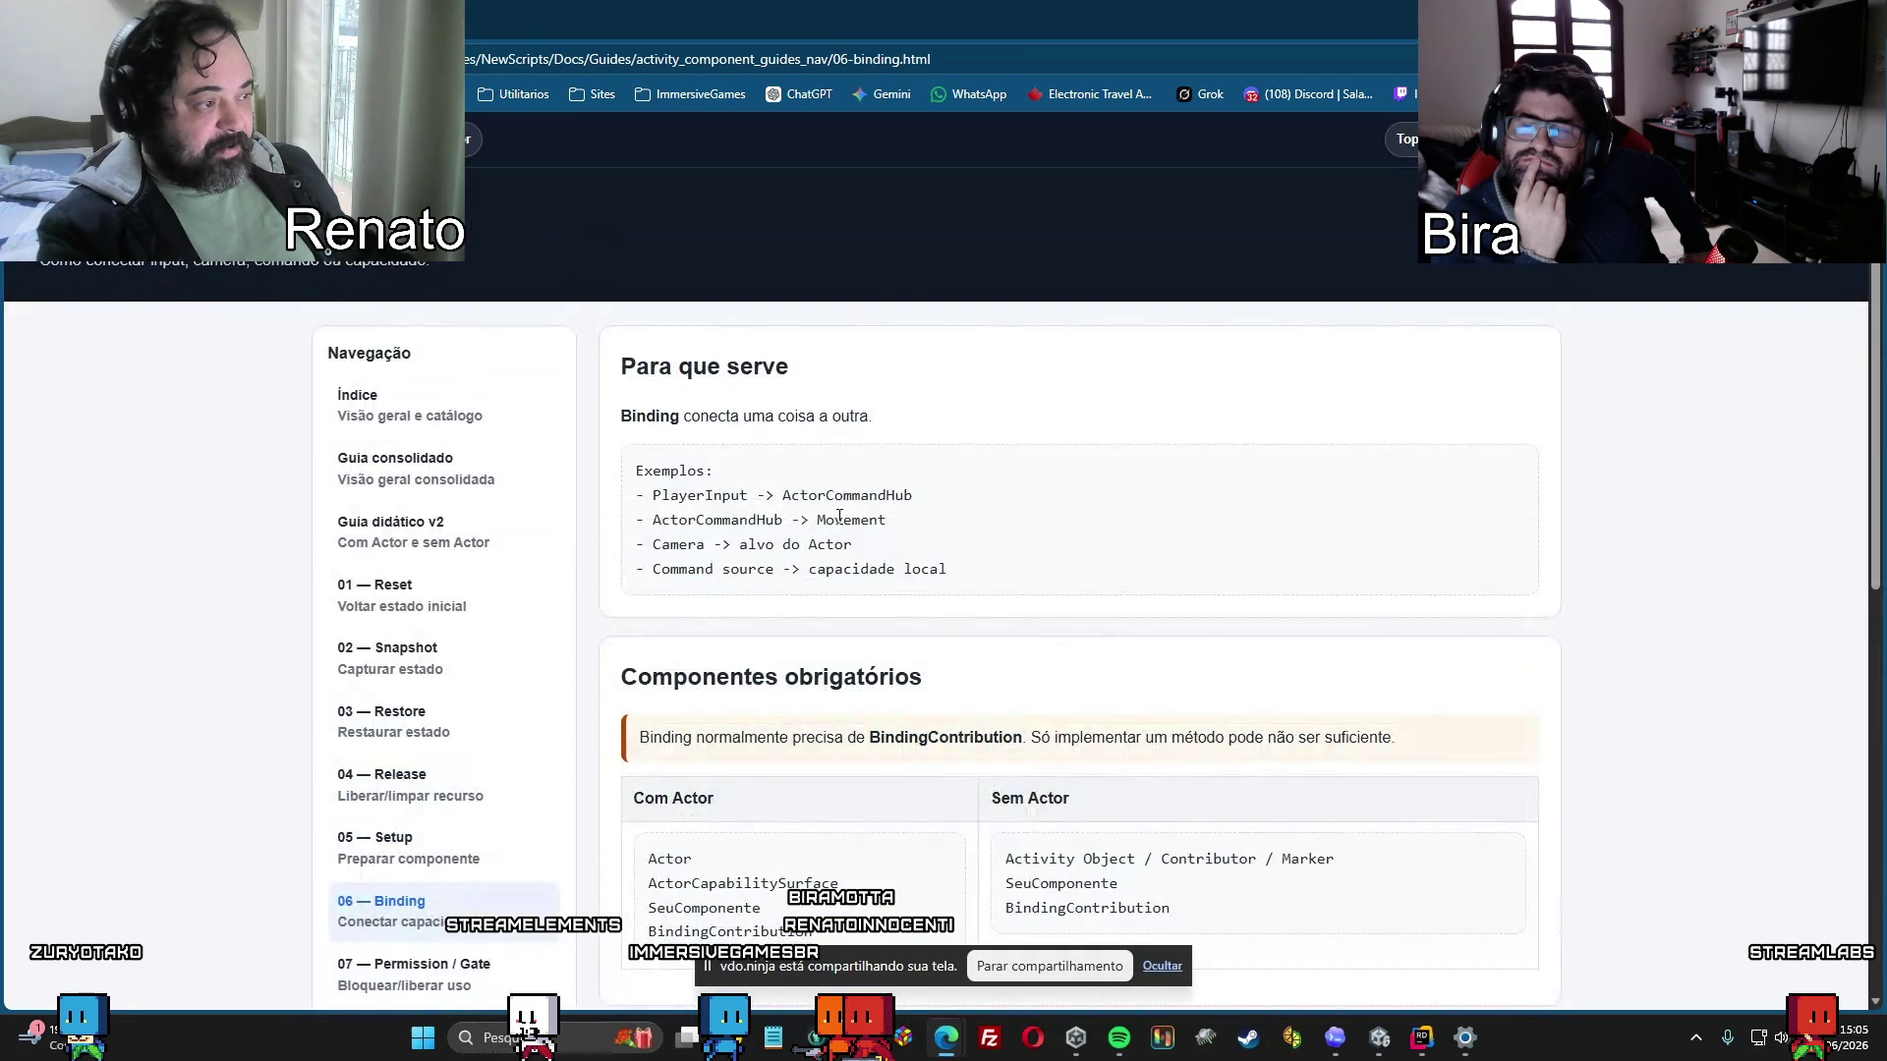
{"action": "scroll", "coordinate": [1000, 575], "scroll_direction": "down", "scroll_amount": 6}
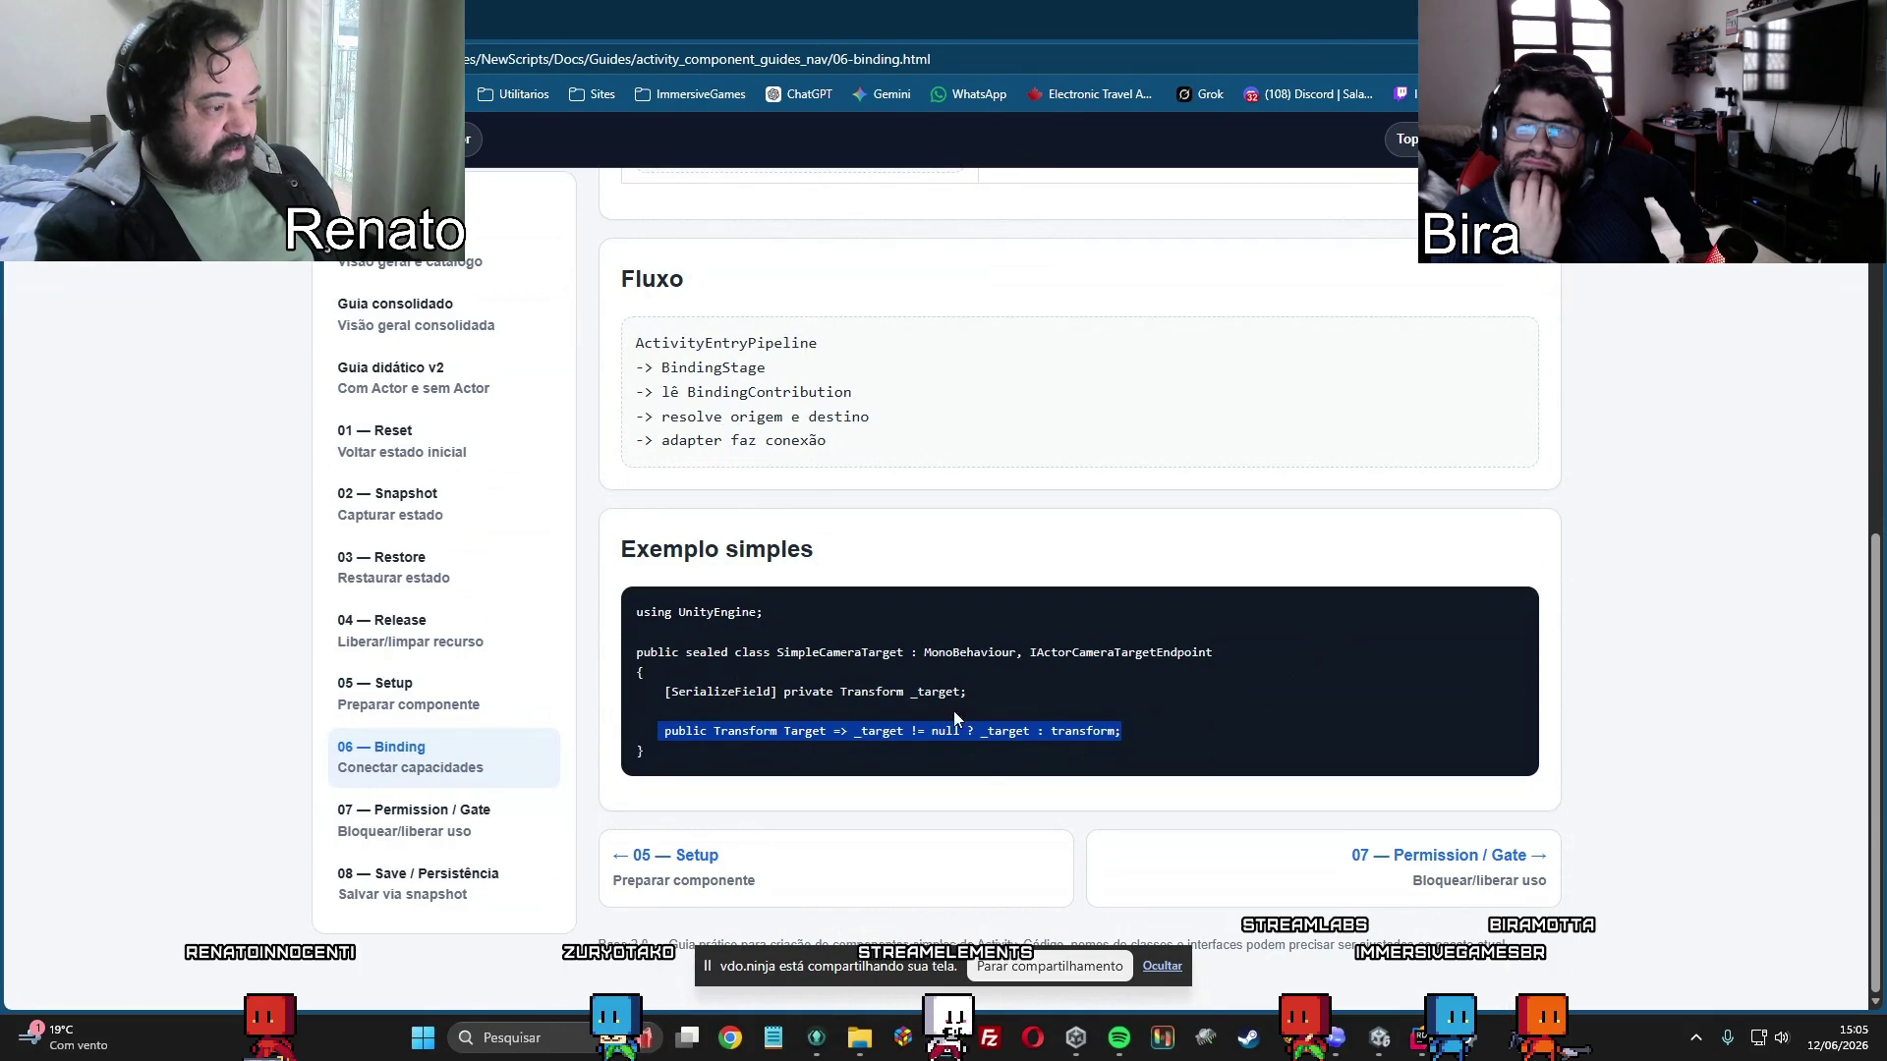
{"action": "left_click", "coordinate": [405, 831]}
{"action": "scroll", "coordinate": [1304, 558], "scroll_direction": "down", "scroll_amount": 6}
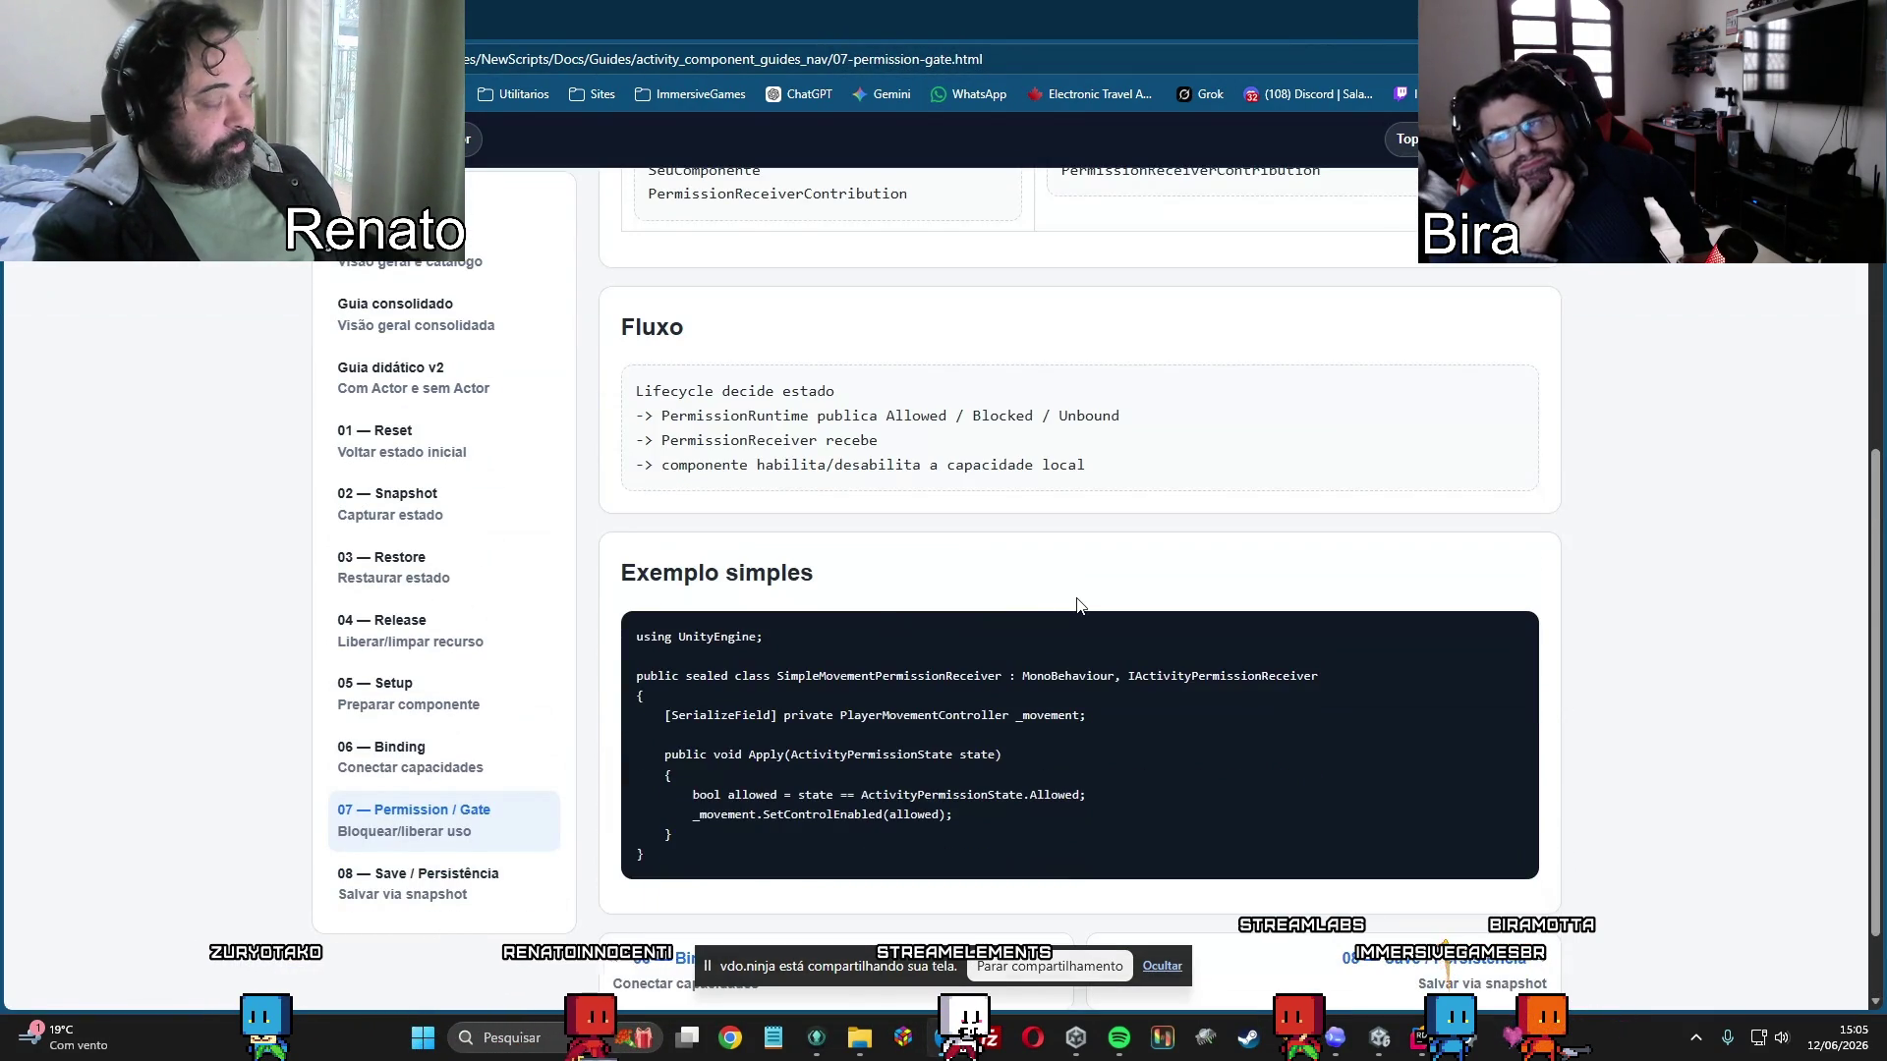
{"action": "scroll", "coordinate": [950, 565], "scroll_direction": "up", "scroll_amount": 3}
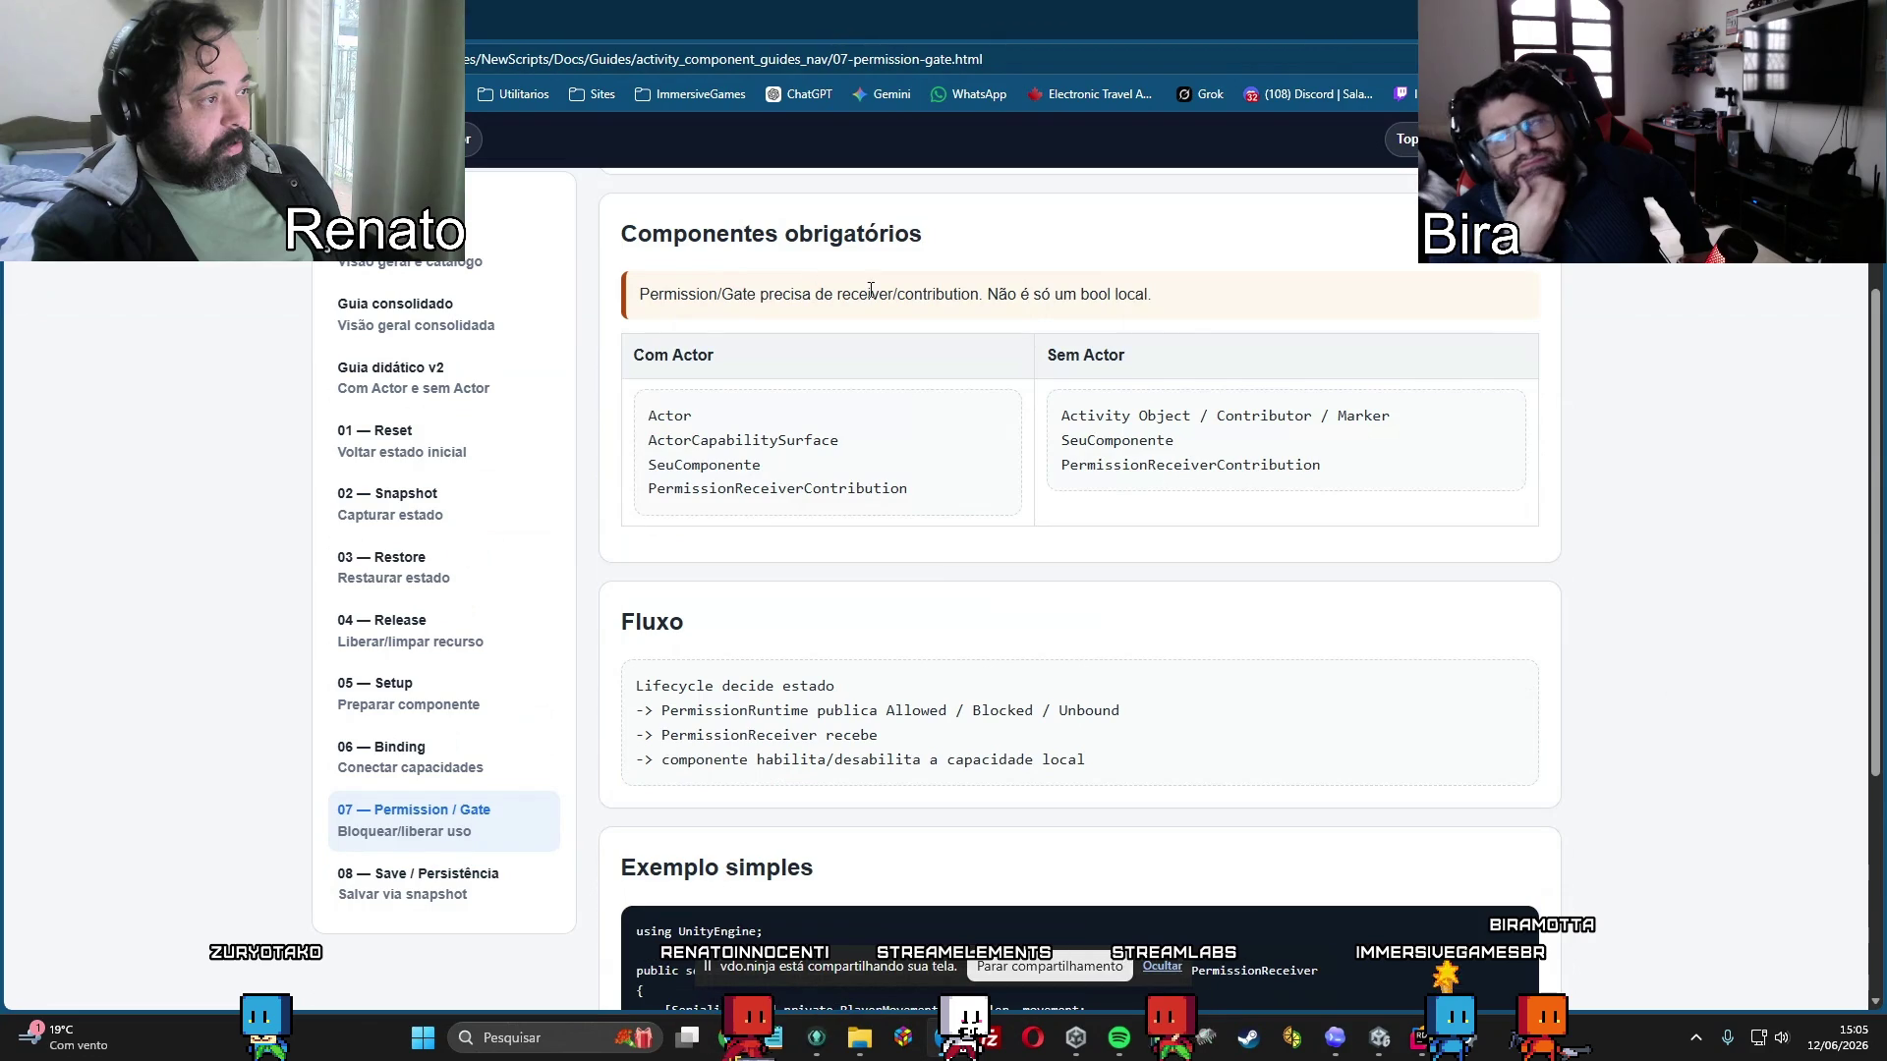
{"action": "scroll", "coordinate": [1186, 346], "scroll_direction": "down", "scroll_amount": 2}
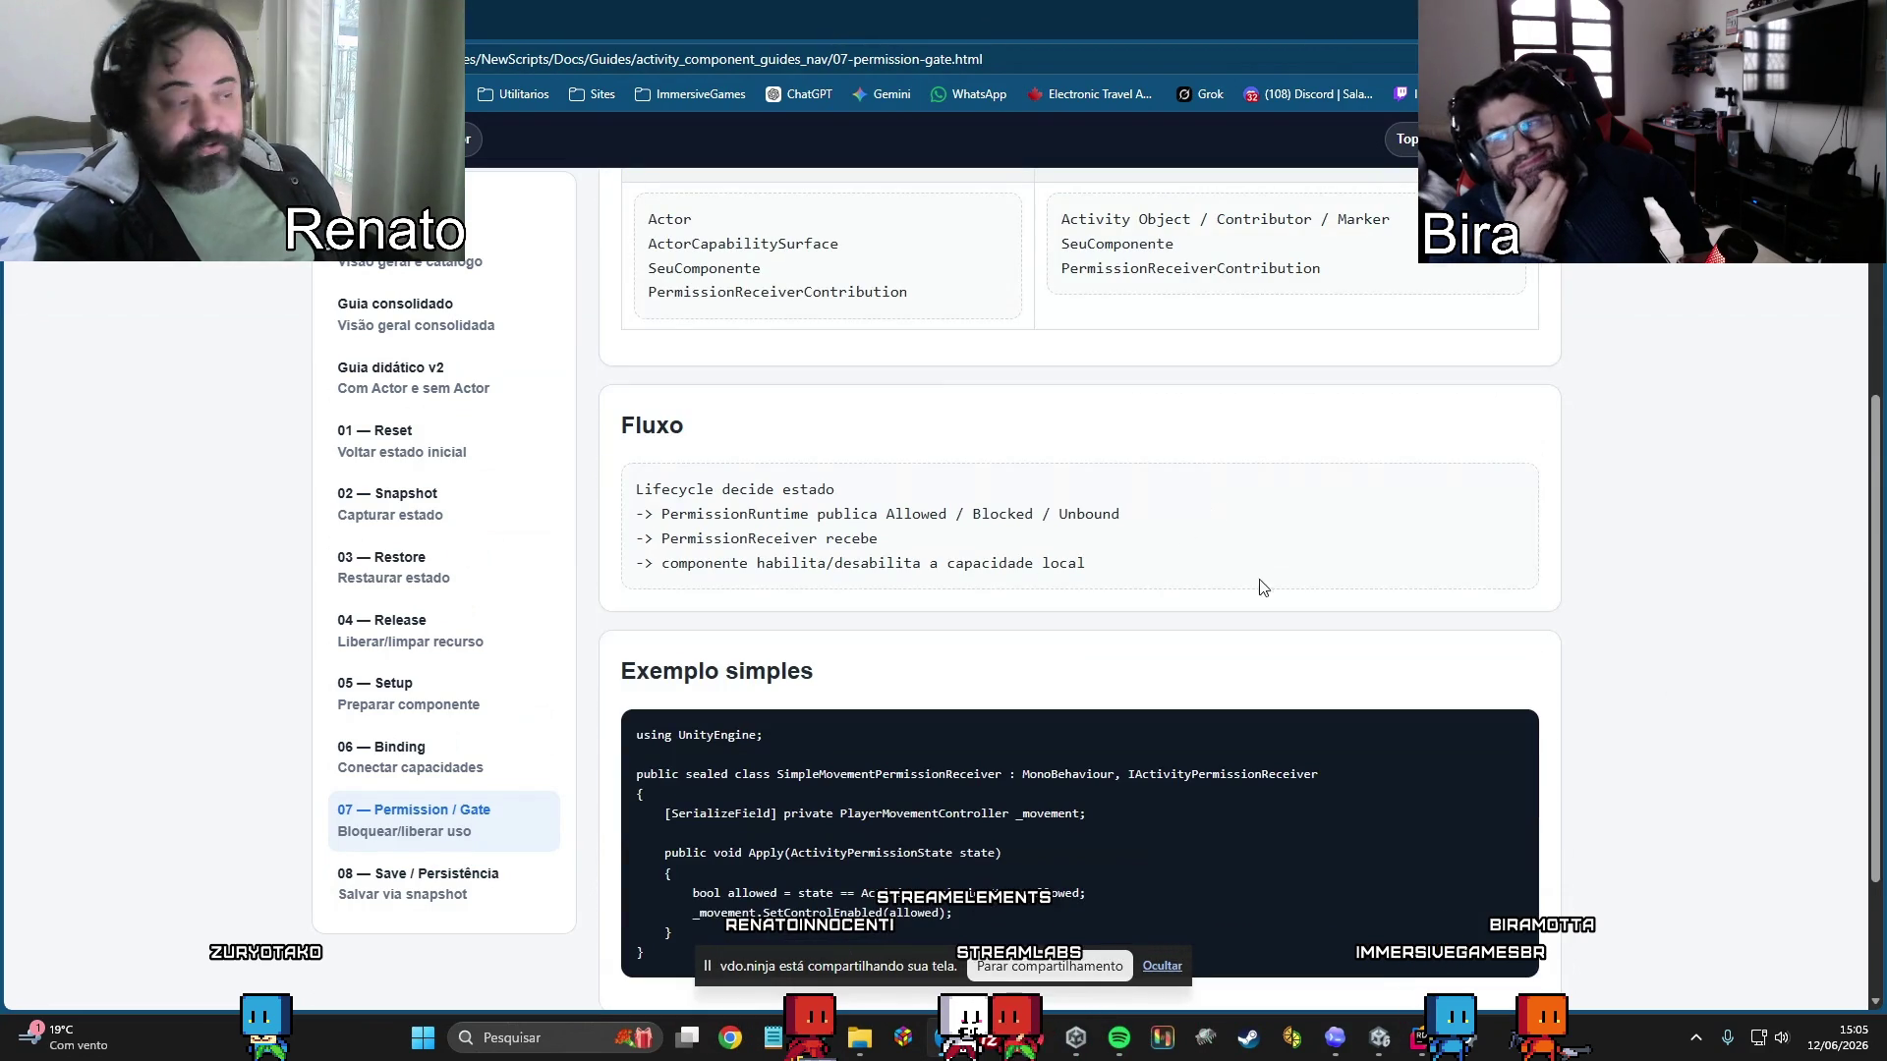
{"action": "scroll", "coordinate": [1230, 782], "scroll_direction": "down", "scroll_amount": 1}
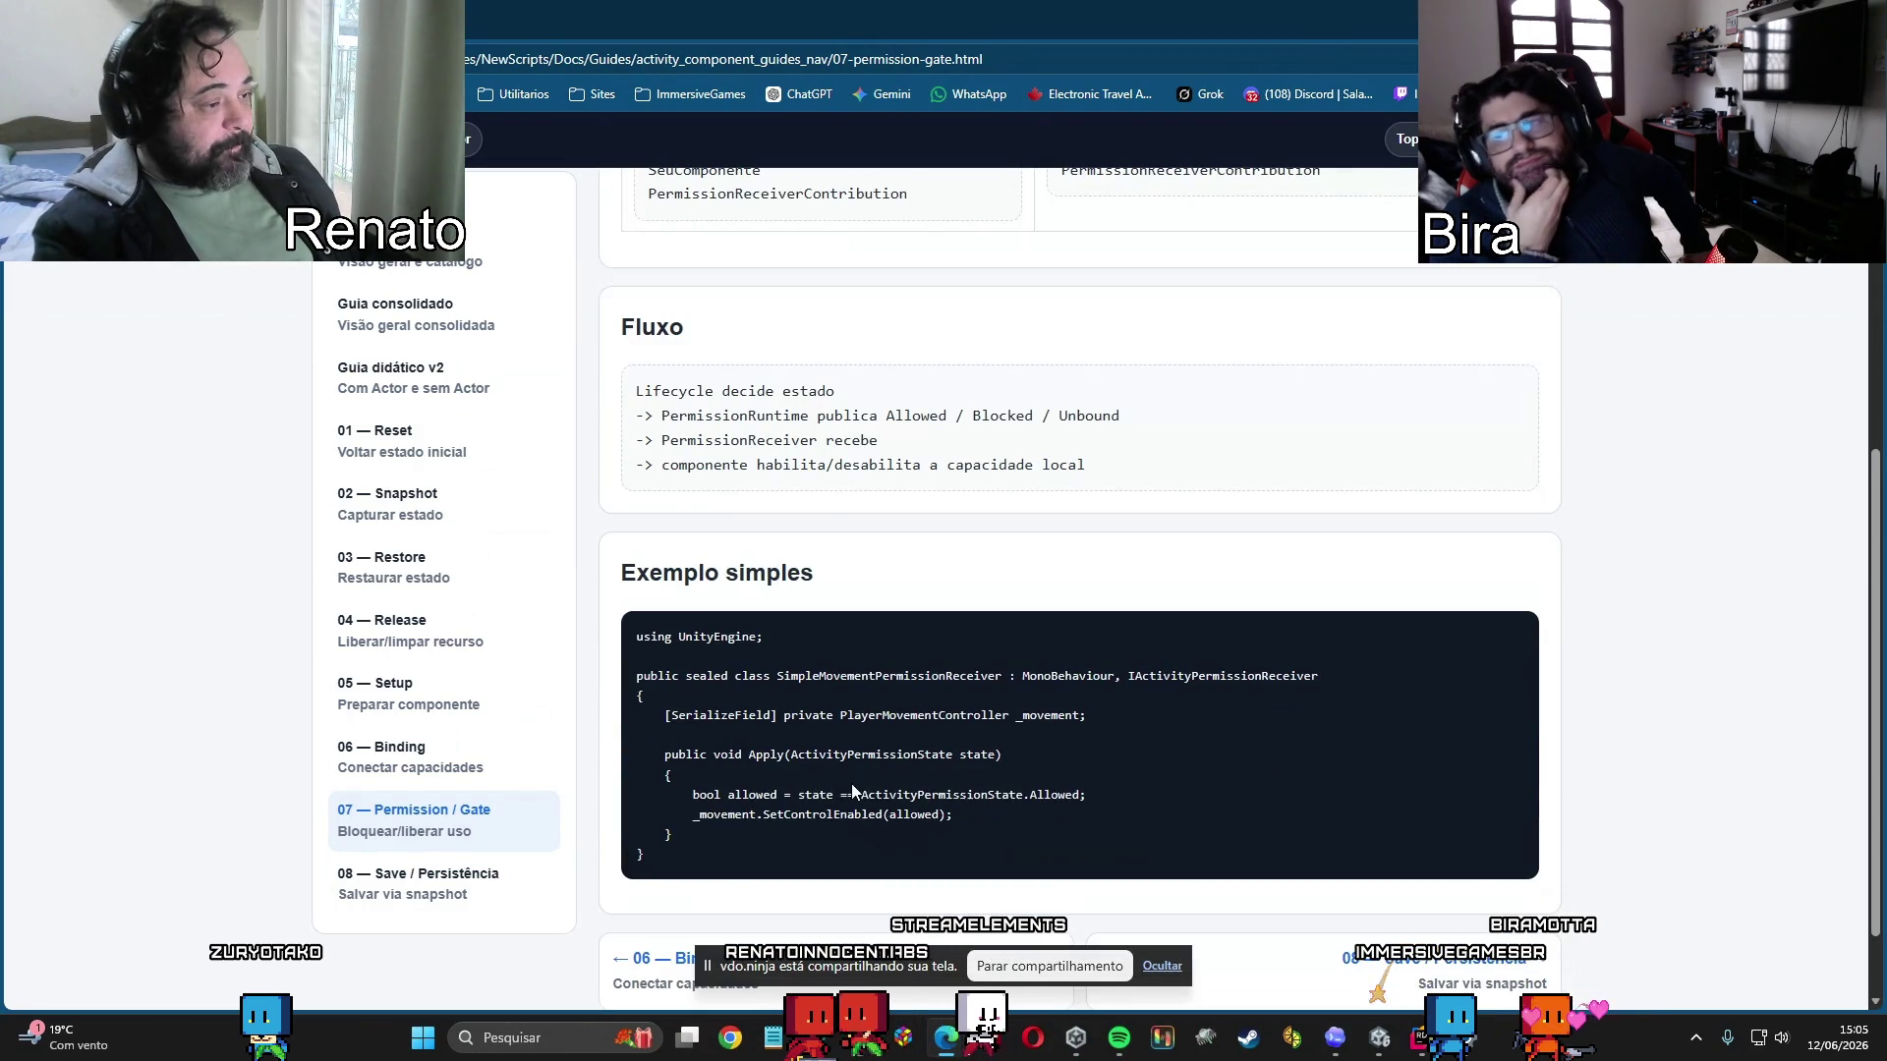
{"action": "left_click_drag", "start_coordinate": [749, 755], "coordinate": [1000, 755]}
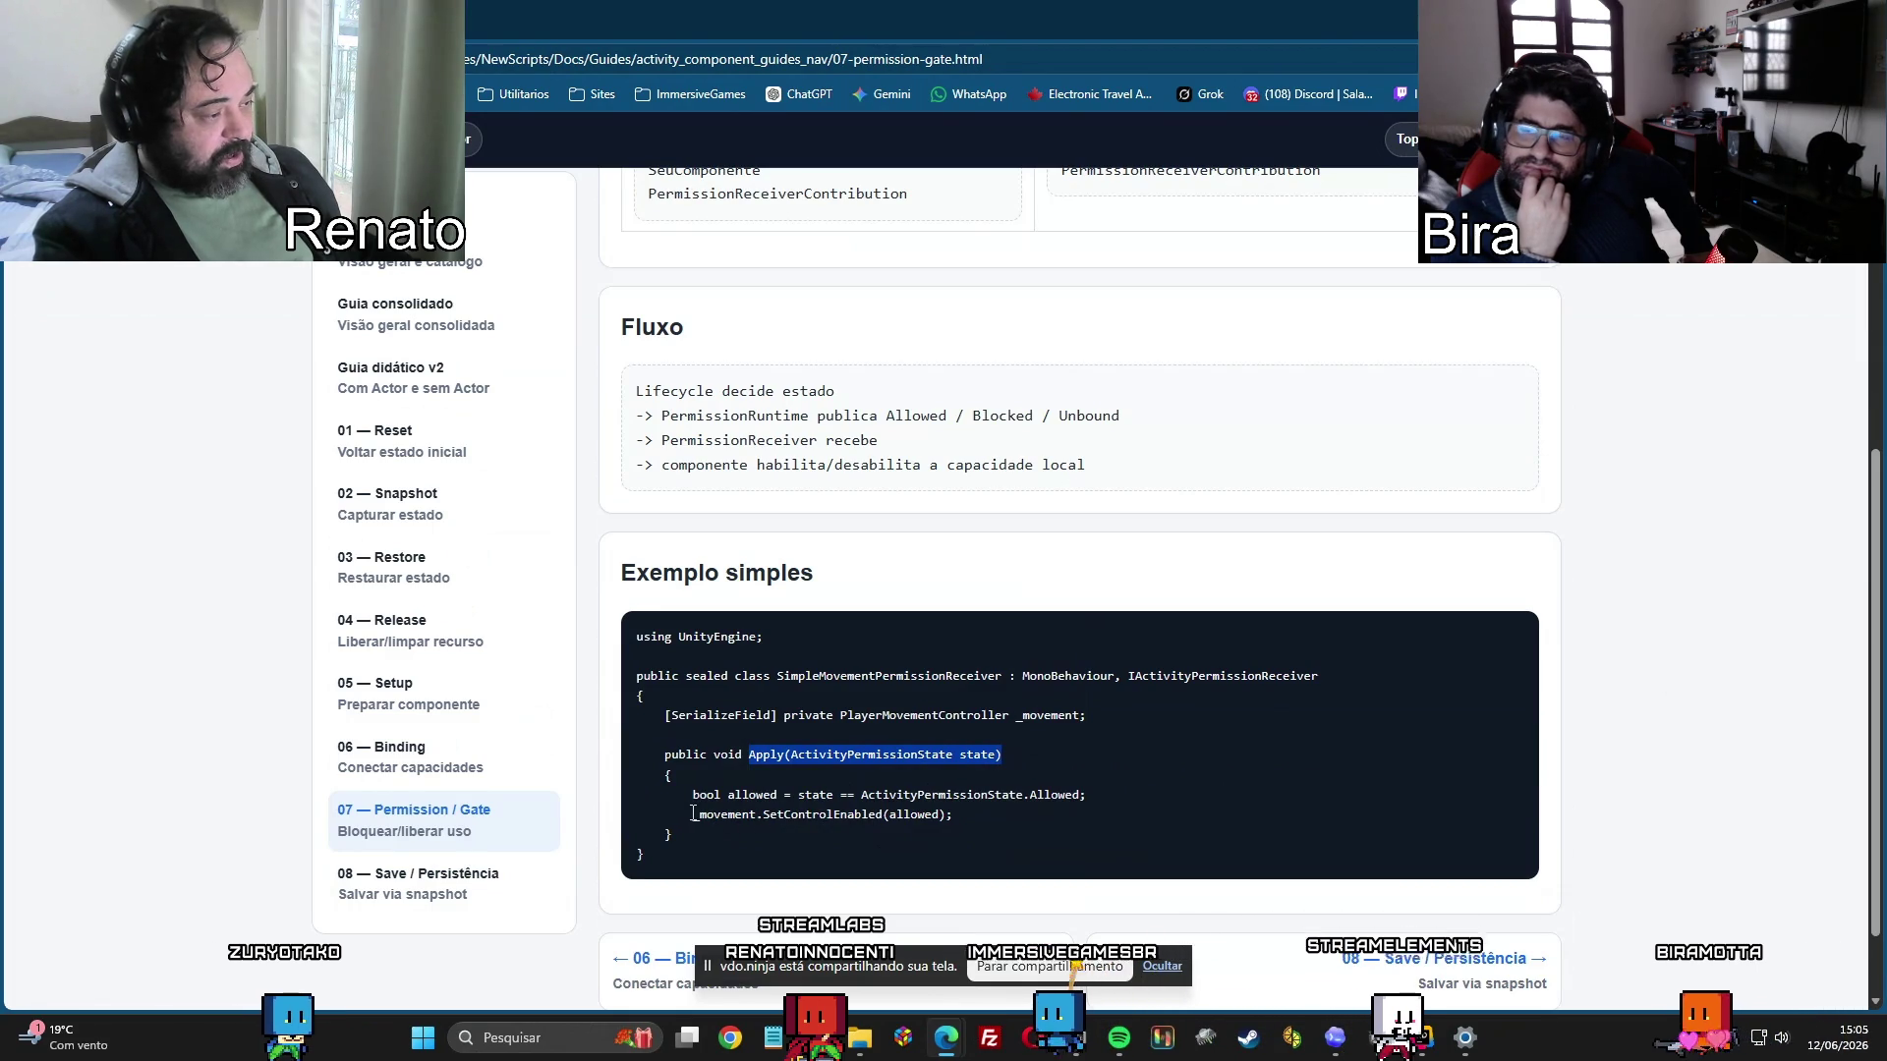
{"action": "double_click", "coordinate": [1130, 678]}
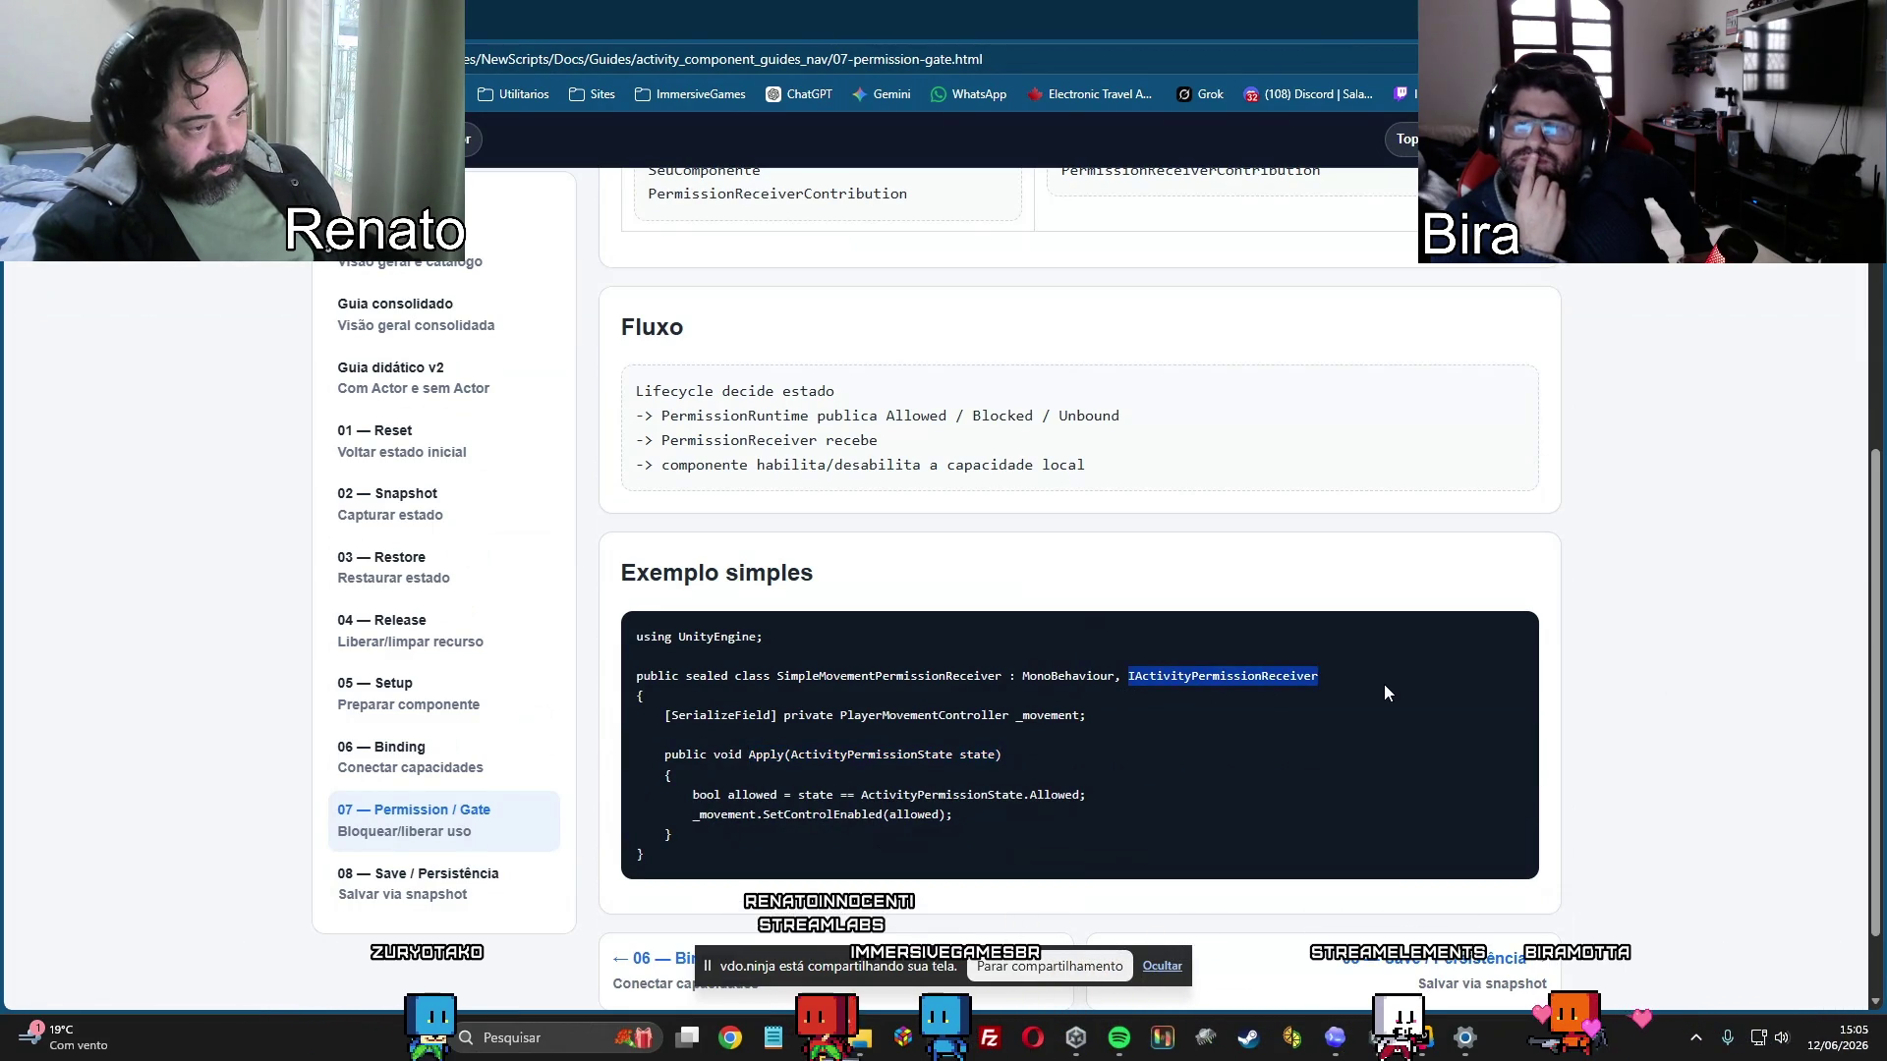
{"action": "double_click", "coordinate": [1041, 717]}
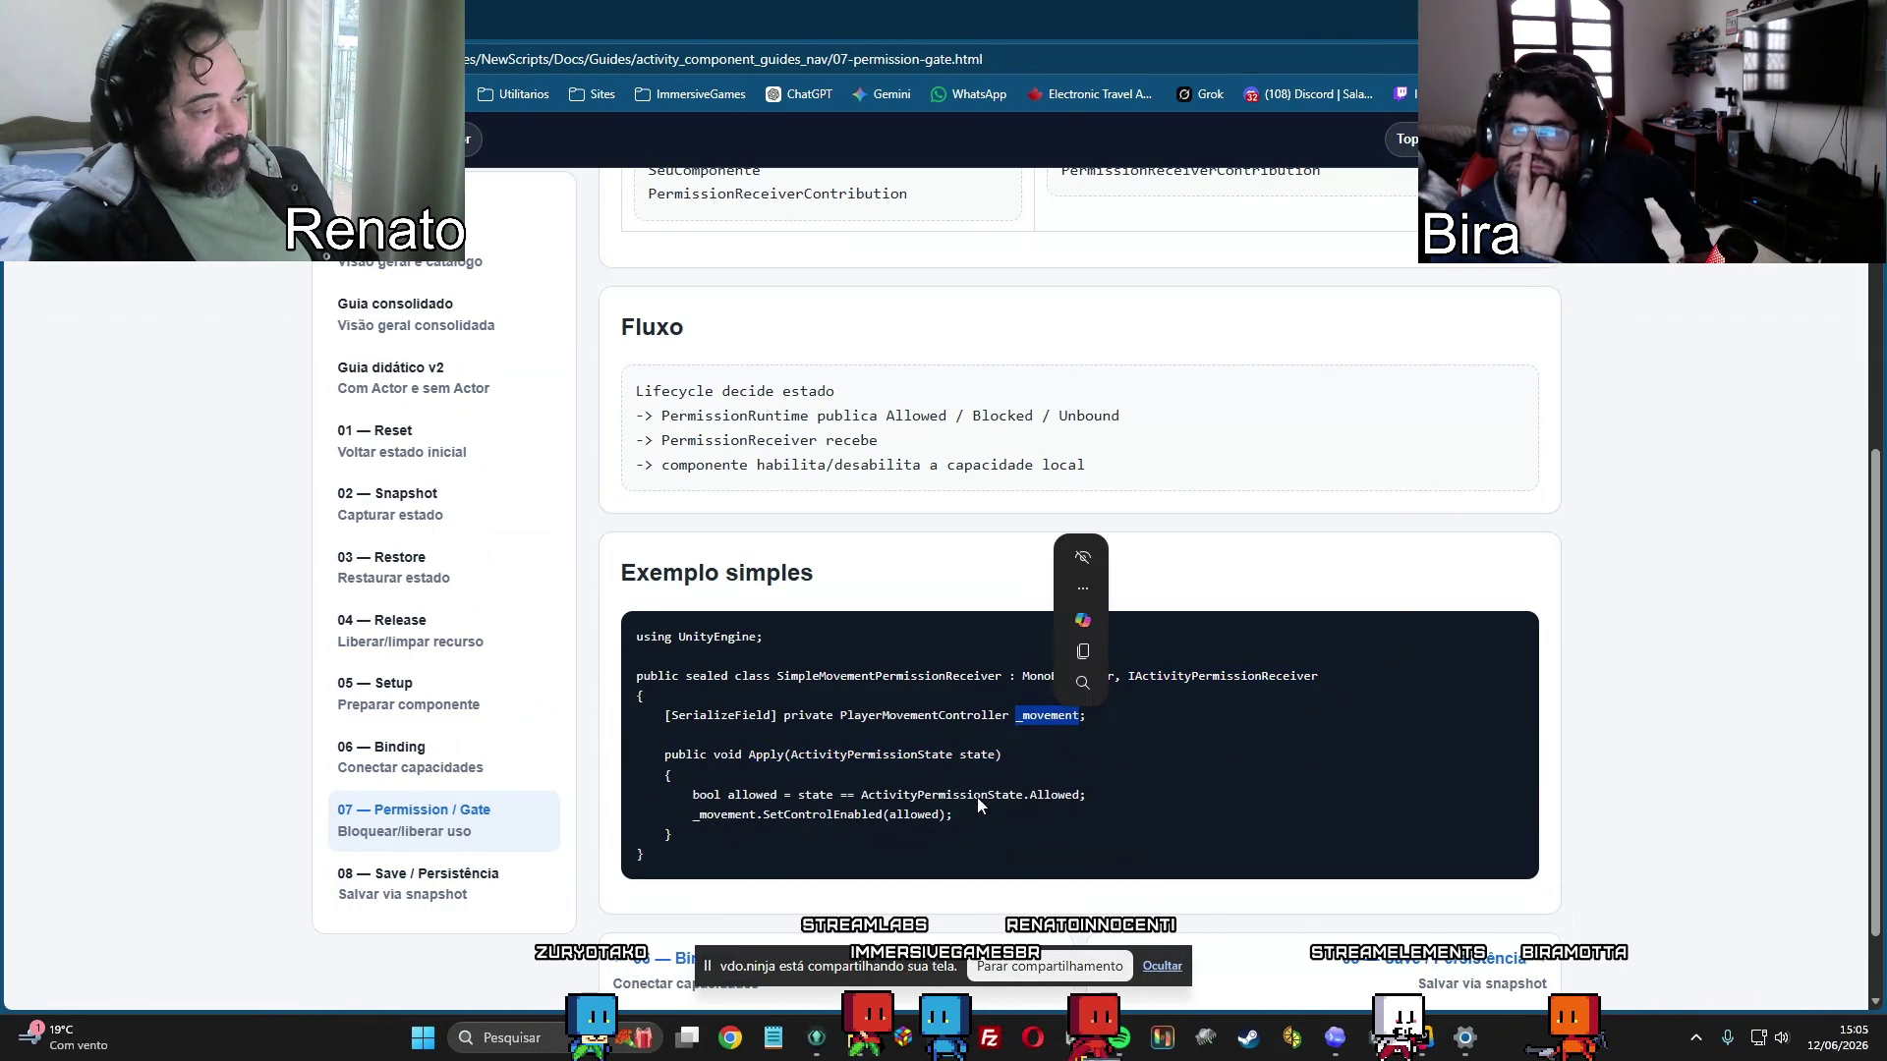
{"action": "double_click", "coordinate": [912, 815]}
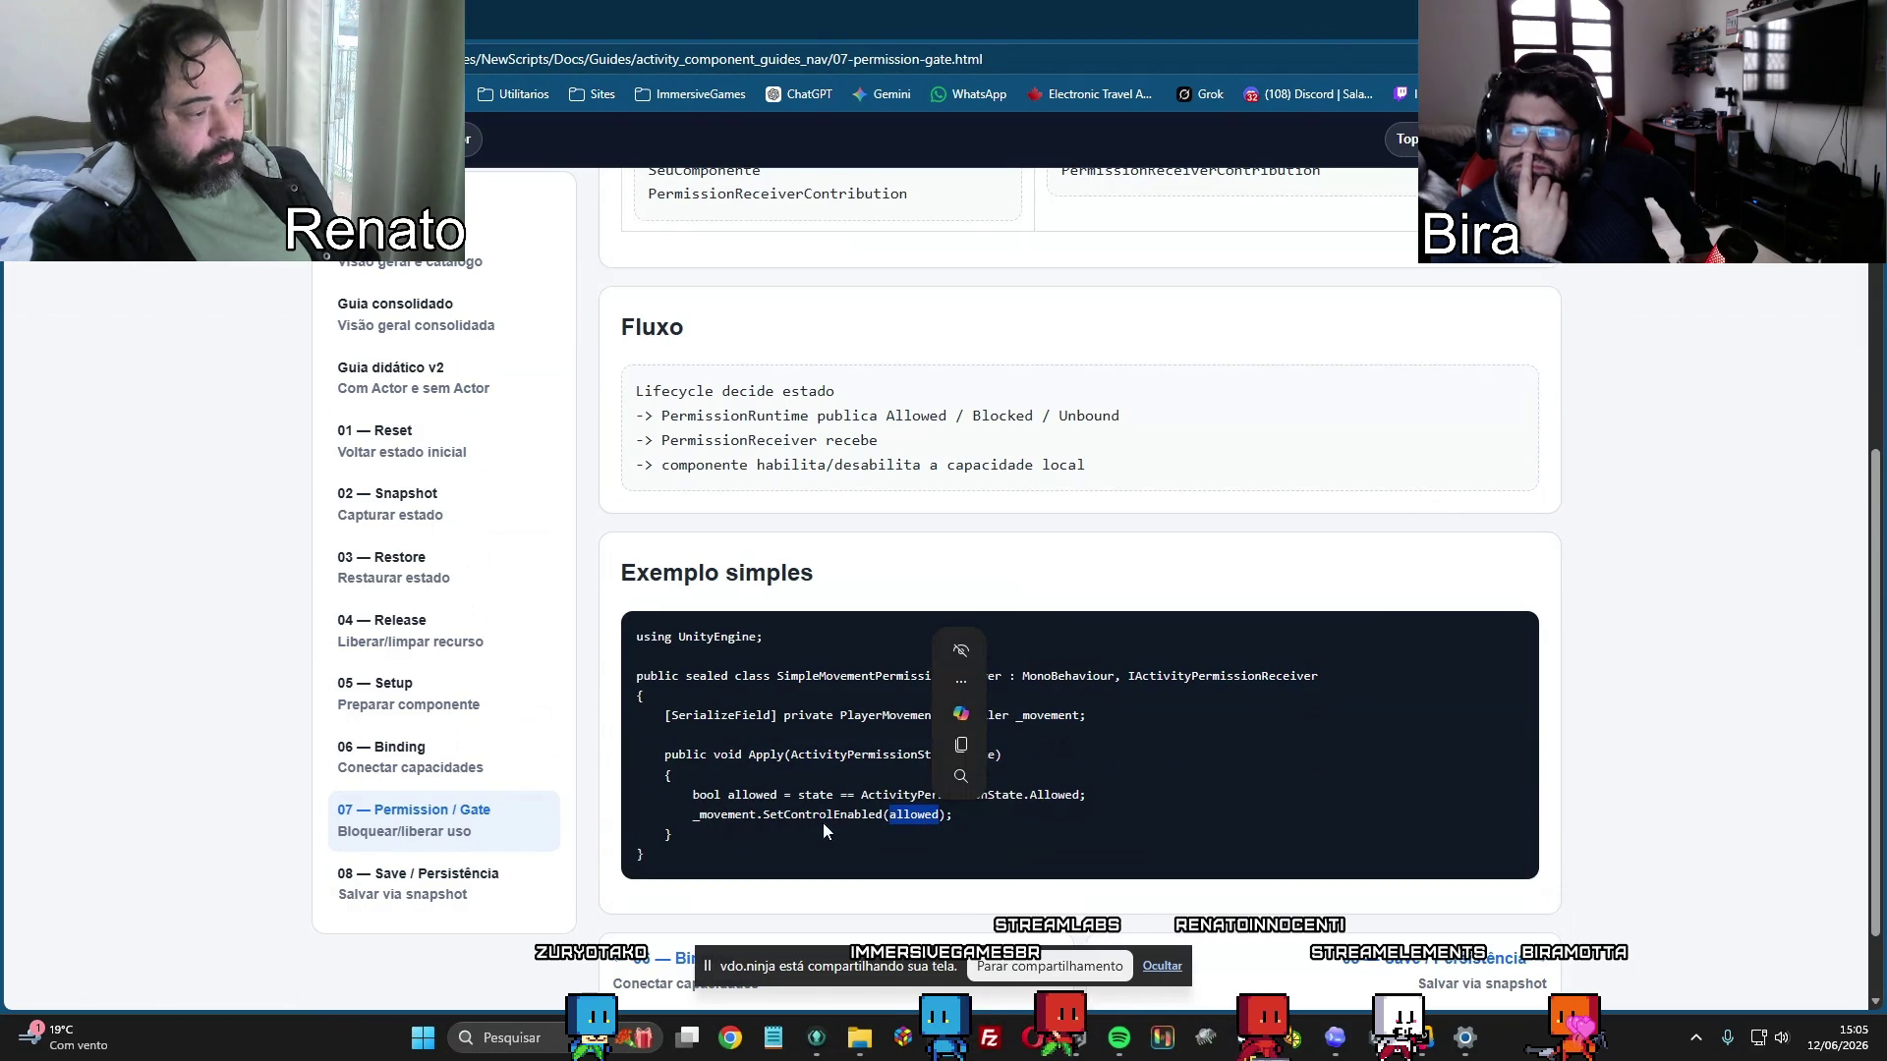
{"action": "double_click", "coordinate": [916, 815]}
{"action": "left_click_drag", "start_coordinate": [1113, 803], "coordinate": [688, 794]}
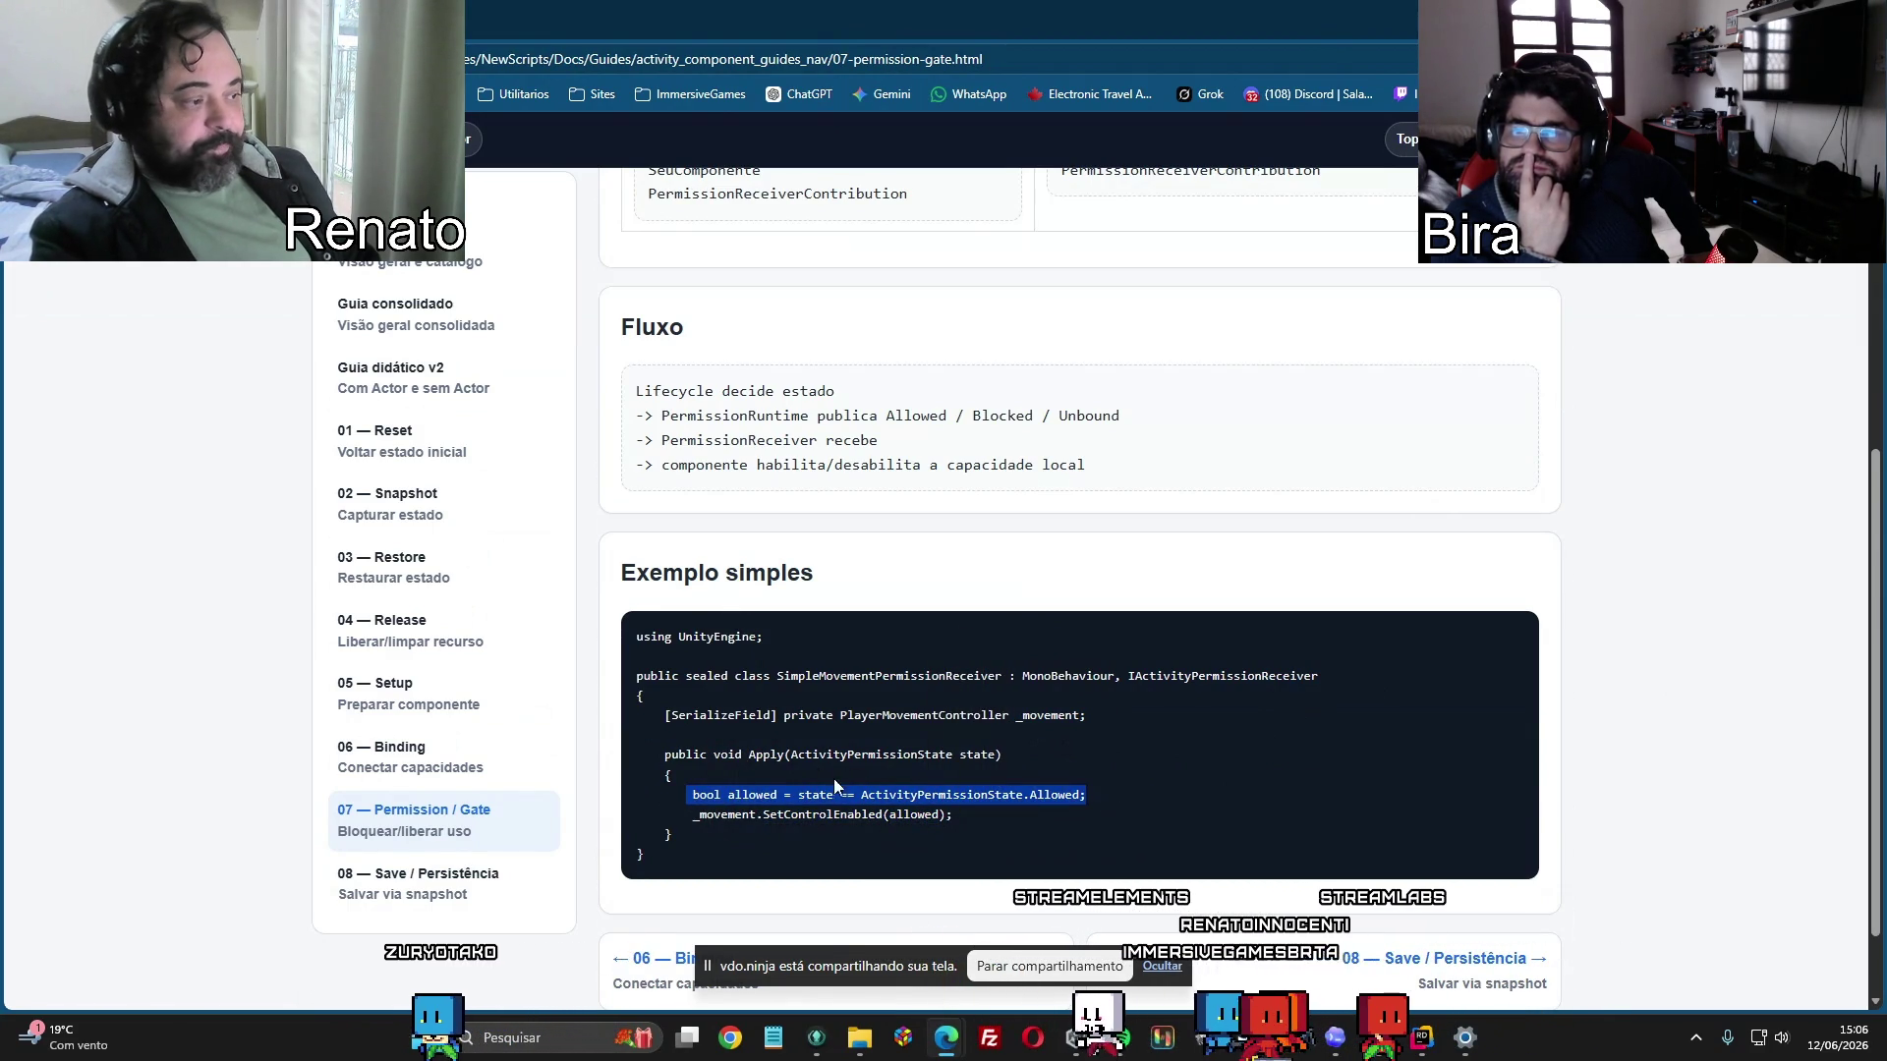
{"action": "double_click", "coordinate": [766, 754]}
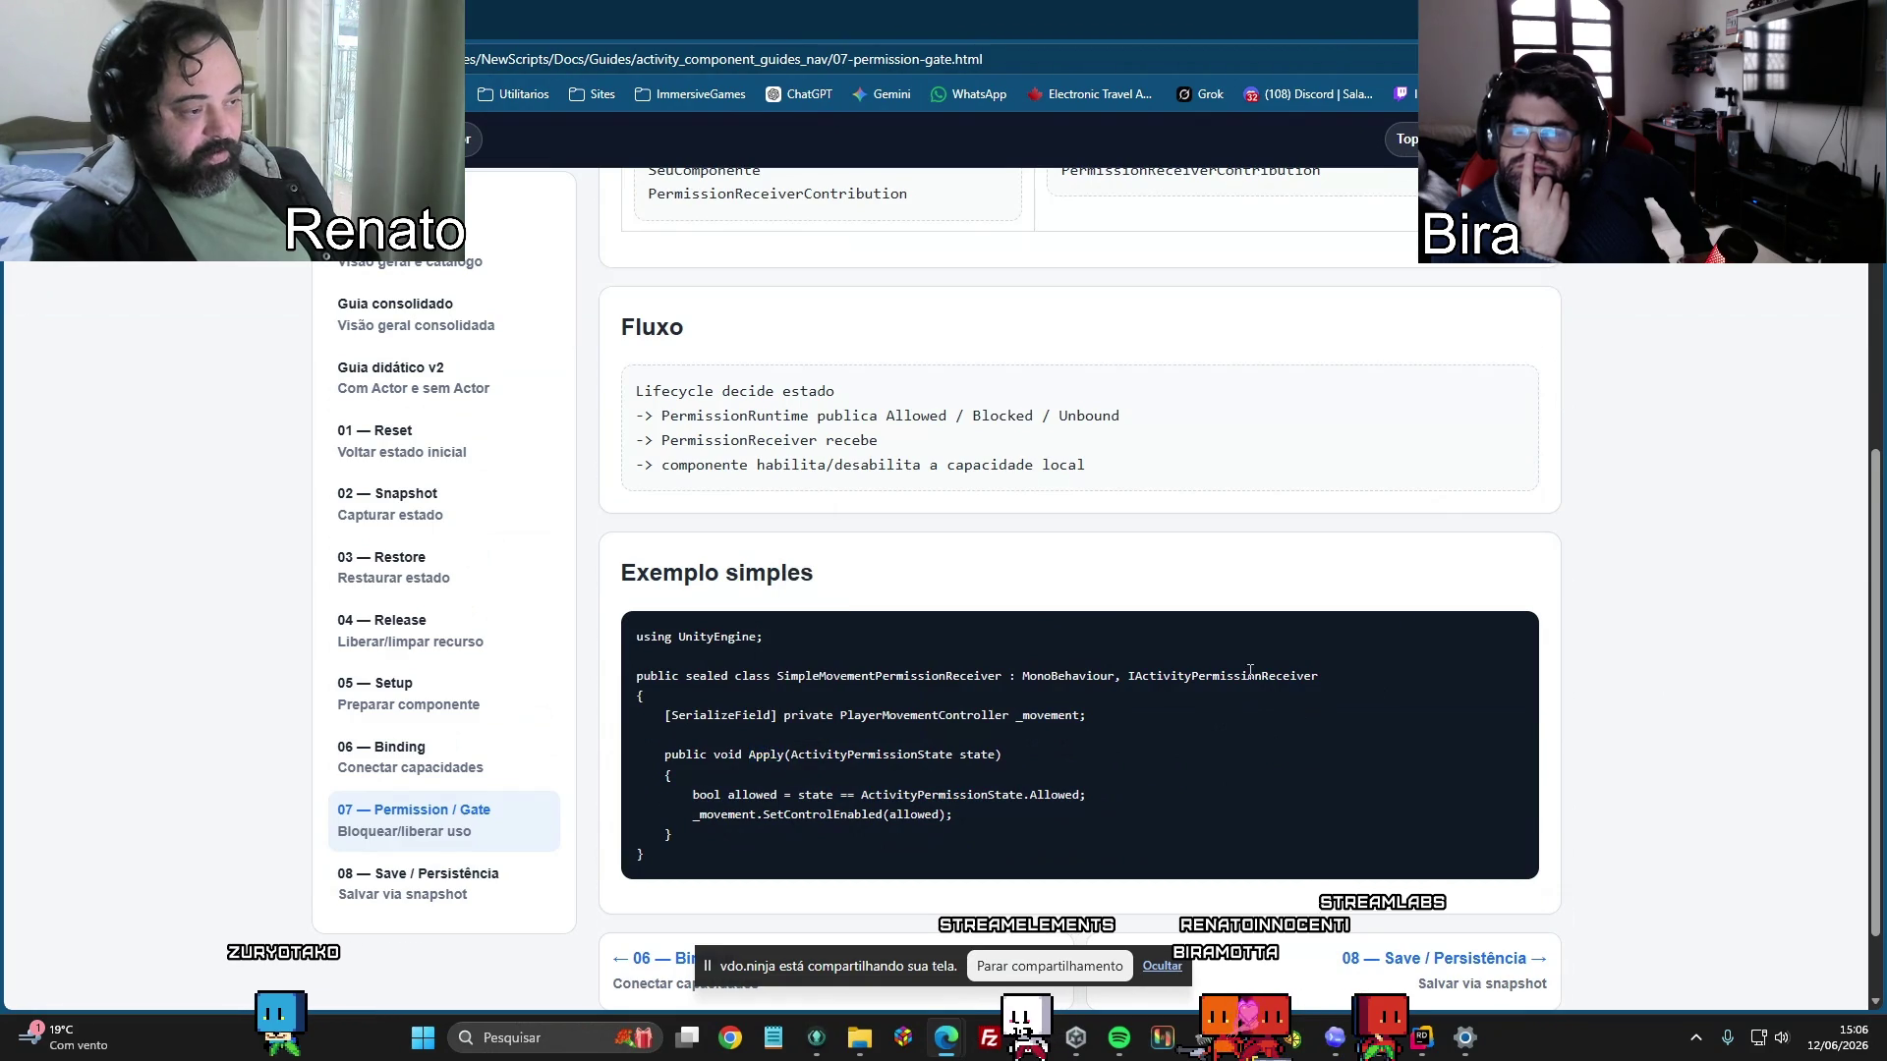
{"action": "double_click", "coordinate": [1249, 676]}
{"action": "double_click", "coordinate": [767, 755]}
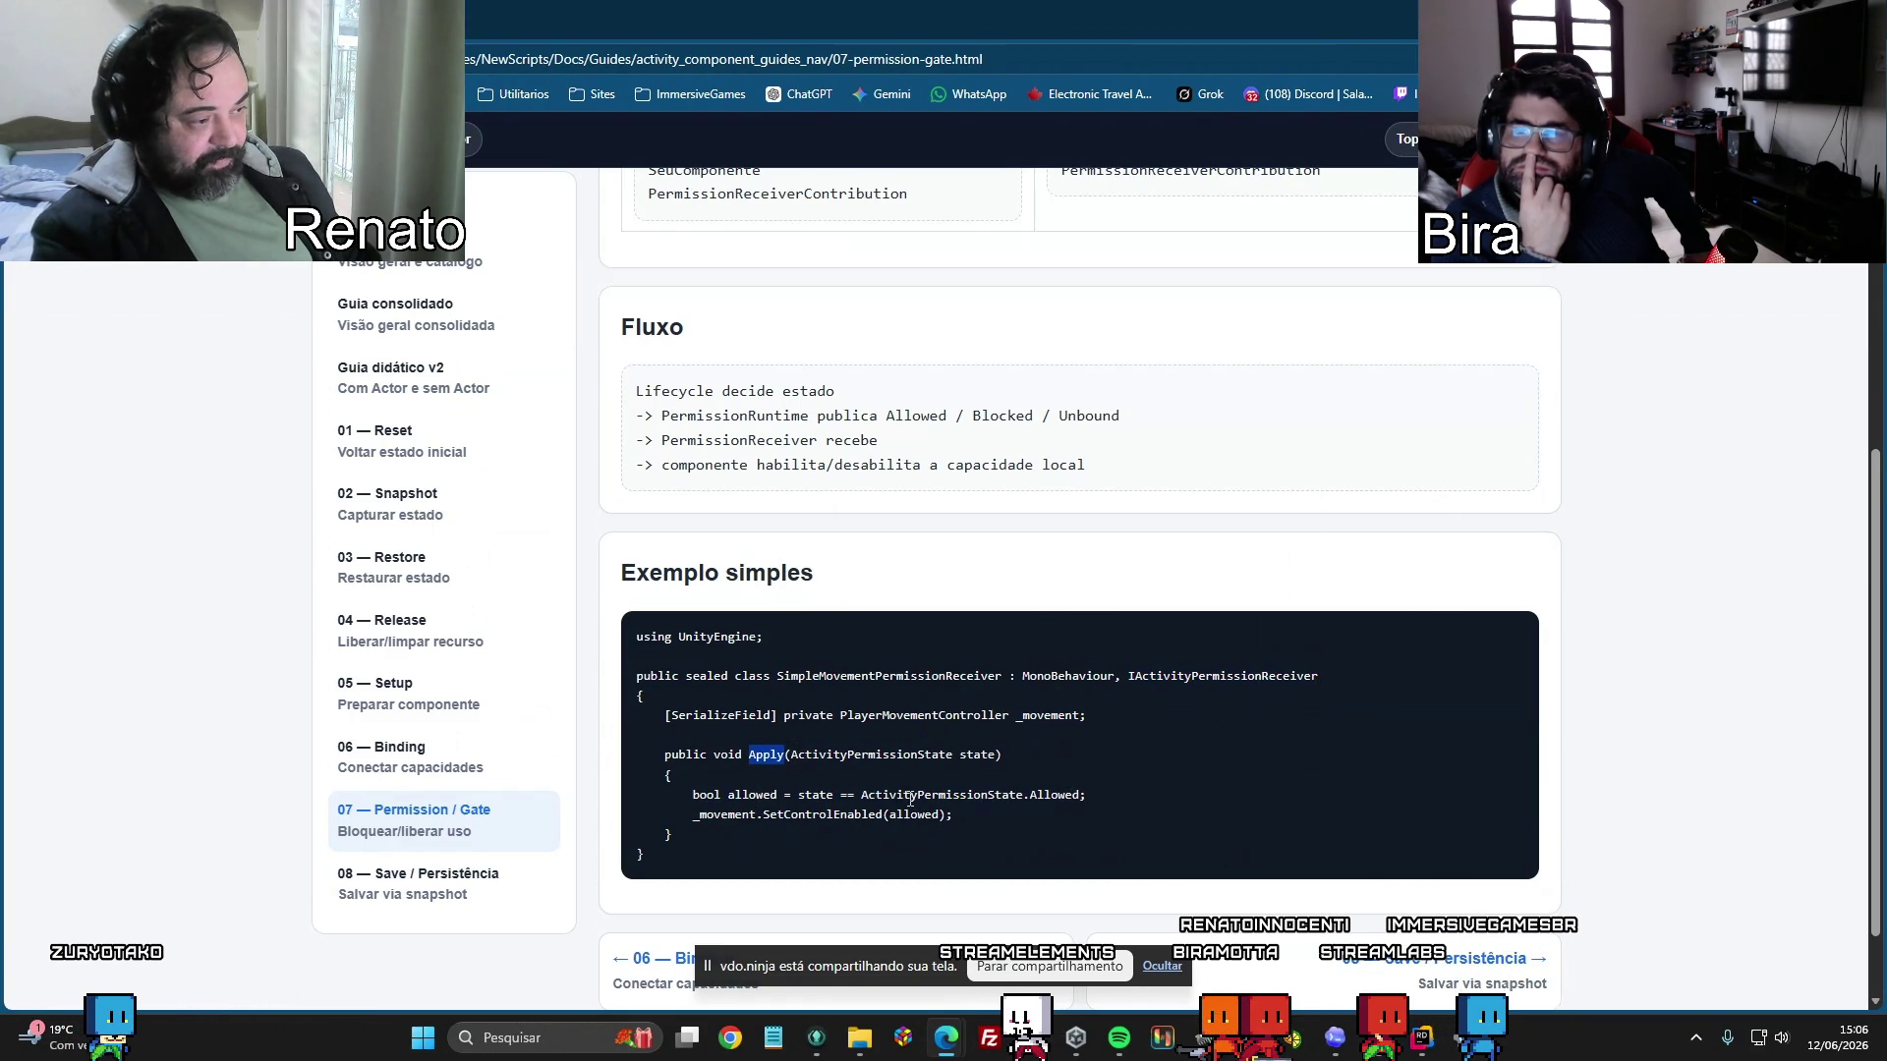
{"action": "double_click", "coordinate": [756, 794]}
{"action": "double_click", "coordinate": [914, 815]}
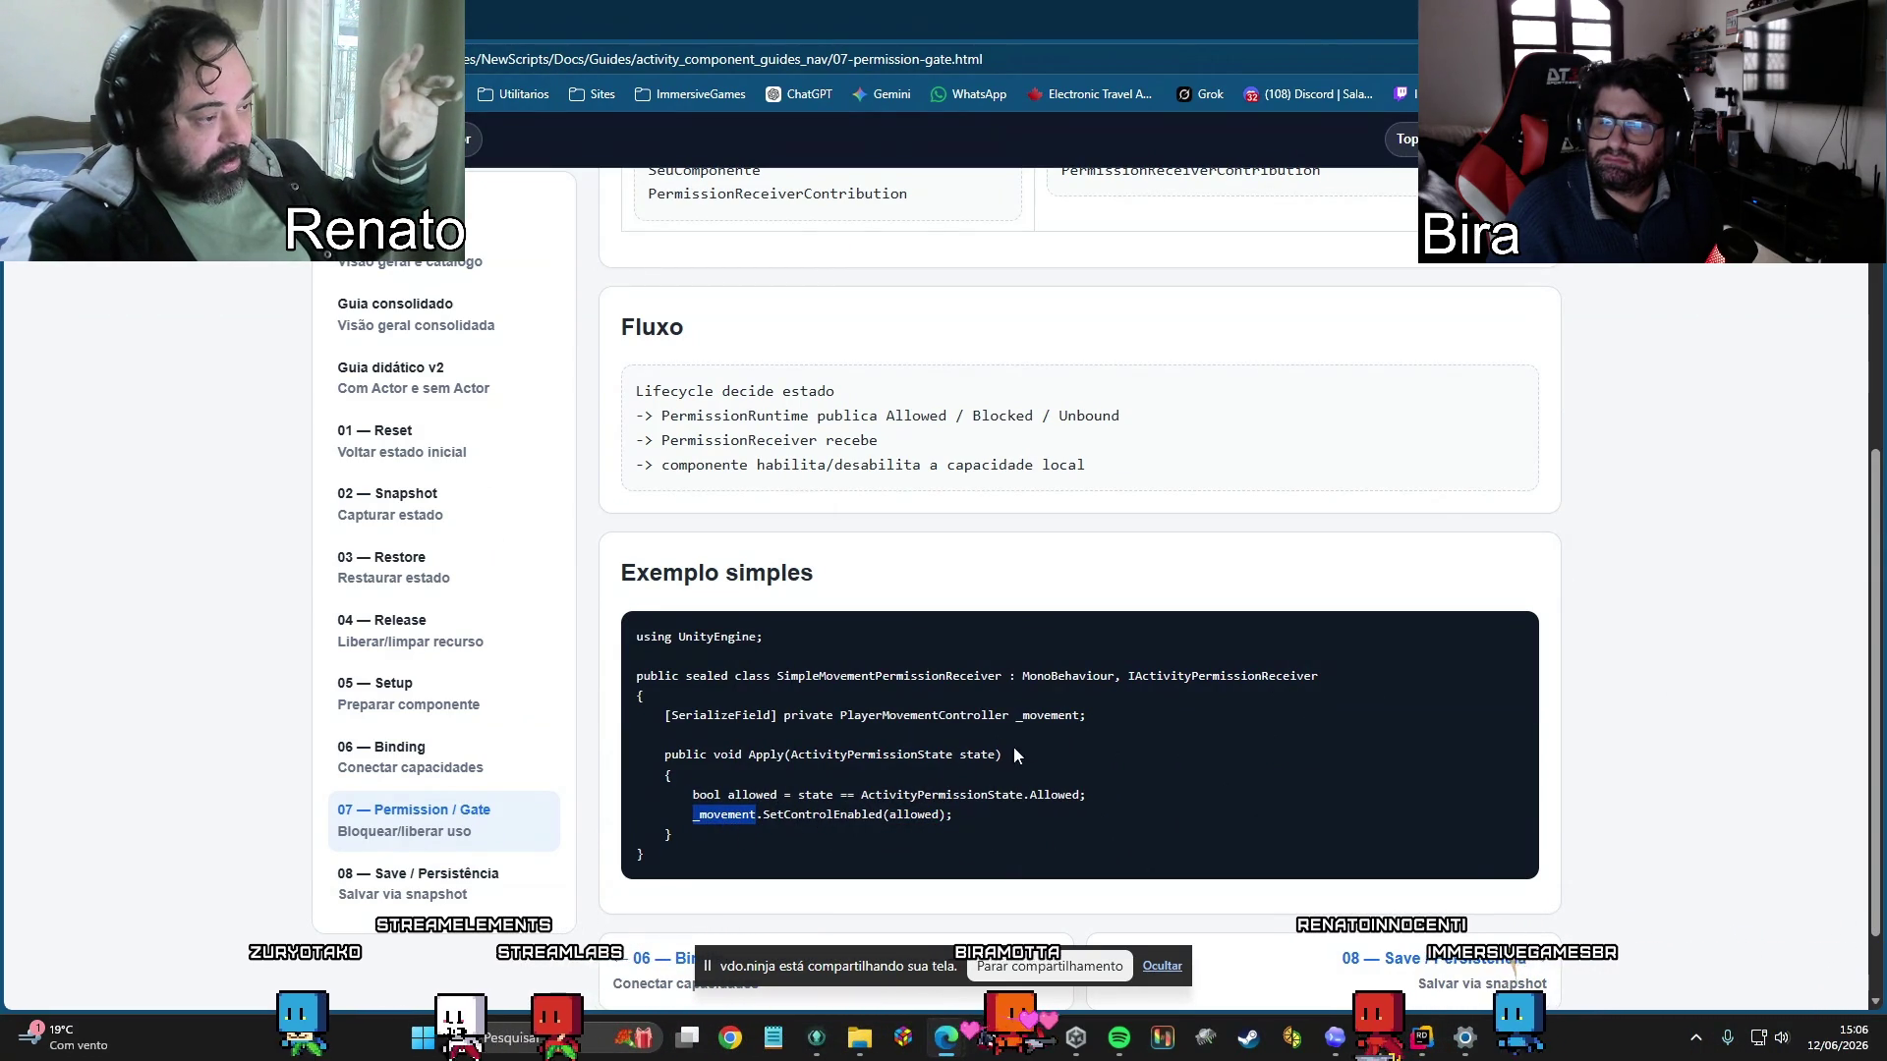
{"action": "double_click", "coordinate": [1209, 676]}
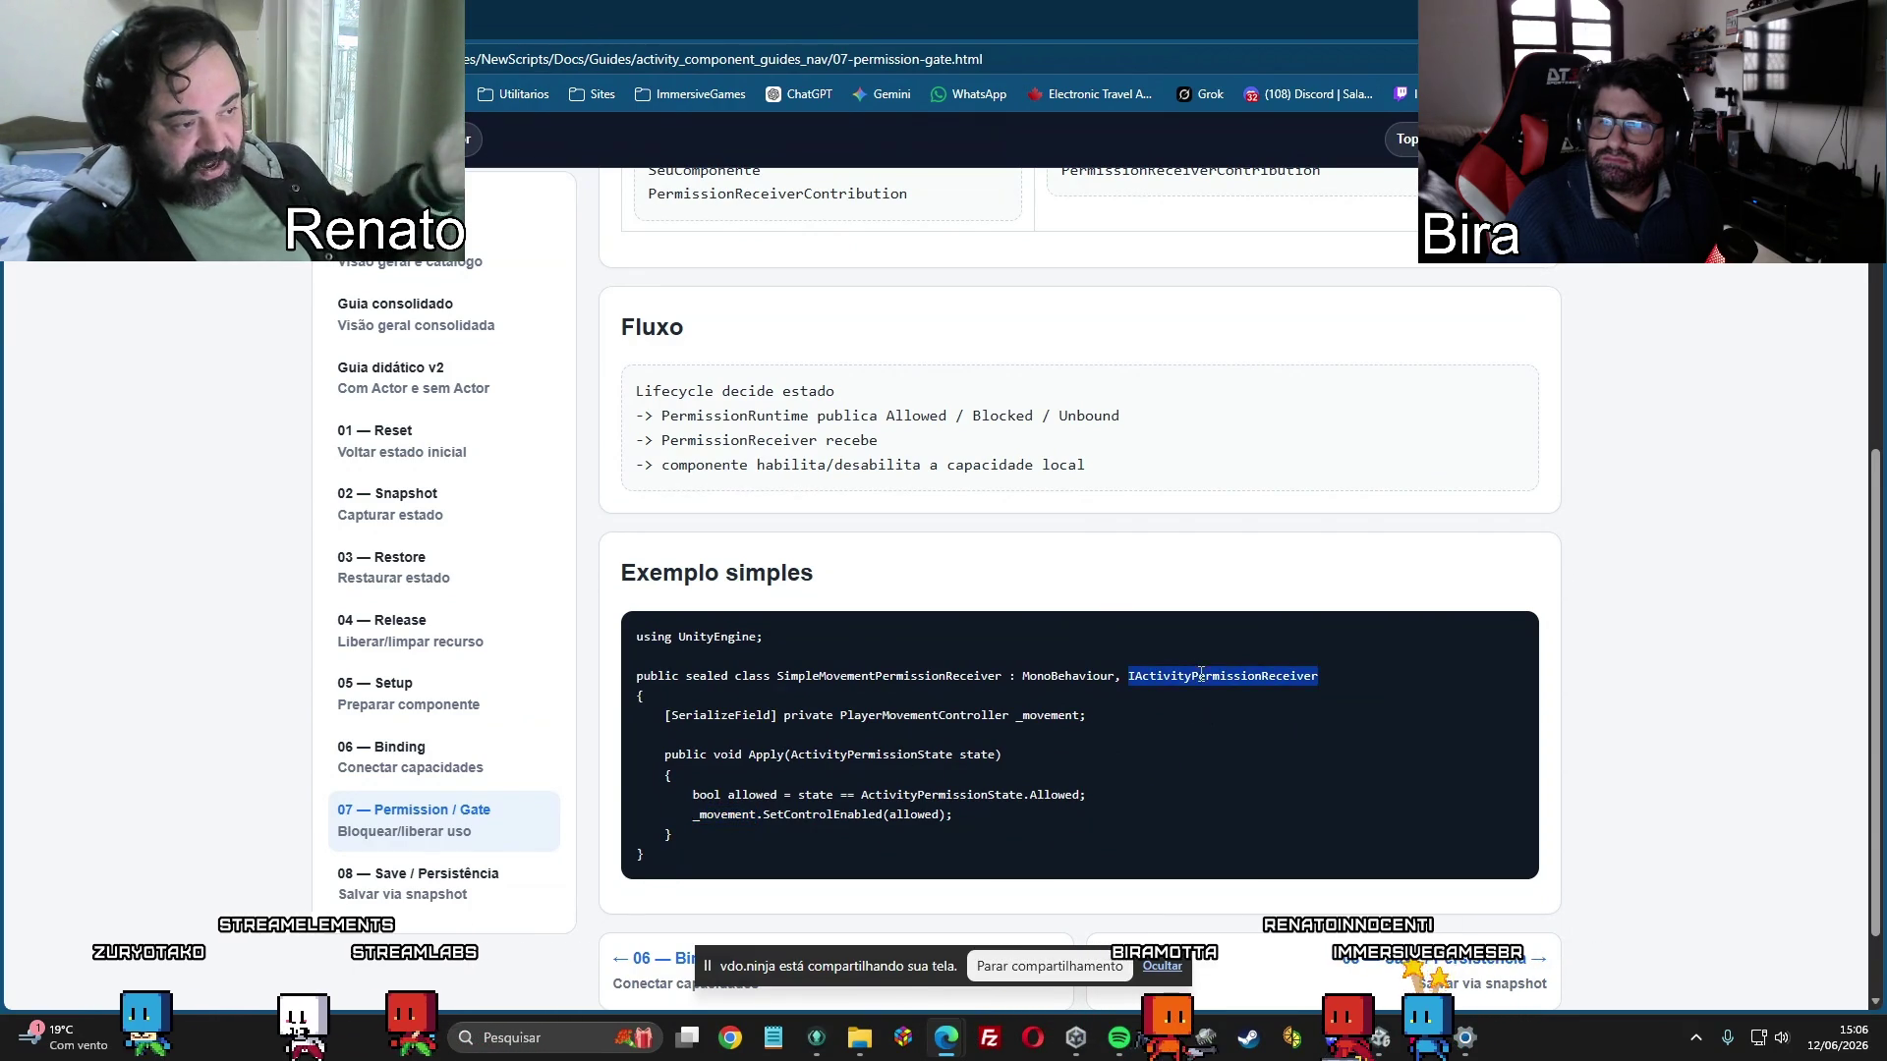
{"action": "left_click", "coordinate": [1101, 838]}
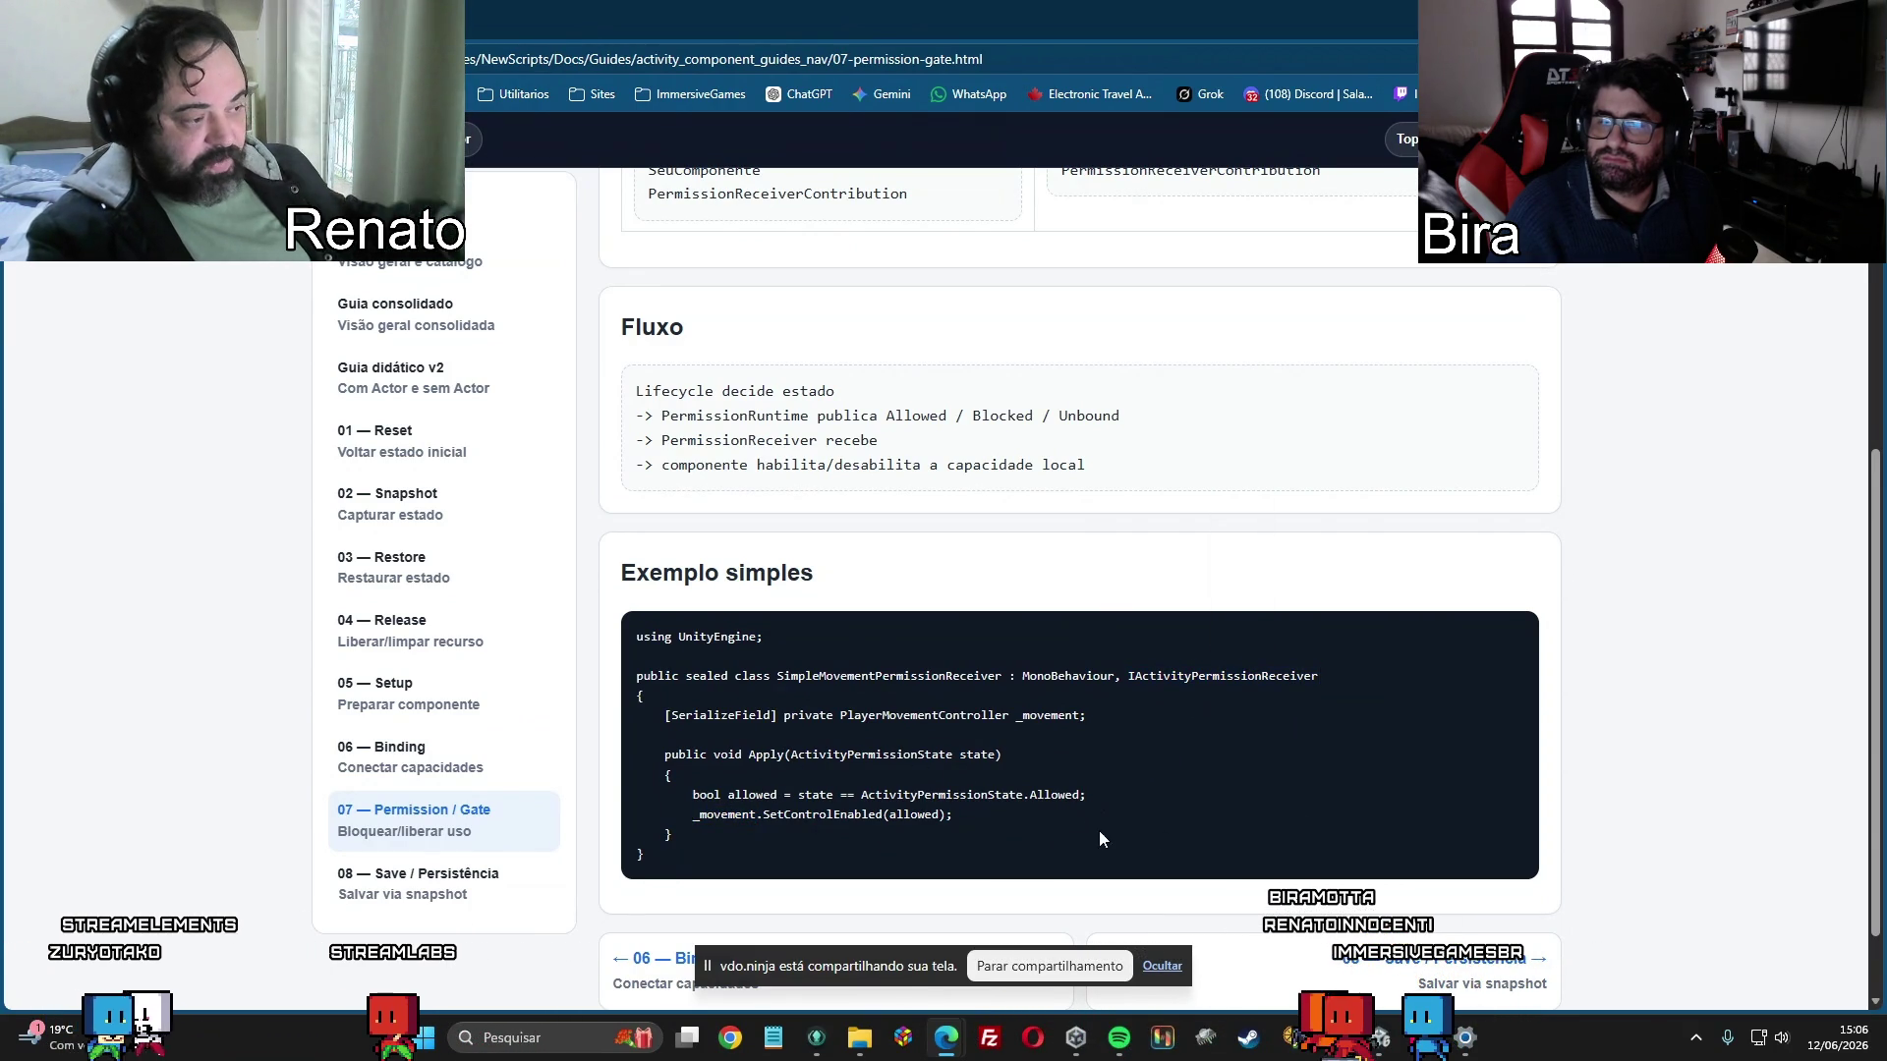
{"action": "left_click_drag", "start_coordinate": [855, 807], "coordinate": [692, 794]}
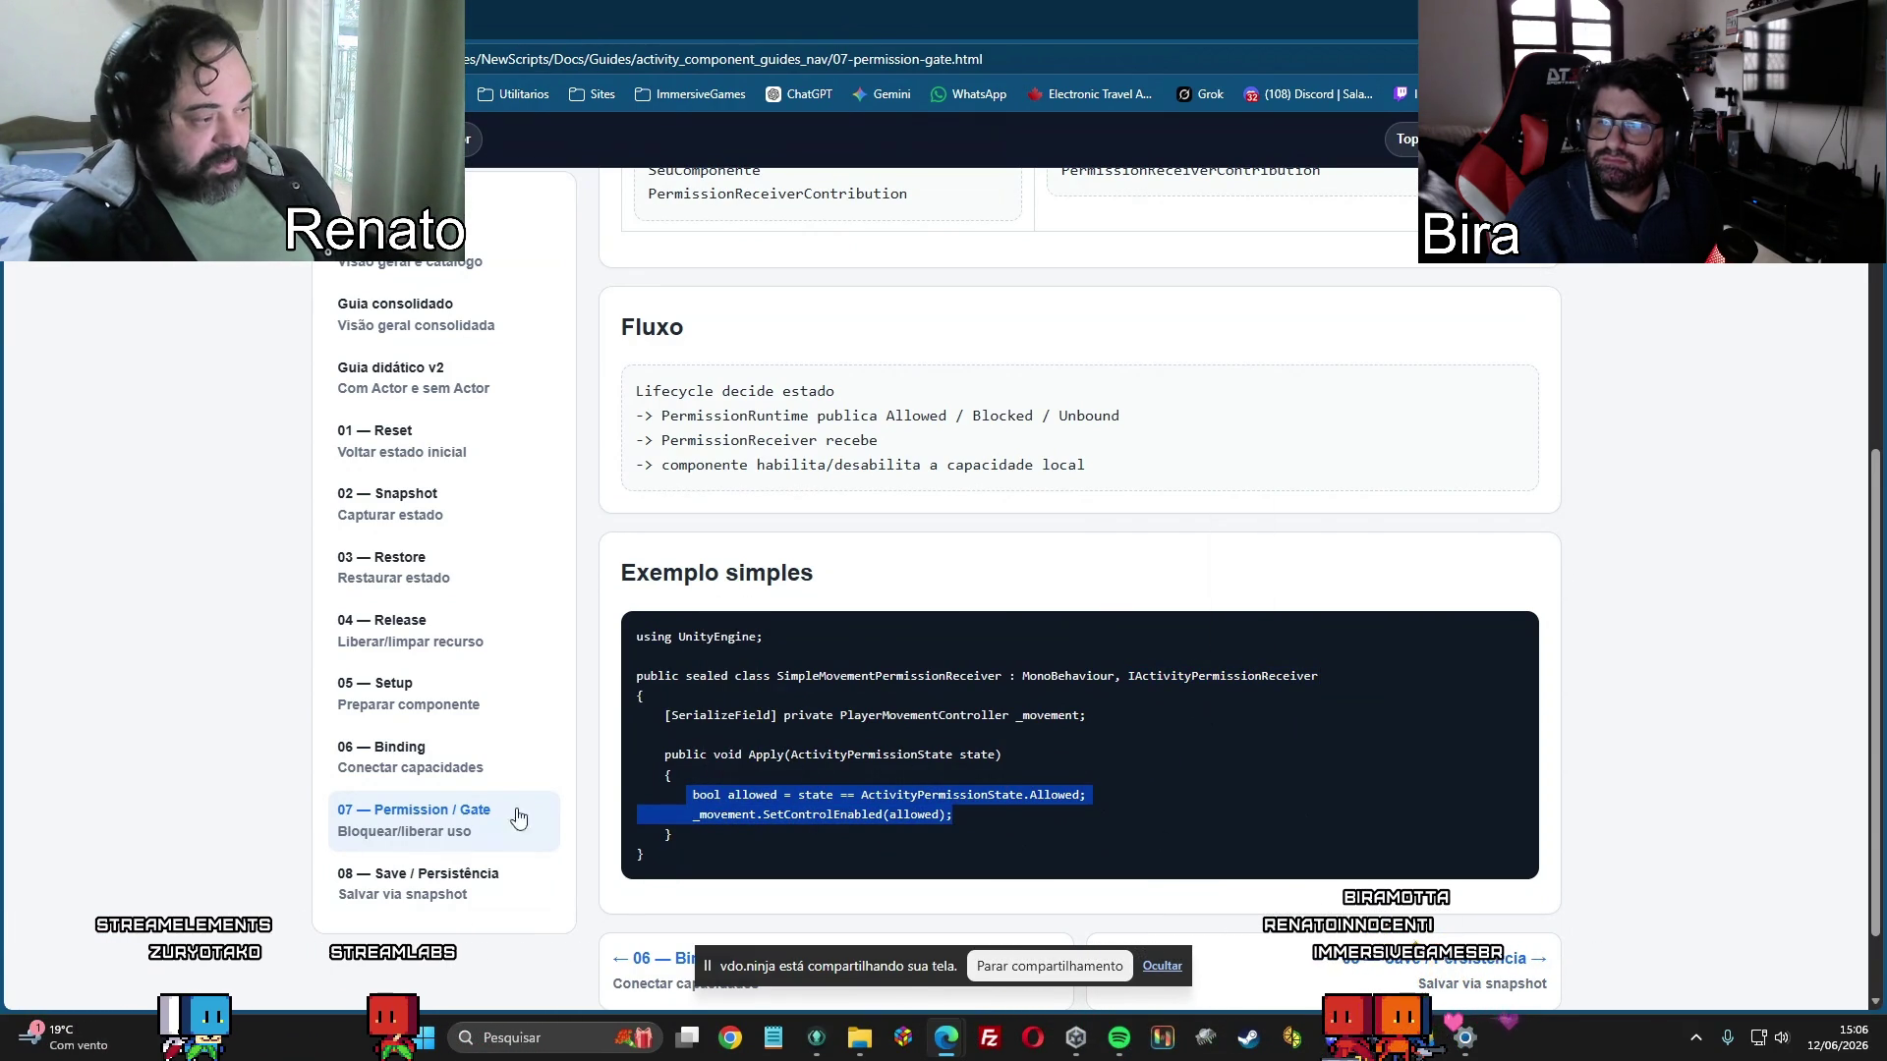
{"action": "left_click", "coordinate": [989, 828]}
{"action": "scroll", "coordinate": [1169, 766], "scroll_direction": "down", "scroll_amount": 1}
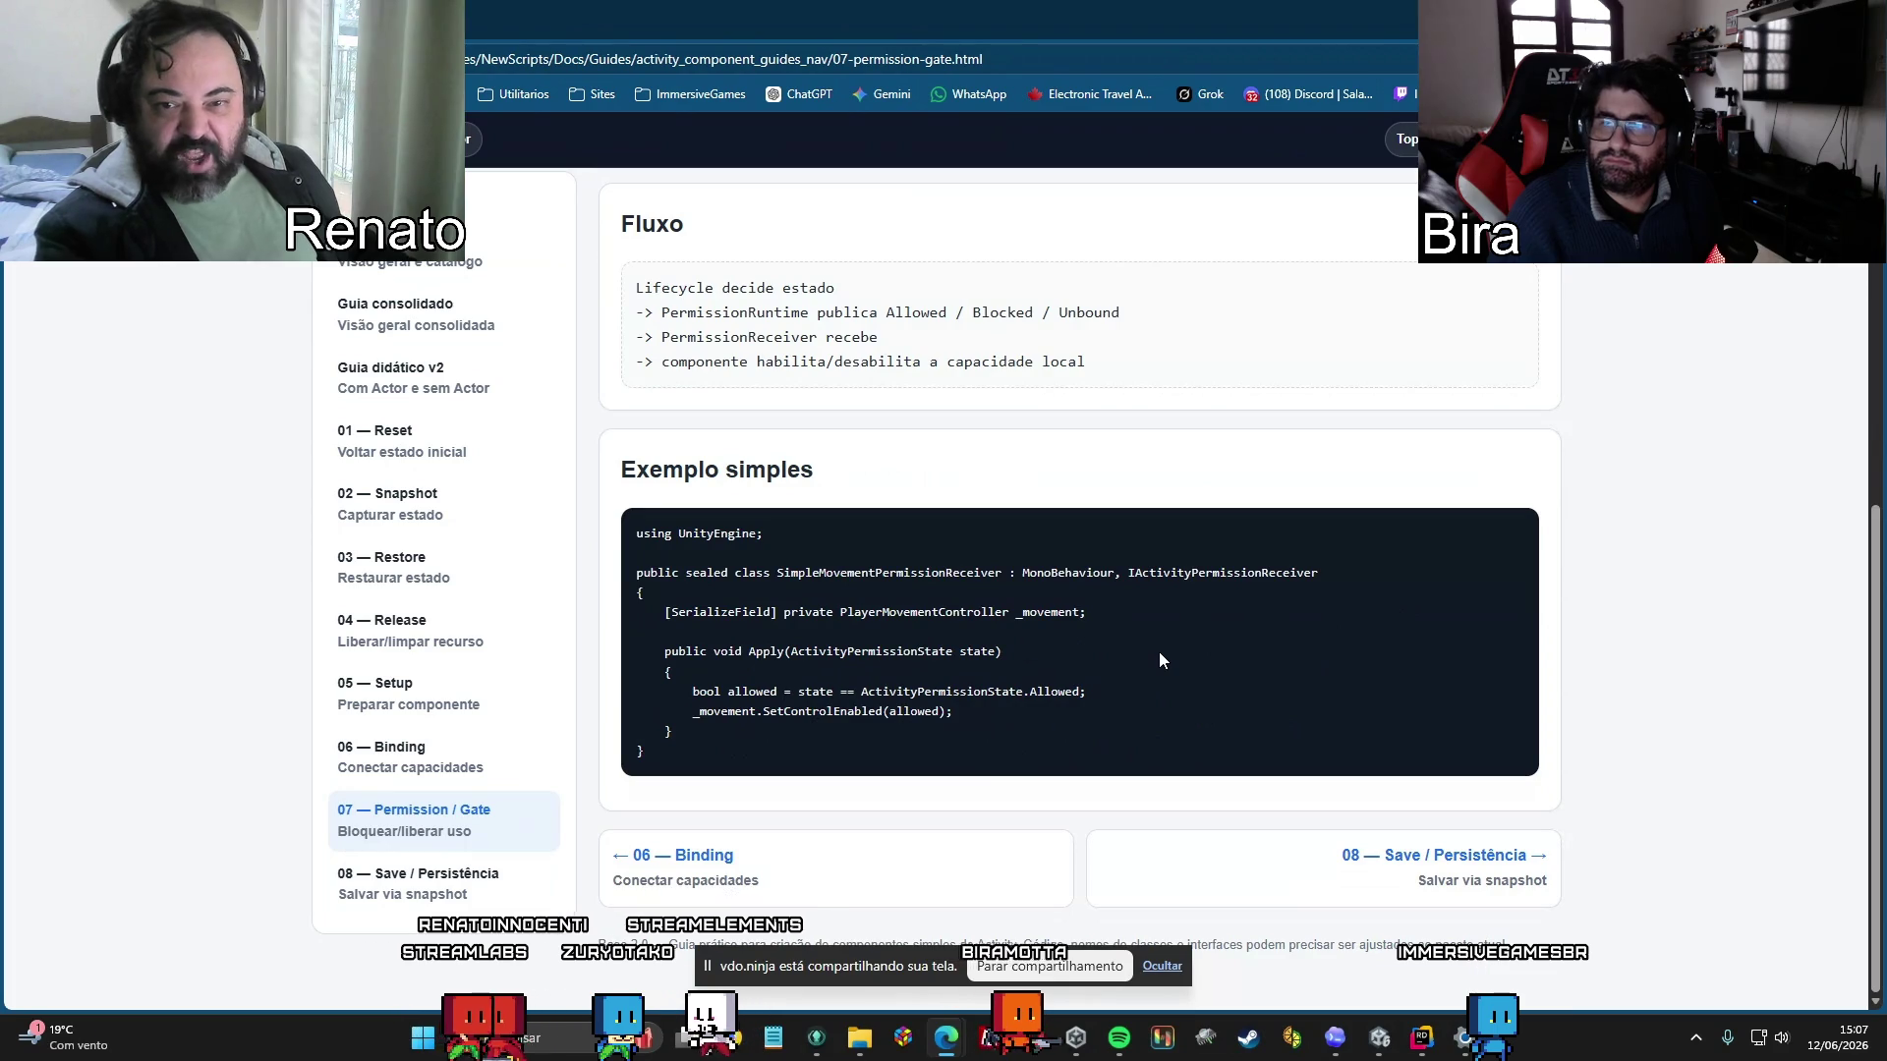
Open '08 — Save / Persistência' and scroll to its CollectibleSnapshot example.
{"action": "left_click", "coordinate": [391, 892]}
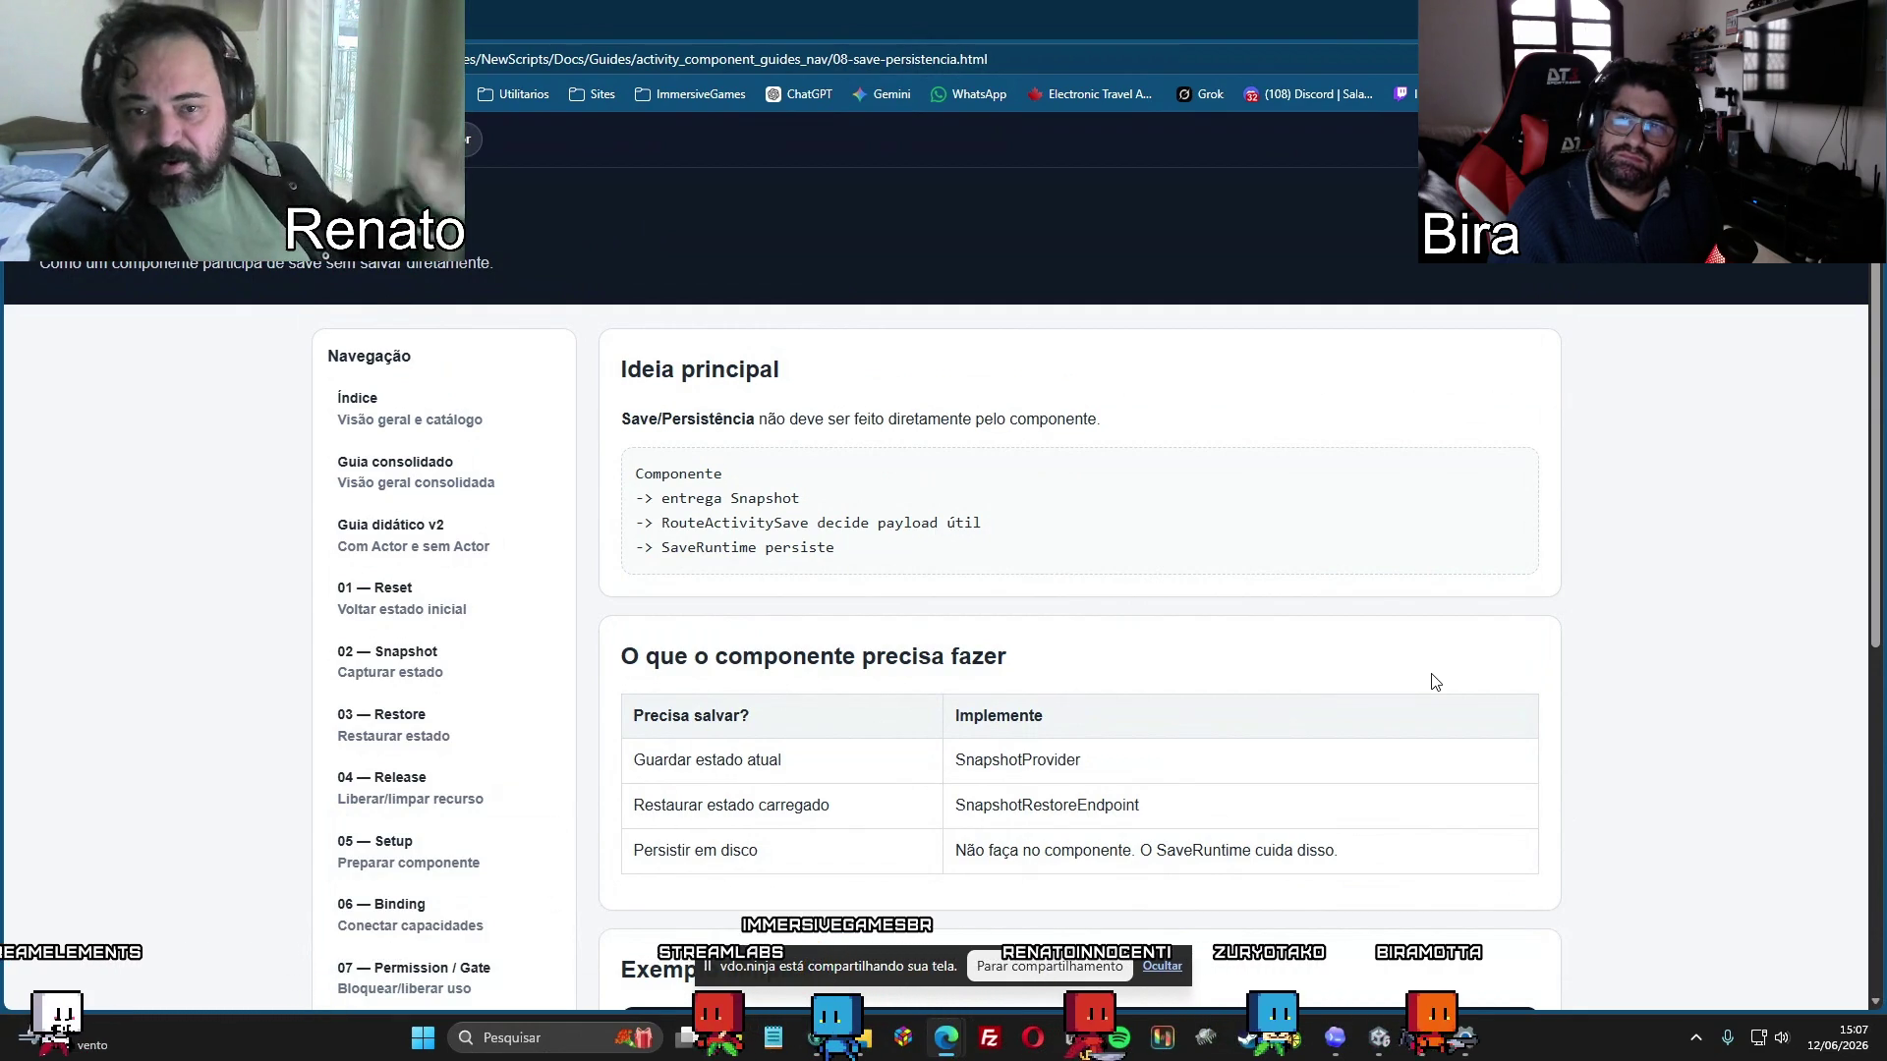
{"action": "scroll", "coordinate": [1447, 633], "scroll_direction": "down", "scroll_amount": 6}
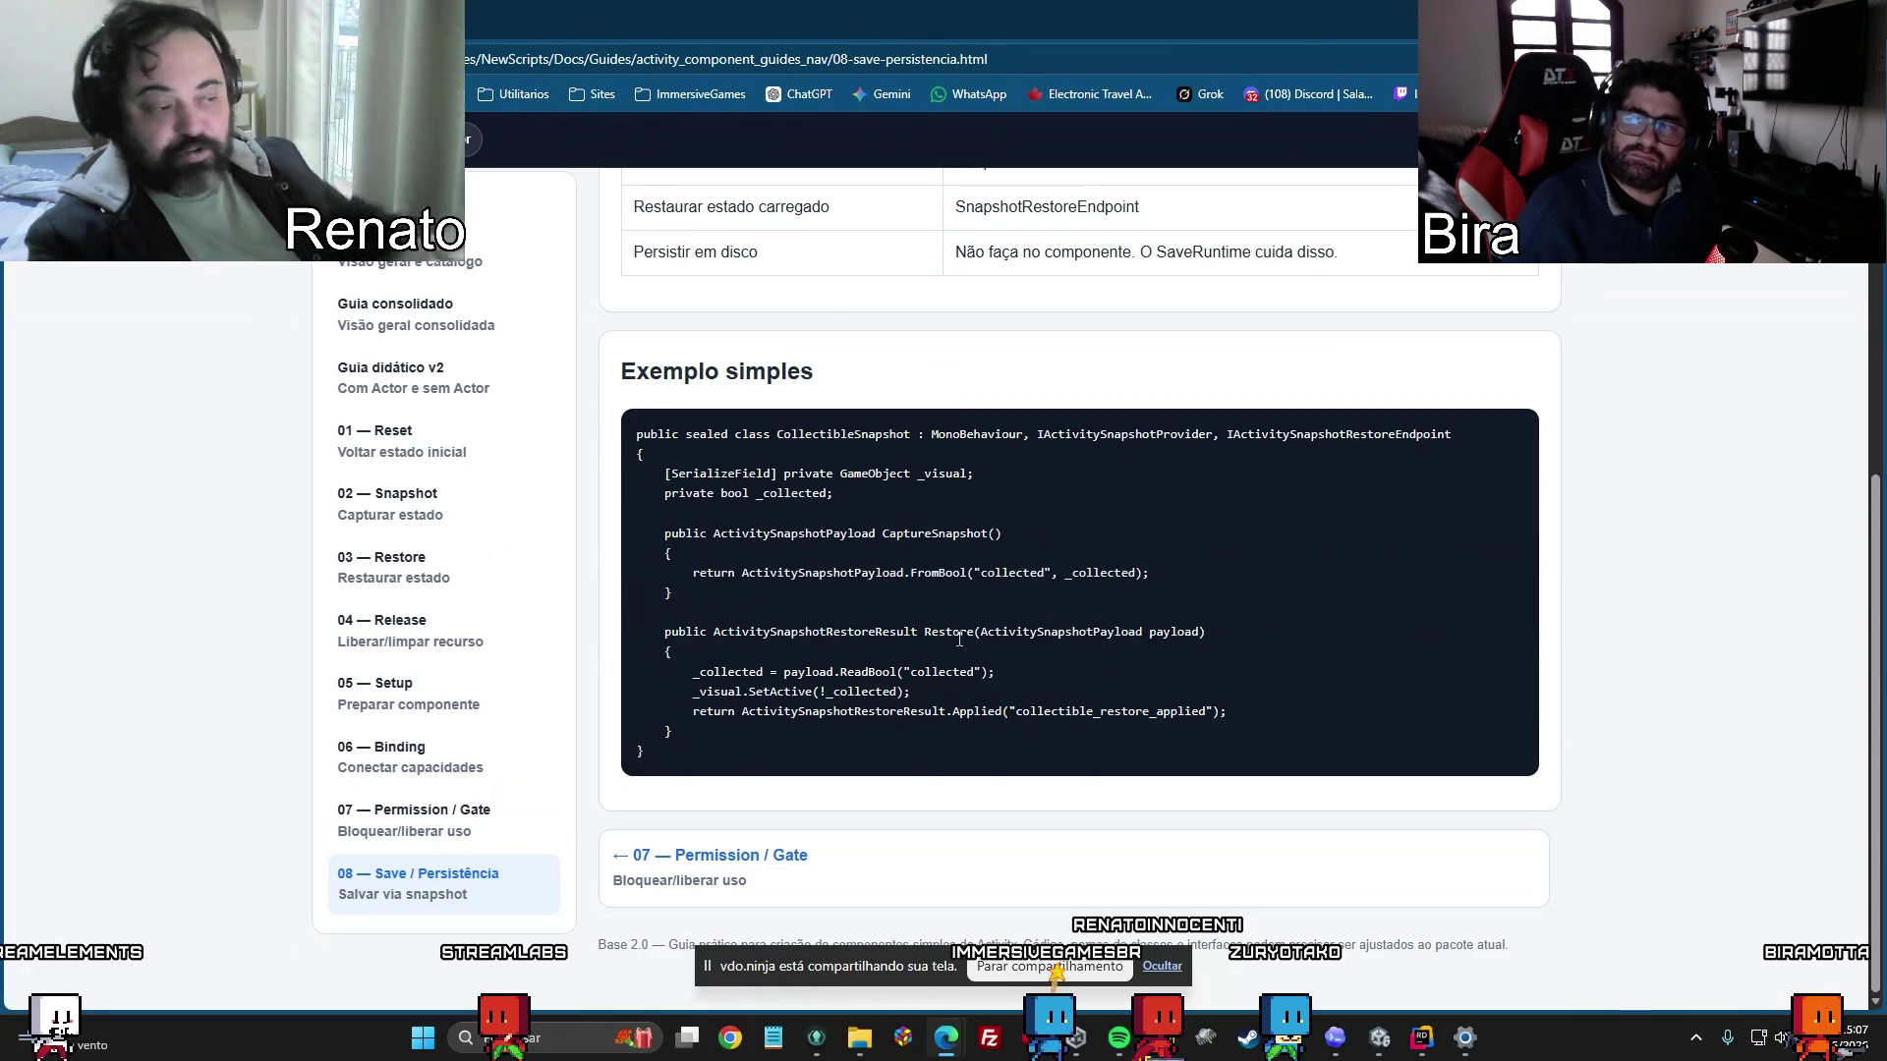
{"action": "mouse_move", "coordinate": [1215, 719]}
{"action": "left_mouse_down"}
{"action": "mouse_move", "coordinate": [729, 659]}
{"action": "mouse_move", "coordinate": [727, 633]}
{"action": "left_mouse_up"}
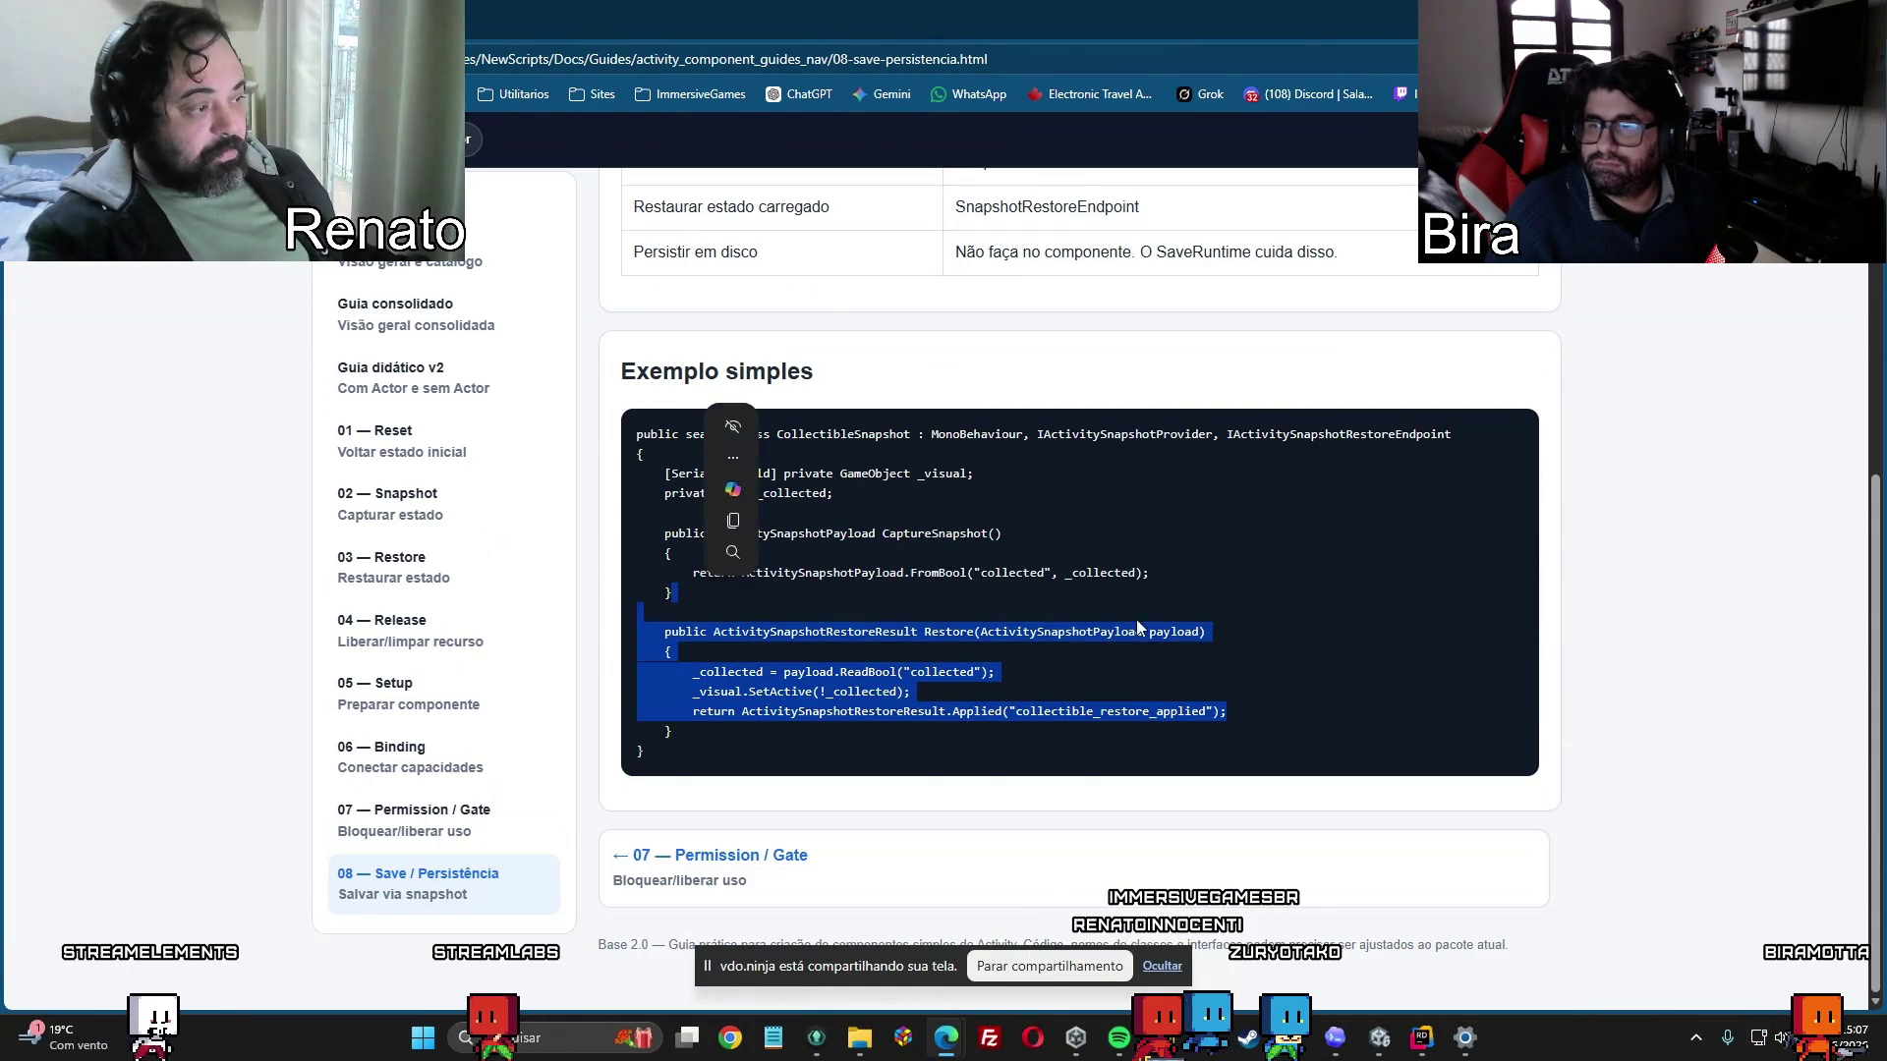
{"action": "left_click", "coordinate": [745, 552]}
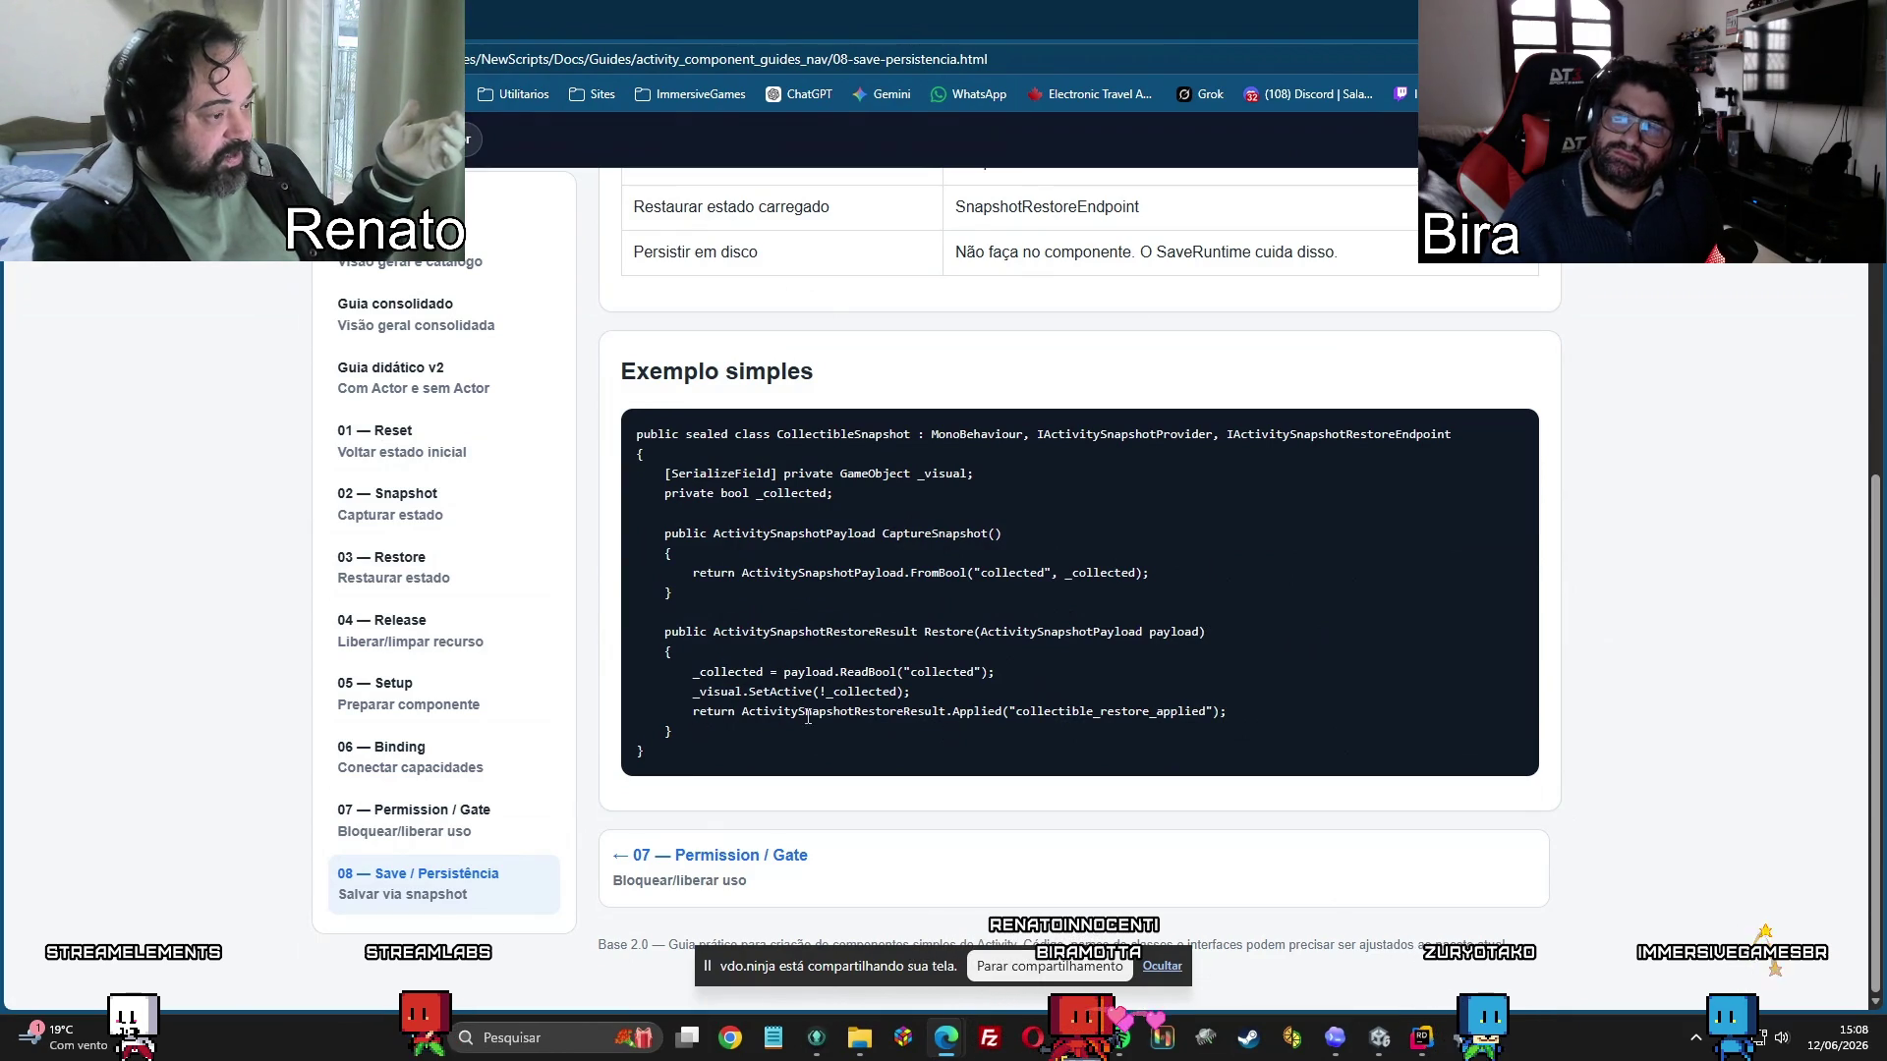
{"action": "left_click_drag", "start_coordinate": [742, 711], "coordinate": [1240, 713]}
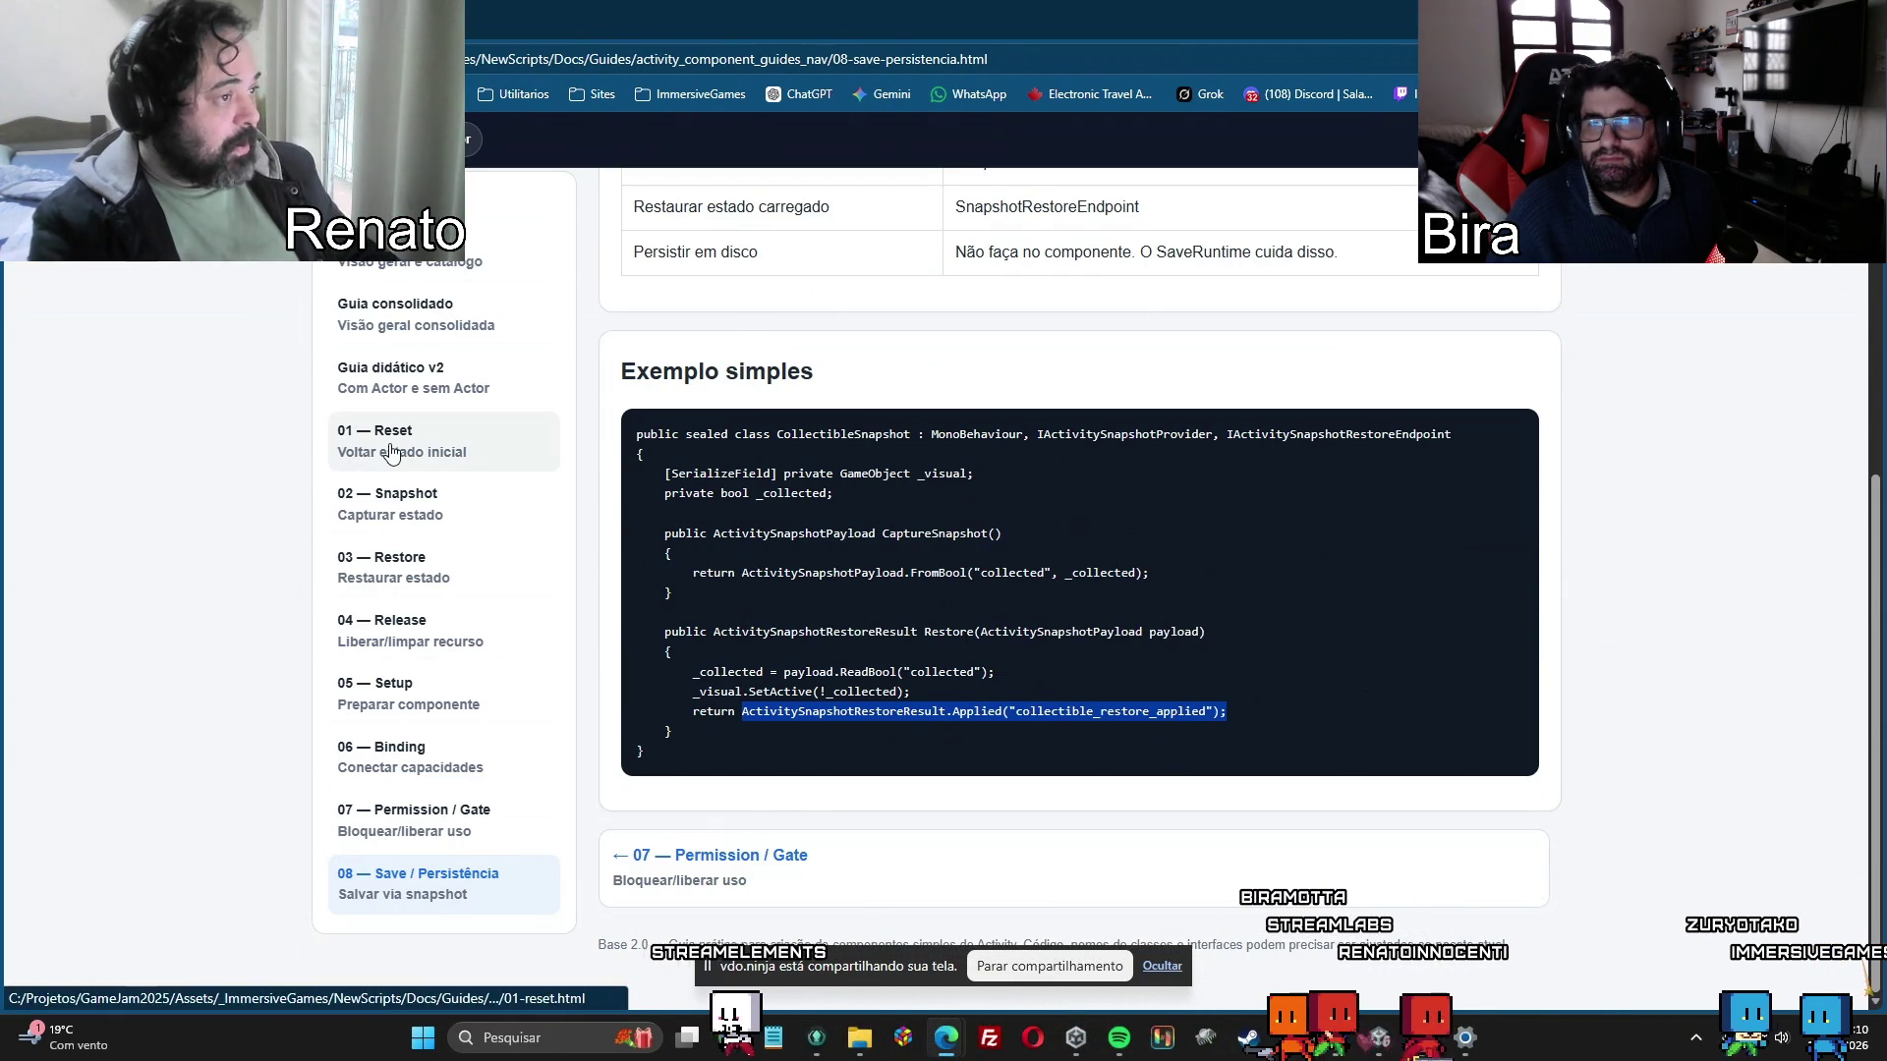
{"action": "scroll", "coordinate": [1456, 611], "scroll_direction": "up", "scroll_amount": 2}
{"action": "scroll", "coordinate": [1110, 561], "scroll_direction": "up", "scroll_amount": 4}
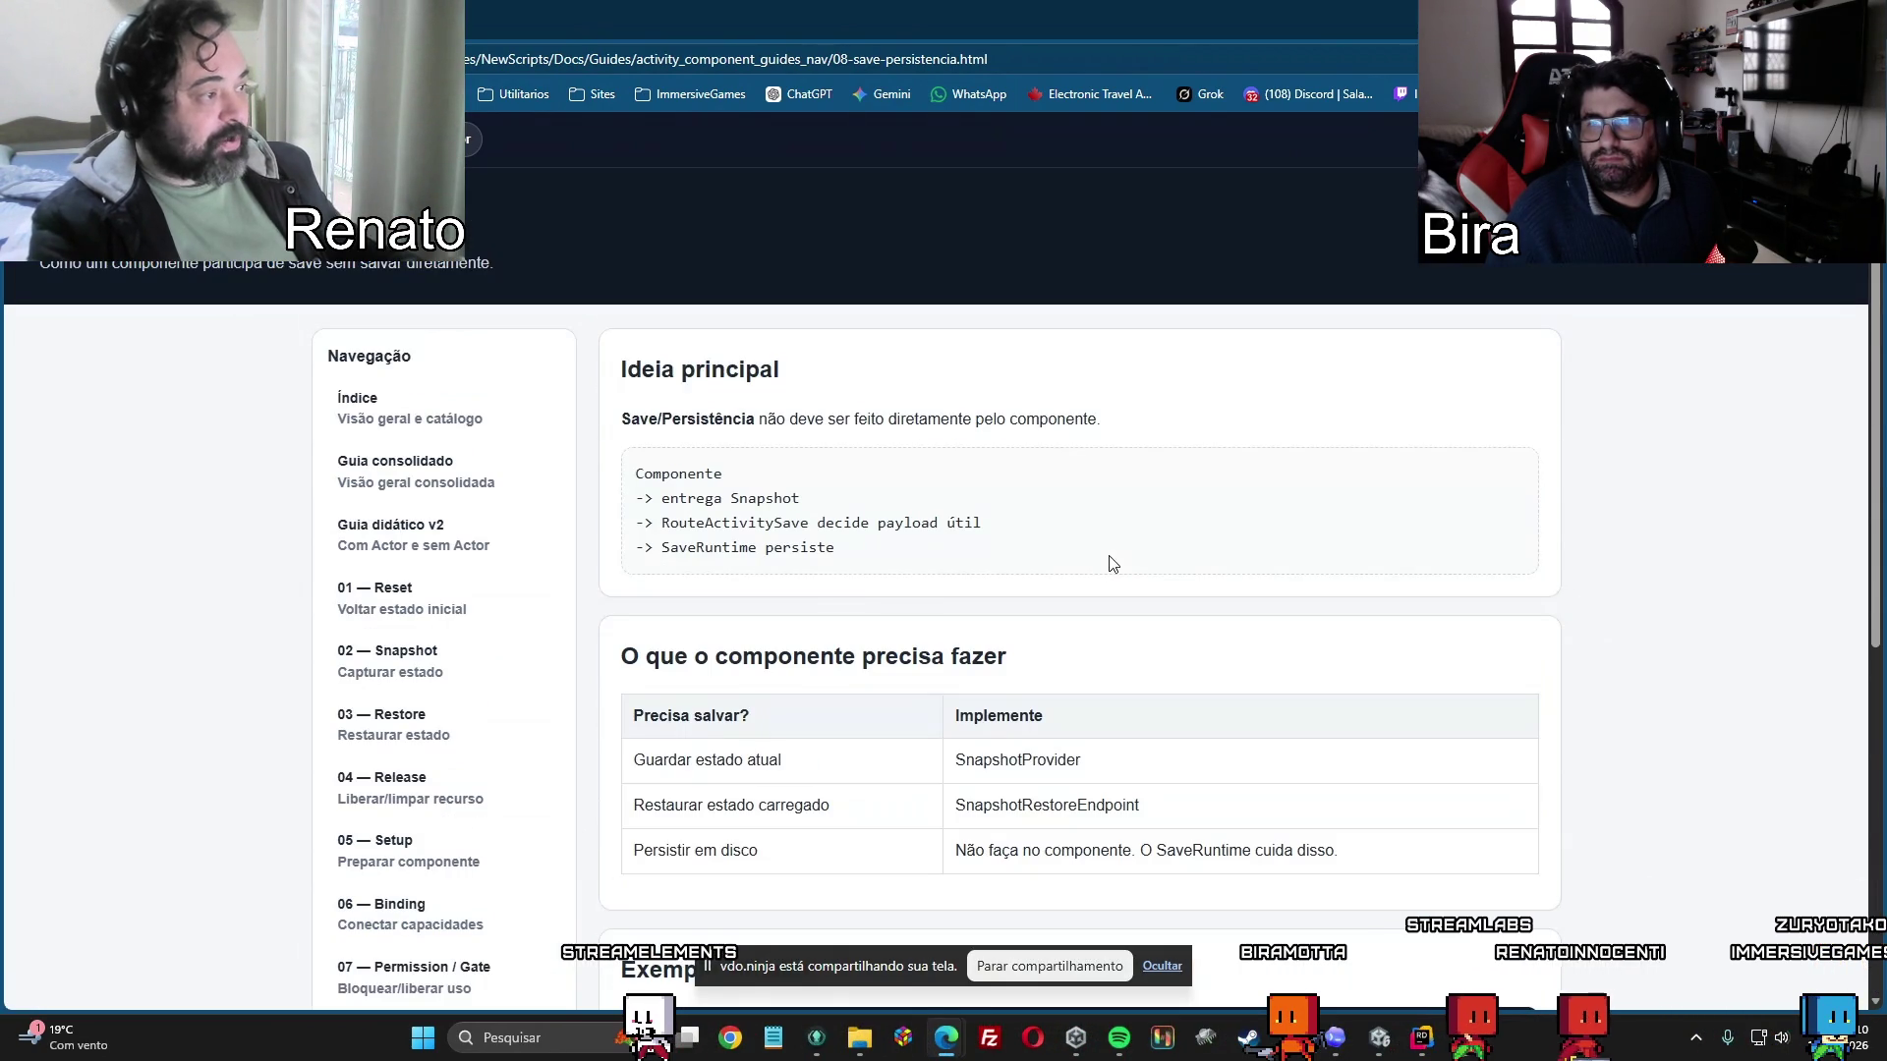
Open the 'Índice' page and scroll through the component guide catalog and the Checklist rápido.
{"action": "left_click", "coordinate": [365, 425]}
{"action": "scroll", "coordinate": [1135, 474], "scroll_direction": "down", "scroll_amount": 3}
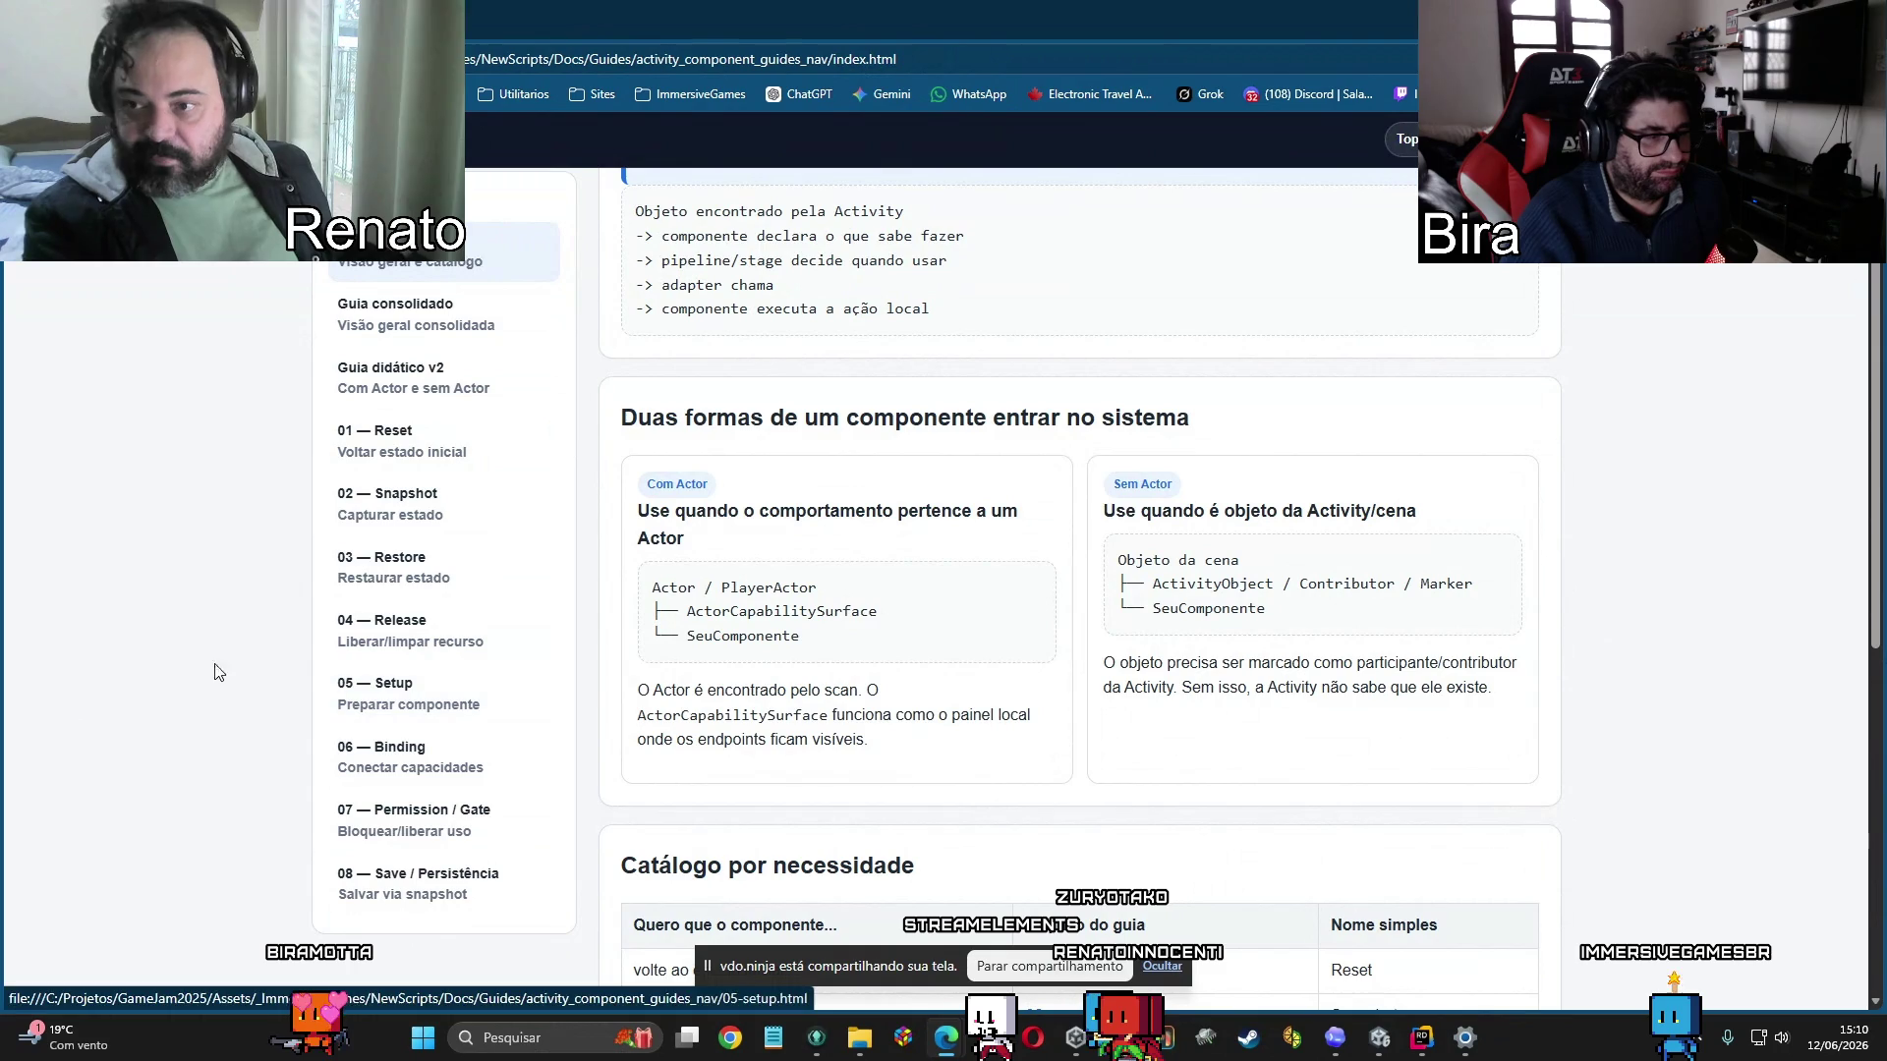
{"action": "scroll", "coordinate": [812, 583], "scroll_direction": "down", "scroll_amount": 3}
{"action": "scroll", "coordinate": [1212, 621], "scroll_direction": "down", "scroll_amount": 3}
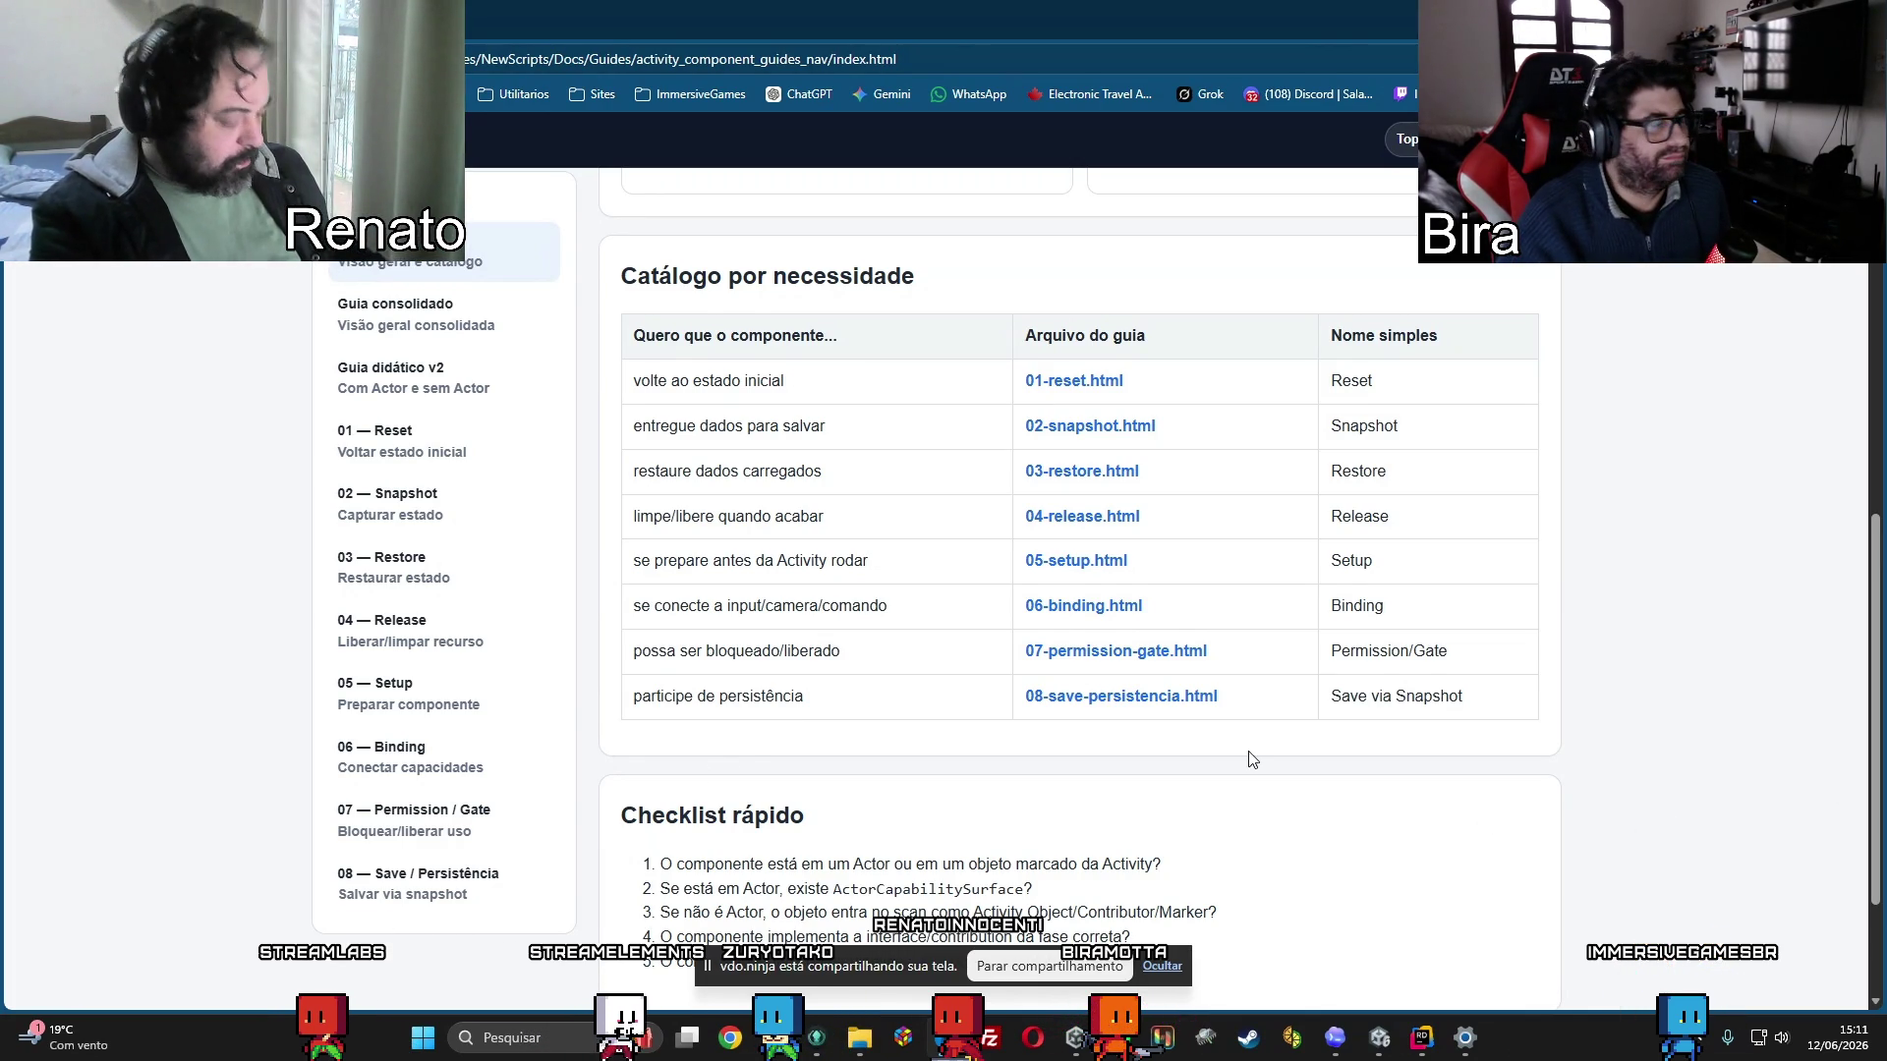
{"action": "scroll", "coordinate": [1239, 769], "scroll_direction": "down", "scroll_amount": 3}
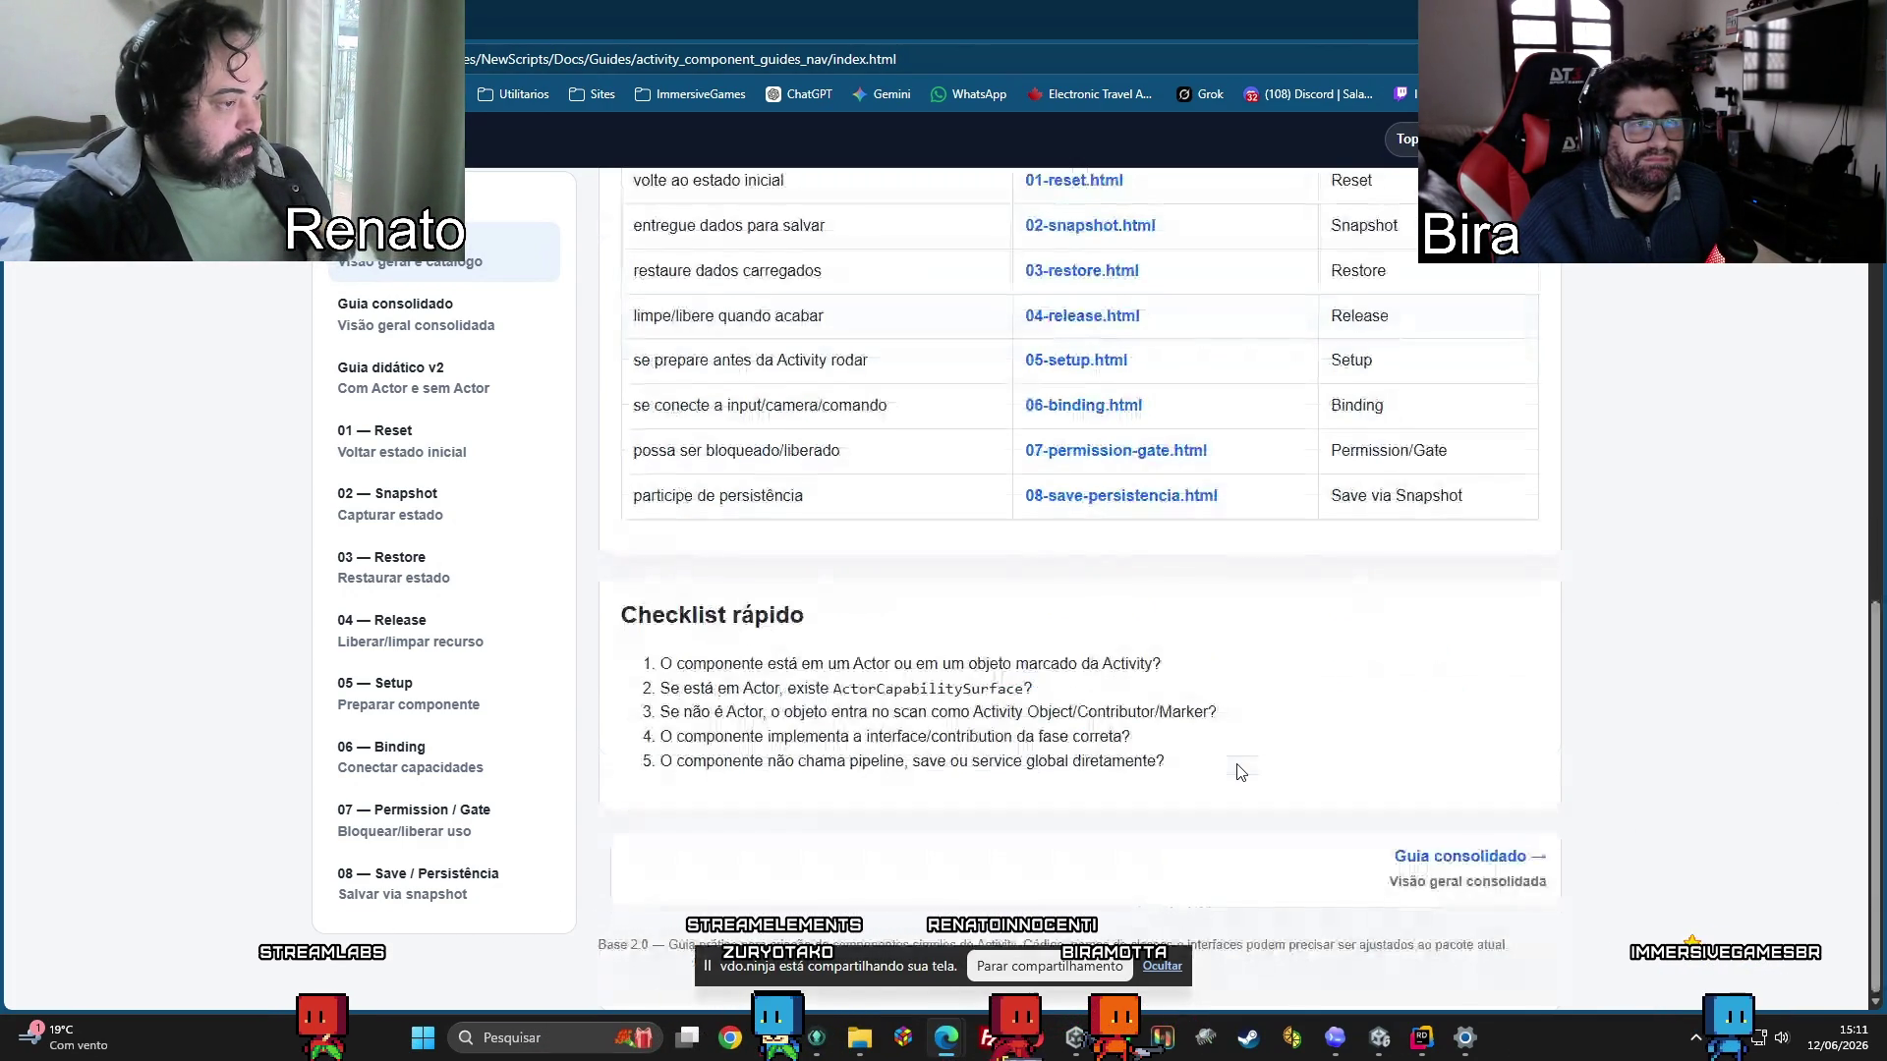
{"action": "scroll", "coordinate": [1239, 772], "scroll_direction": "up", "scroll_amount": 6}
{"action": "scroll", "coordinate": [1239, 771], "scroll_direction": "up", "scroll_amount": 5}
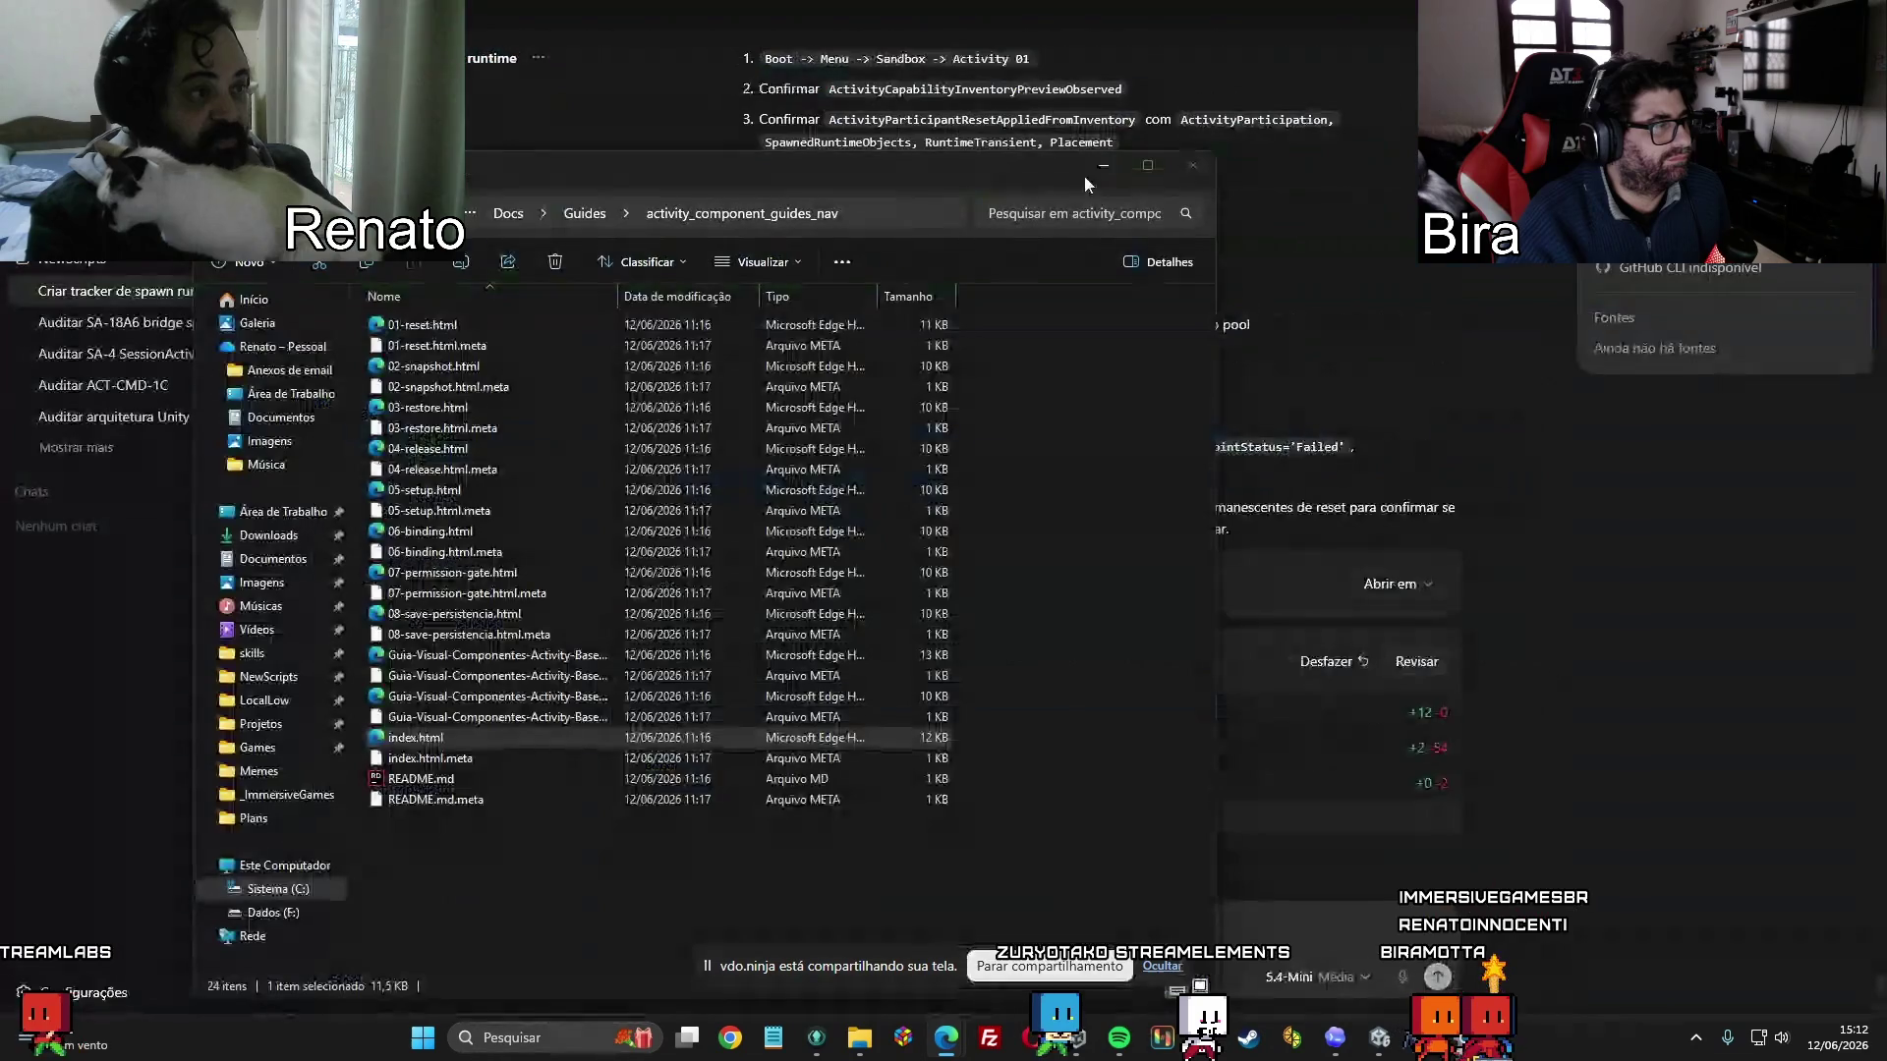
Bring the File Explorer window showing Docs > Guides > activity_component_guides_nav to the front.
{"action": "key", "text": "alt+Tab"}
{"action": "left_click", "coordinate": [1730, 640]}
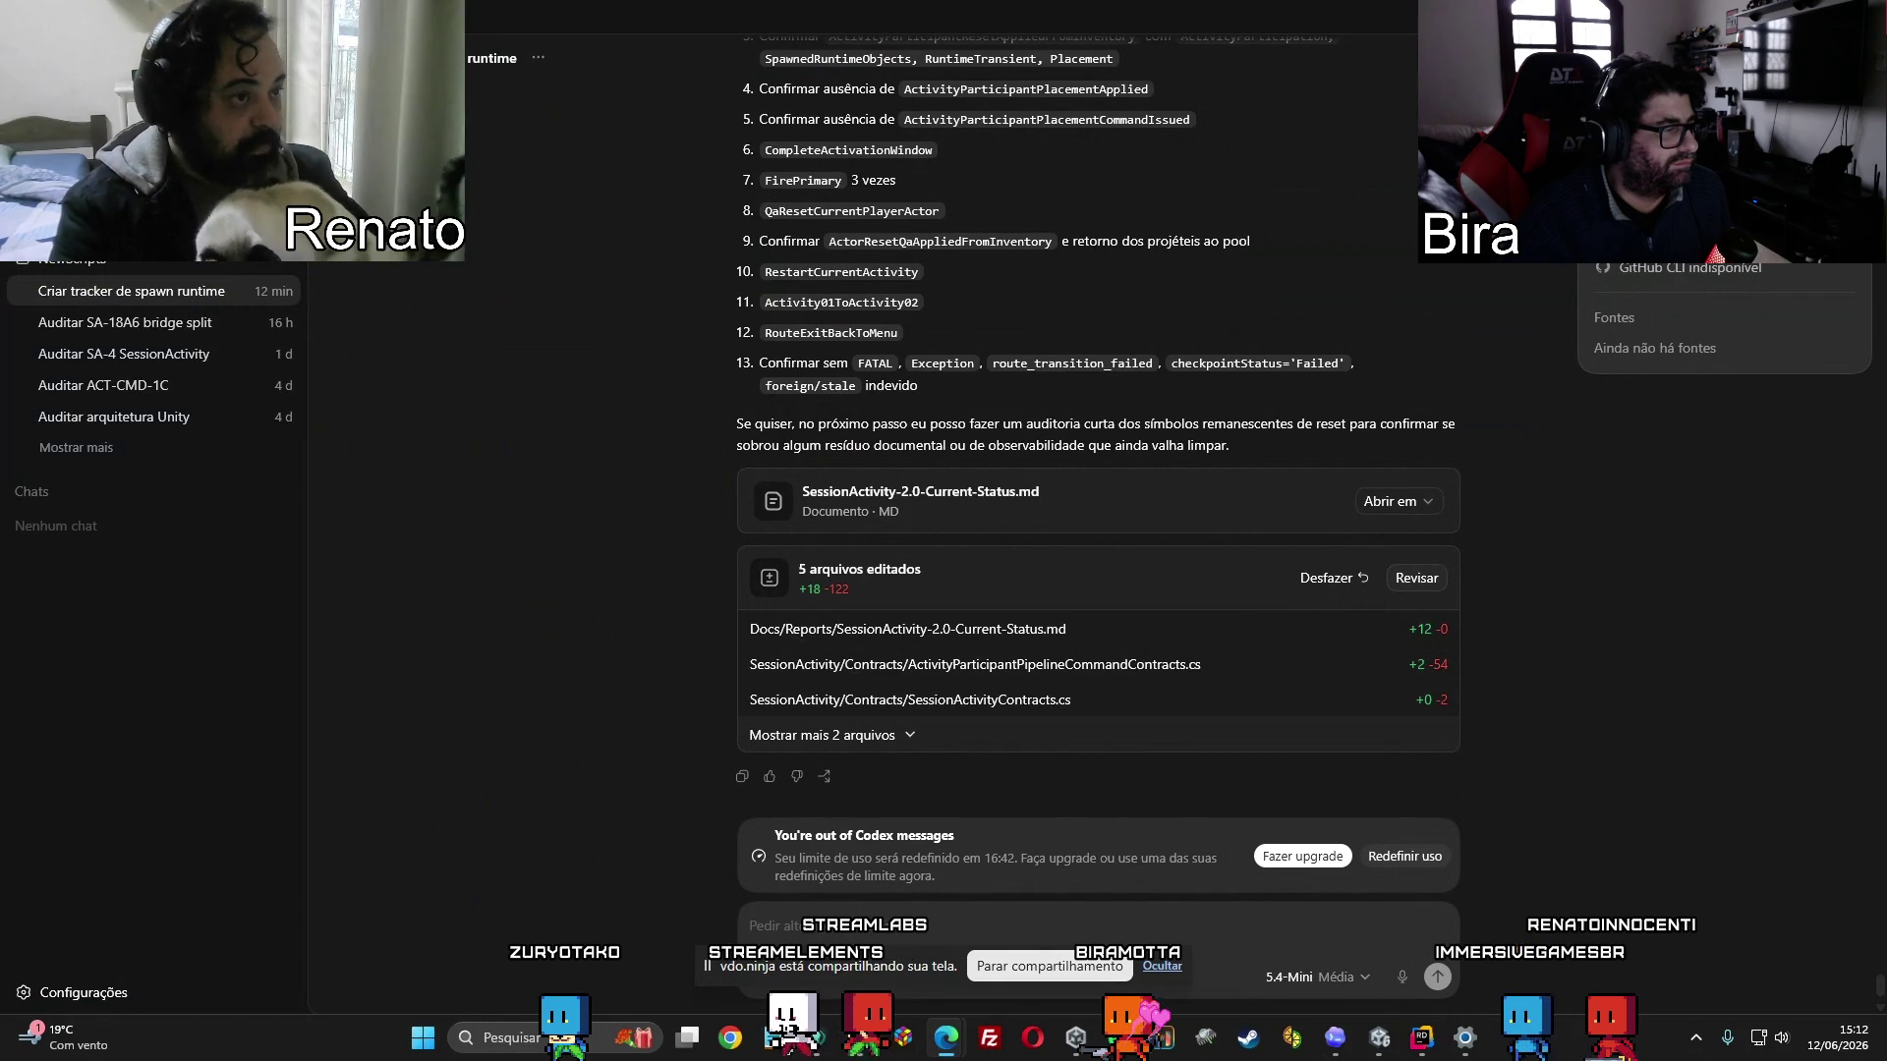
{"action": "key", "text": "alt+Tab"}
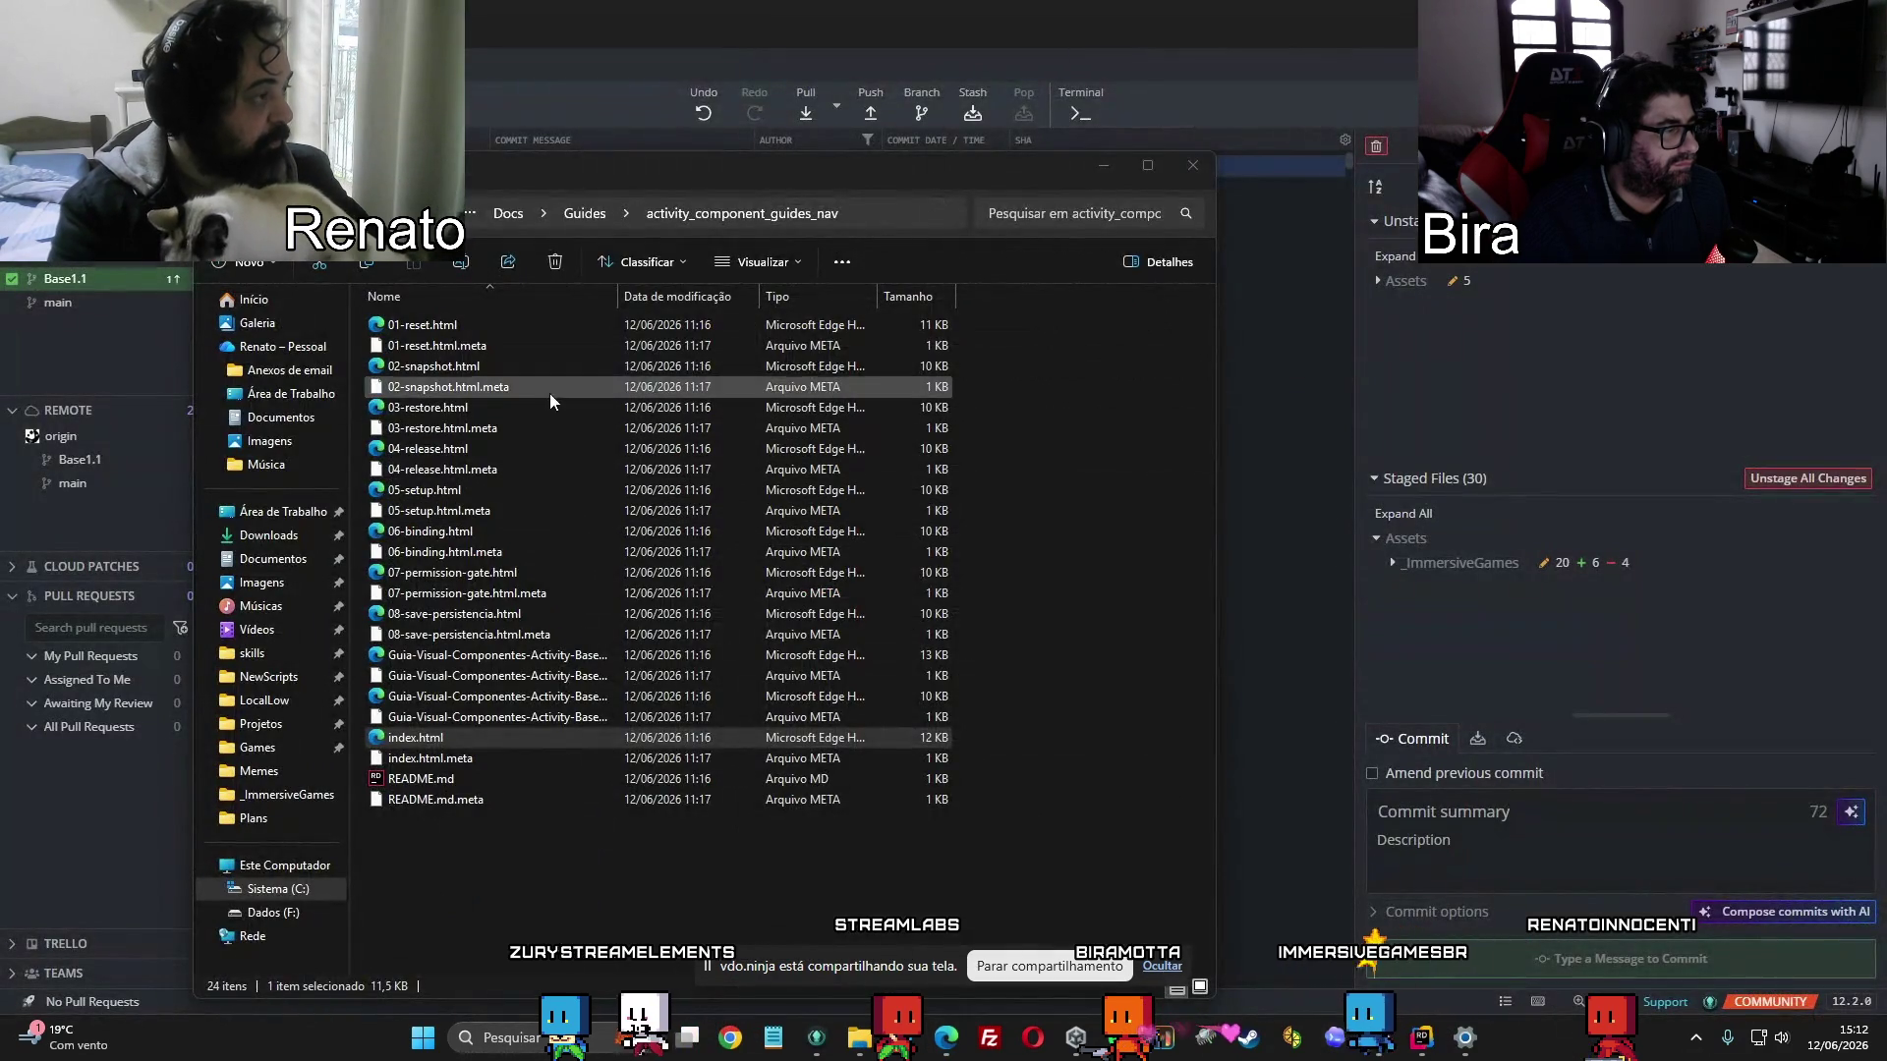
Commit the staged changes in GitKraken with the summary 'Trilho do Reset'.
{"action": "left_click", "coordinate": [1016, 20]}
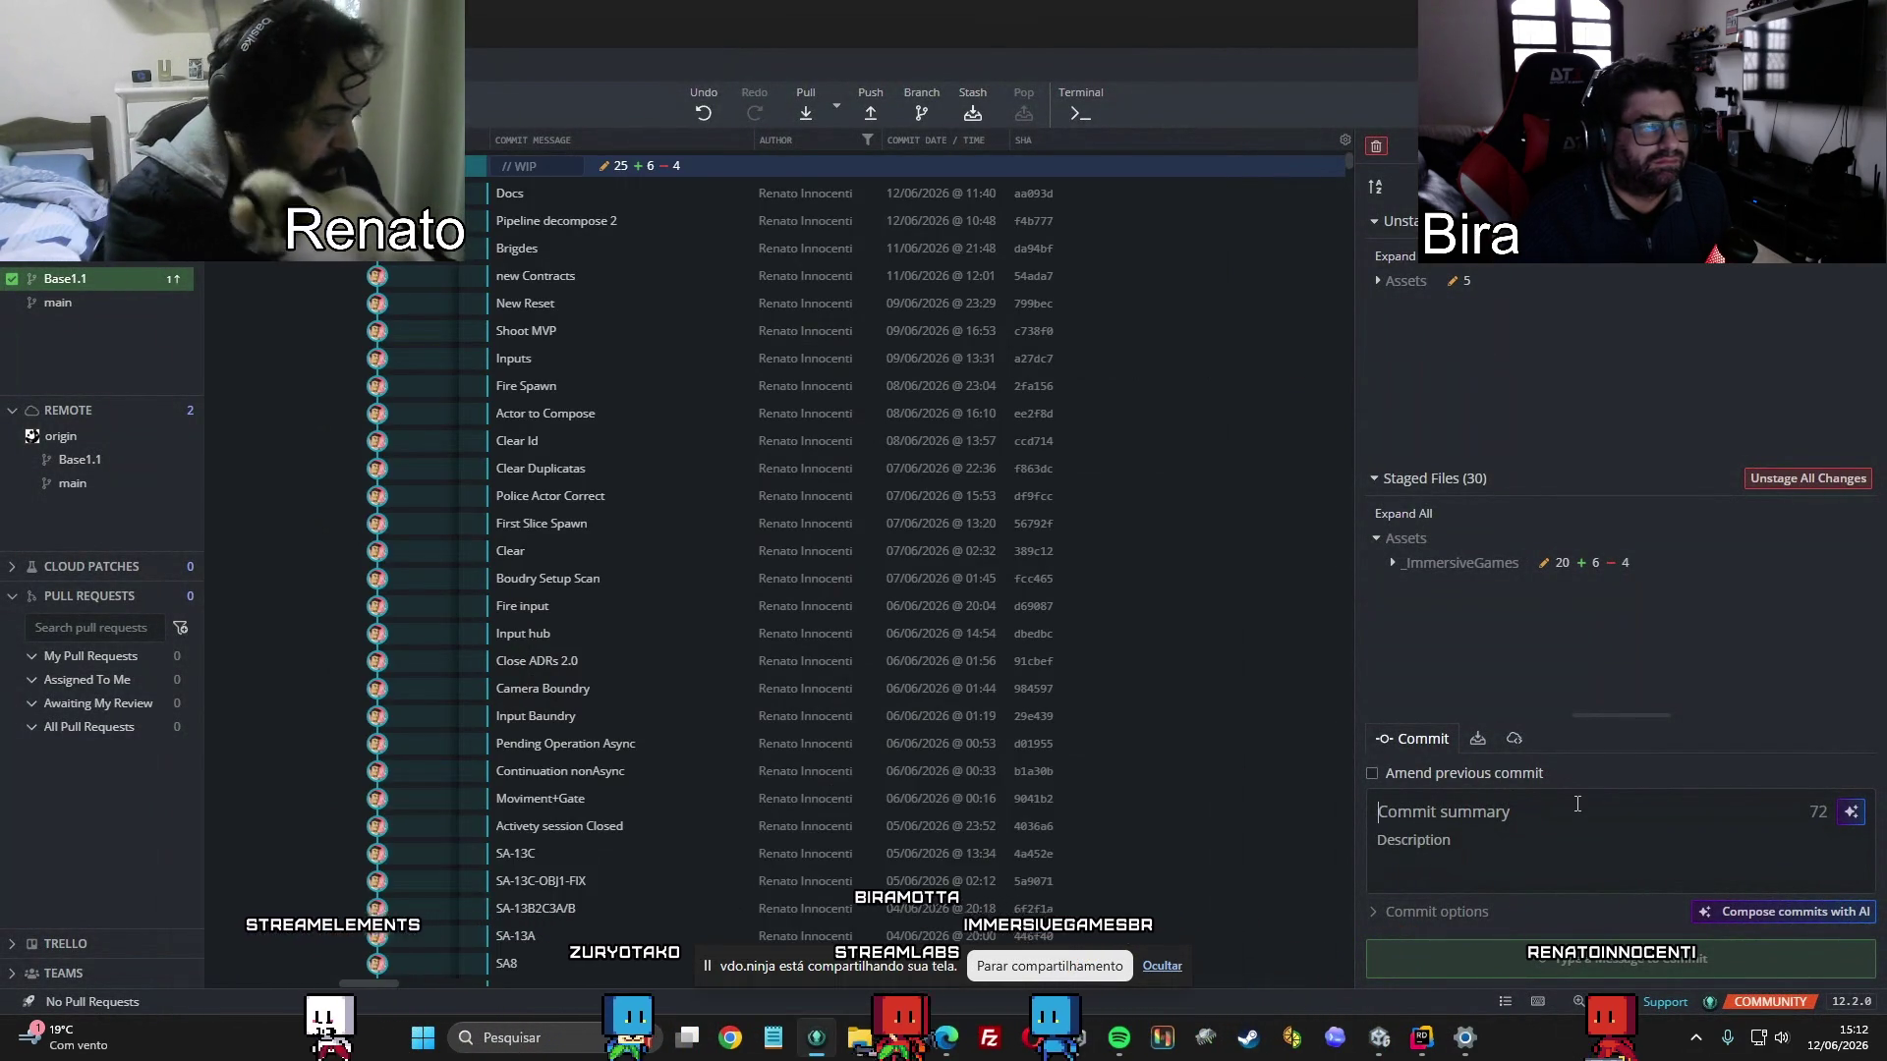
{"action": "type", "text": "Trilho do Reset"}
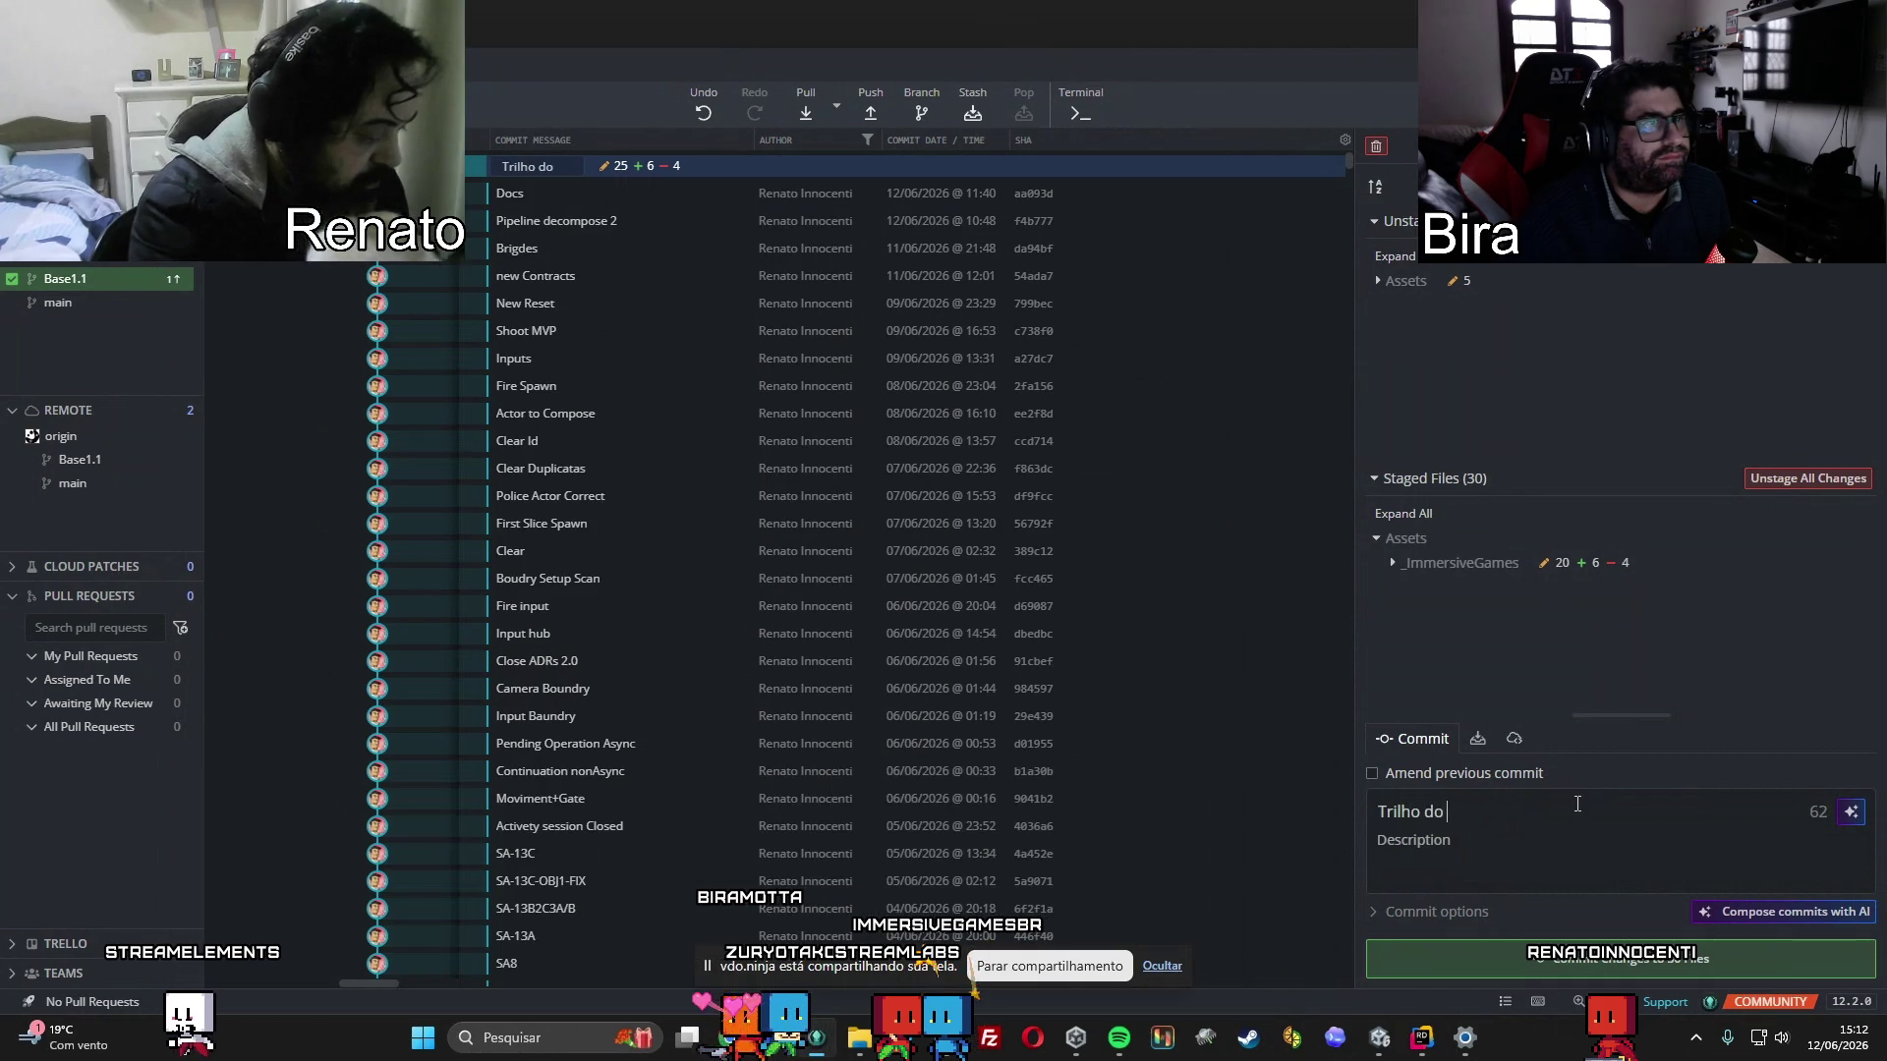
{"action": "left_click", "coordinate": [1611, 958]}
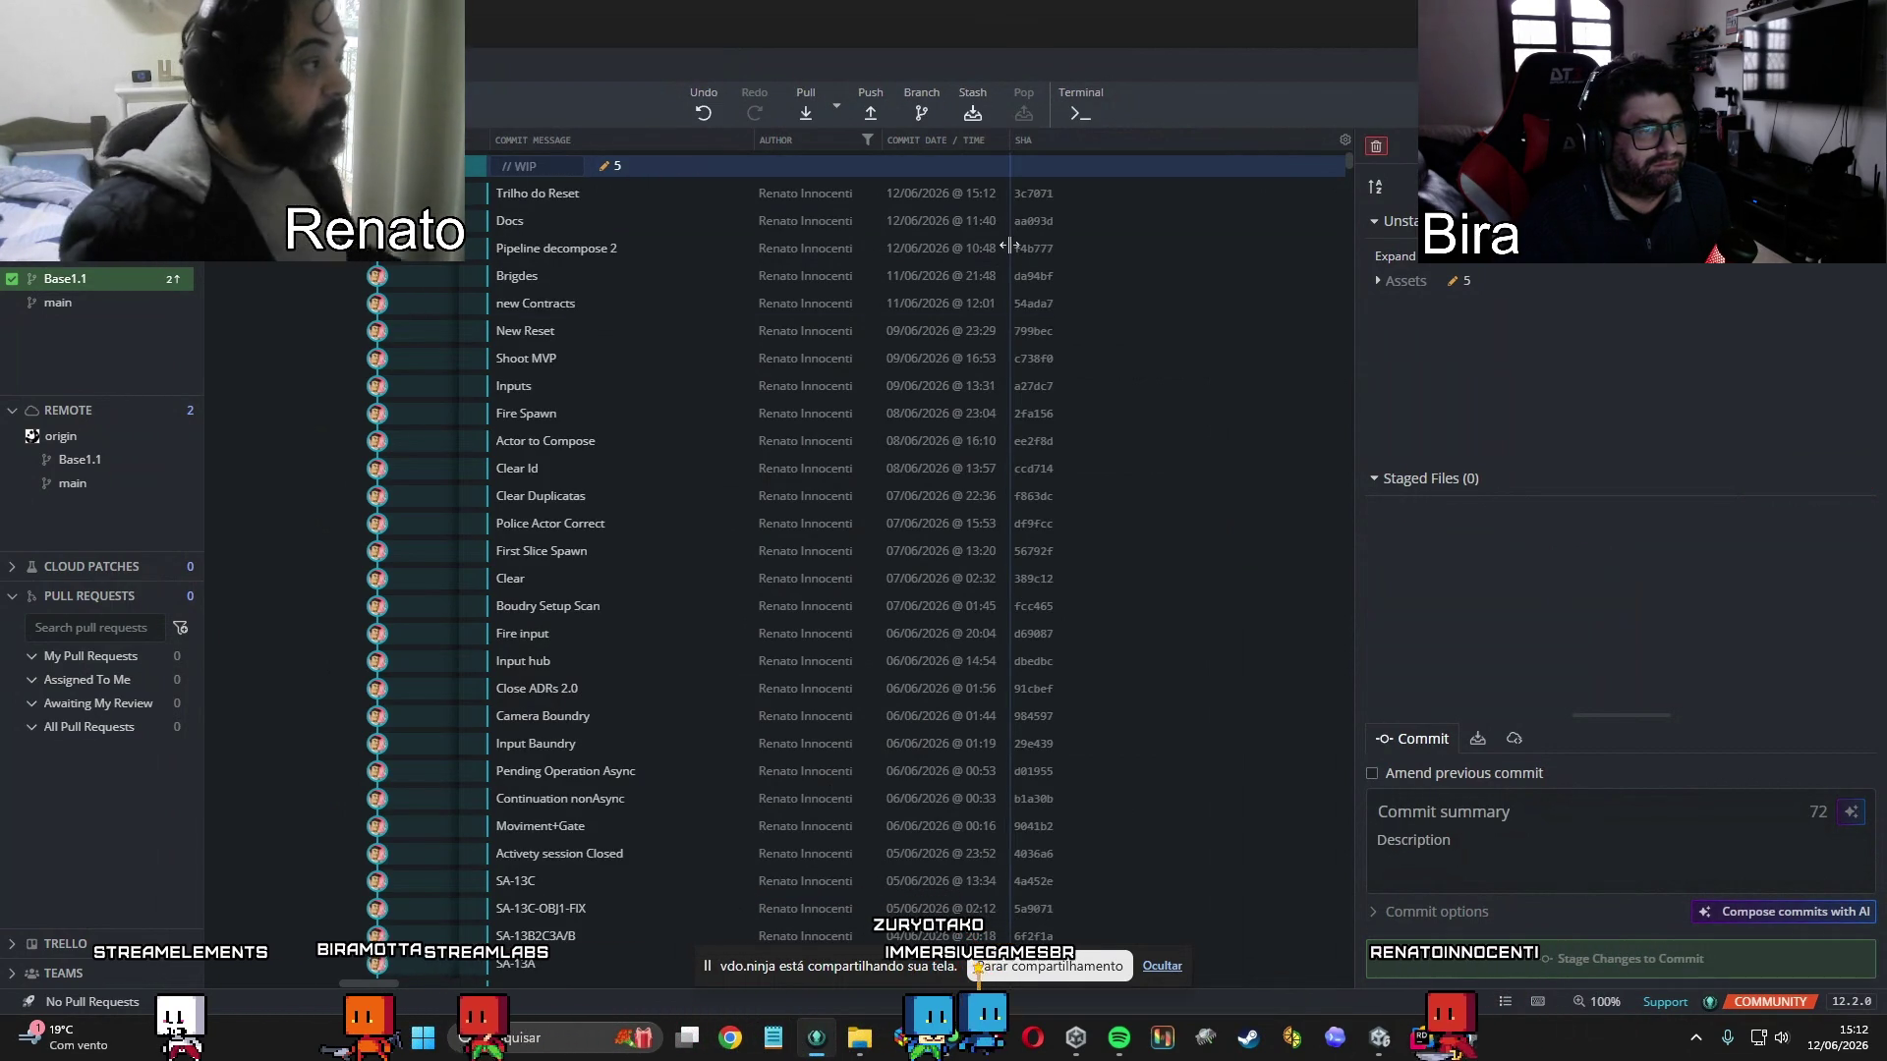
Amend the five remaining changed files into the 'Trilho do Reset' commit and push Base1.1.
{"action": "left_click", "coordinate": [1621, 958]}
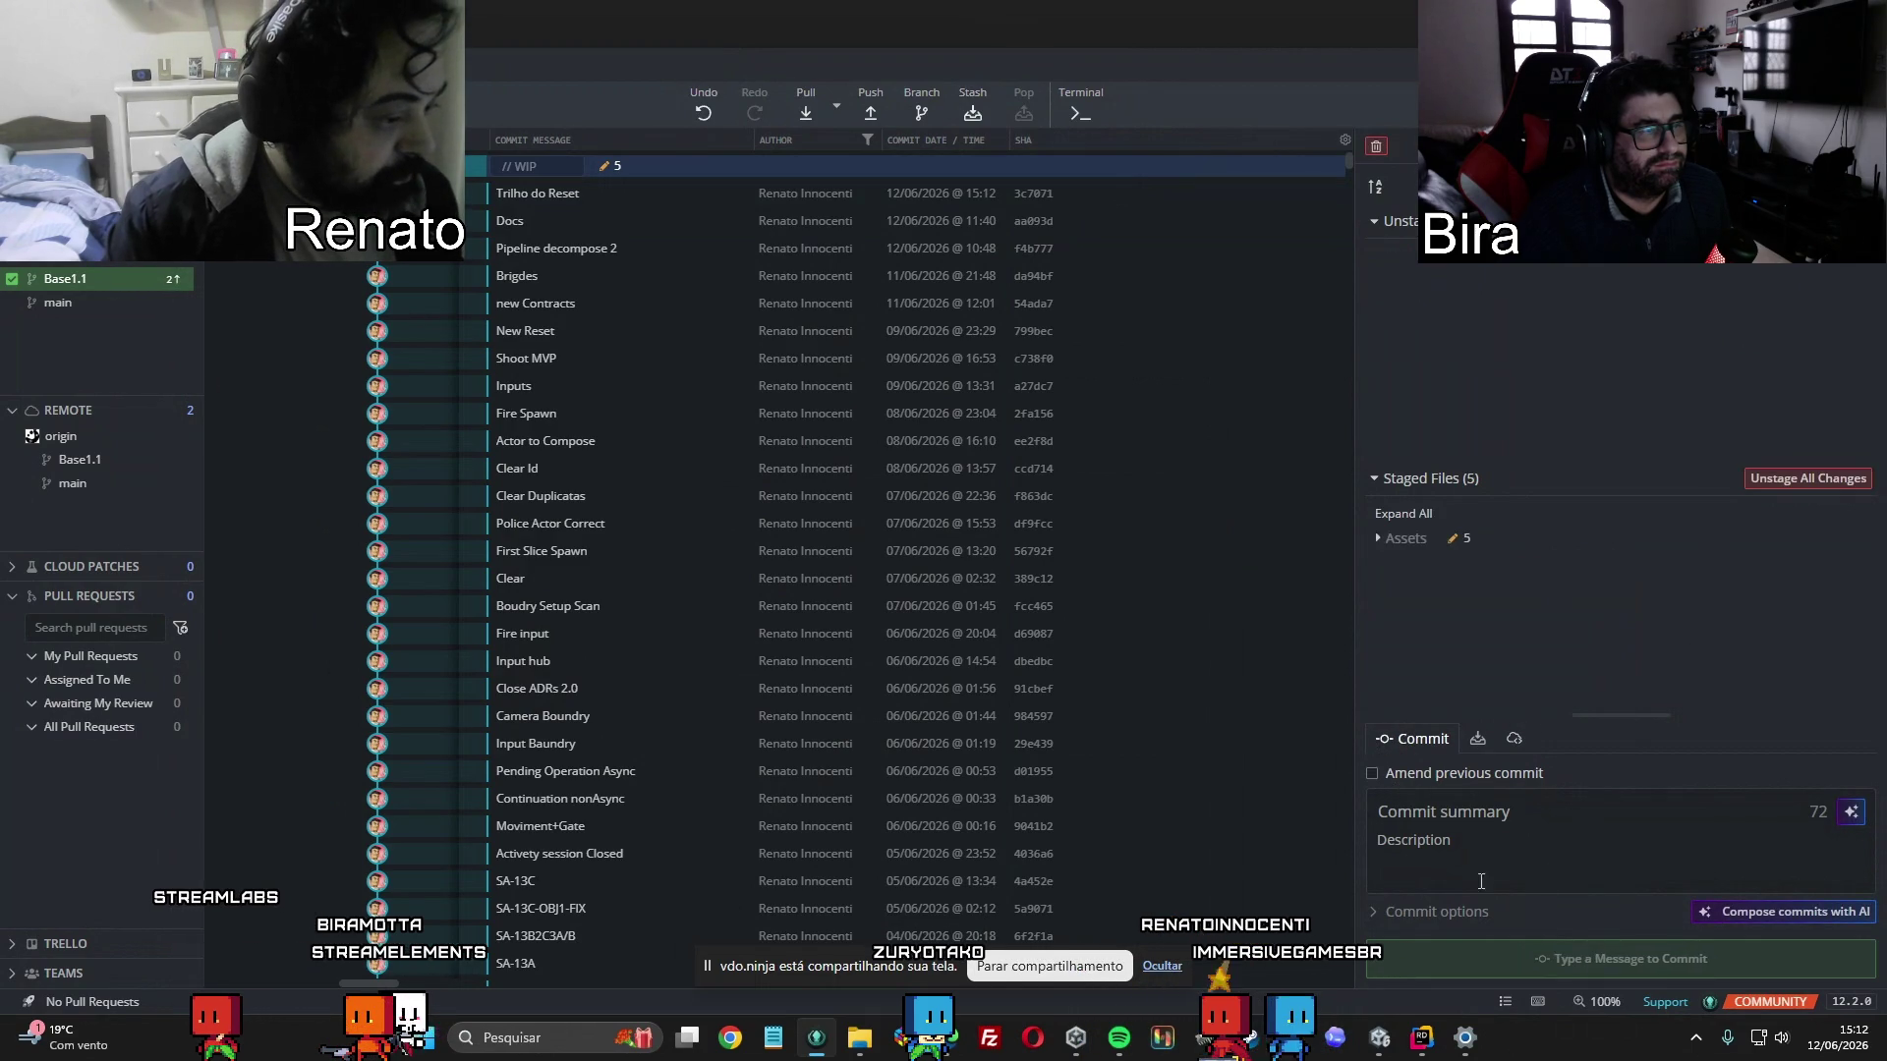
{"action": "left_click", "coordinate": [1381, 776]}
{"action": "left_click", "coordinate": [1437, 958]}
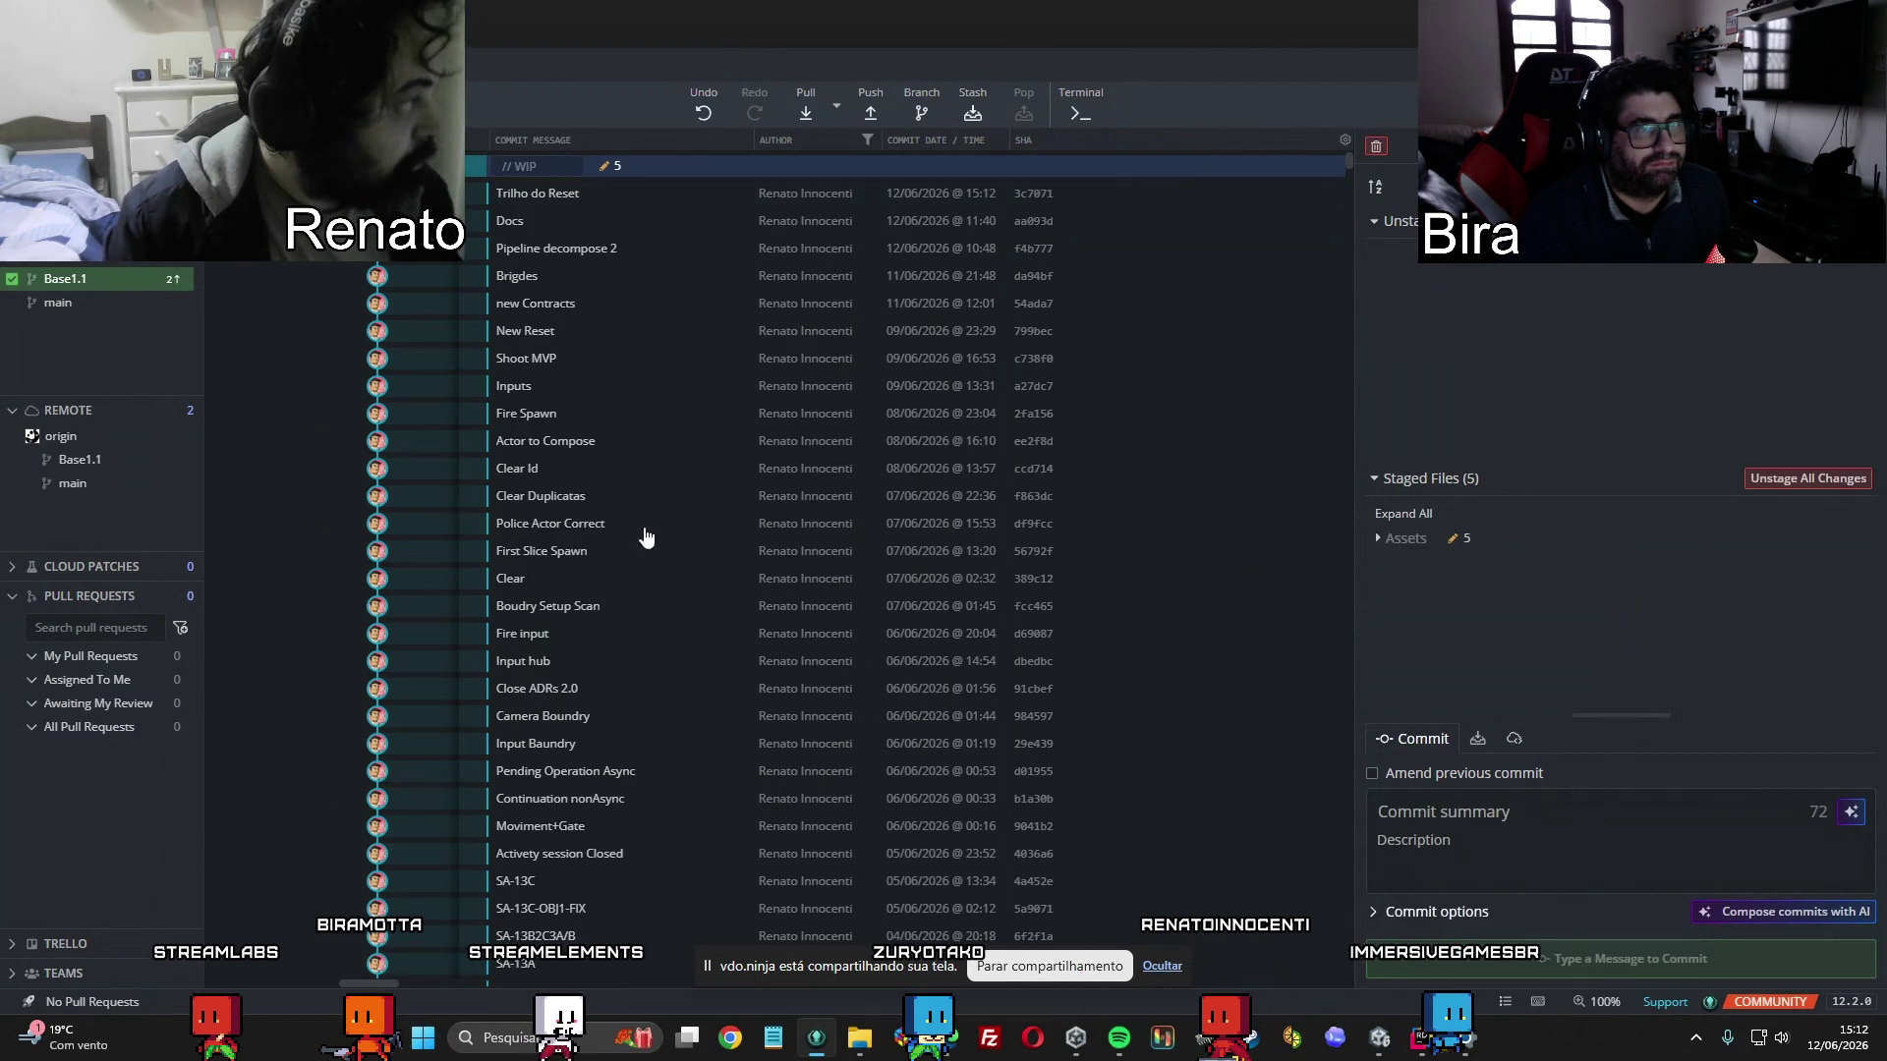
{"action": "left_click", "coordinate": [876, 110]}
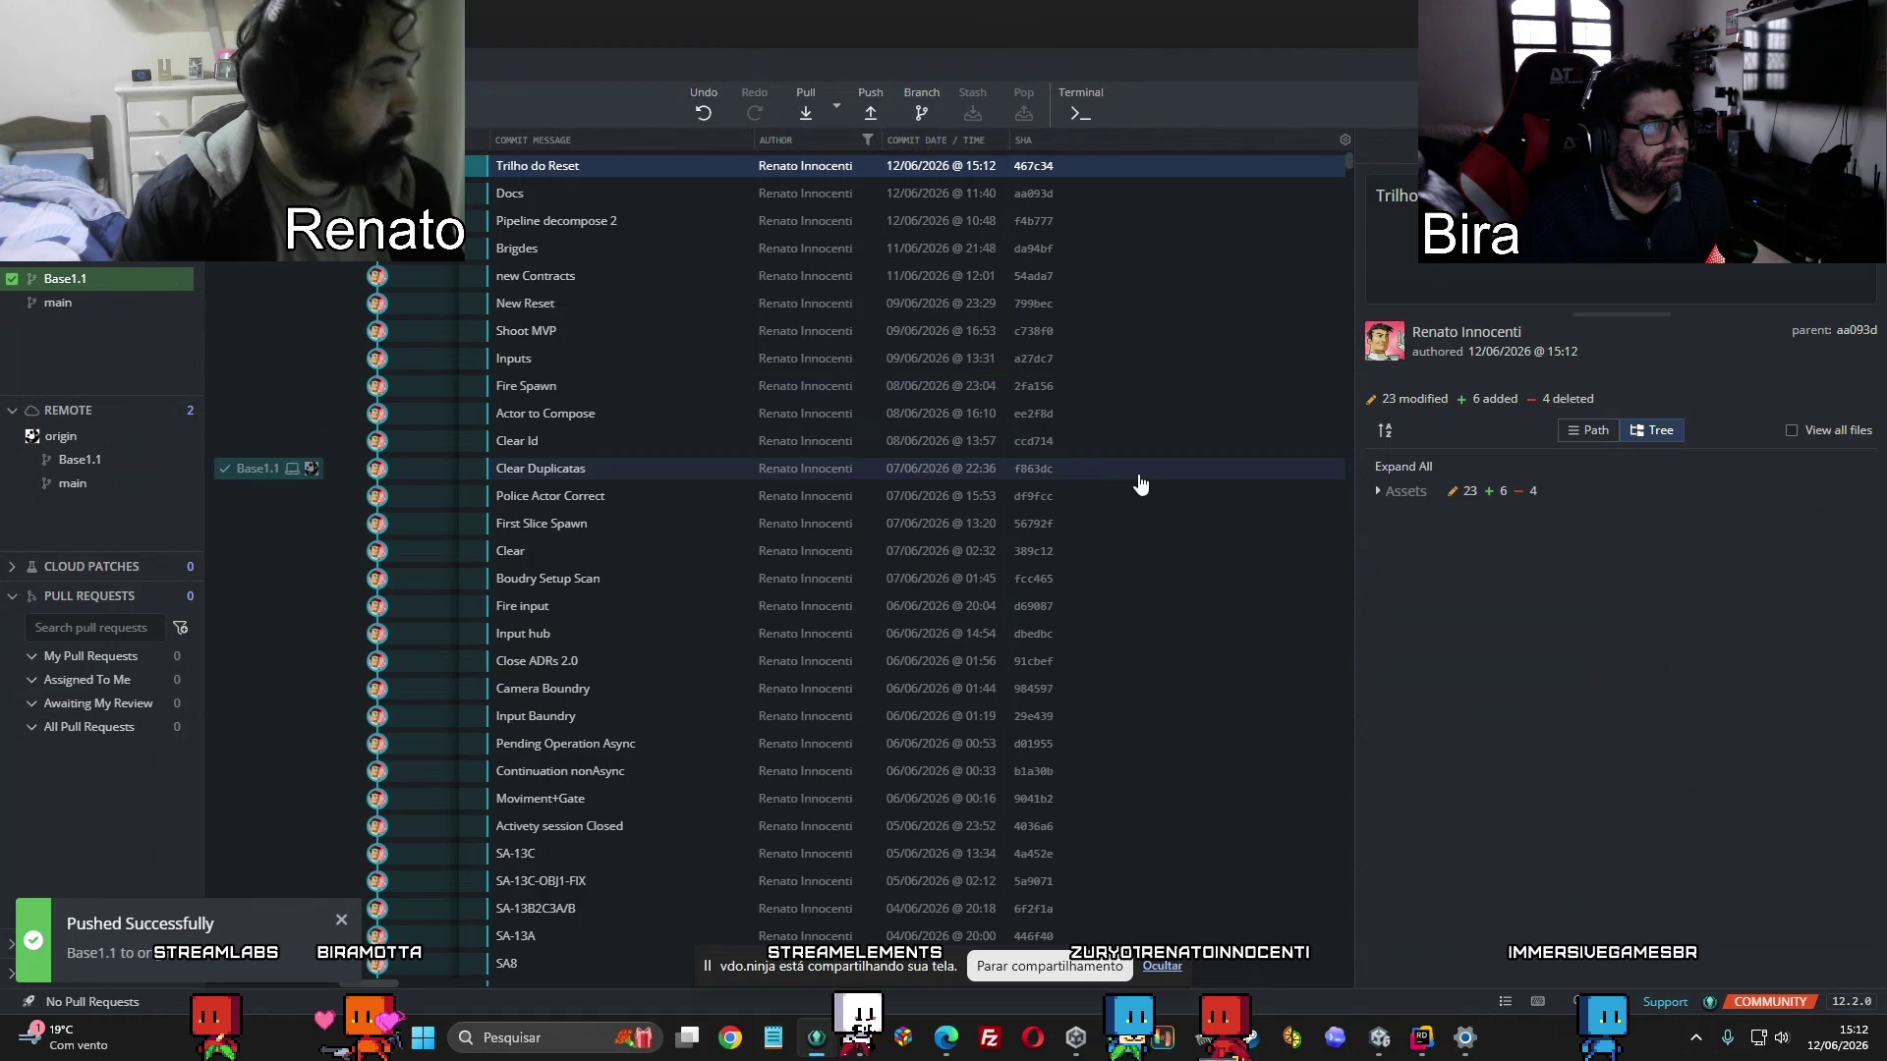
{"action": "key", "text": "alt+Tab"}
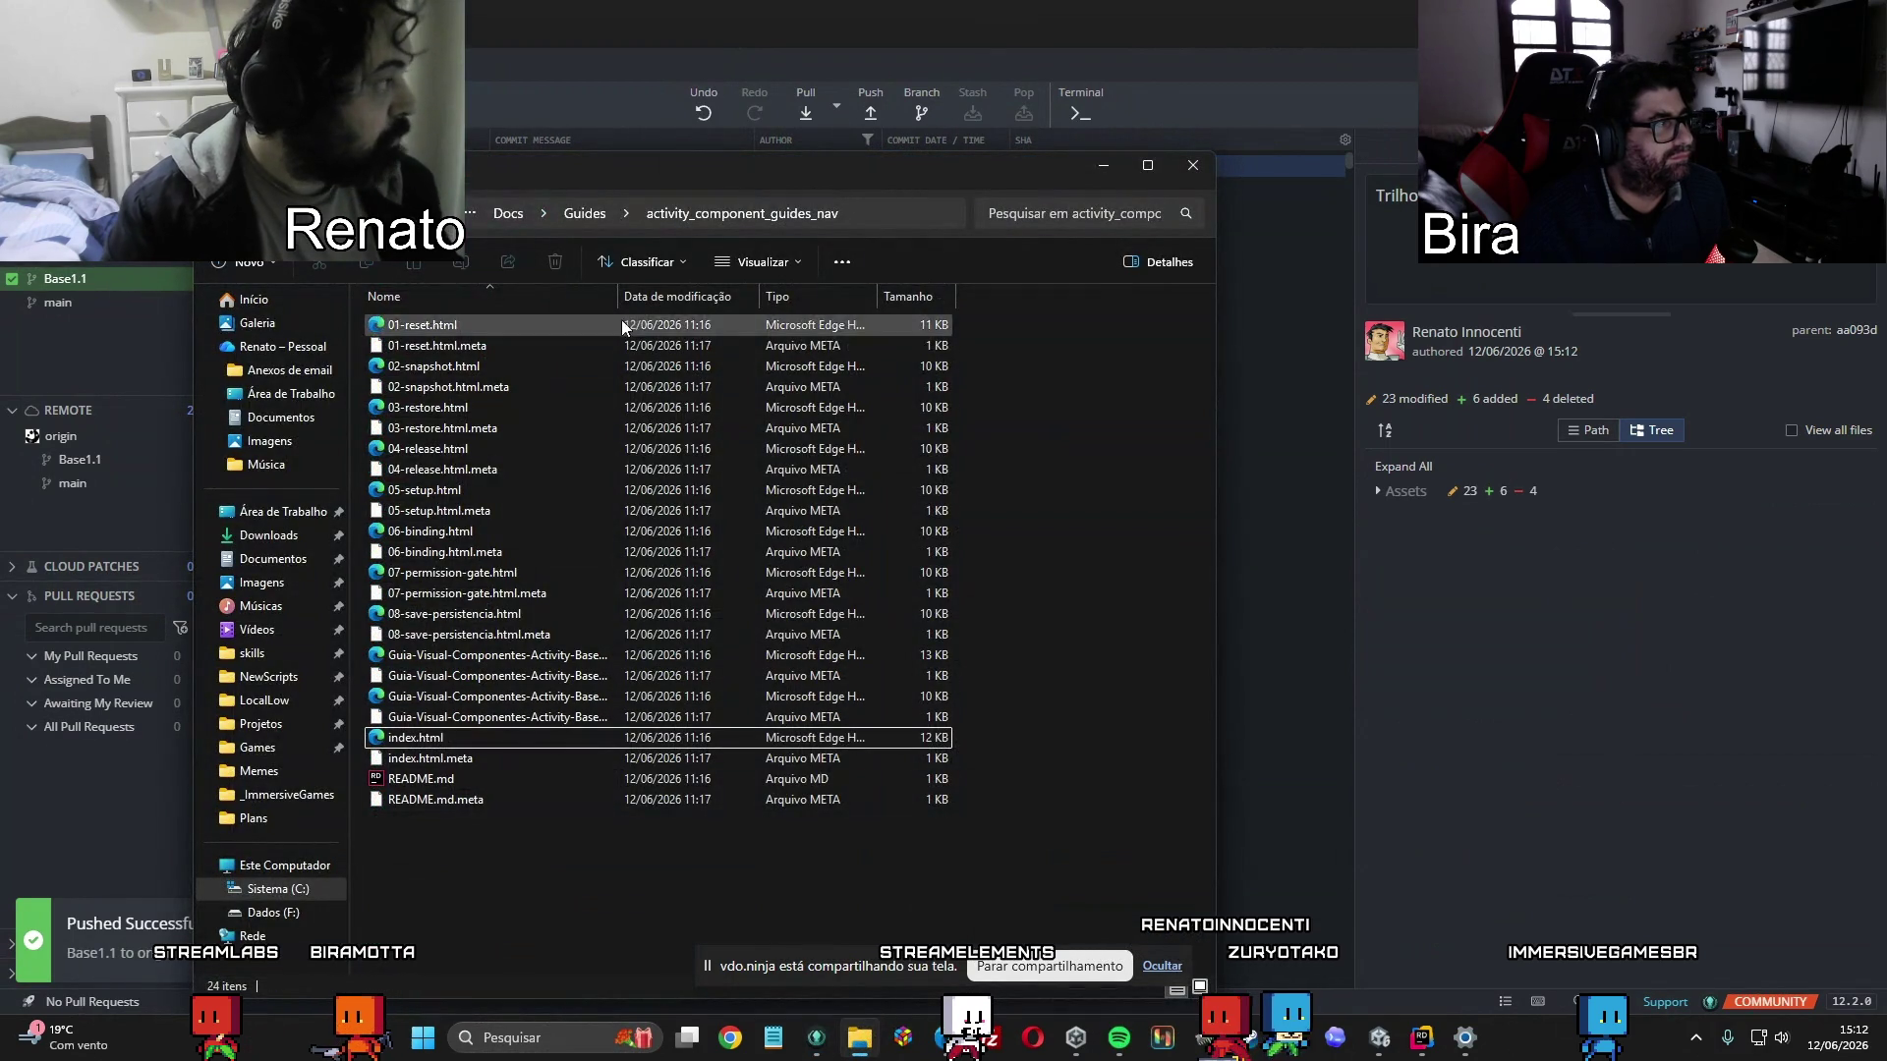
Navigate File Explorer up through Docs to _ImmersiveGames, then return to GitKraken's commit history.
{"action": "left_click", "coordinate": [497, 211]}
{"action": "left_click", "coordinate": [591, 212]}
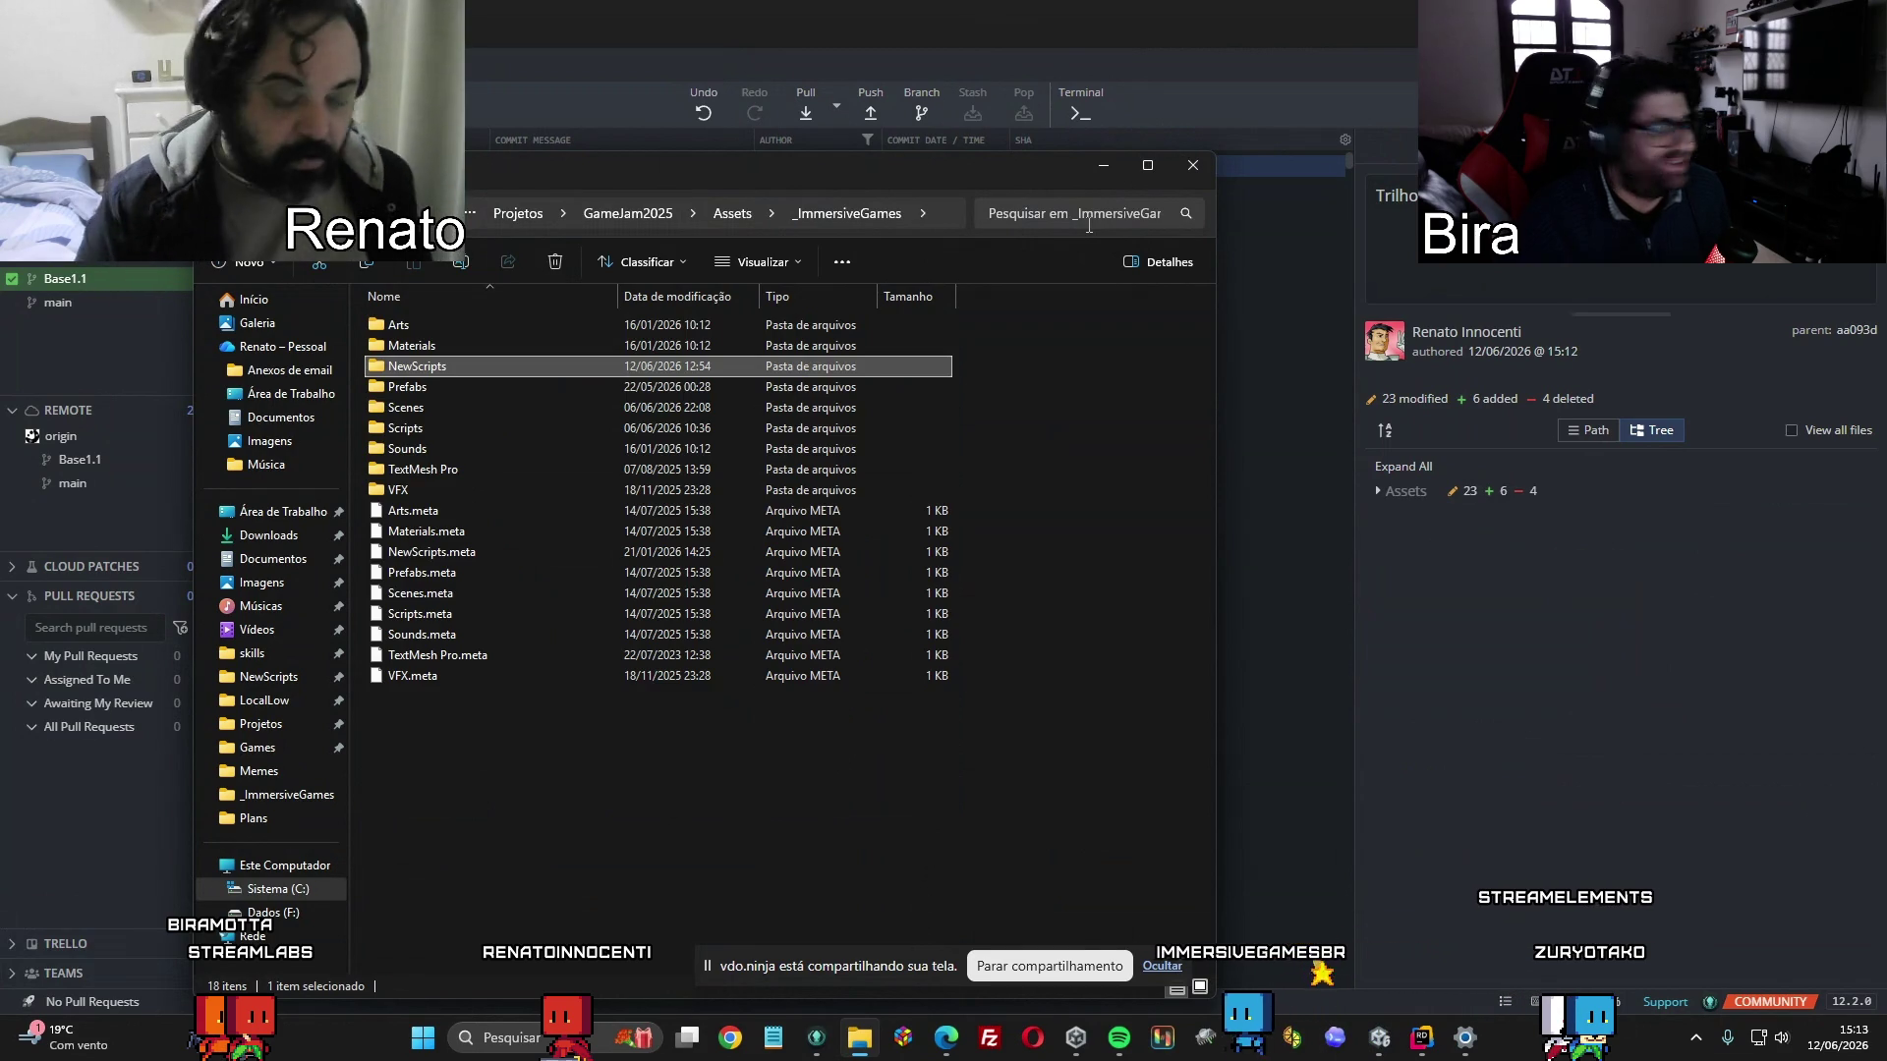
{"action": "left_click", "coordinate": [1184, 8]}
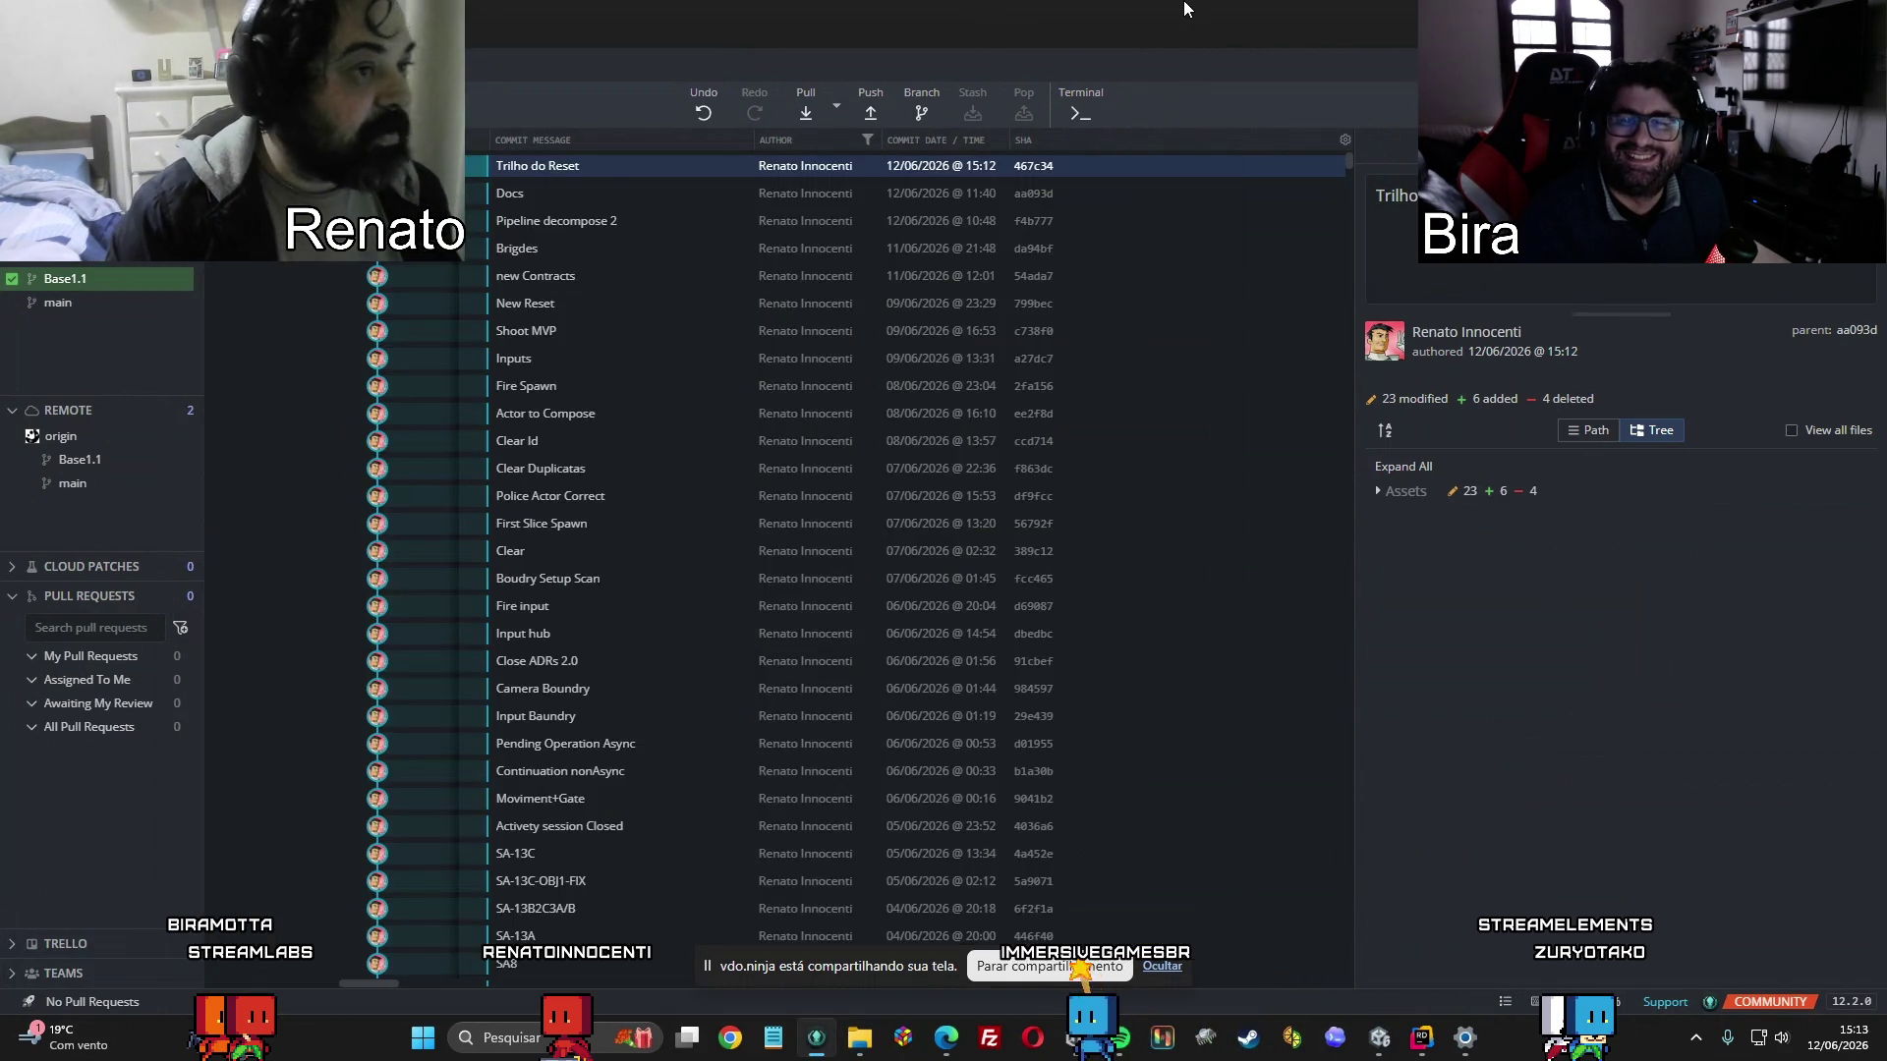
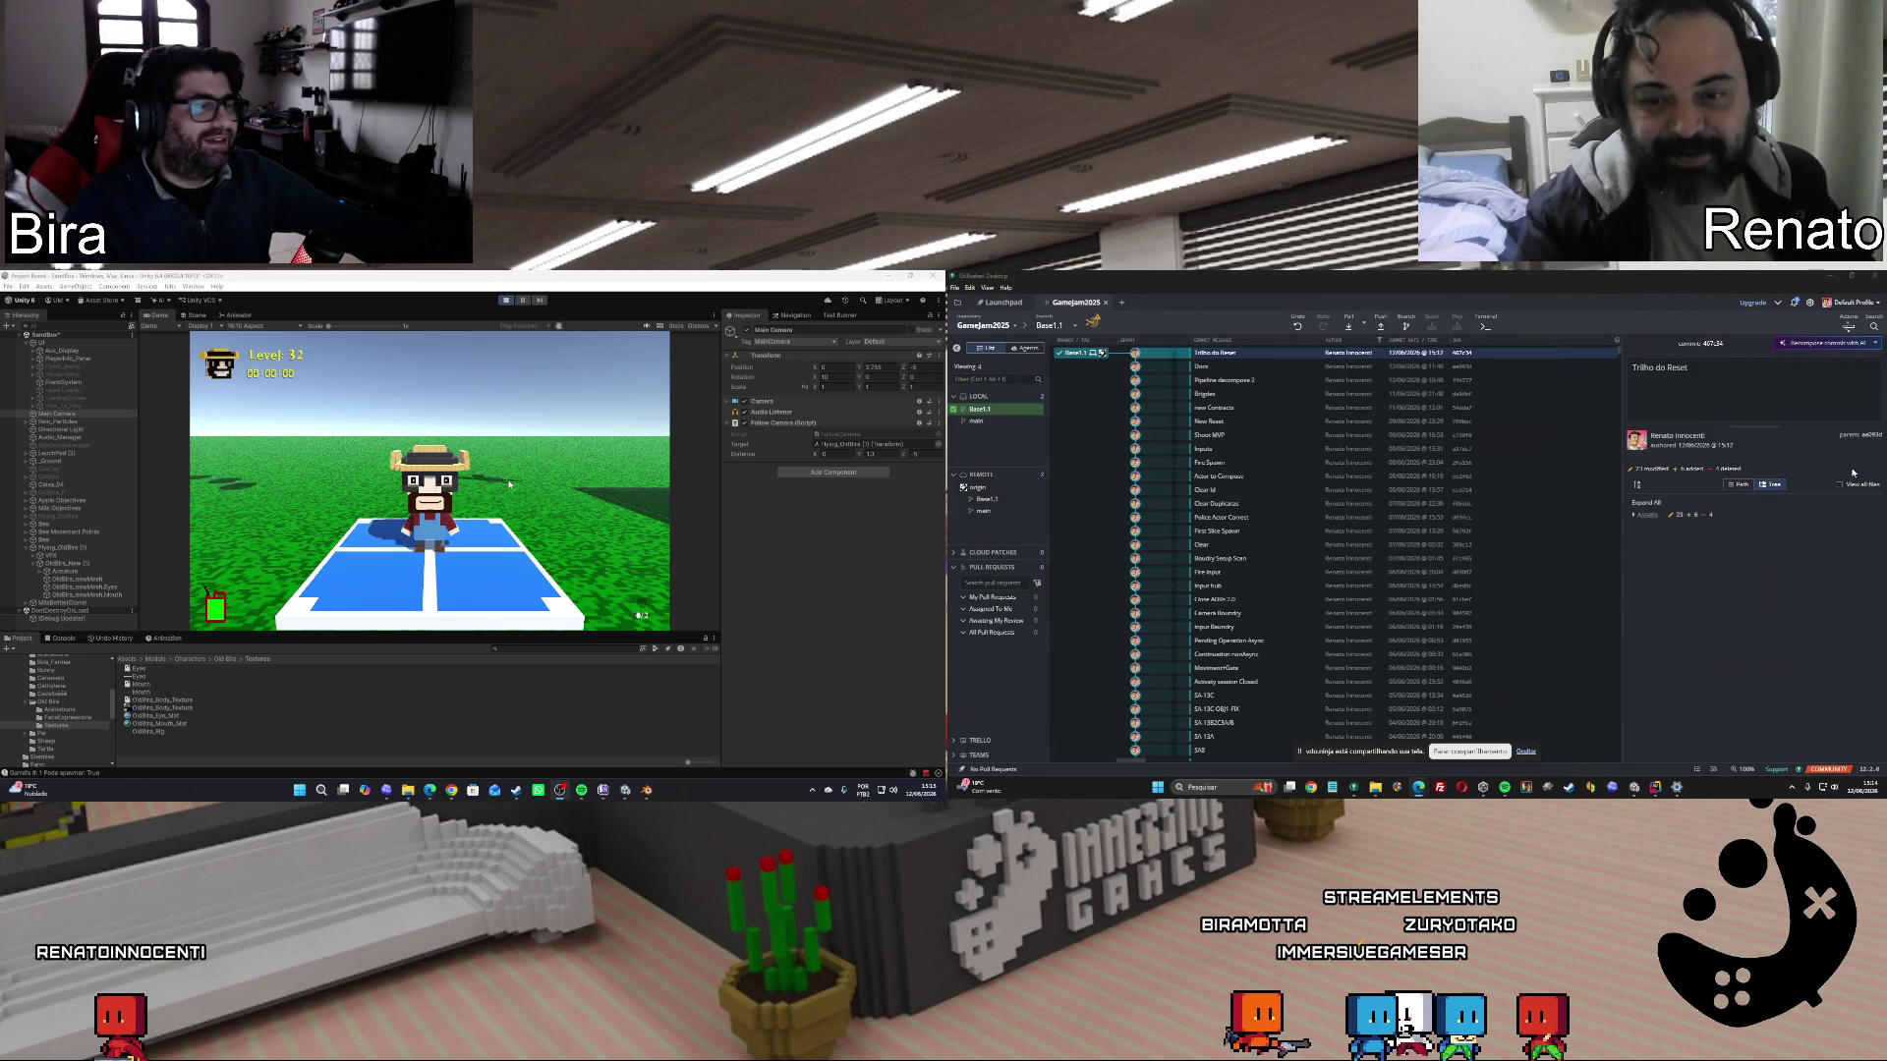
Exit Play mode to resume editing the voxel character scene.
{"action": "left_click", "coordinate": [511, 300]}
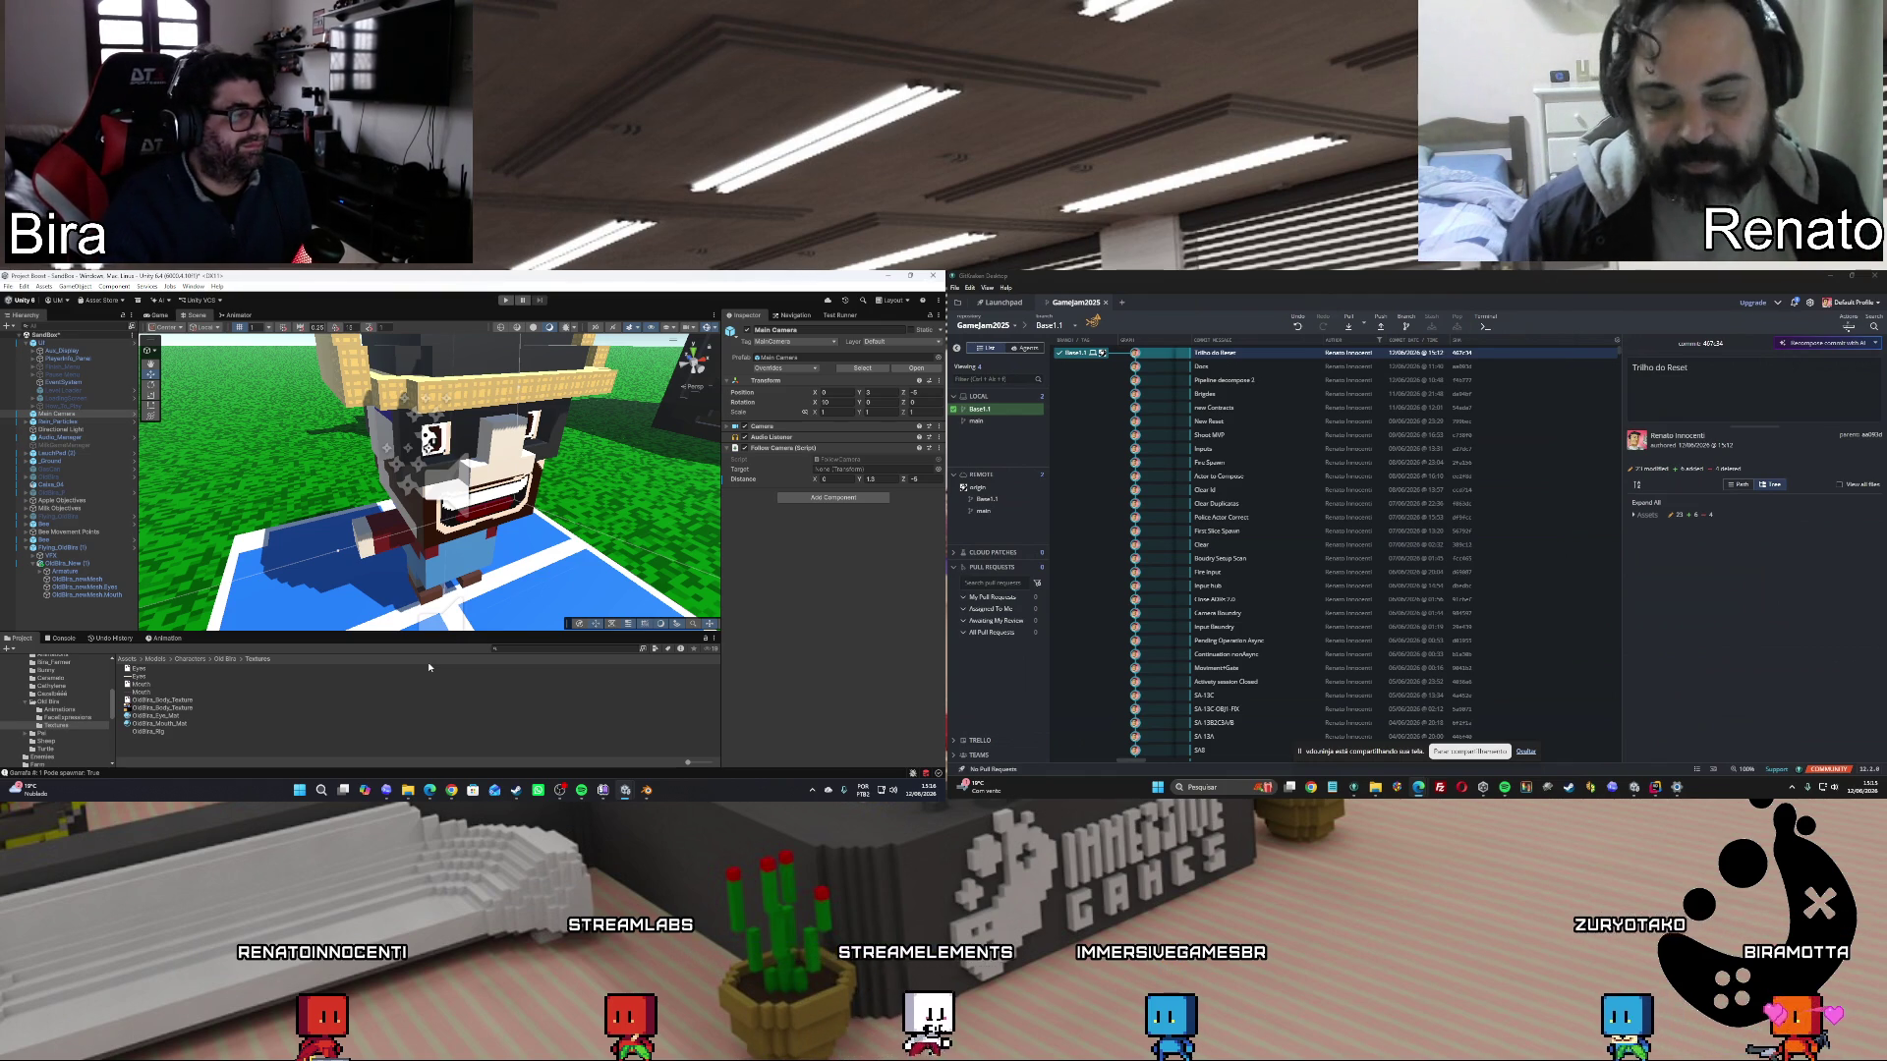
Change the fx.Happy expression's Mouth Sprite Id from mouth.smile to mouth.happy.
{"action": "left_click", "coordinate": [69, 718]}
{"action": "left_click", "coordinate": [146, 685]}
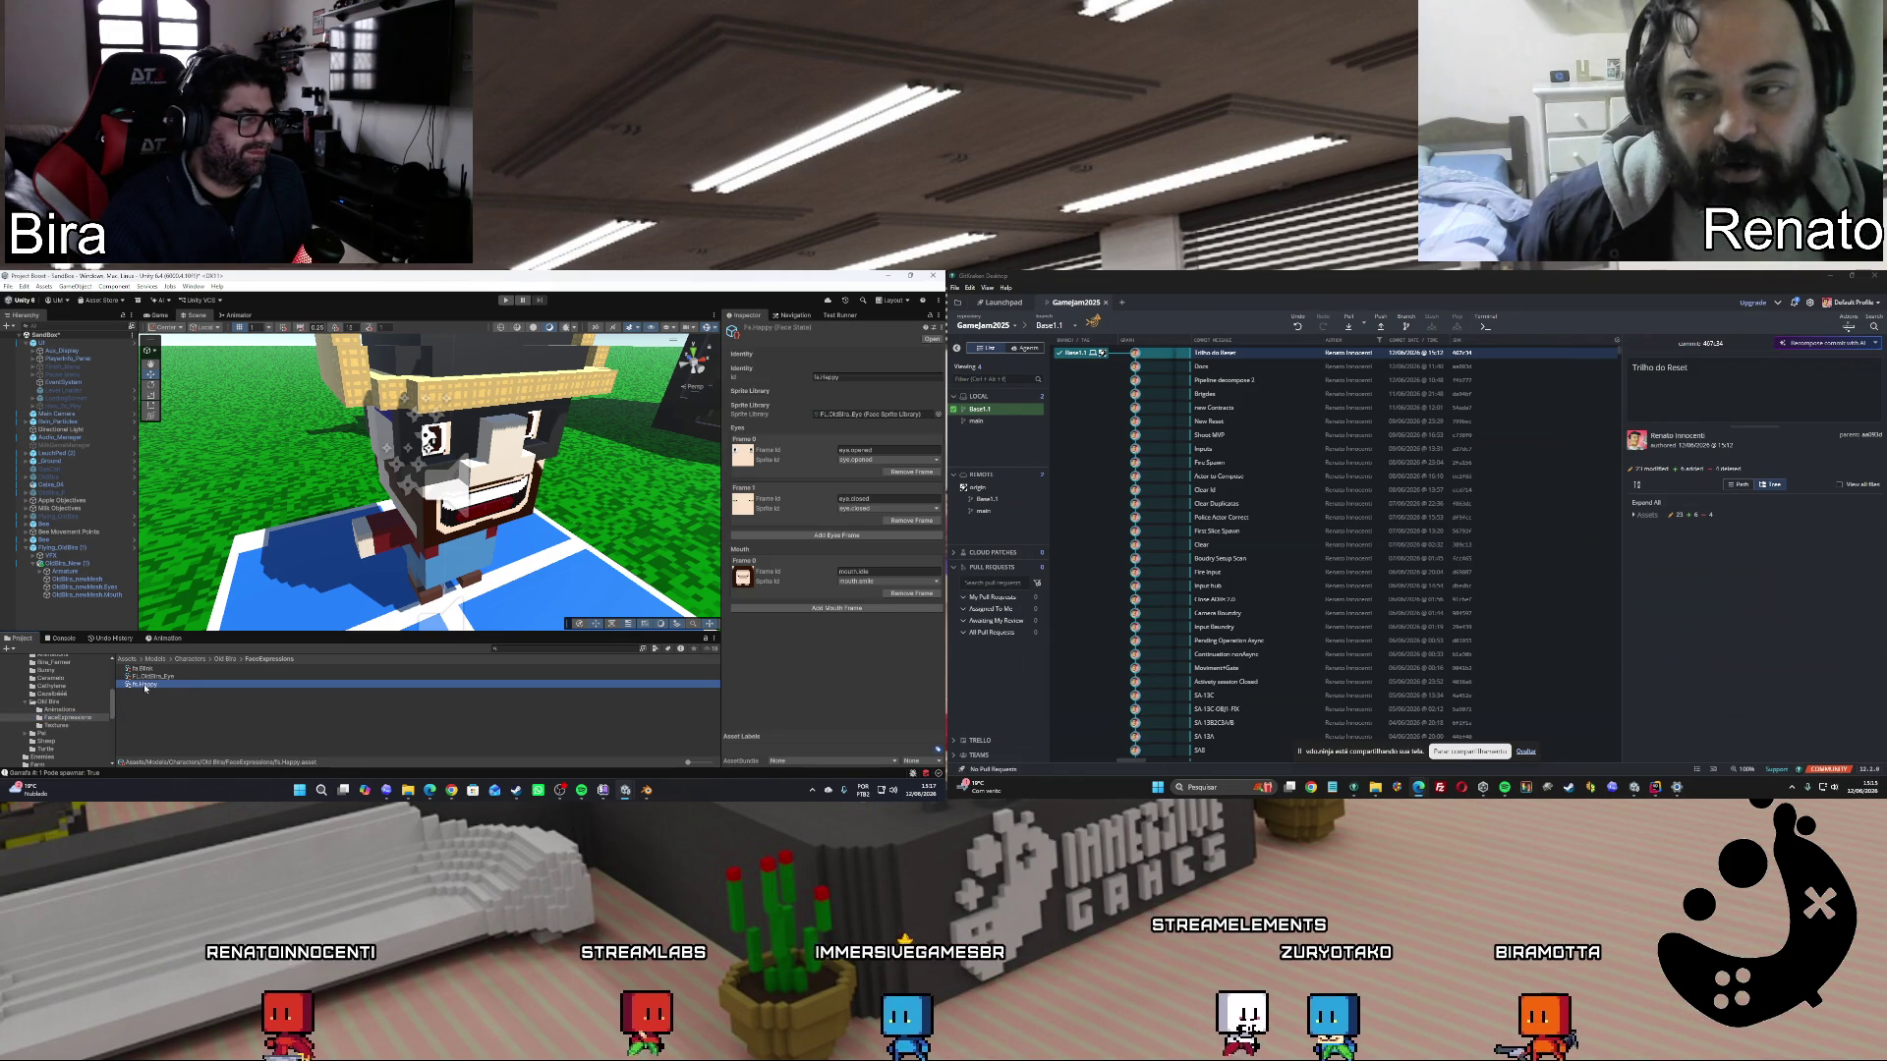
{"action": "left_click", "coordinate": [939, 582]}
{"action": "left_click", "coordinate": [874, 611]}
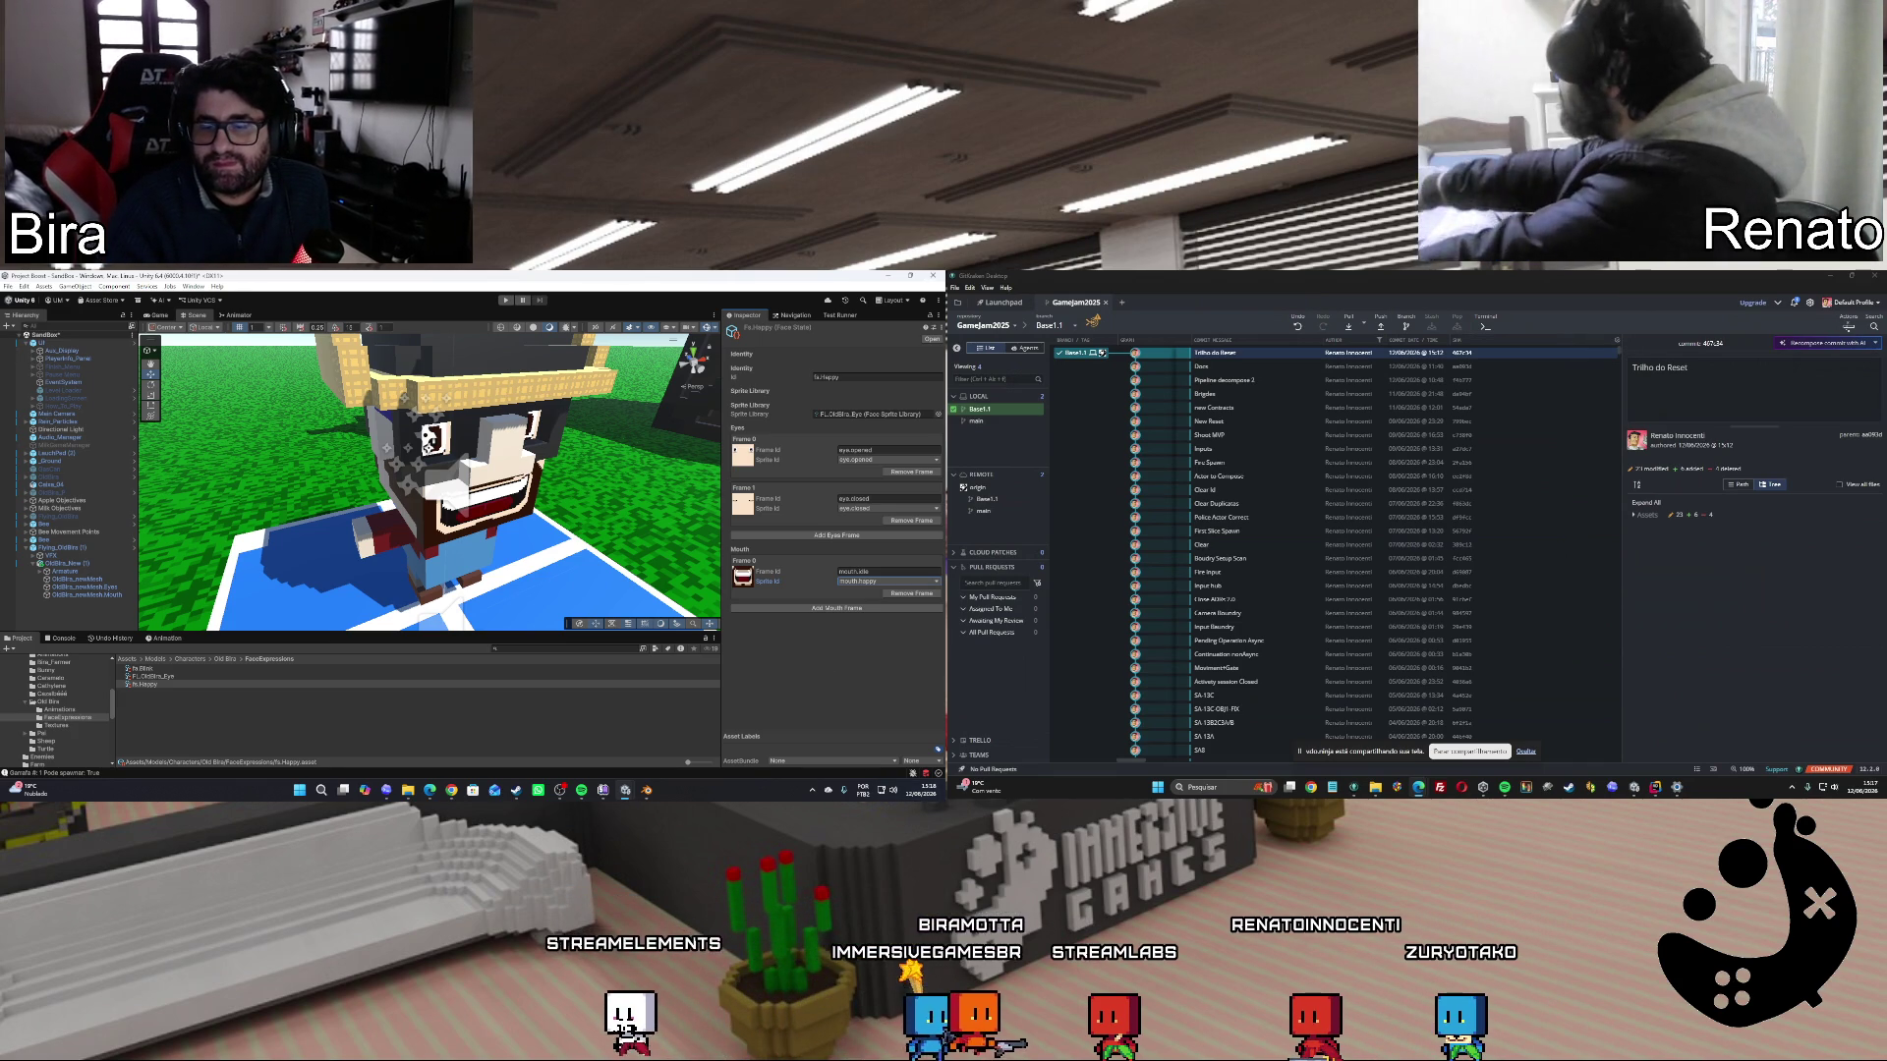
{"action": "key", "text": "alt+Tab"}
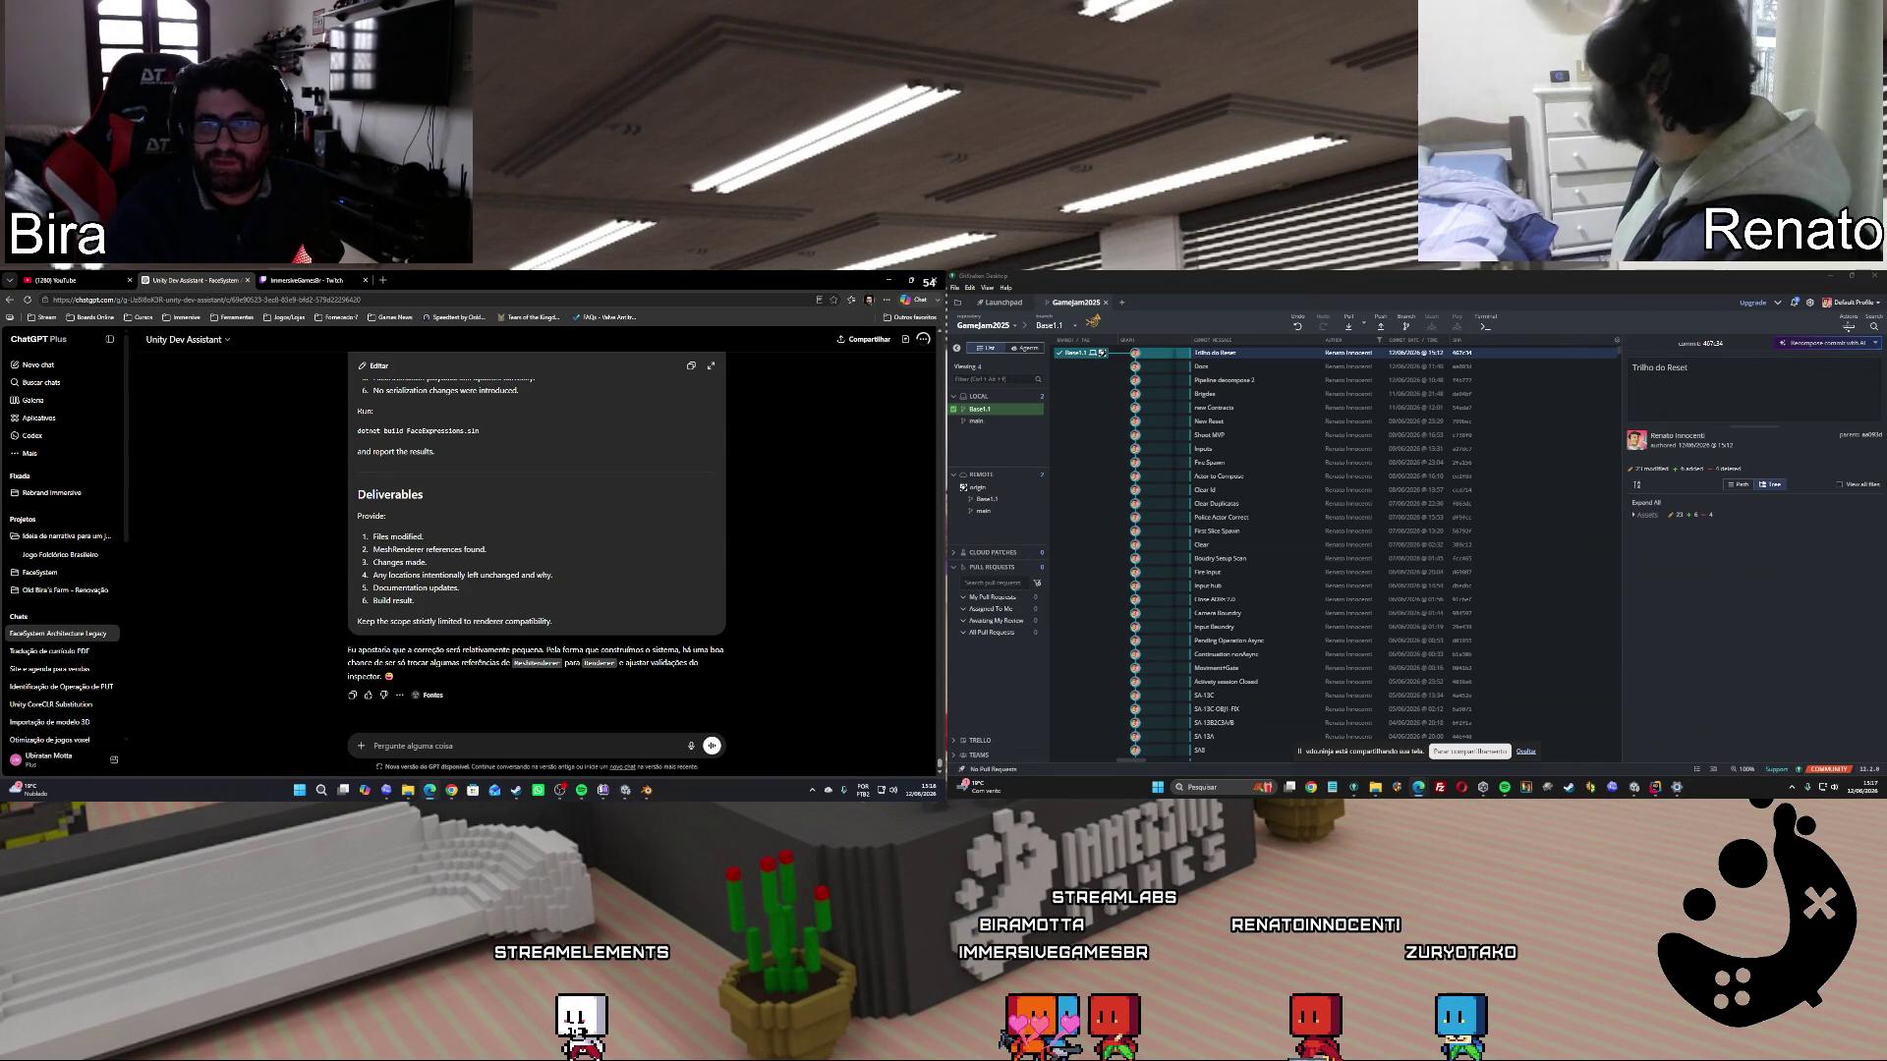
{"action": "left_click", "coordinate": [306, 281]}
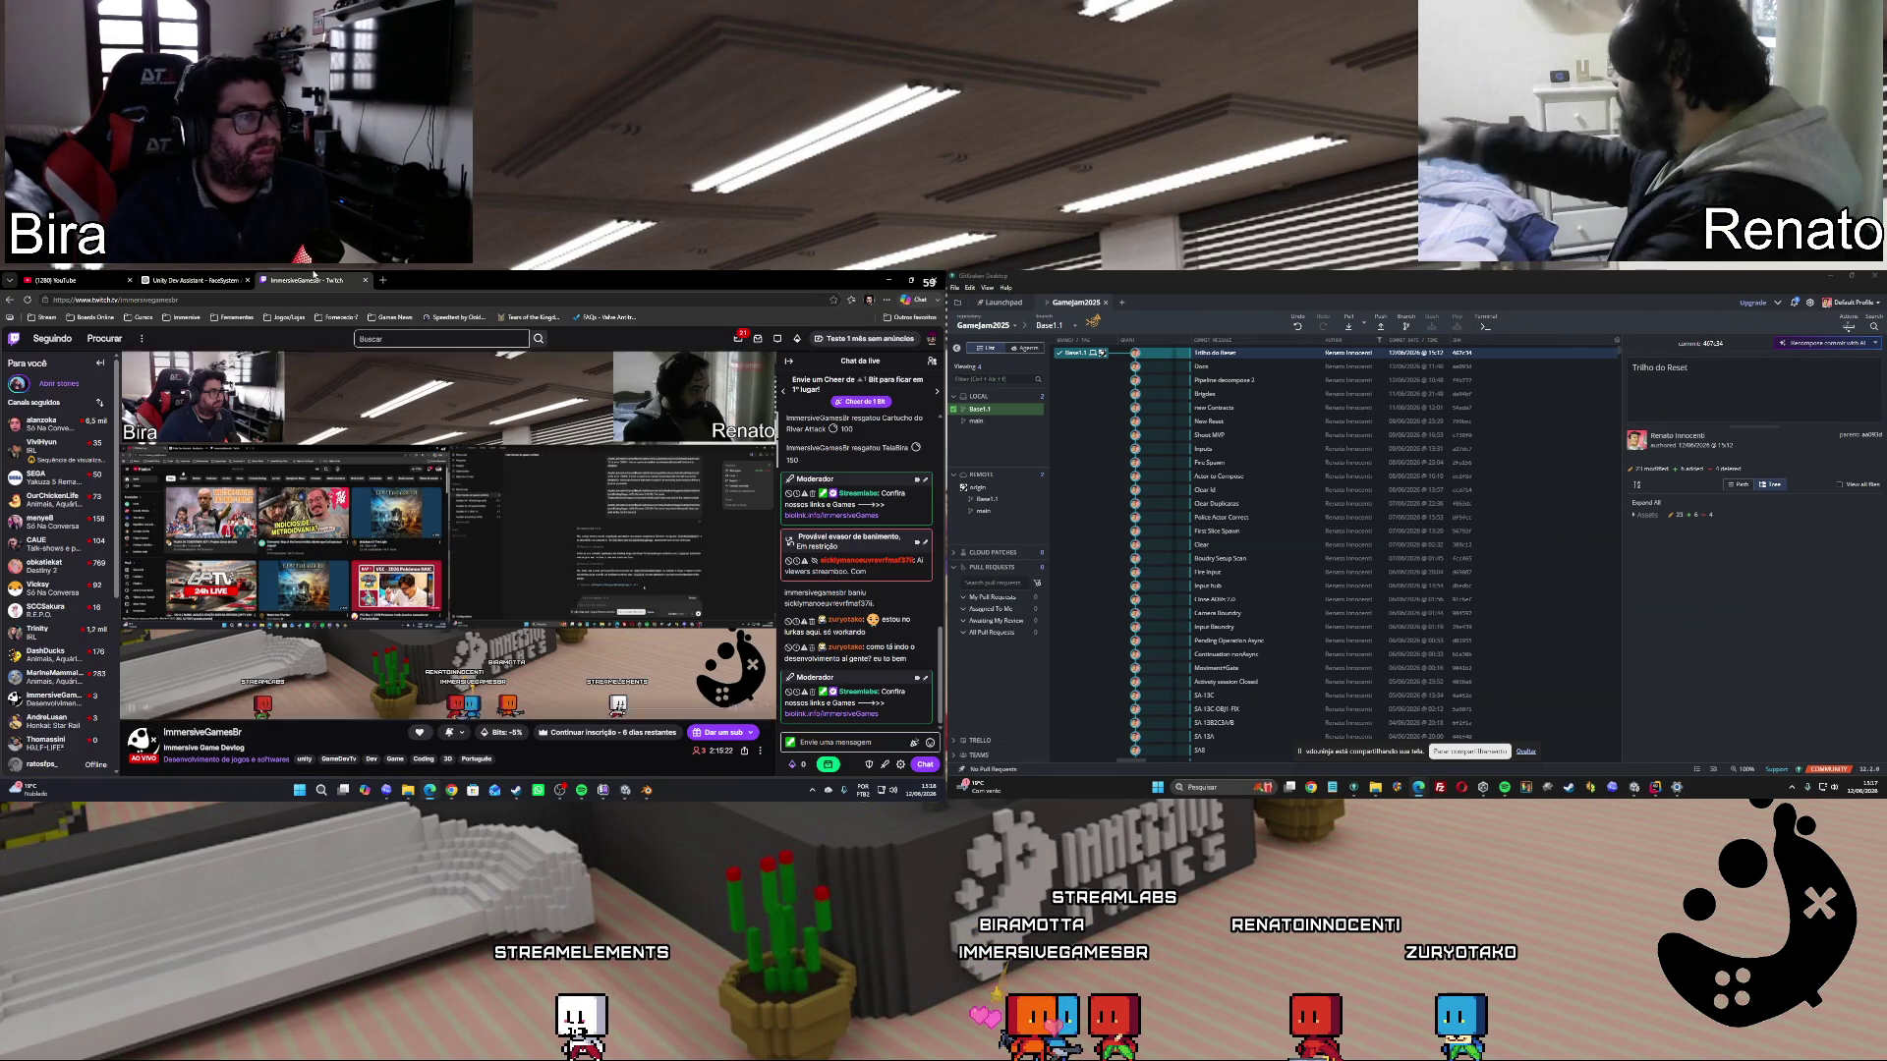
{"action": "left_click", "coordinate": [197, 281]}
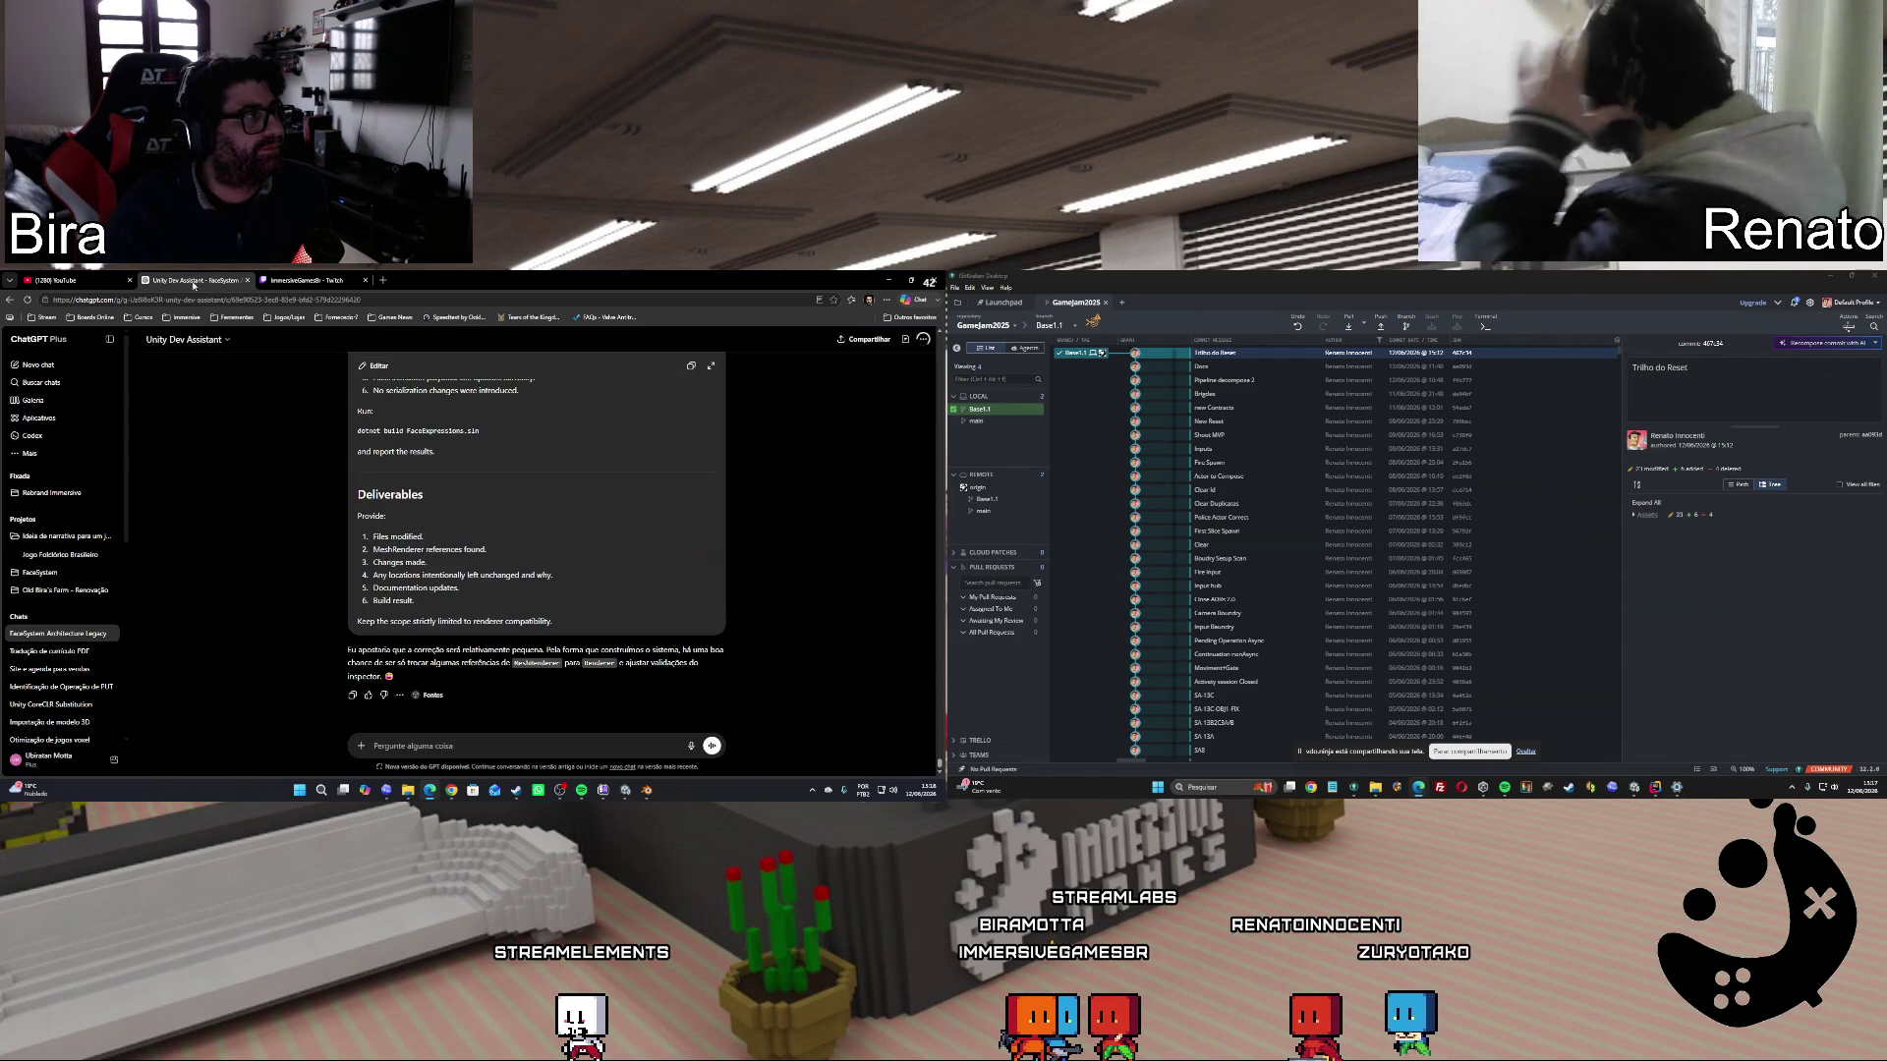
{"action": "left_click", "coordinate": [85, 281]}
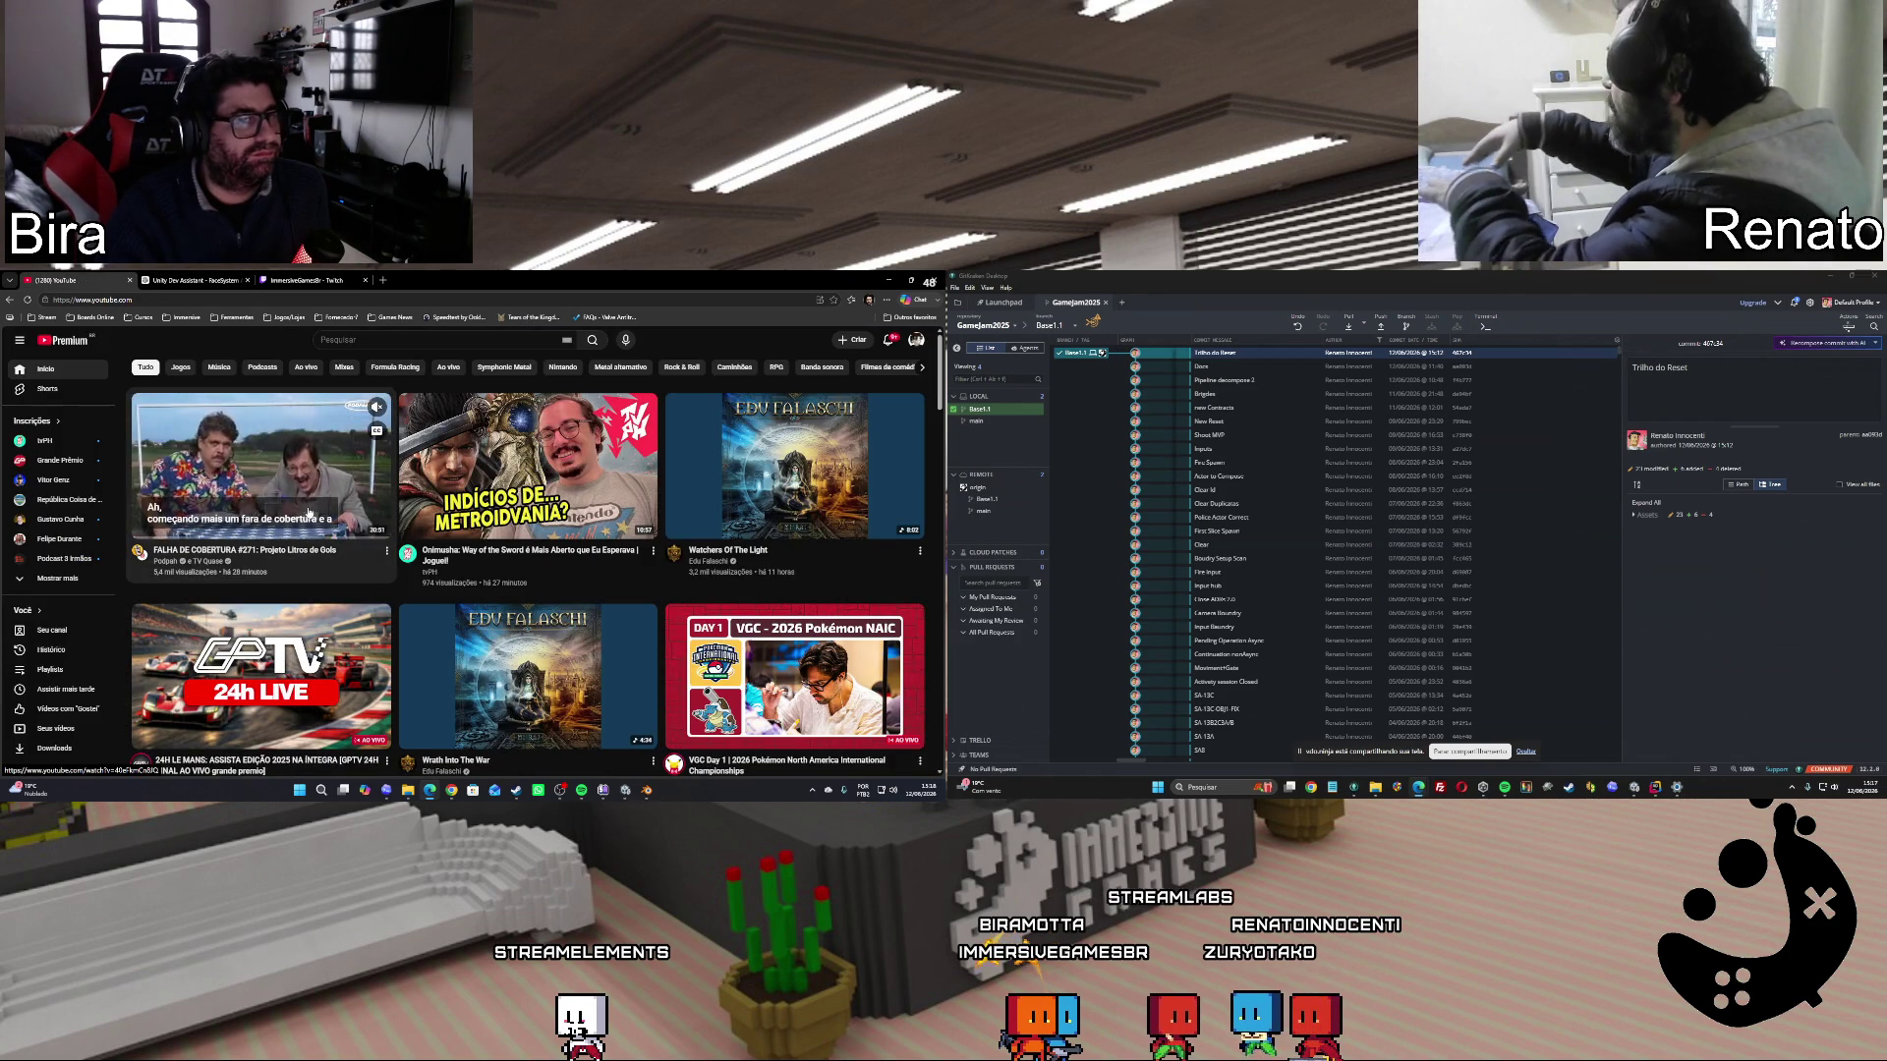
{"action": "left_click", "coordinate": [174, 279]}
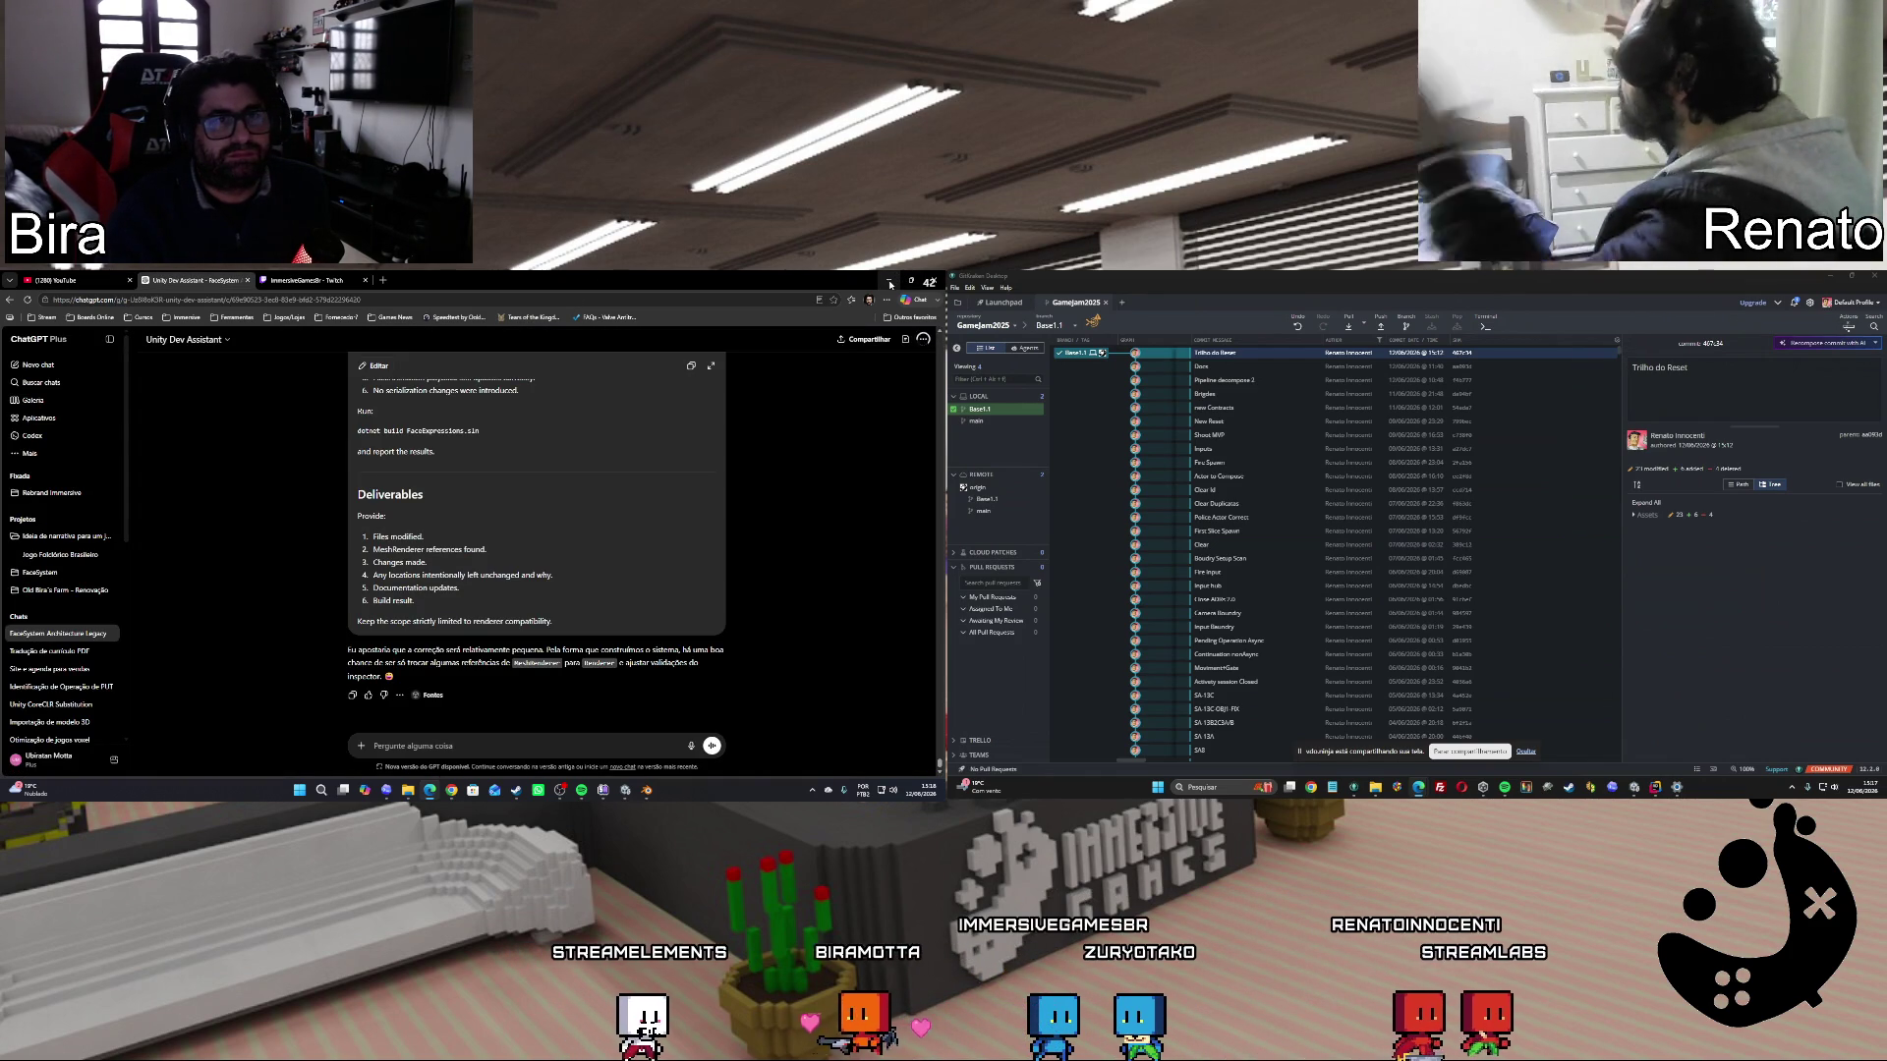
{"action": "left_click", "coordinate": [890, 285]}
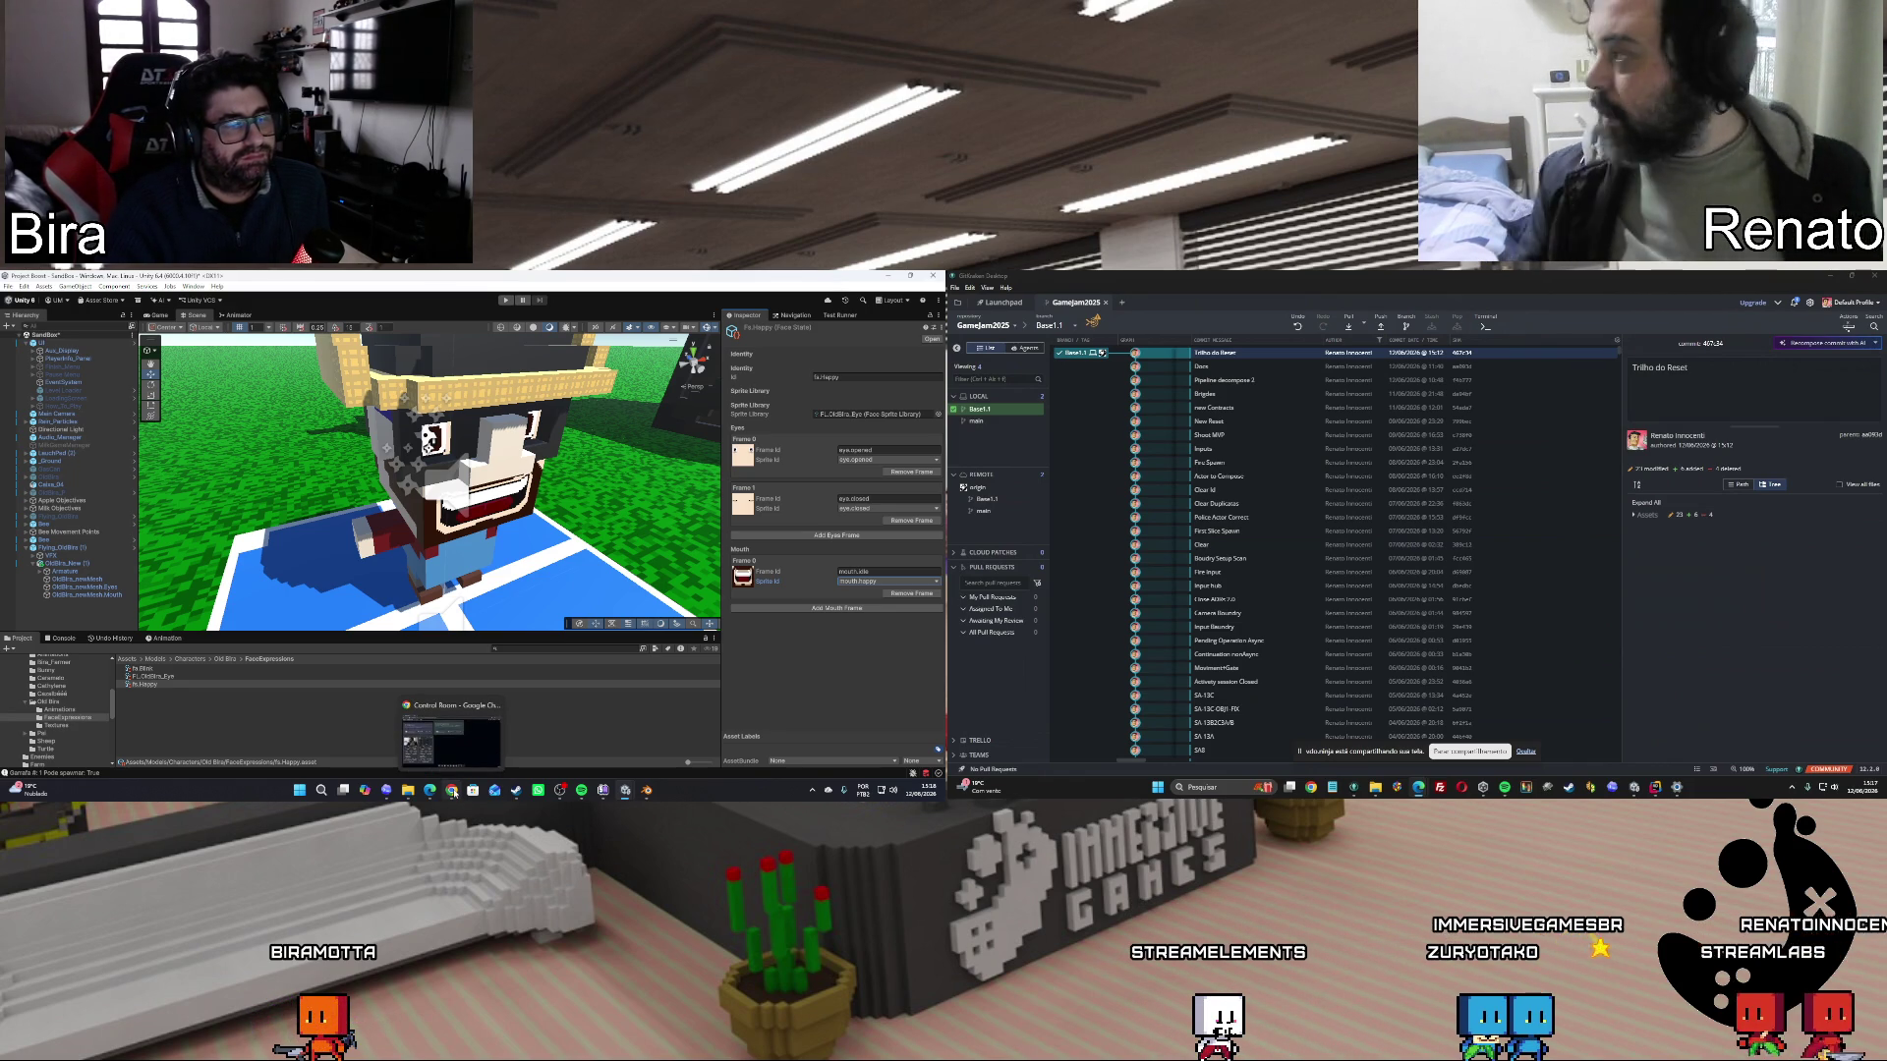
Switch to the standalone voxel head project and review the Head object's Mesh Renderer settings.
{"action": "mouse_move", "coordinate": [433, 791]}
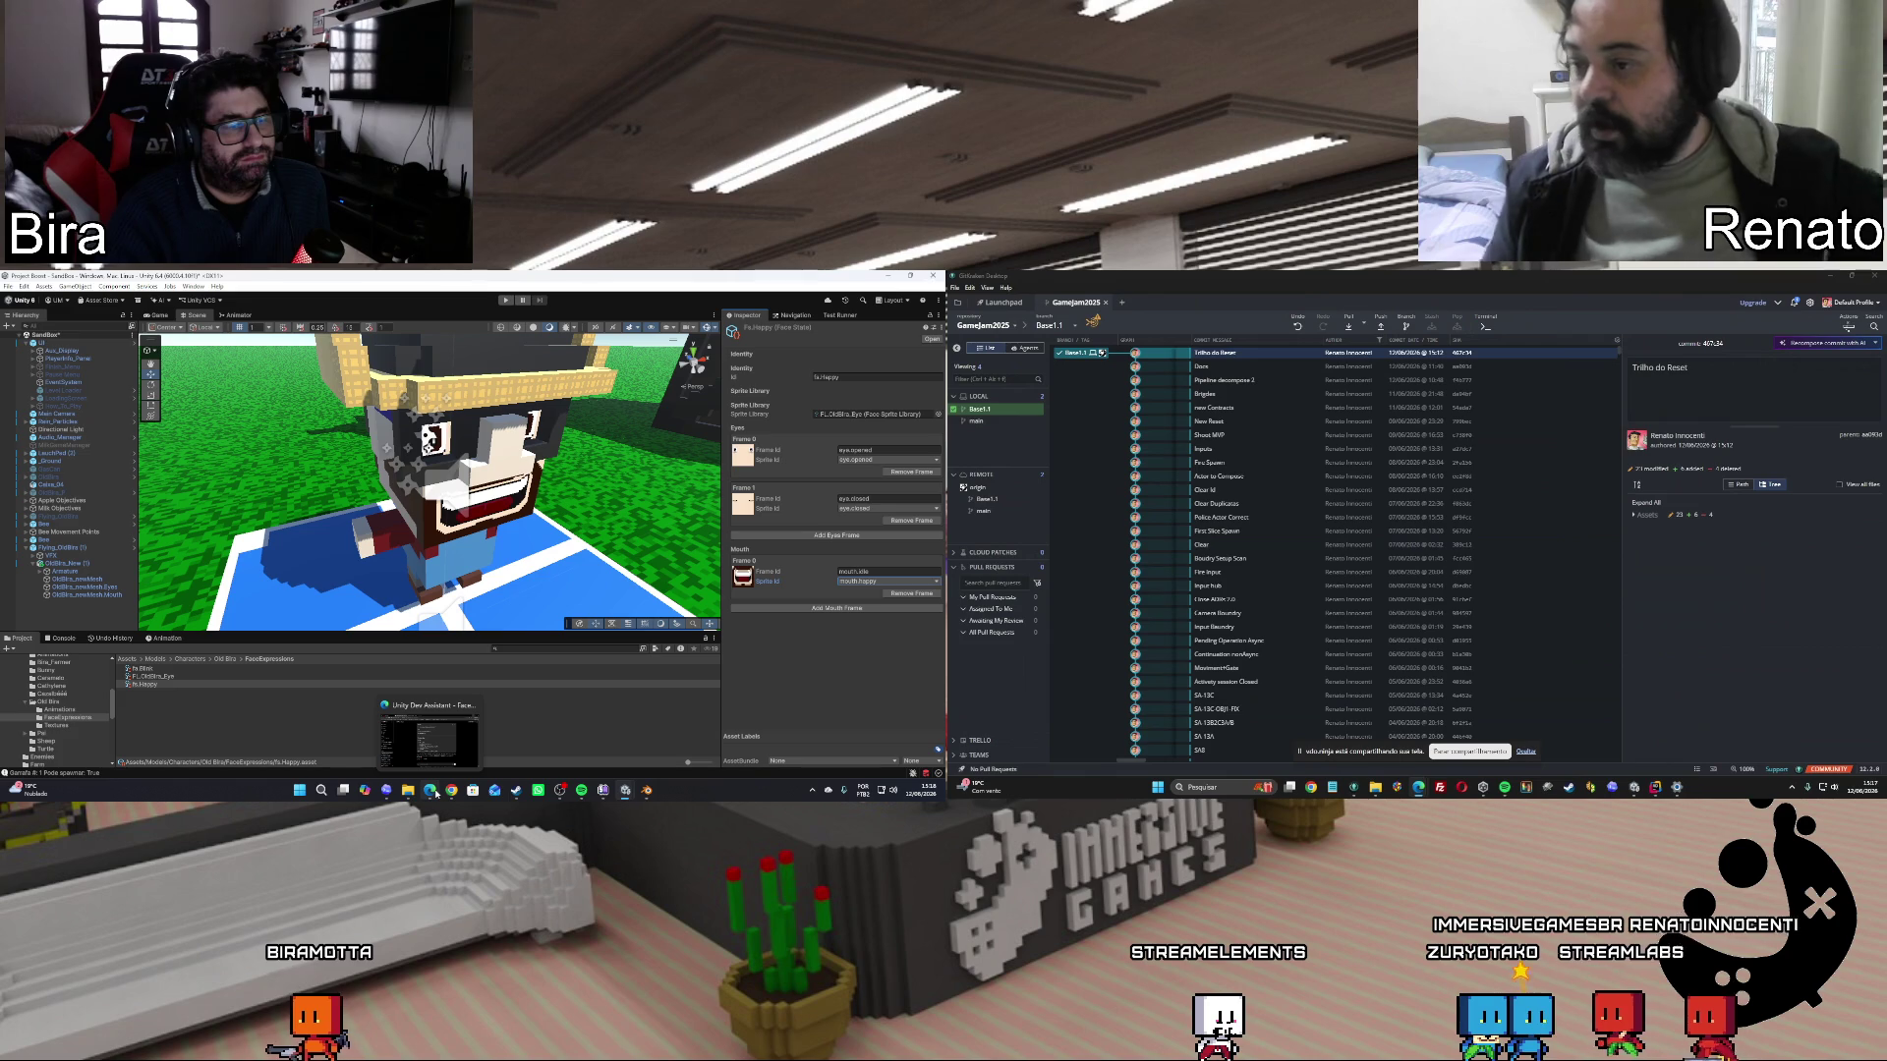
{"action": "mouse_move", "coordinate": [626, 792]}
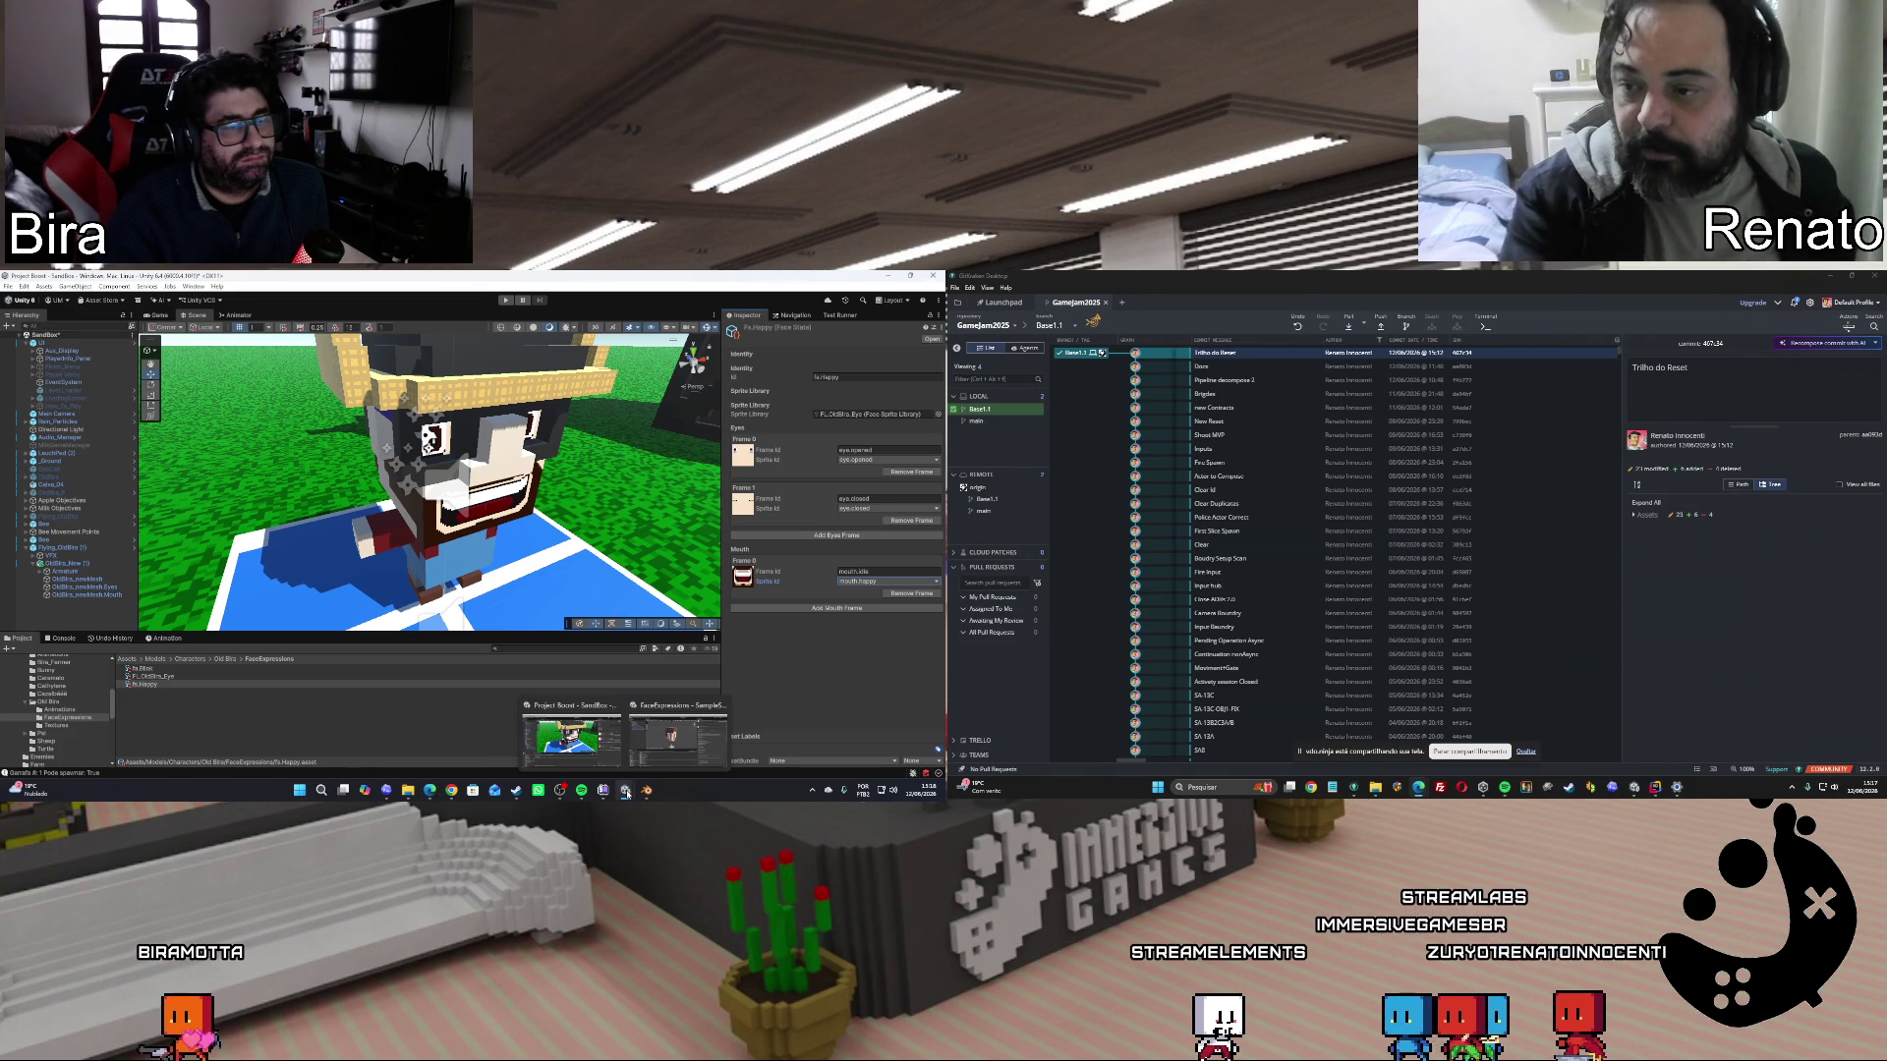
{"action": "left_click", "coordinate": [678, 739]}
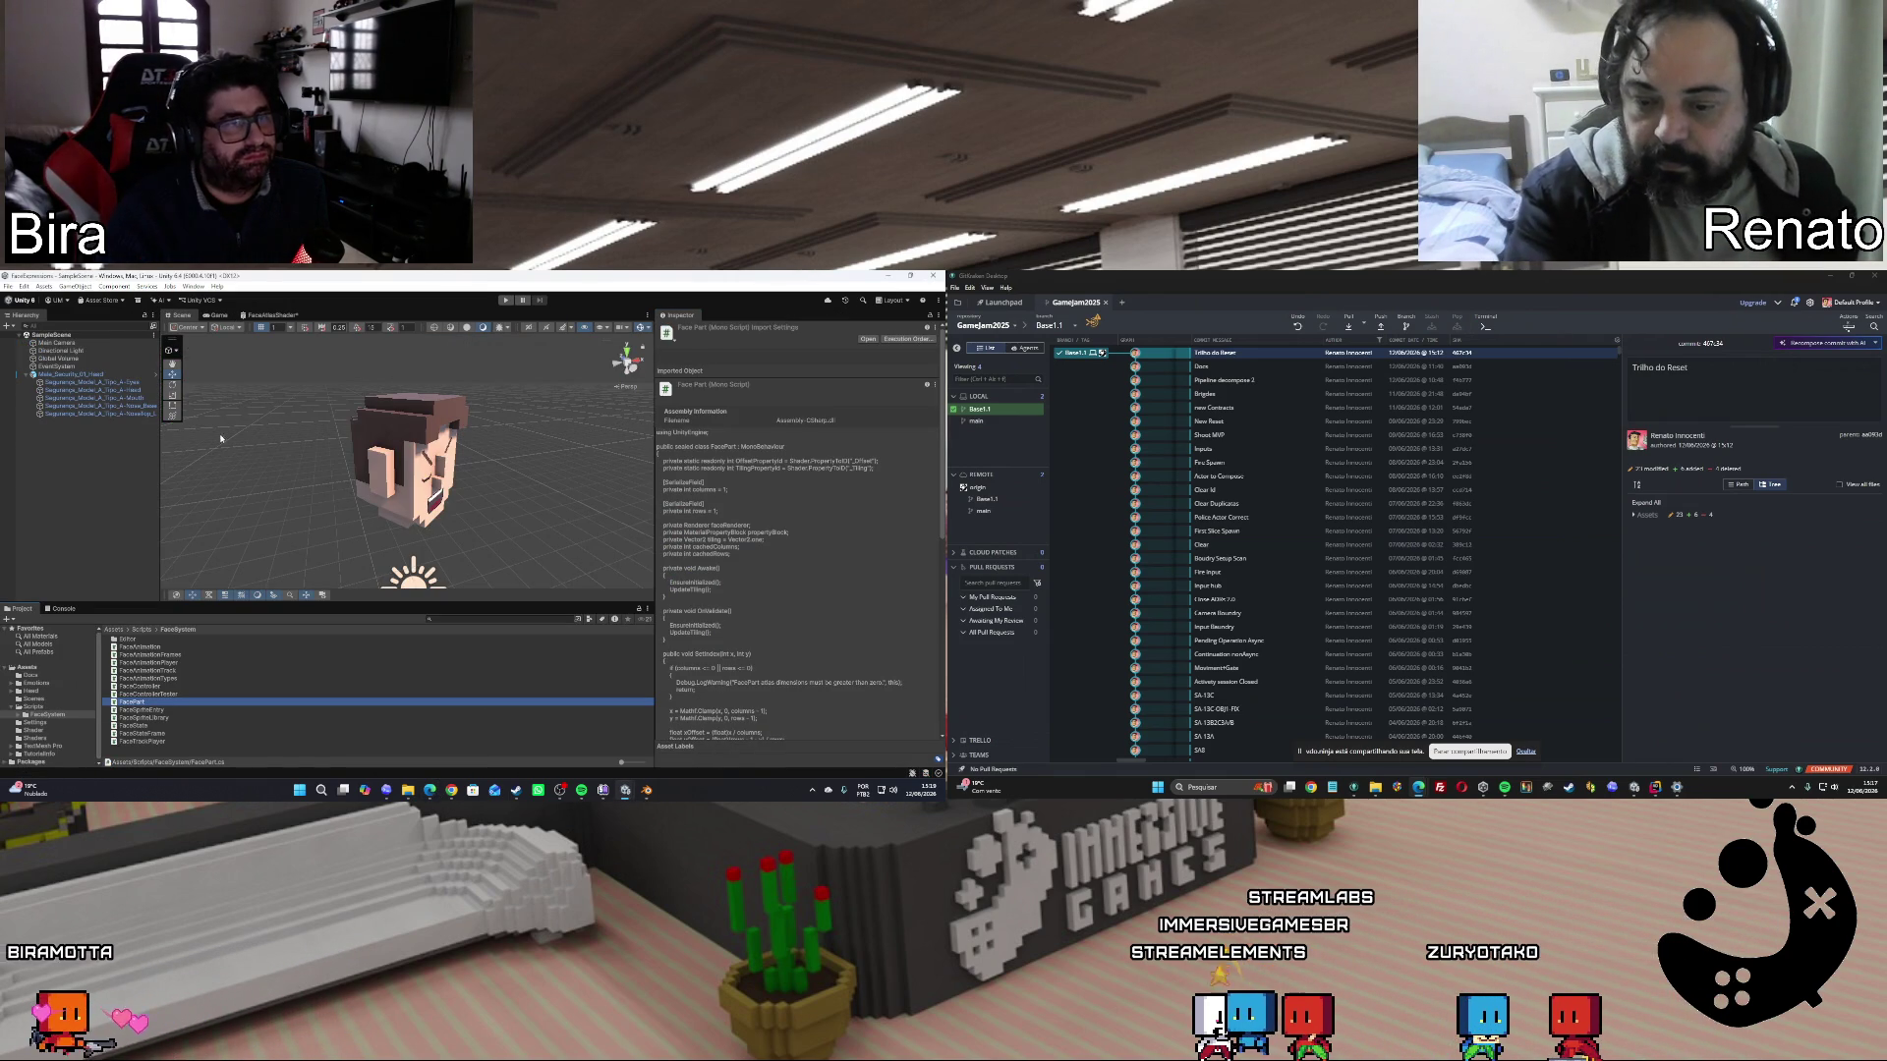
{"action": "left_click", "coordinate": [119, 383]}
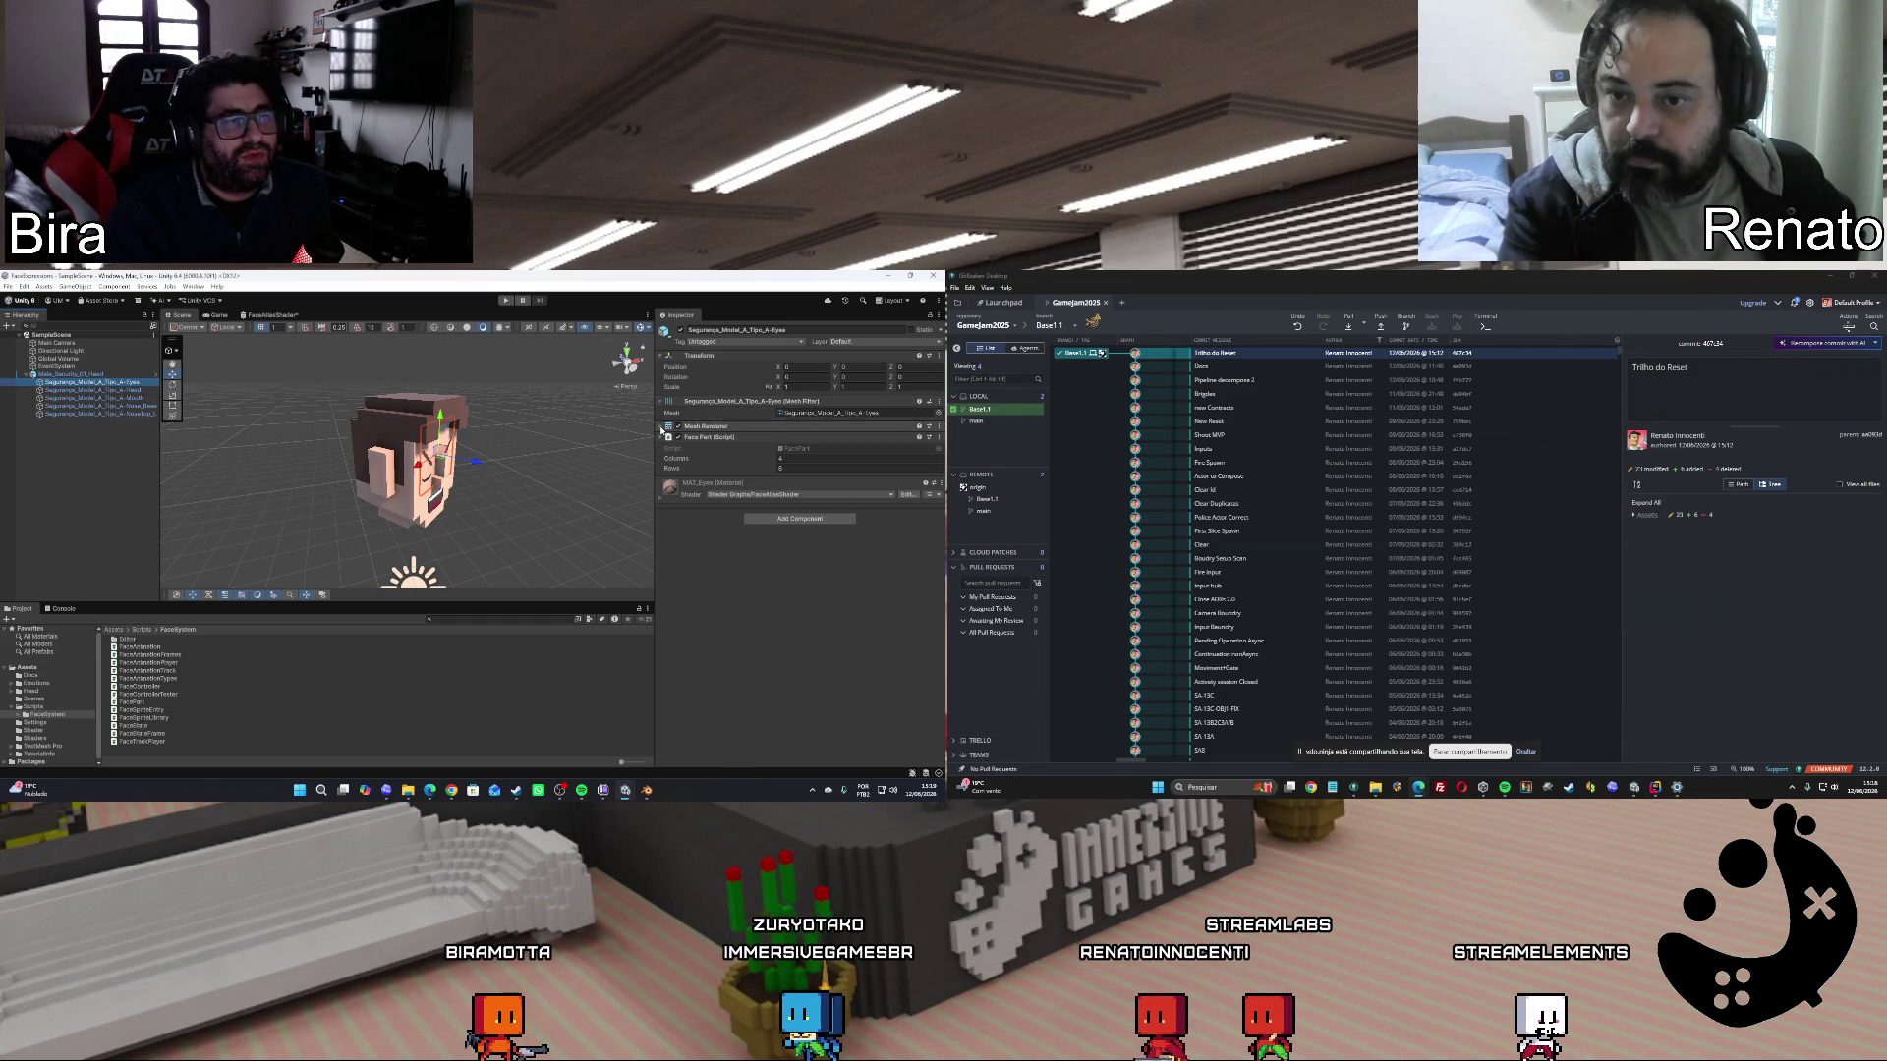
{"action": "left_click", "coordinate": [661, 426]}
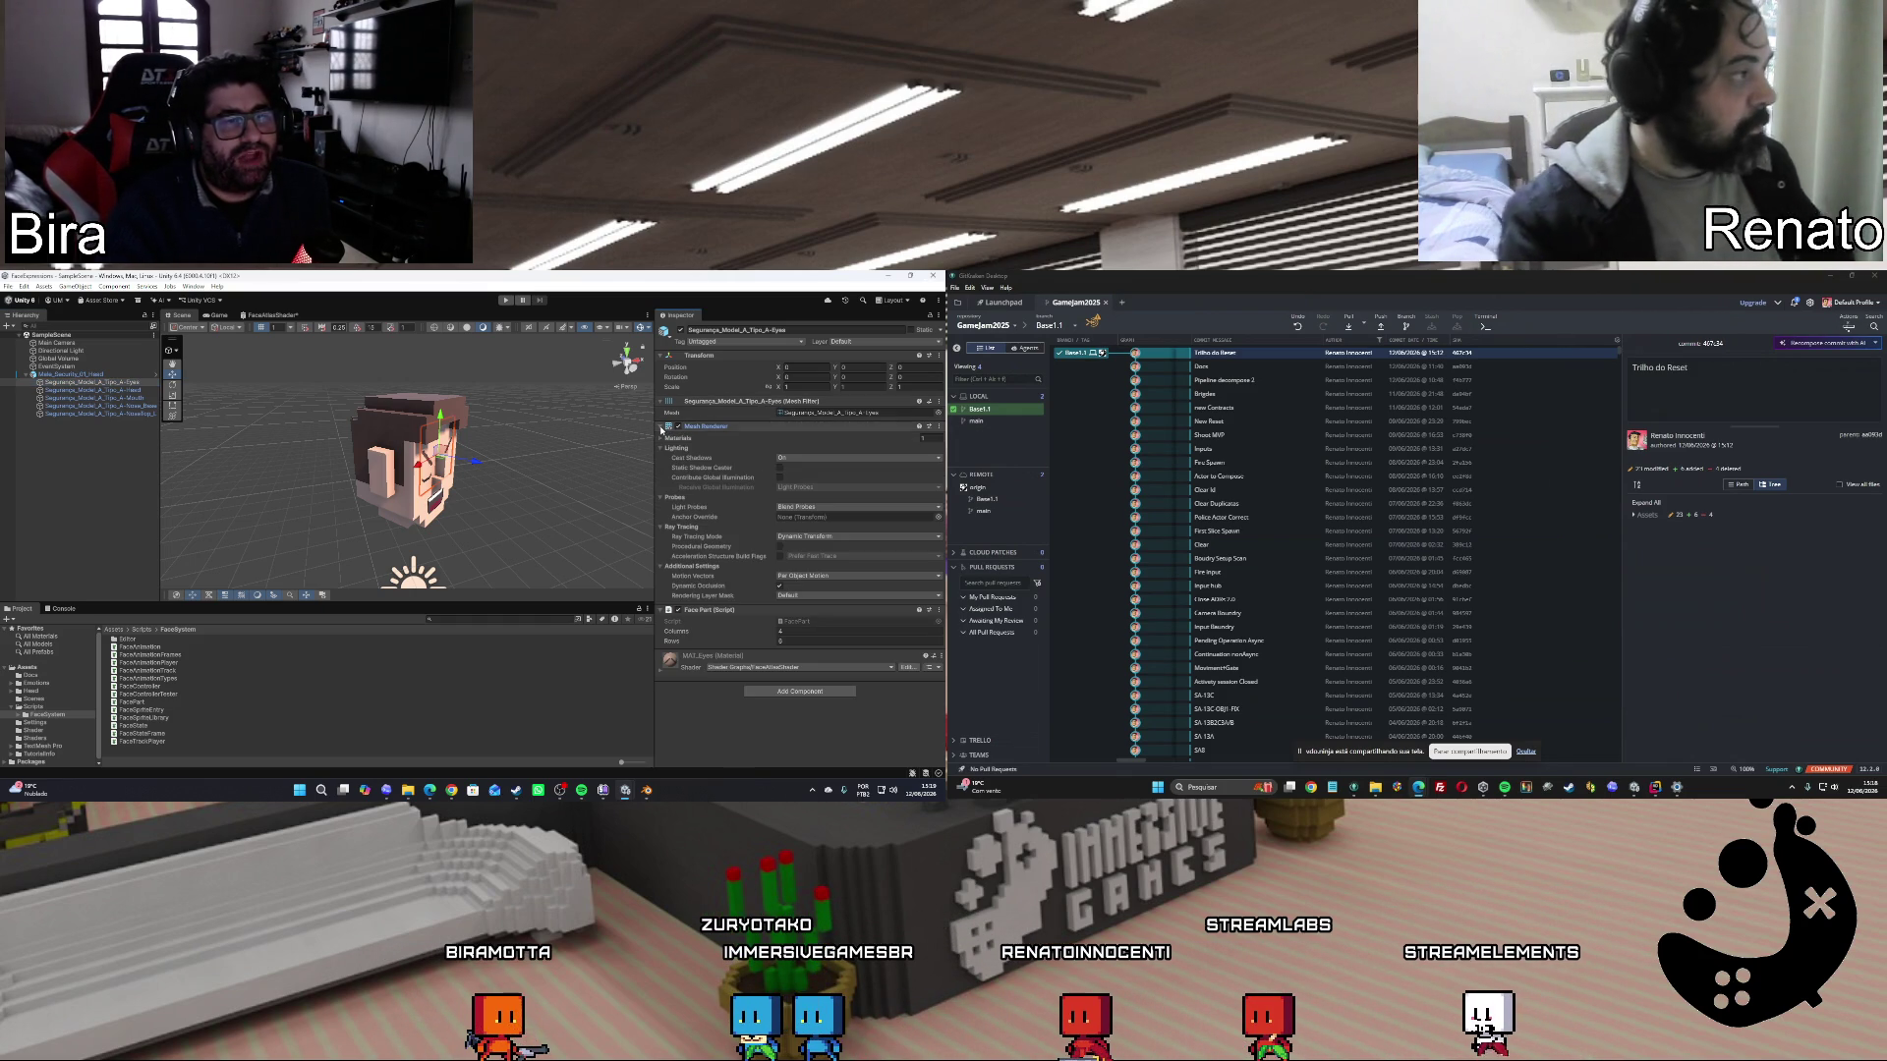
{"action": "left_click", "coordinate": [661, 426]}
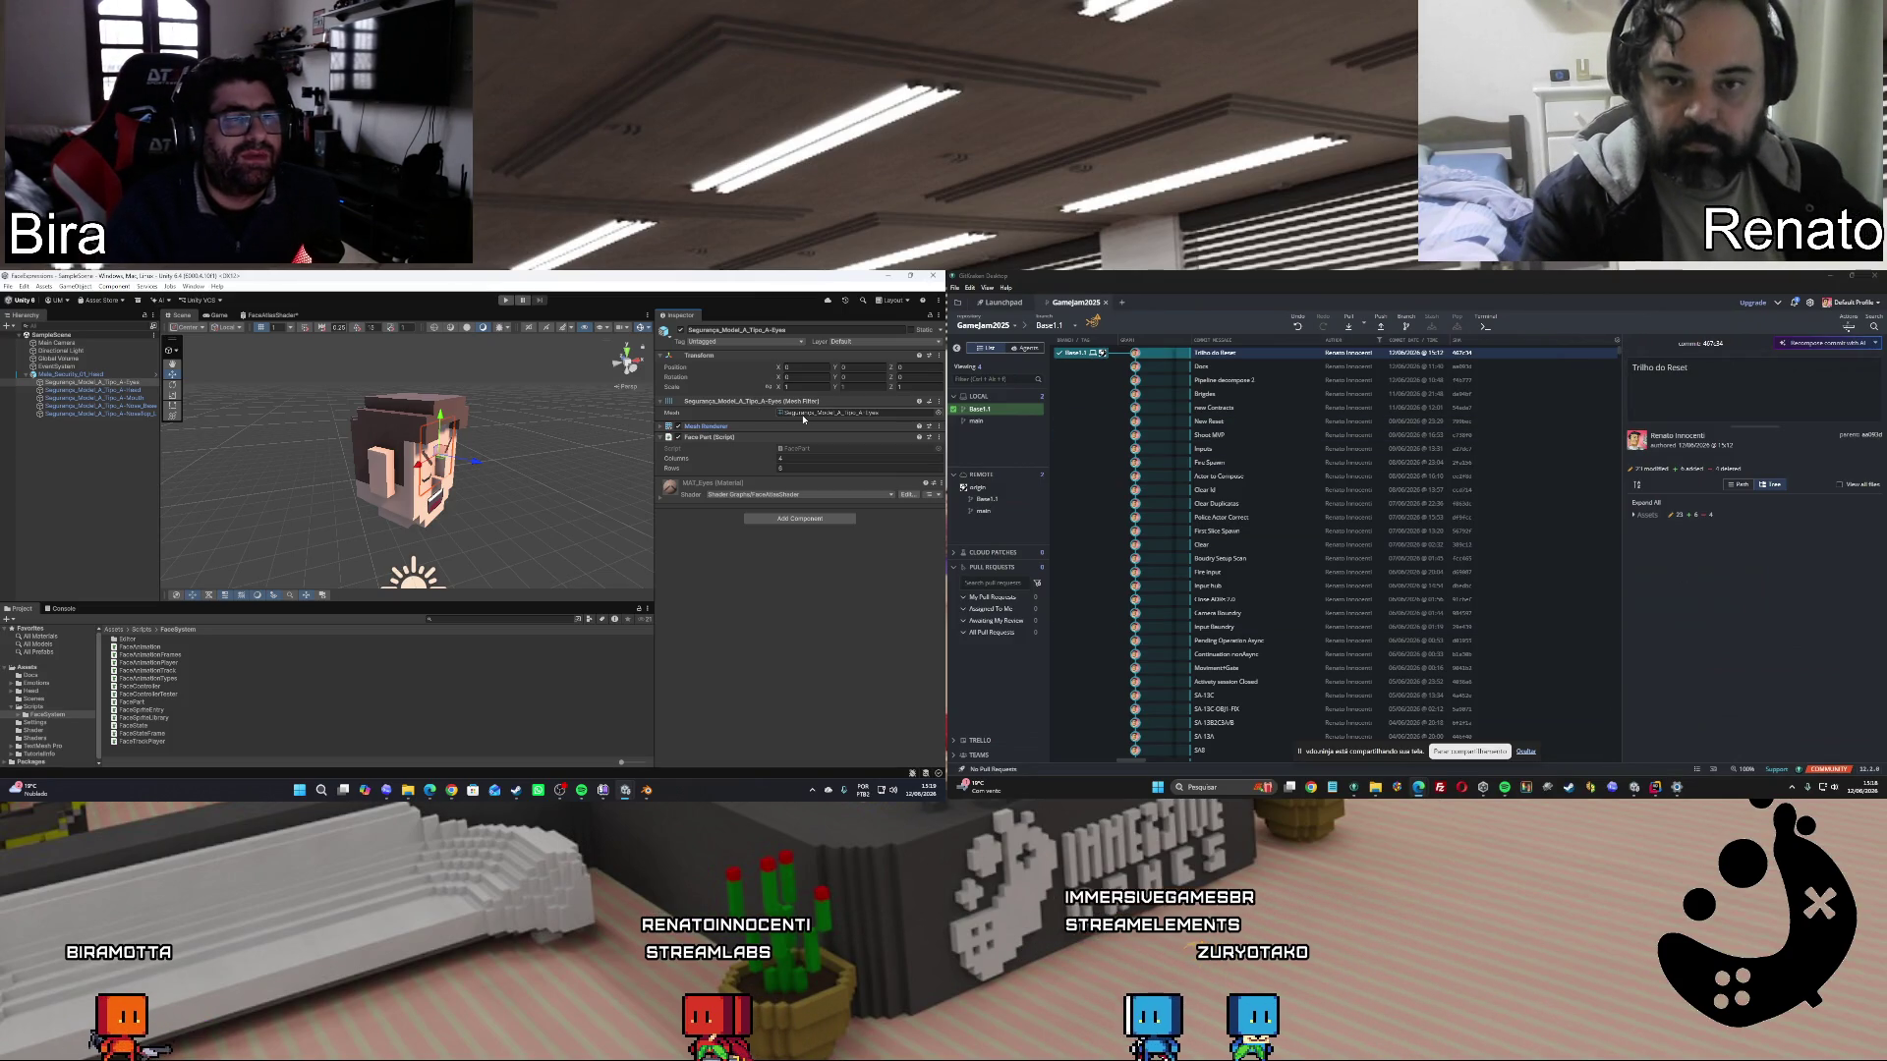
Compress the NewScripts folder in _ImmersiveGames into a NewScripts.zip archive.
{"action": "left_click", "coordinate": [1375, 787]}
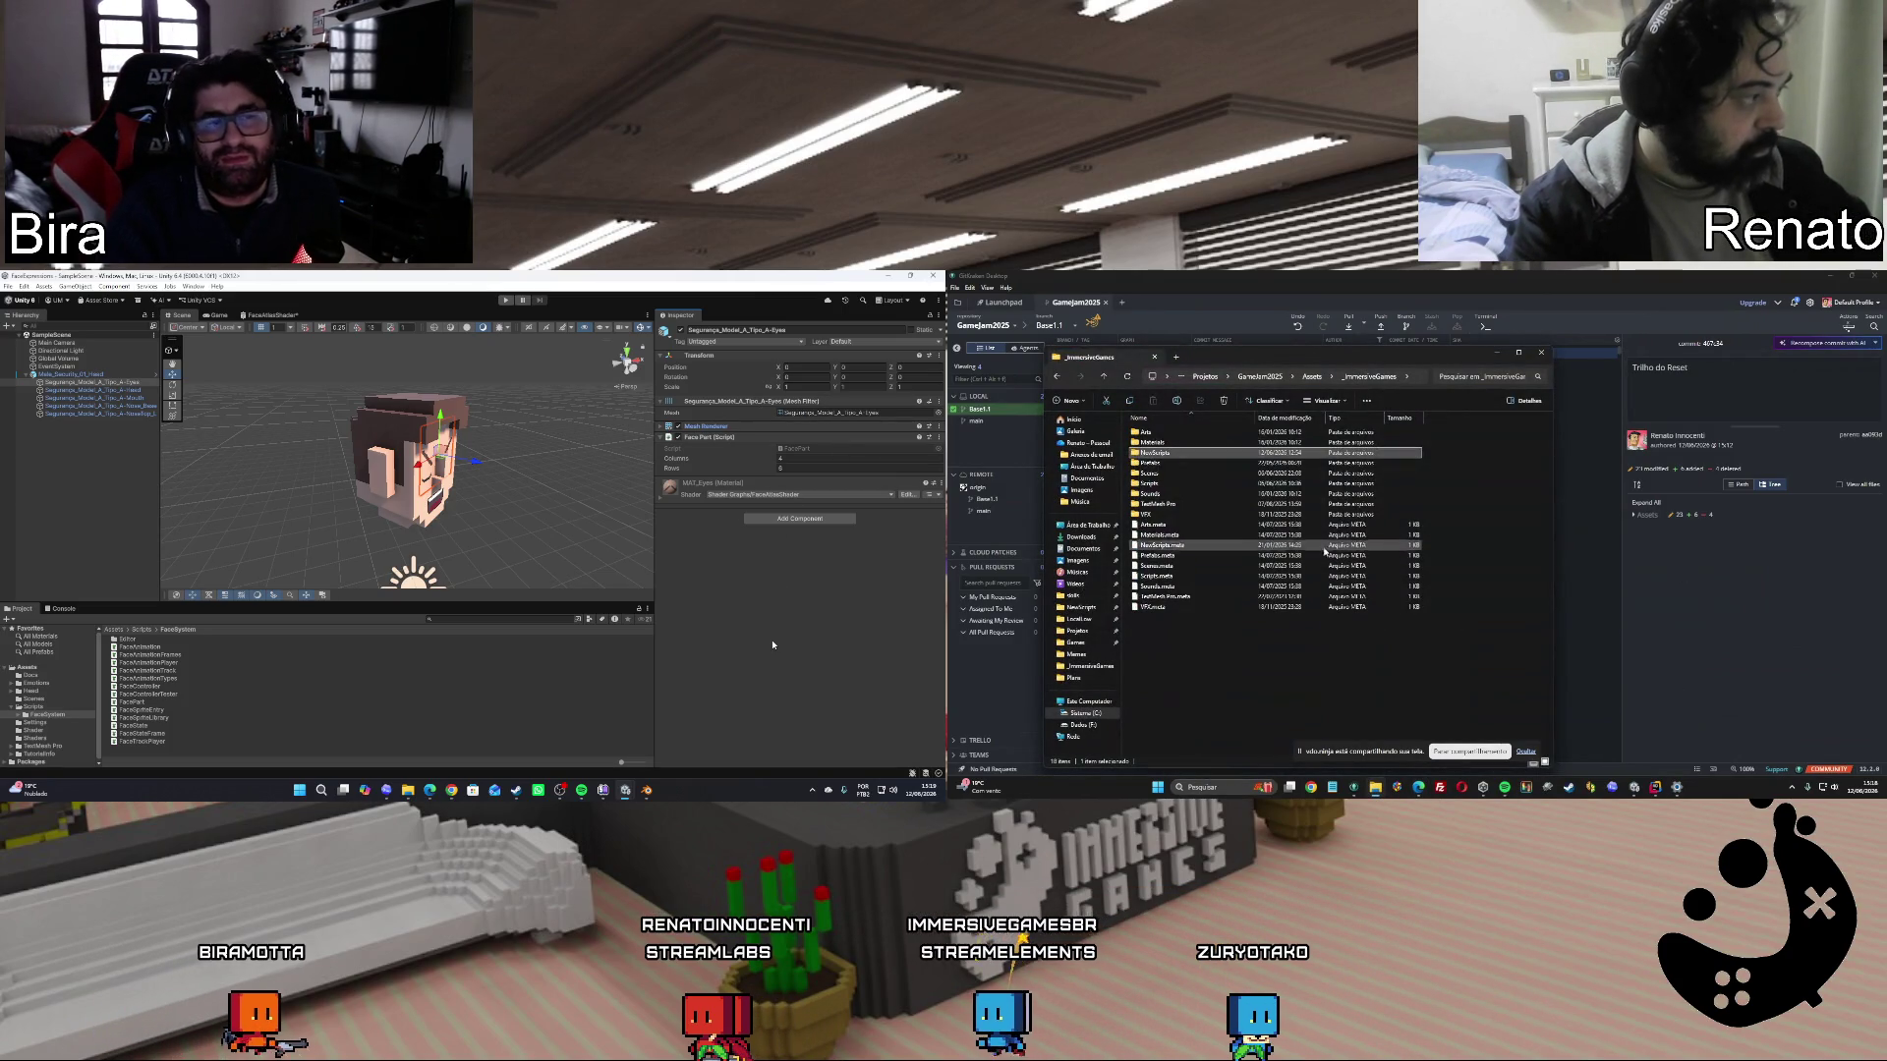
{"action": "right_click", "coordinate": [1146, 452]}
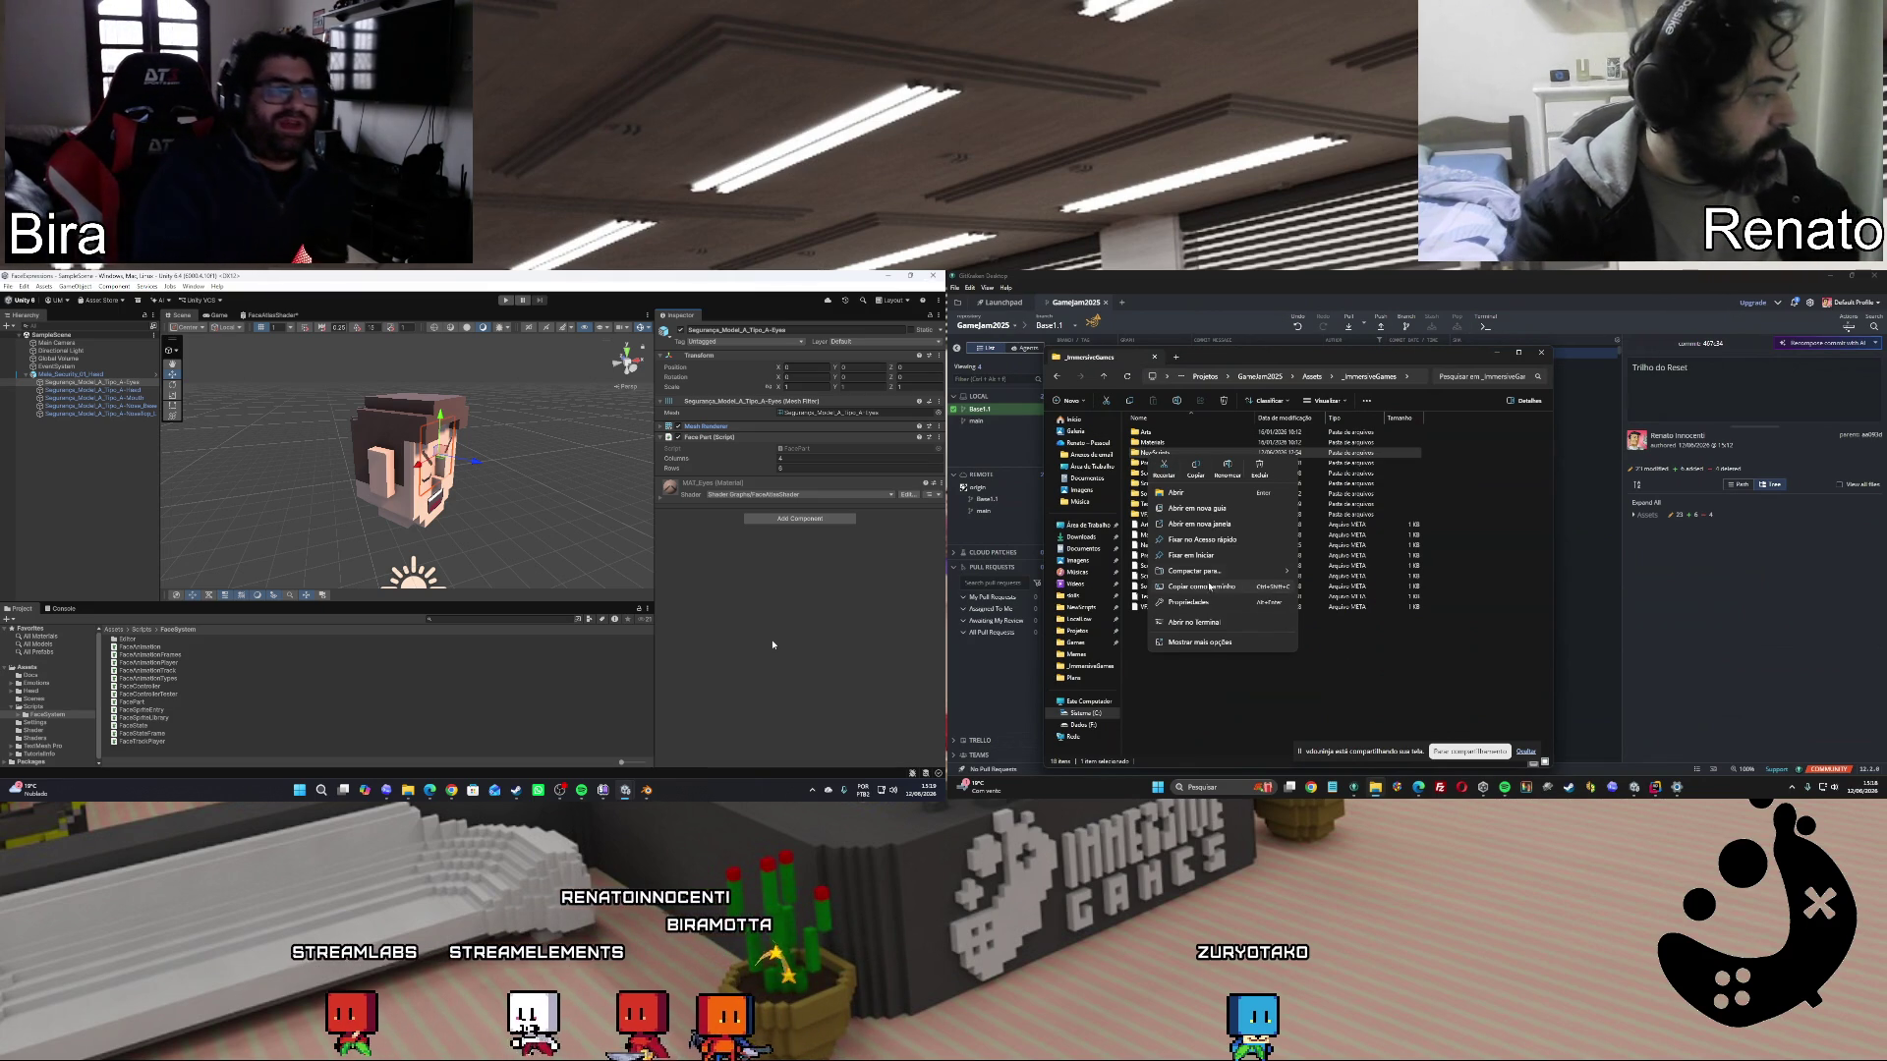
{"action": "mouse_move", "coordinate": [1220, 571]}
{"action": "left_click", "coordinate": [1318, 572]}
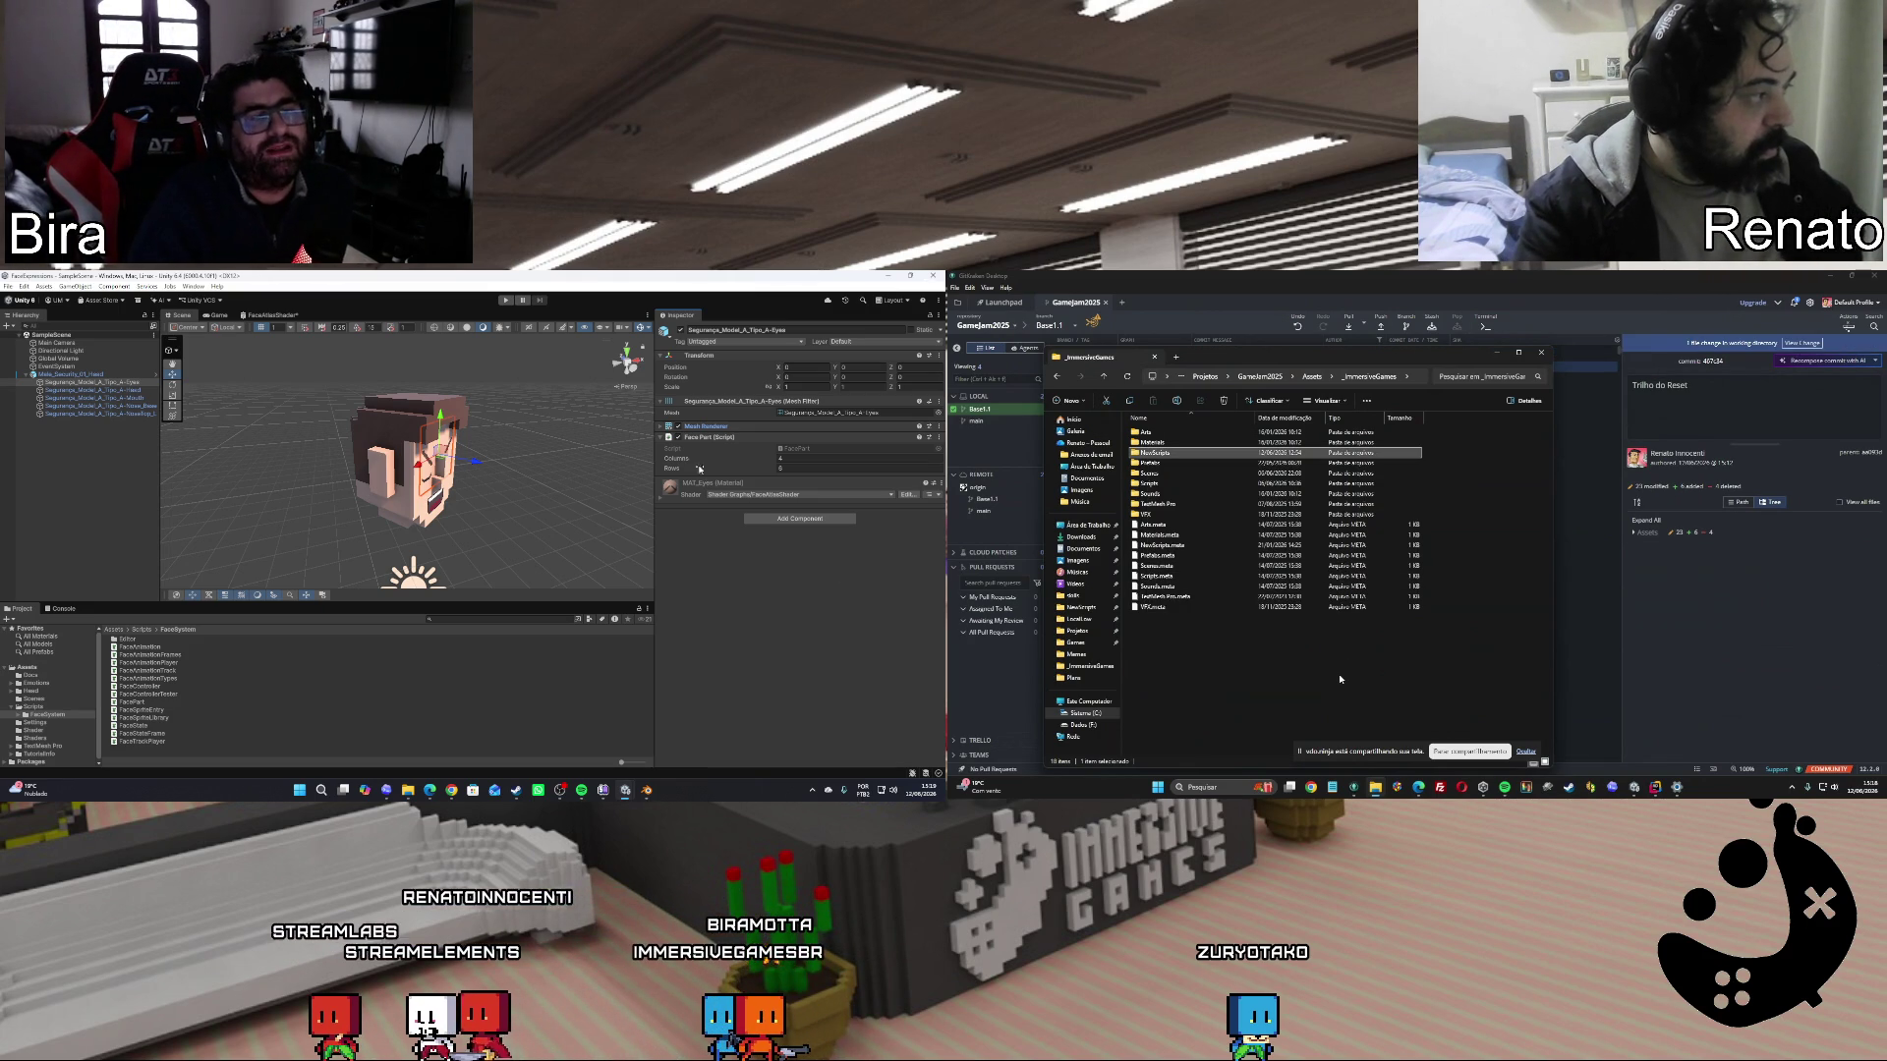
{"action": "left_click", "coordinate": [1435, 676]}
Inspect the voxel head's Head, Mouth and NoseTop_L parts from another angle.
{"action": "left_click", "coordinate": [659, 427]}
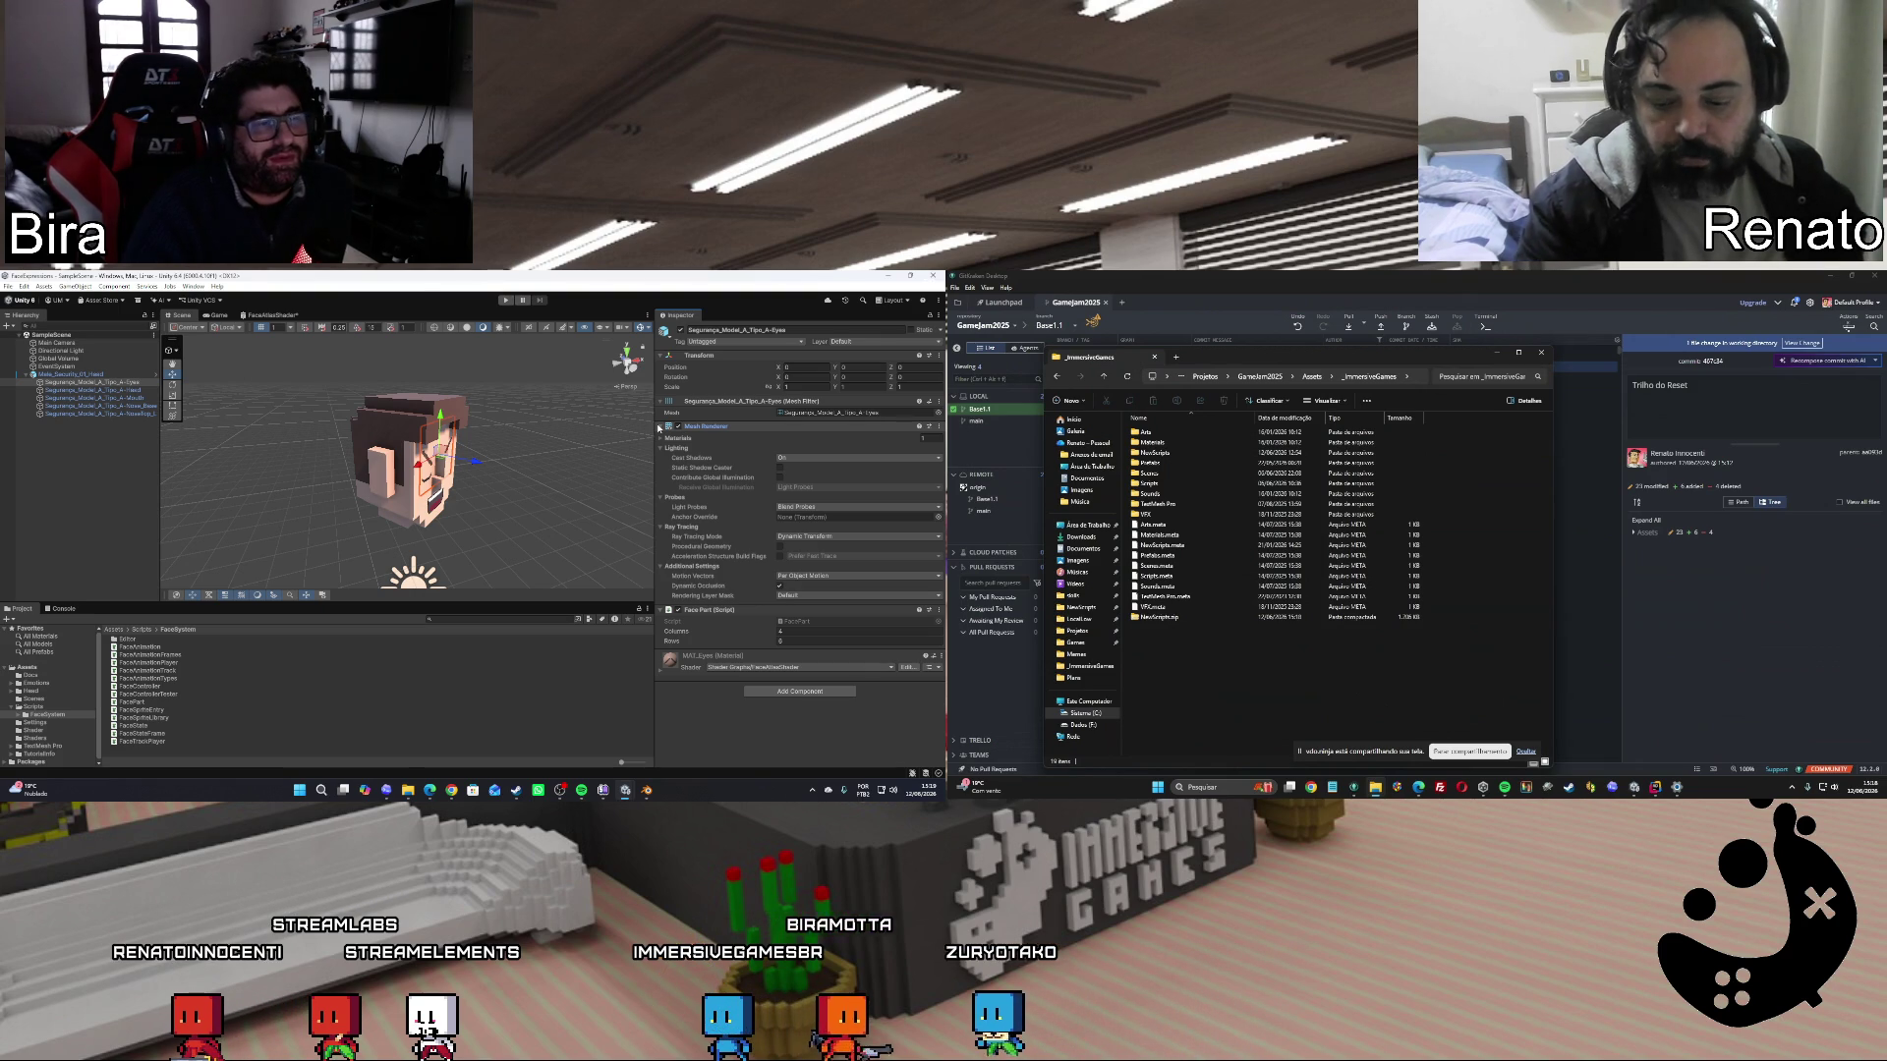
{"action": "left_click", "coordinate": [548, 492]}
{"action": "left_click_drag", "start_coordinate": [549, 492], "coordinate": [599, 410]}
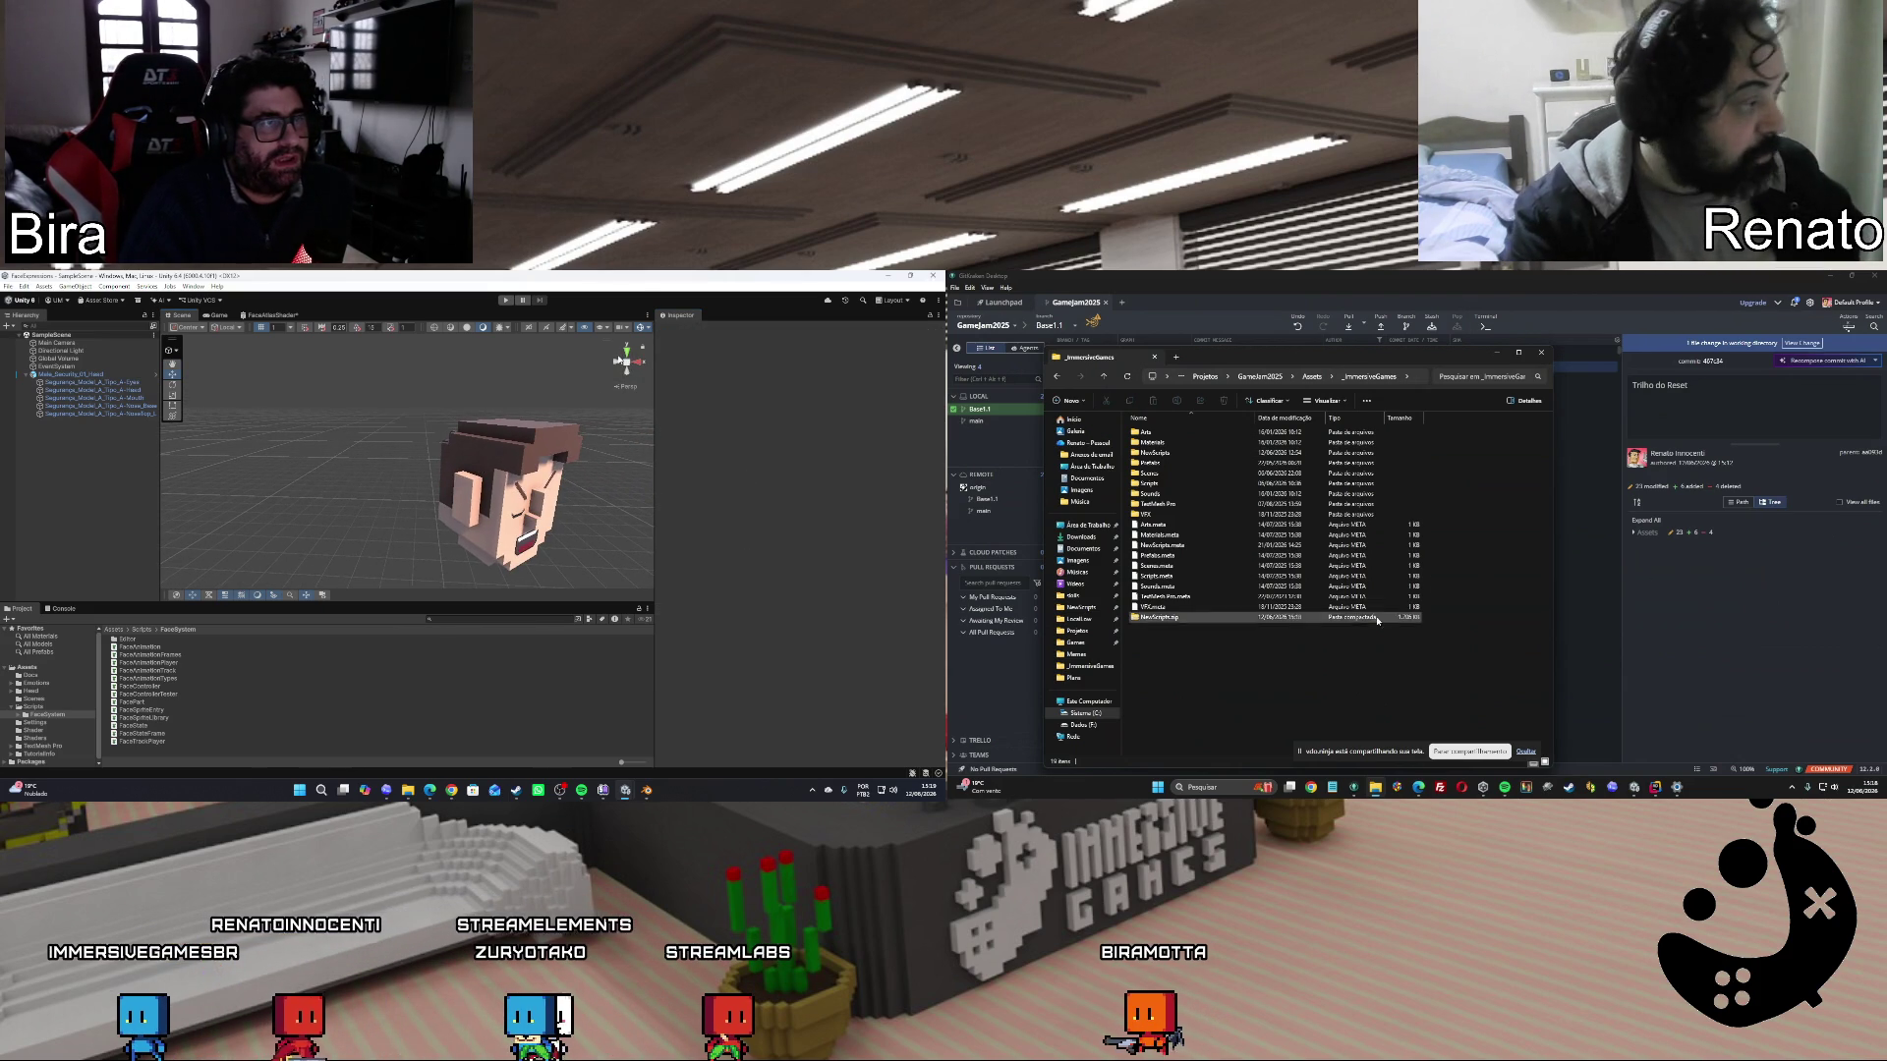
{"action": "left_click", "coordinate": [101, 390]}
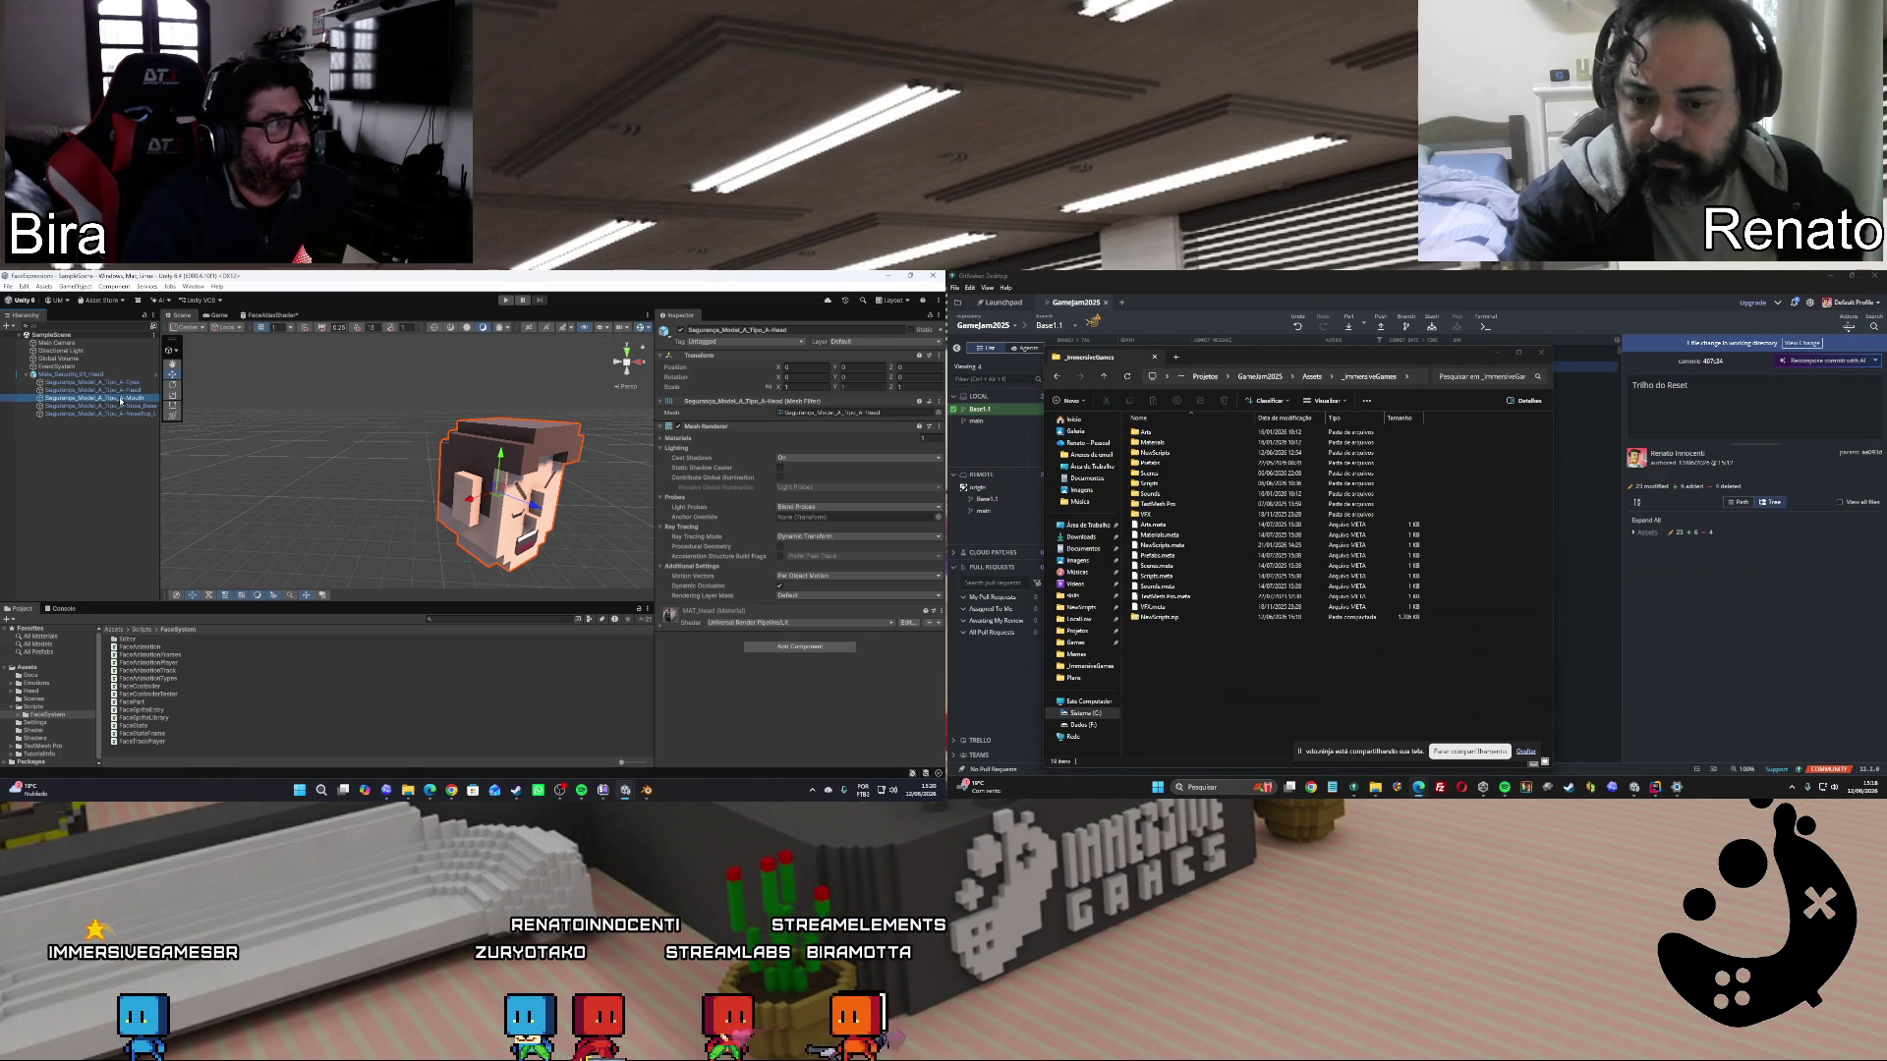
{"action": "left_click", "coordinate": [123, 398]}
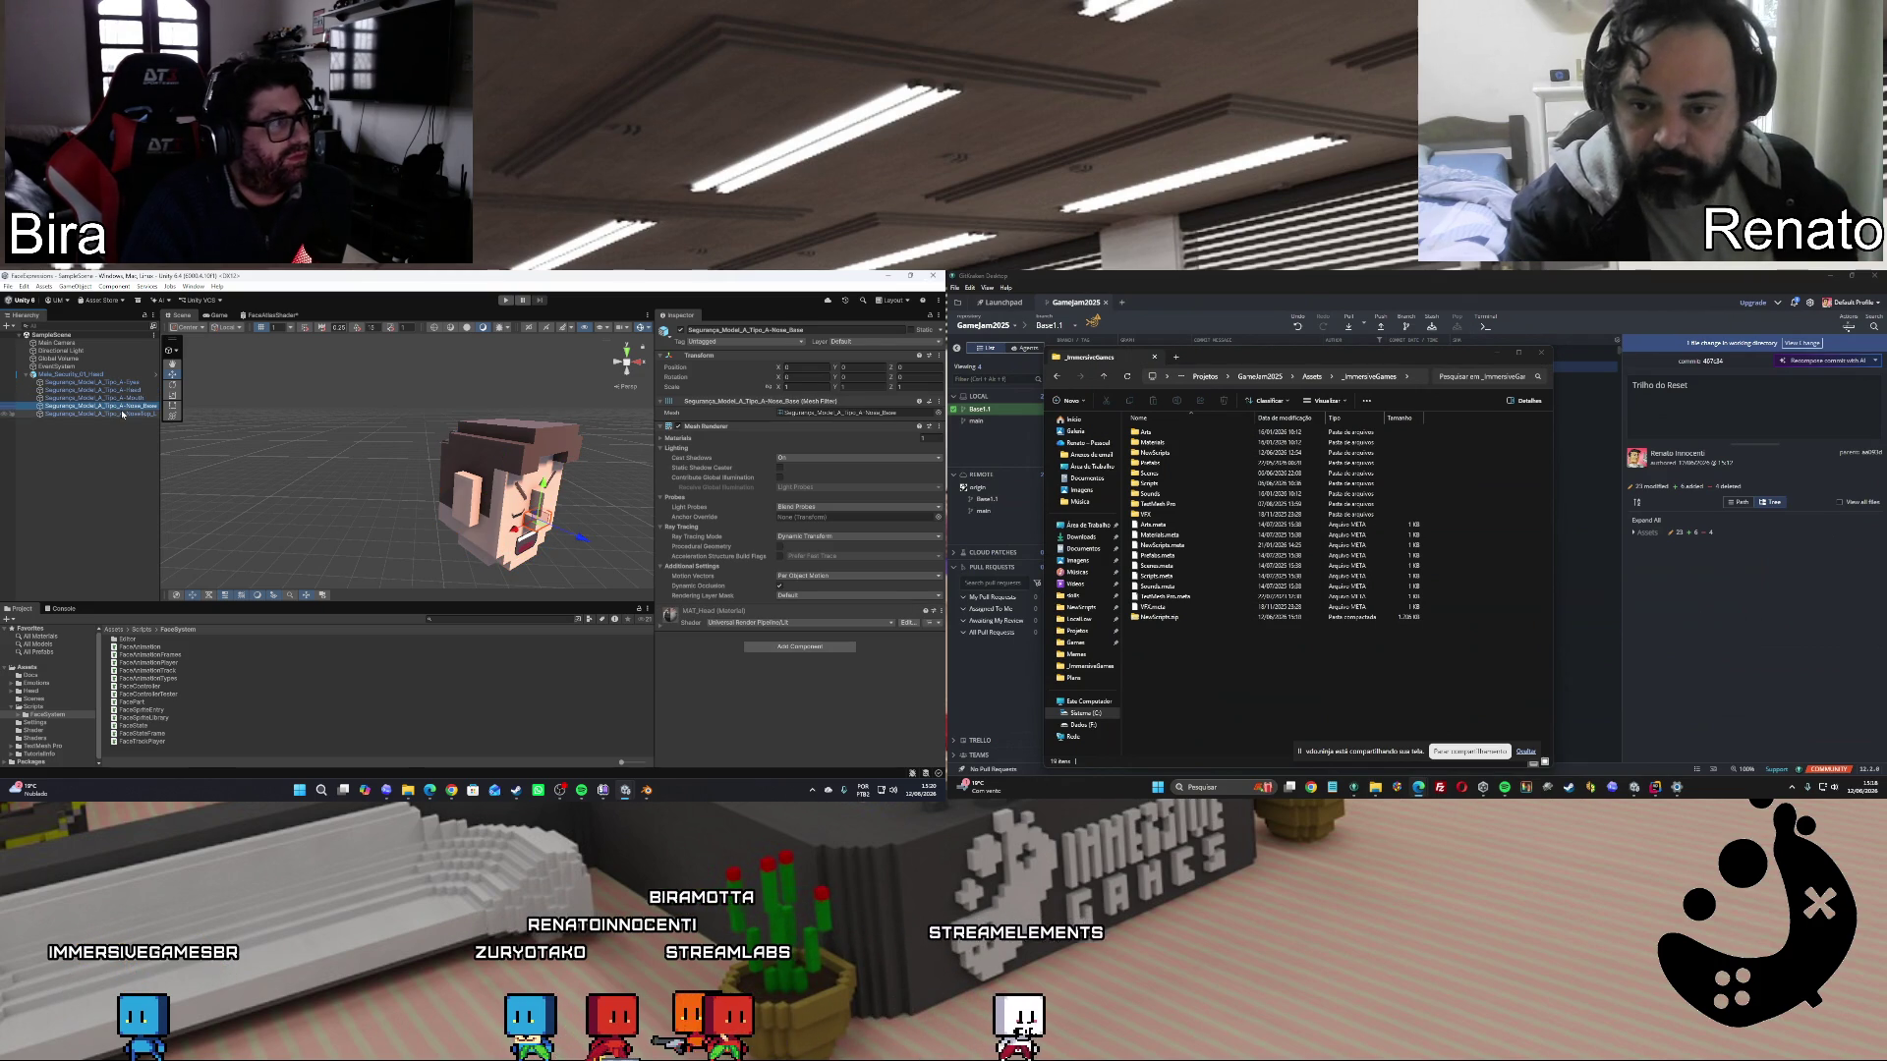
{"action": "left_click", "coordinate": [123, 414]}
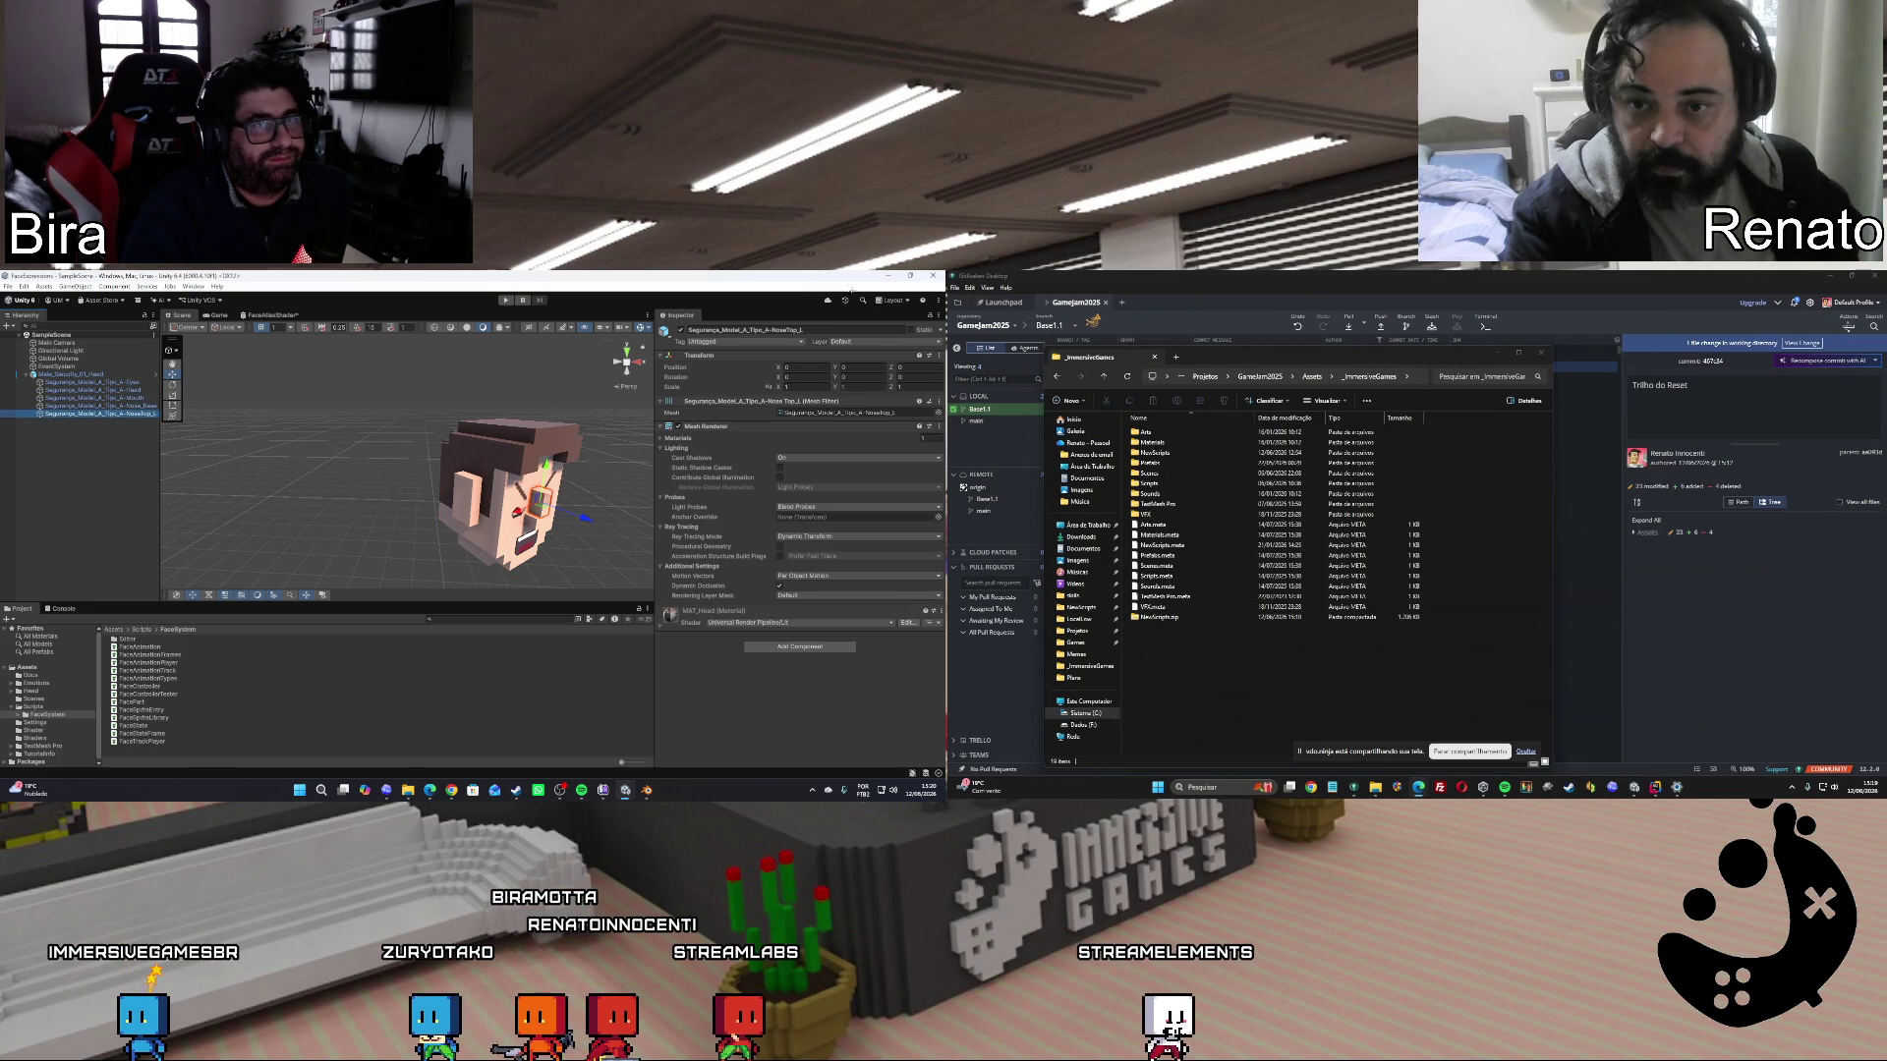
Minimize the head project and inspect OldBira_newMesh's Mouth and Eyes face parts.
{"action": "left_click", "coordinate": [888, 280]}
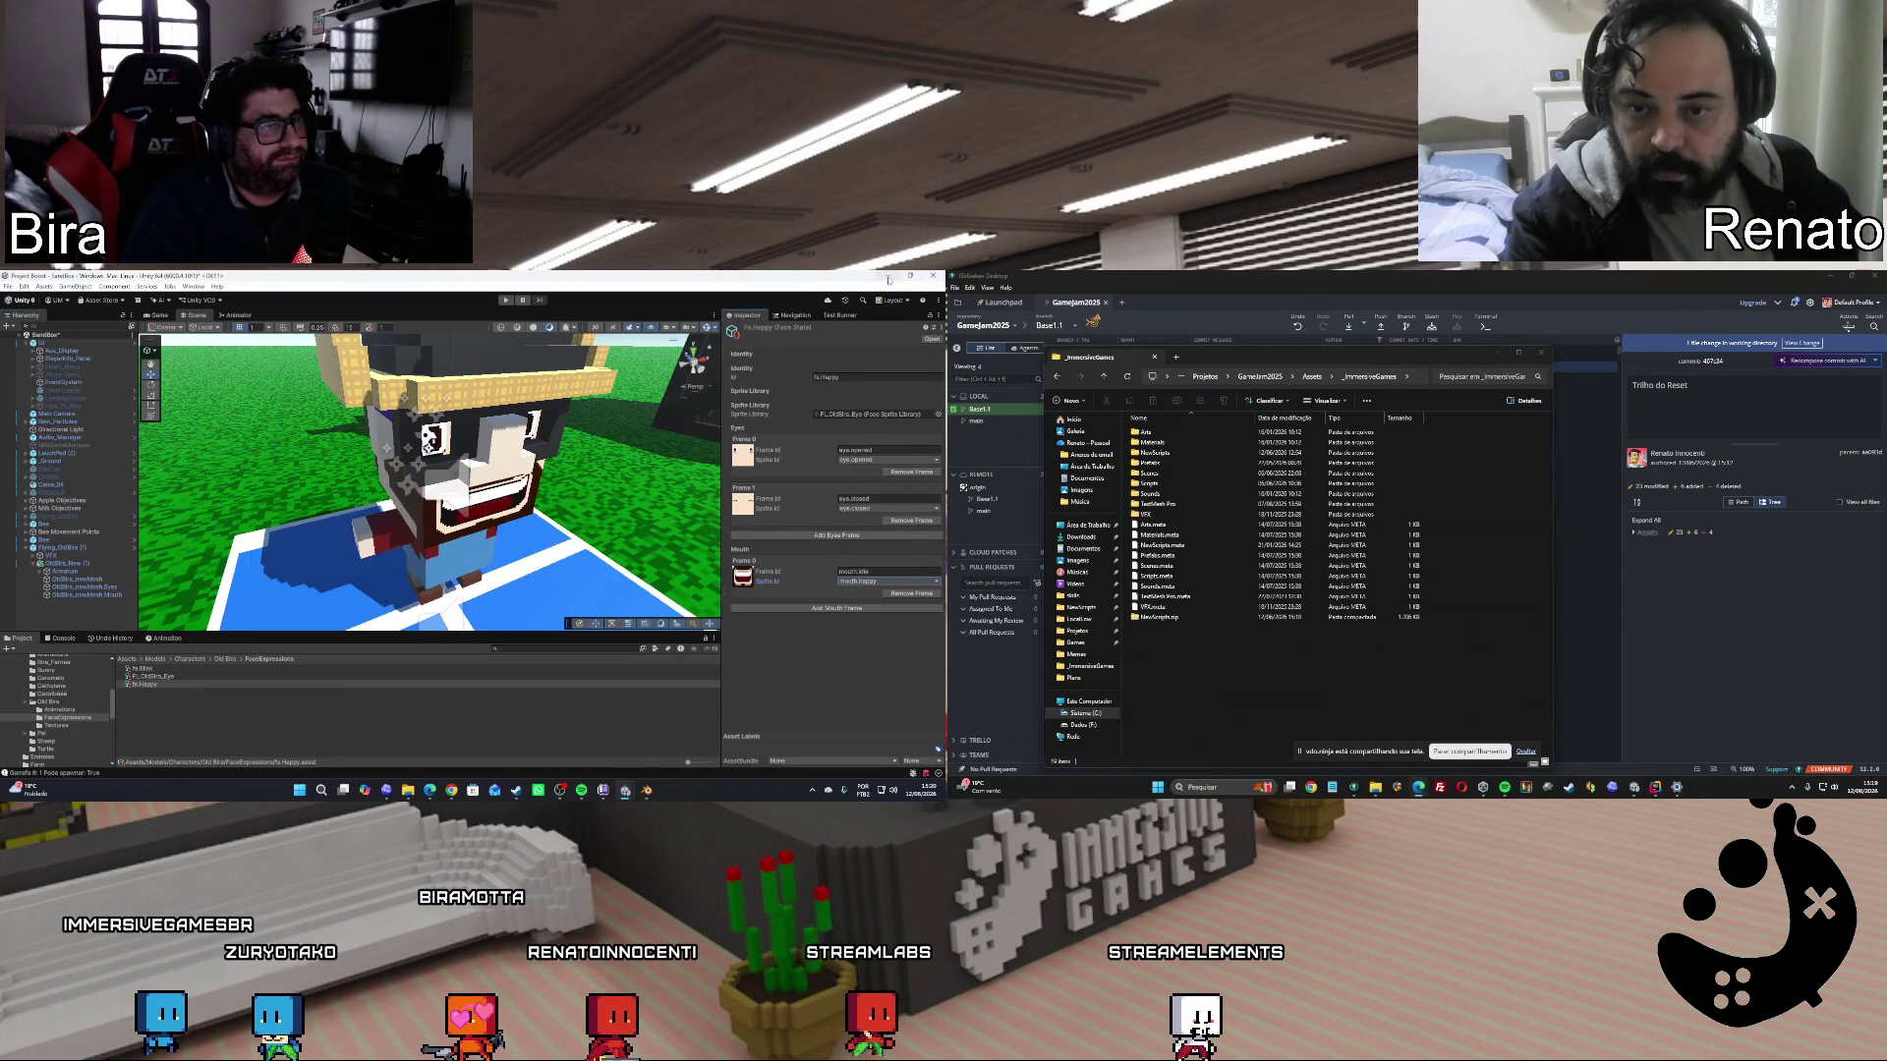
{"action": "left_click", "coordinate": [77, 579]}
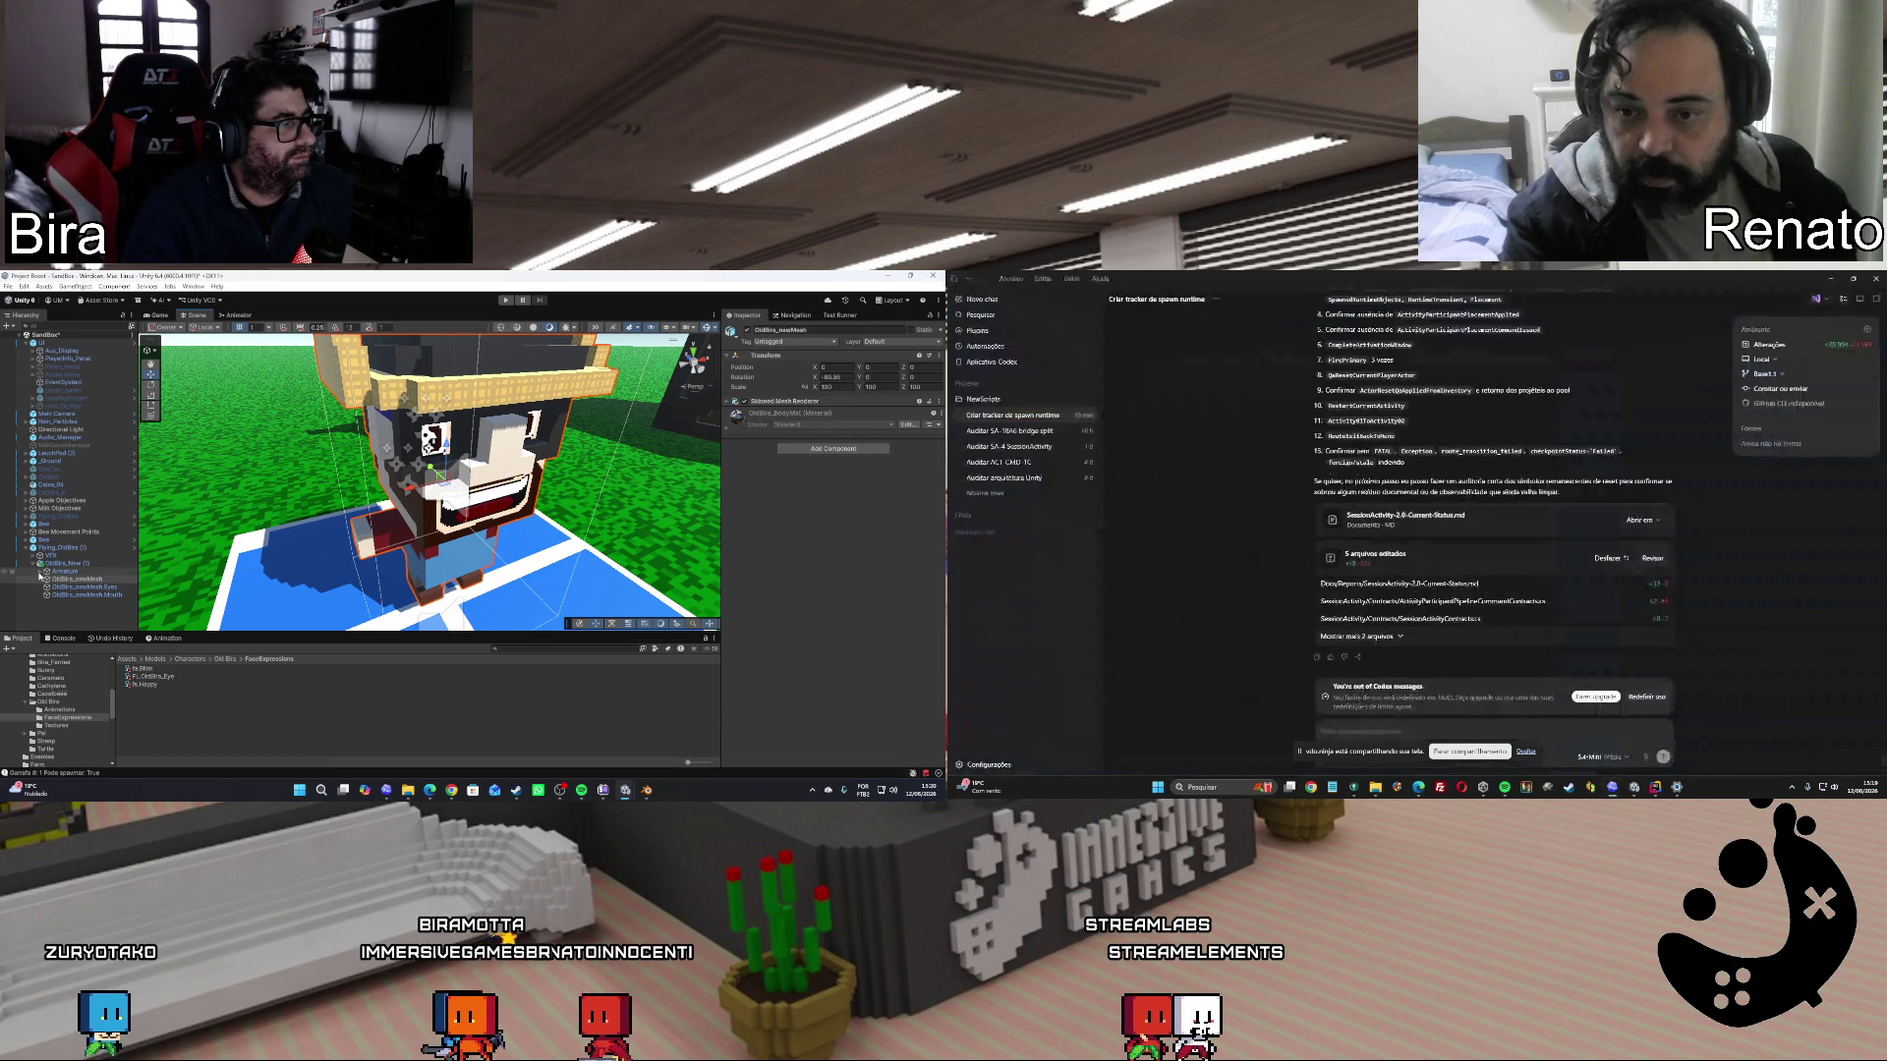
{"action": "left_click", "coordinate": [83, 595]}
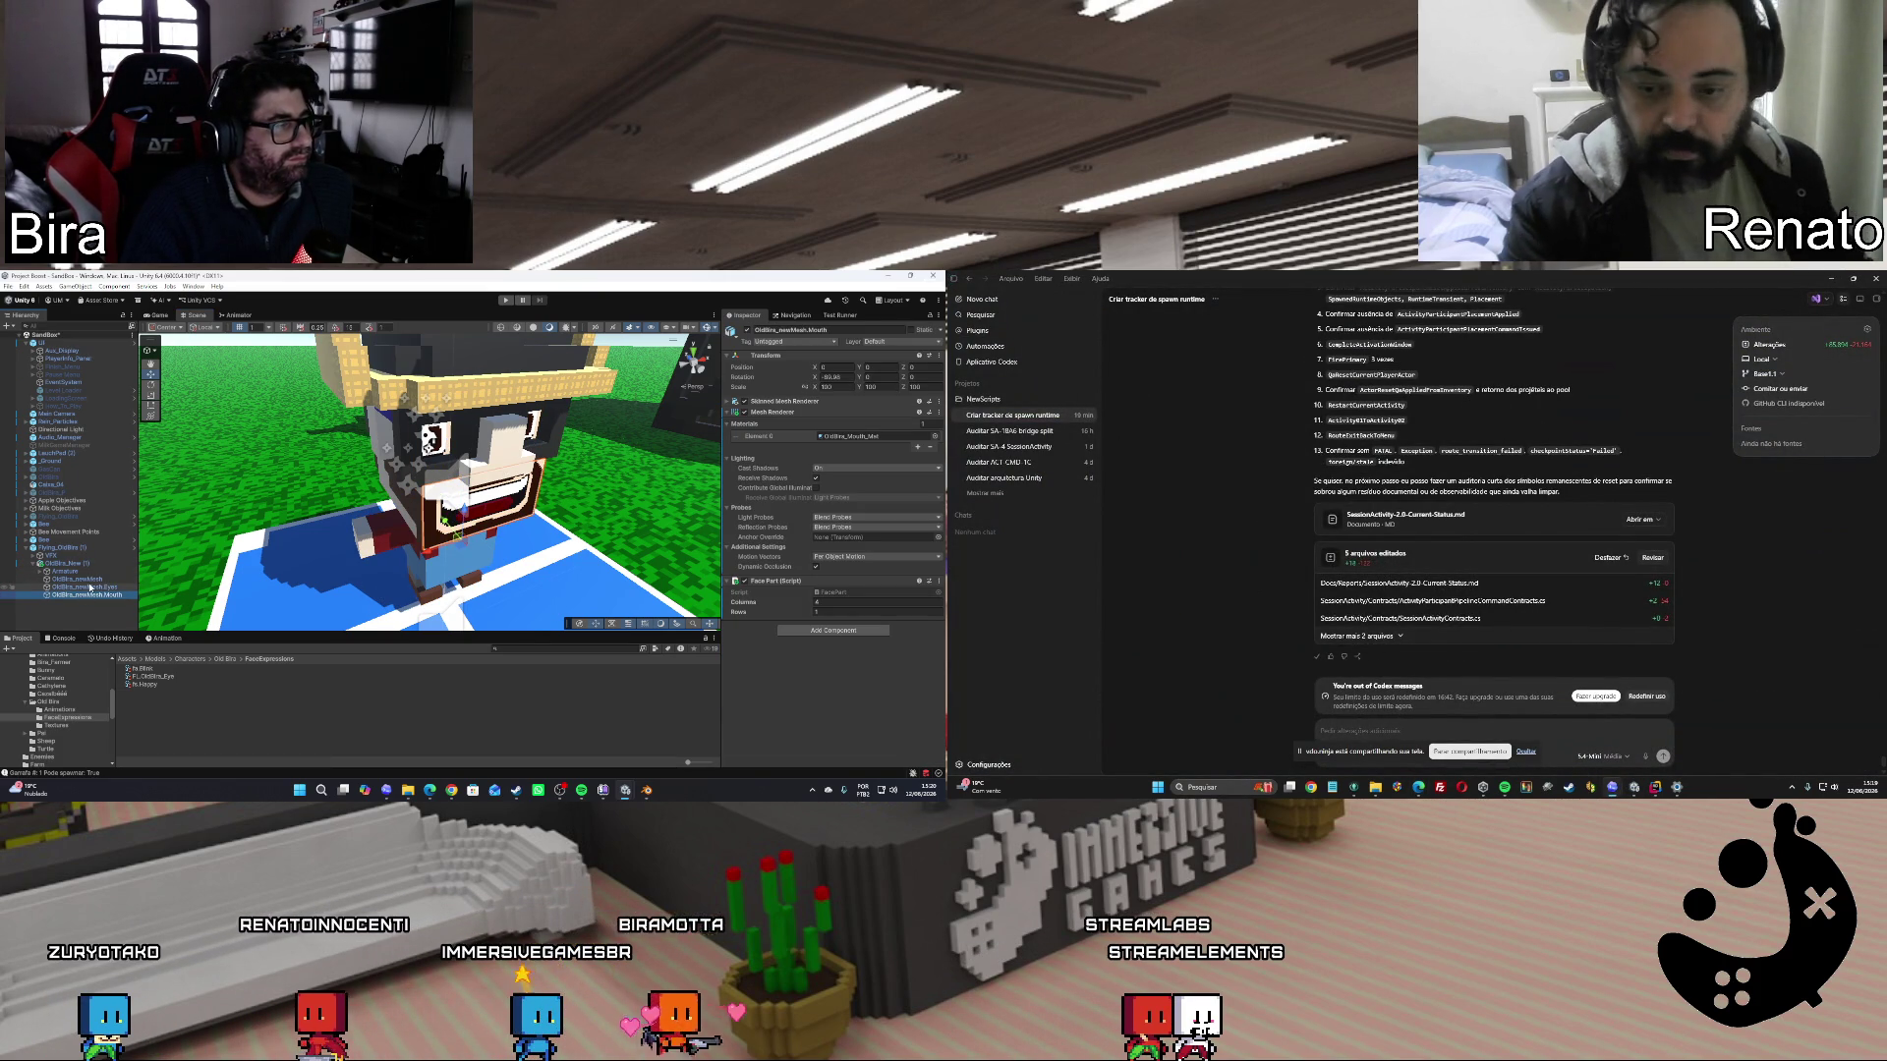
{"action": "left_click", "coordinate": [88, 587]}
{"action": "left_click", "coordinate": [90, 595]}
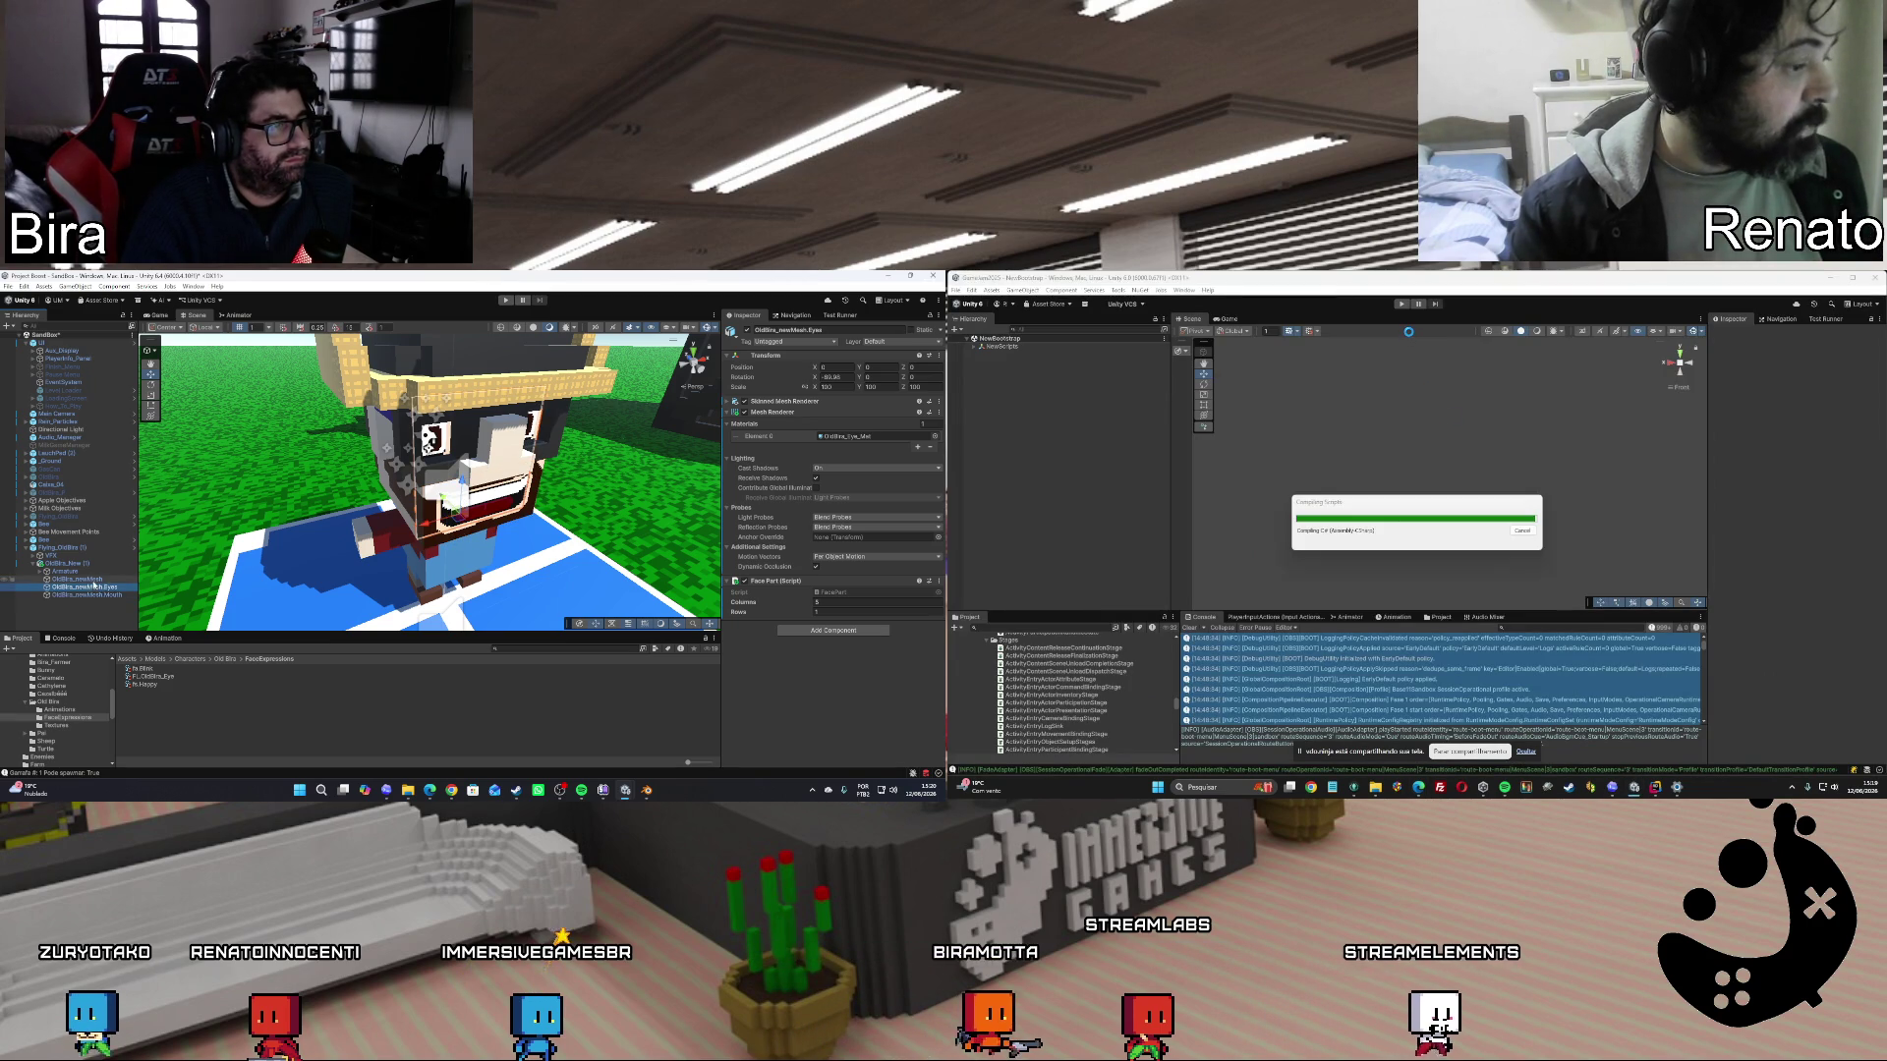
{"action": "left_click", "coordinate": [84, 579]}
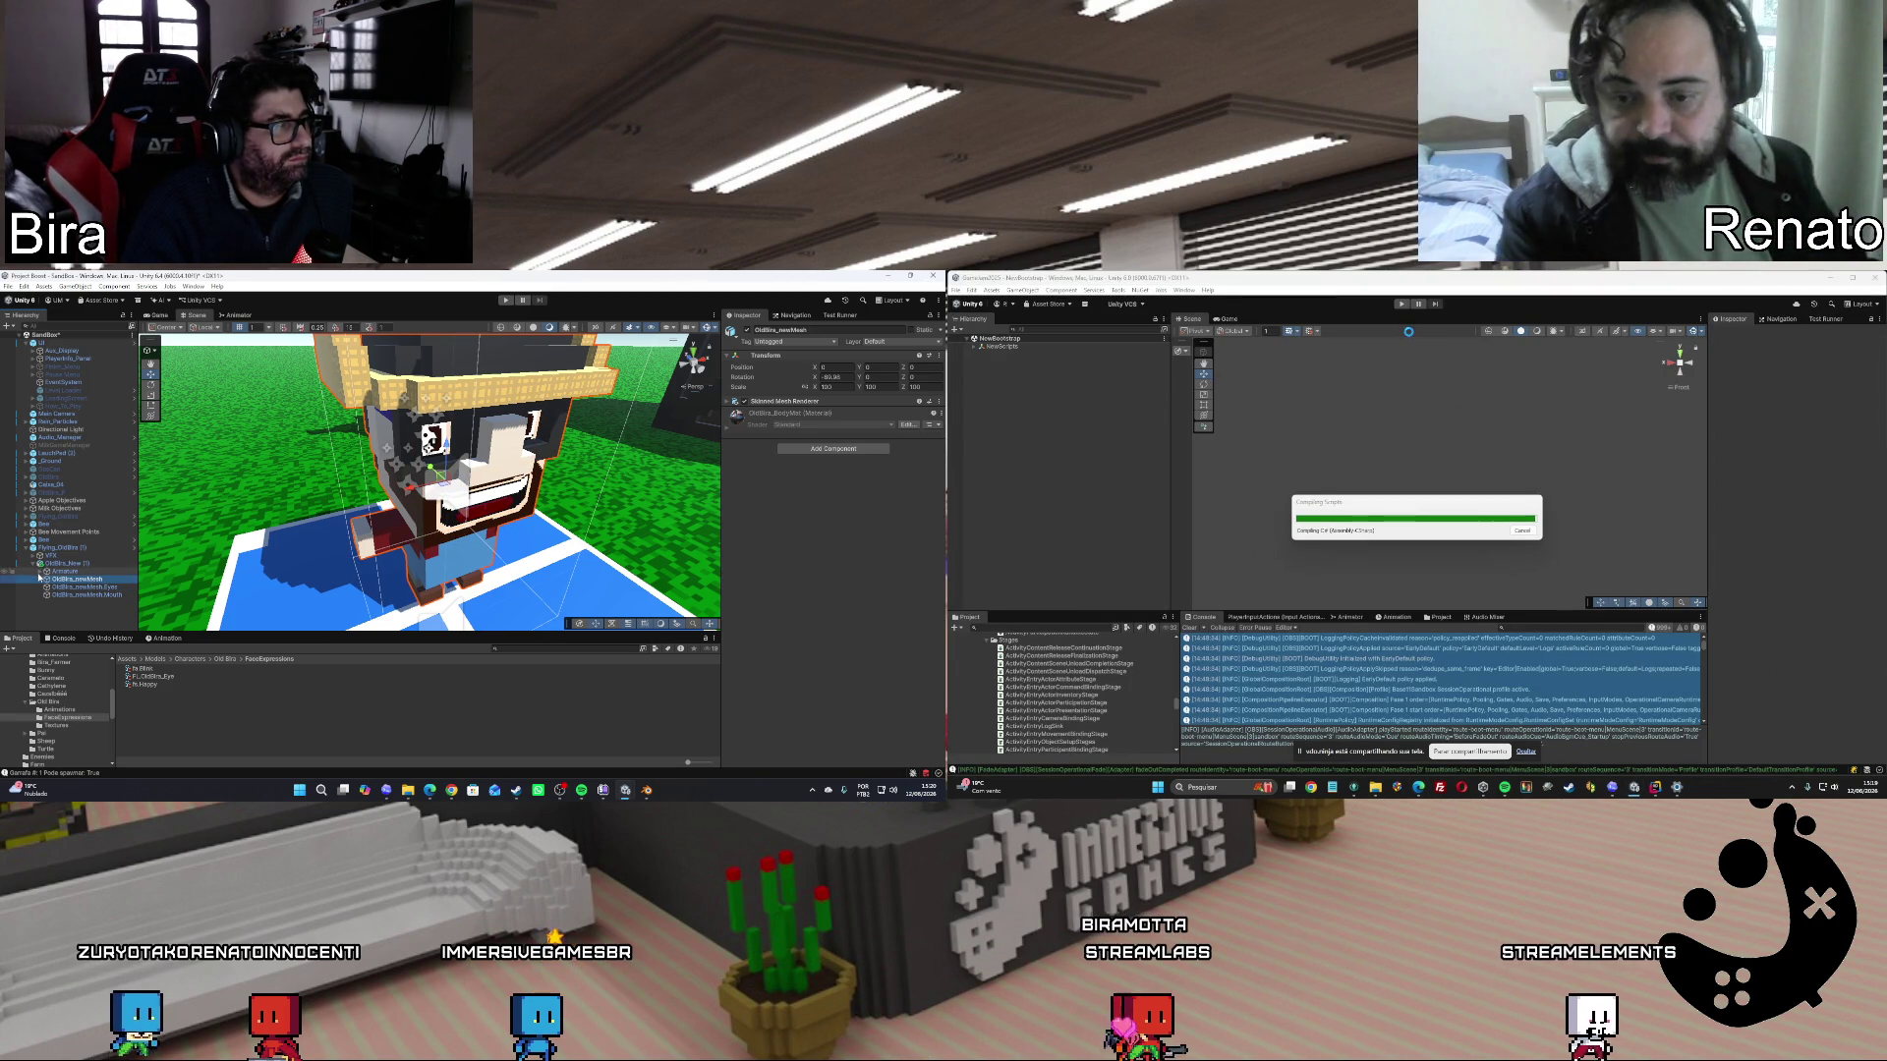
Collapse the Armature branch, enter Play mode, and fold the character's object tree.
{"action": "left_click", "coordinate": [39, 571]}
{"action": "left_click", "coordinate": [38, 572]}
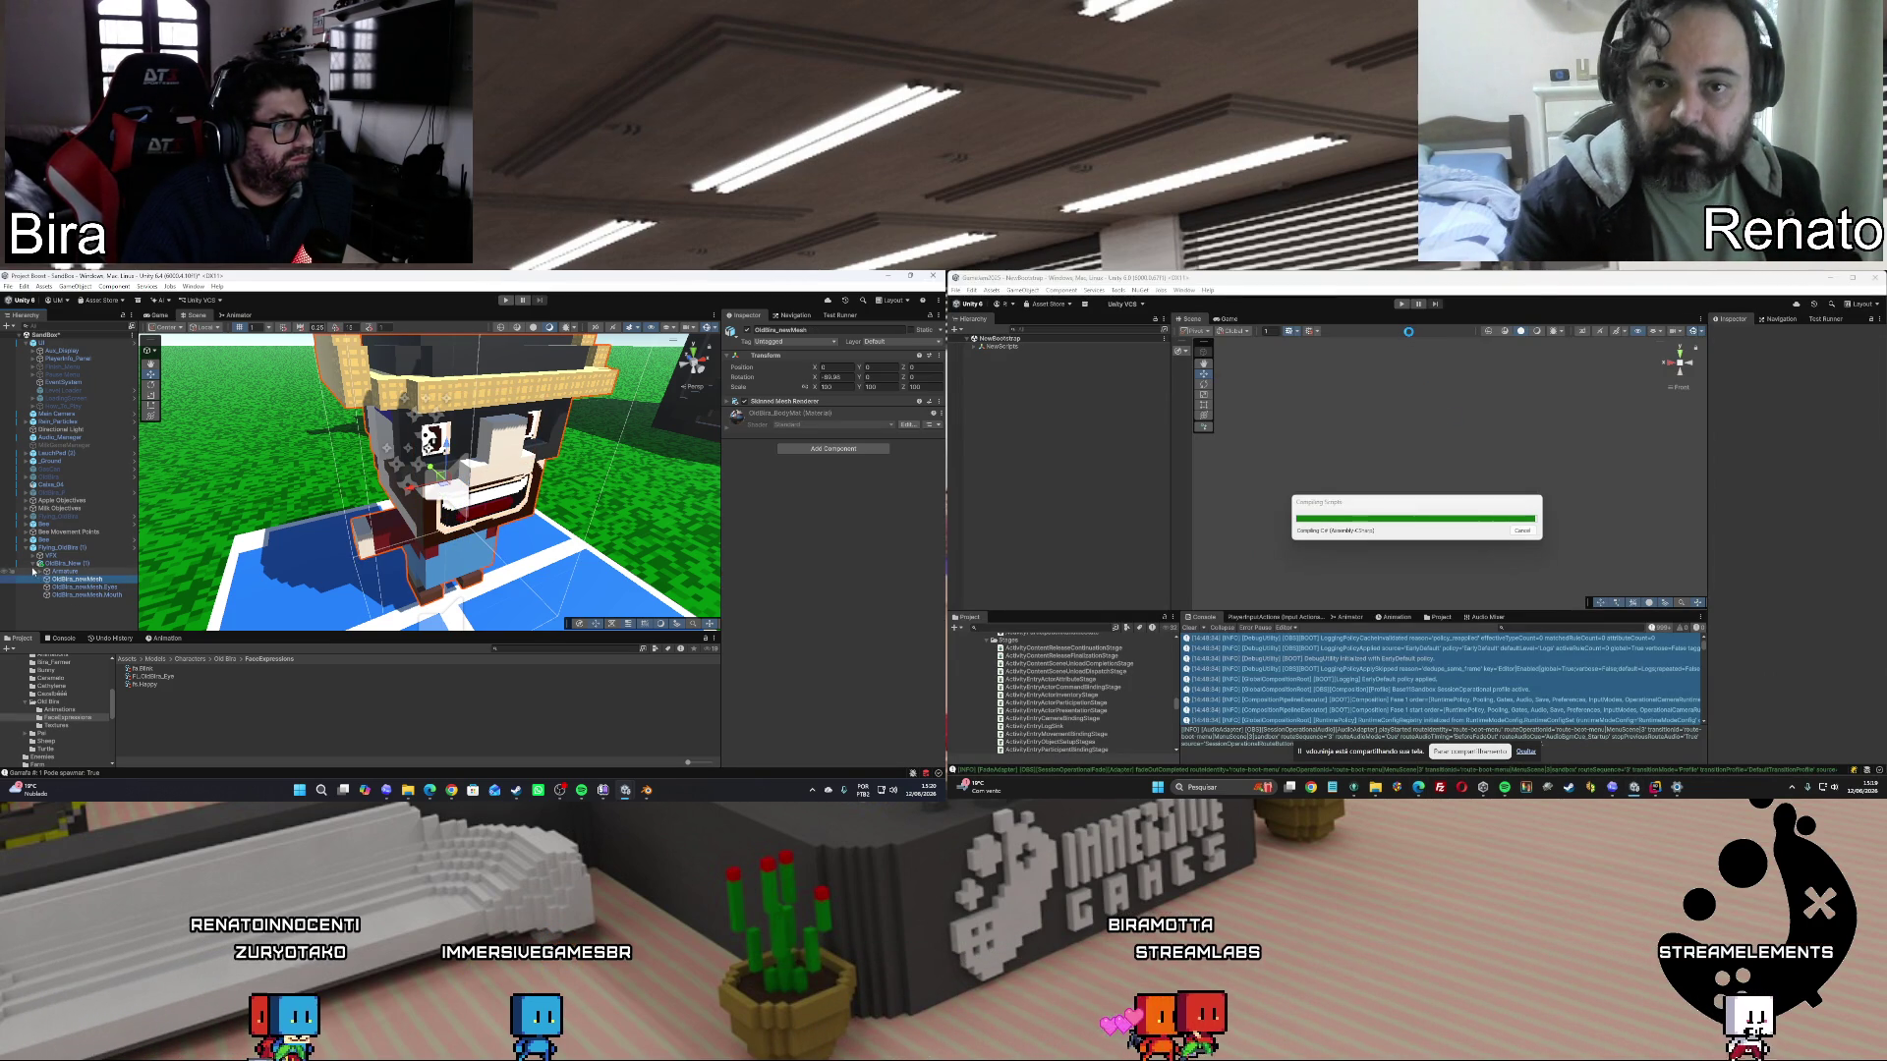
{"action": "left_click", "coordinate": [40, 574]}
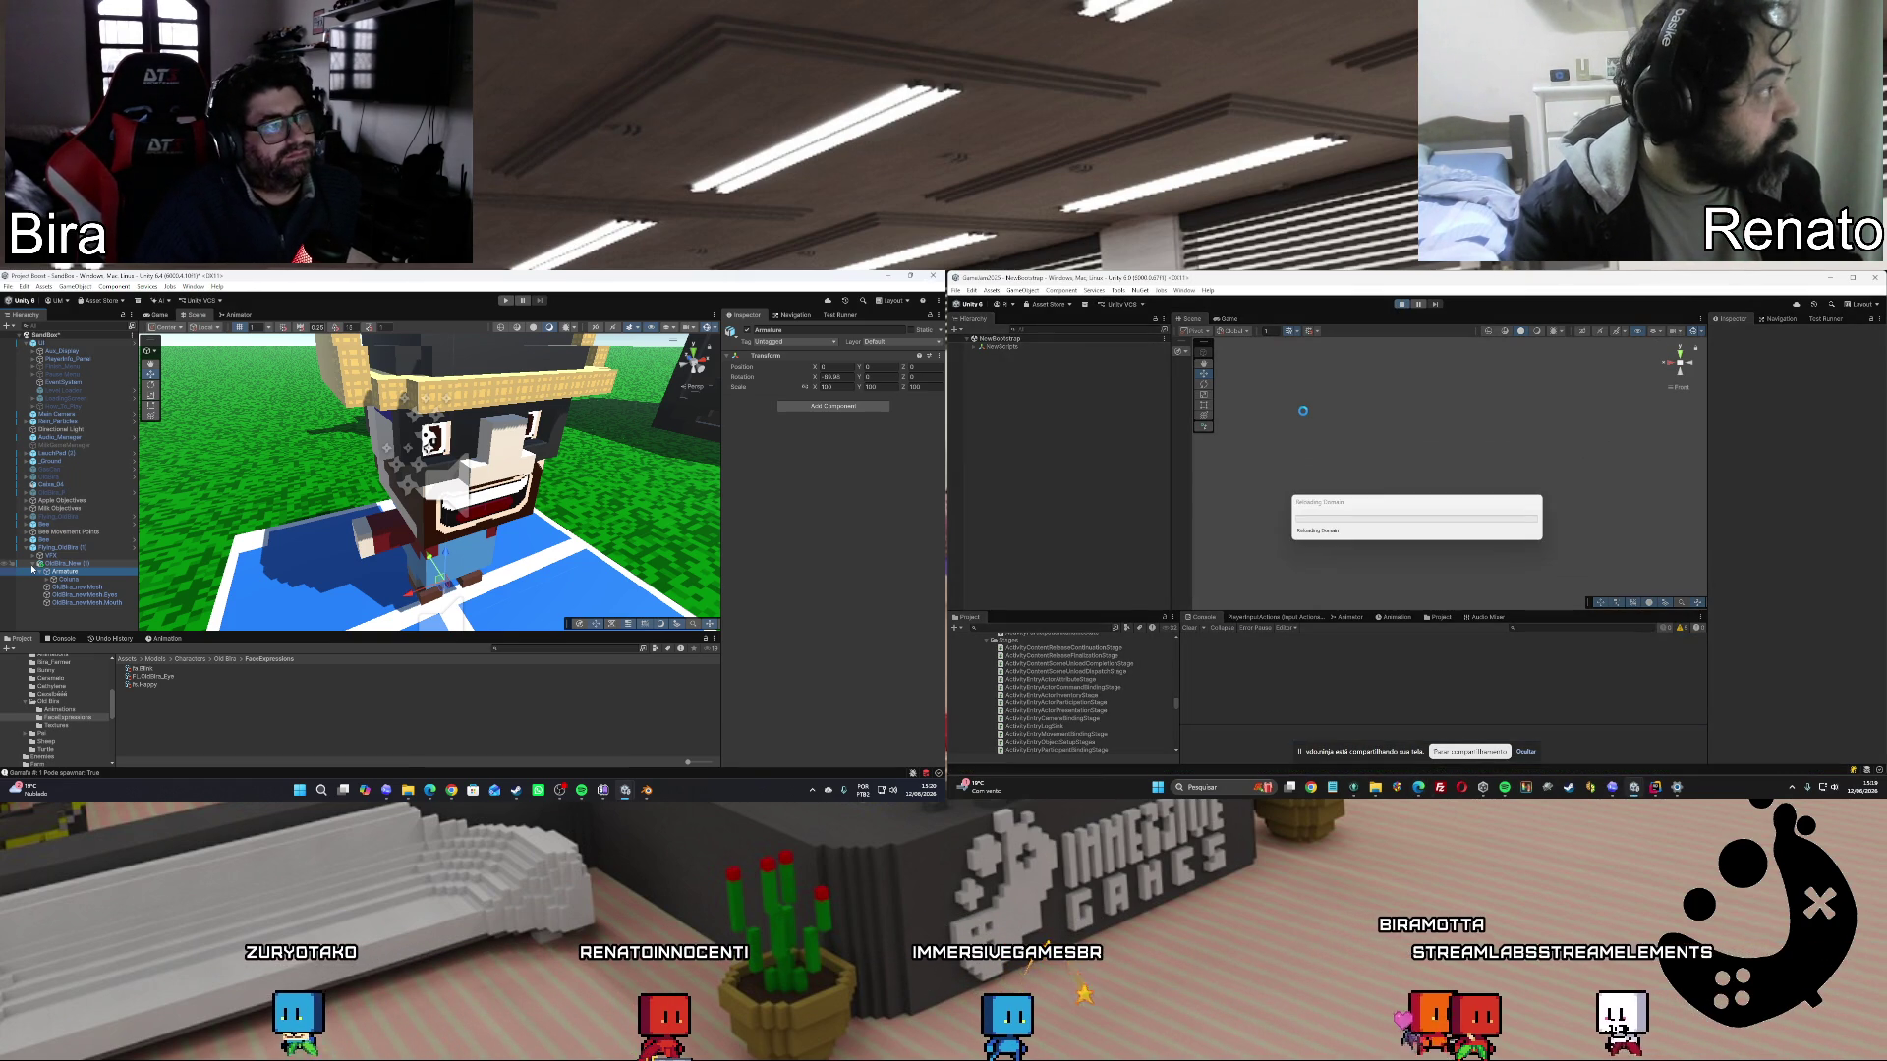
{"action": "key", "text": "ctrl+p"}
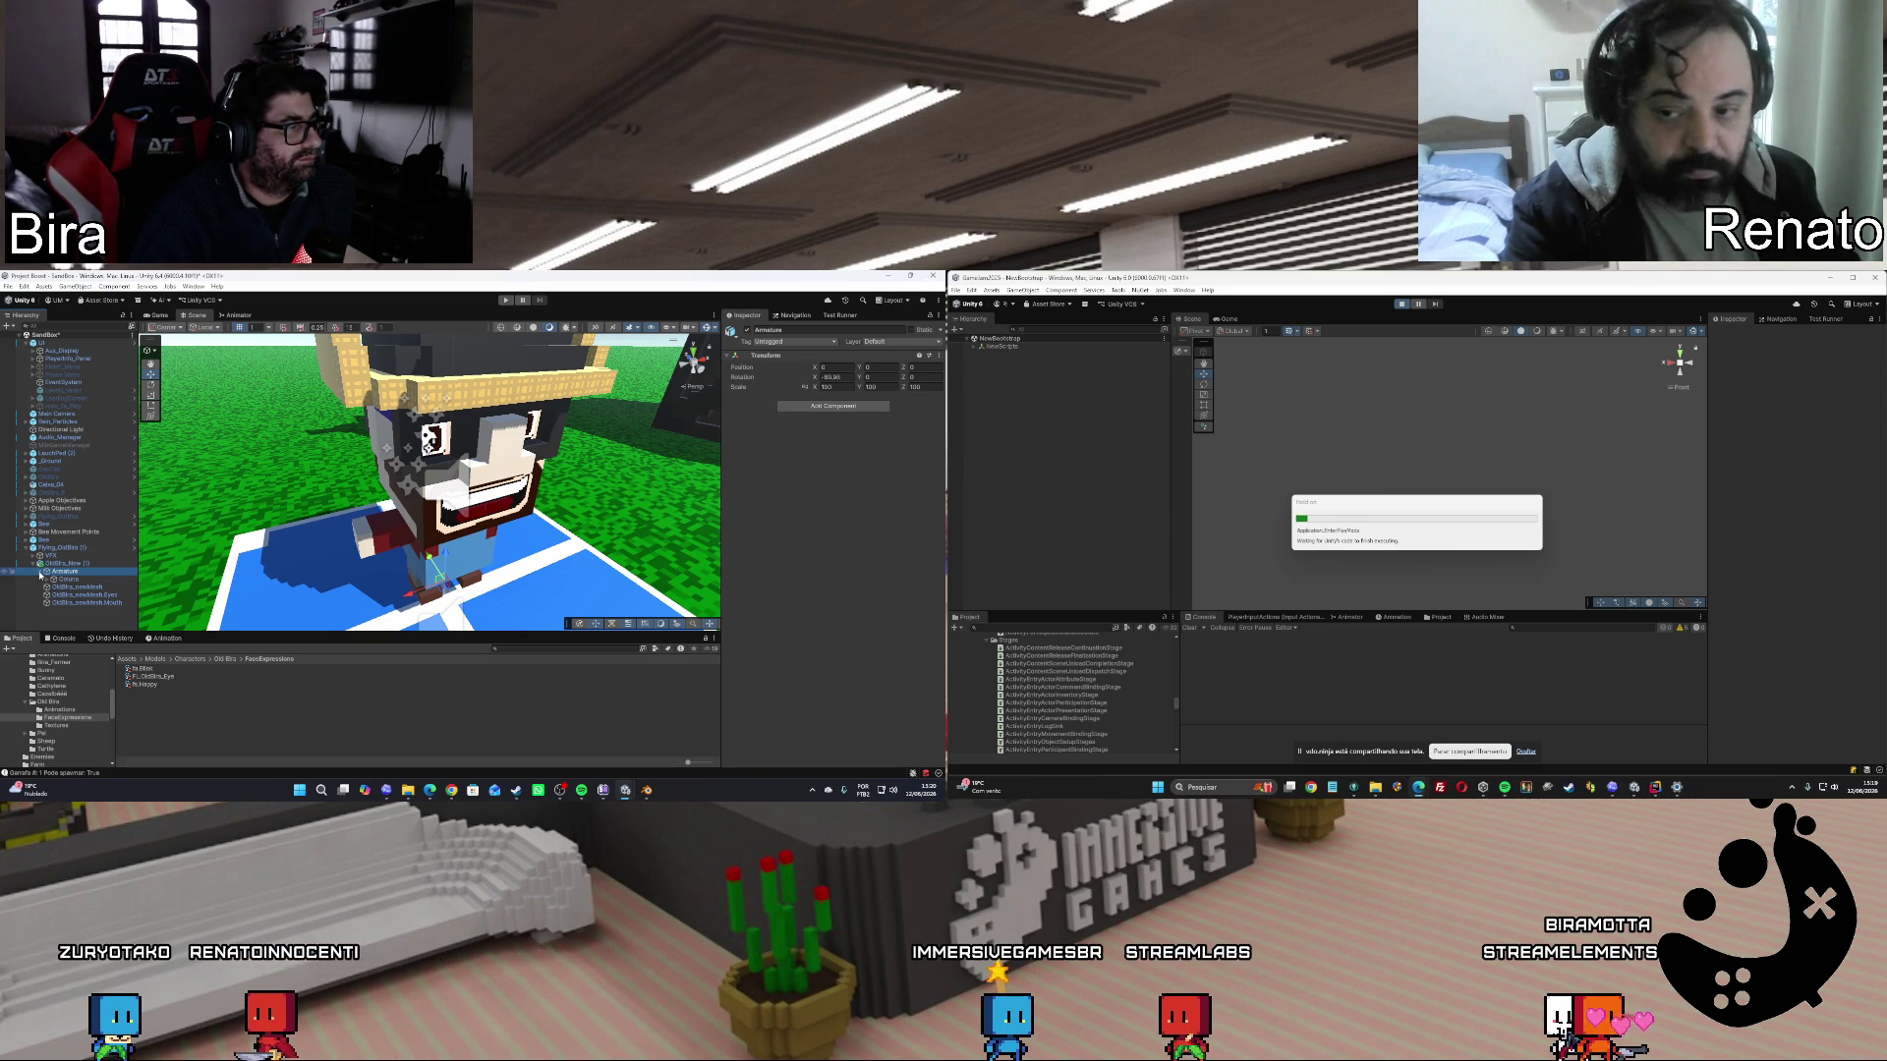
{"action": "left_click", "coordinate": [30, 563]}
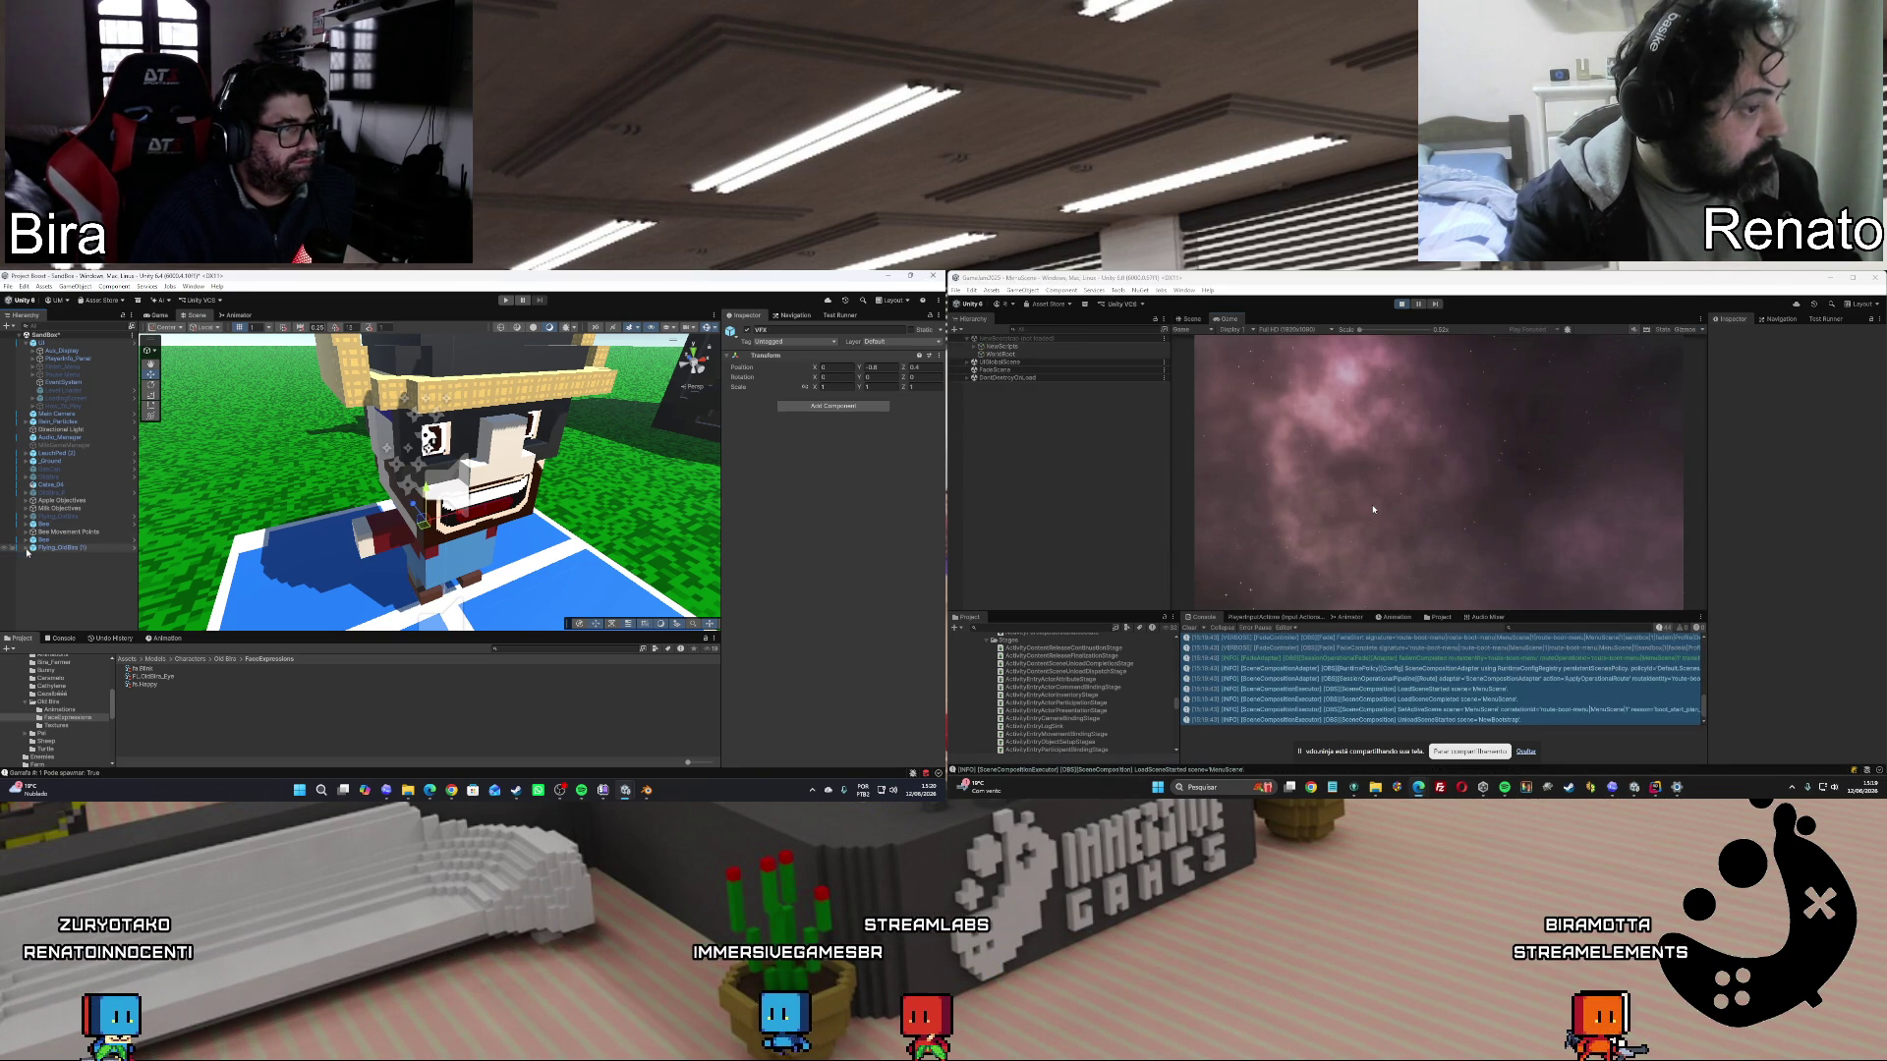
Frame the _Ground object, orbit around the character, and save the SandBox scene.
{"action": "left_click", "coordinate": [293, 409]}
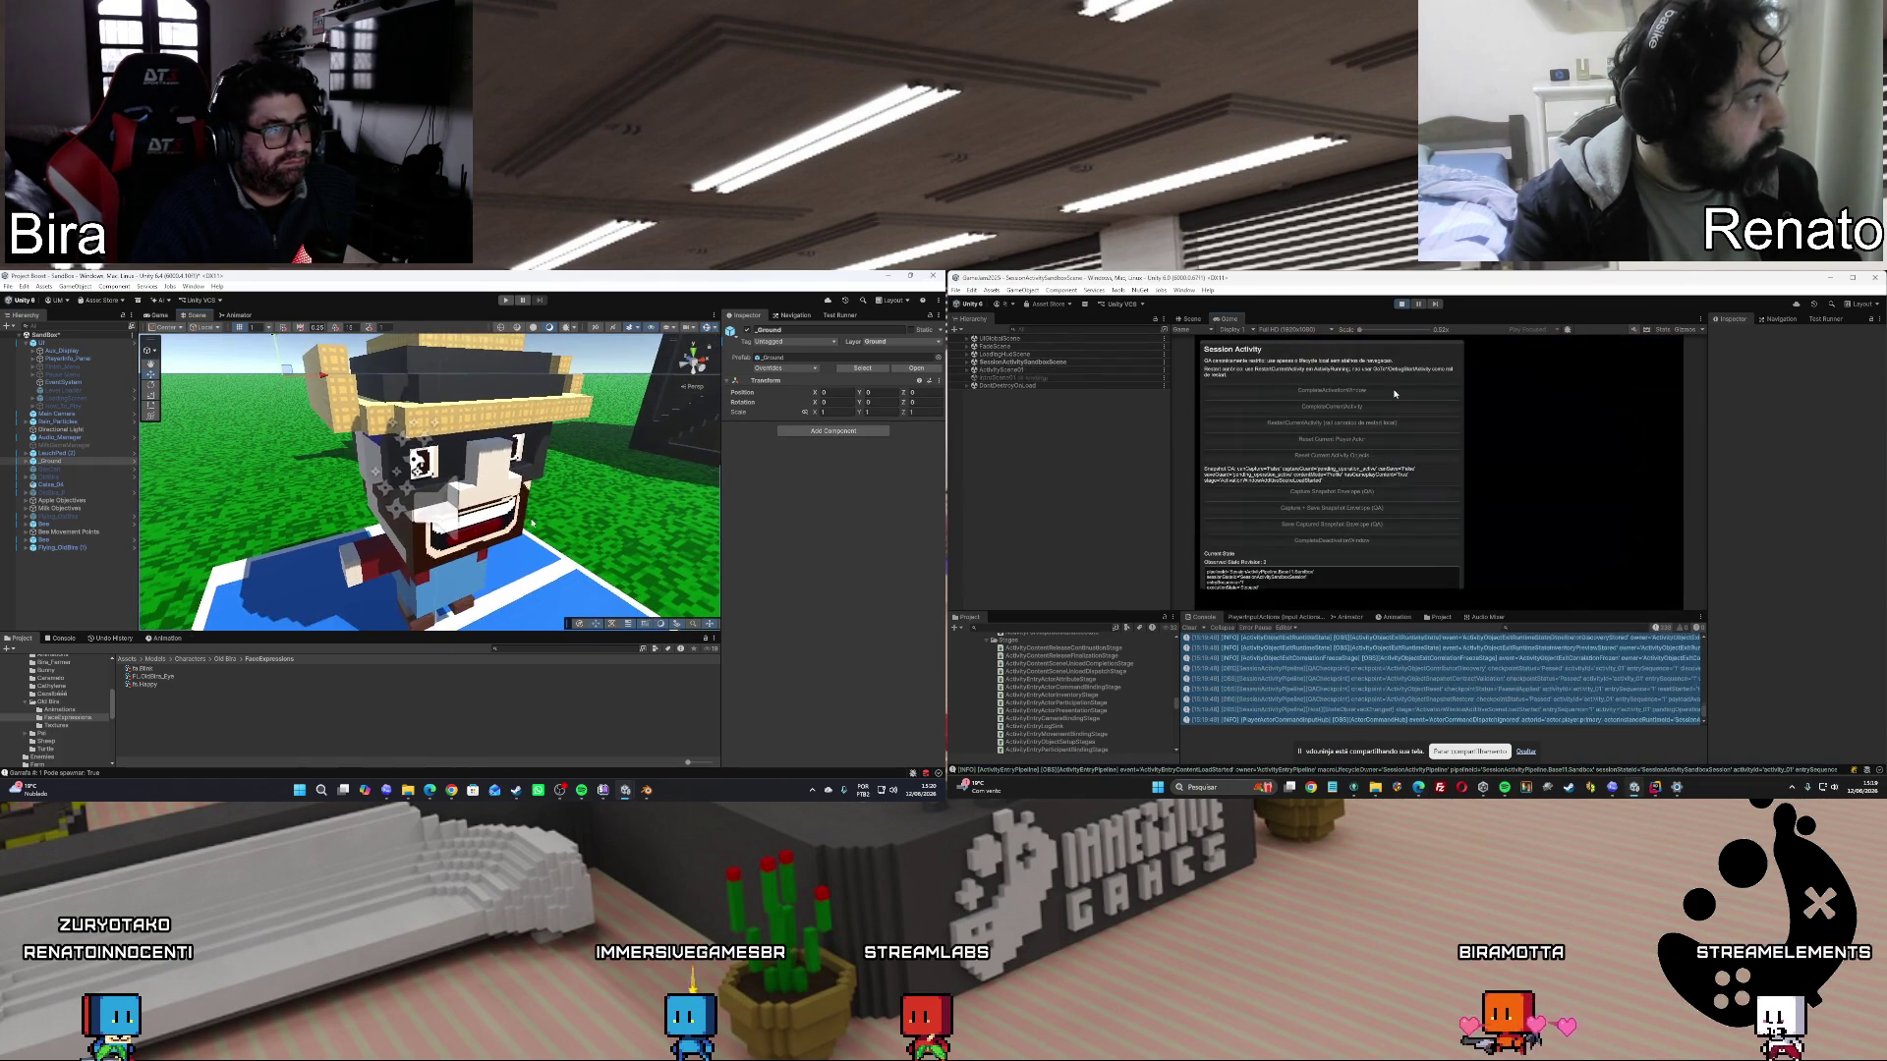
{"action": "key", "text": "f"}
{"action": "scroll", "coordinate": [534, 529], "scroll_direction": "up", "scroll_amount": 5}
{"action": "left_click", "coordinate": [1378, 390]}
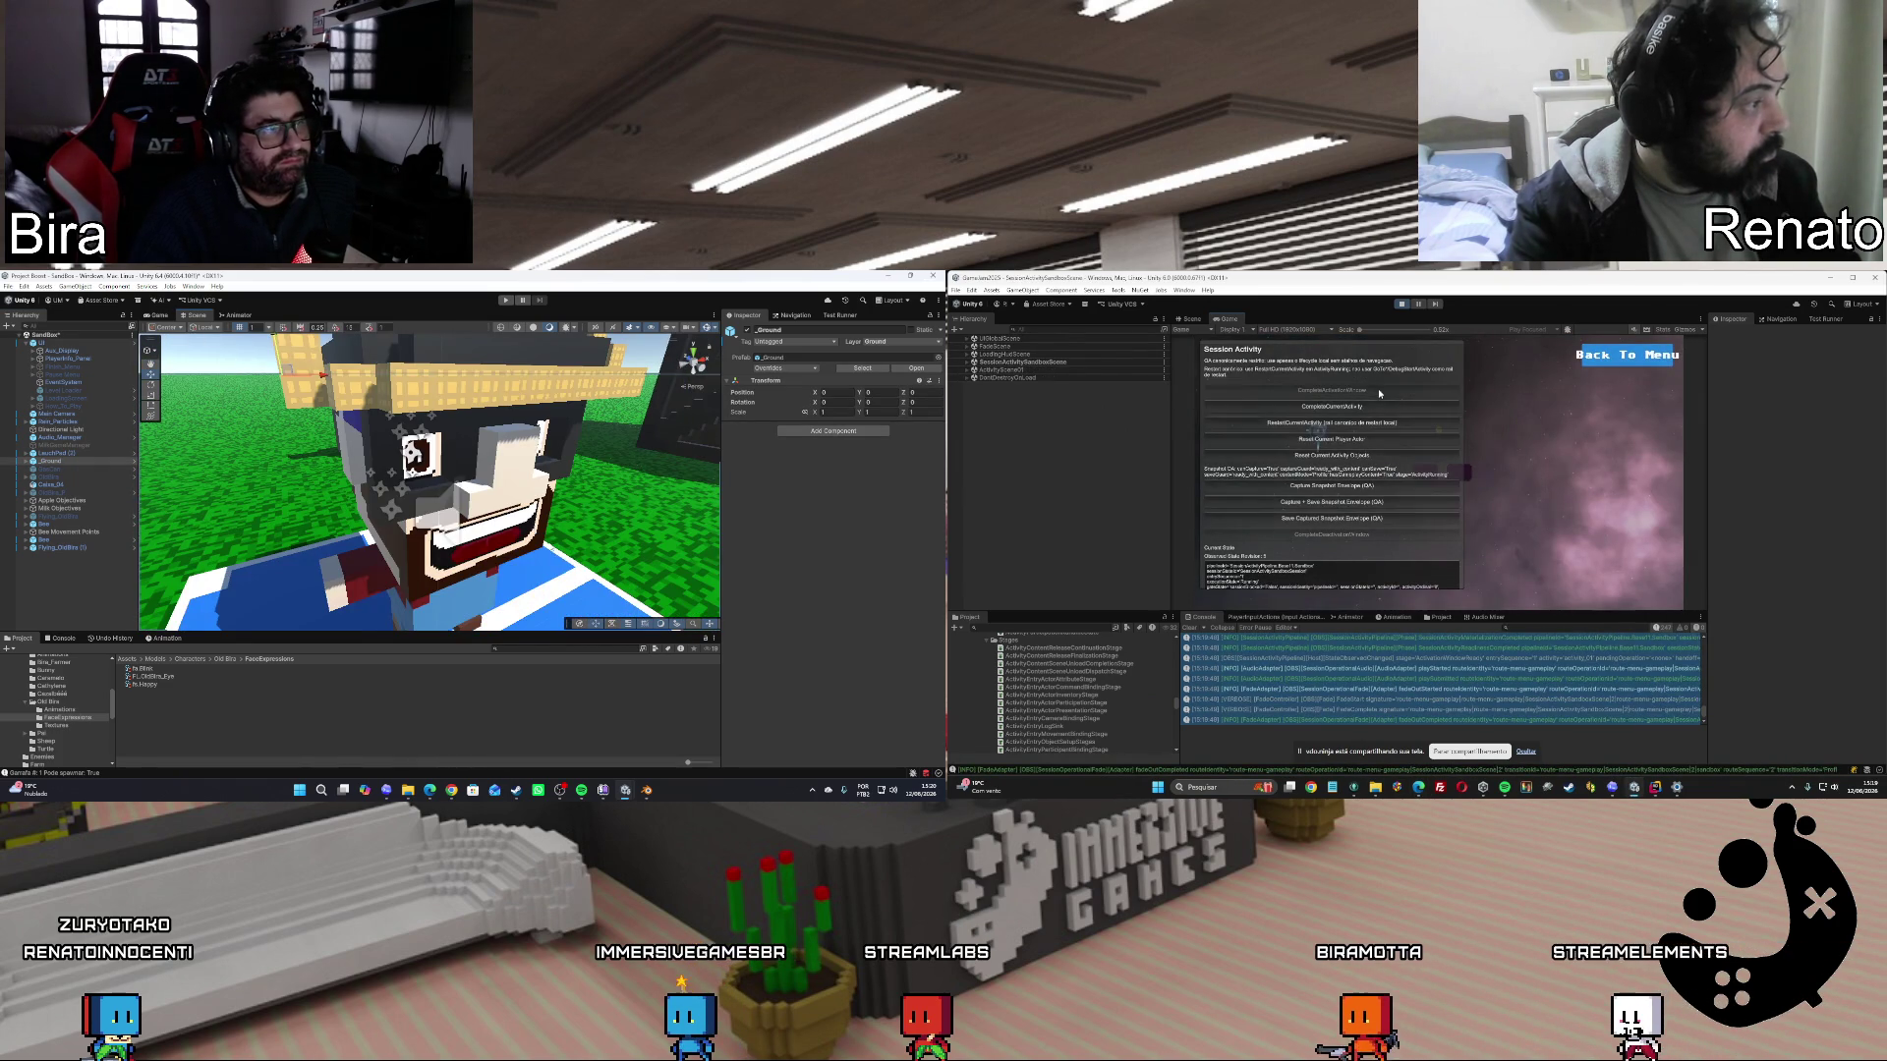
{"action": "scroll", "coordinate": [558, 531], "scroll_direction": "down", "scroll_amount": 5}
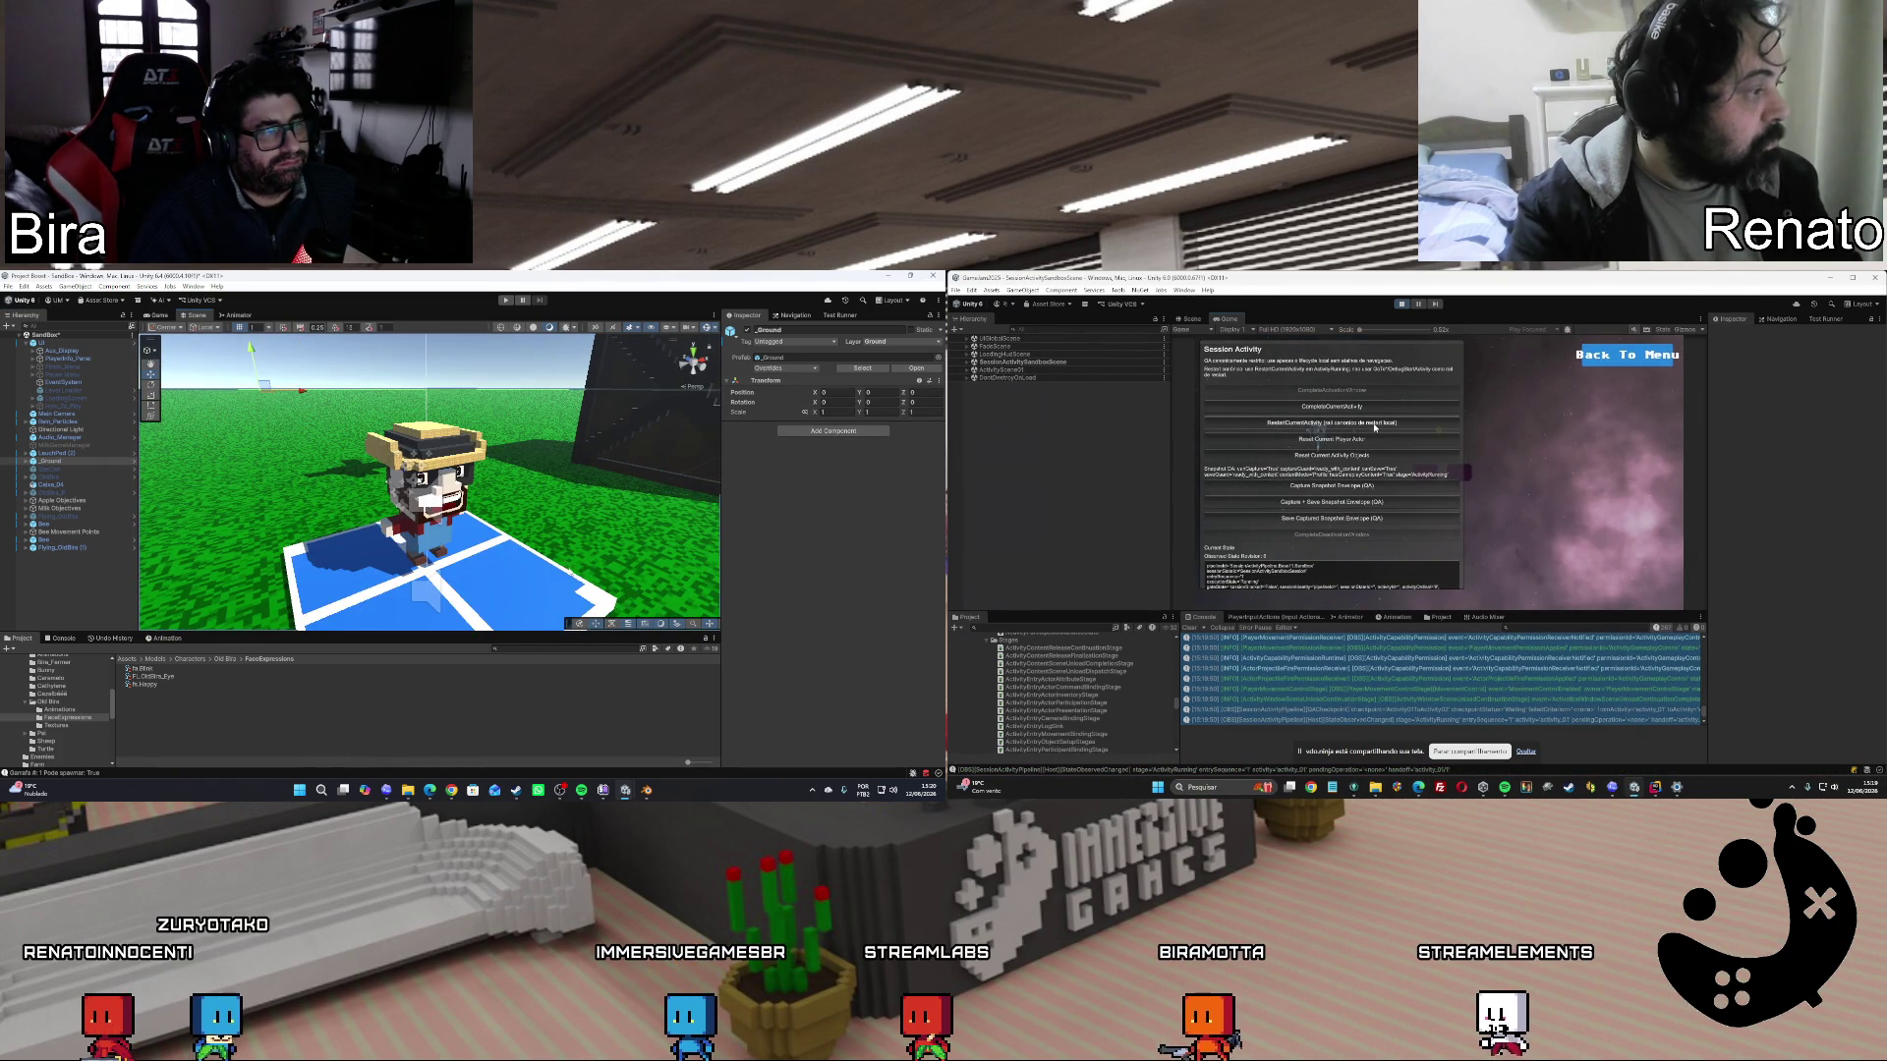
{"action": "left_click_drag", "start_coordinate": [584, 577], "coordinate": [590, 585]}
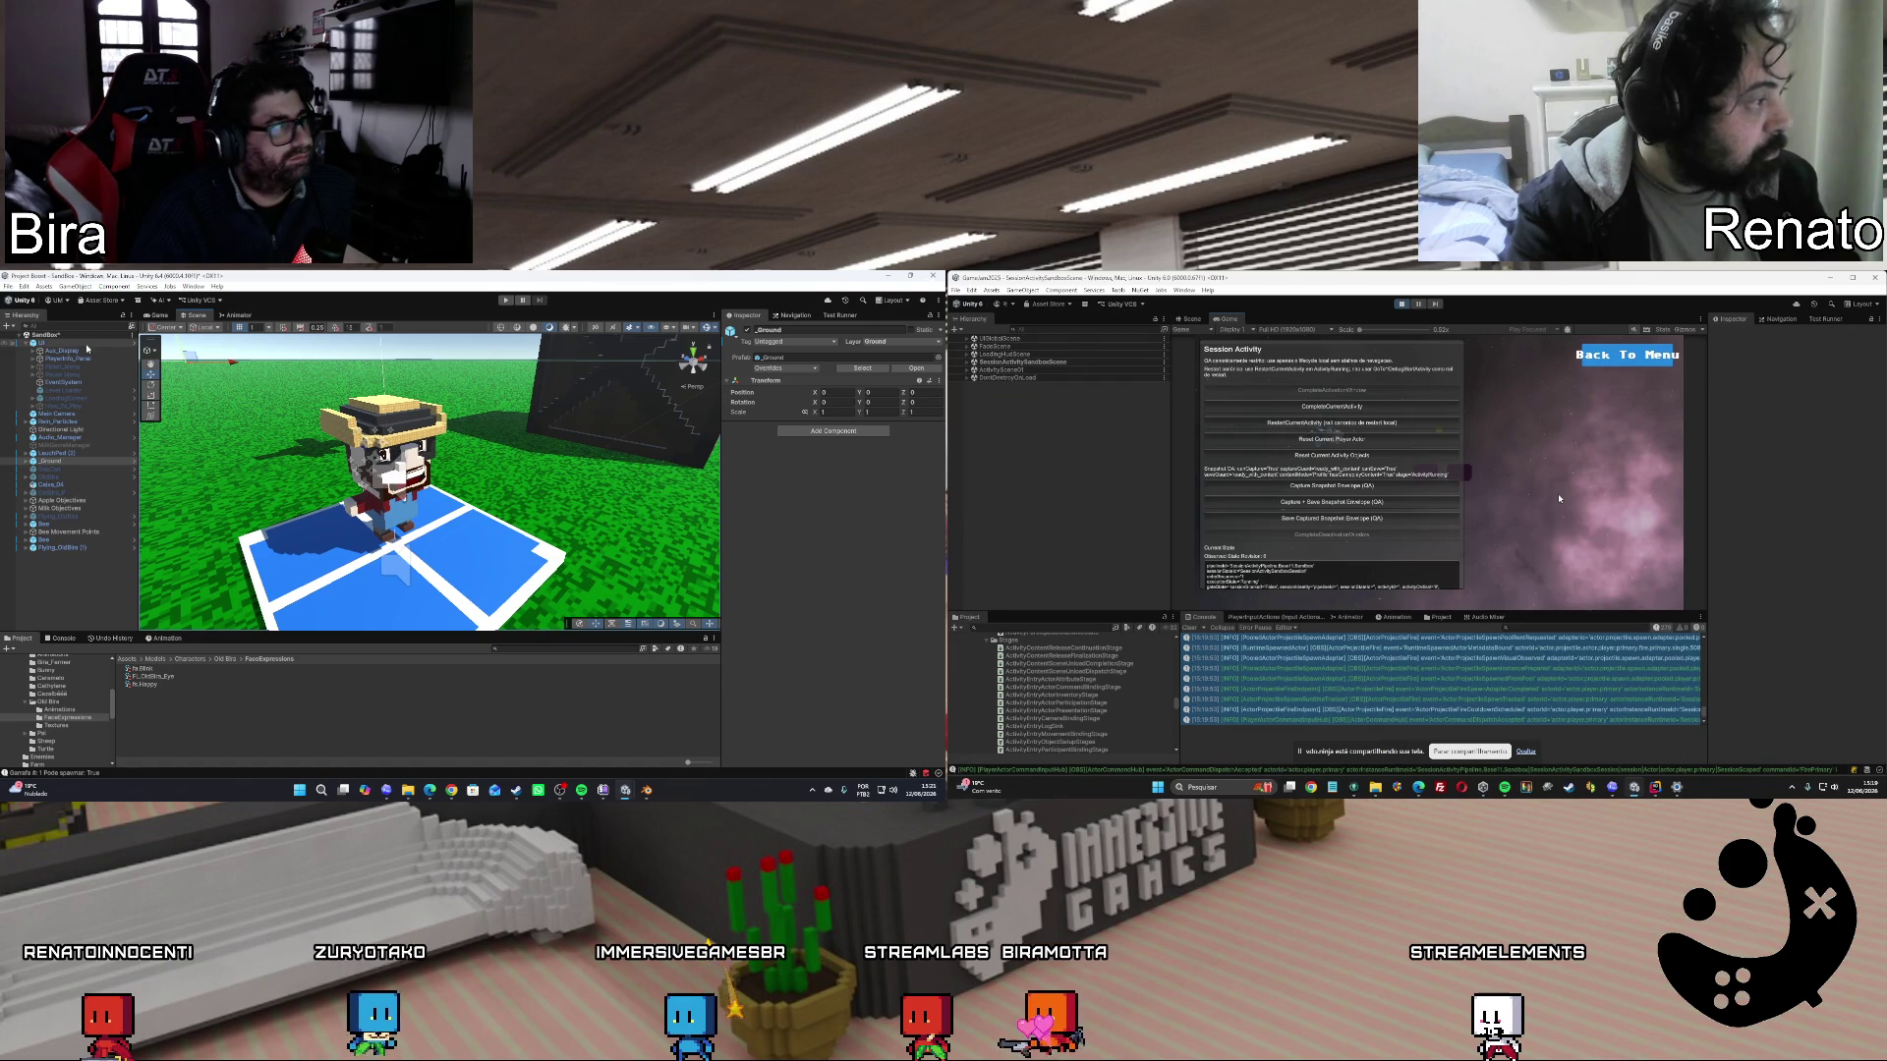
{"action": "left_click", "coordinate": [37, 300]}
{"action": "key", "text": "ctrl+s"}
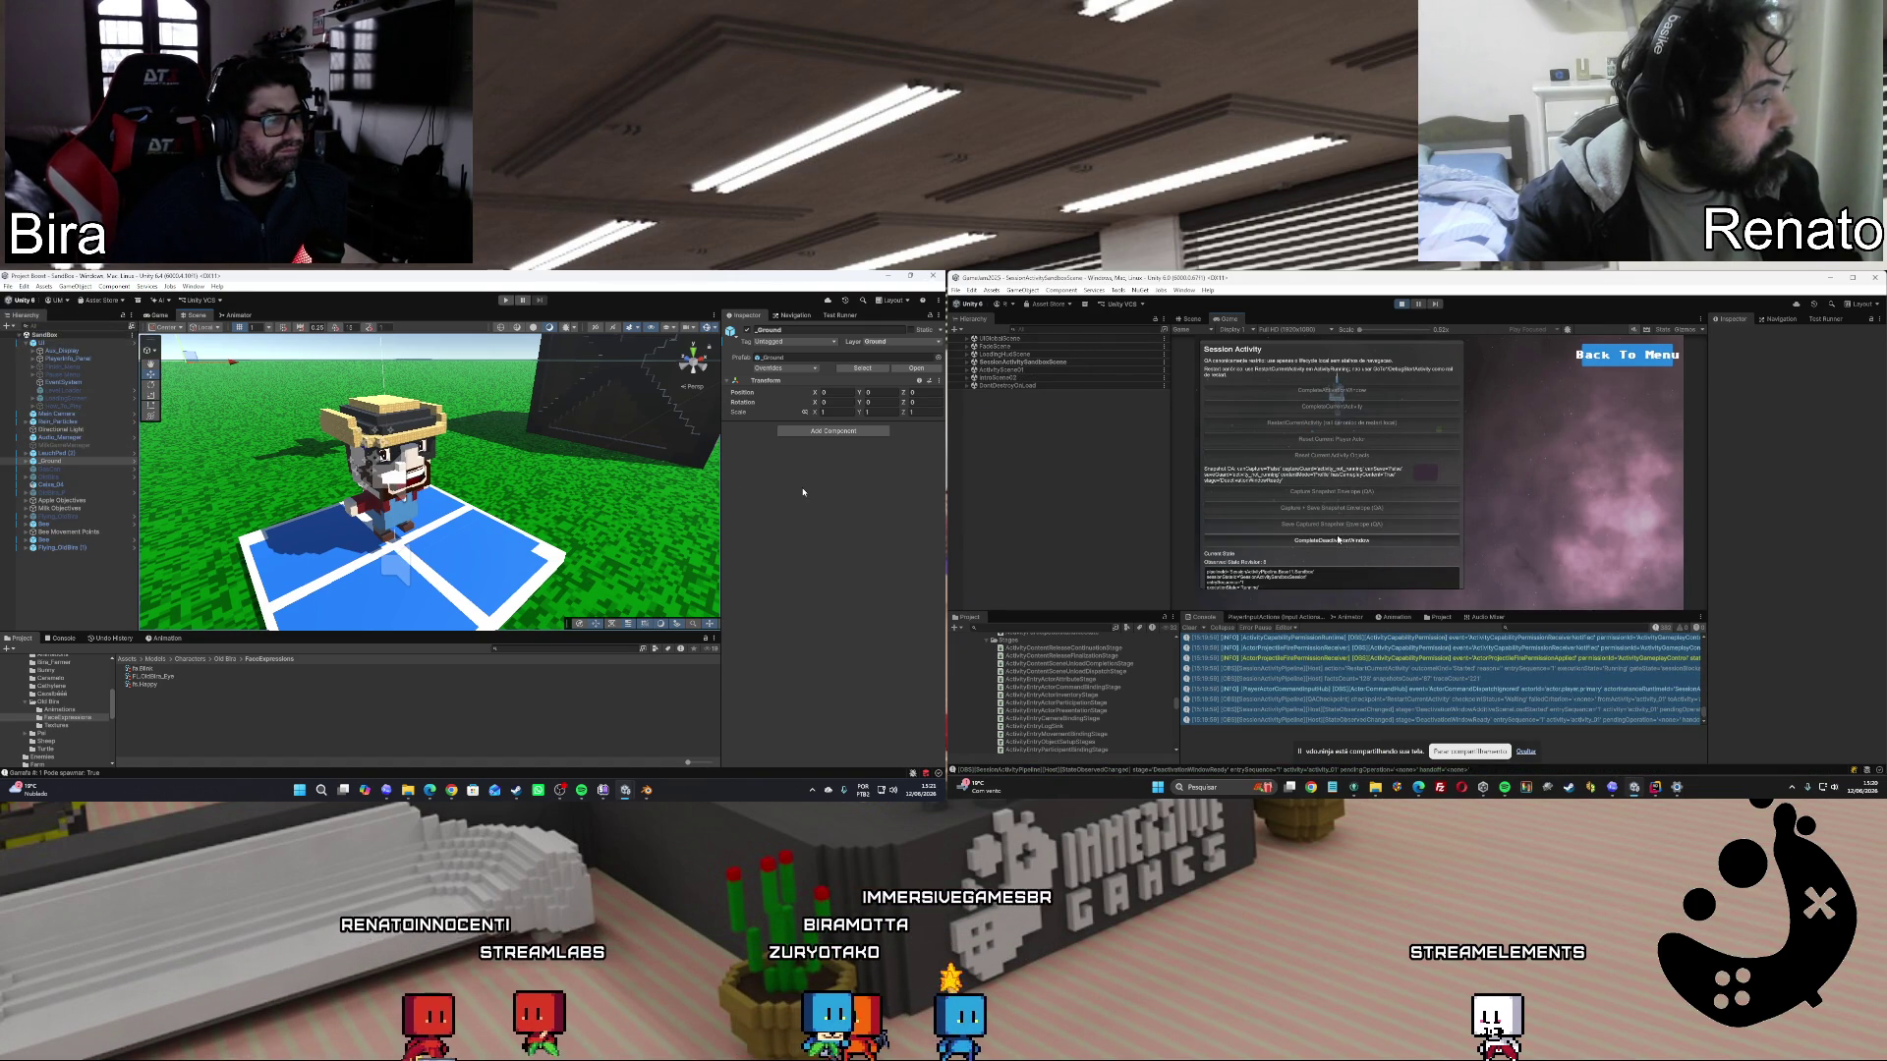
Try the Session Activity complete and reset actions, return to the main menu, and stop playing.
{"action": "left_click", "coordinate": [1349, 406]}
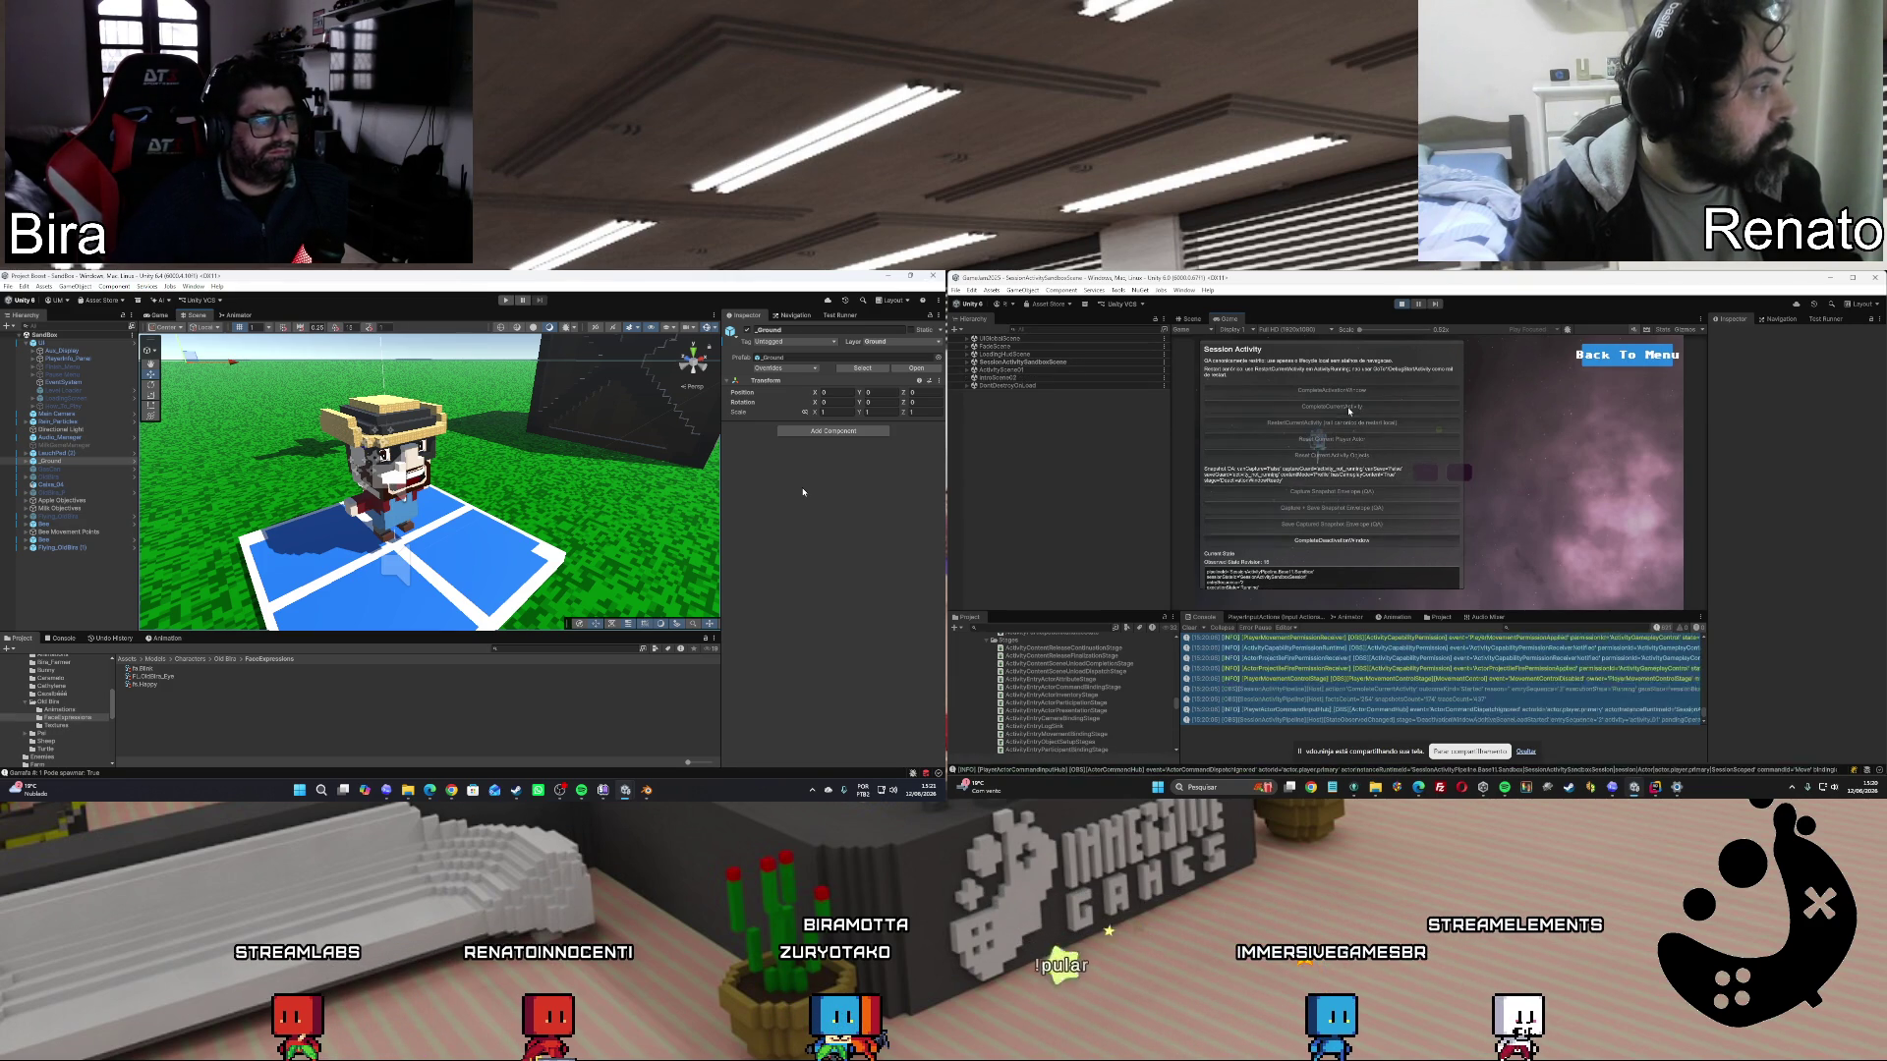
{"action": "left_click", "coordinate": [1341, 541]}
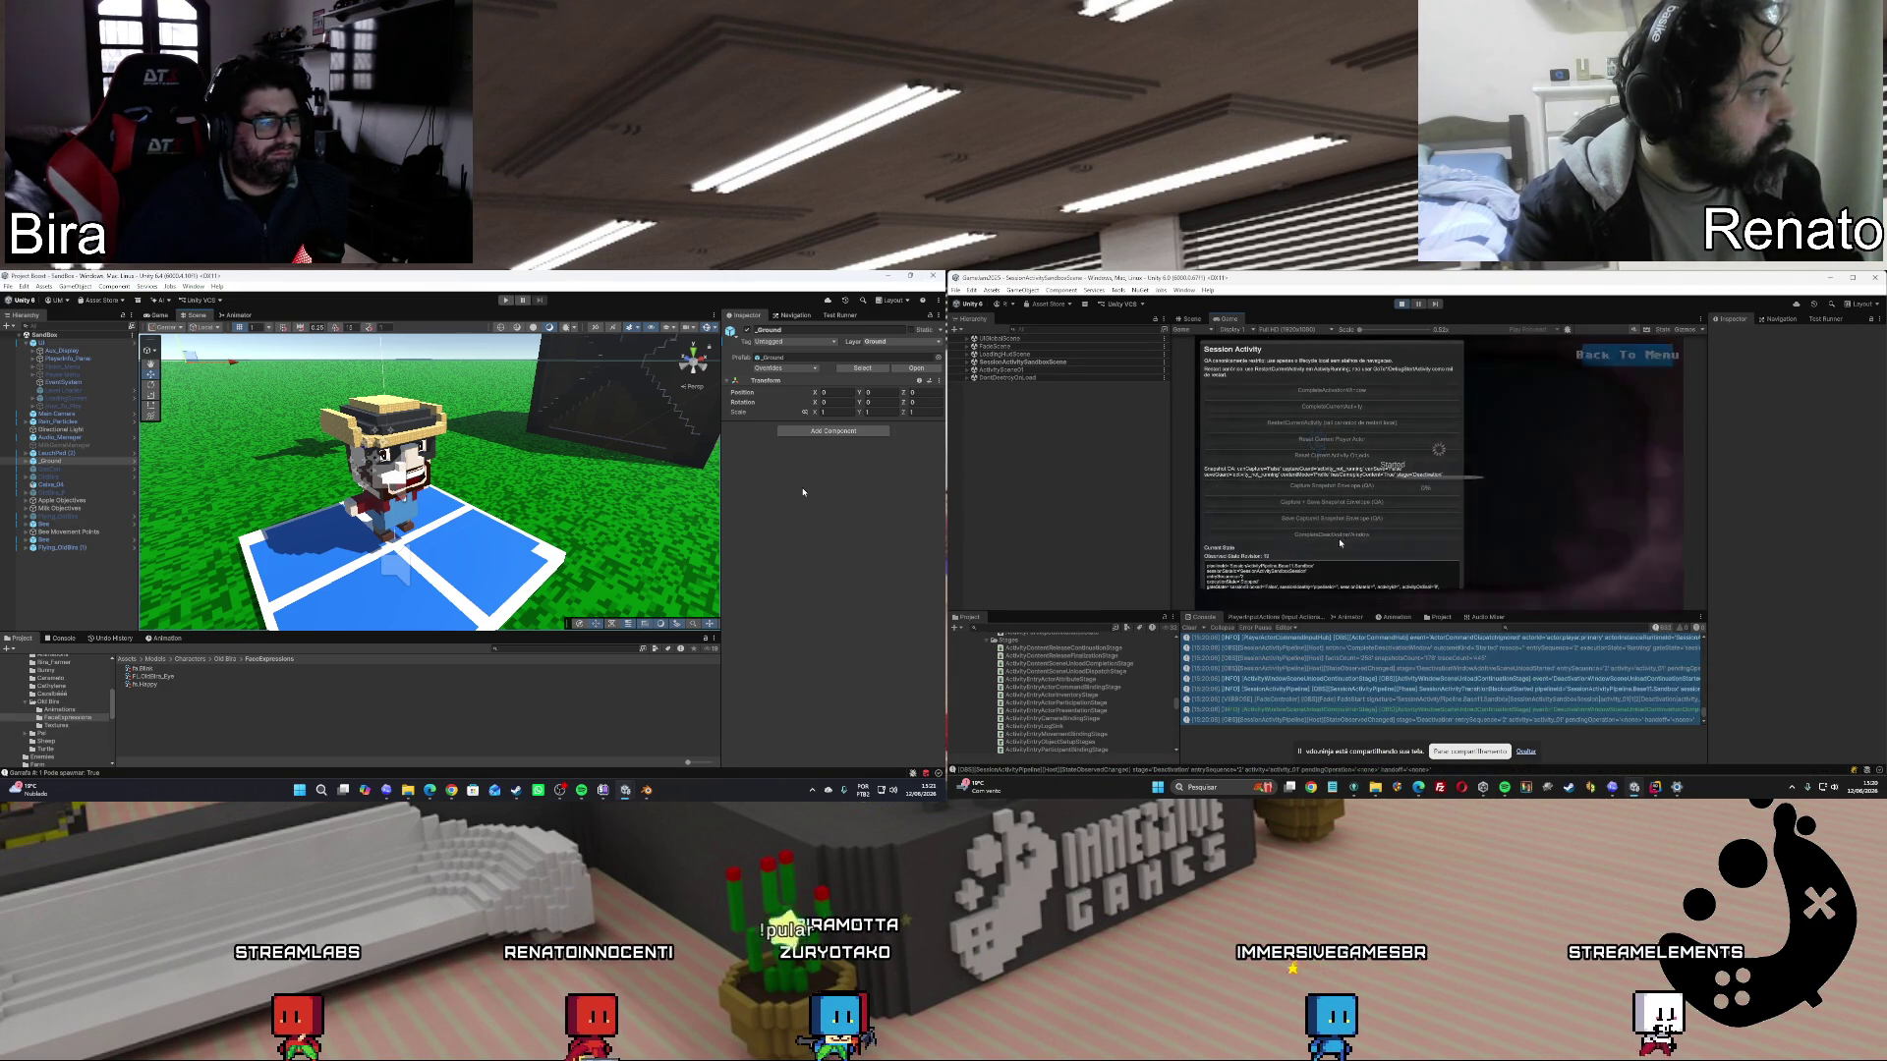
{"action": "left_click", "coordinate": [1353, 442]}
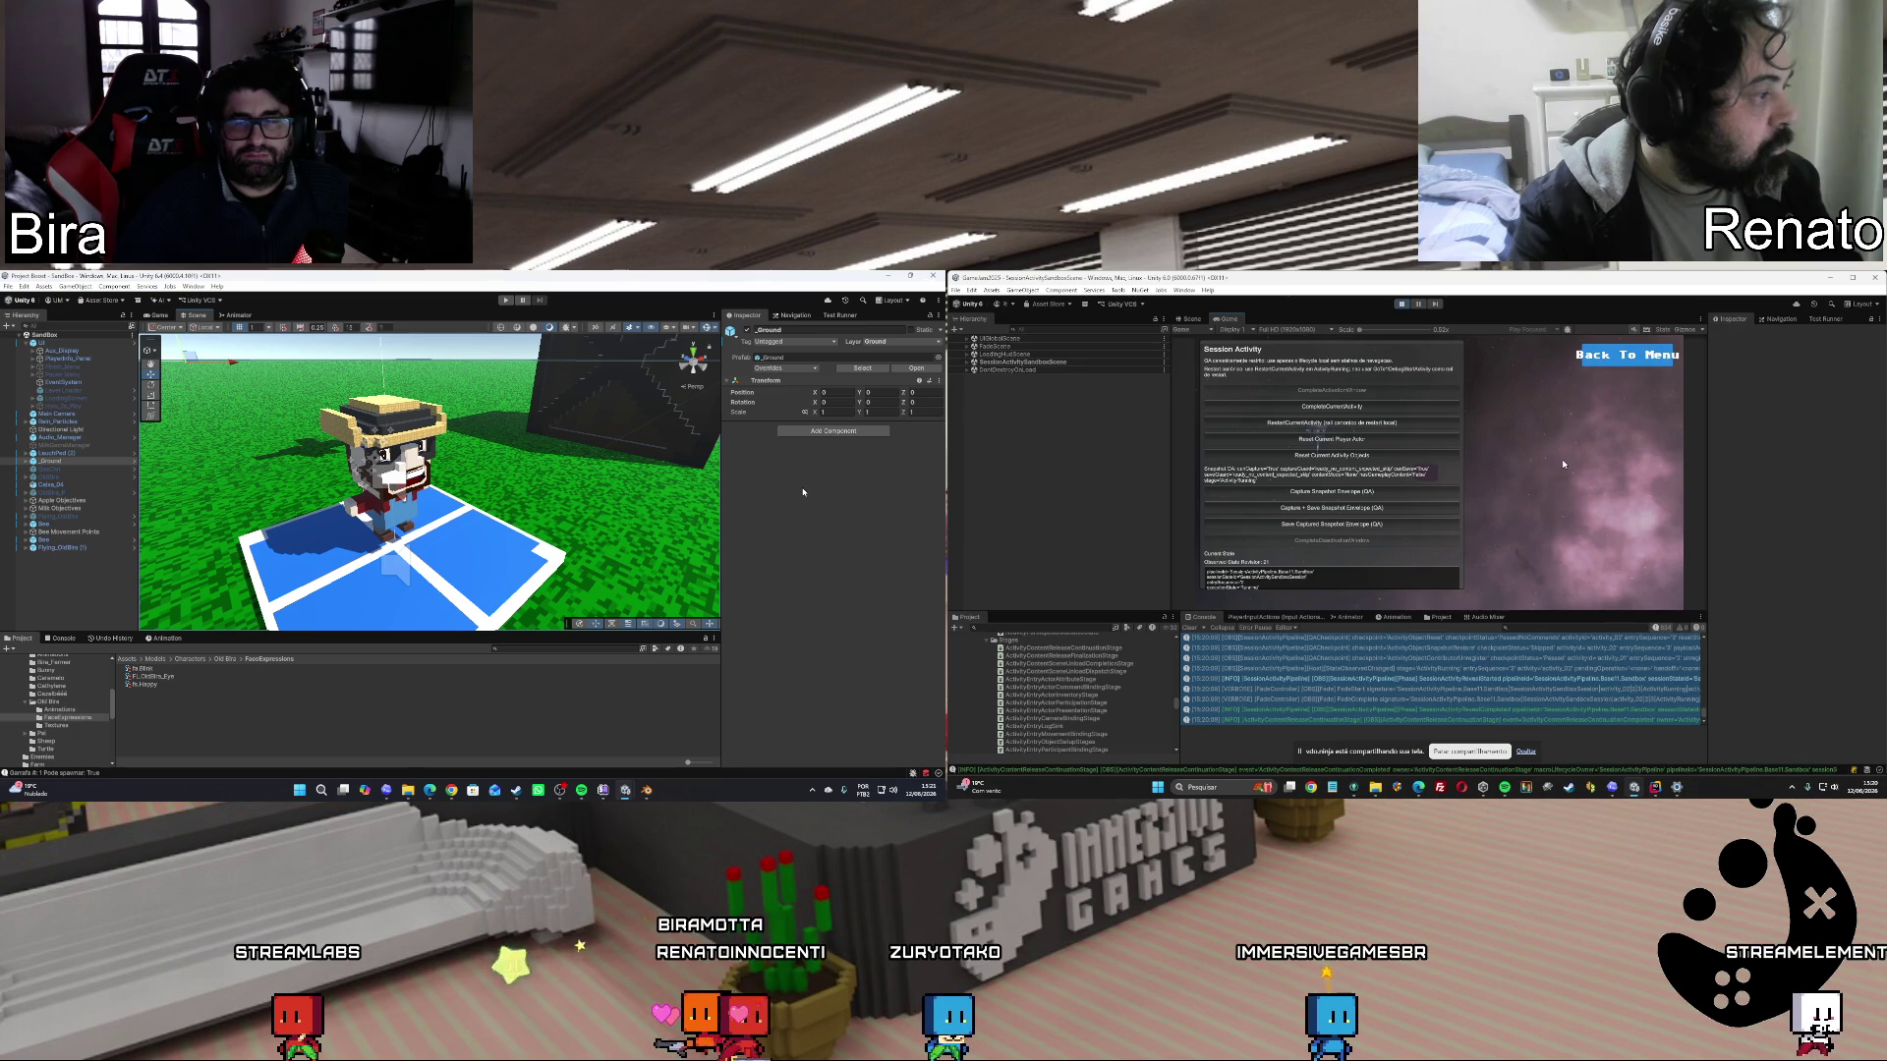
{"action": "left_click", "coordinate": [1333, 456]}
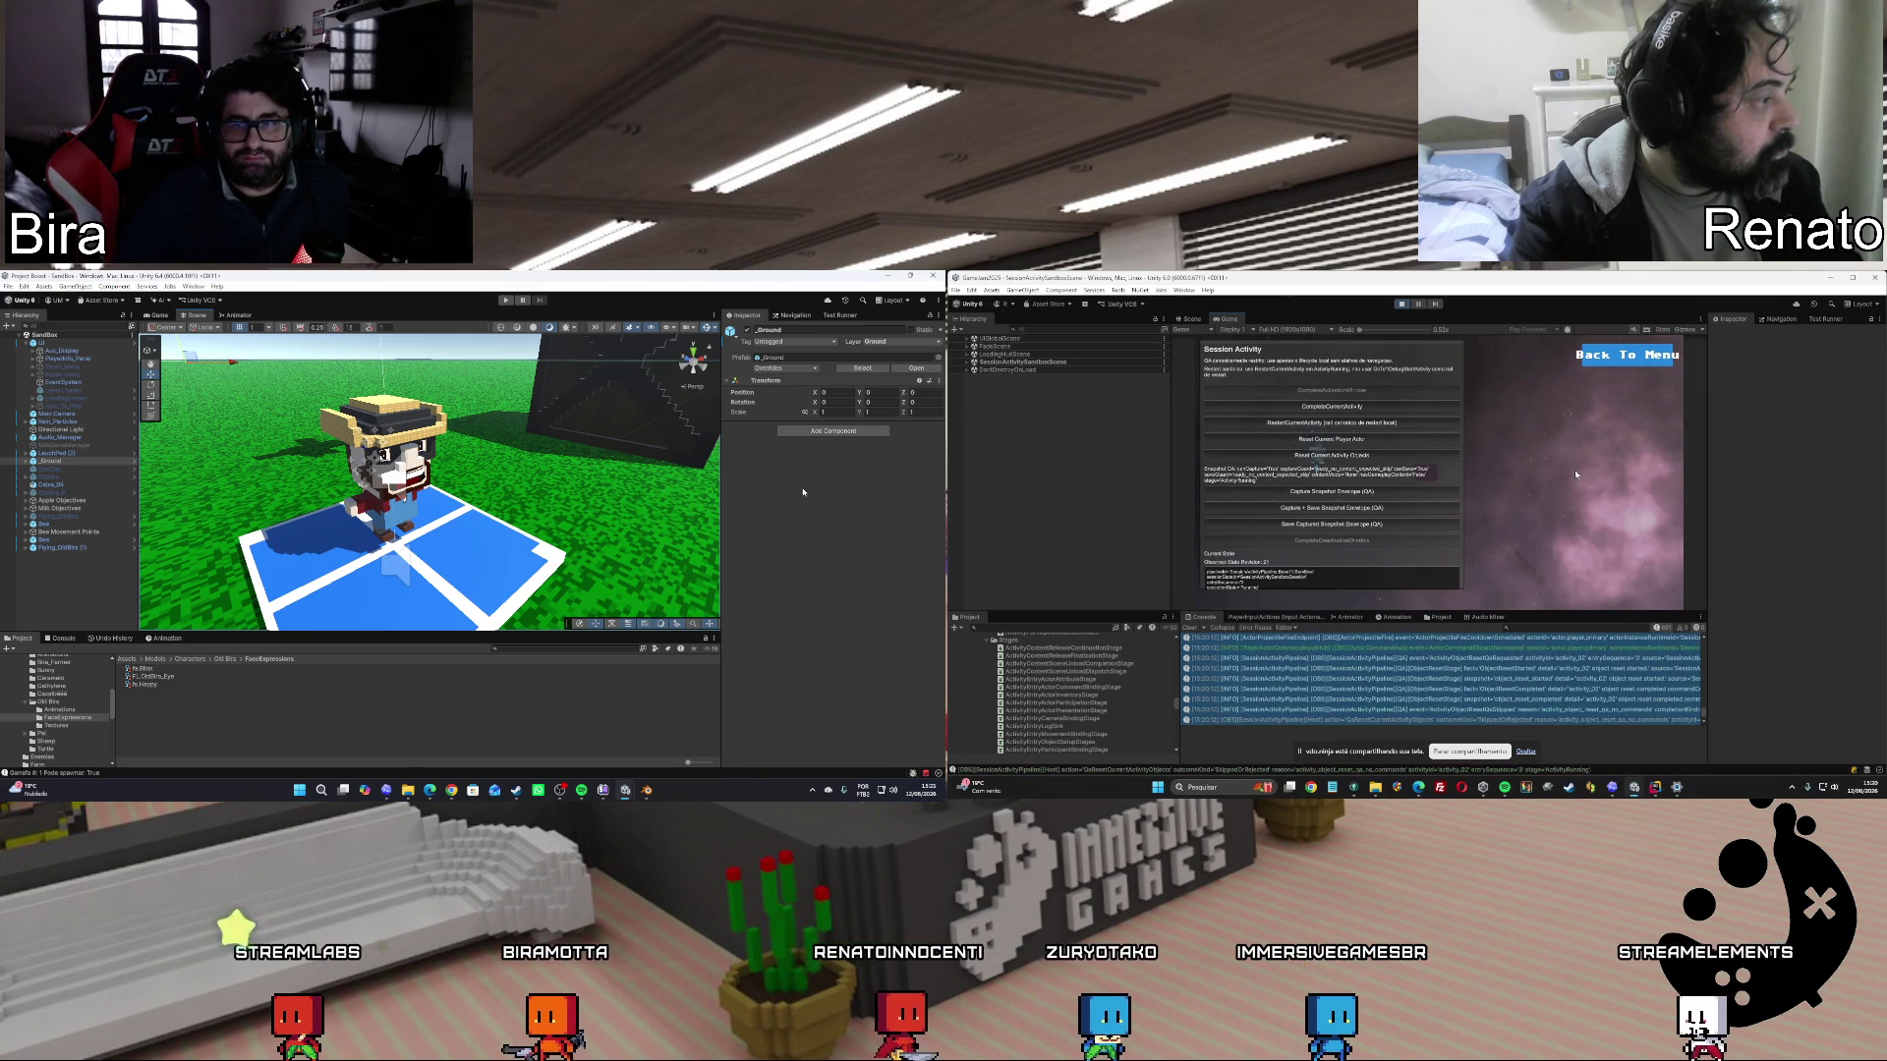
{"action": "left_click", "coordinate": [1619, 364]}
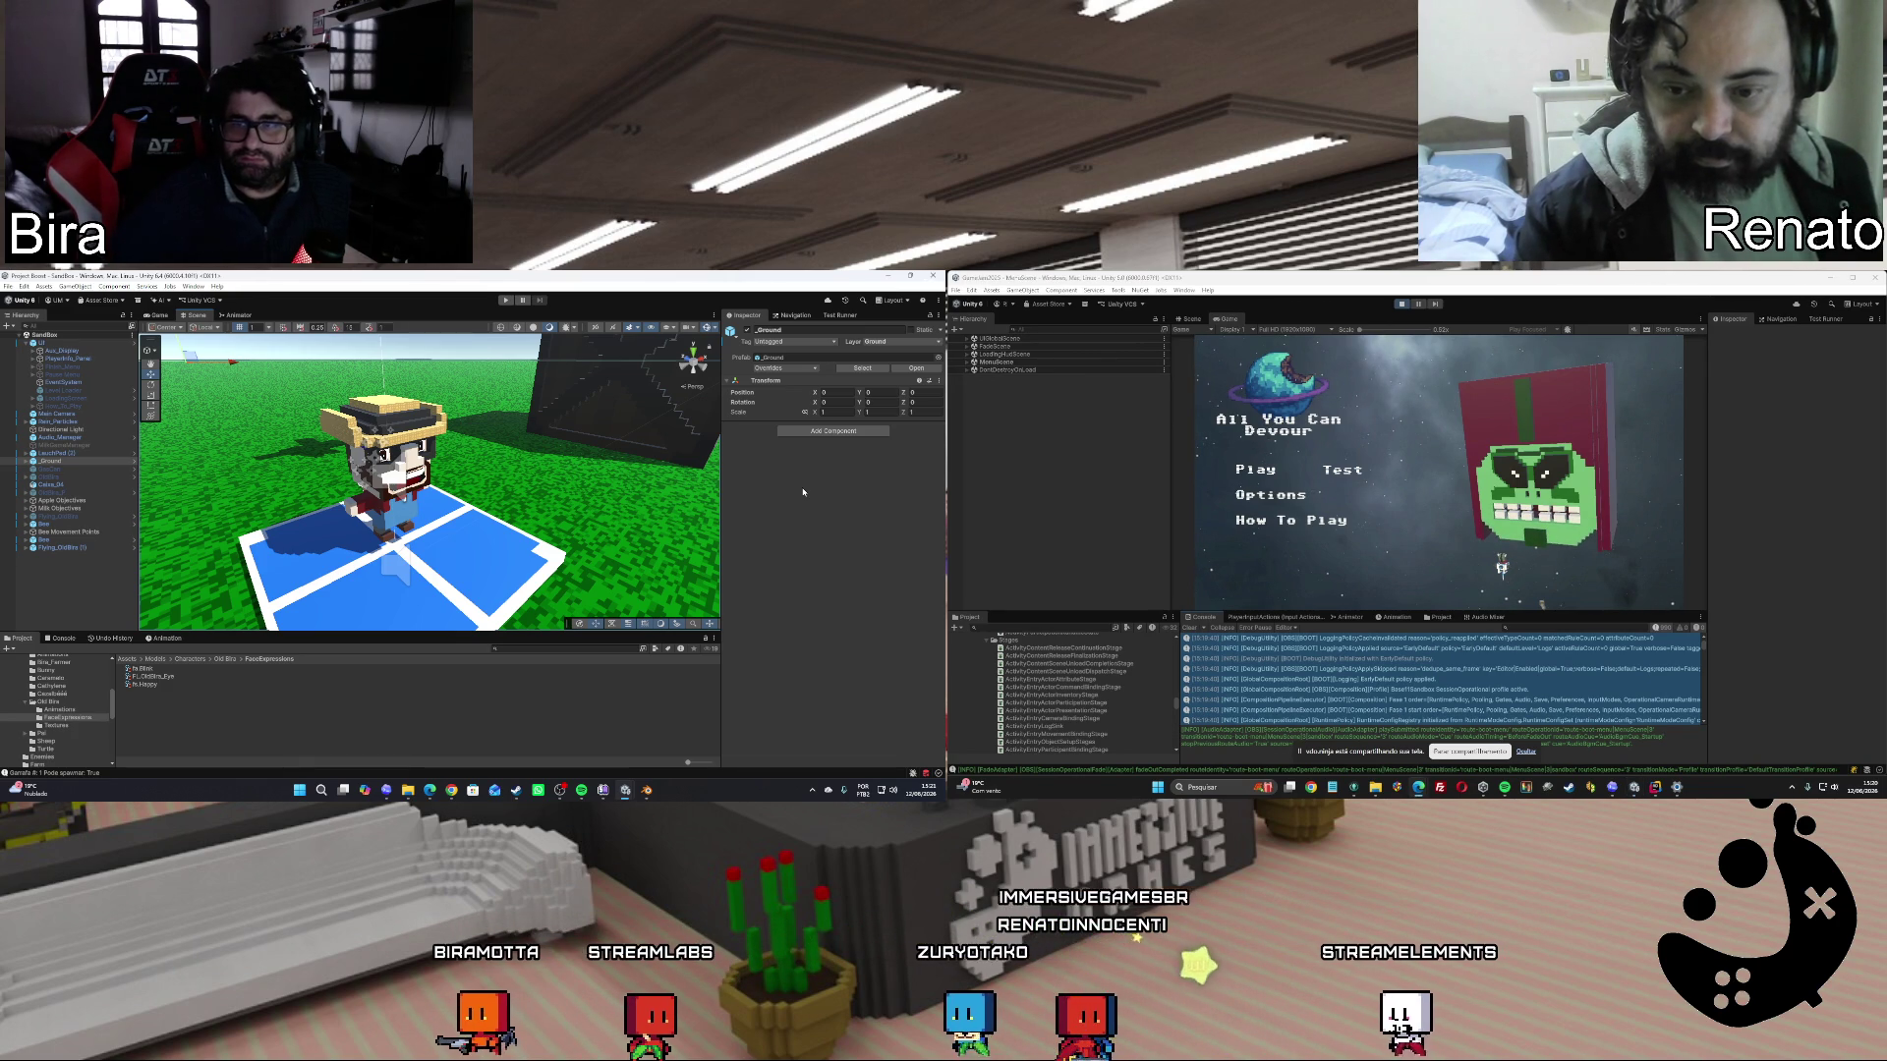
{"action": "left_click", "coordinate": [1409, 303]}
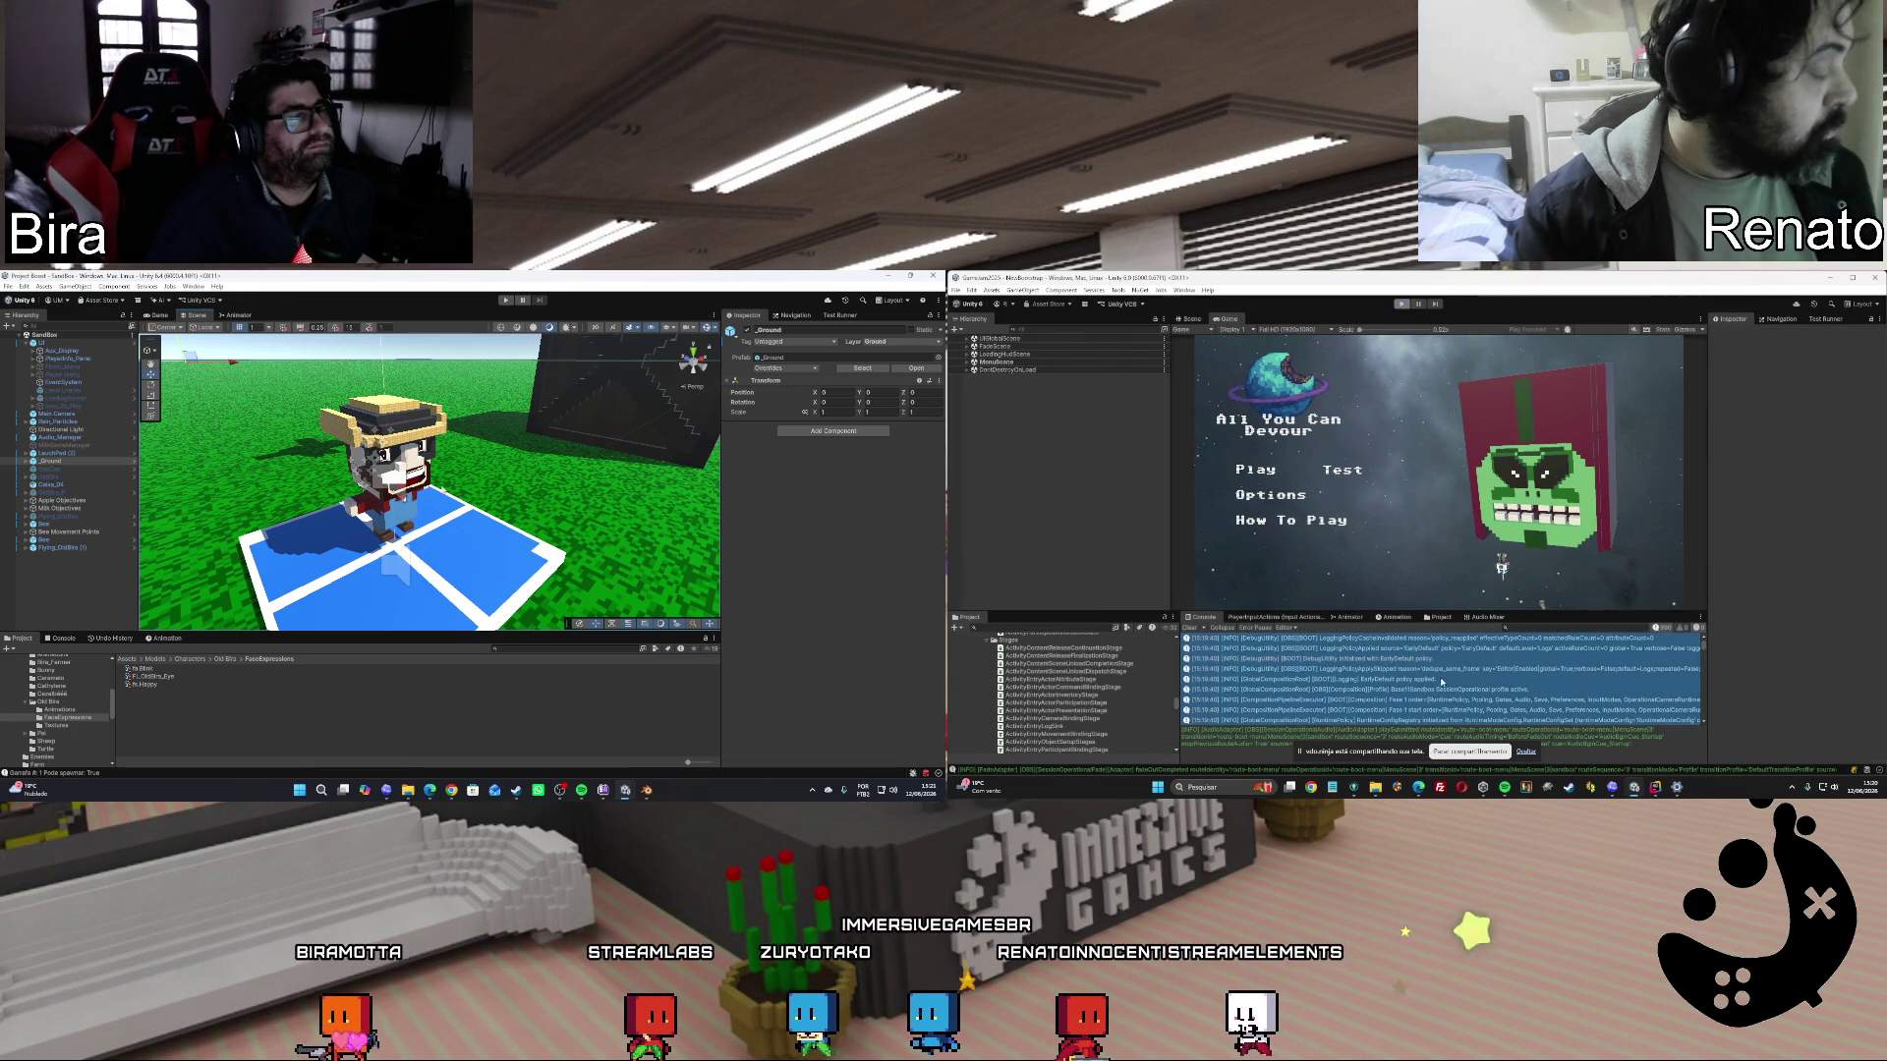
{"action": "left_click", "coordinate": [1418, 787]}
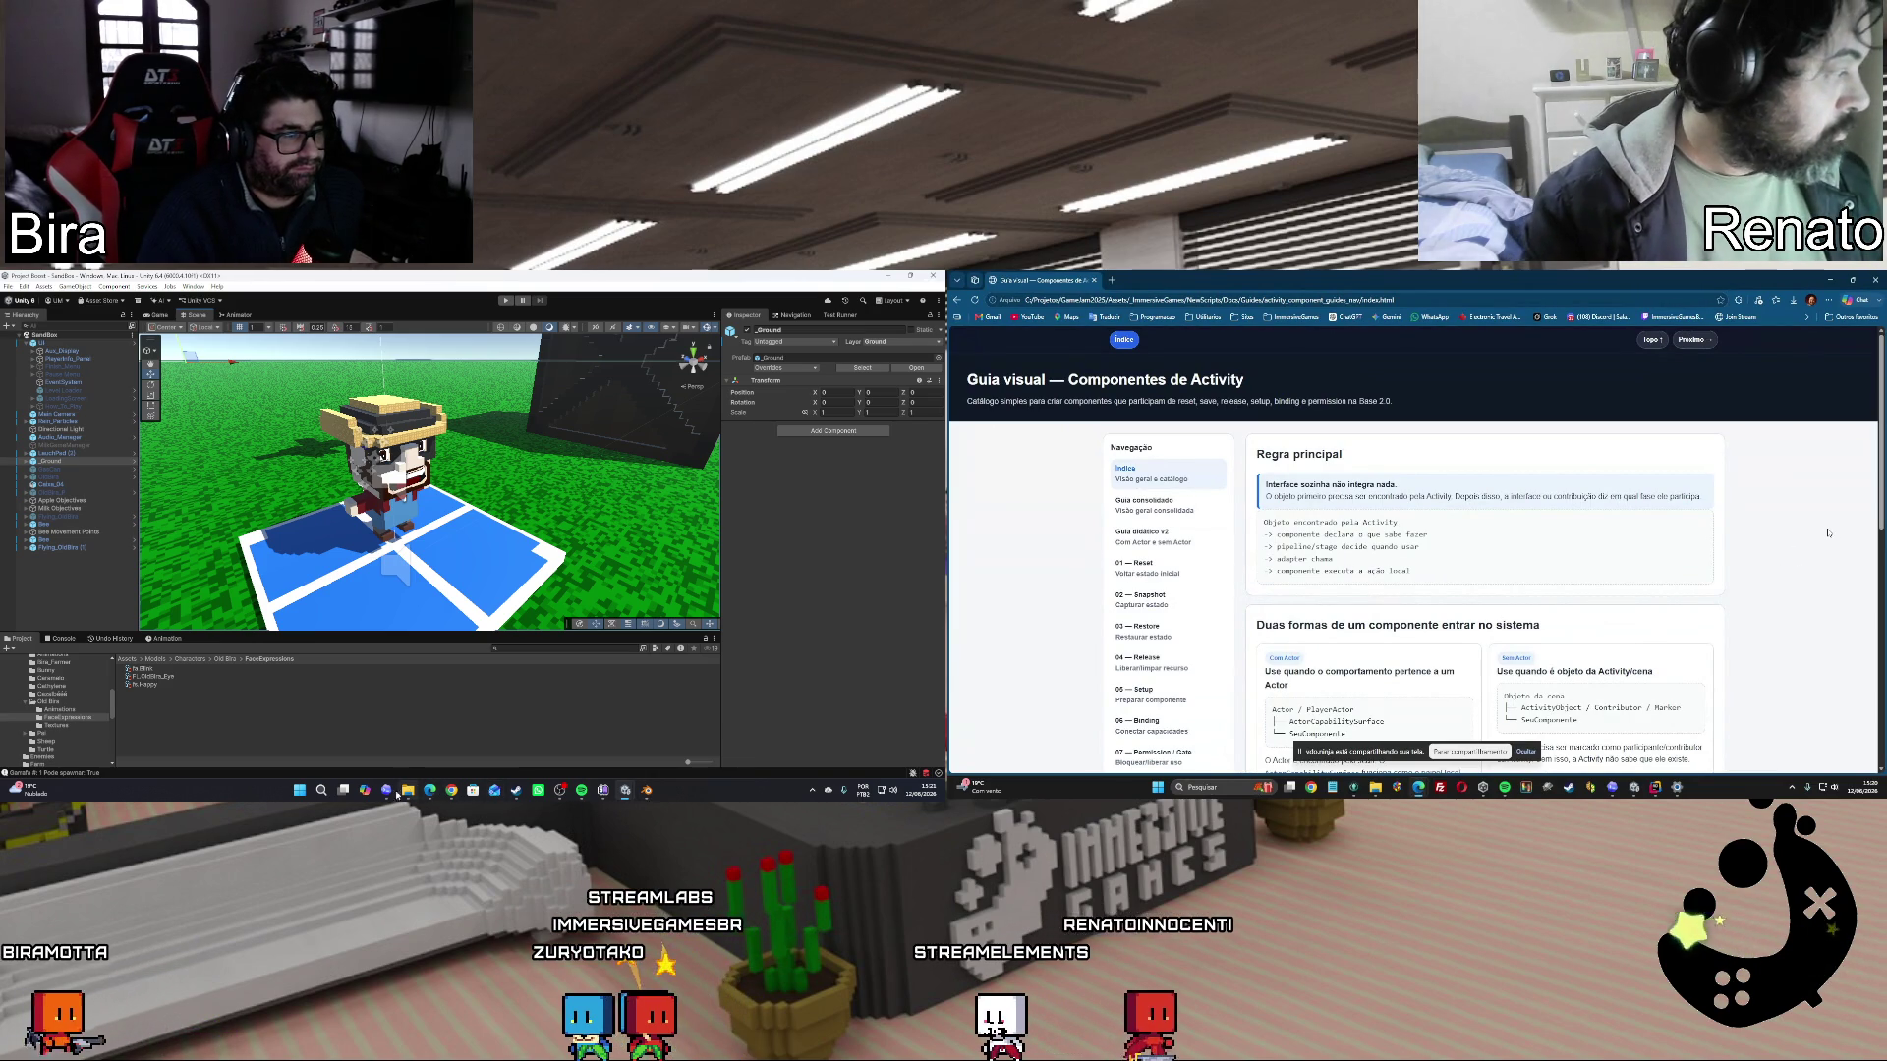
Read the 'Guia visual — Componentes de Activity' page, then return to the Unity Editor.
{"action": "mouse_move", "coordinate": [522, 794]}
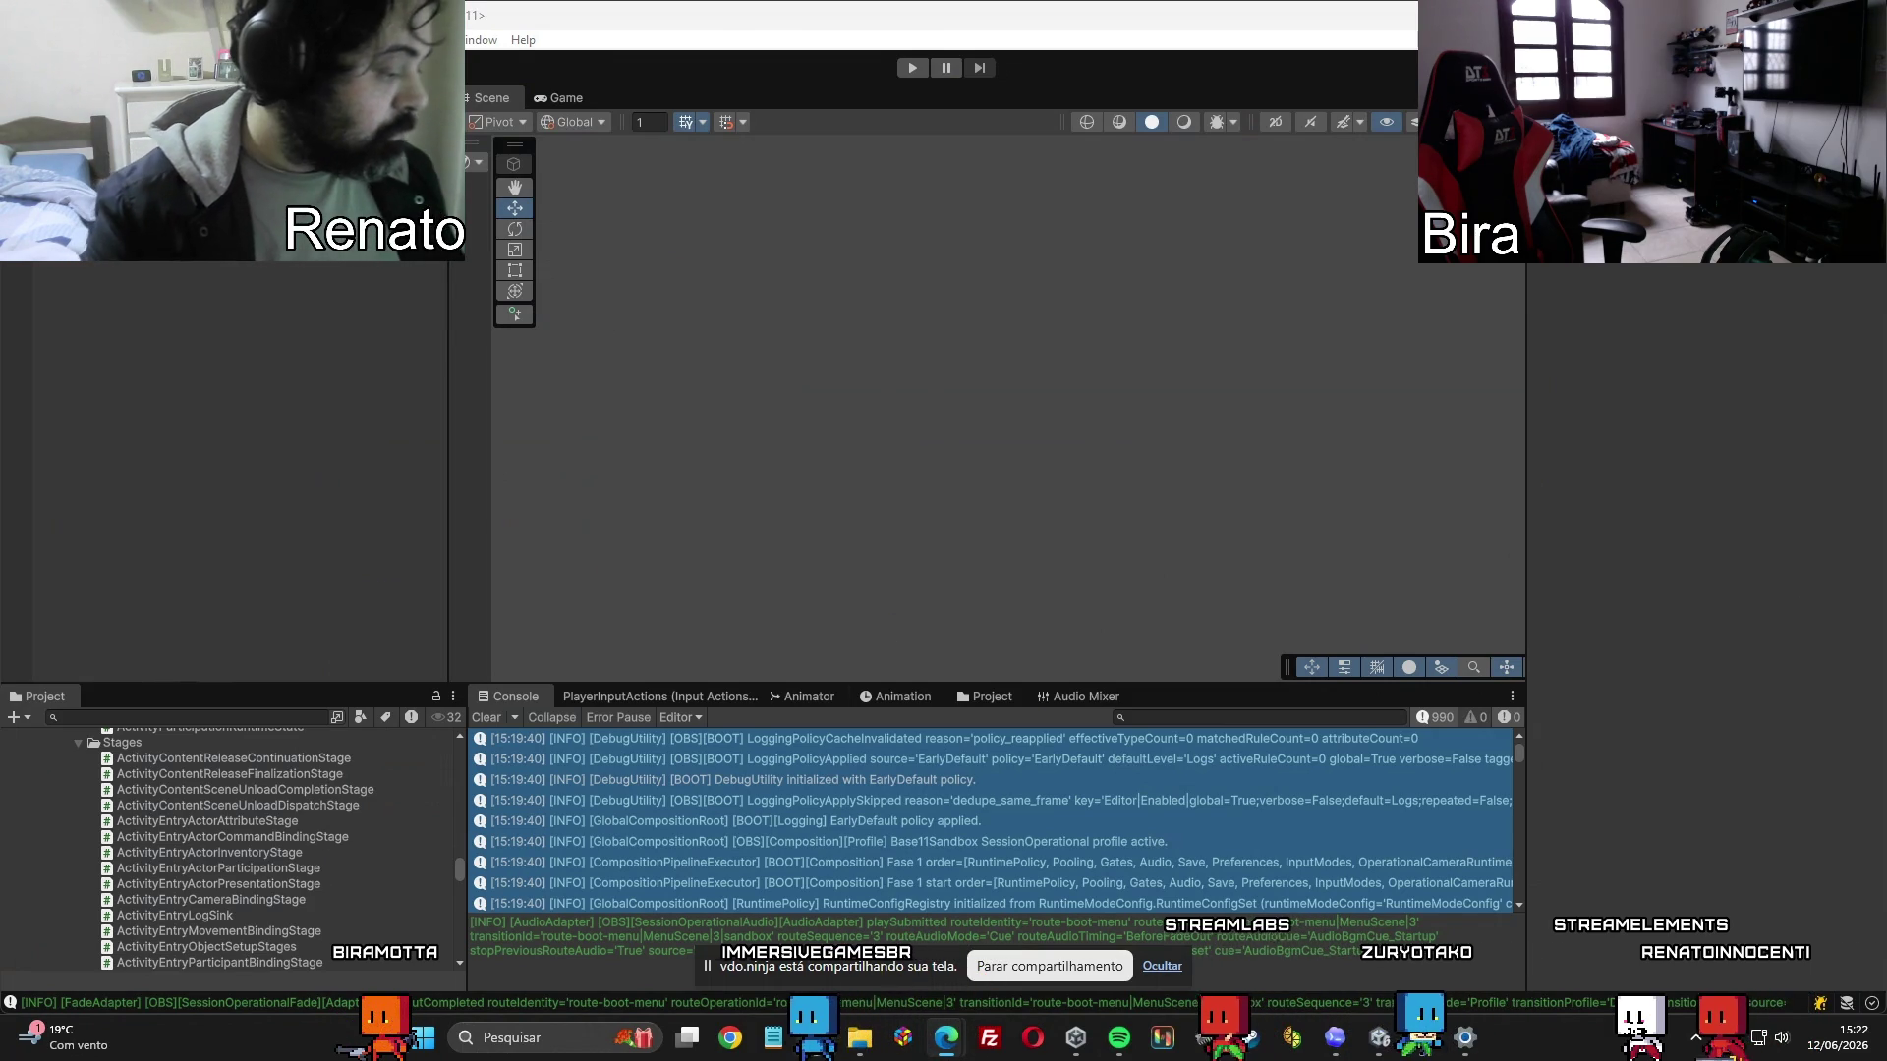
Open the _ImmersiveGames folder in File Explorer and select NewScripts.zip (1,706 KB).
{"action": "mouse_move", "coordinate": [855, 1054]}
{"action": "left_click", "coordinate": [870, 860]}
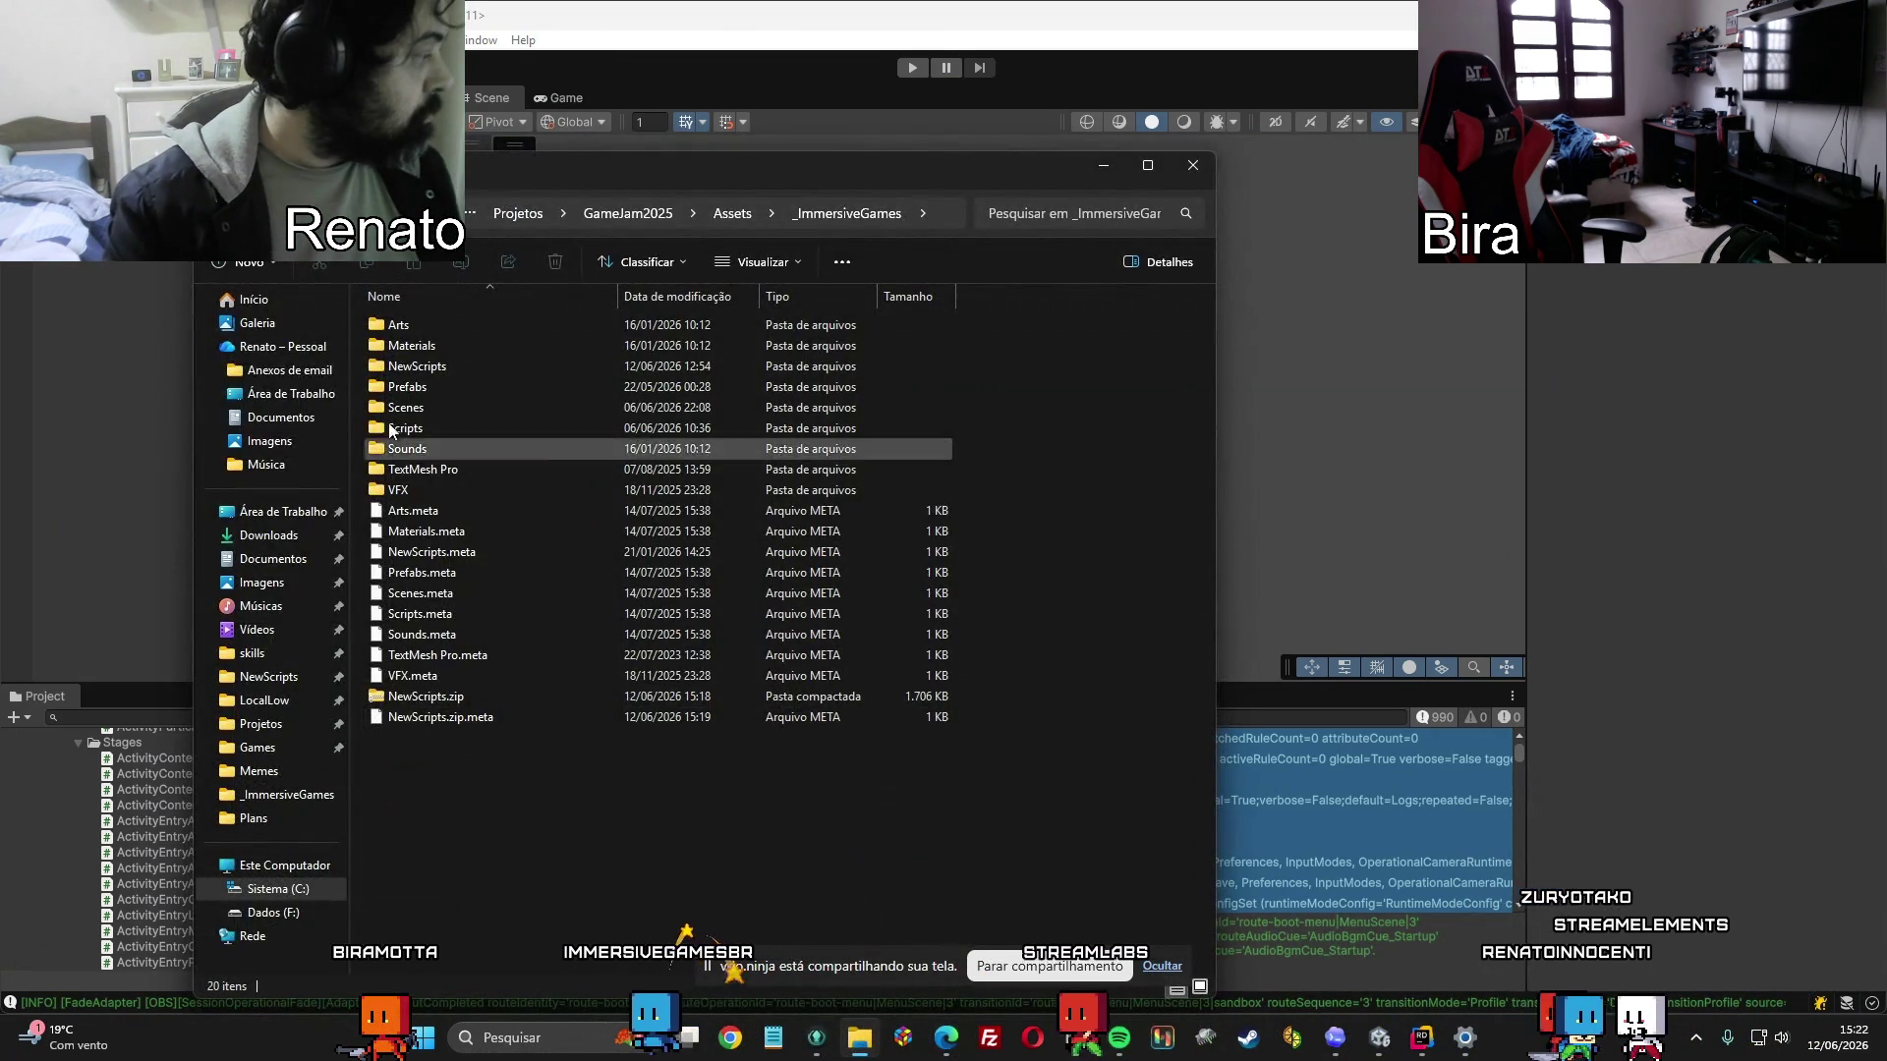
{"action": "left_click", "coordinate": [401, 700]}
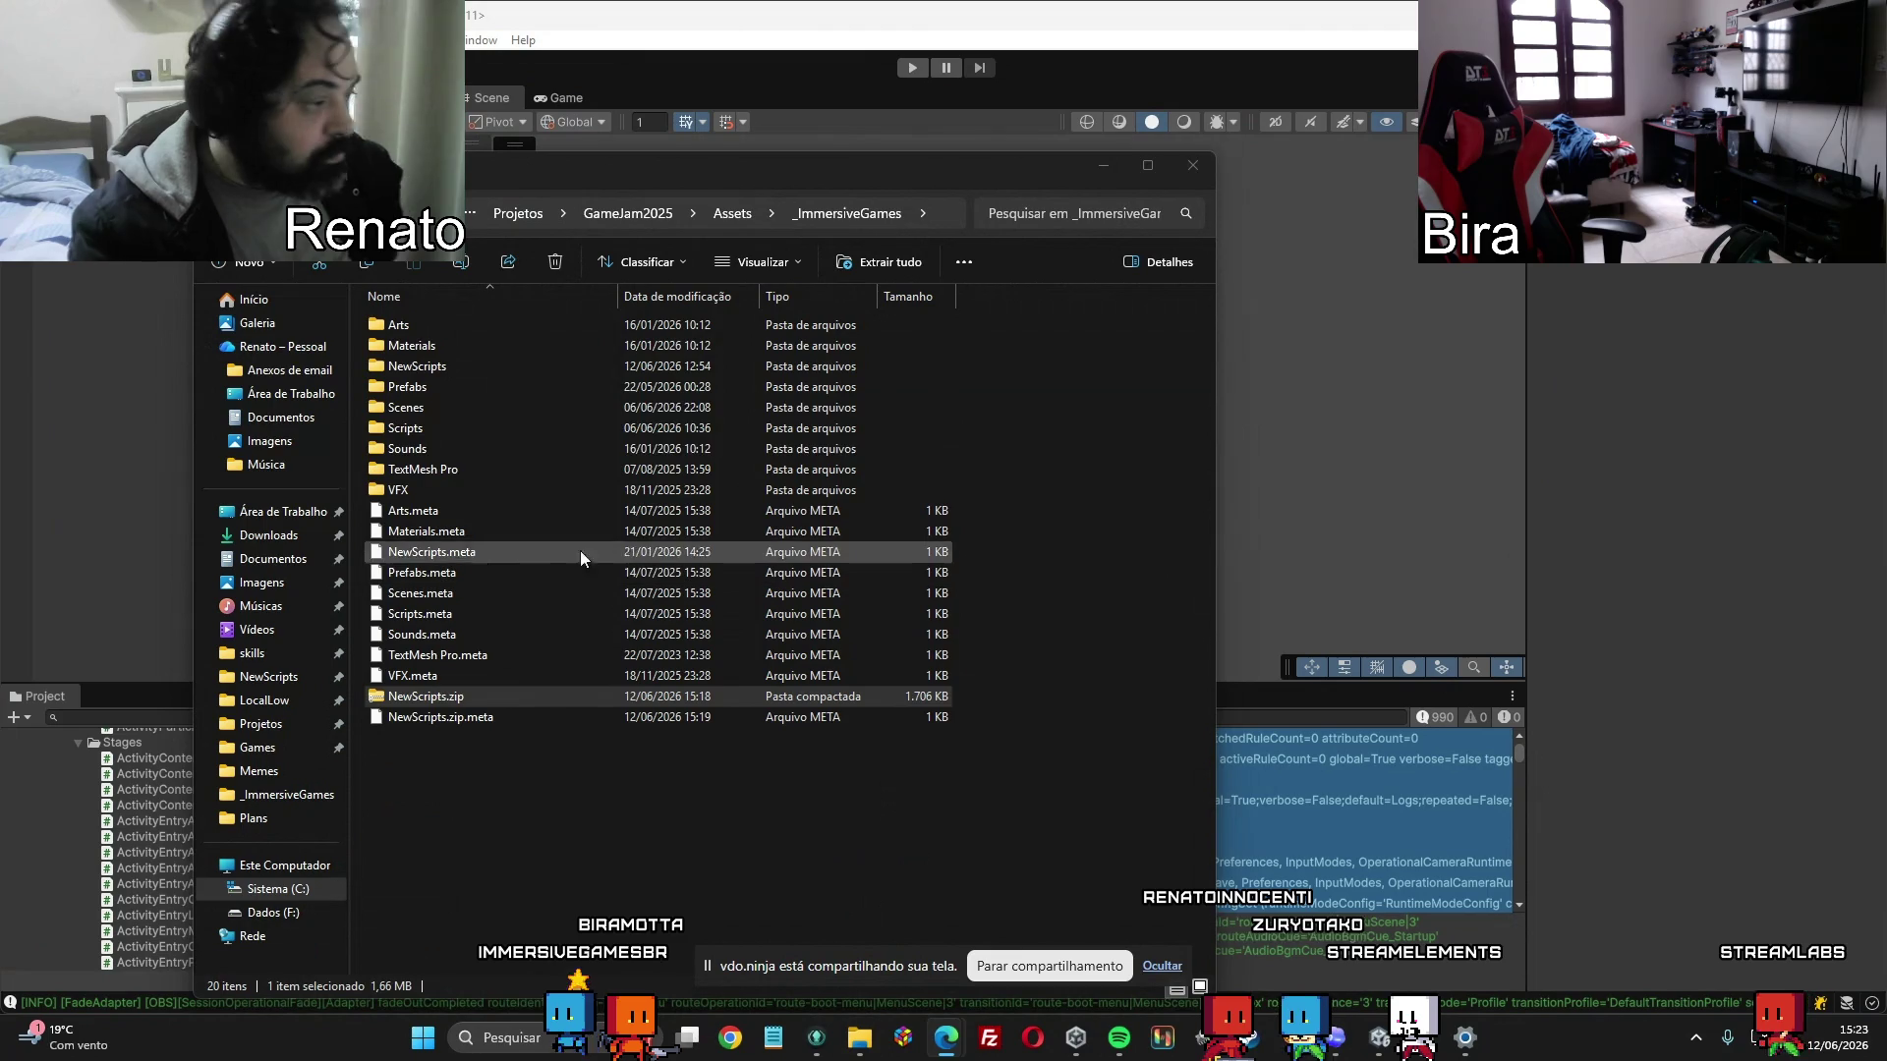
Close the current _ImmersiveGames File Explorer window.
{"action": "left_click", "coordinate": [1608, 613]}
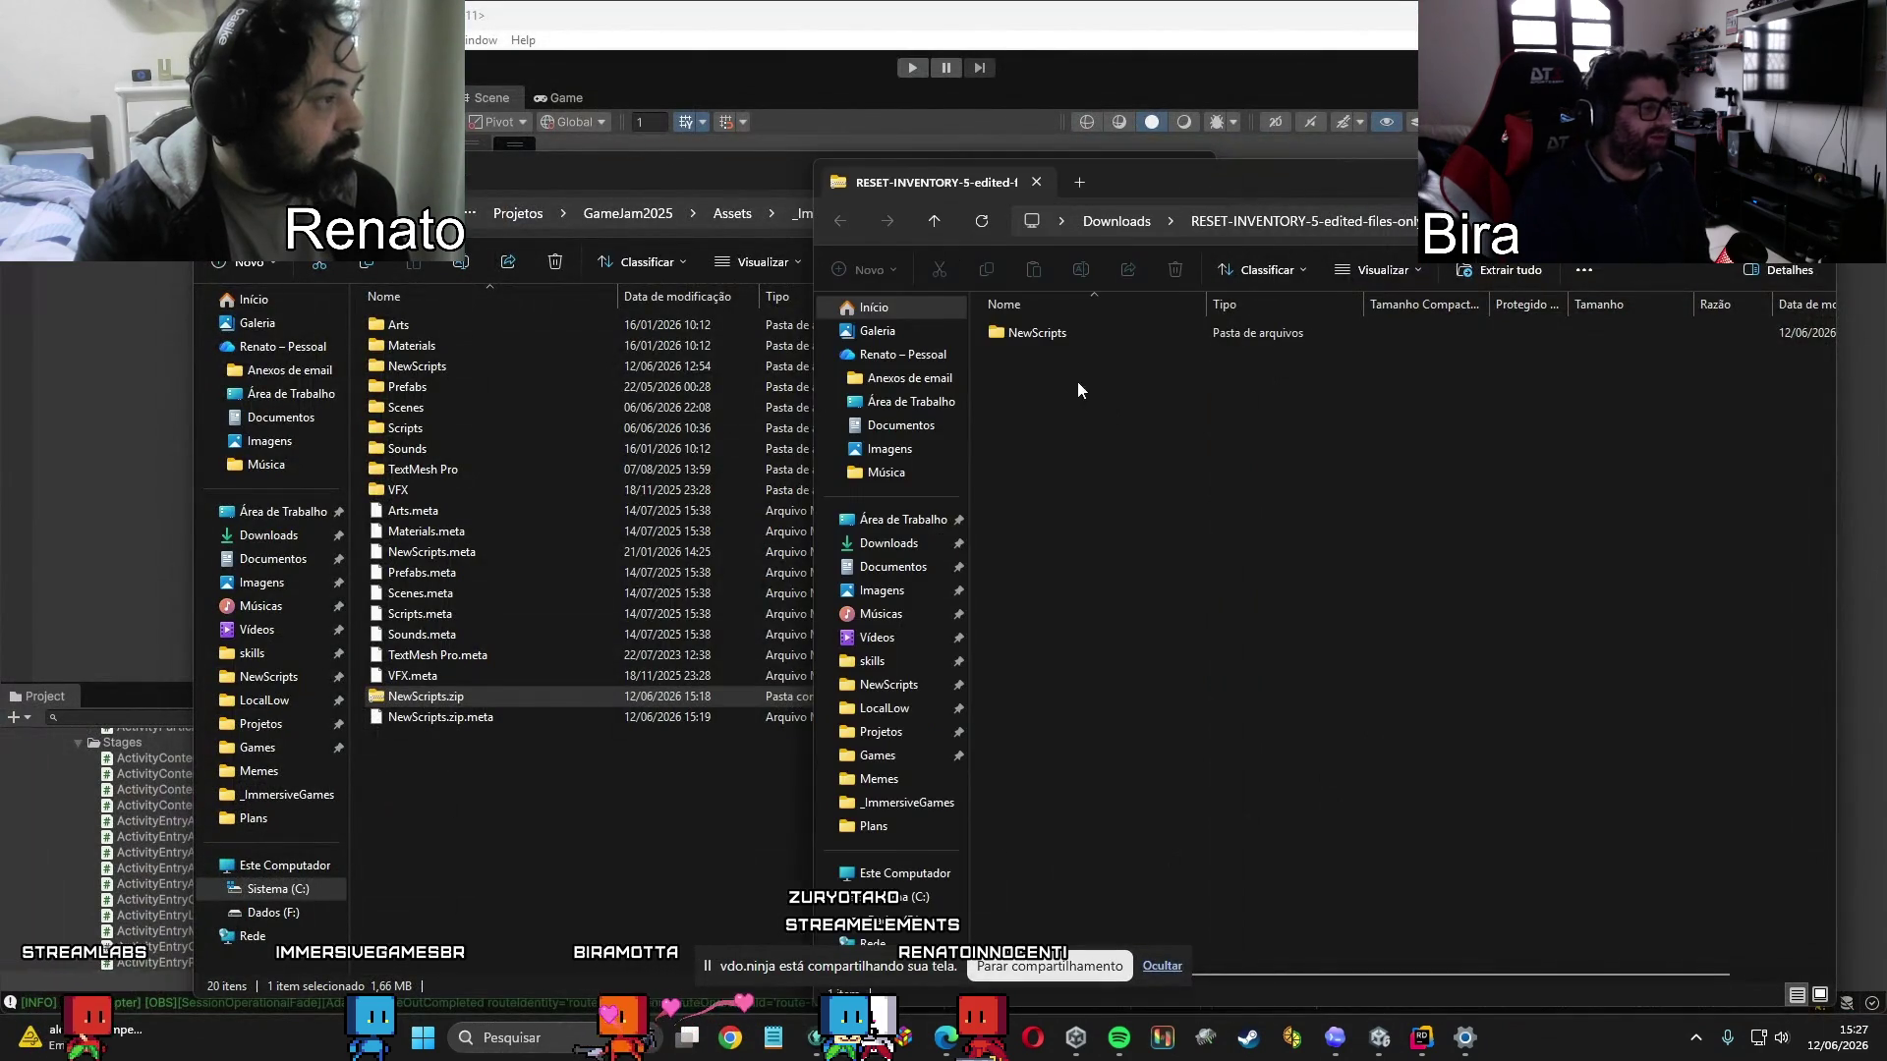
Copy NewScripts from Downloads into _ImmersiveGames, replacing existing files, and return to Unity.
{"action": "left_click_drag", "start_coordinate": [1039, 339], "coordinate": [600, 881]}
{"action": "left_click", "coordinate": [881, 364]}
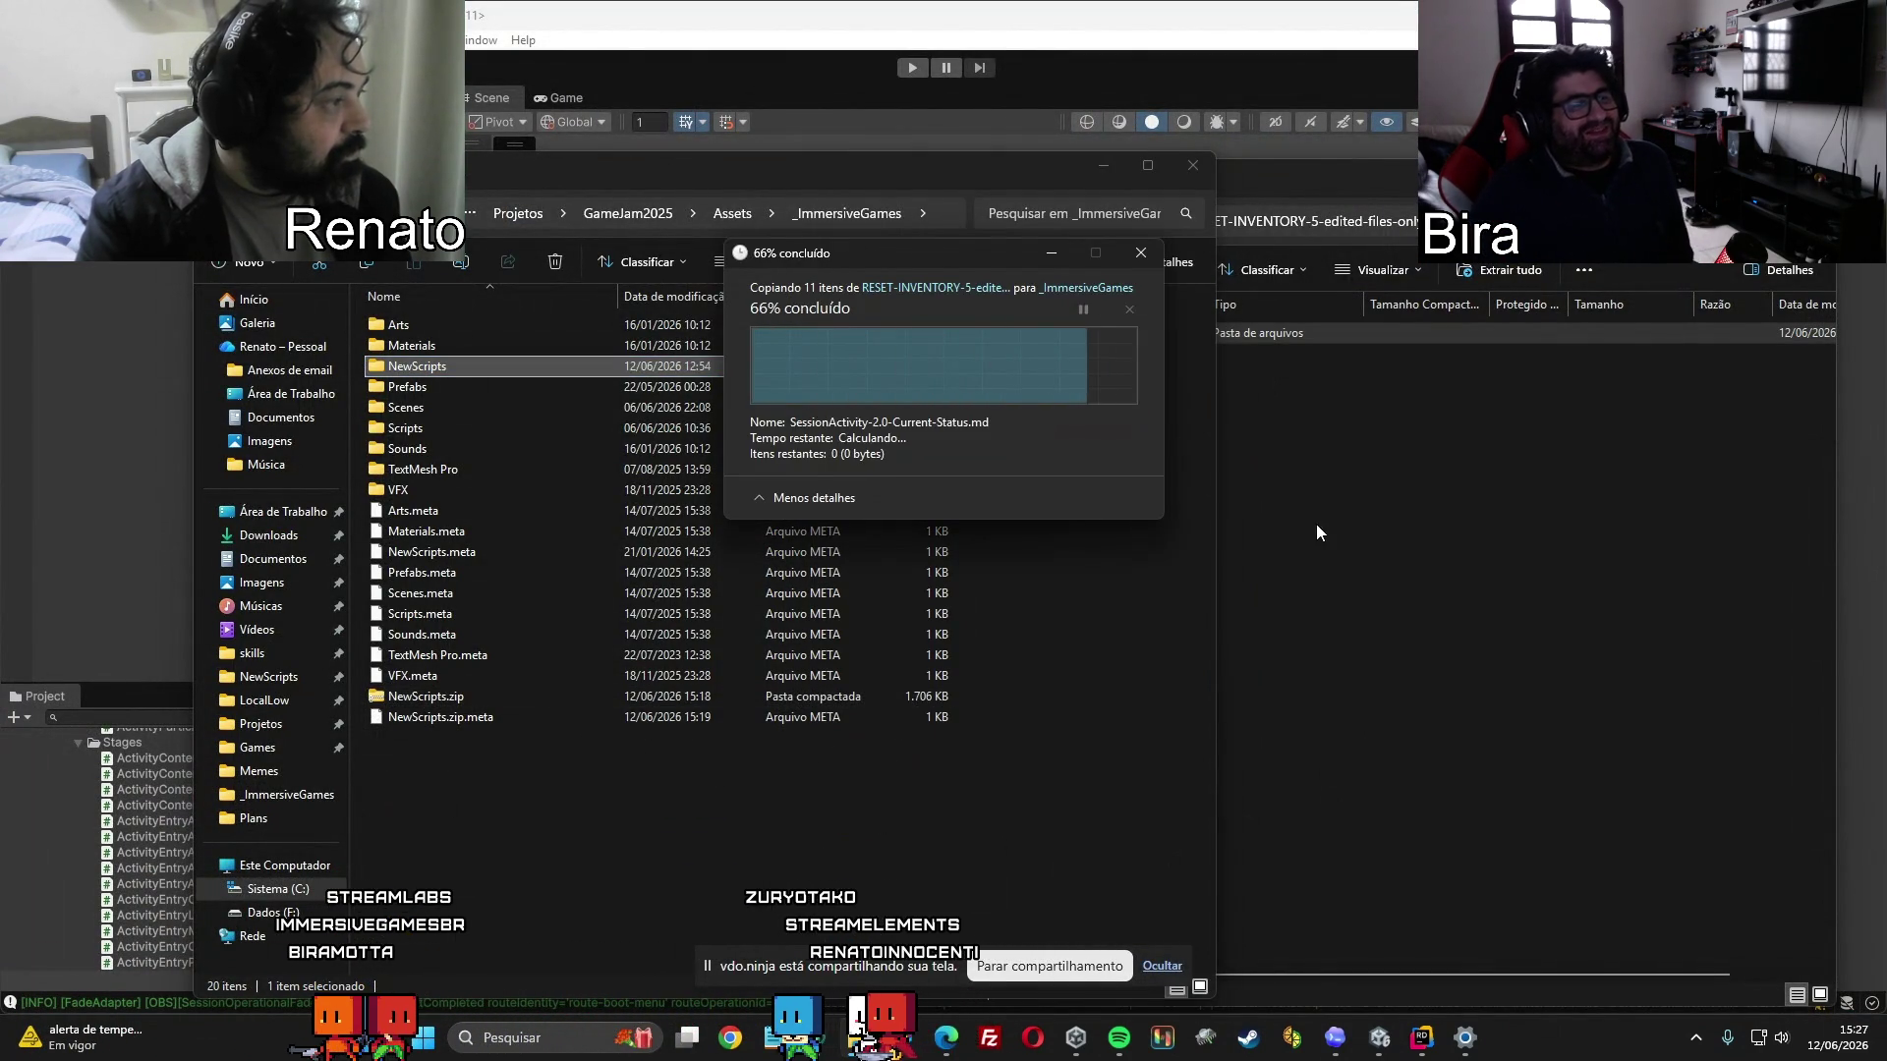
{"action": "left_click", "coordinate": [1431, 1054]}
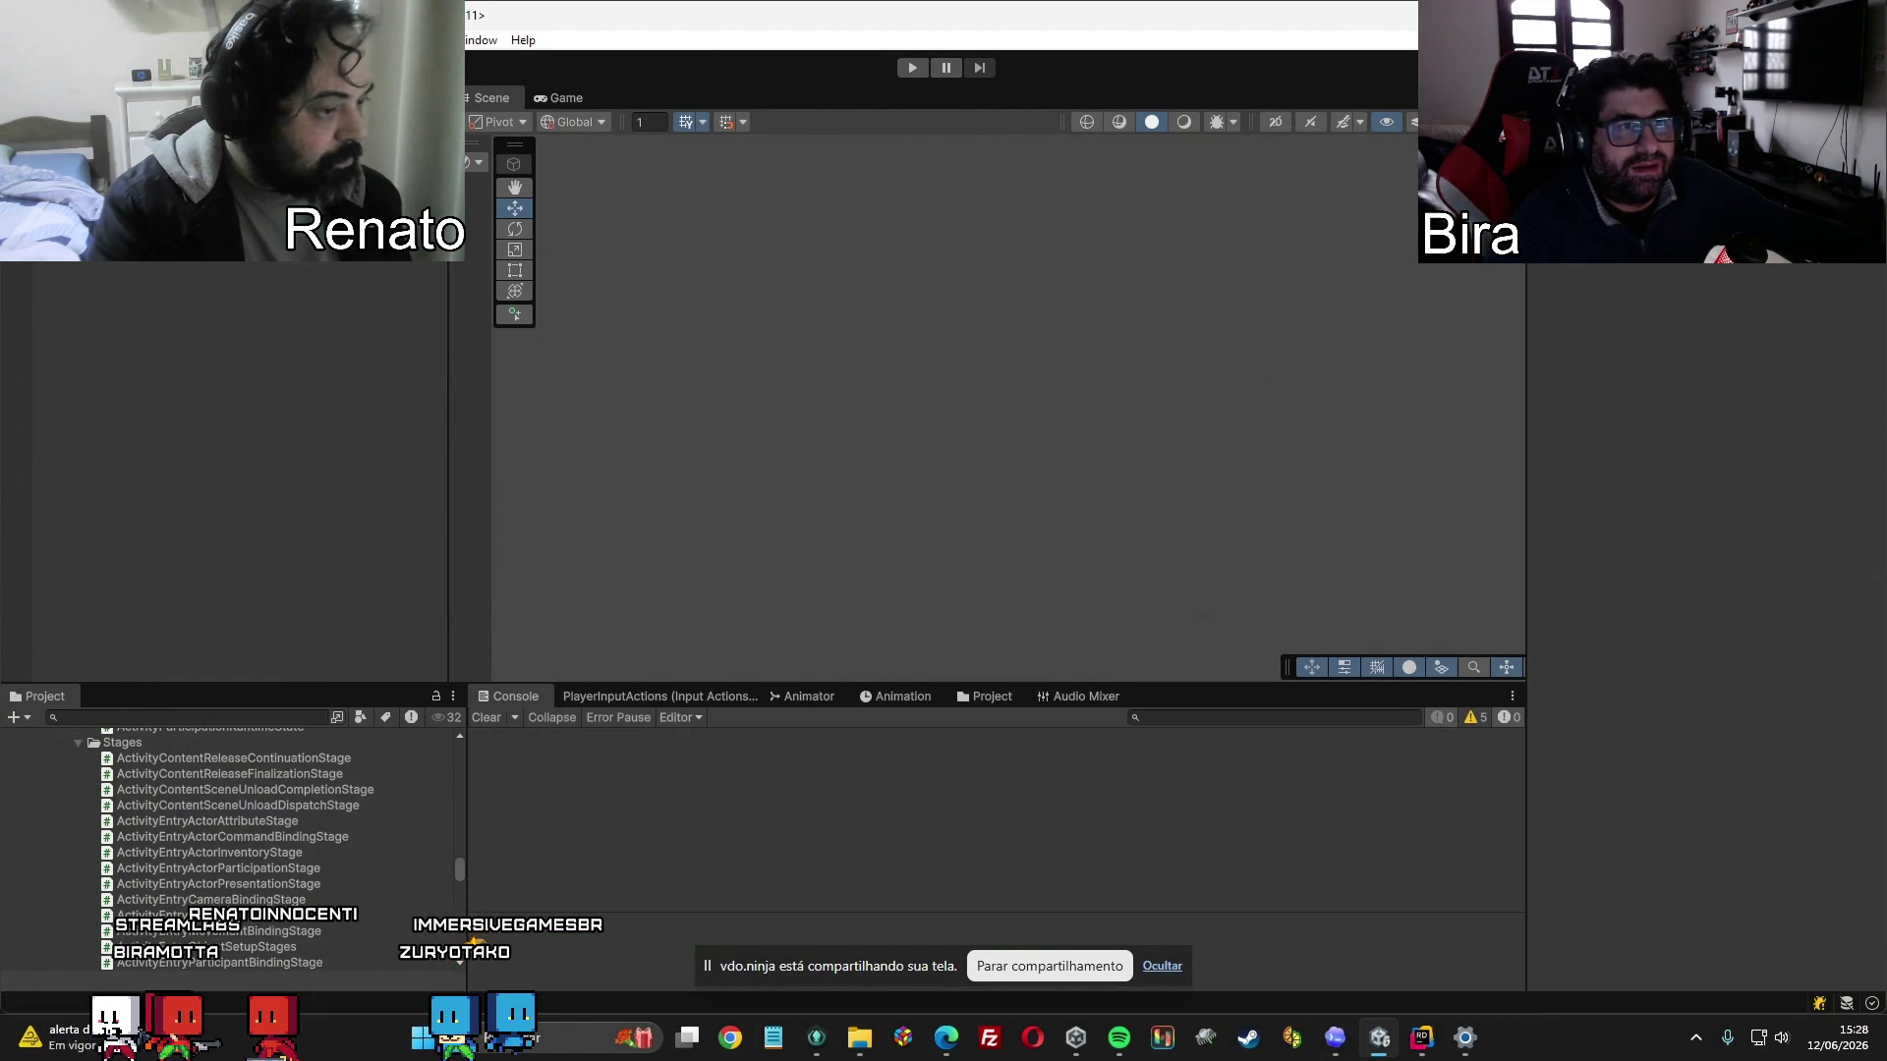
Enter Play mode and launch the Test activity from the game's main menu.
{"action": "key", "text": "ctrl+p"}
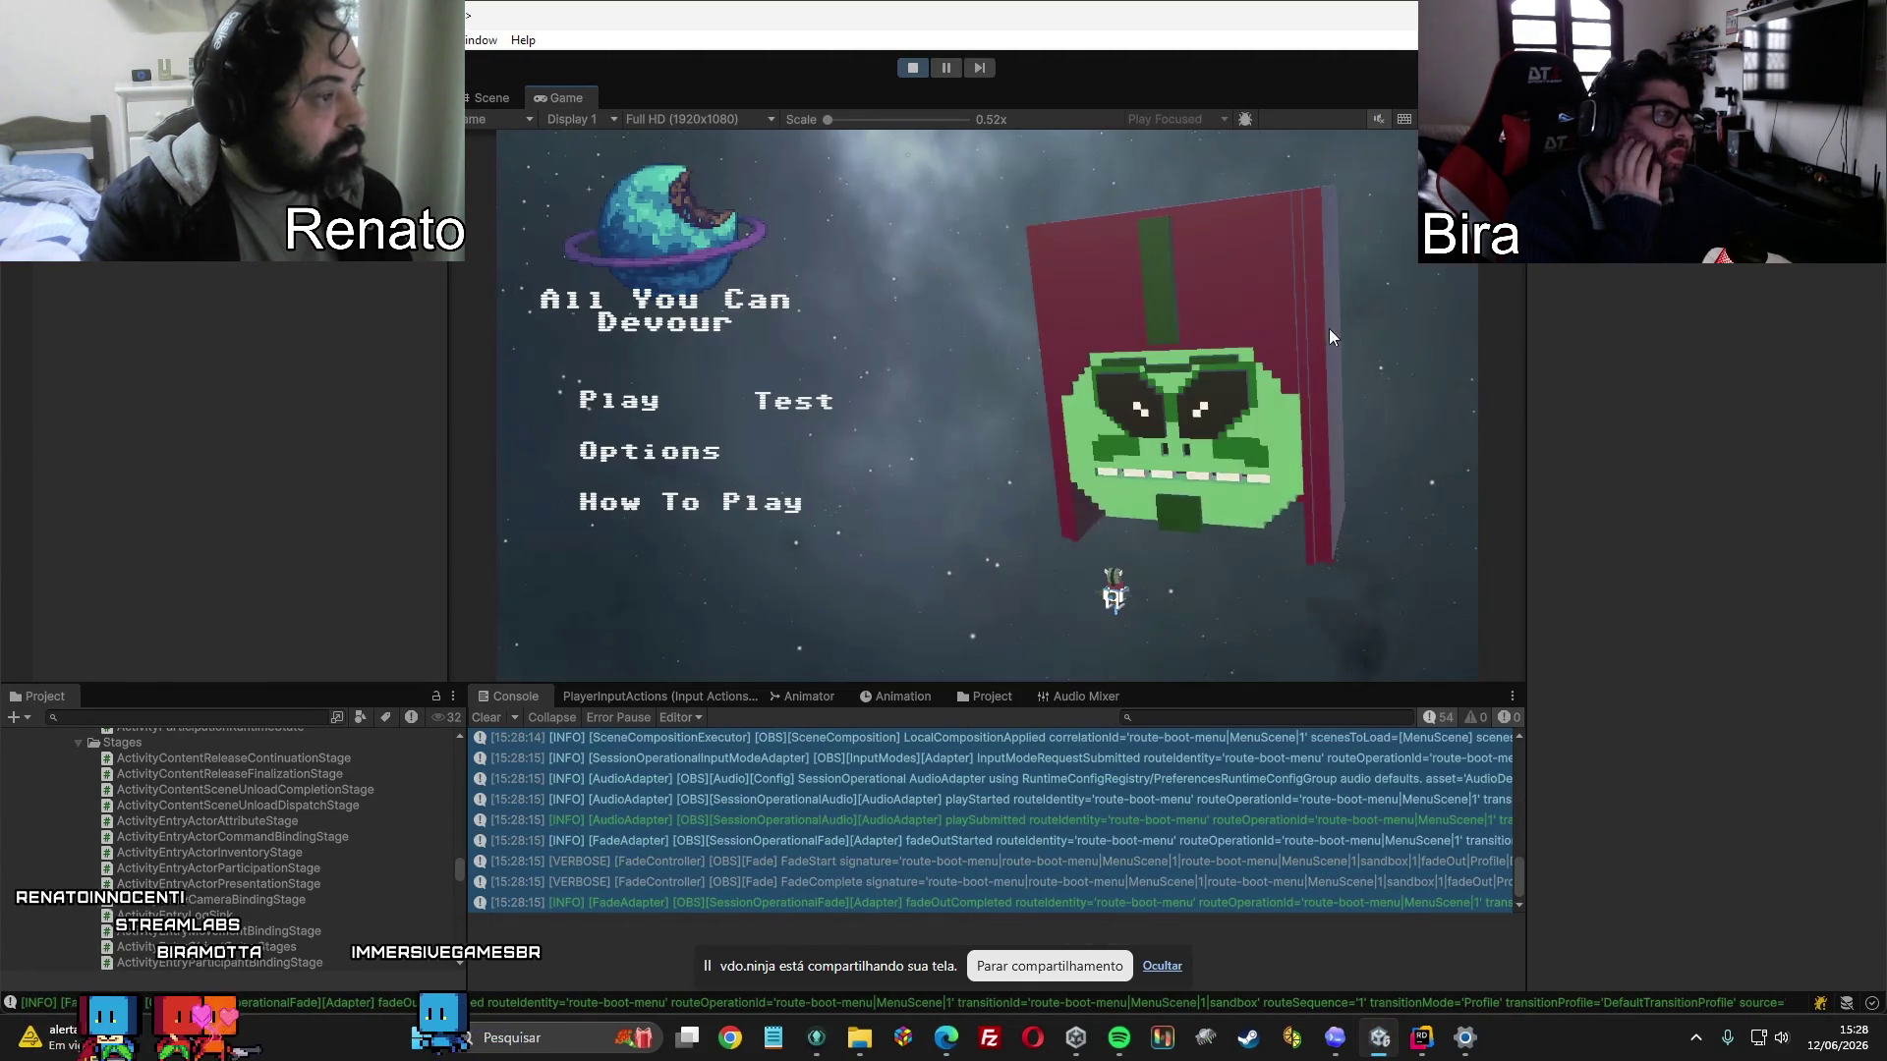
{"action": "left_click", "coordinate": [780, 404]}
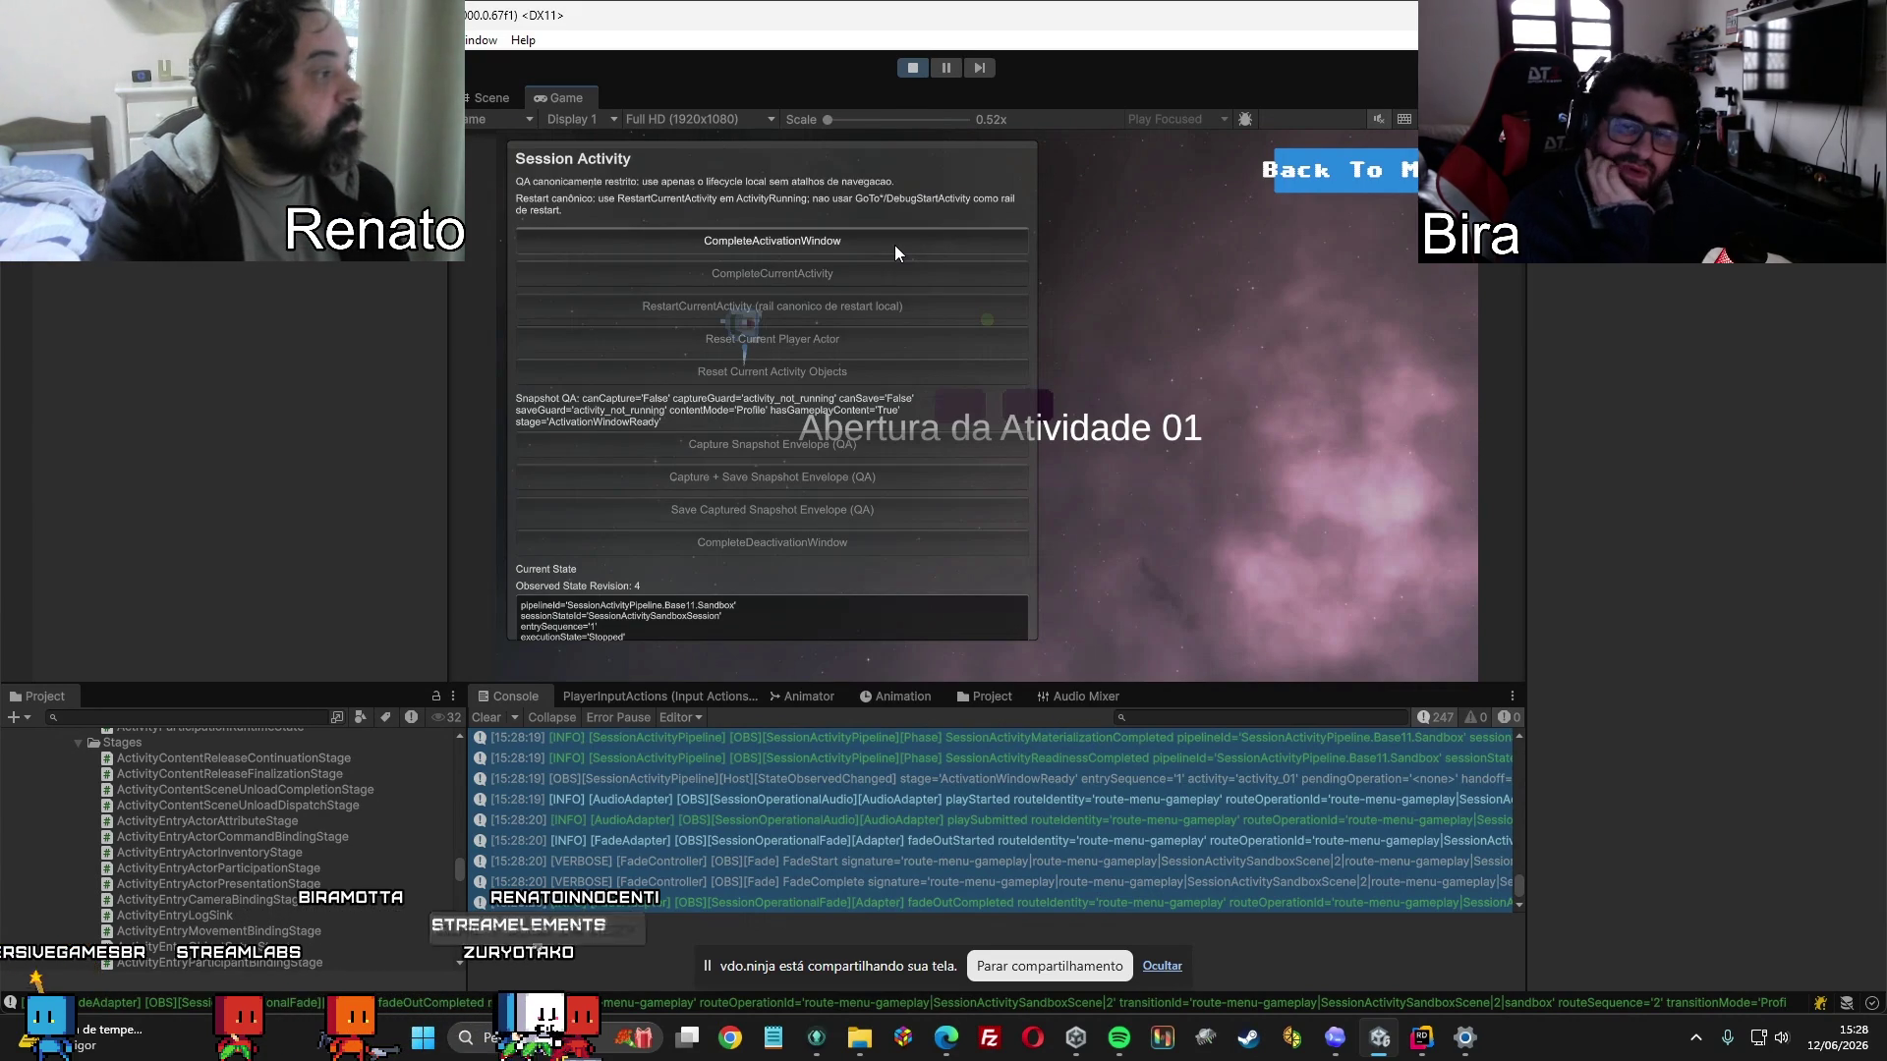
Start the activity, reset the player actor, and restart the activity through its activation windows.
{"action": "left_click", "coordinate": [895, 245]}
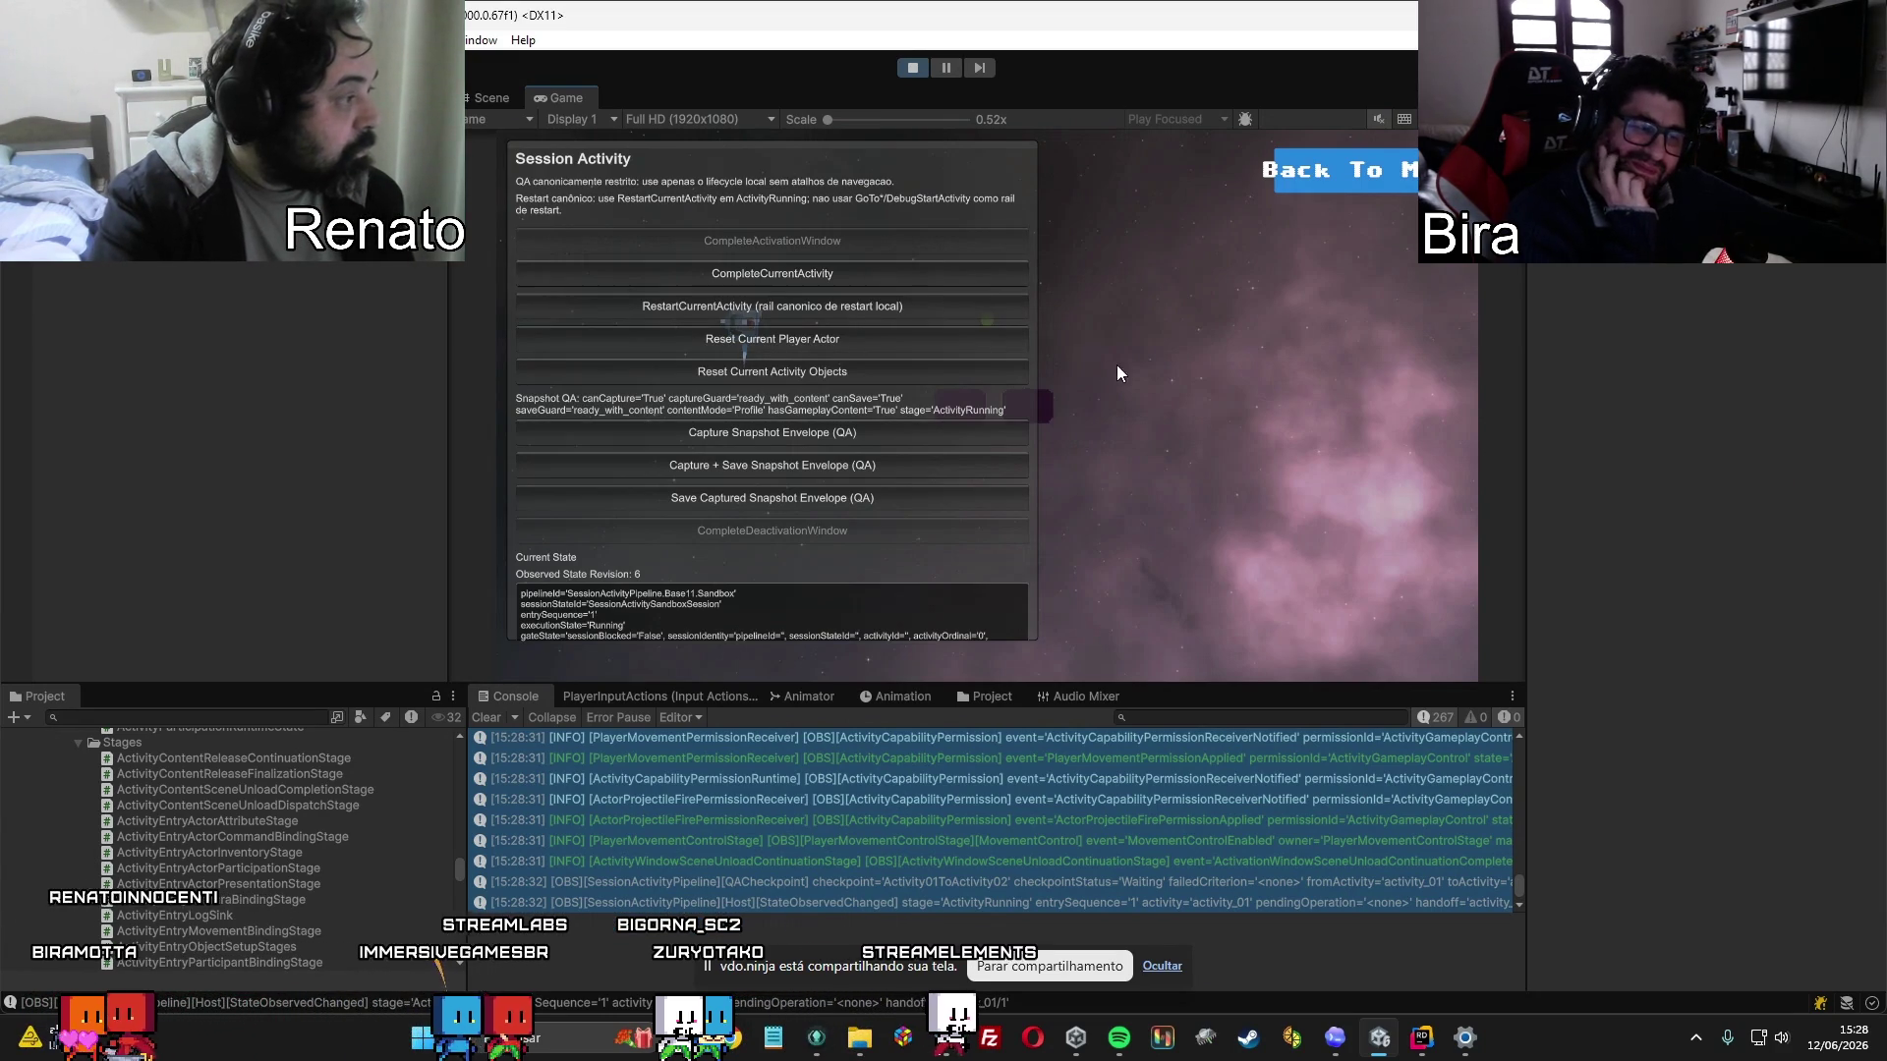
{"action": "left_click", "coordinate": [851, 338]}
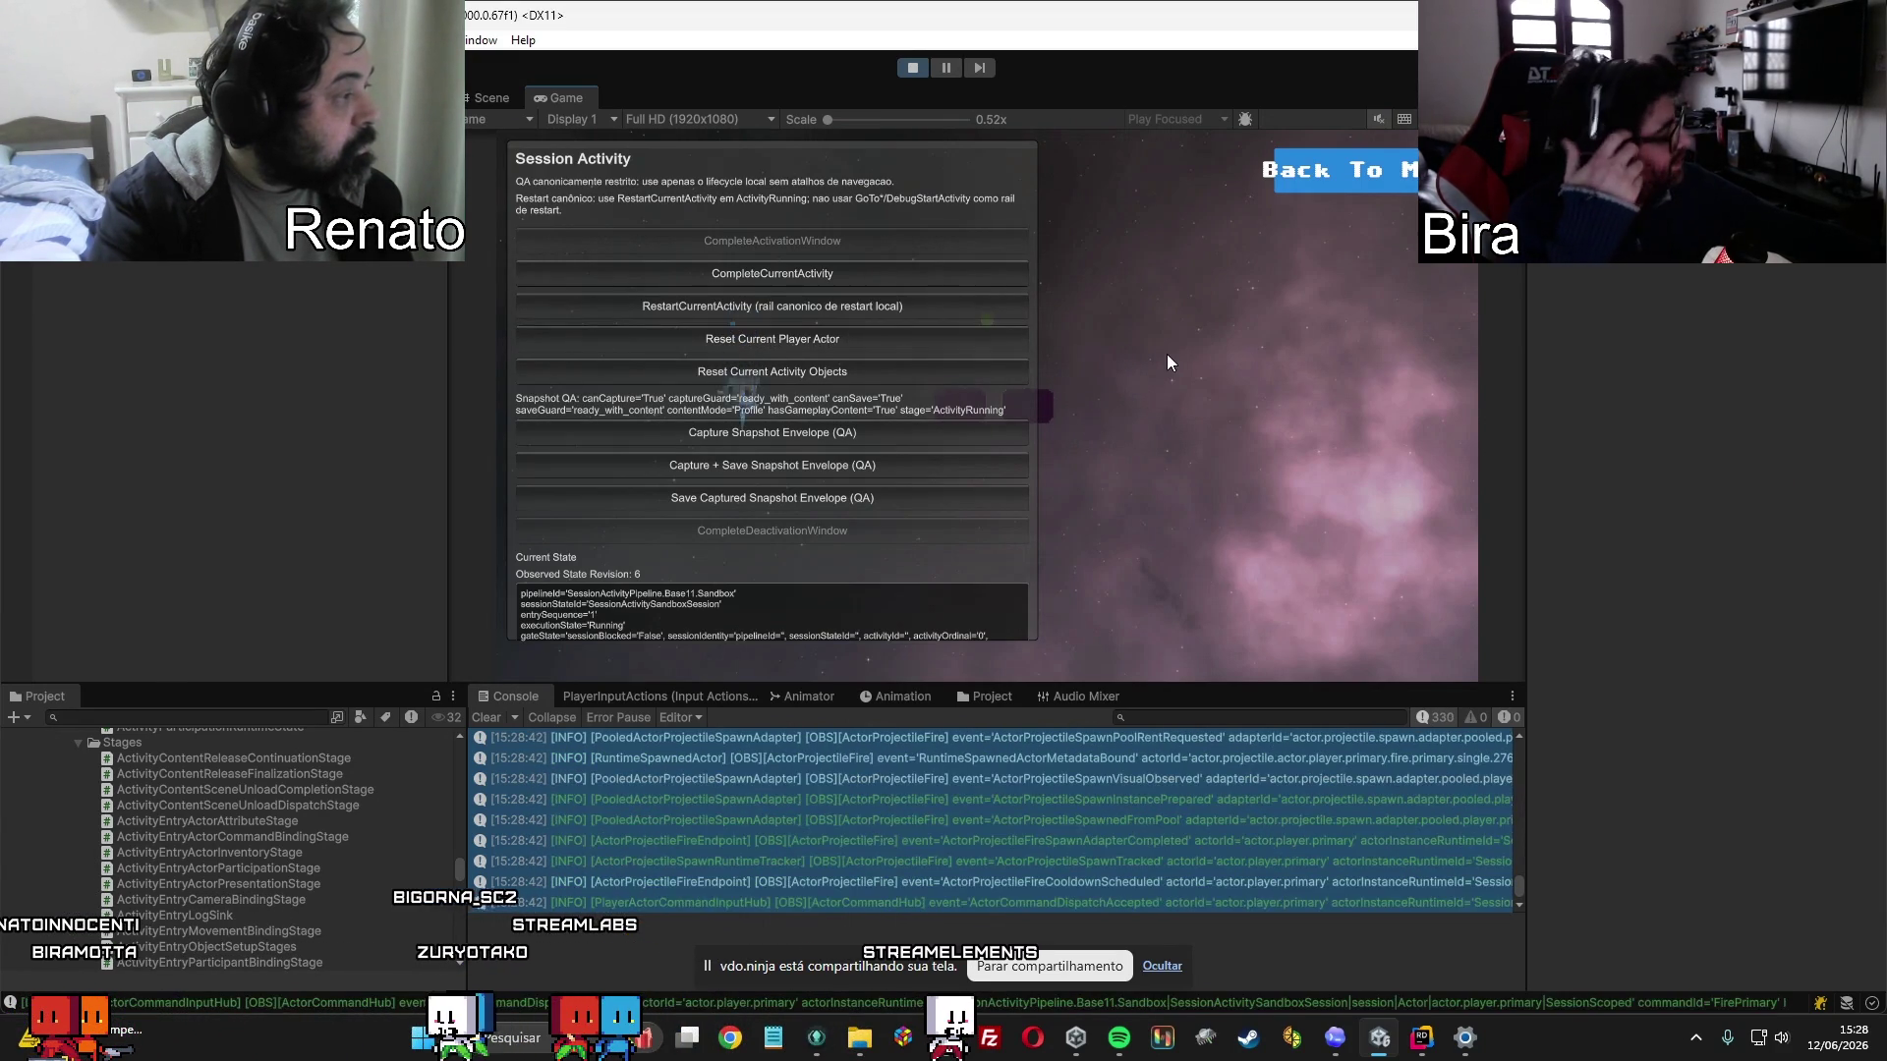
{"action": "left_click", "coordinate": [729, 305]}
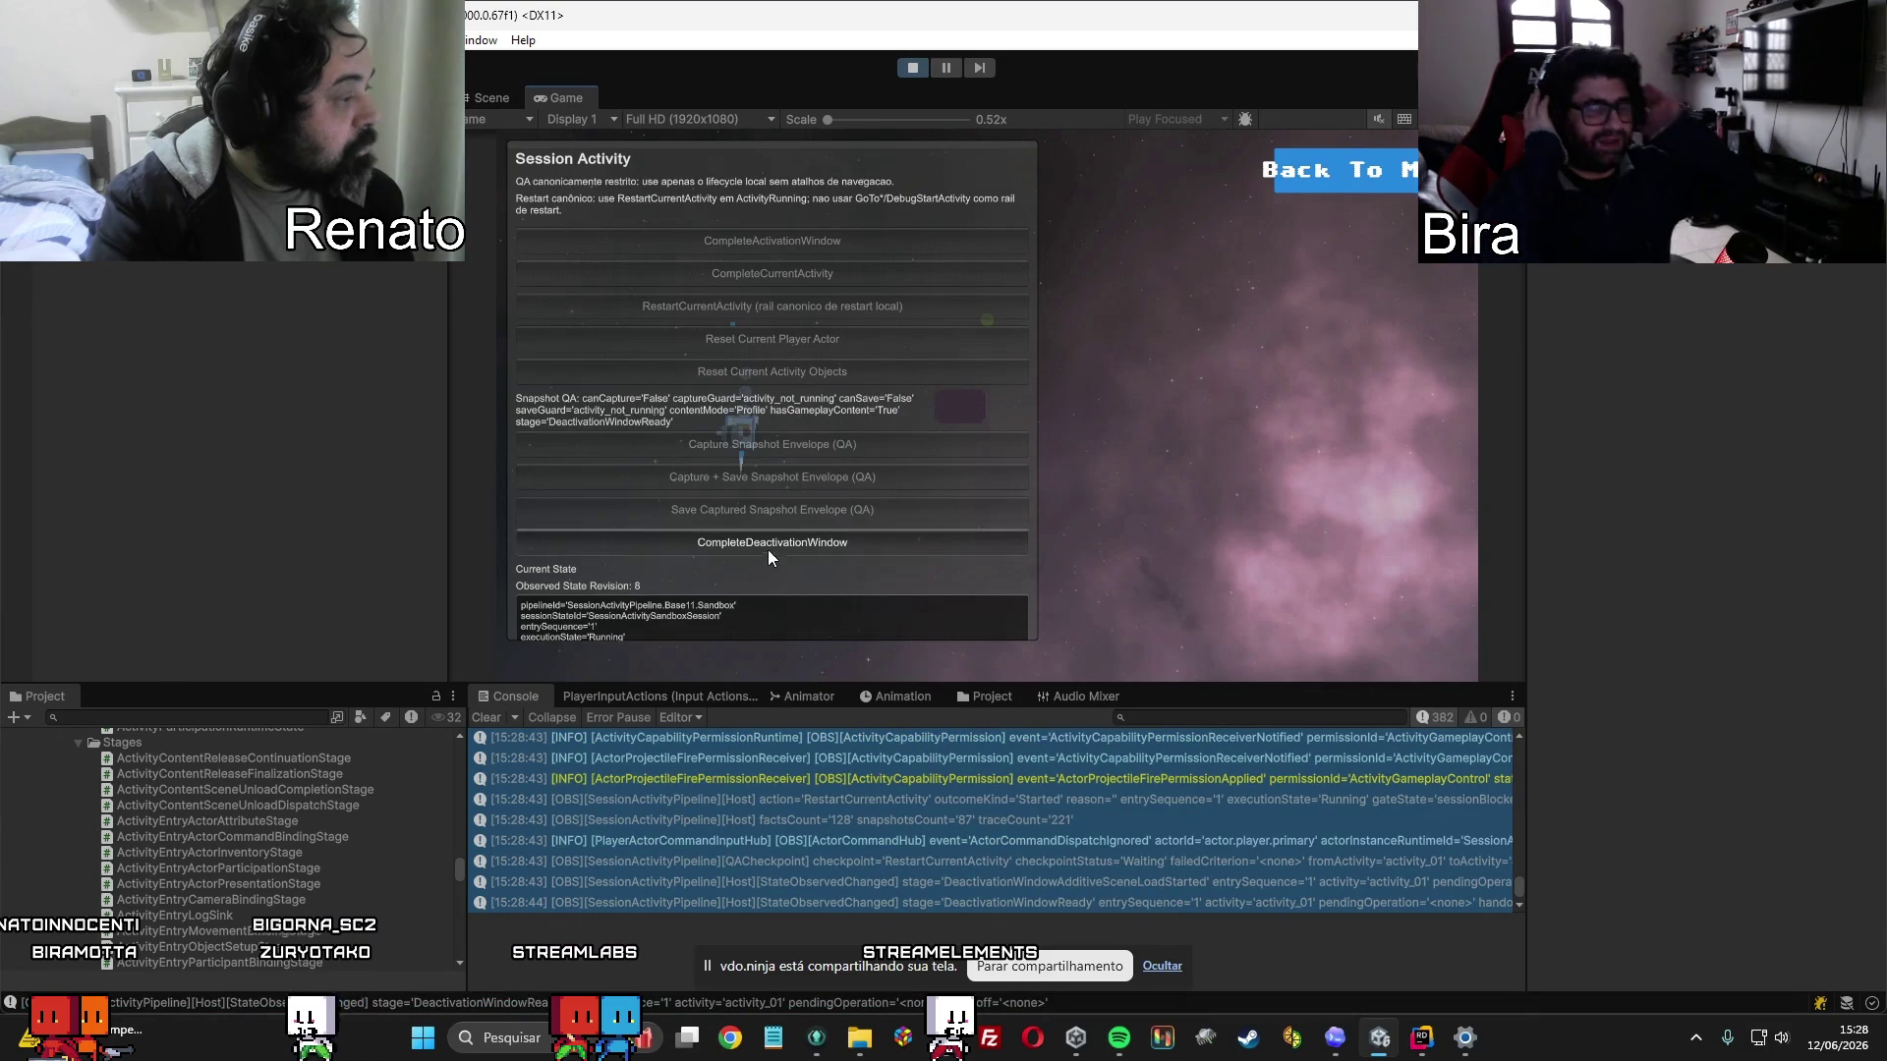
{"action": "left_click", "coordinate": [768, 551]}
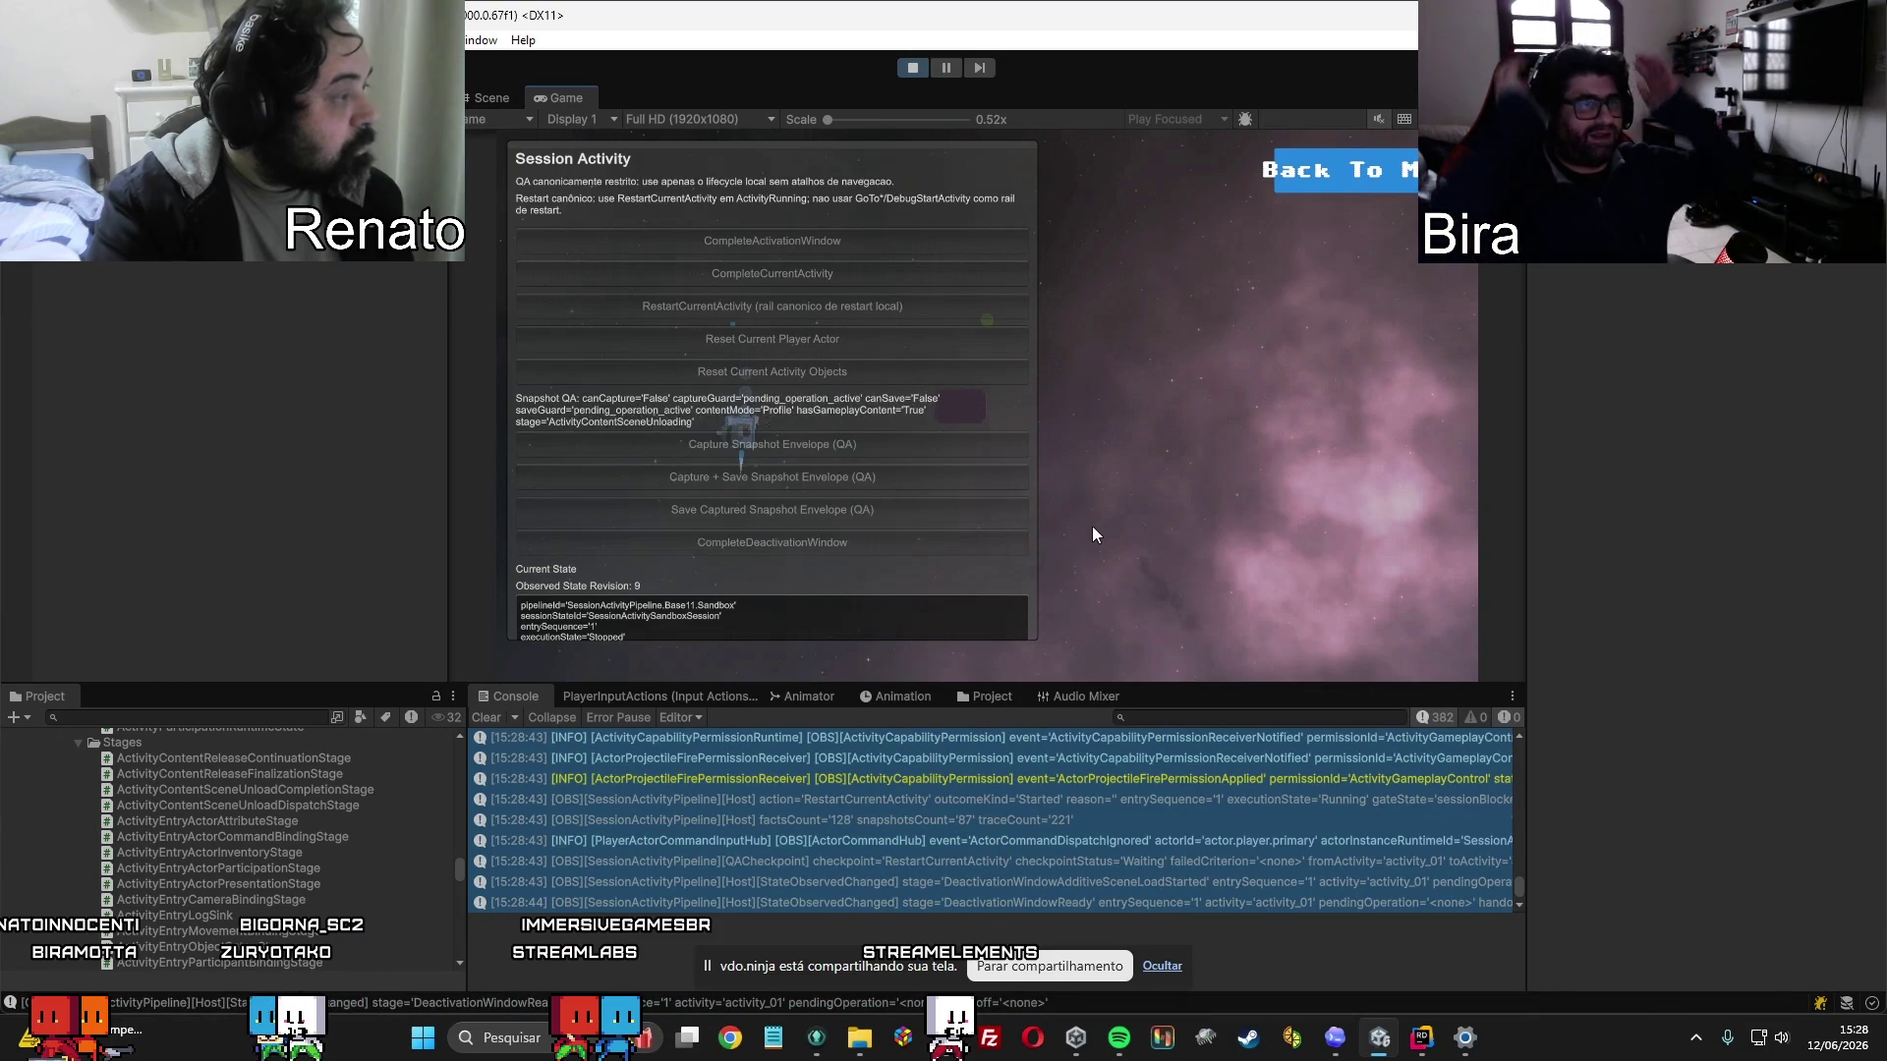
{"action": "left_click", "coordinate": [810, 239]}
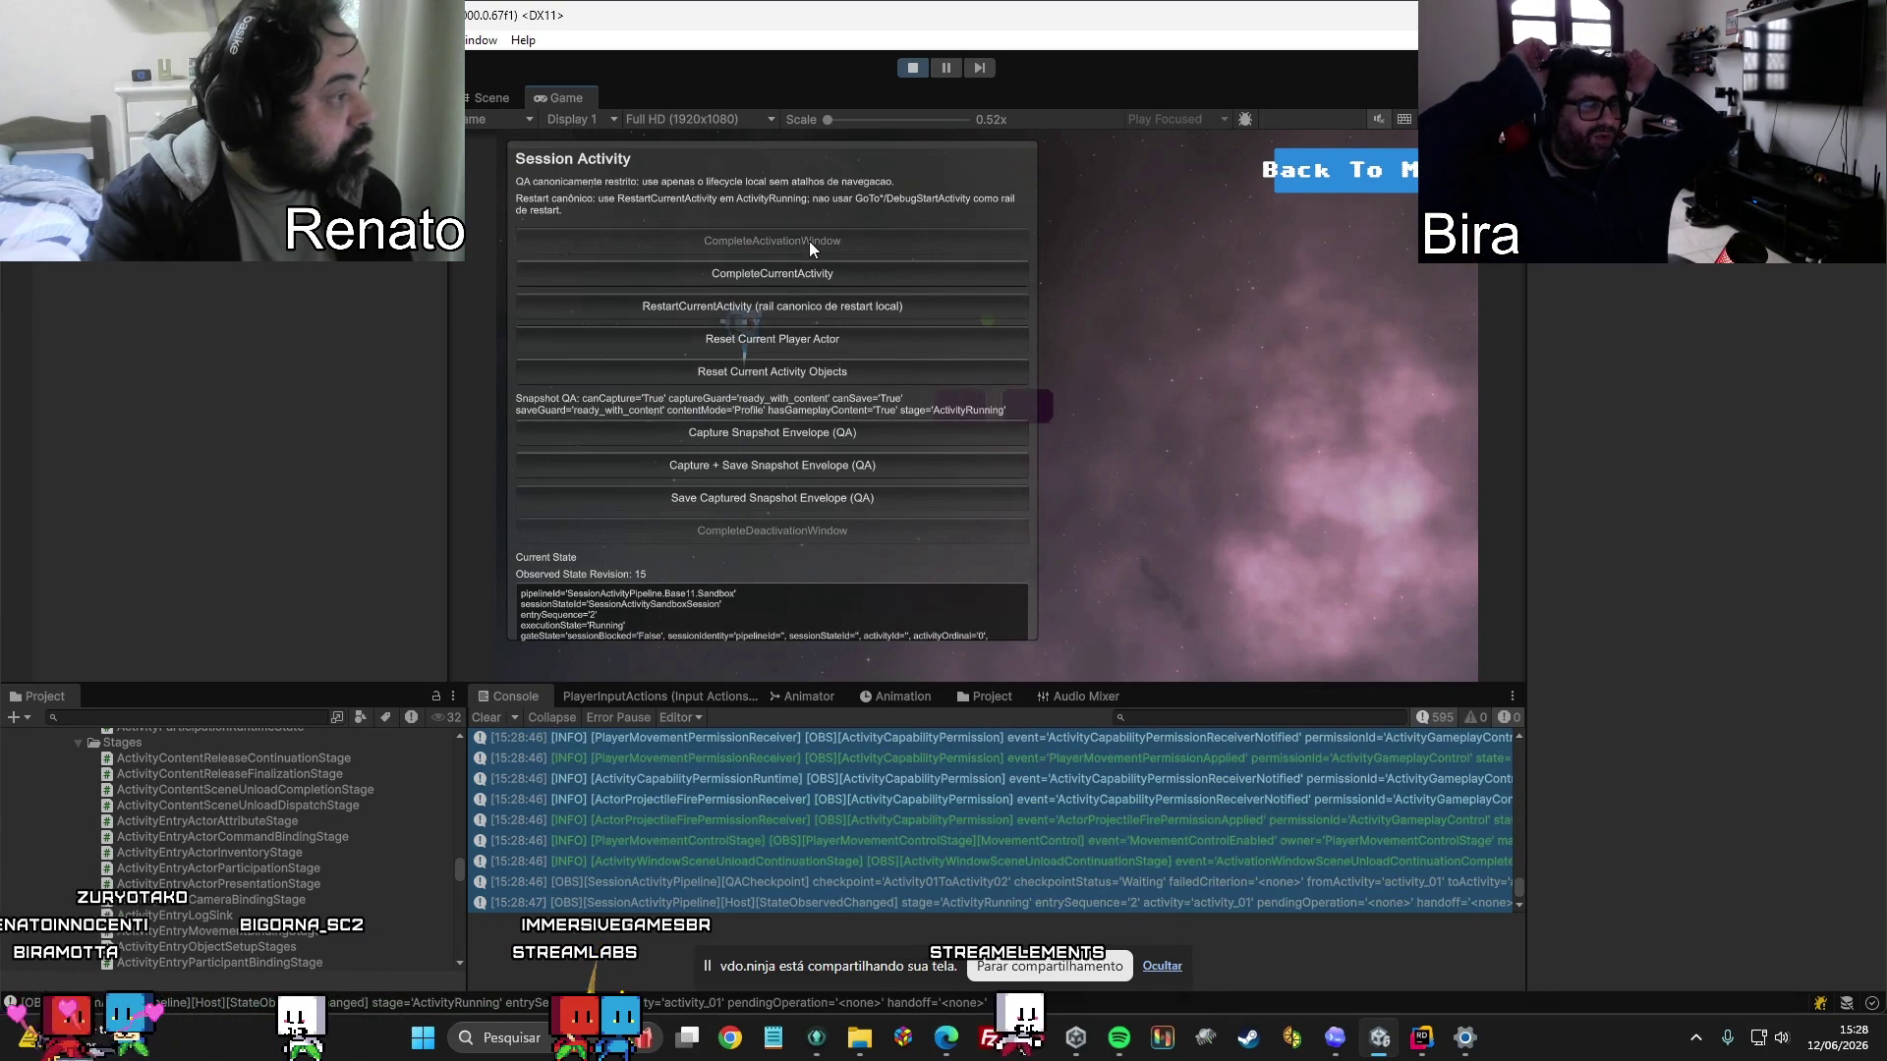
Fire shots, complete the activity, reset the player actor and activity objects, then return to menu.
{"action": "left_click", "coordinate": [1193, 351]}
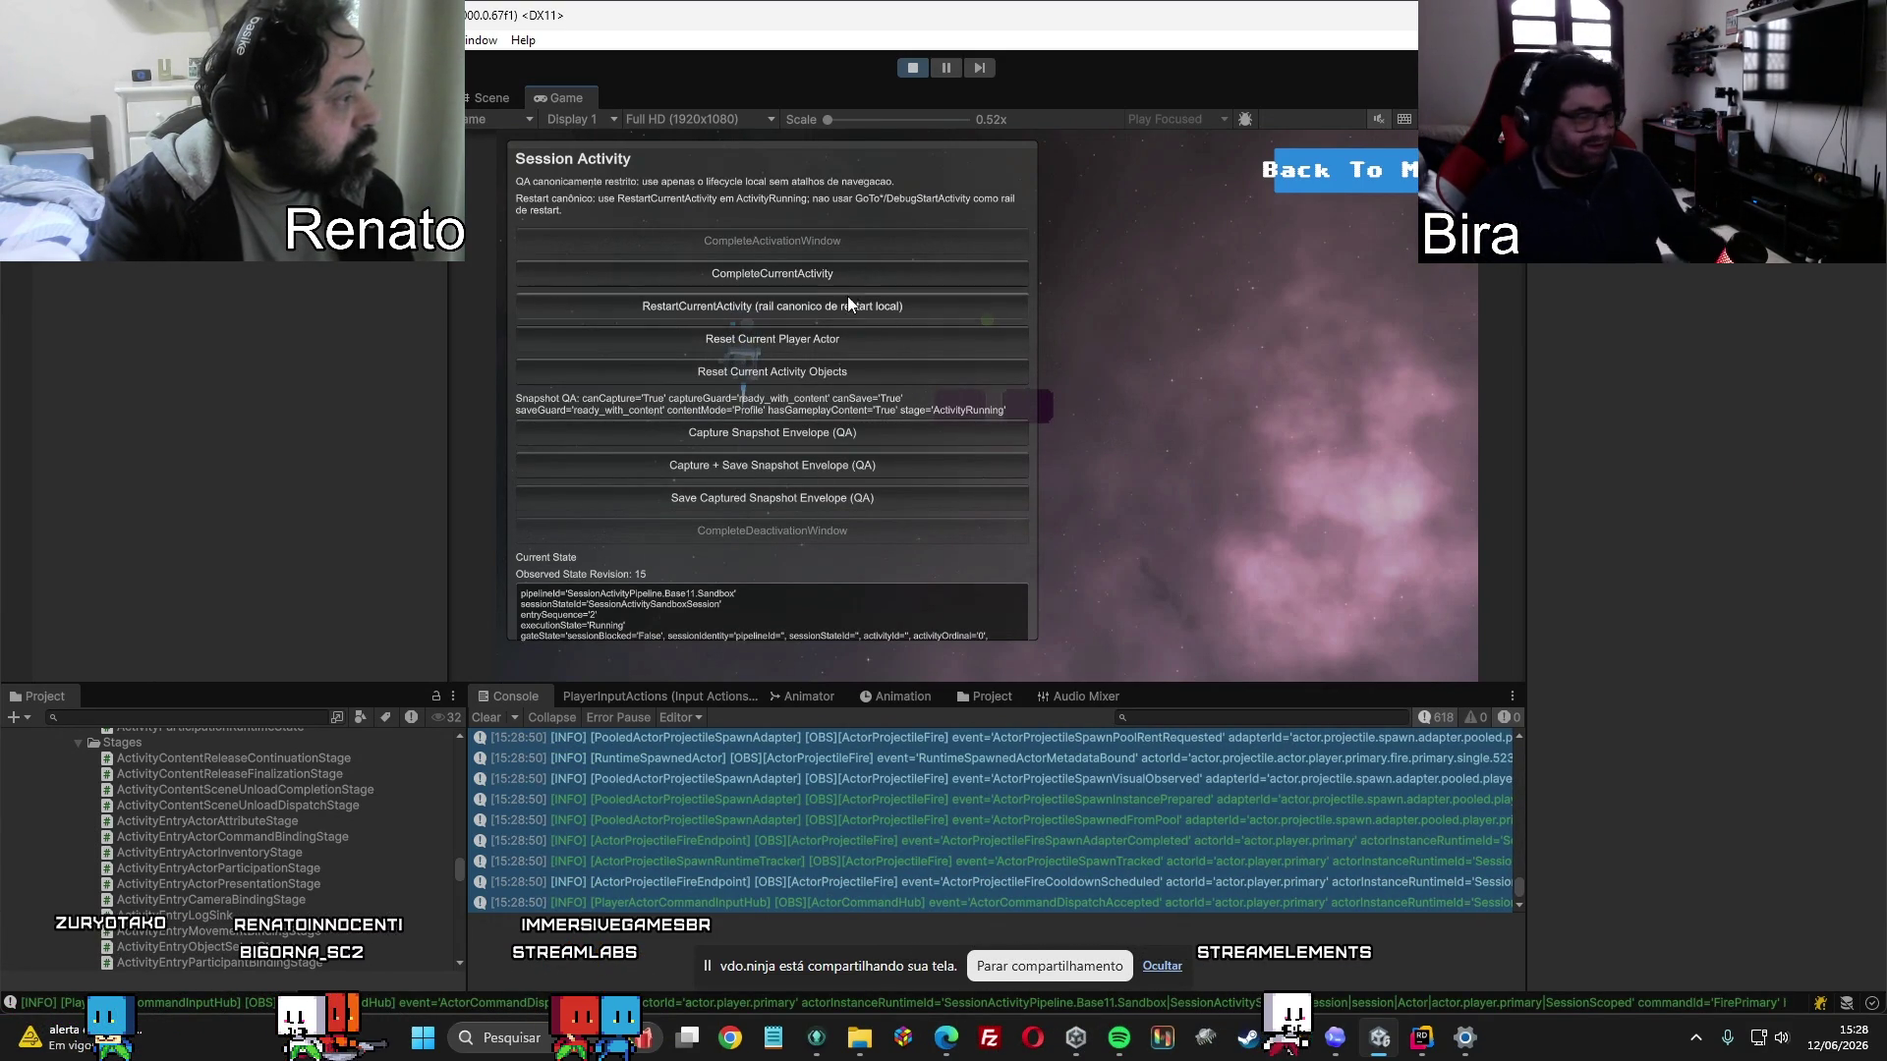
{"action": "left_click", "coordinate": [815, 269]}
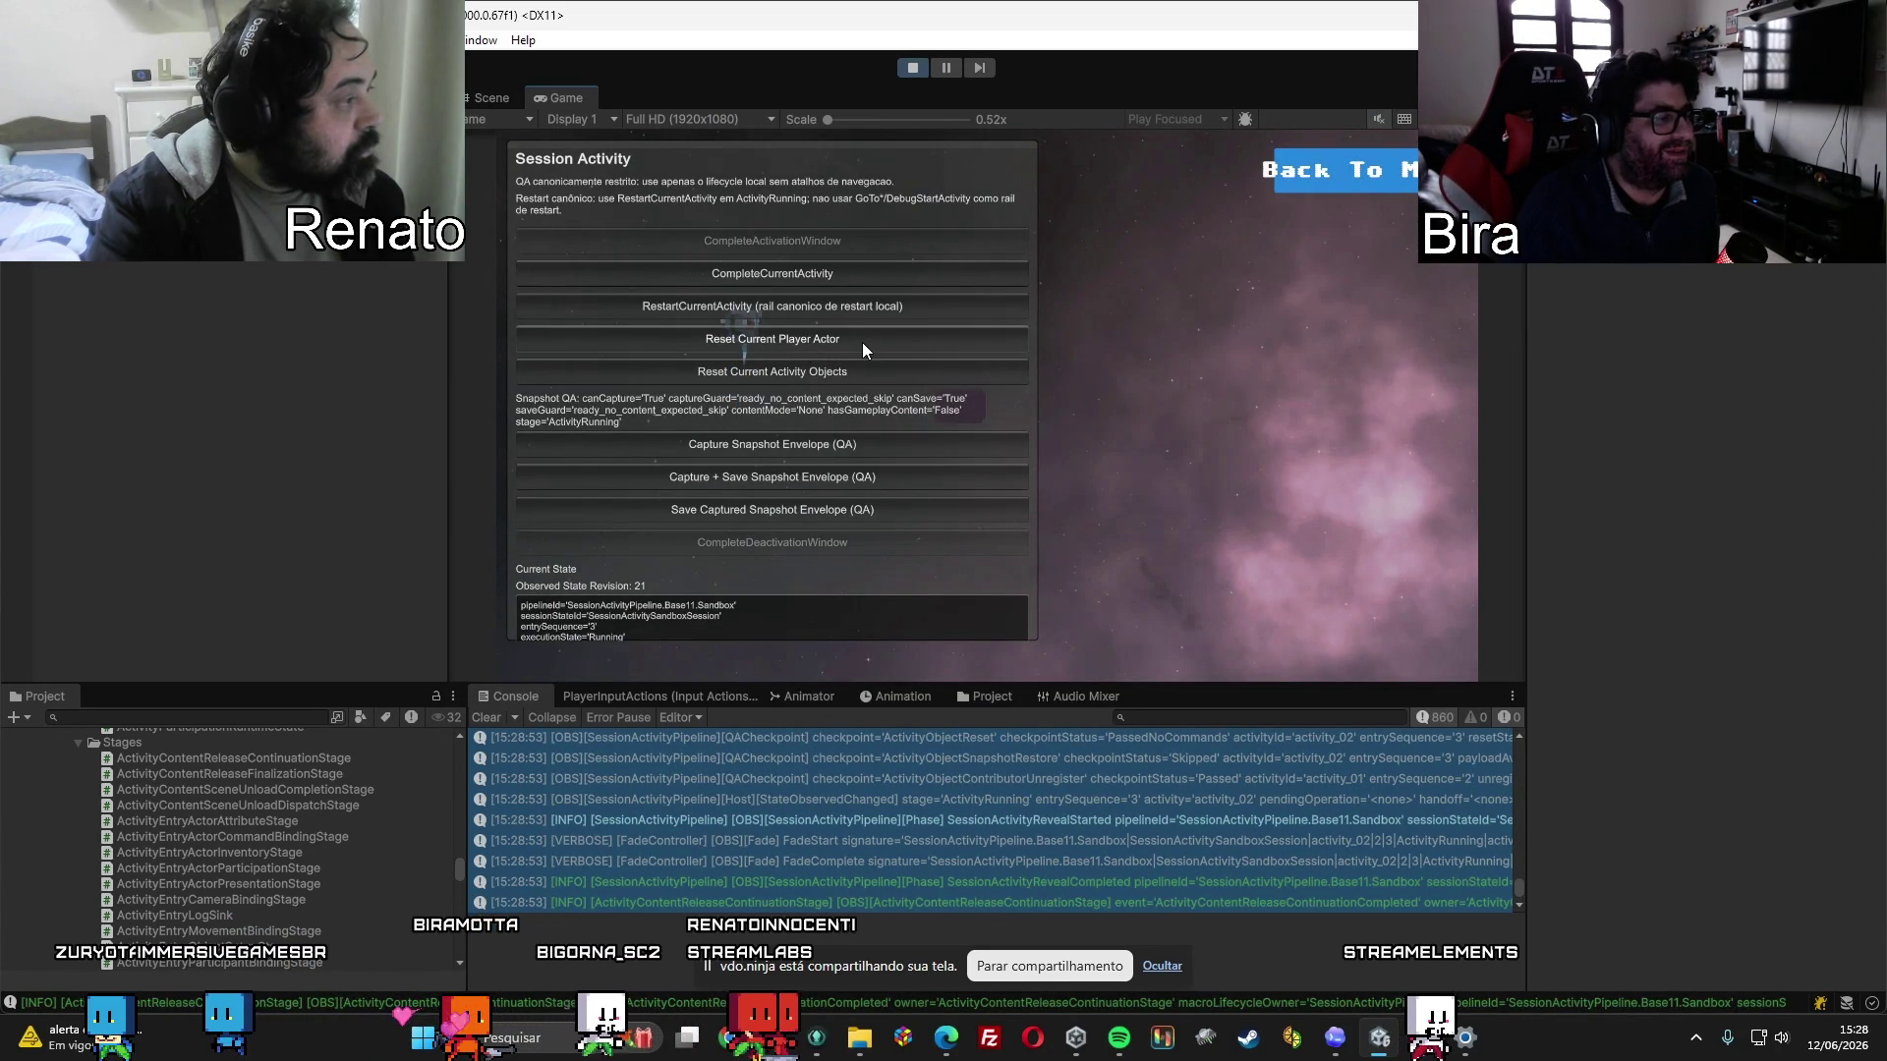
{"action": "left_click", "coordinate": [1101, 365]}
{"action": "left_click", "coordinate": [800, 344]}
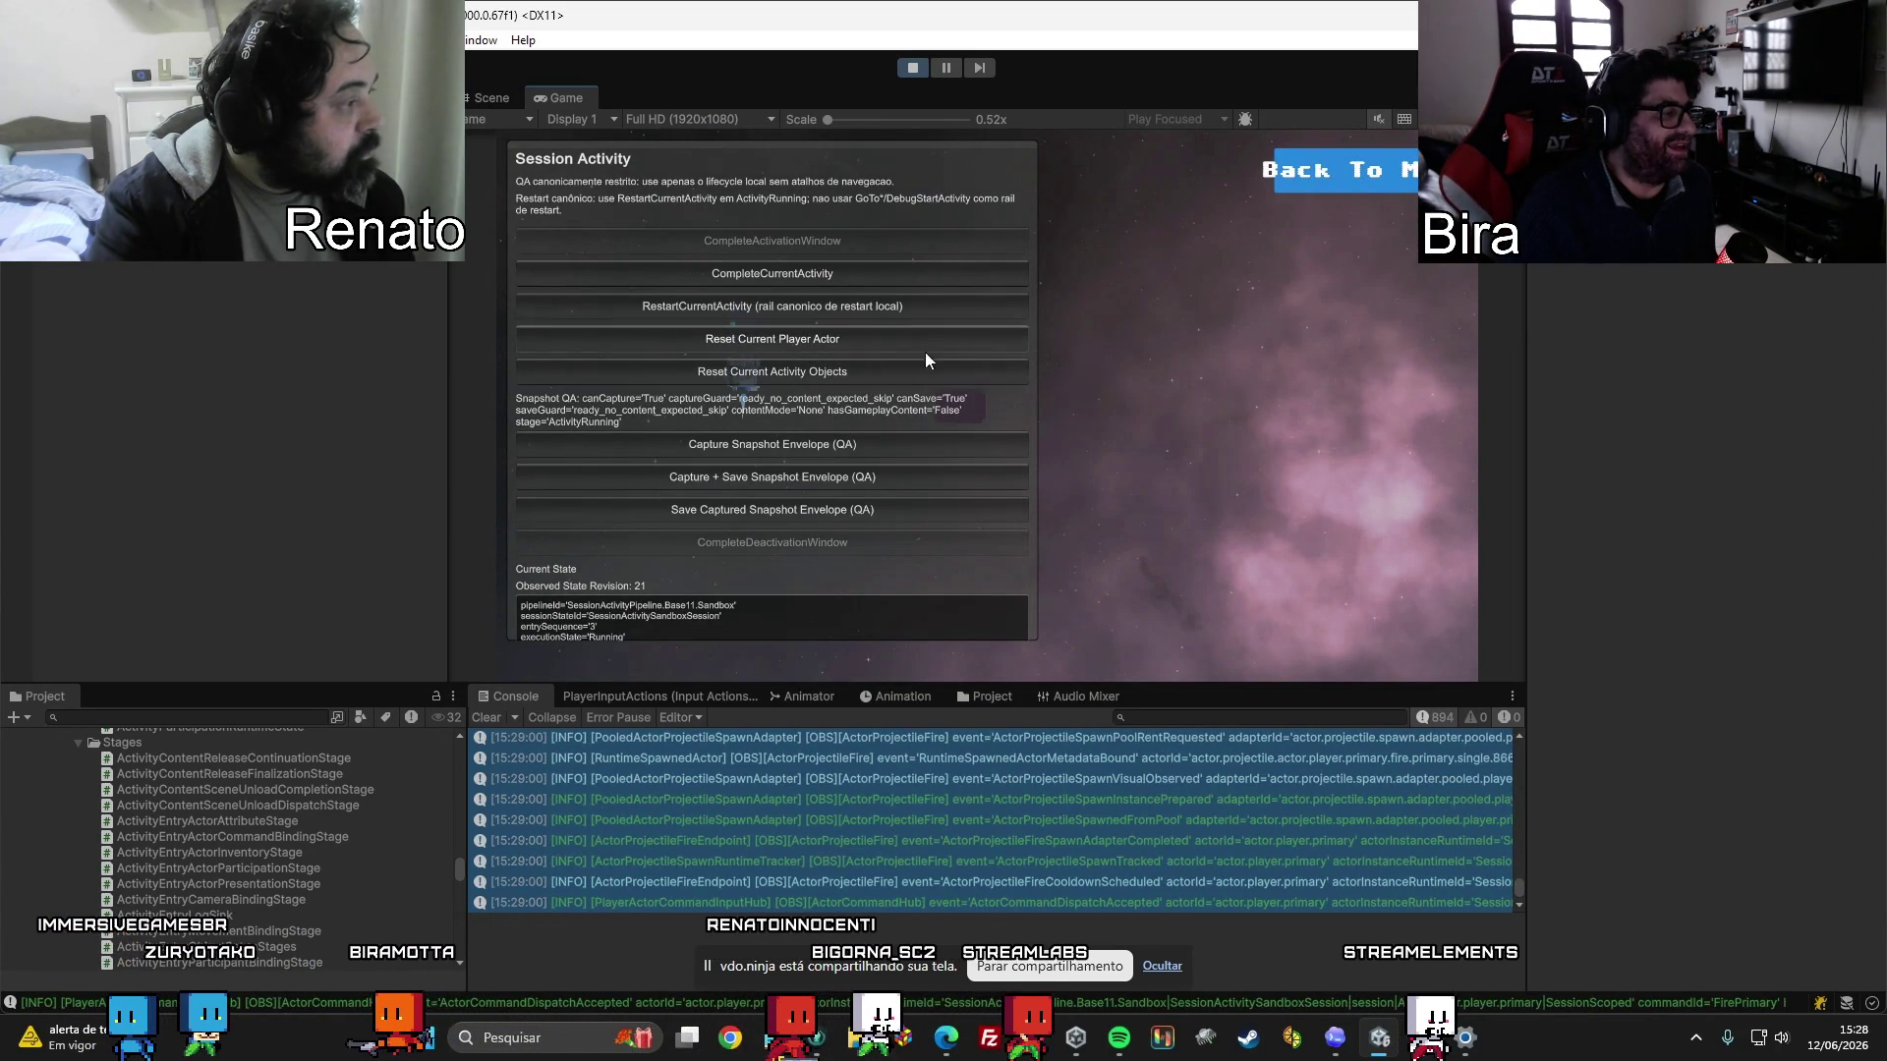
{"action": "left_click", "coordinate": [845, 373]}
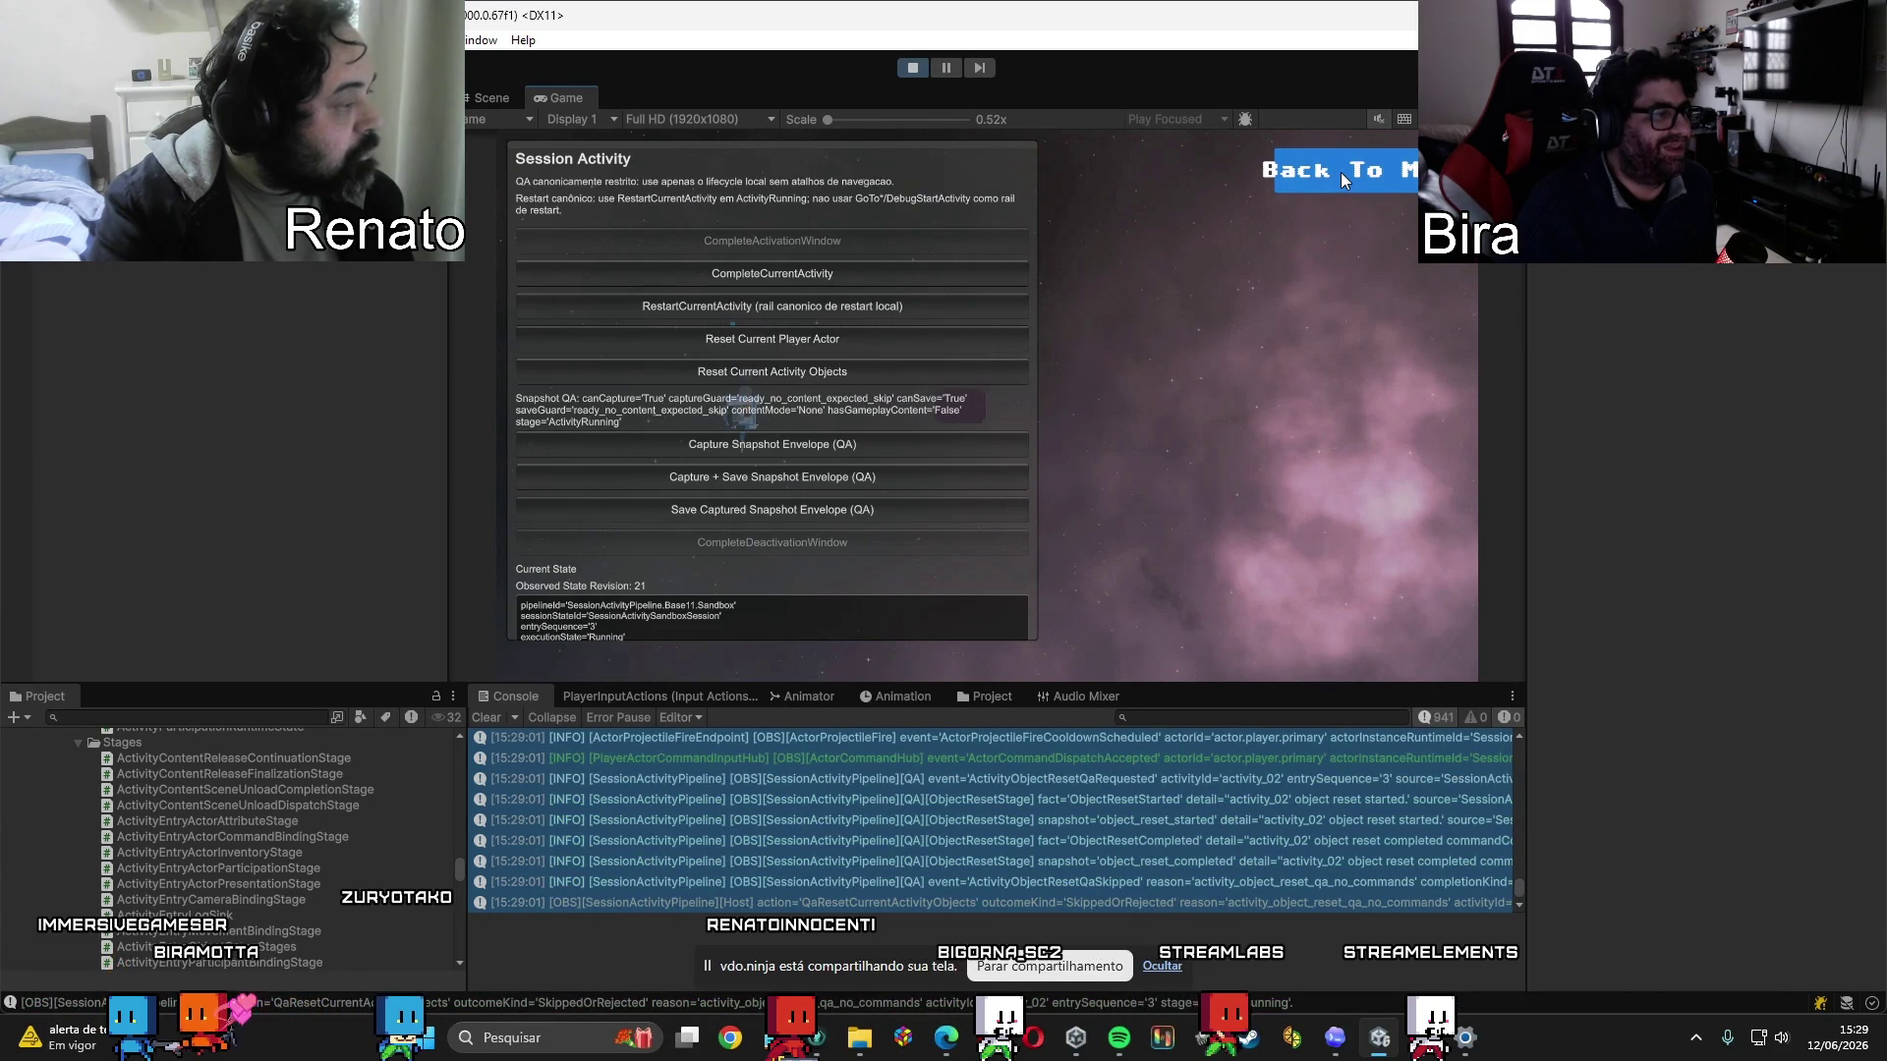
{"action": "left_click", "coordinate": [1340, 173]}
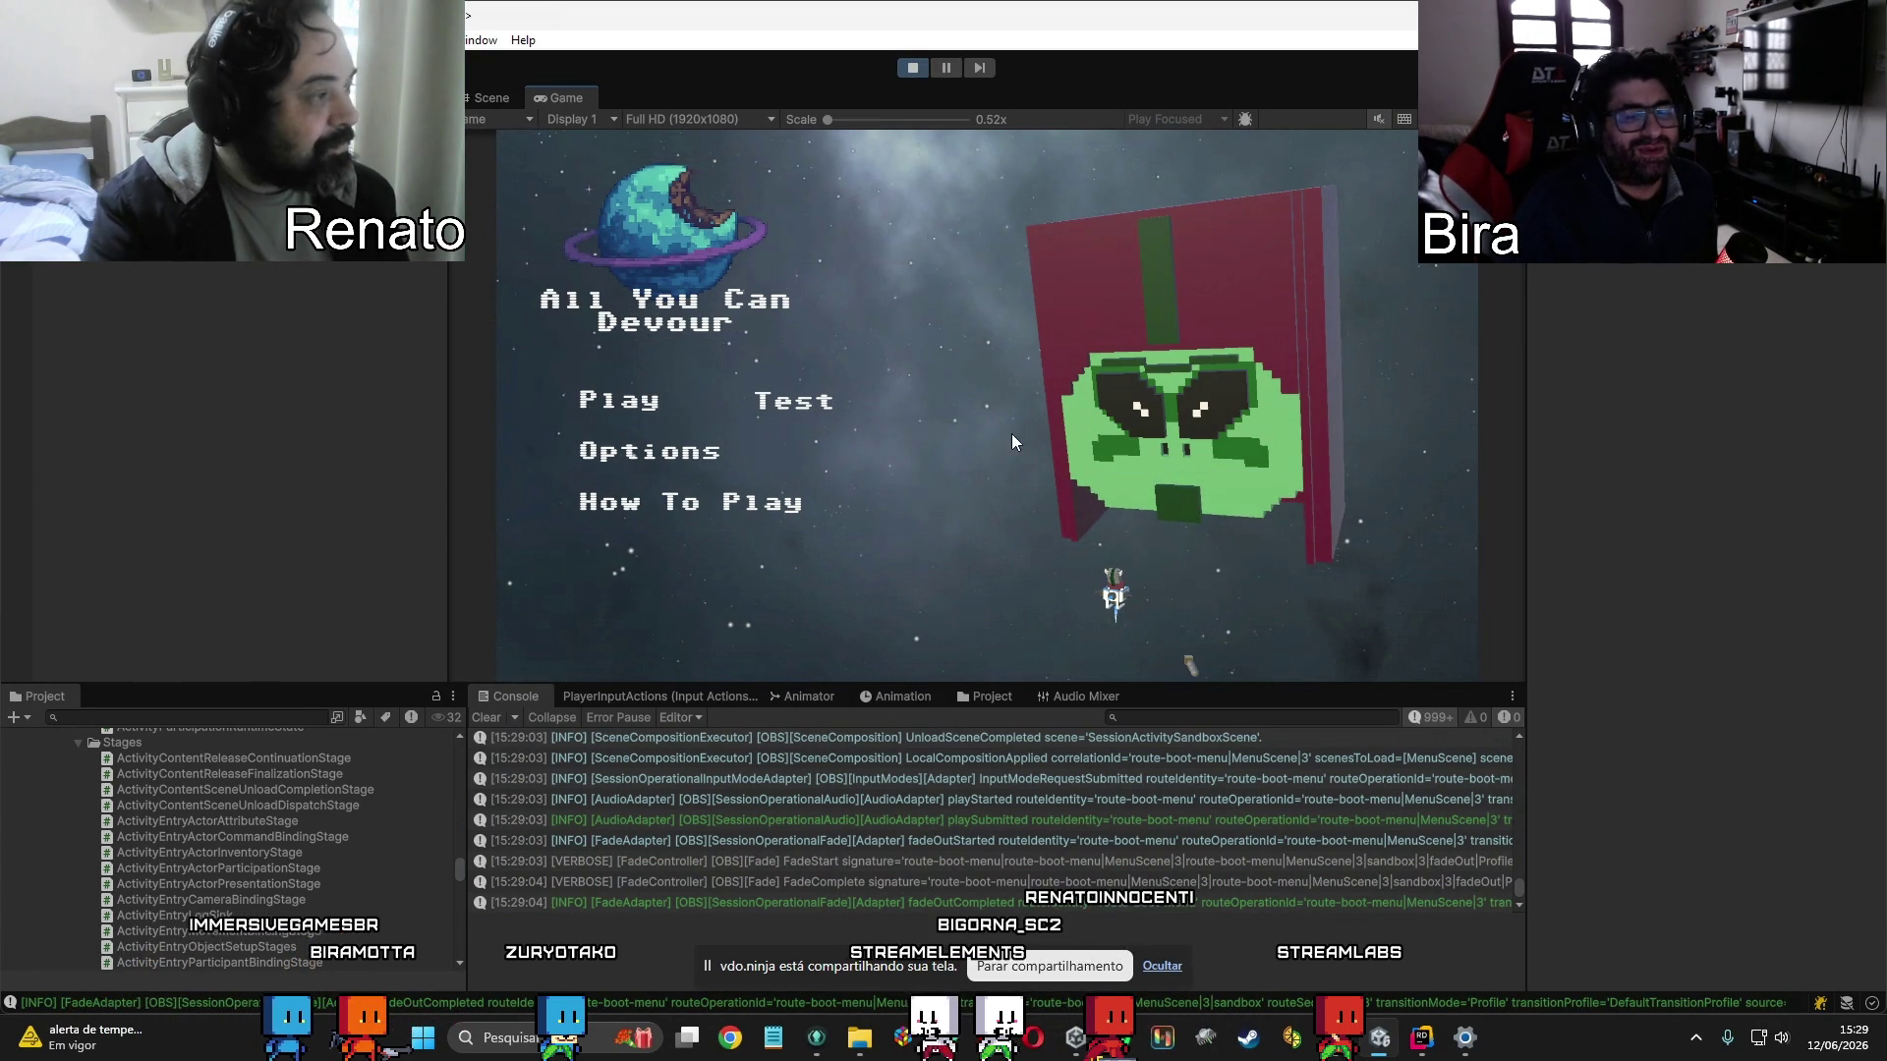
Select all the run's Console log lines, then stop Play mode.
{"action": "left_click", "coordinate": [1203, 859]}
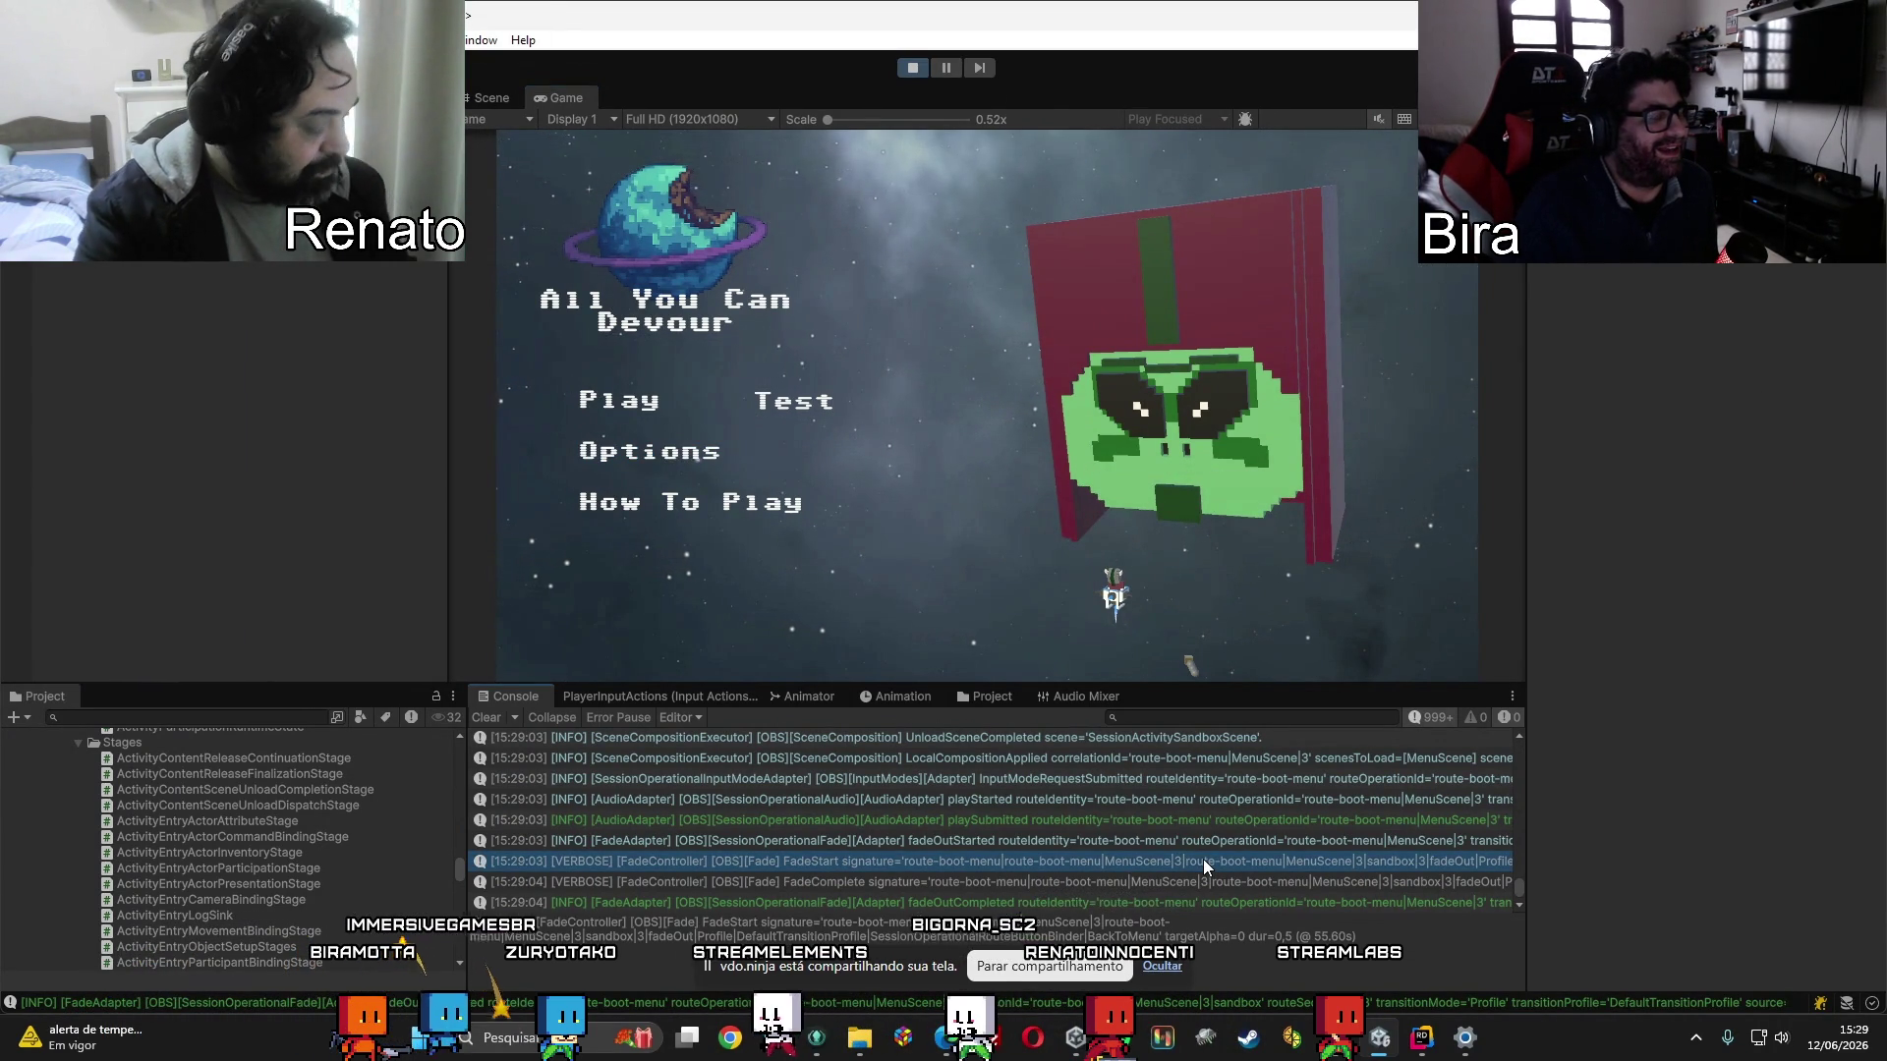
{"action": "key", "text": "ctrl+a"}
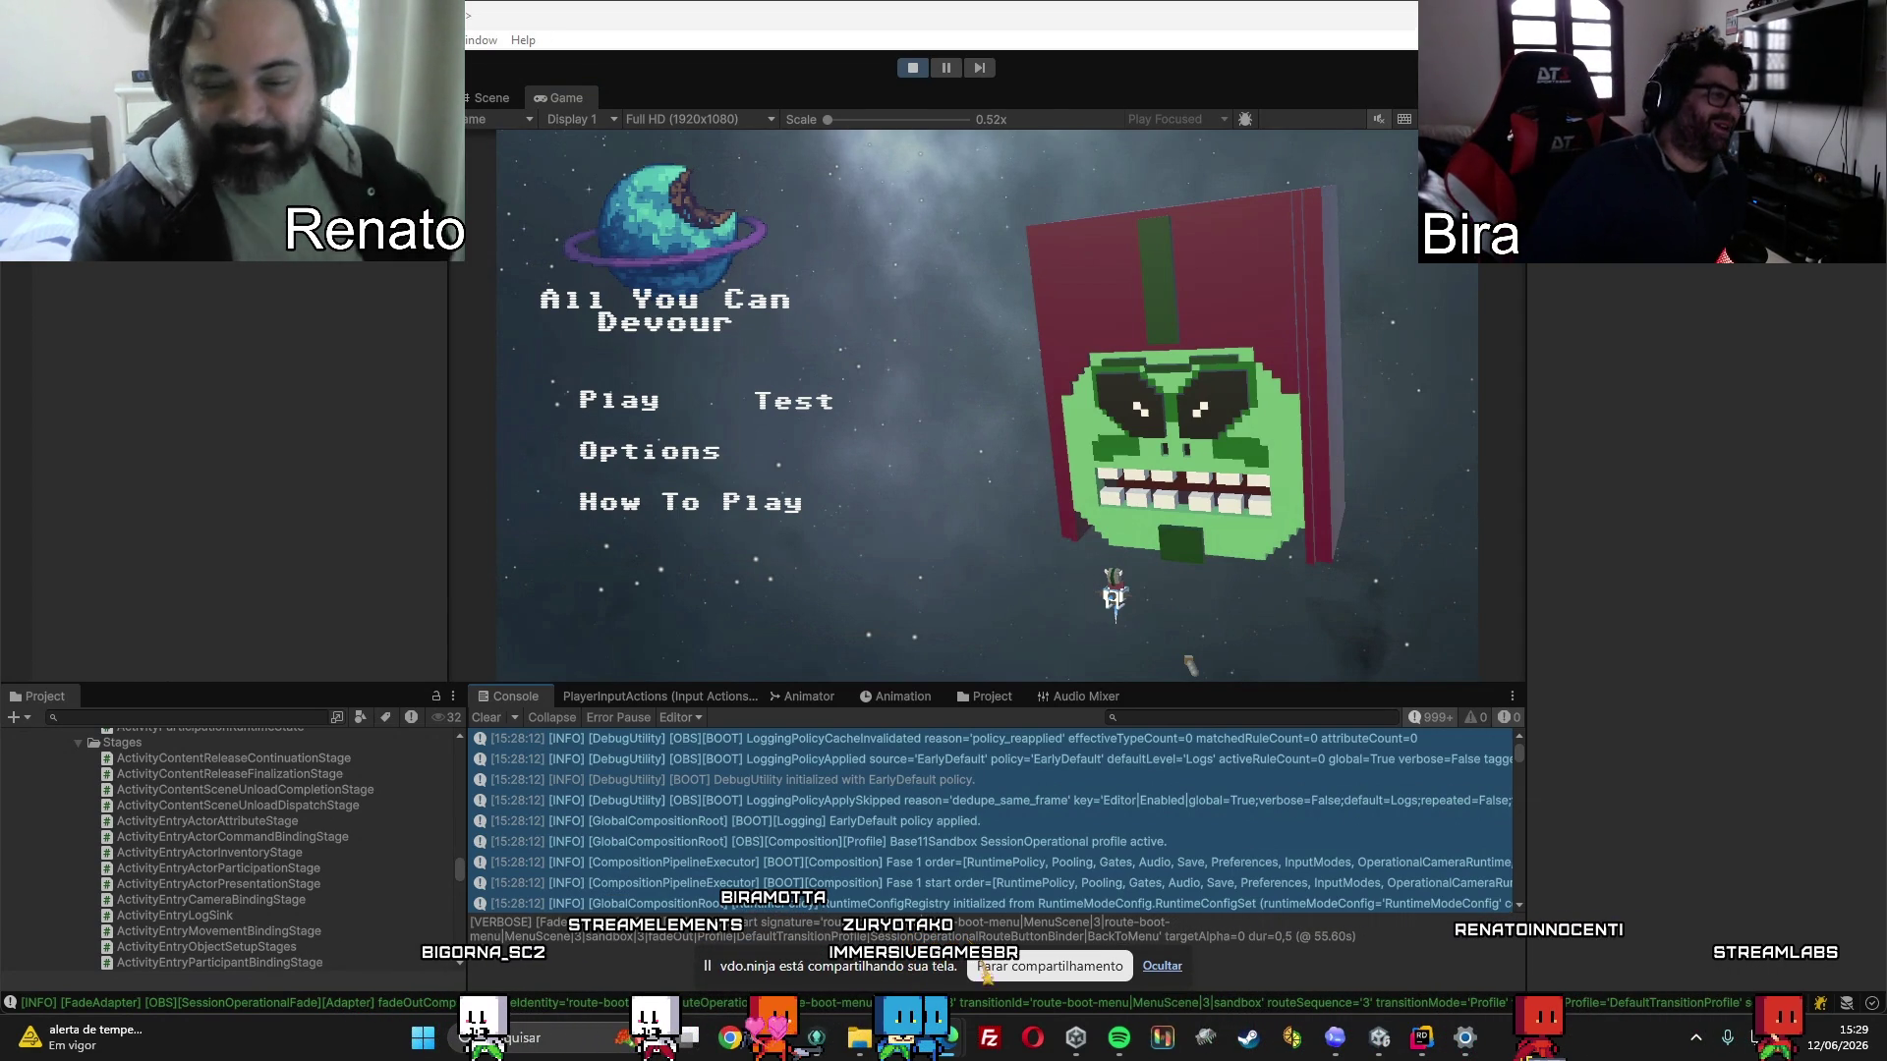
{"action": "left_click", "coordinate": [910, 68]}
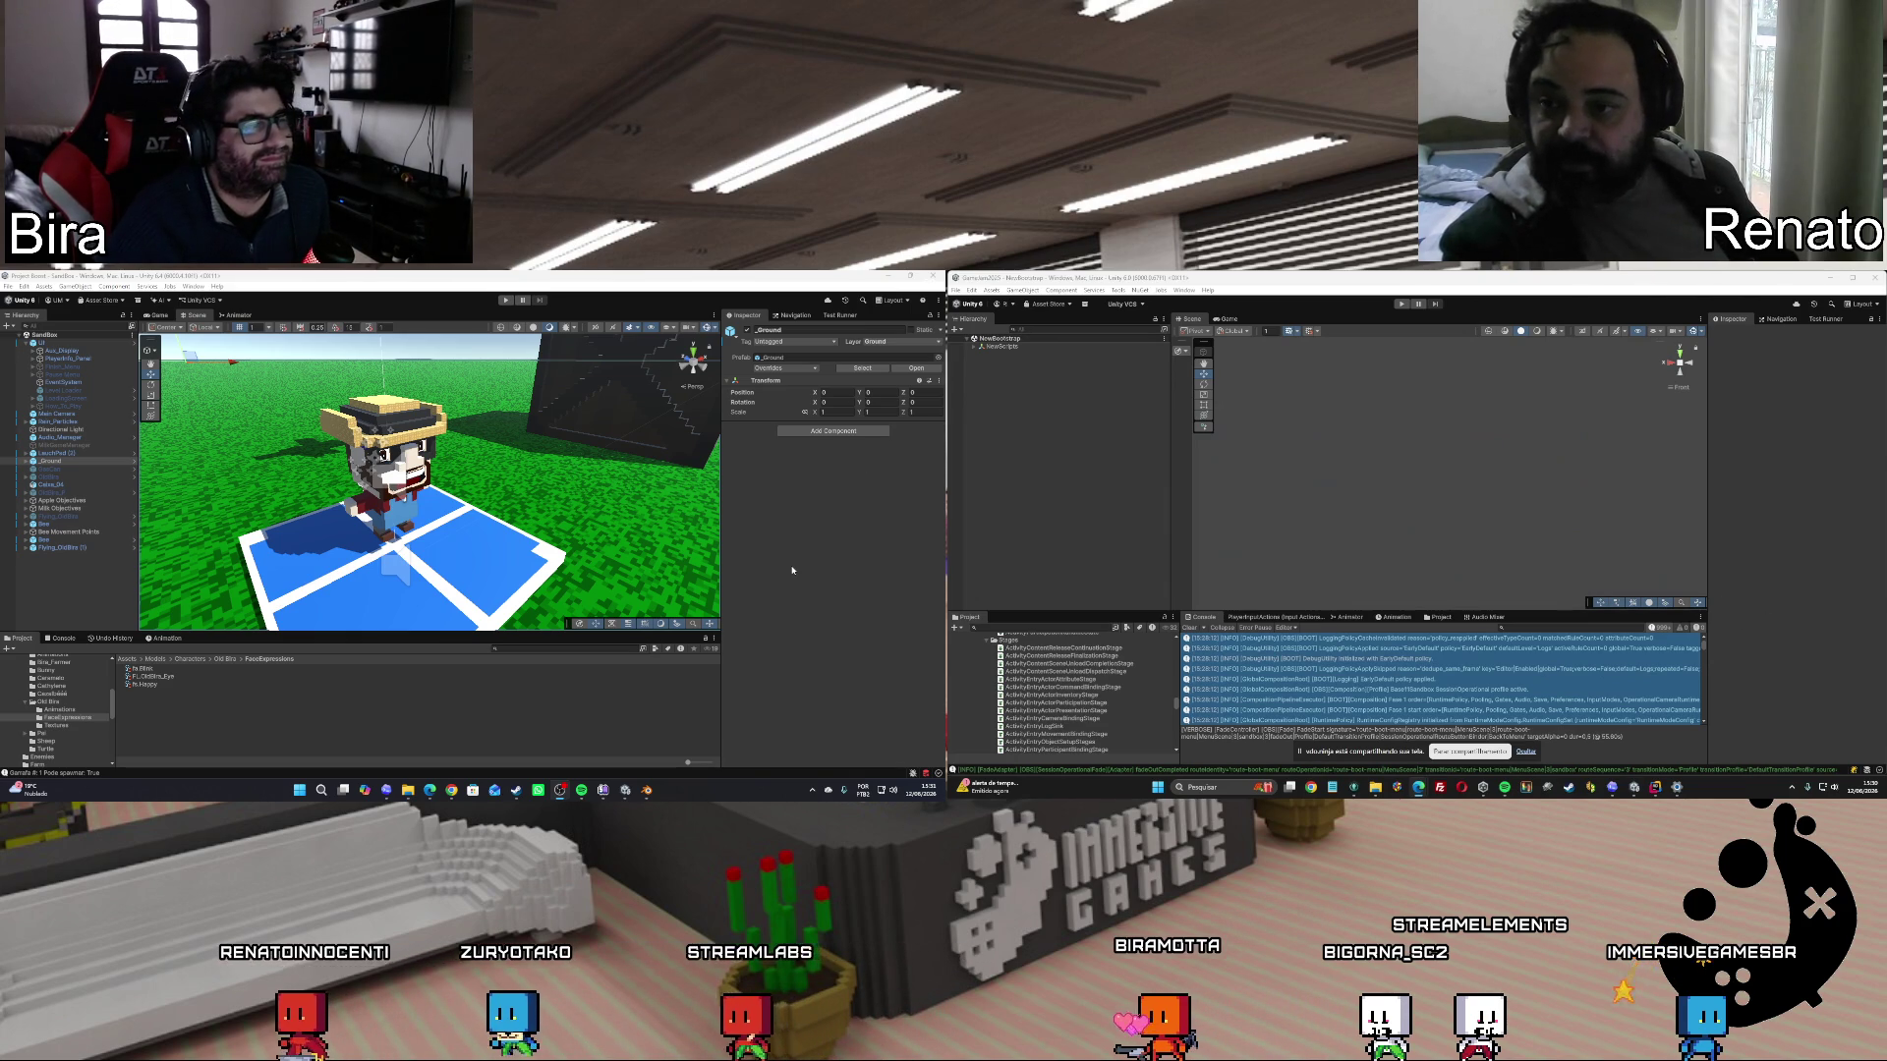
Play-test the voxel character scene in the GameJam2025 editor window, then stop Play mode.
{"action": "left_click", "coordinate": [503, 301]}
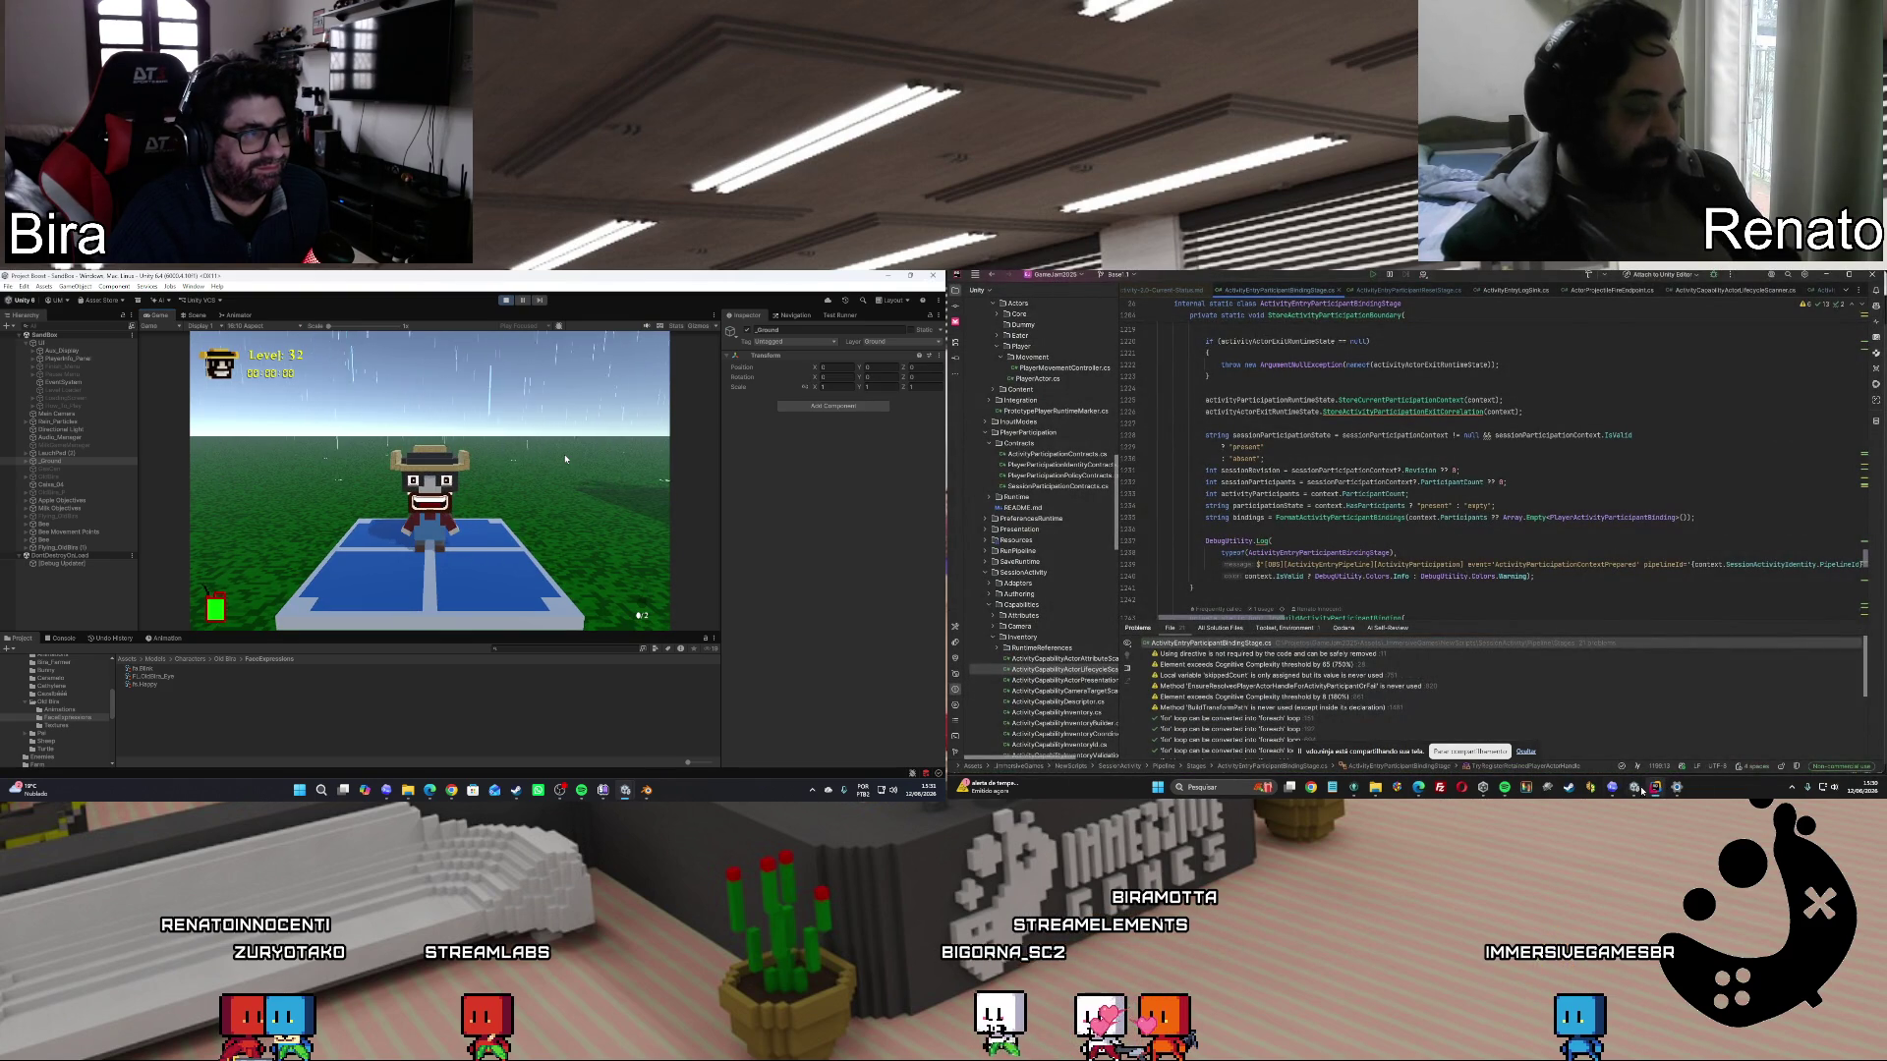
{"action": "mouse_move", "coordinate": [1634, 789]}
{"action": "left_click", "coordinate": [1634, 732]}
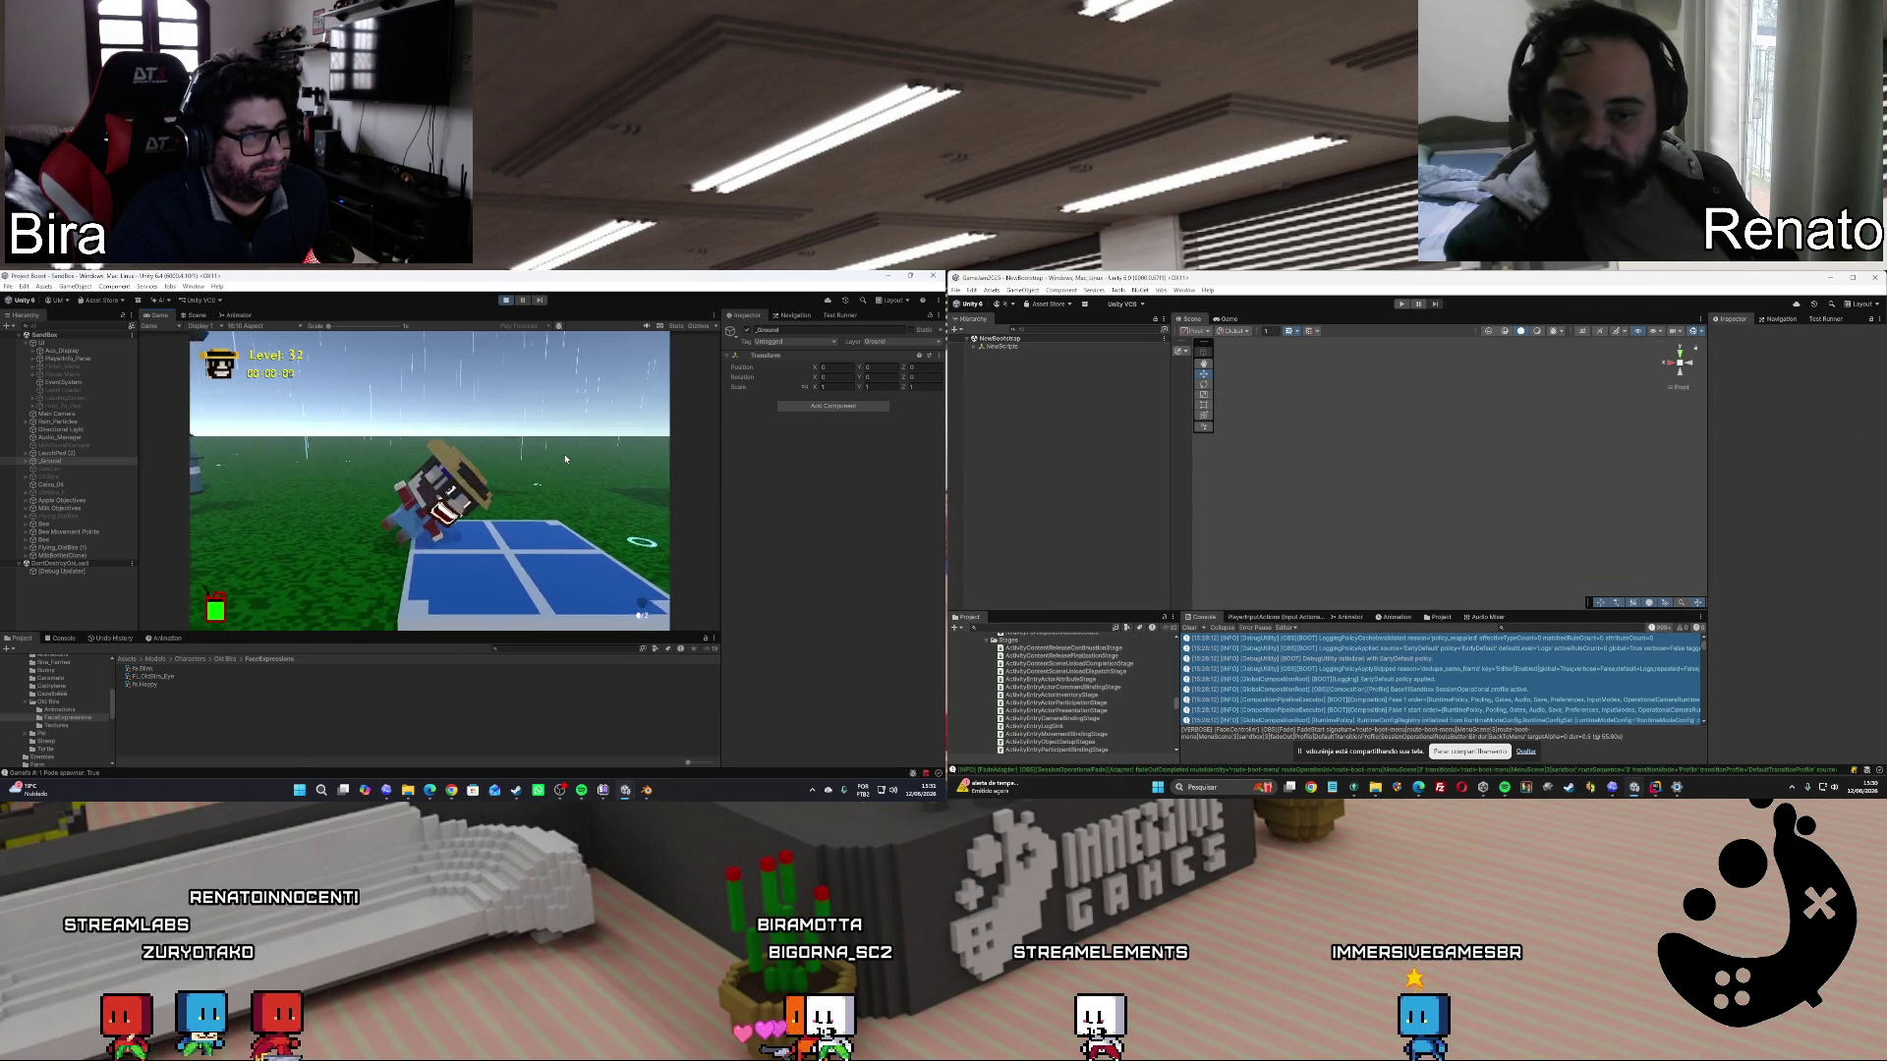
{"action": "left_click", "coordinate": [507, 300]}
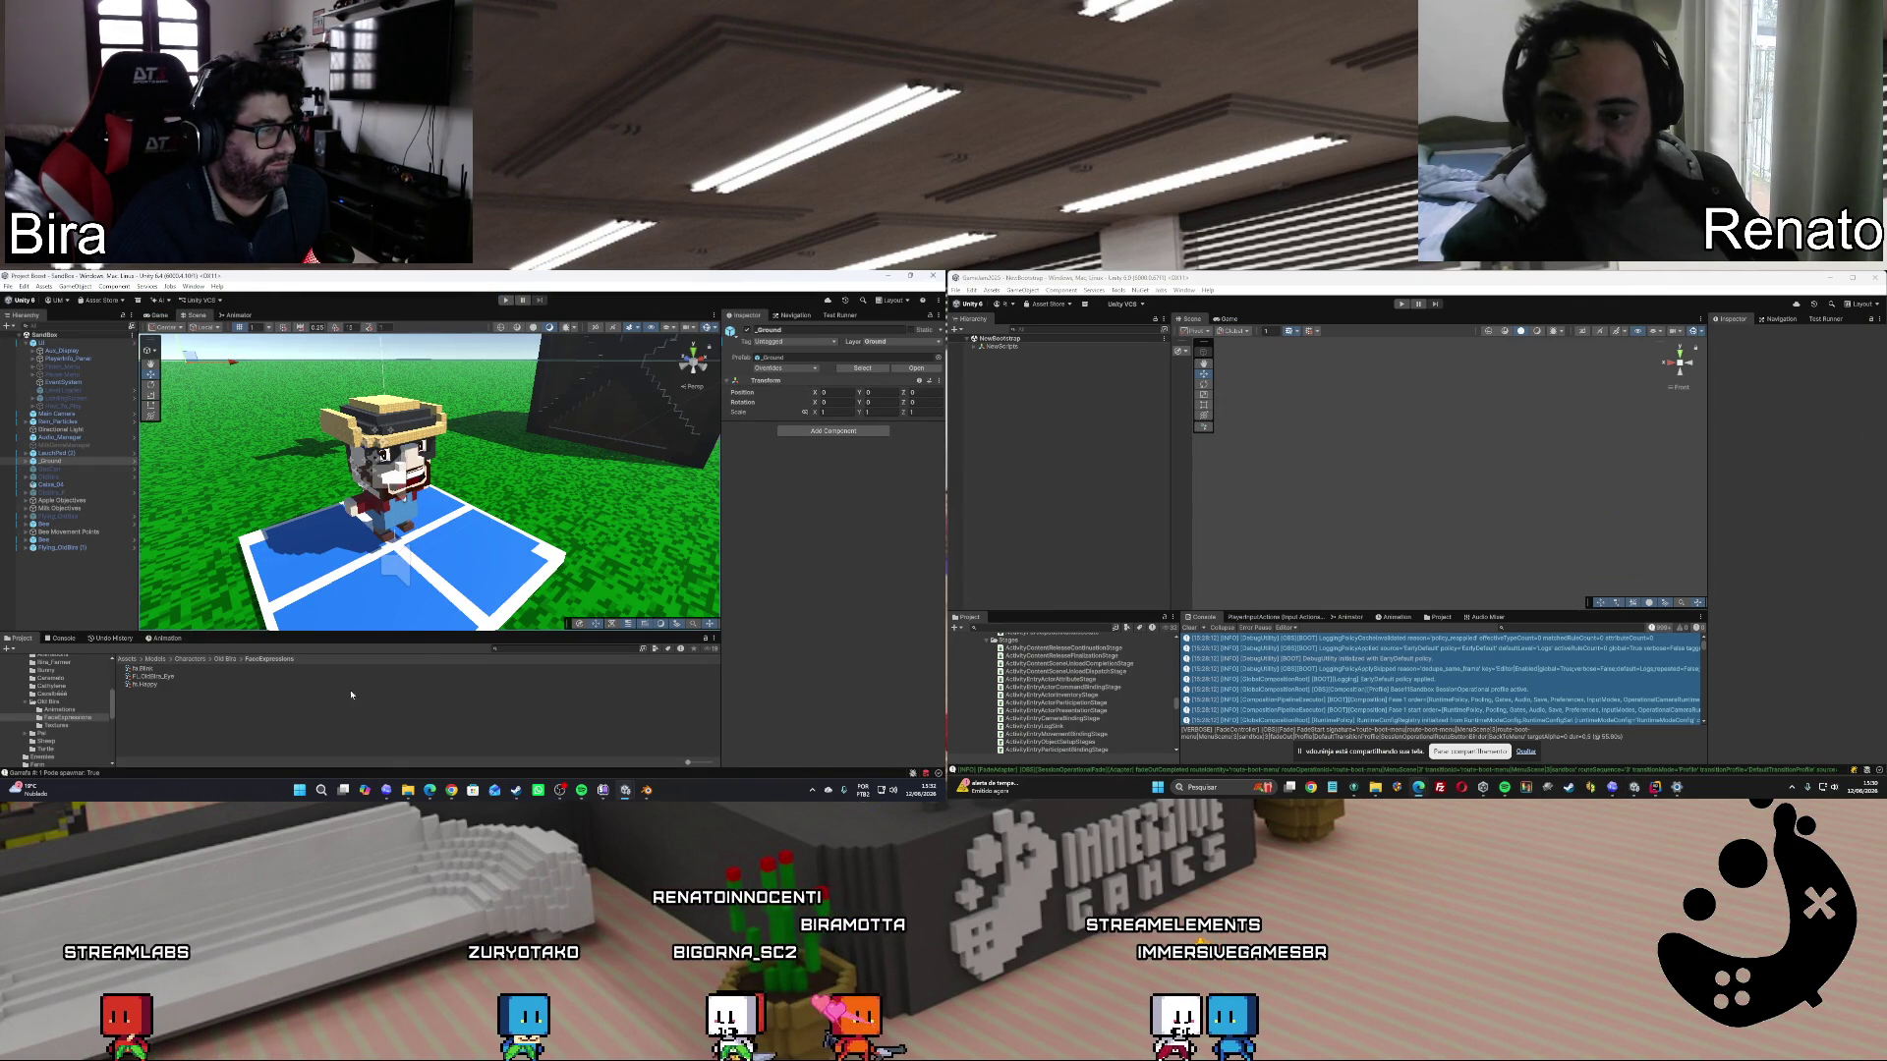
Create a new face state asset named fs.caution in the FaceExpressions folder.
{"action": "right_click", "coordinate": [157, 715]}
{"action": "mouse_move", "coordinate": [246, 429]}
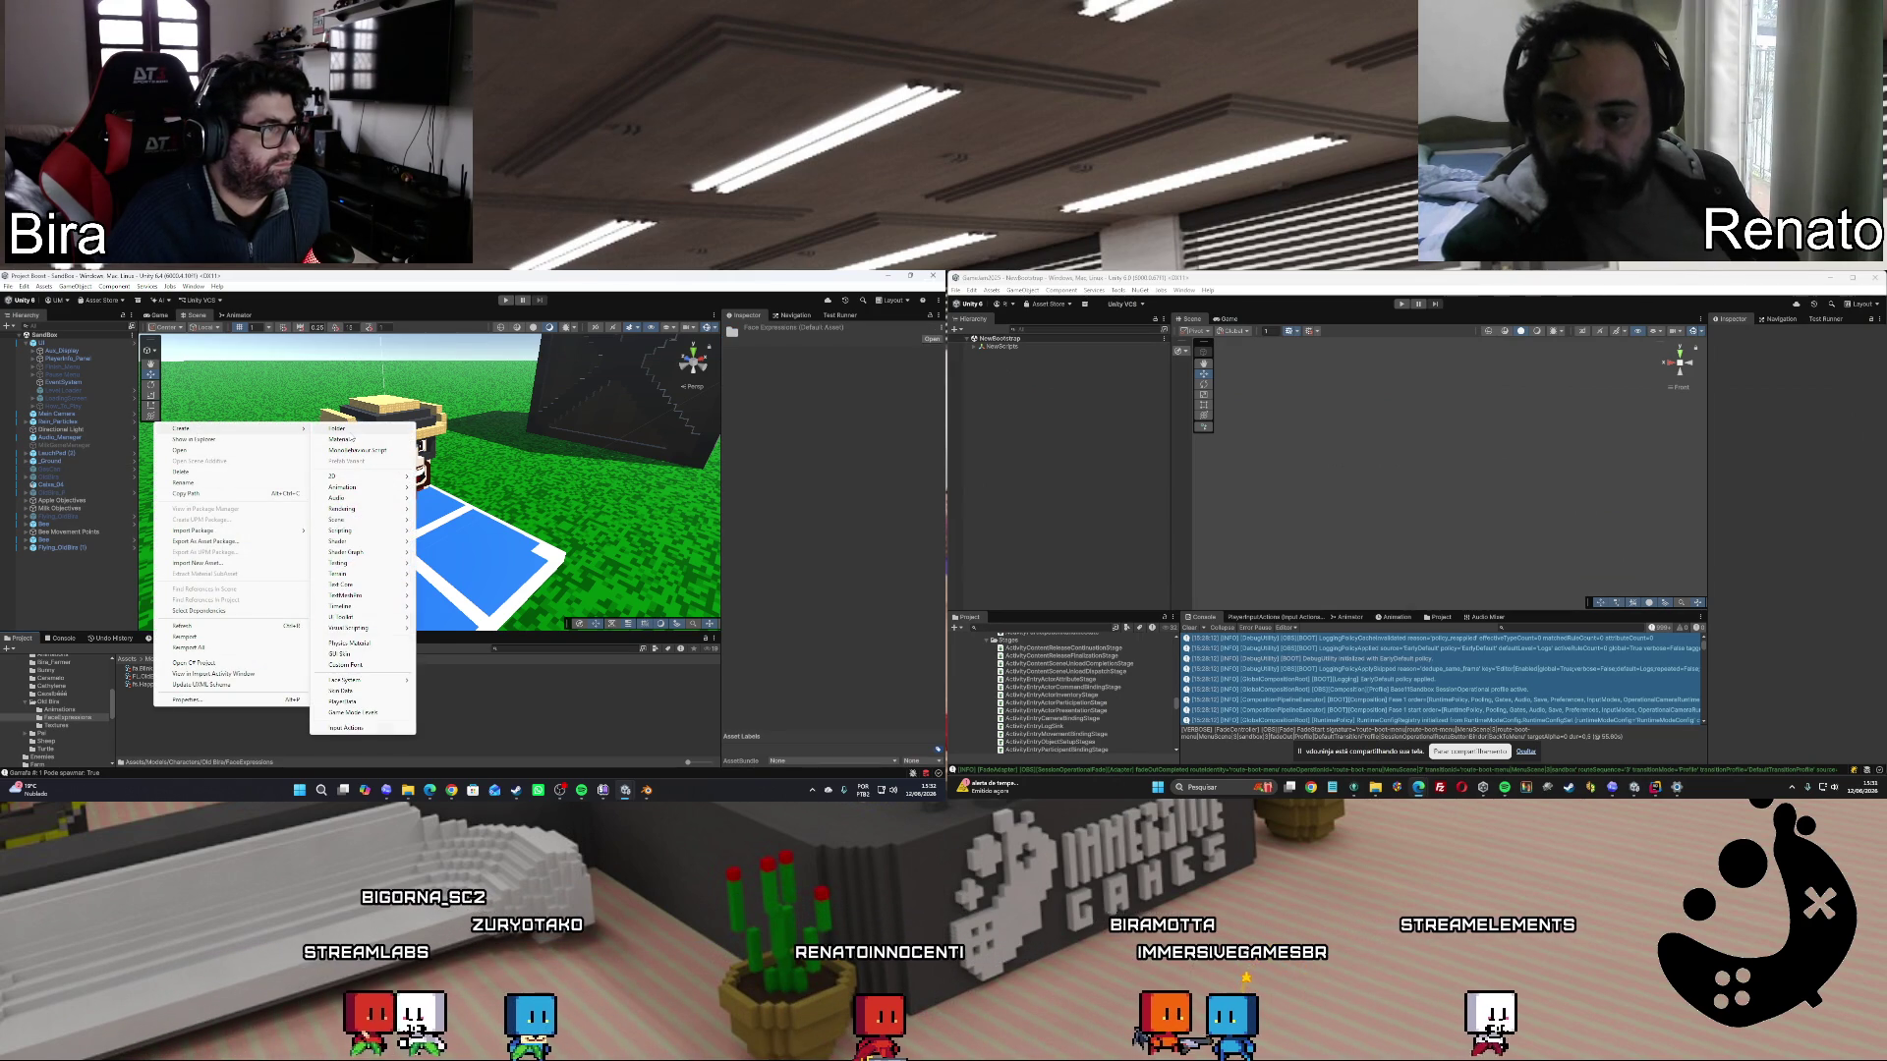
{"action": "mouse_move", "coordinate": [360, 681]}
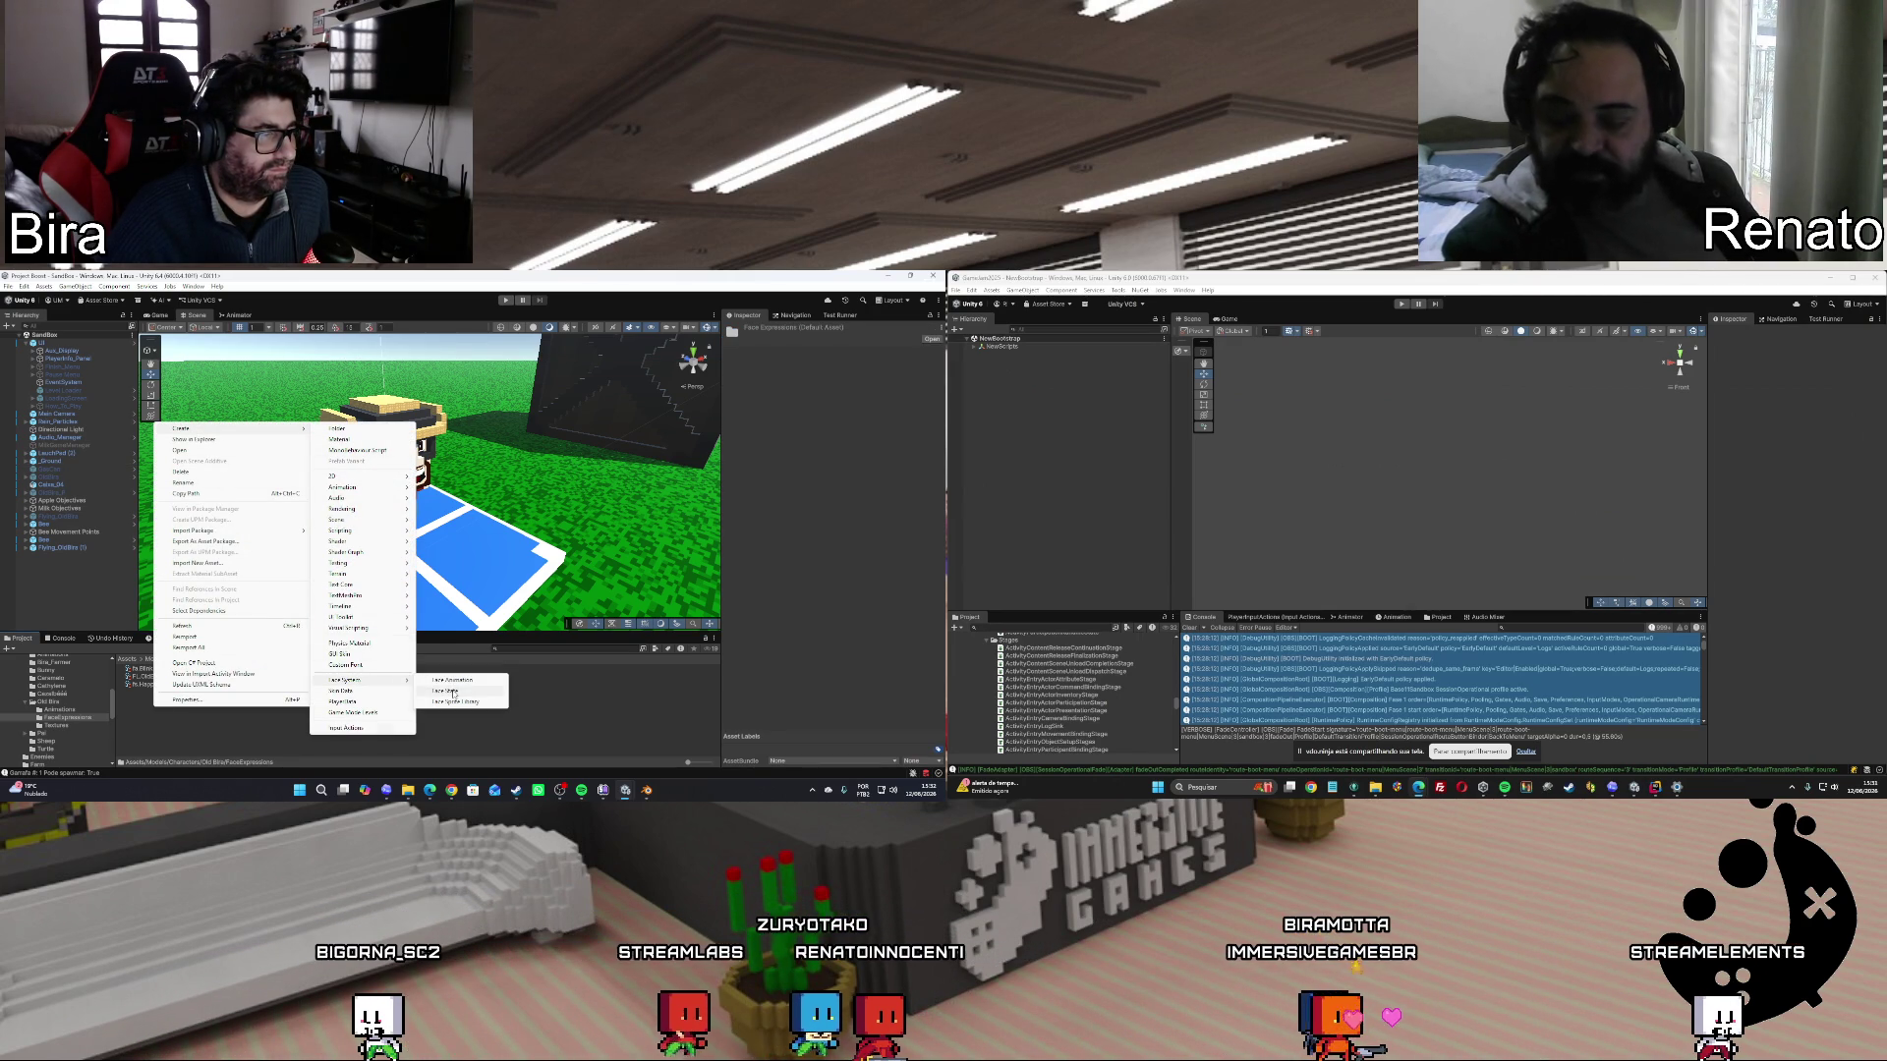
{"action": "left_click", "coordinate": [452, 692]}
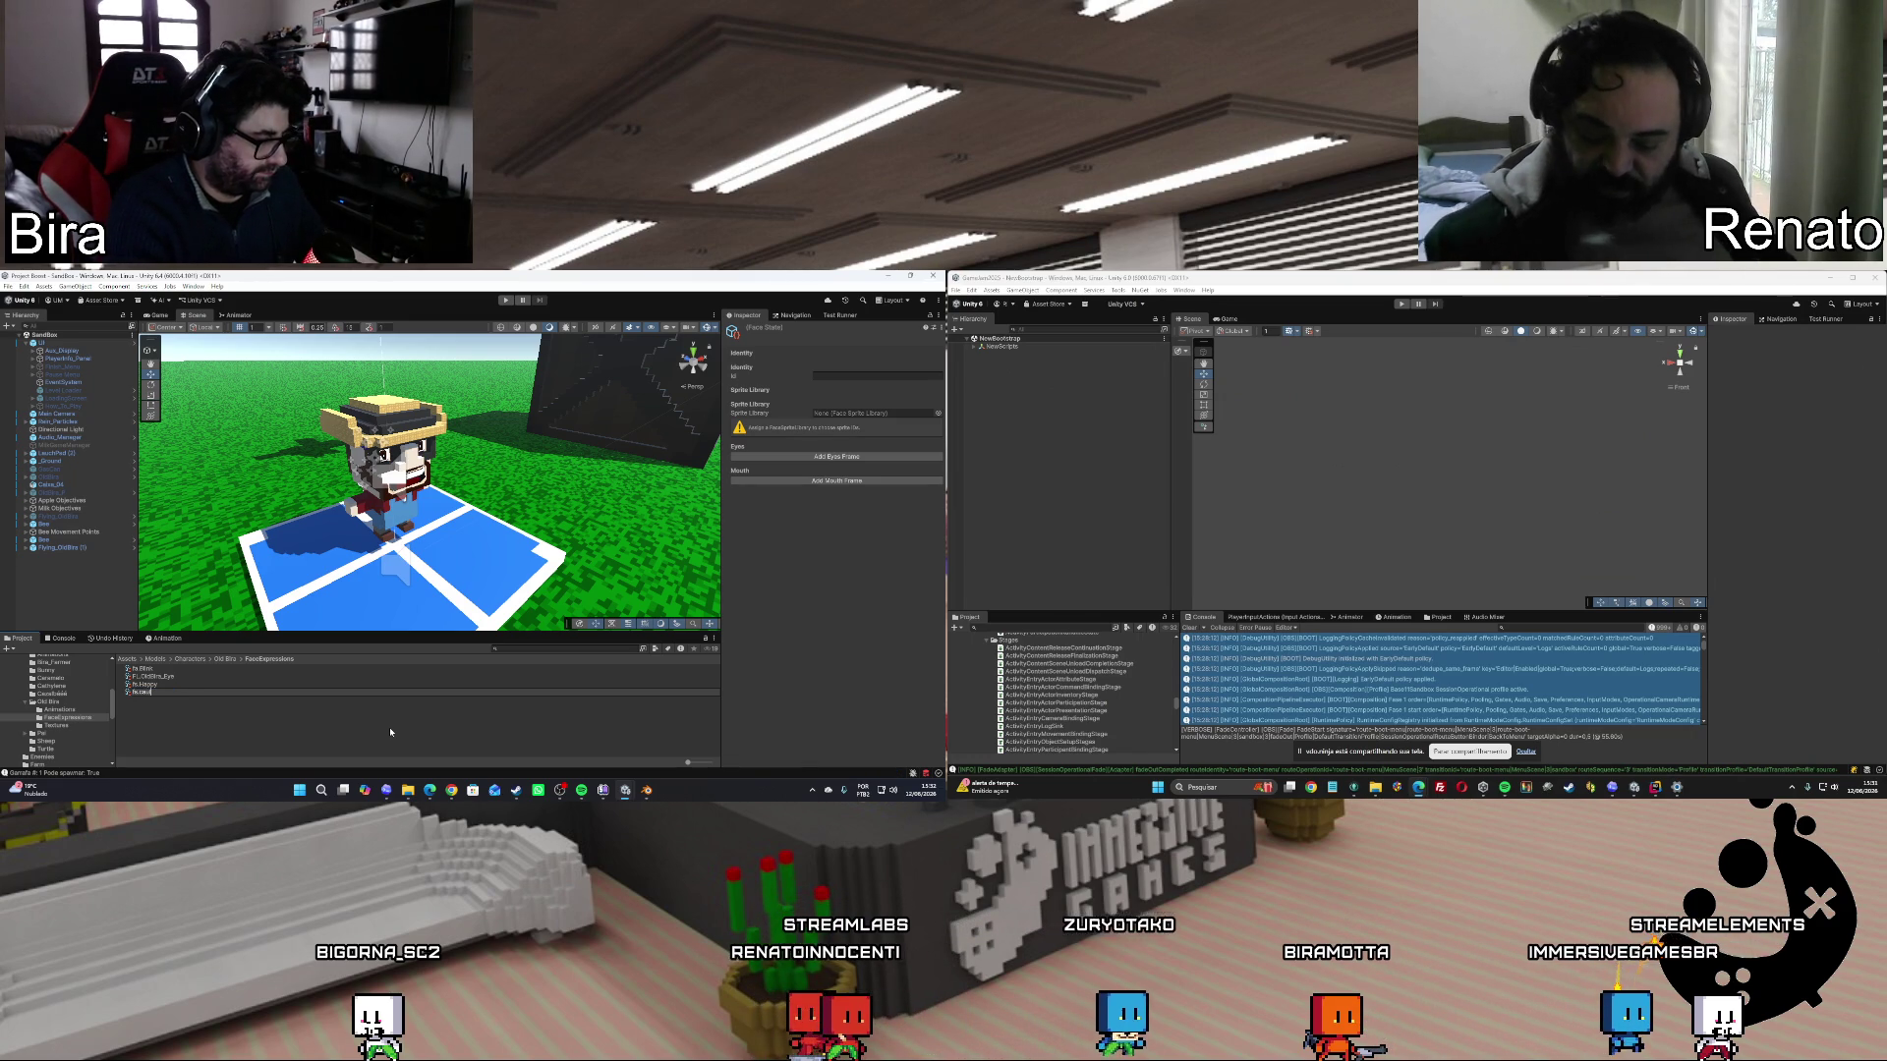
{"action": "key", "text": "Return"}
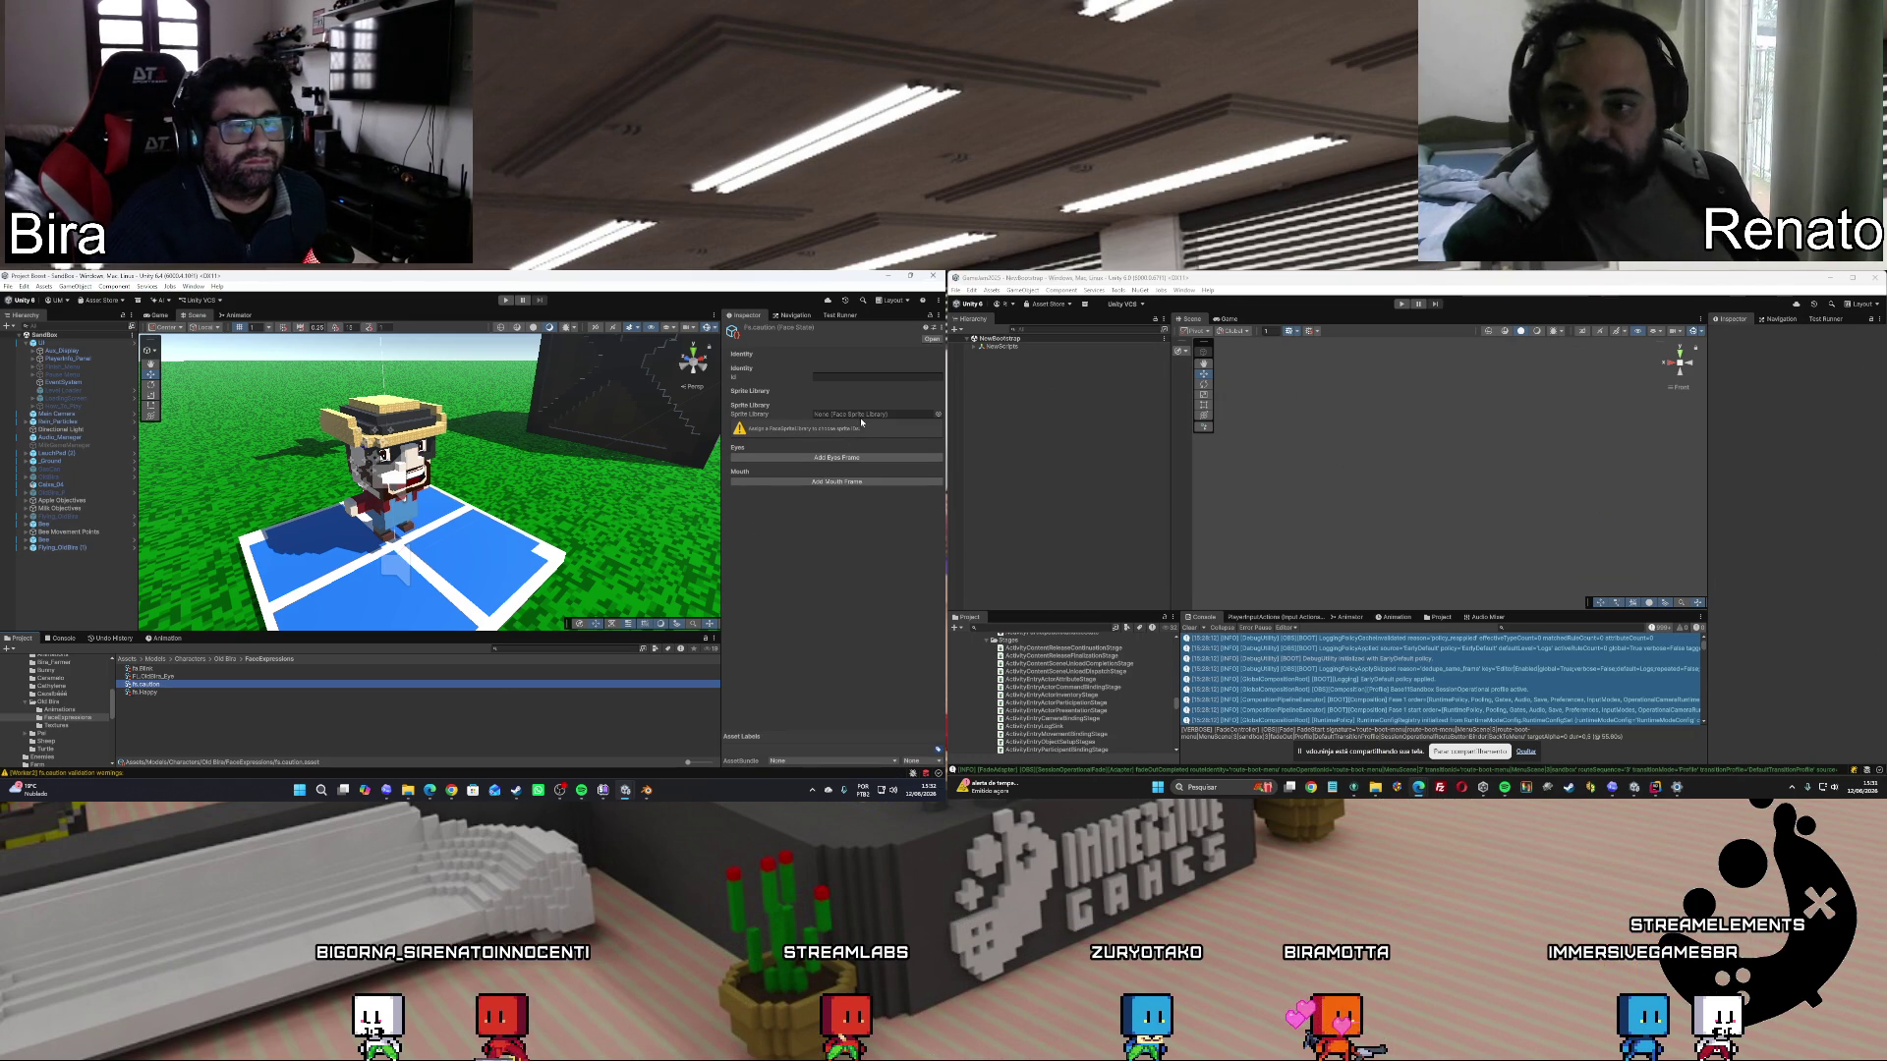
{"action": "left_click", "coordinate": [192, 685]}
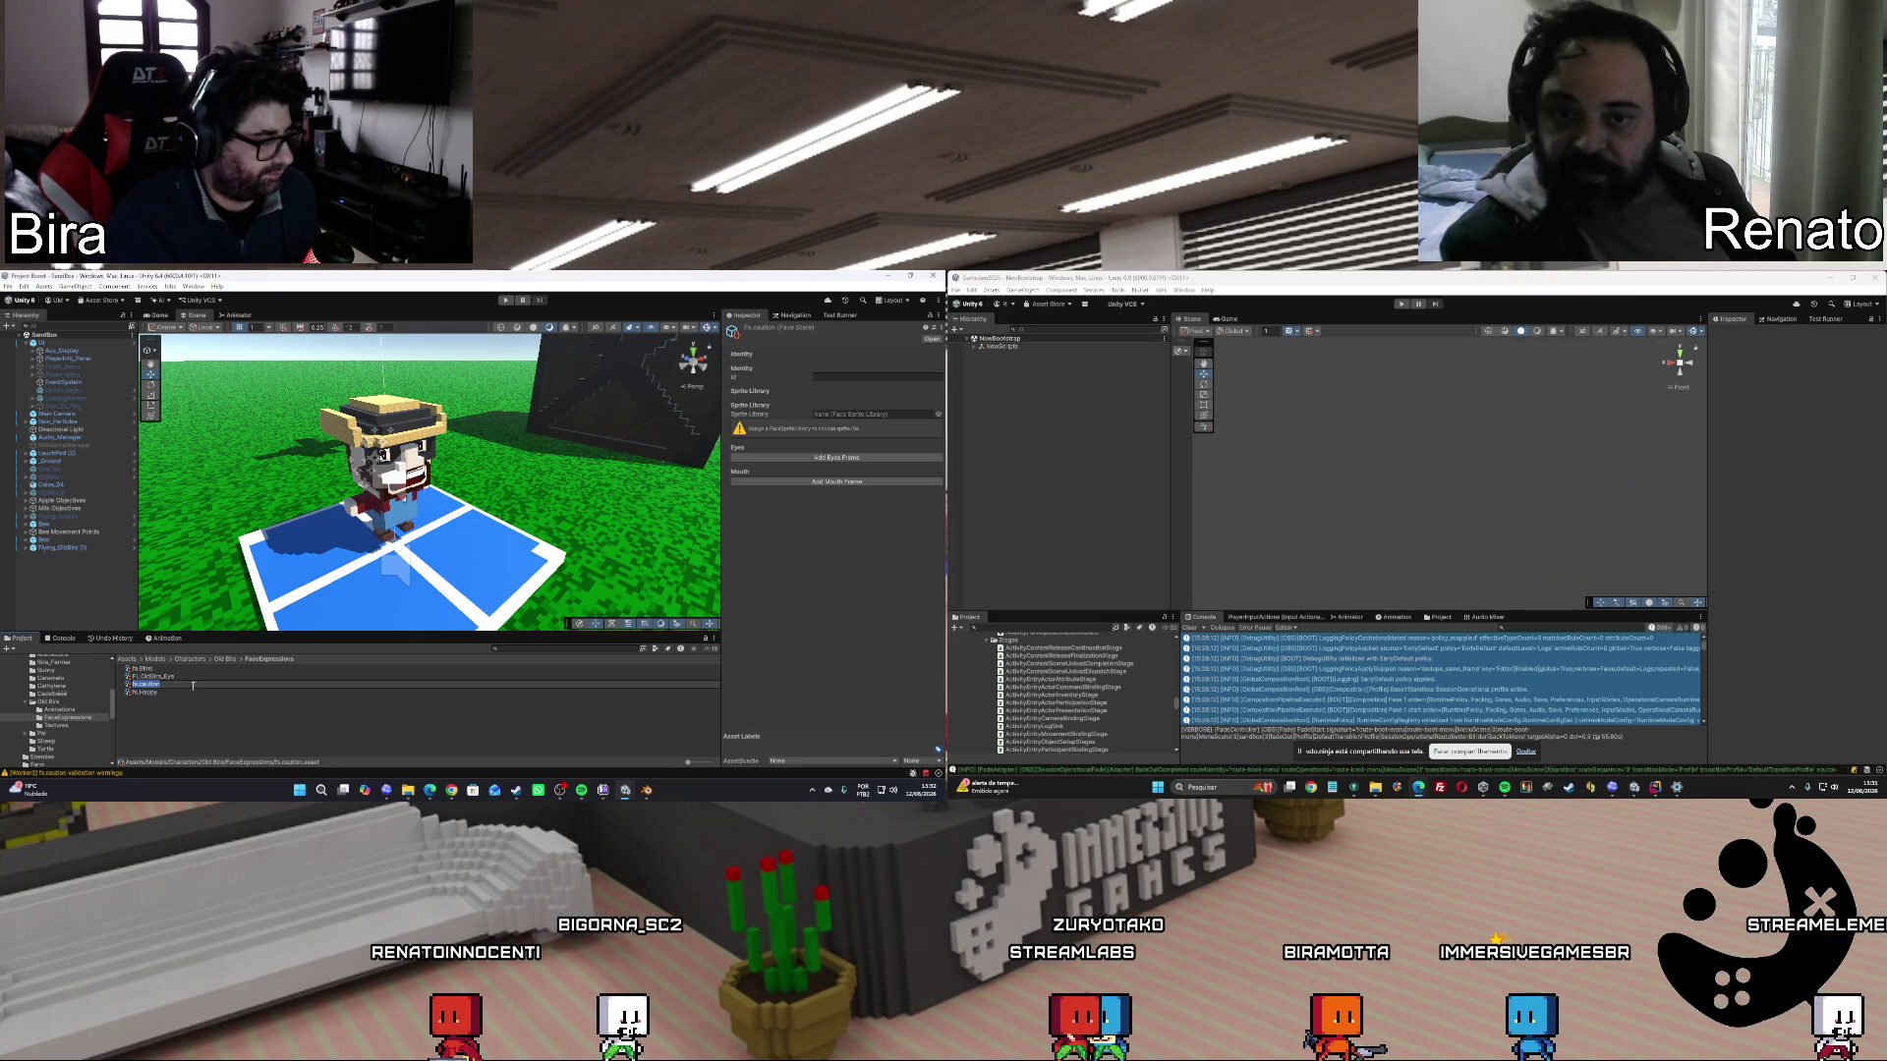
{"action": "left_click", "coordinate": [192, 685]}
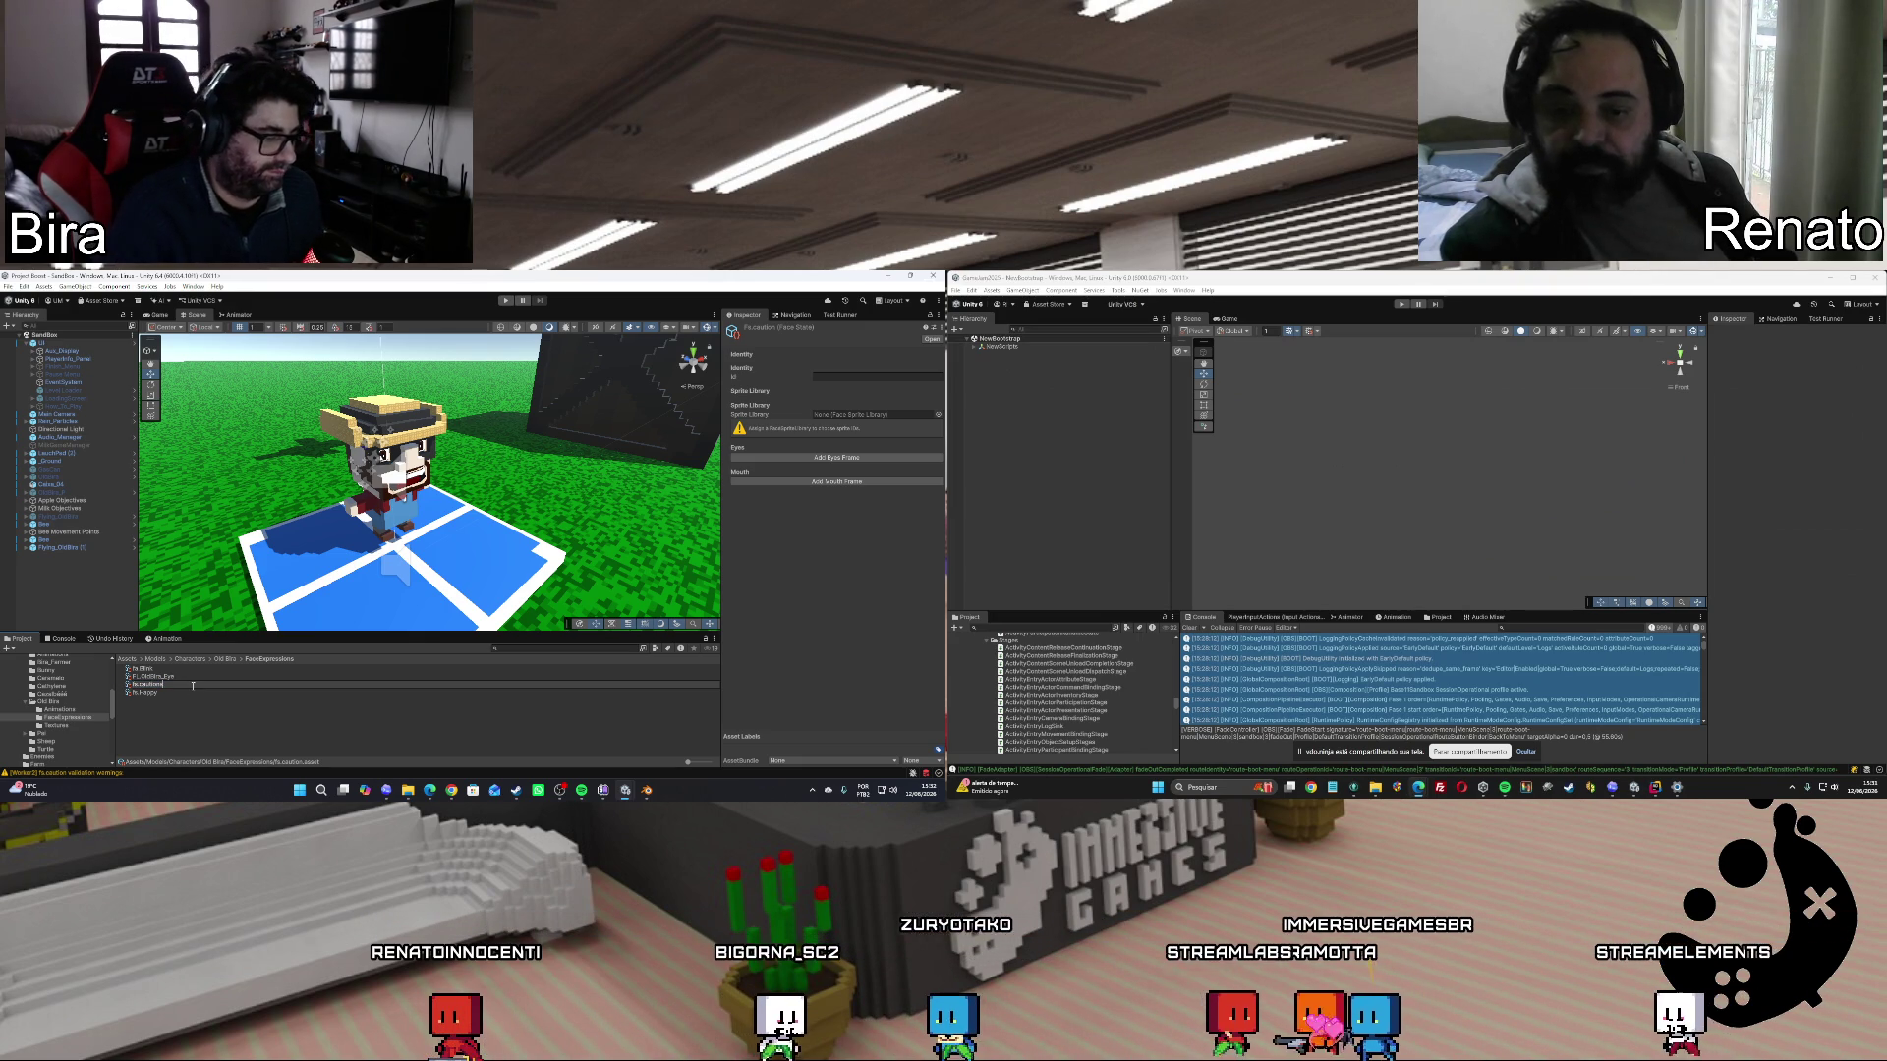
{"action": "key", "text": "Return"}
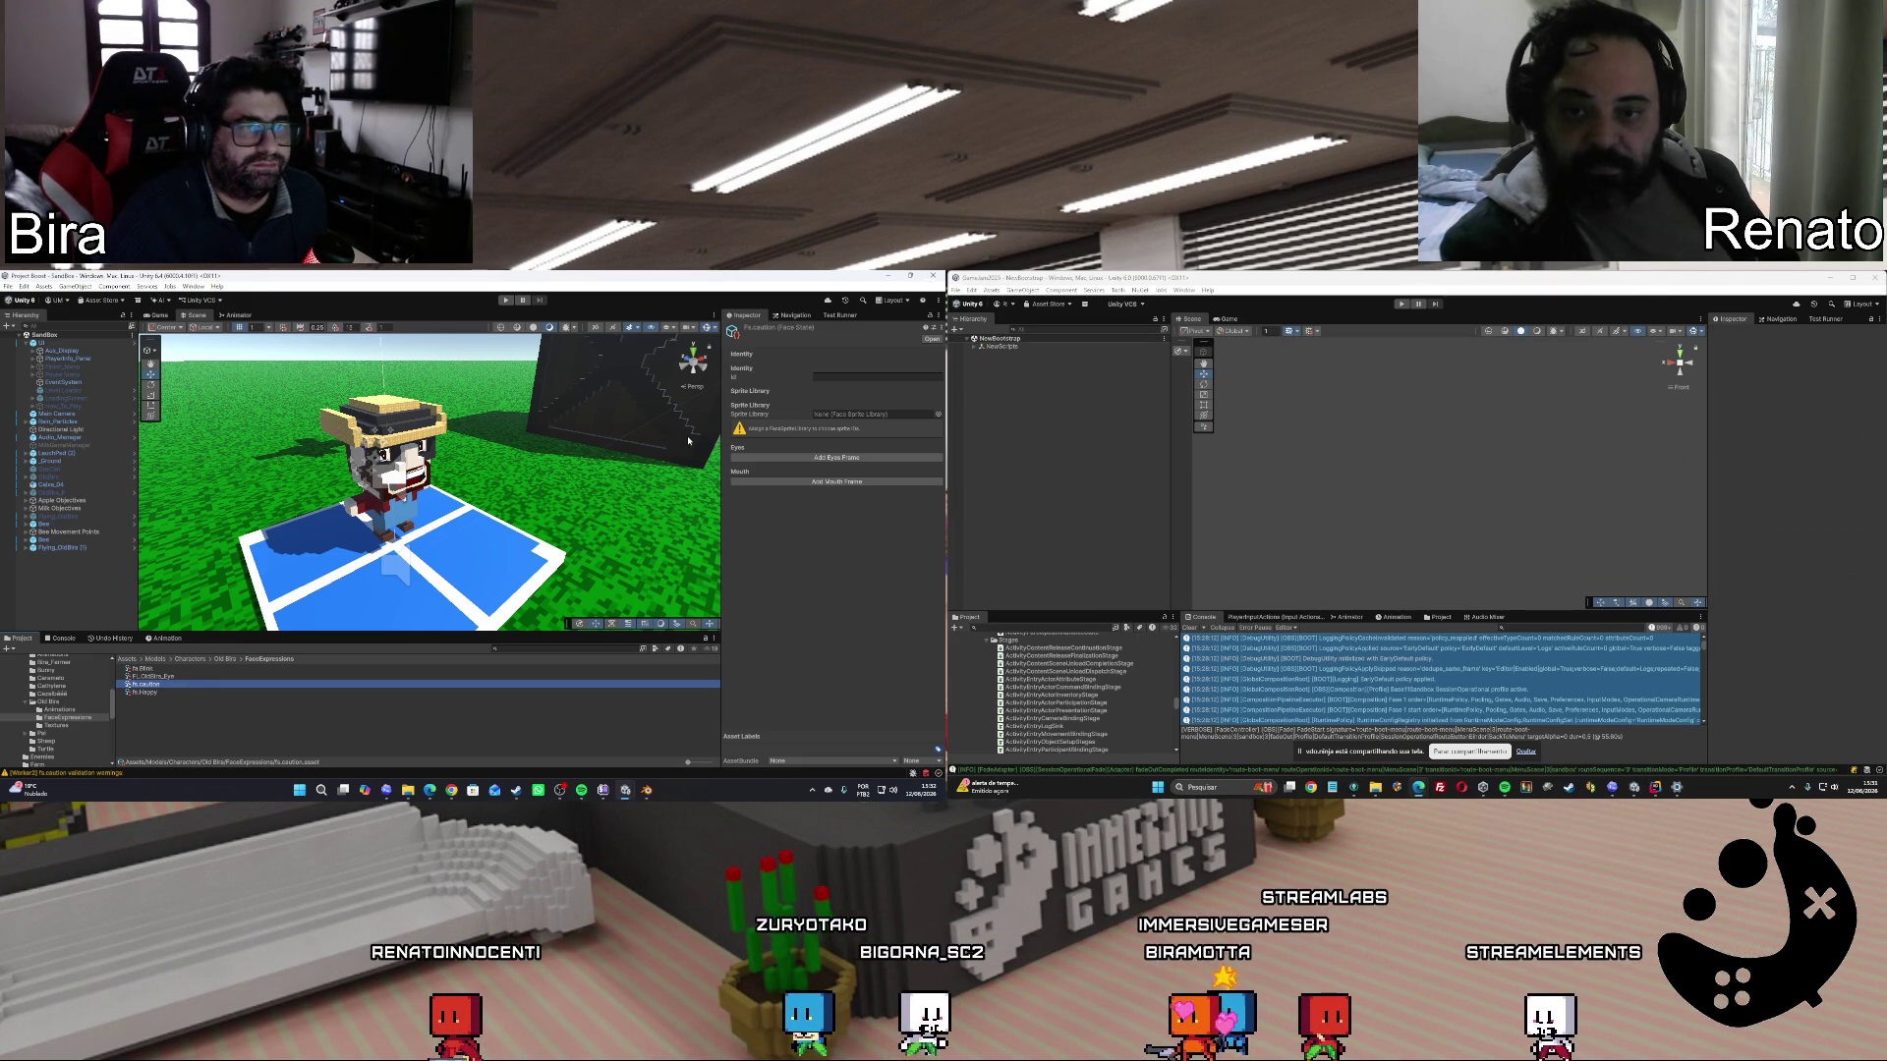
Assign FL.OldBira.Eye as the sprite library and add an eyes frame showing eye.fear.
{"action": "left_click", "coordinate": [937, 414]}
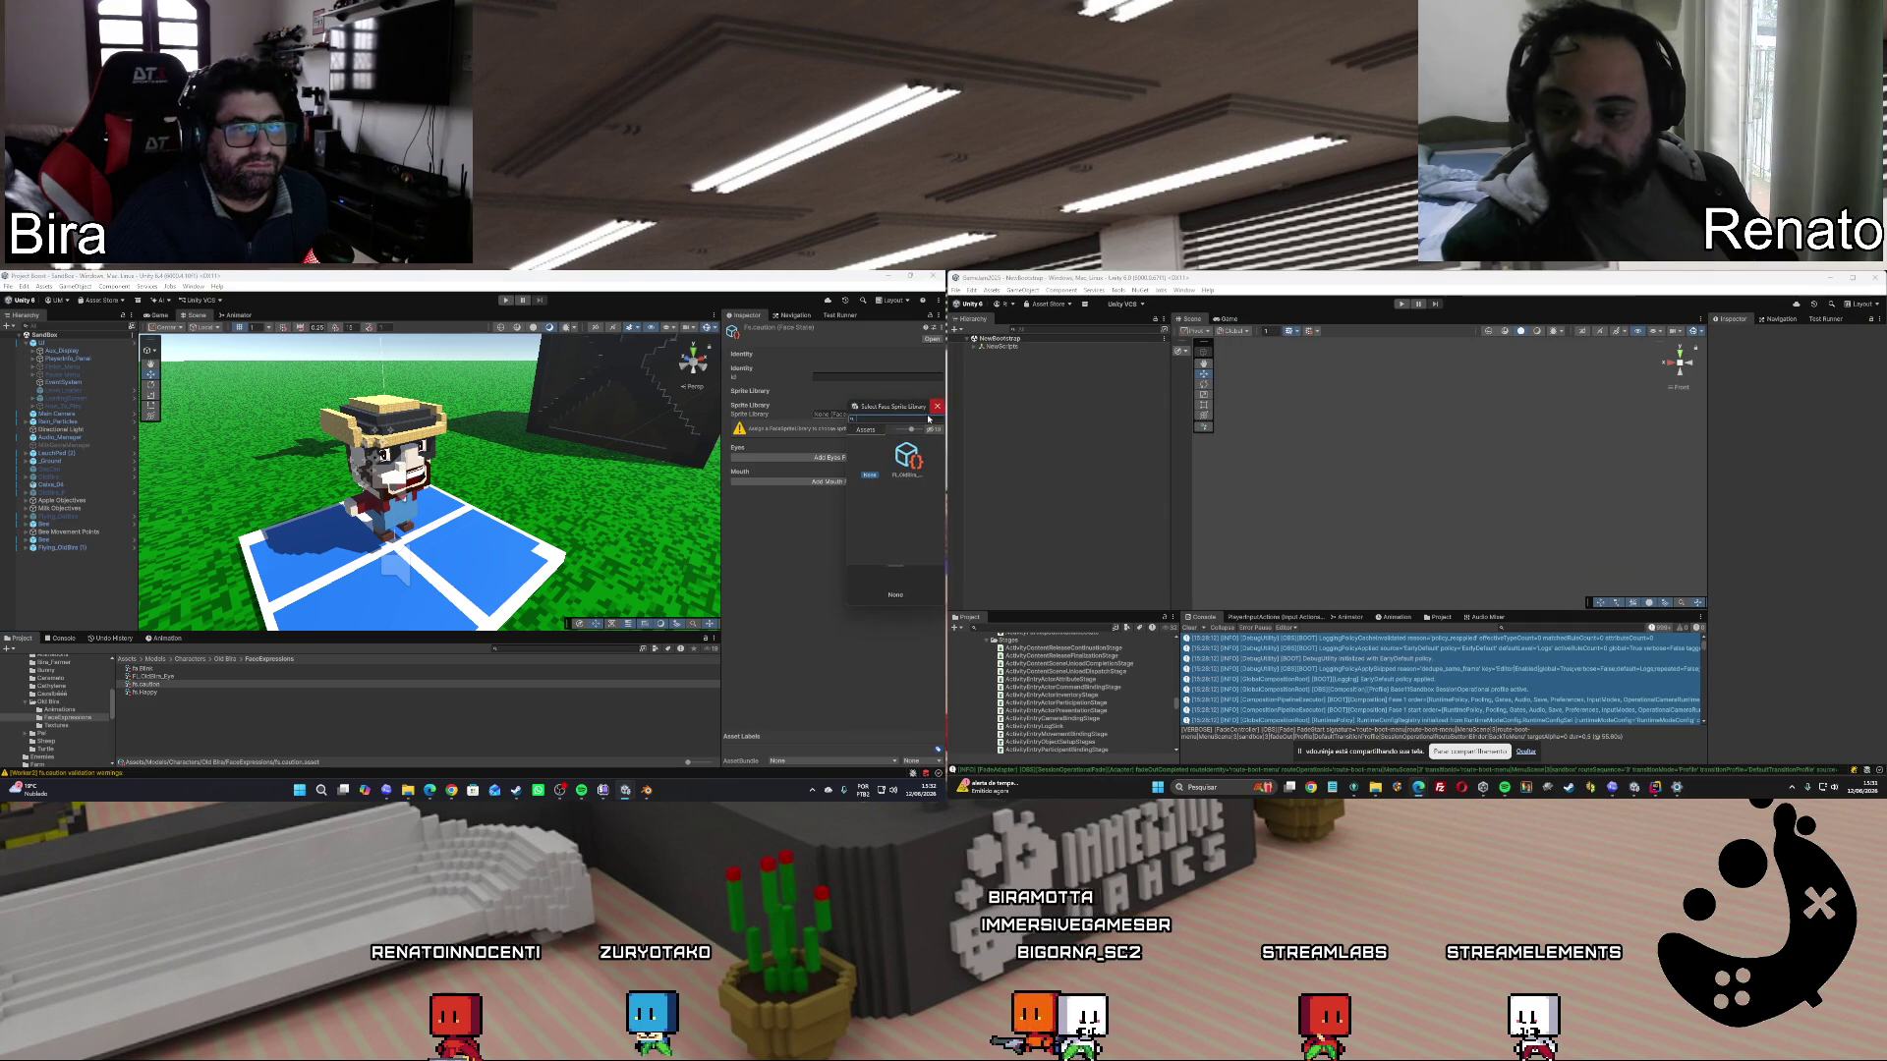
{"action": "double_click", "coordinate": [902, 460]}
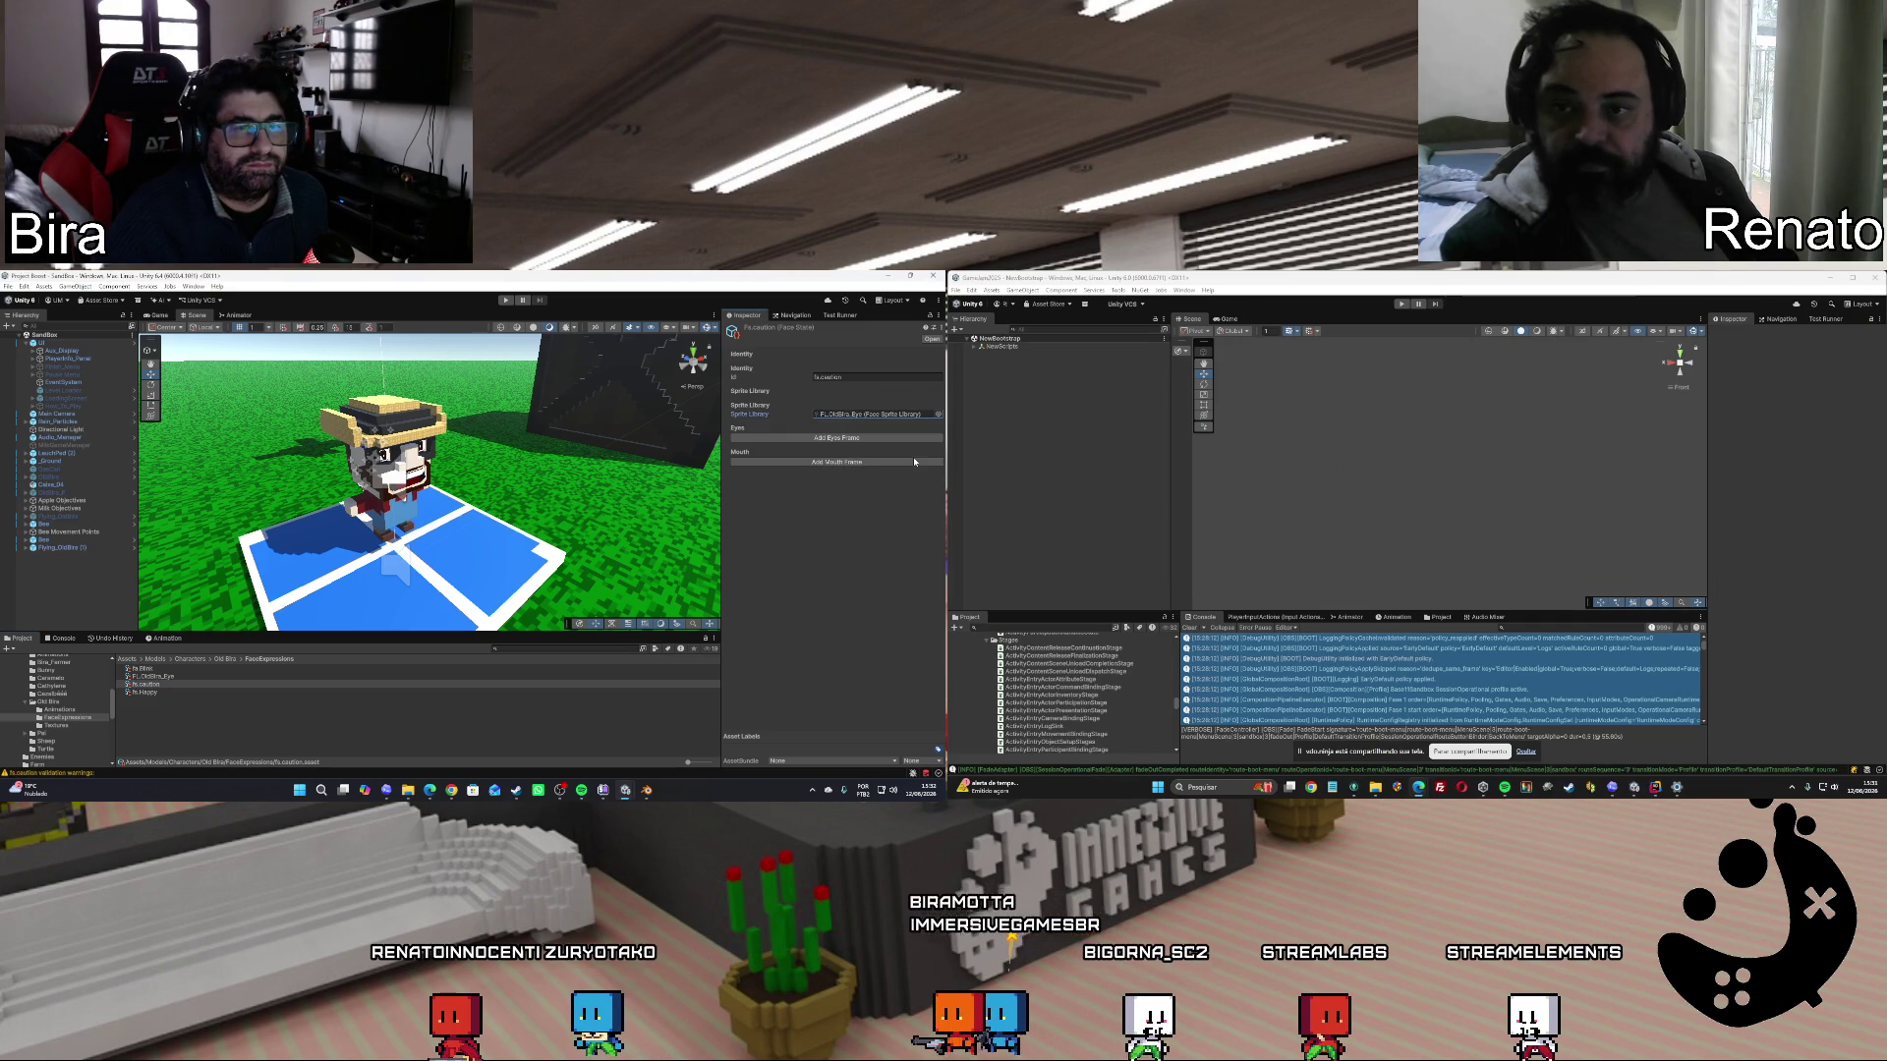
{"action": "left_click", "coordinate": [851, 442]}
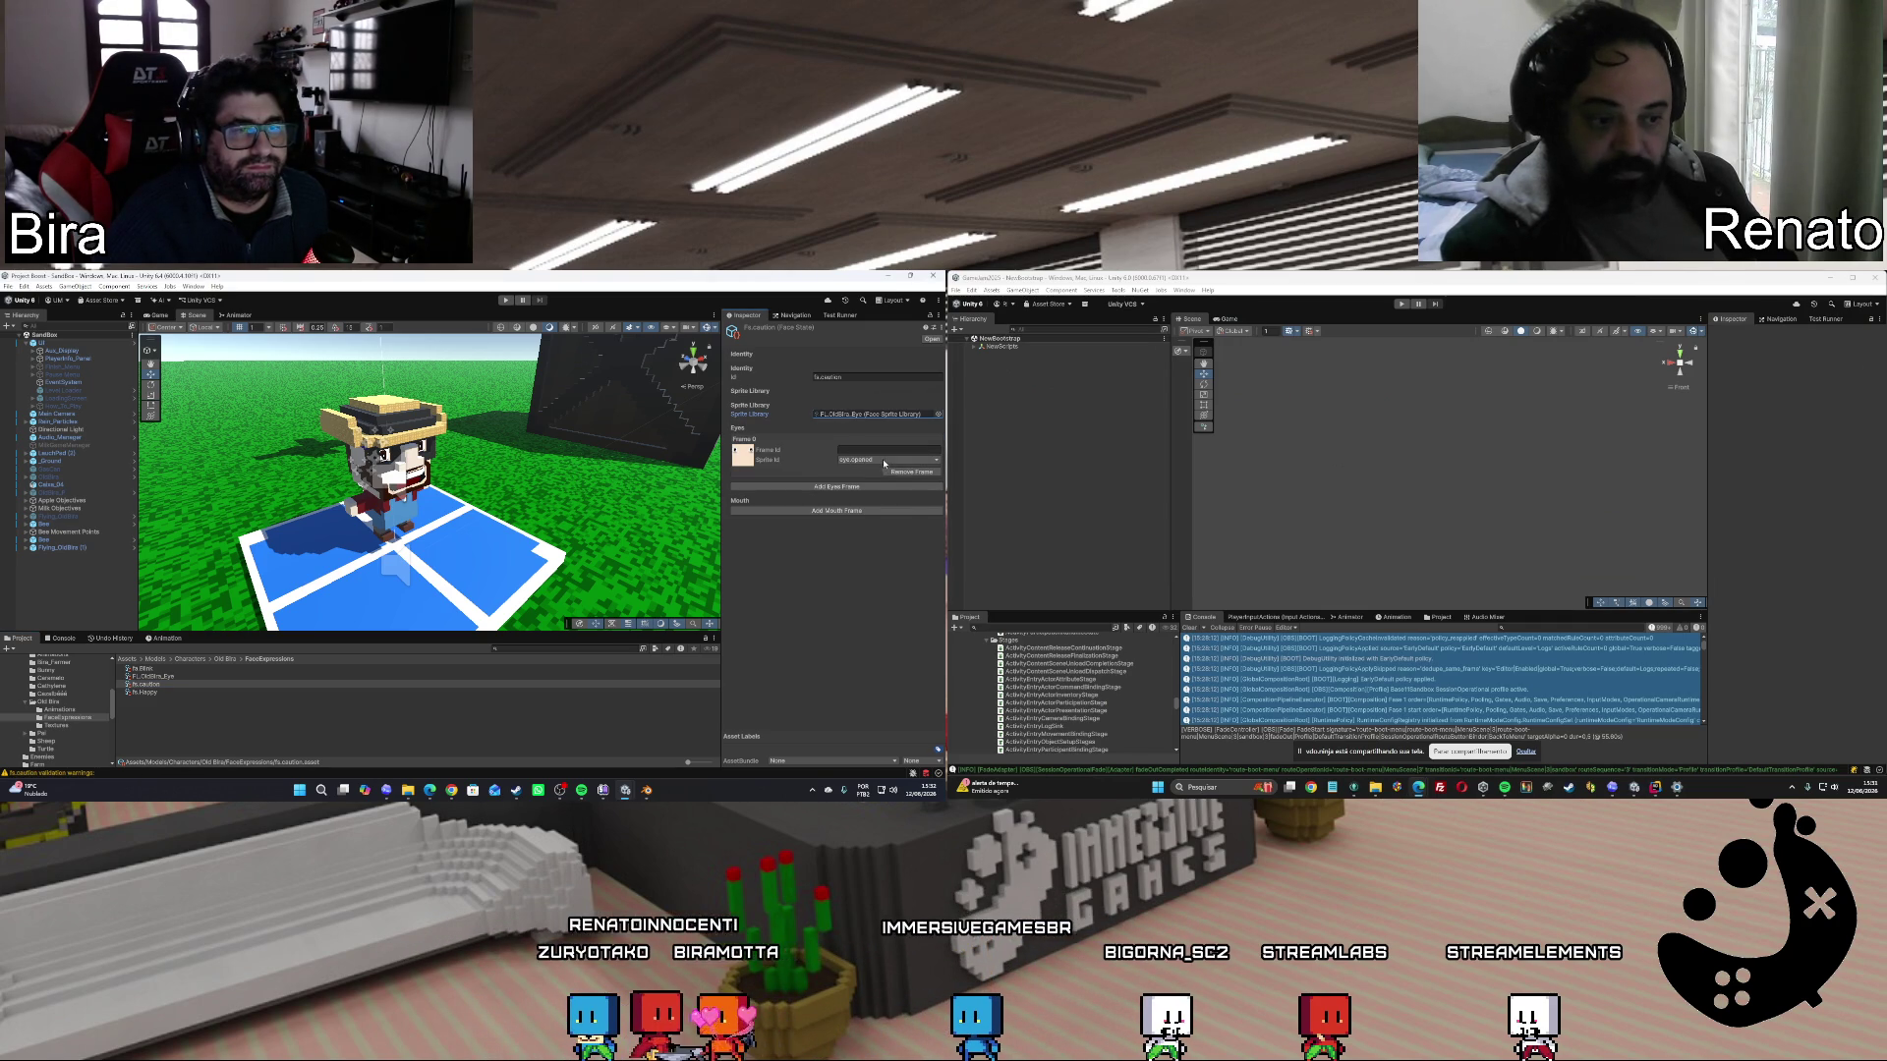
{"action": "left_click", "coordinate": [883, 460]}
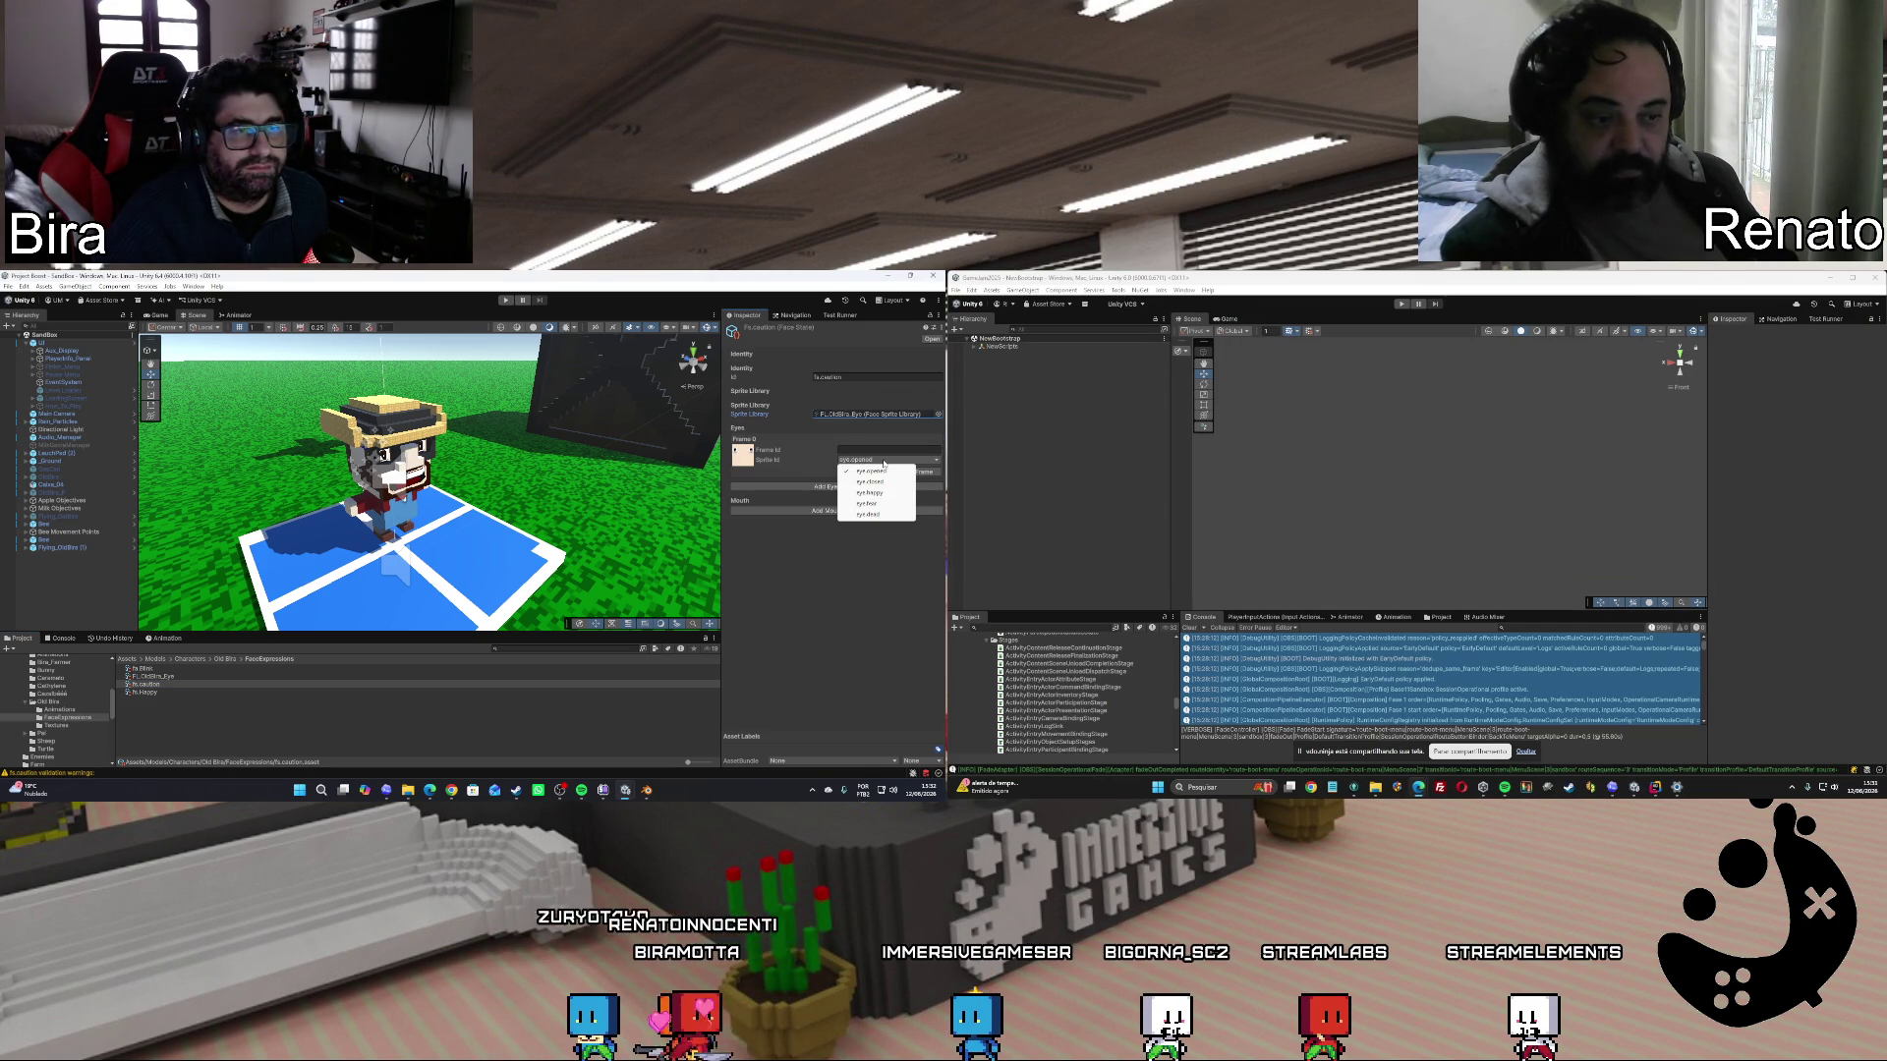
{"action": "left_click", "coordinate": [881, 504]}
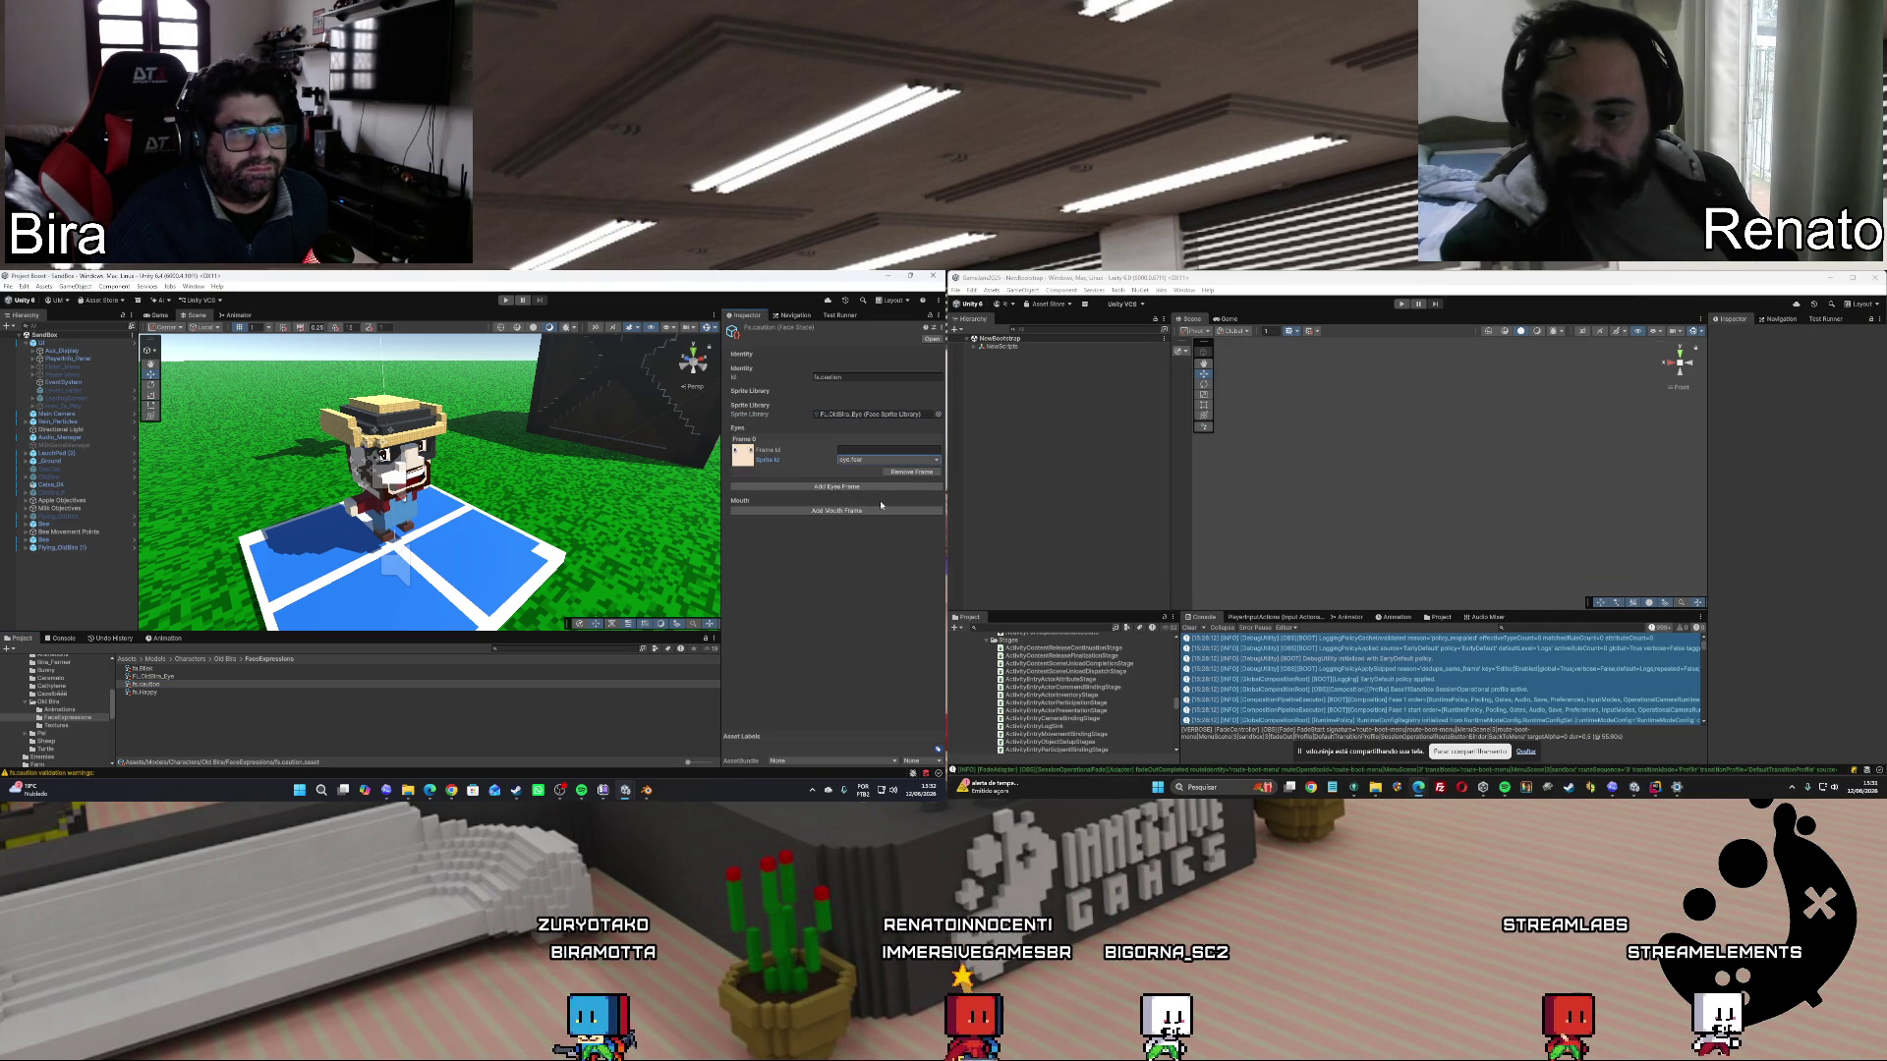
Add a mouth frame and set its sprite to mouth.caution.
{"action": "left_click", "coordinate": [854, 511]}
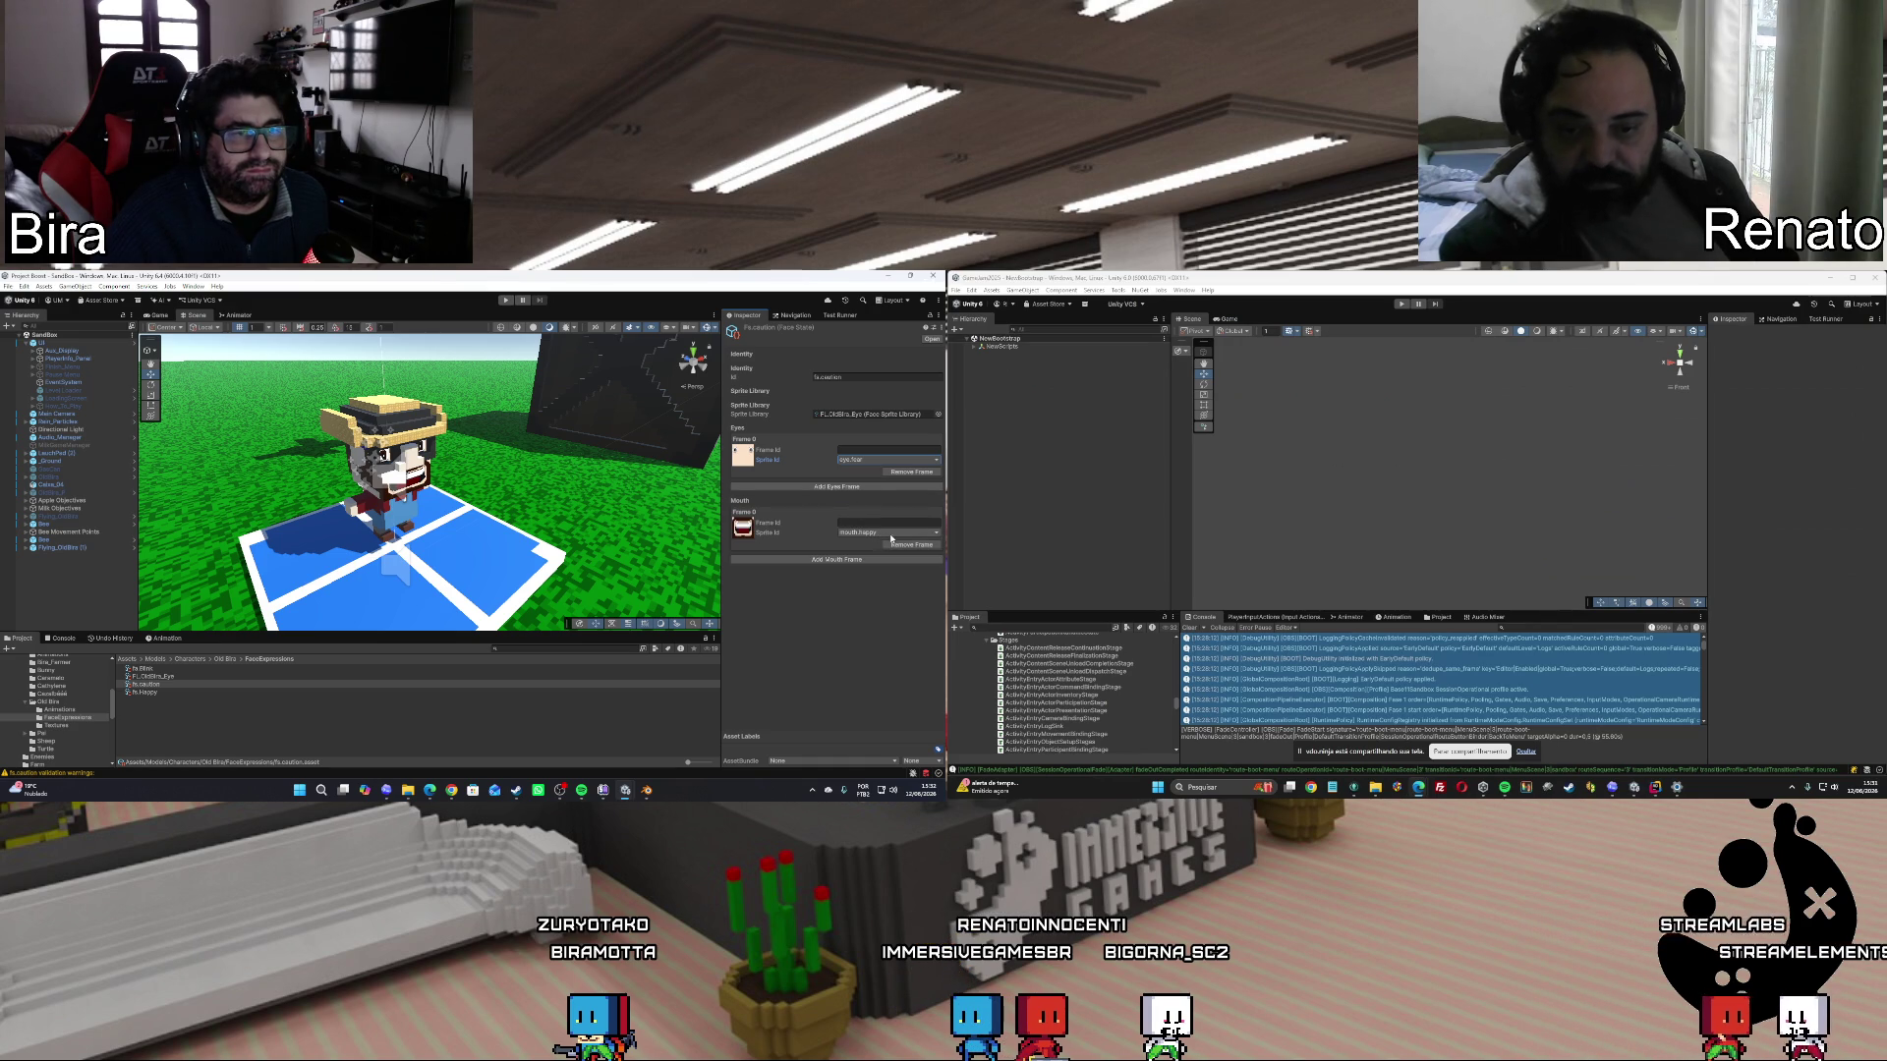
{"action": "left_click", "coordinate": [884, 568]}
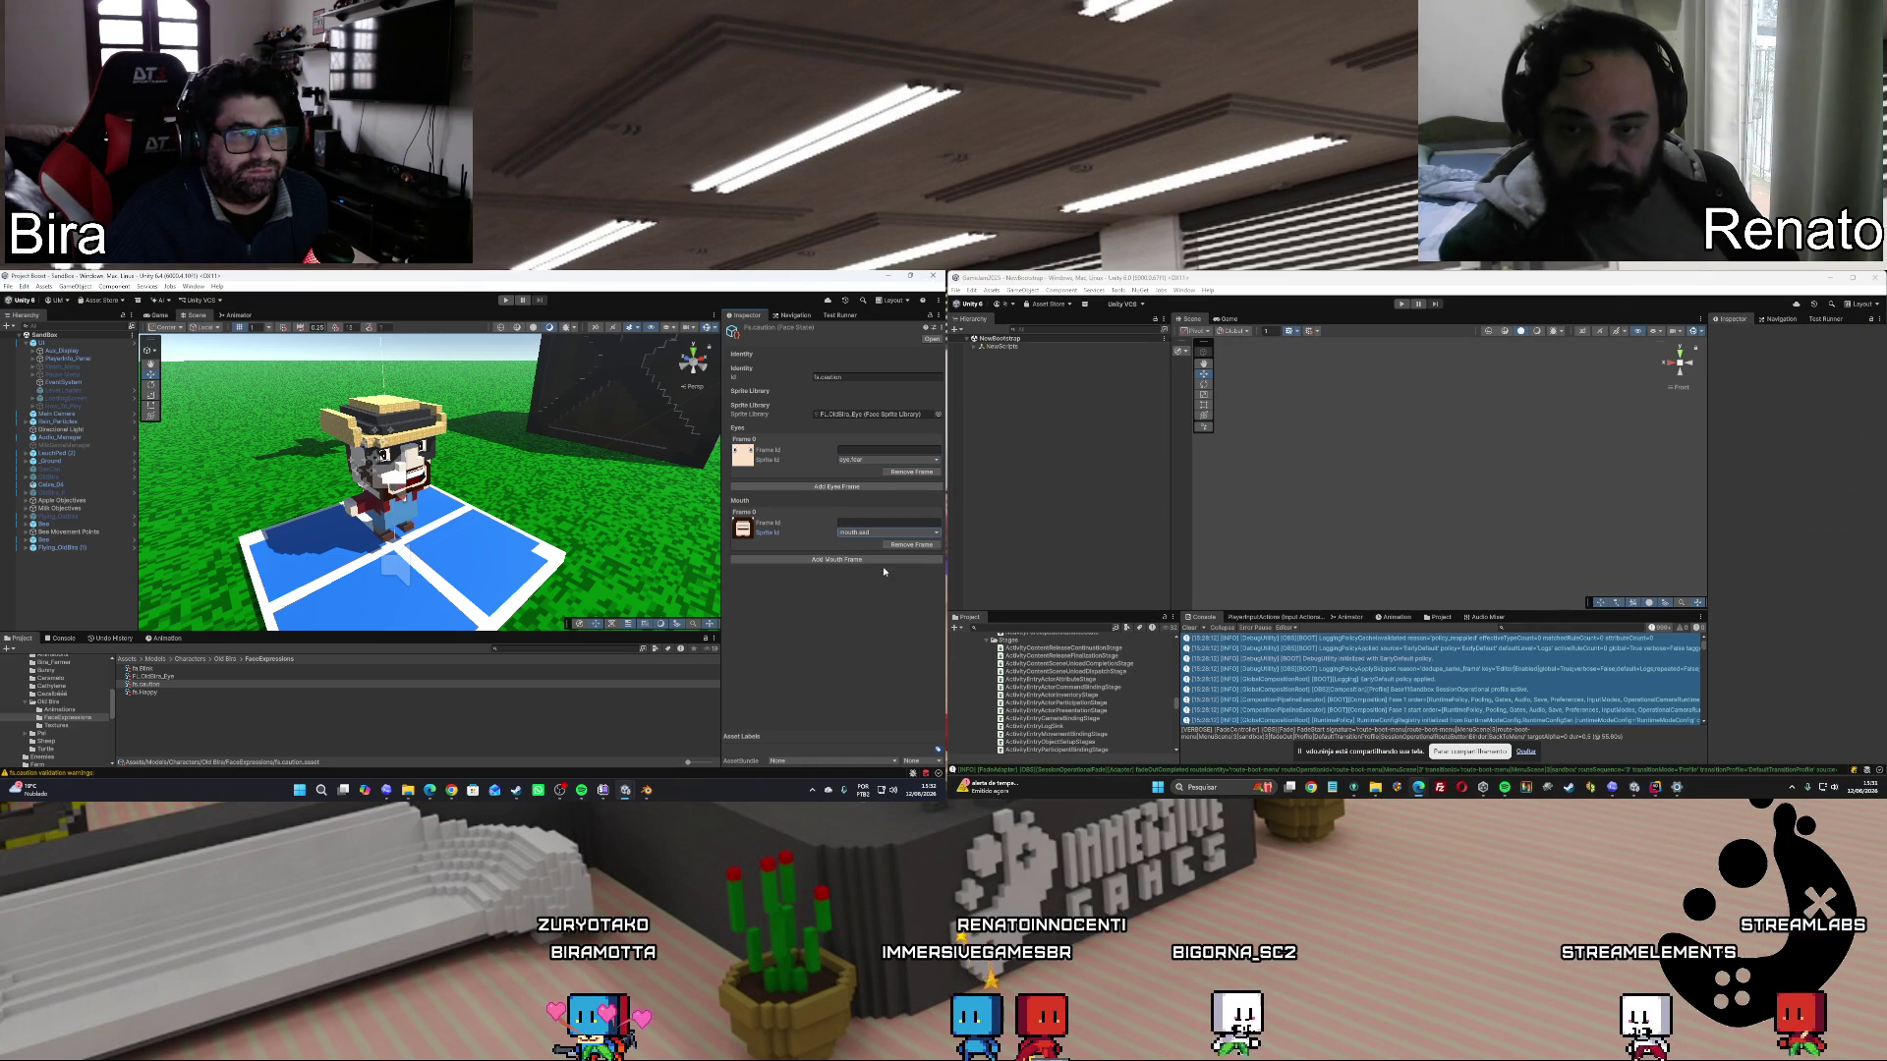
{"action": "left_click", "coordinate": [875, 532]}
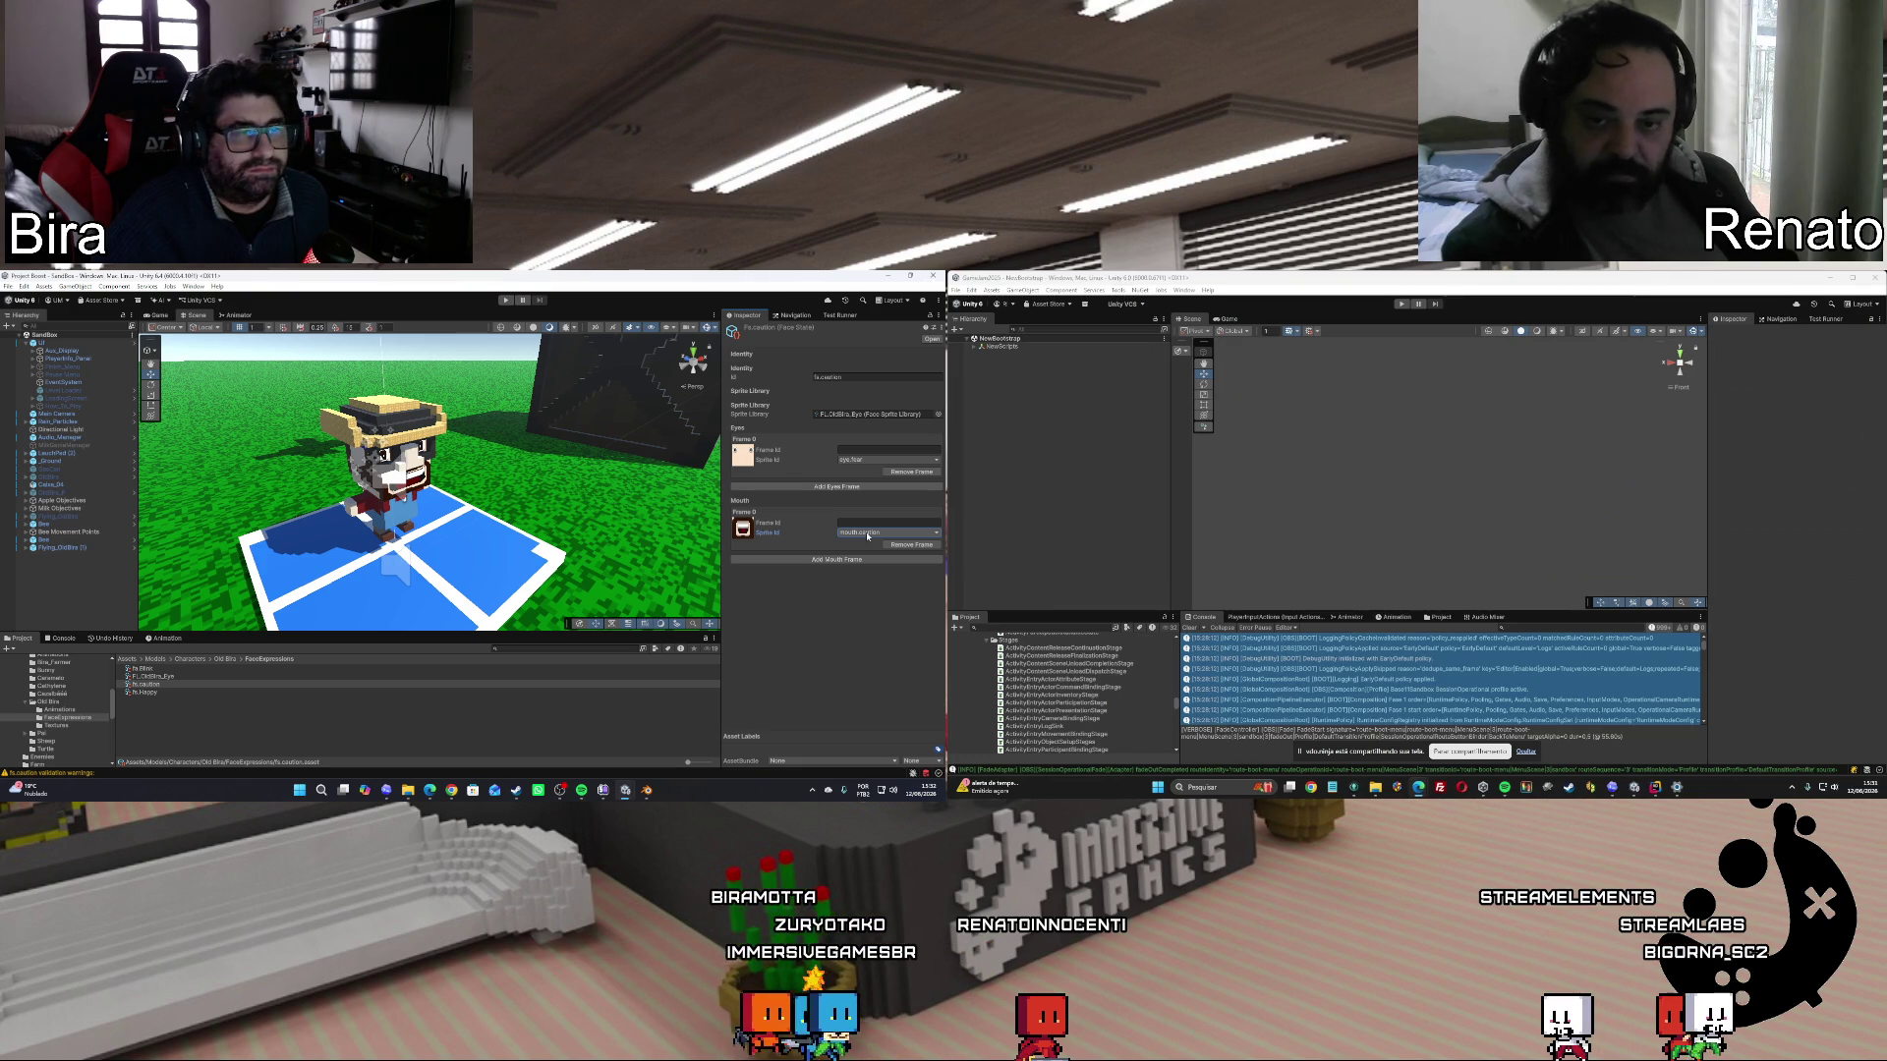
{"action": "left_click", "coordinate": [867, 536]}
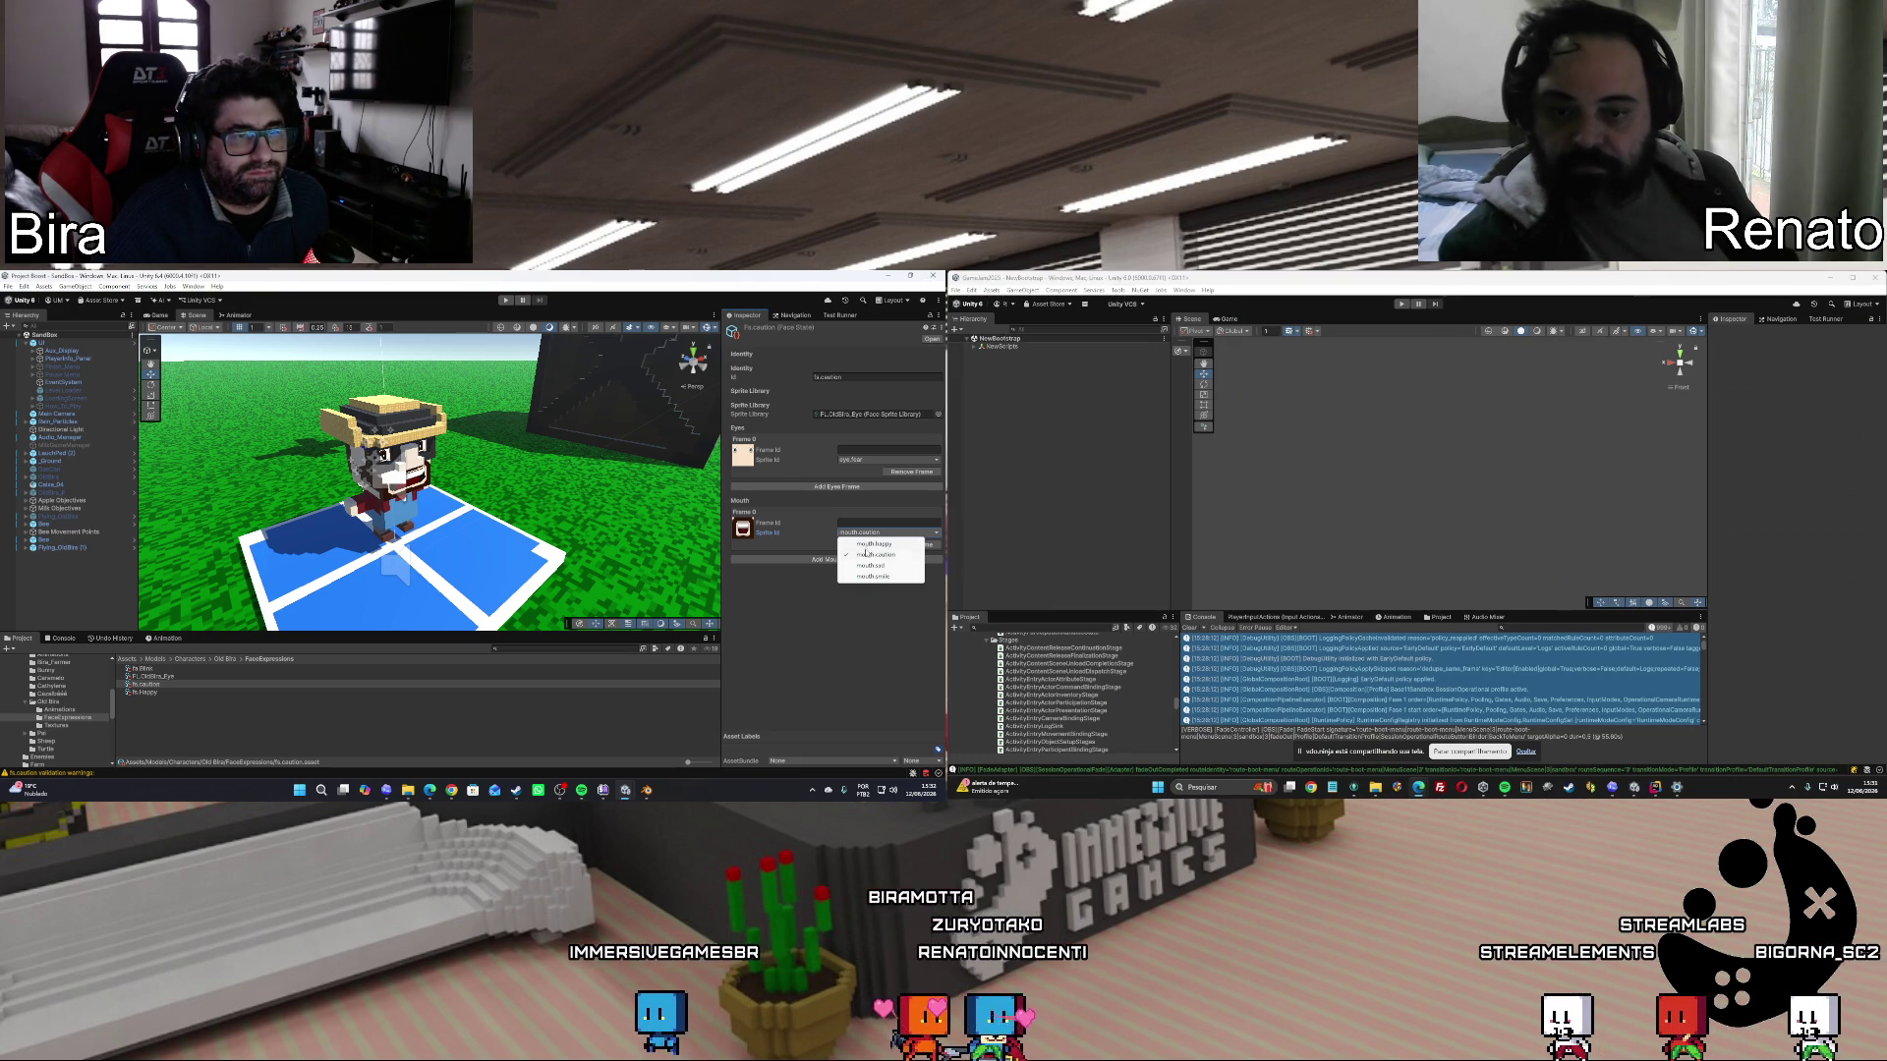
{"action": "left_click", "coordinate": [869, 565]}
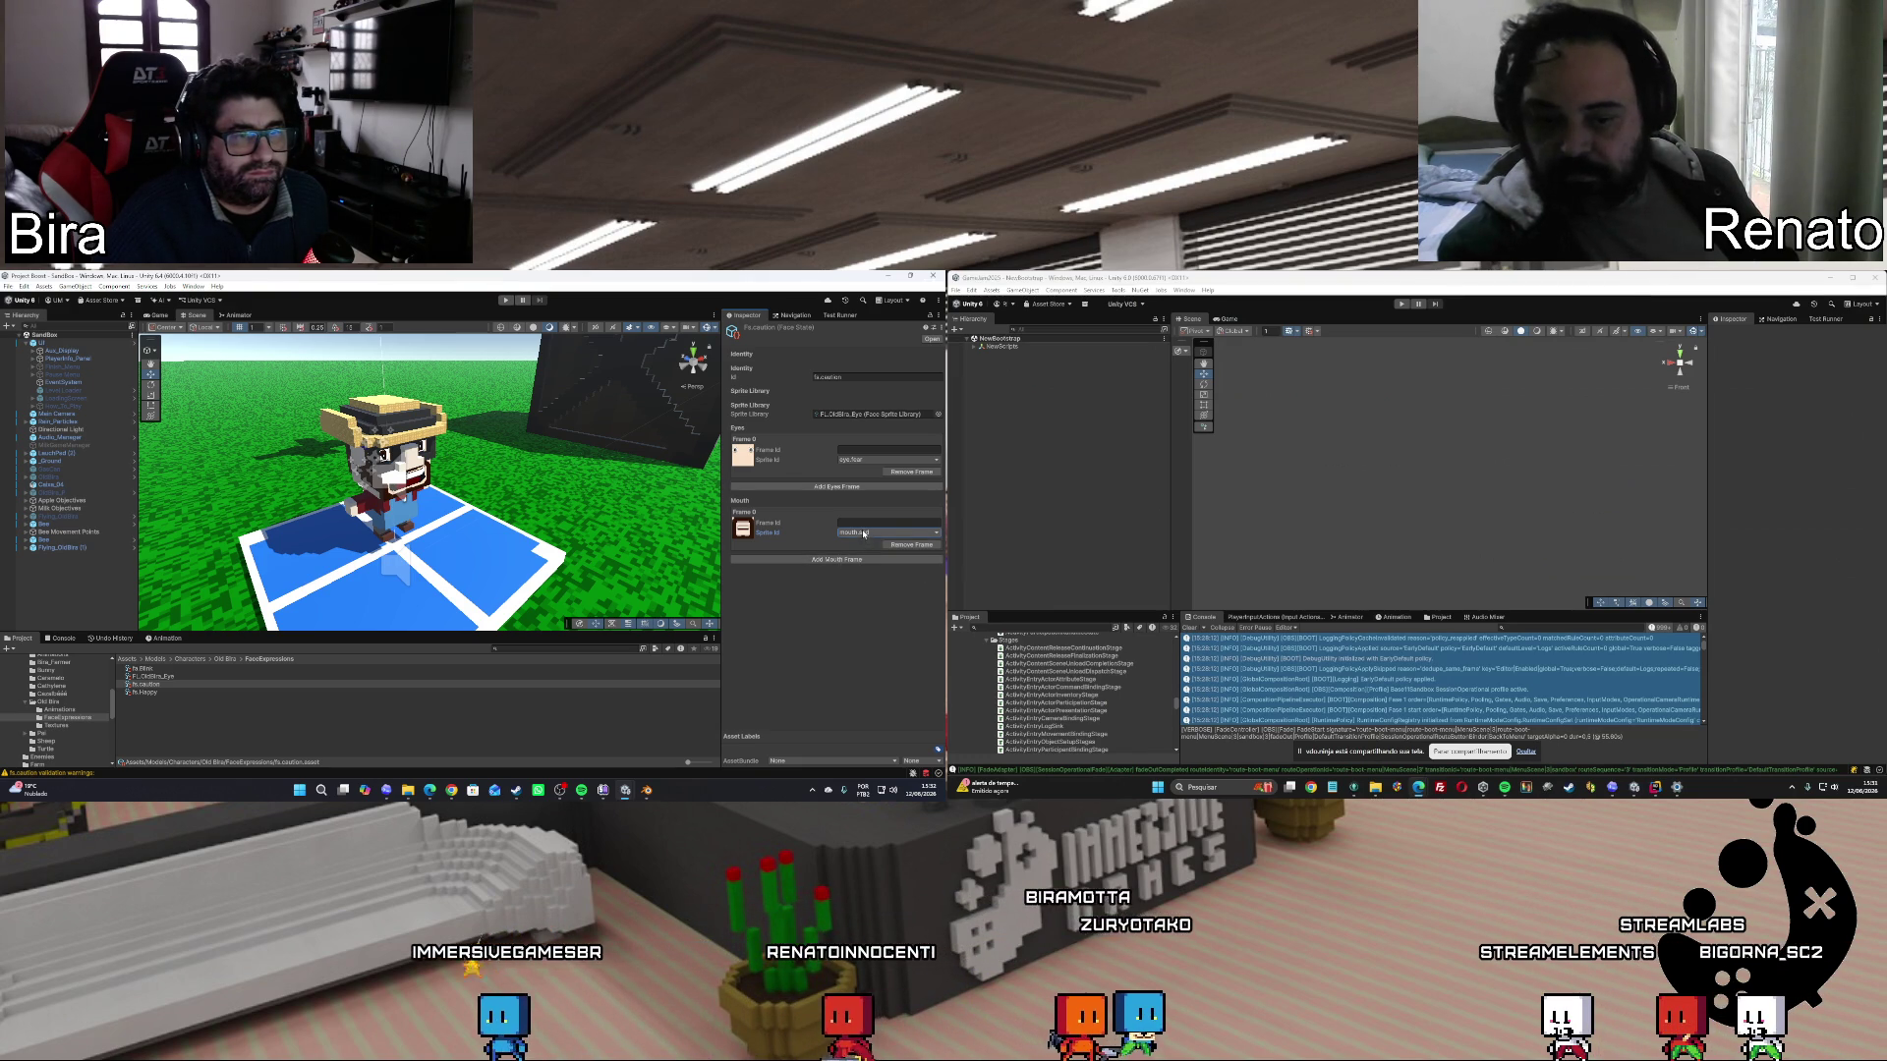
{"action": "left_click", "coordinate": [869, 532]}
{"action": "left_click", "coordinate": [867, 553]}
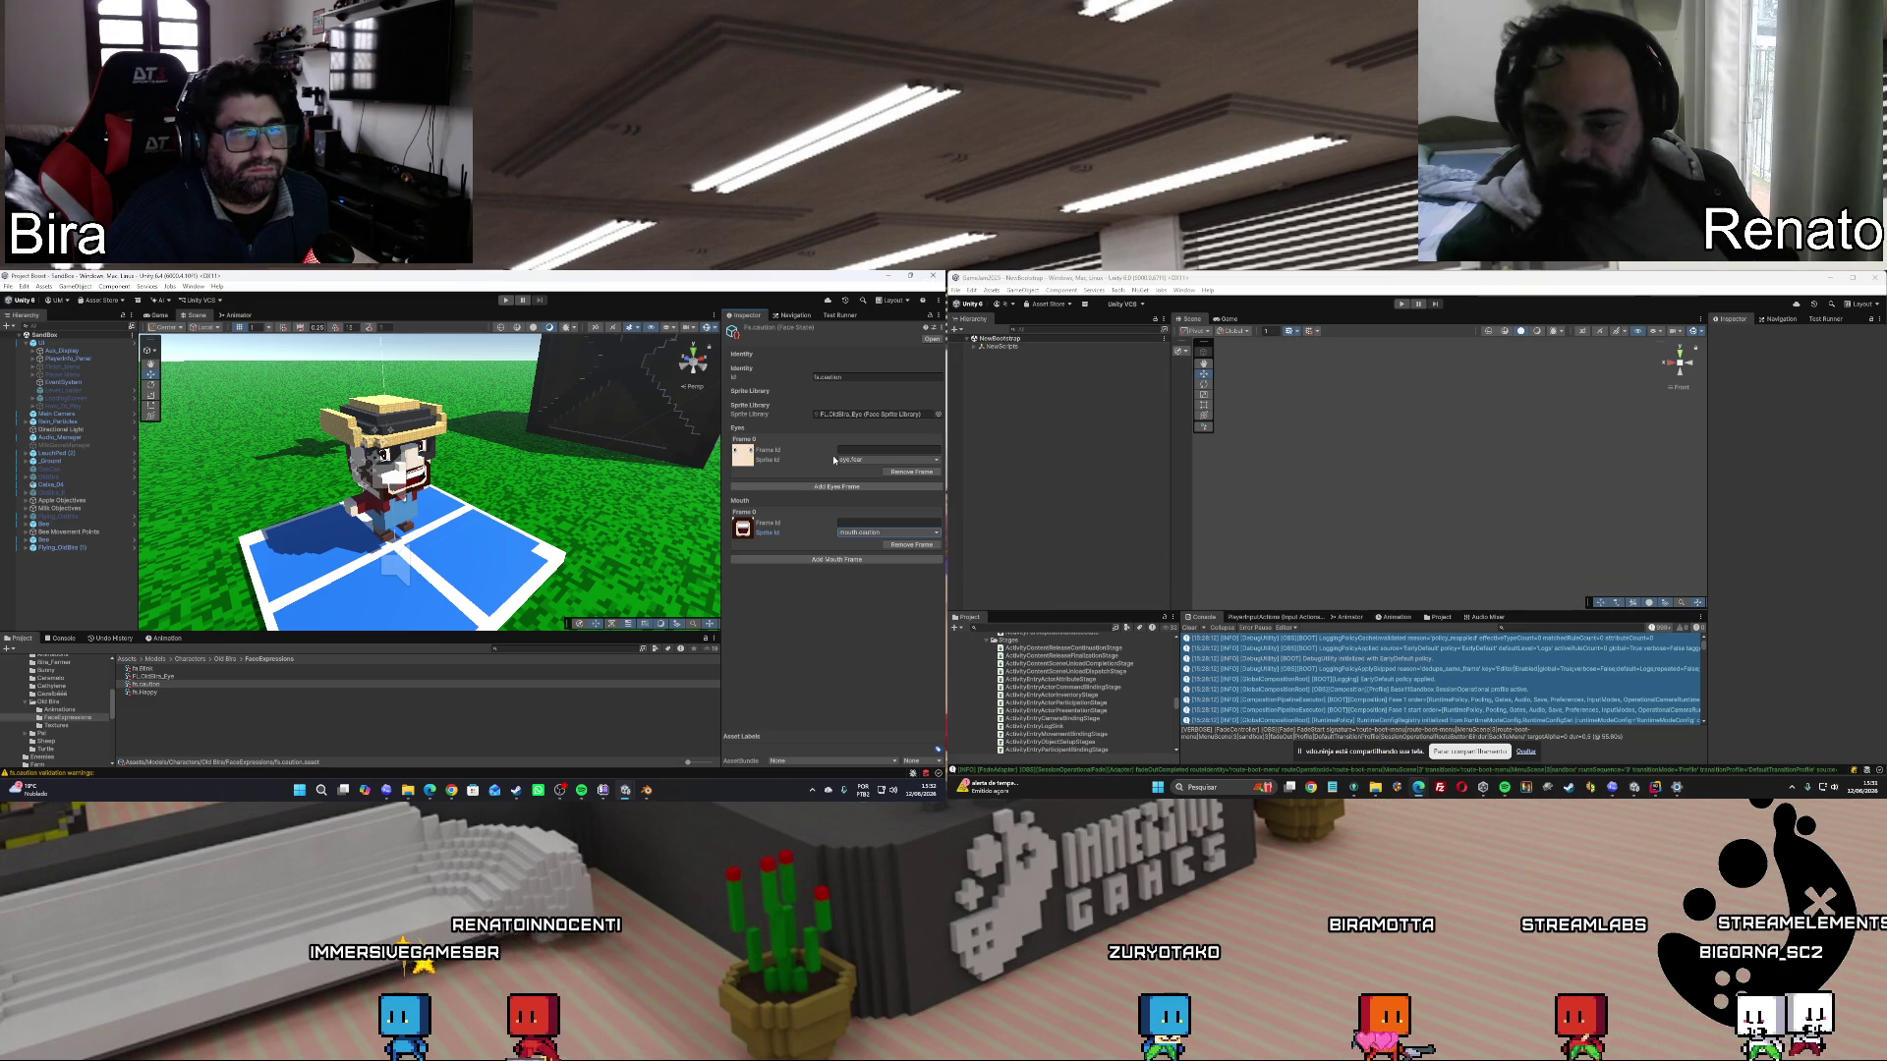
Add a second eye frame showing eye.closed, removing the extra eye.opened frame.
{"action": "left_click", "coordinate": [836, 487]}
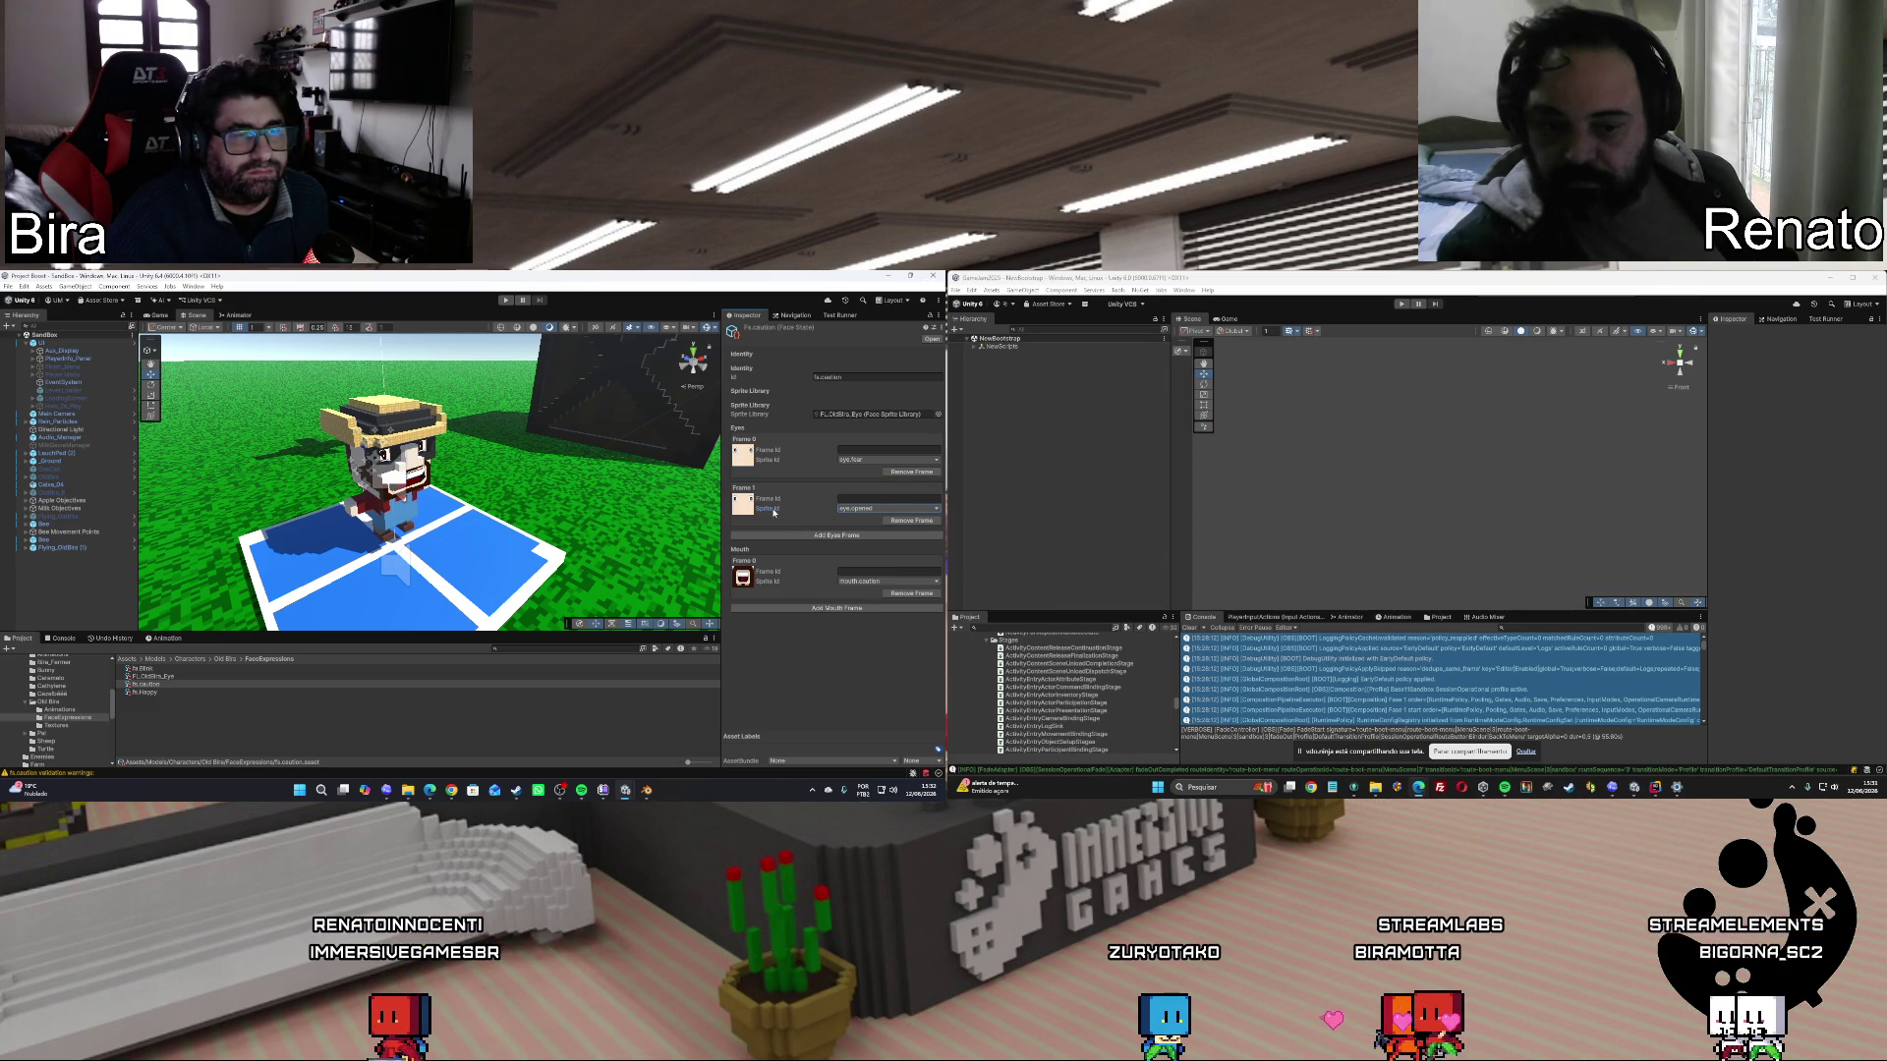
{"action": "left_click", "coordinate": [863, 534]}
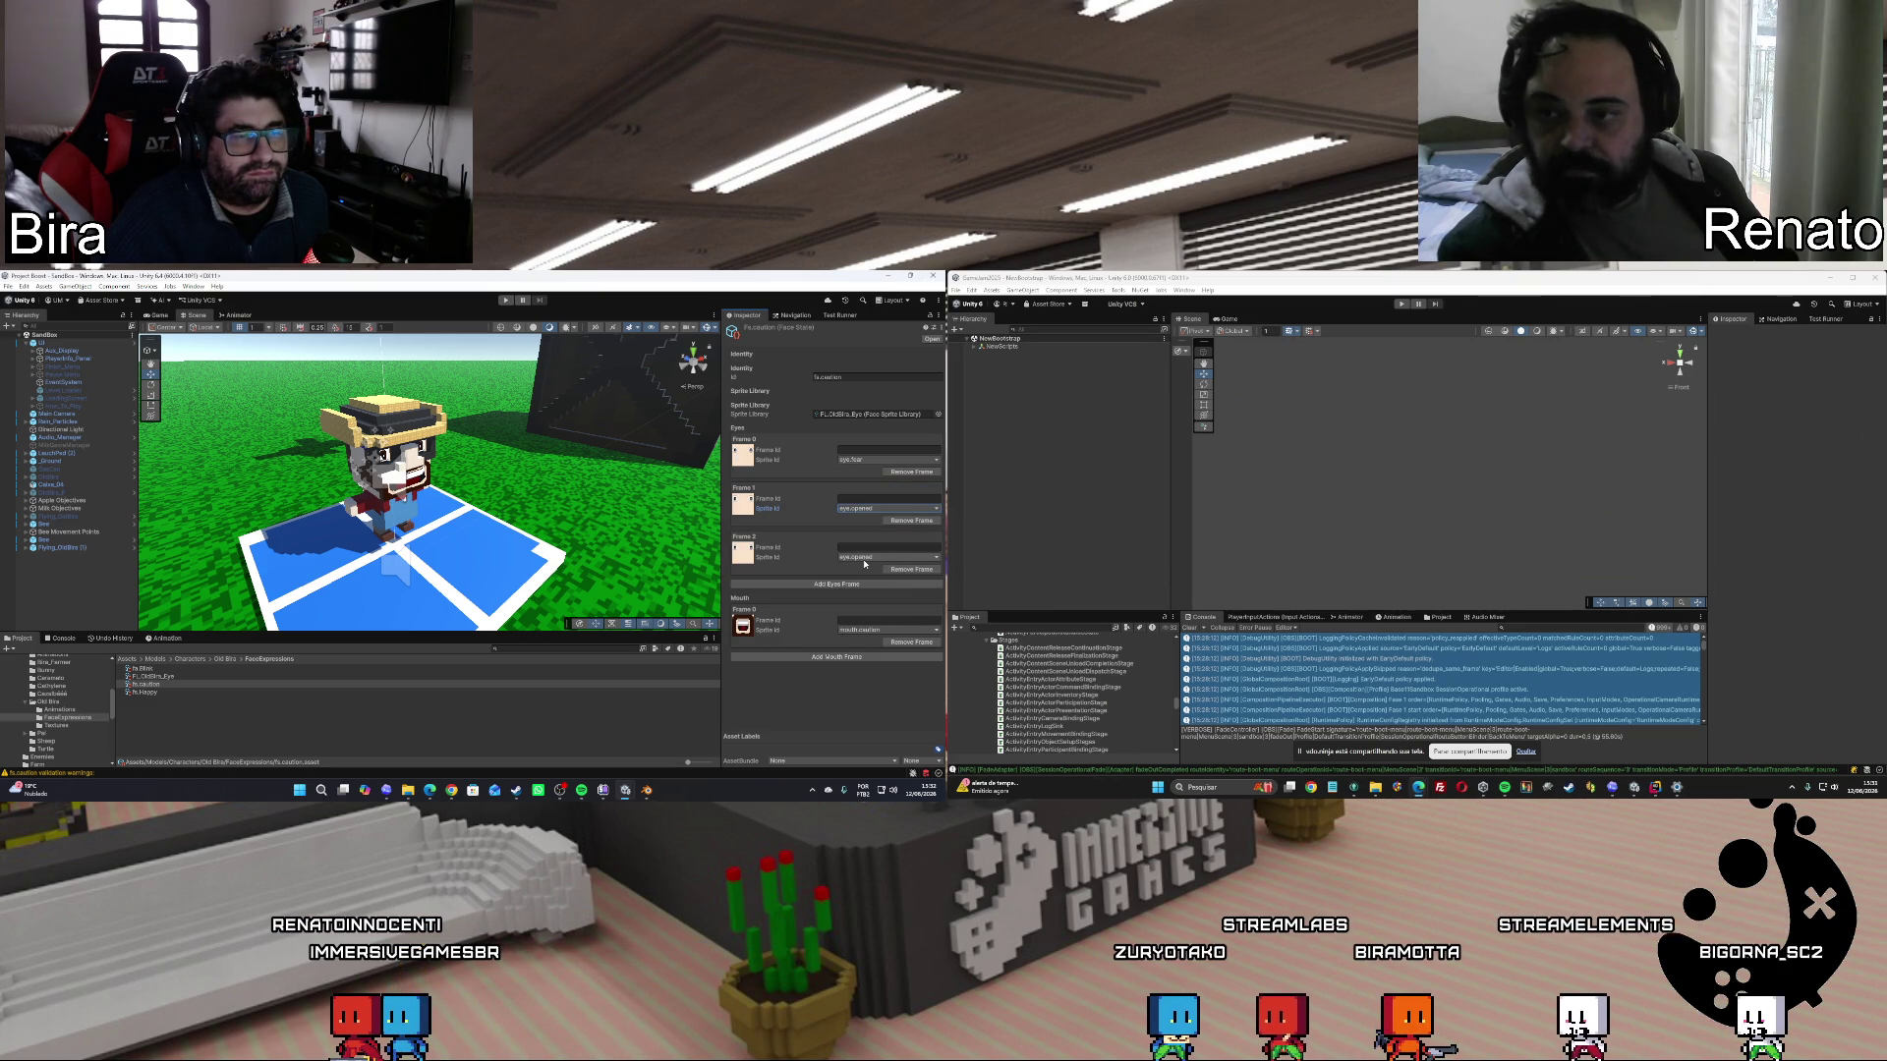
{"action": "left_click", "coordinate": [864, 558]}
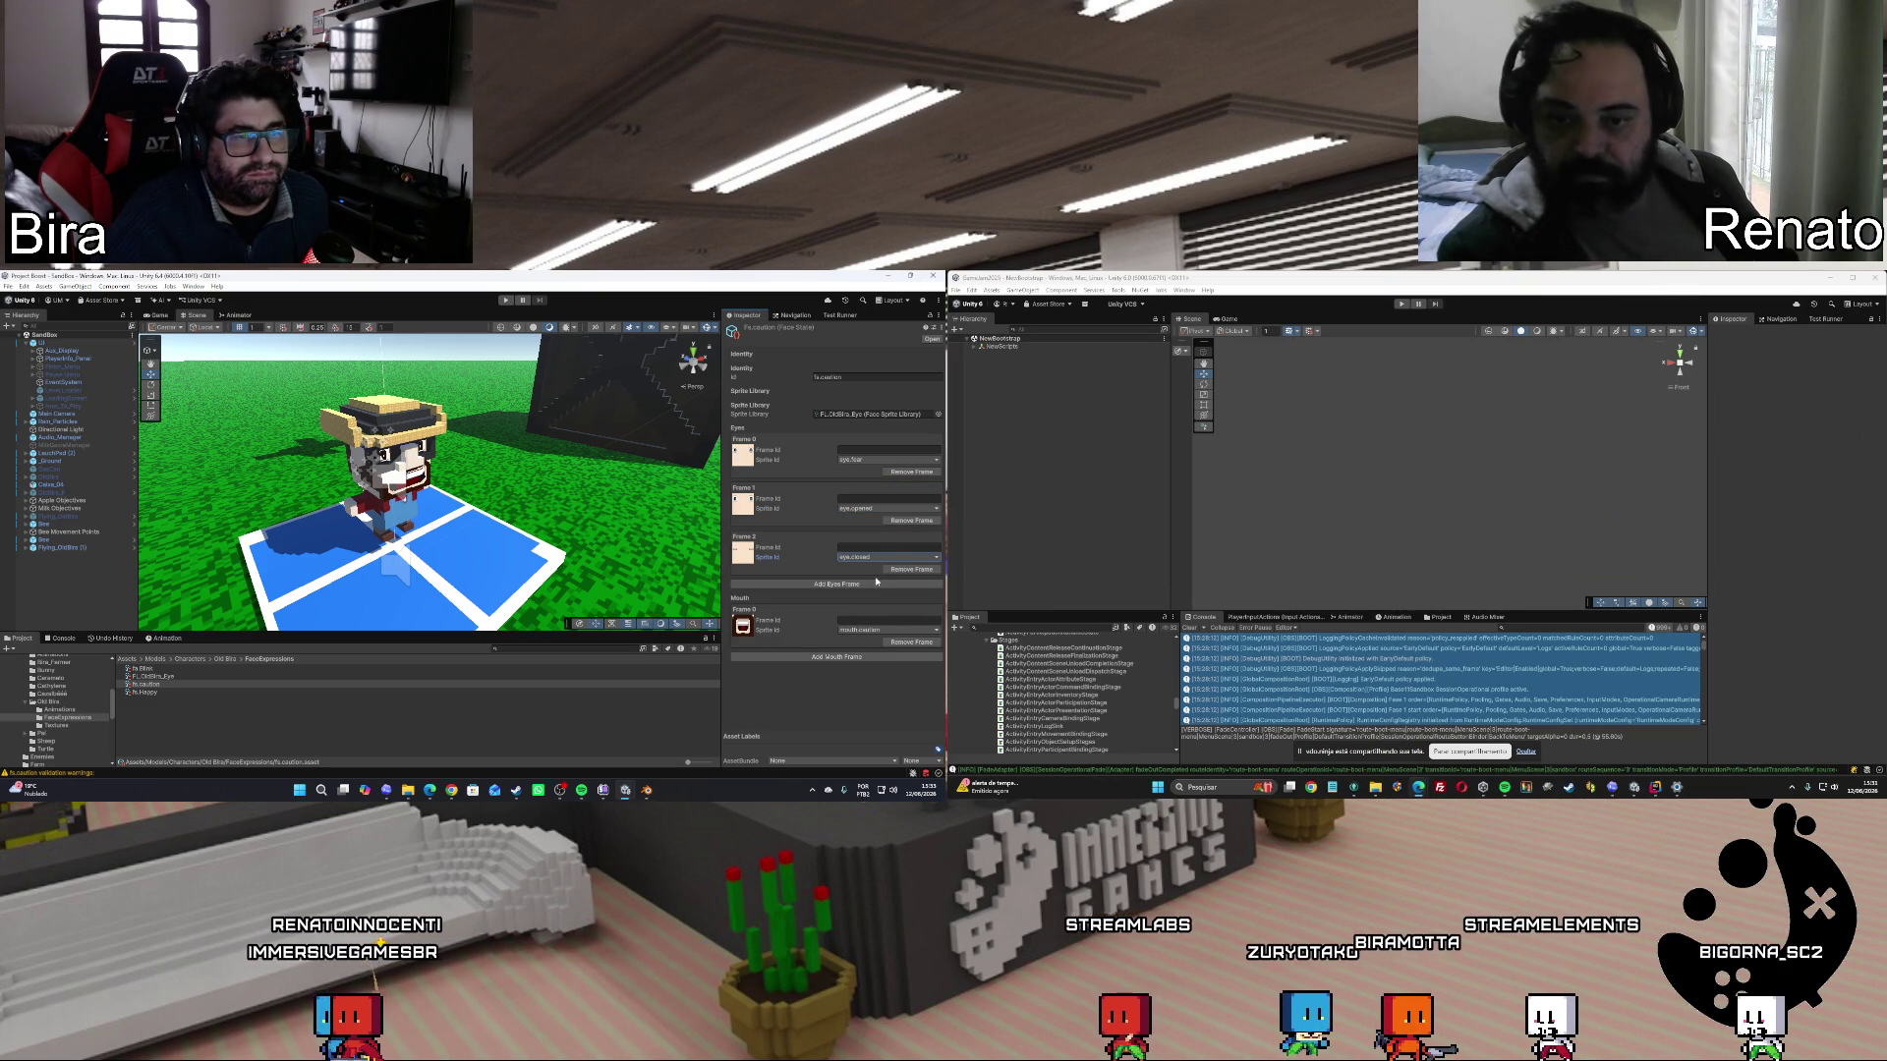
{"action": "left_click", "coordinate": [896, 521]}
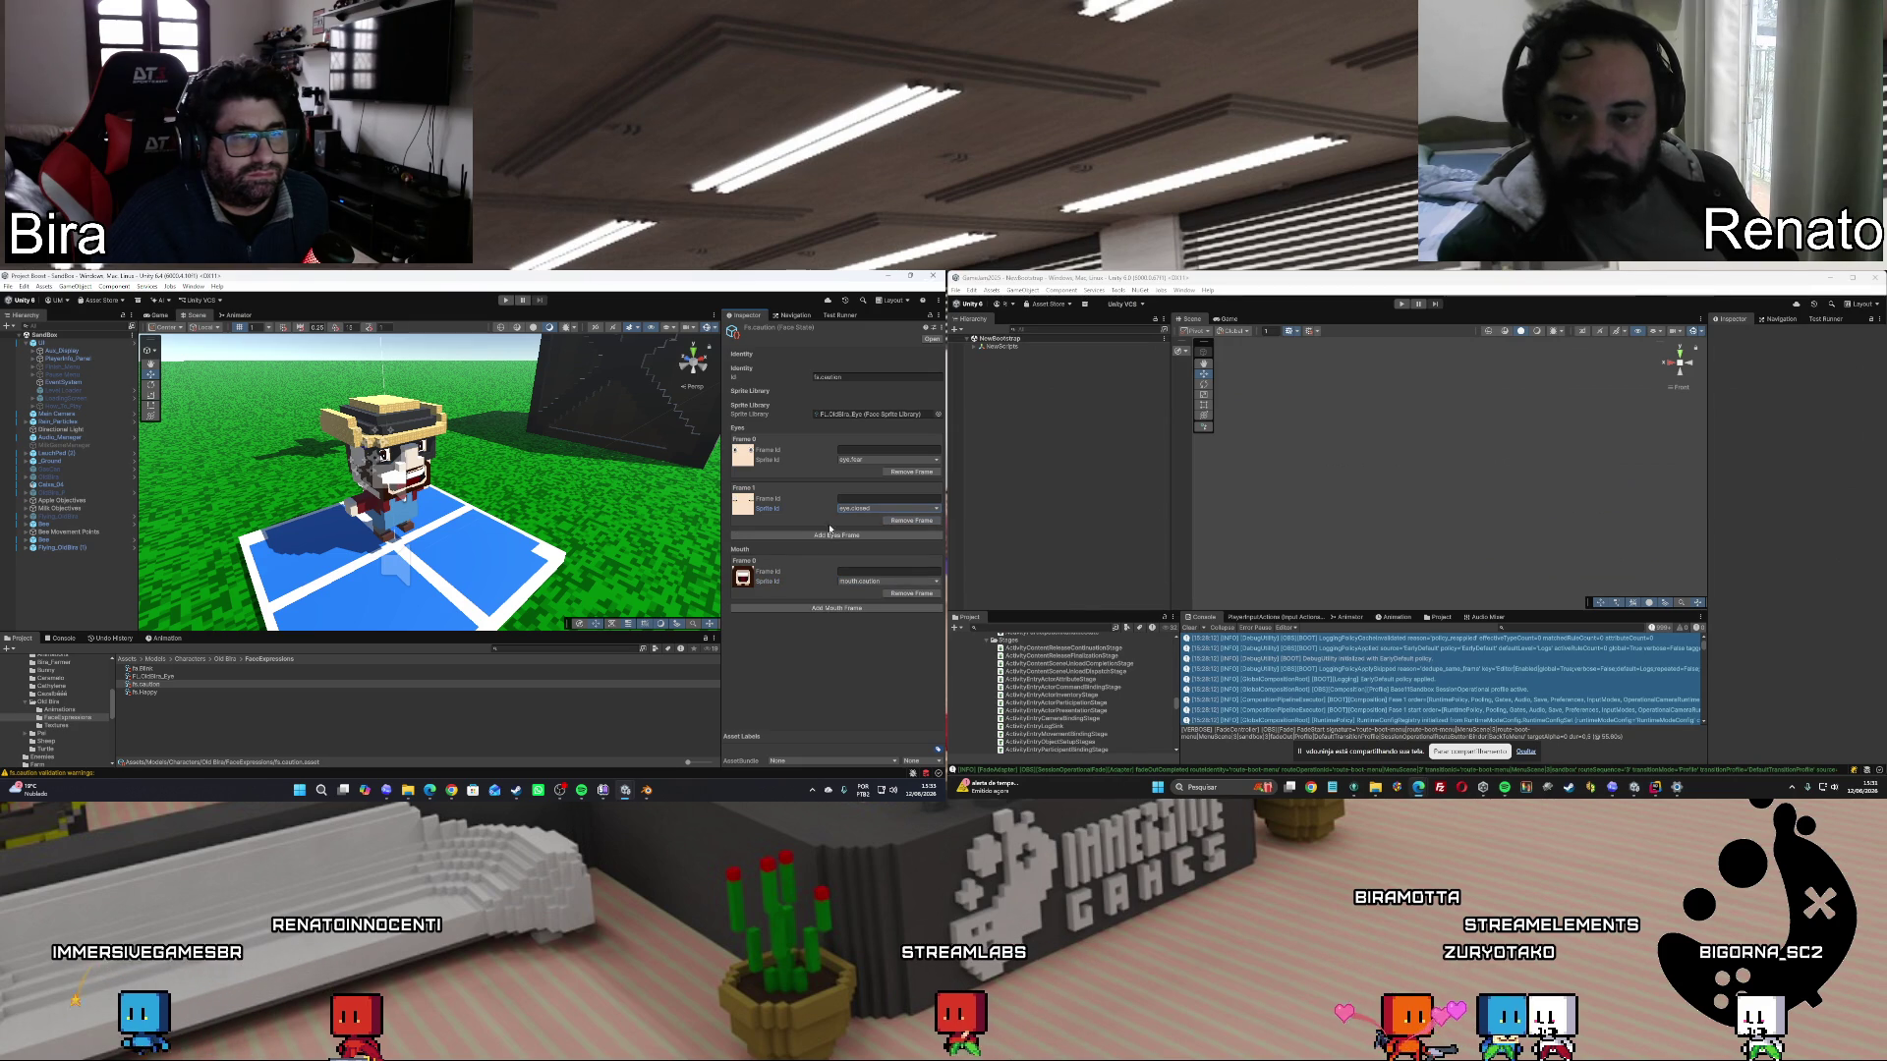
{"action": "left_click", "coordinate": [862, 449]}
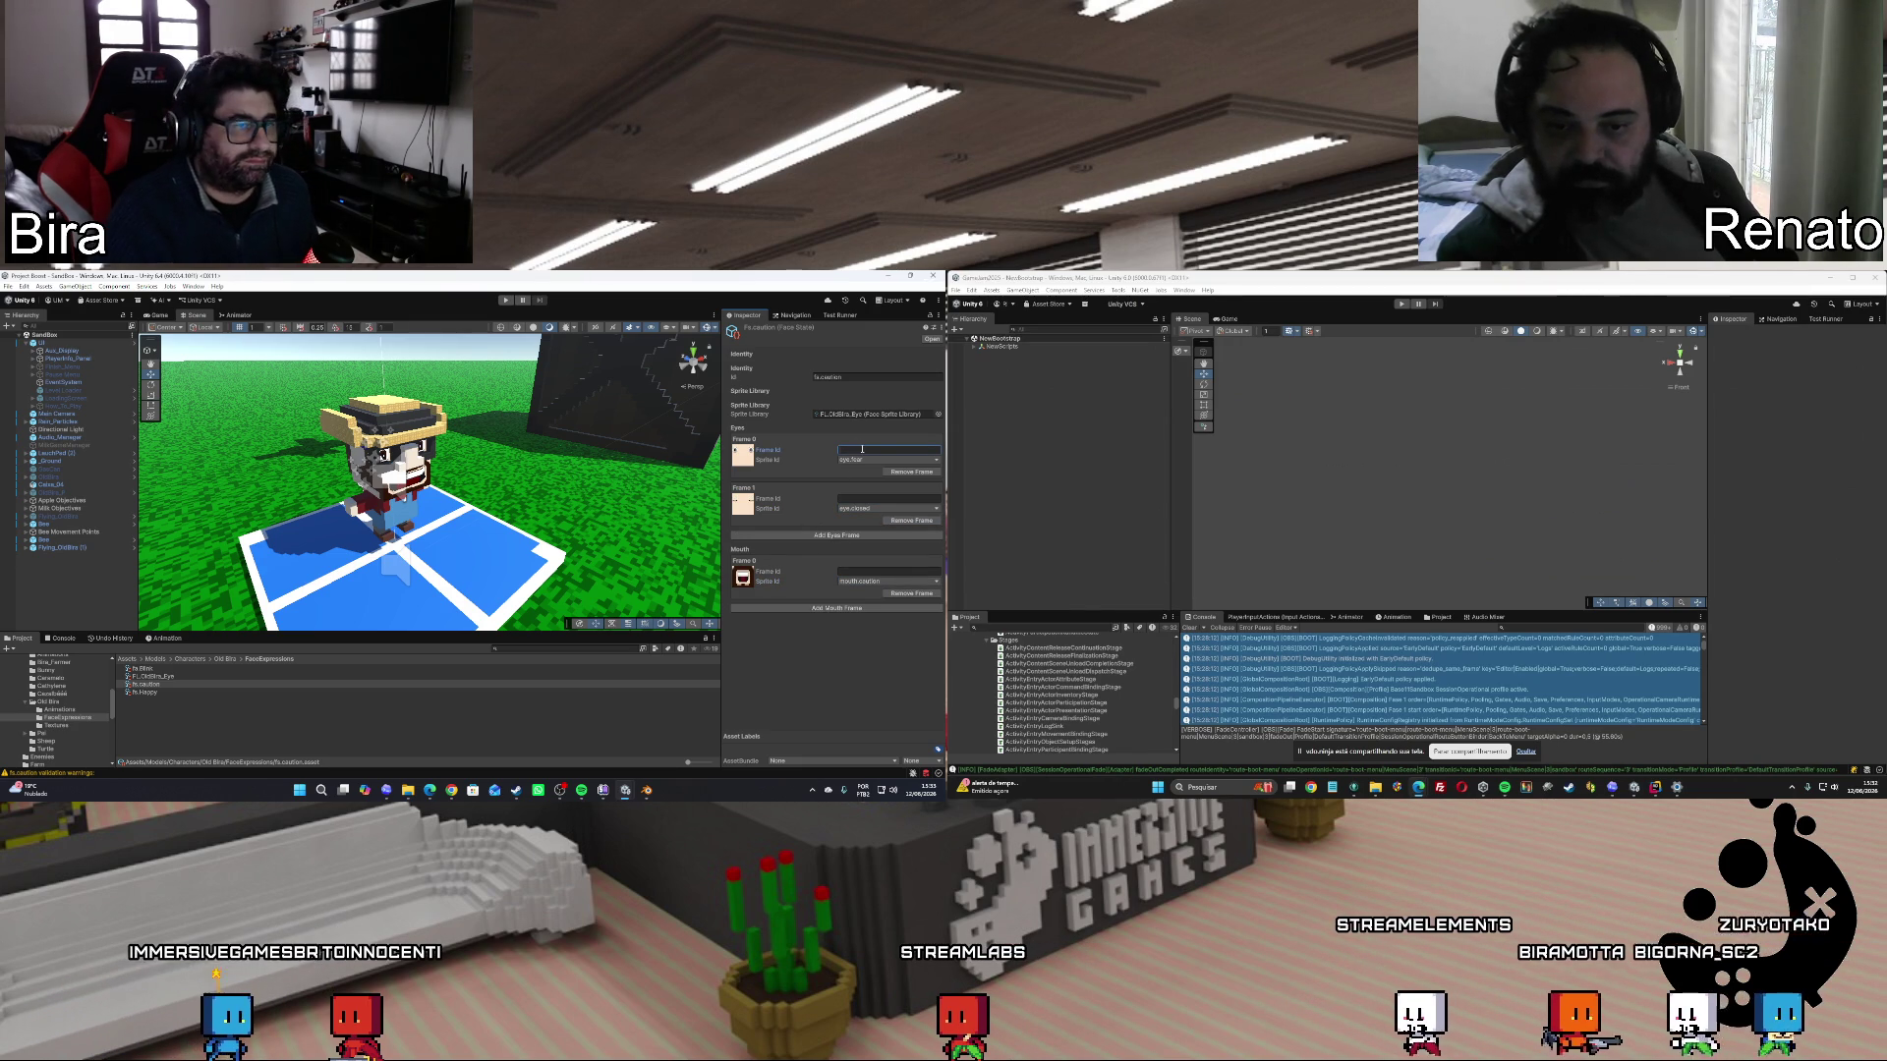
Enter the eye frame id 'open' and start typing 'mo.cae' as the mouth frame id.
{"action": "type", "text": "op"}
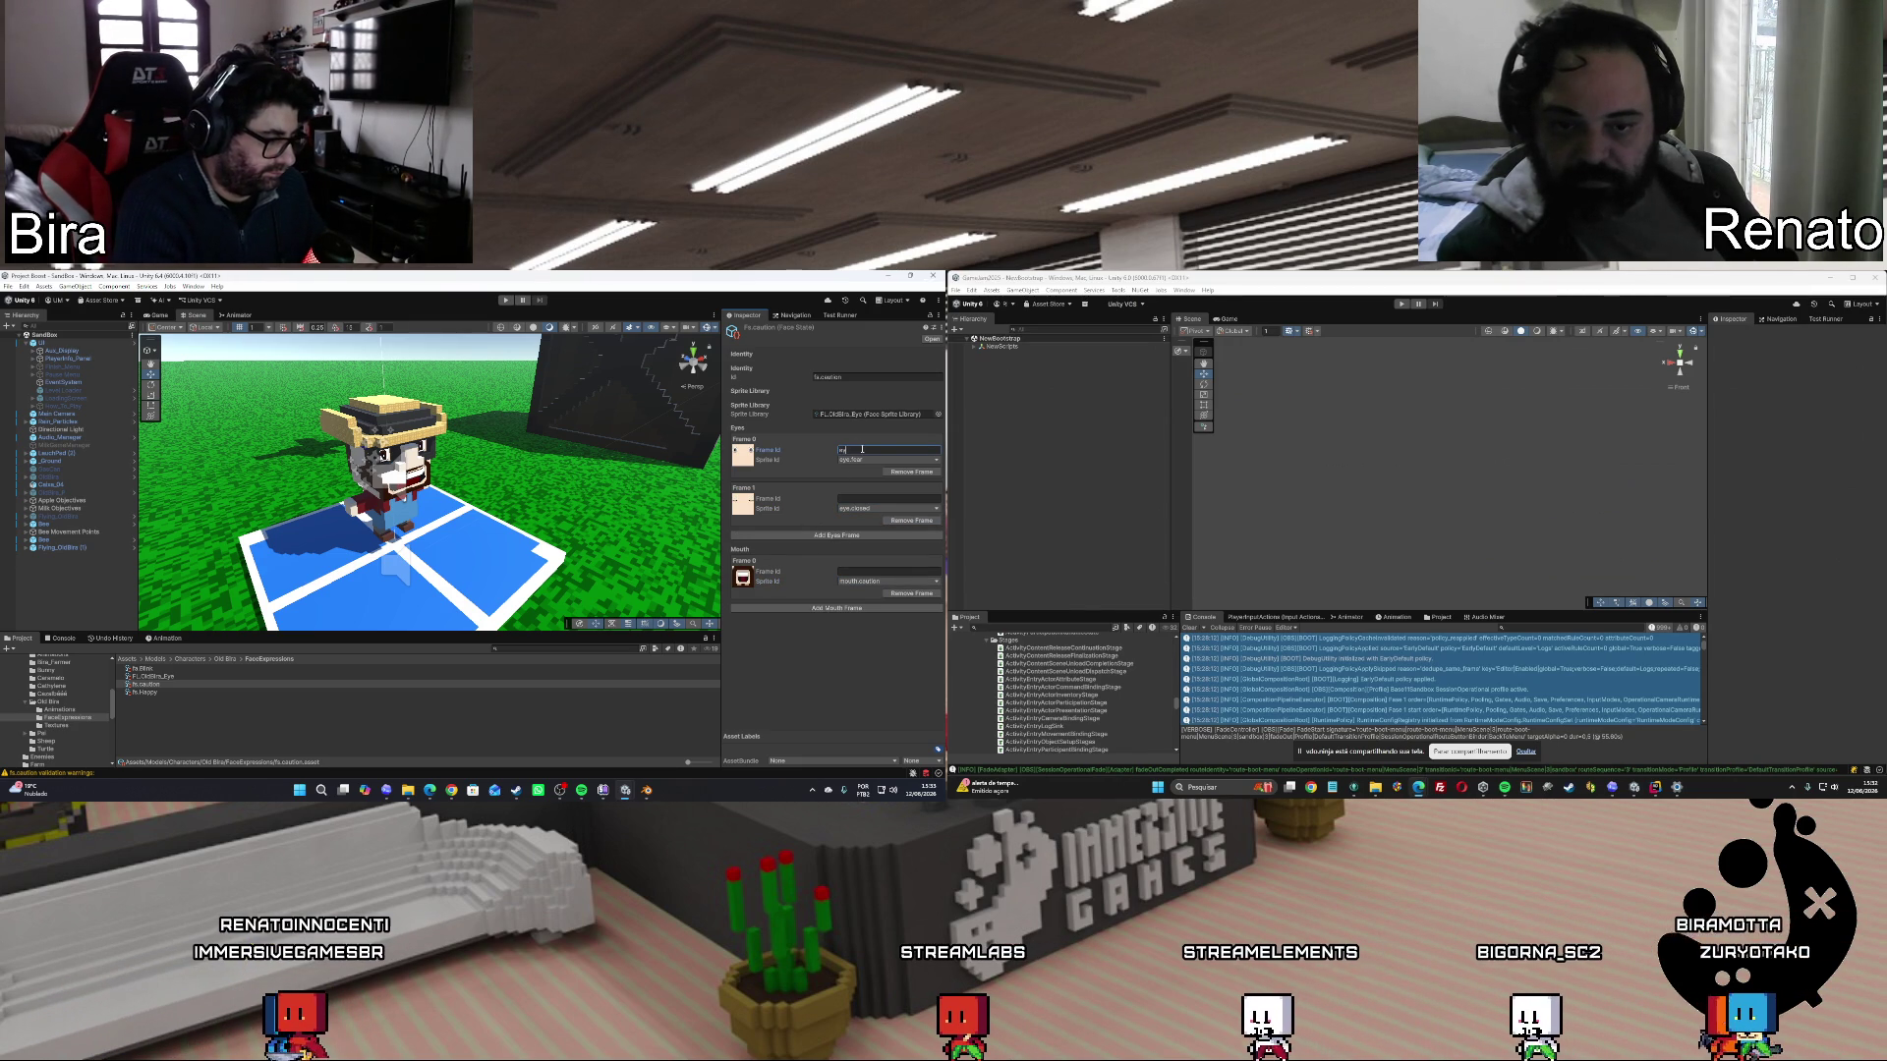
{"action": "type", "text": "ened"}
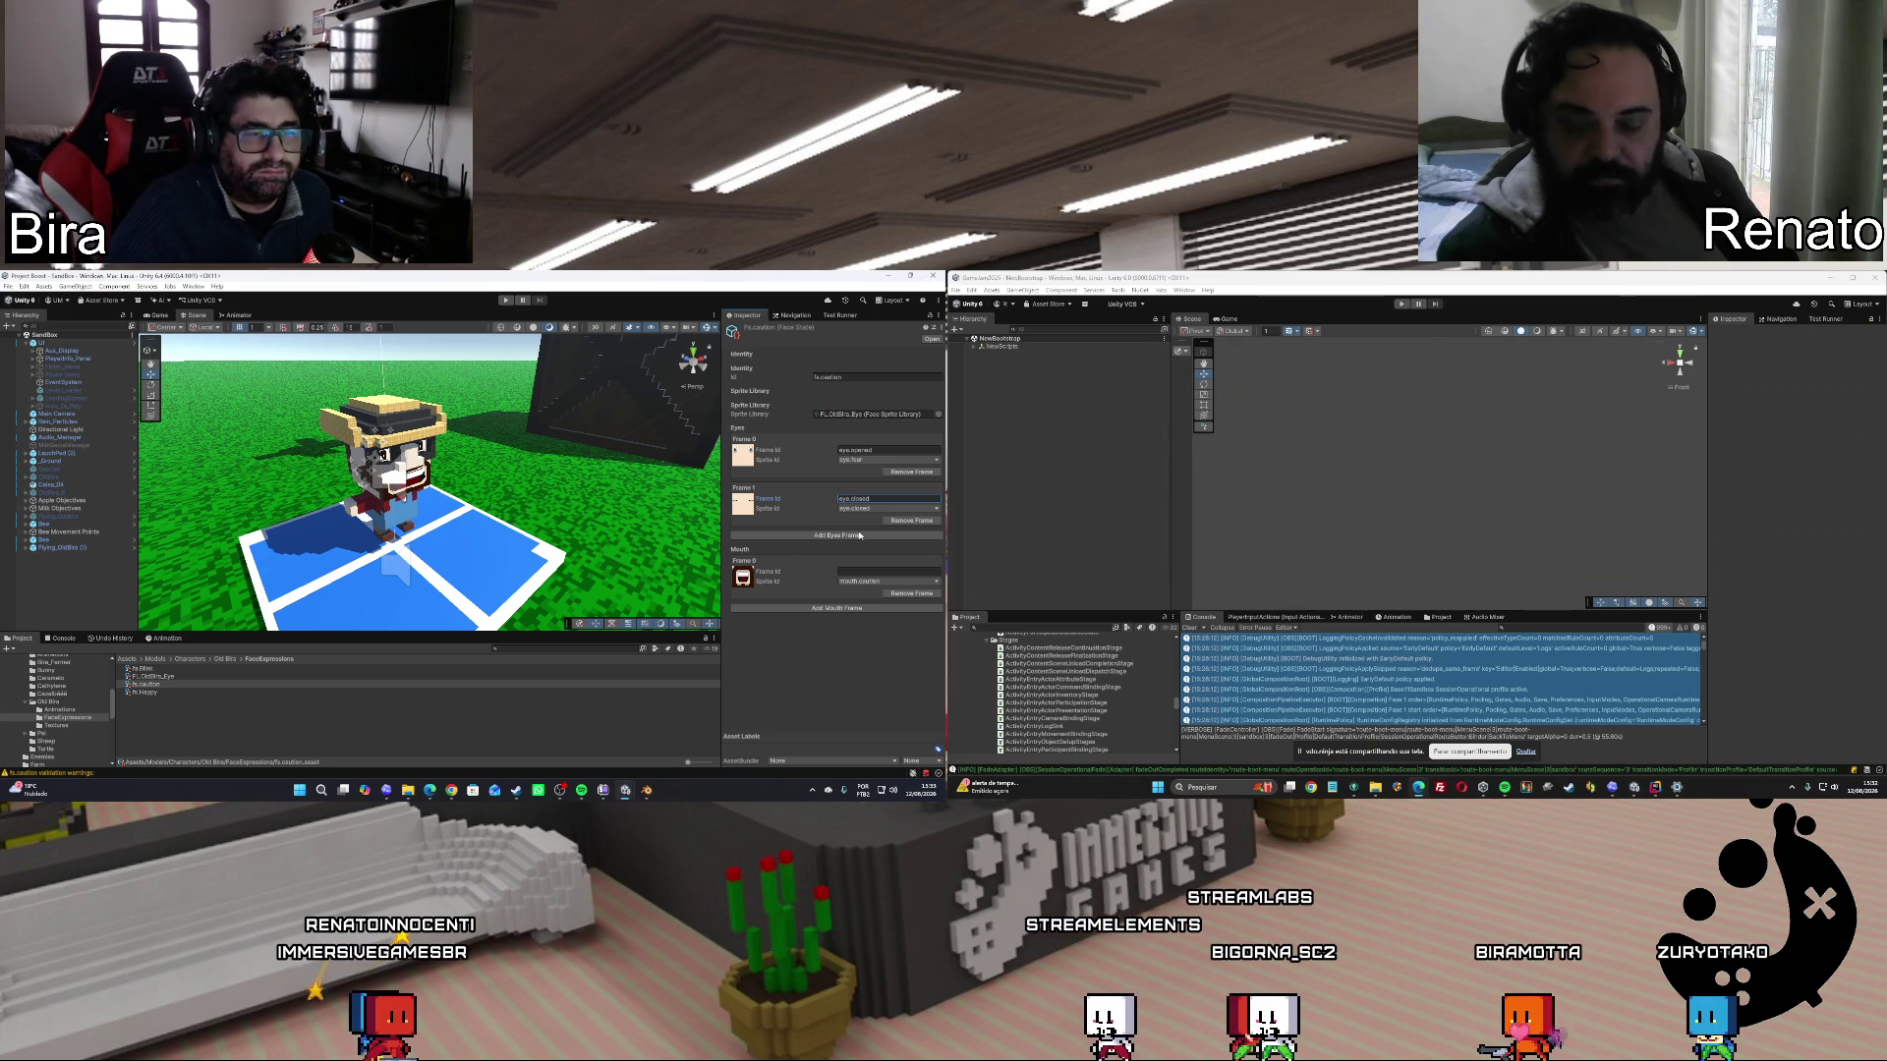
{"action": "left_click", "coordinate": [866, 571]}
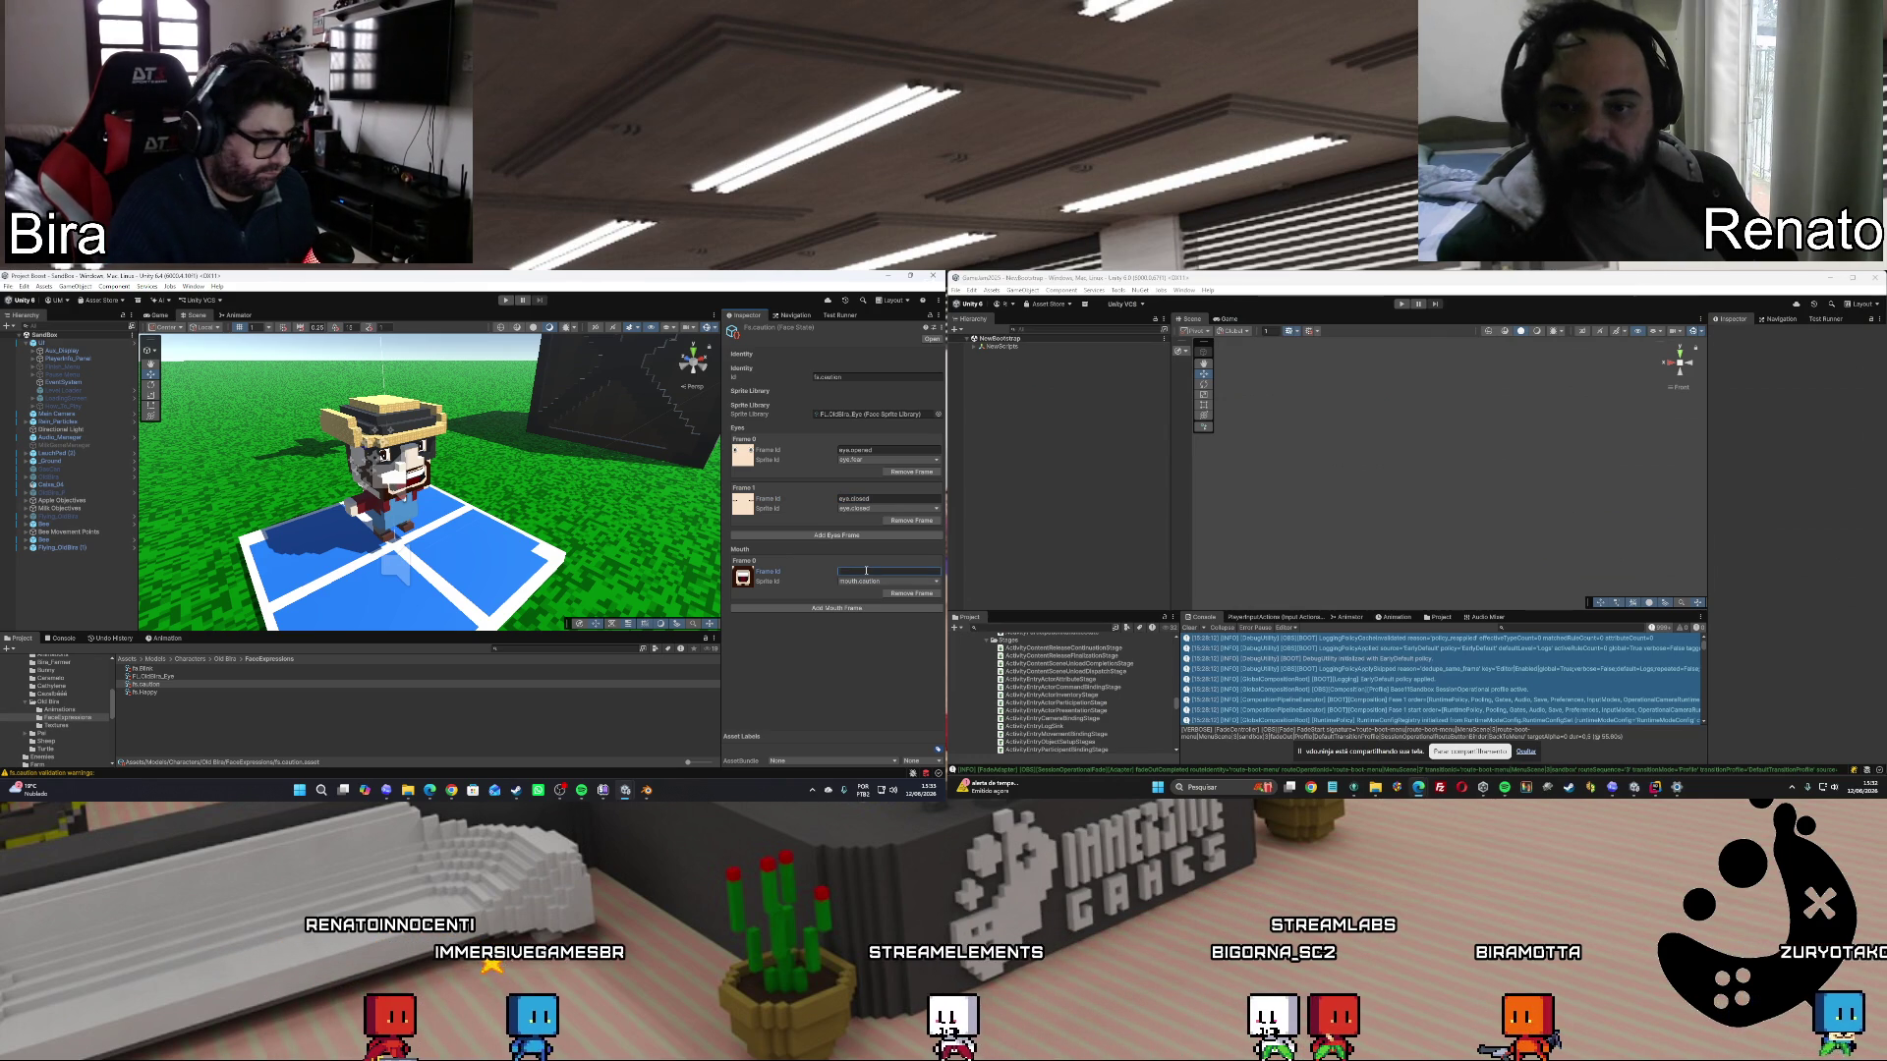
{"action": "type", "text": "mouth"}
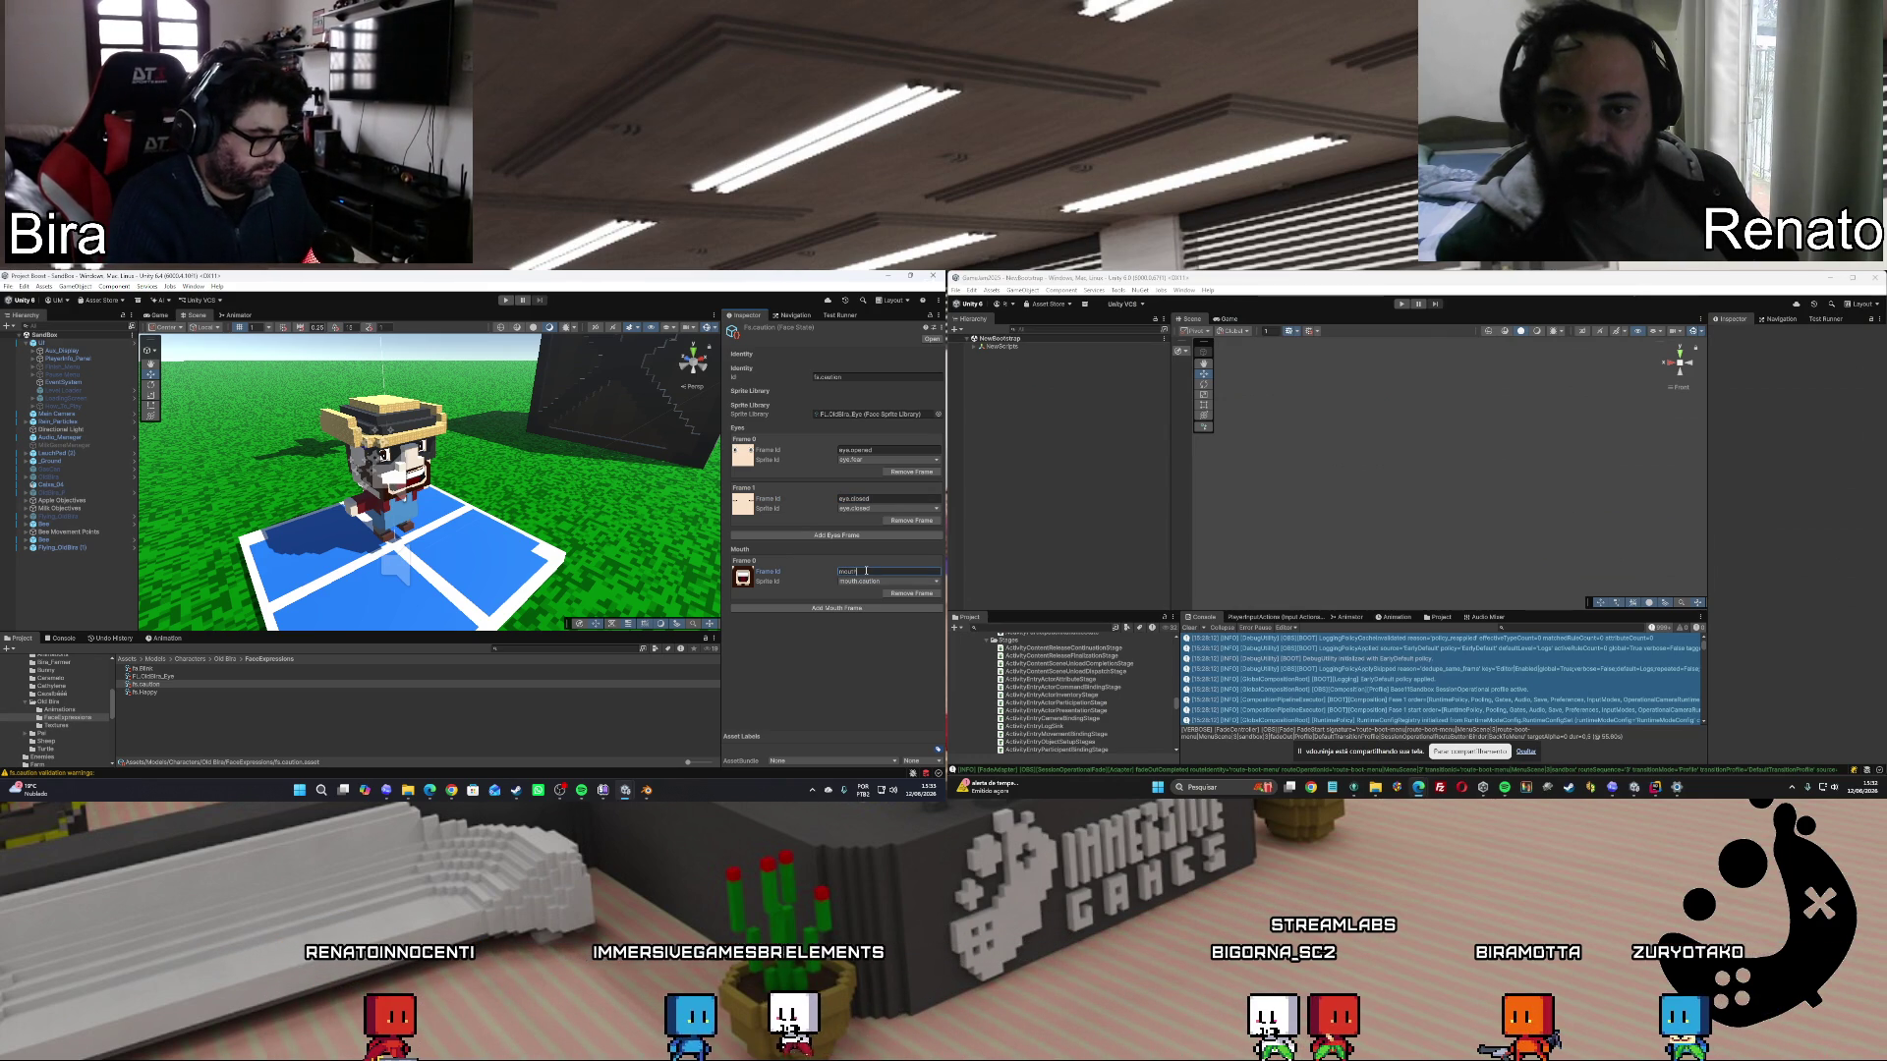
{"action": "type", "text": ".ca"}
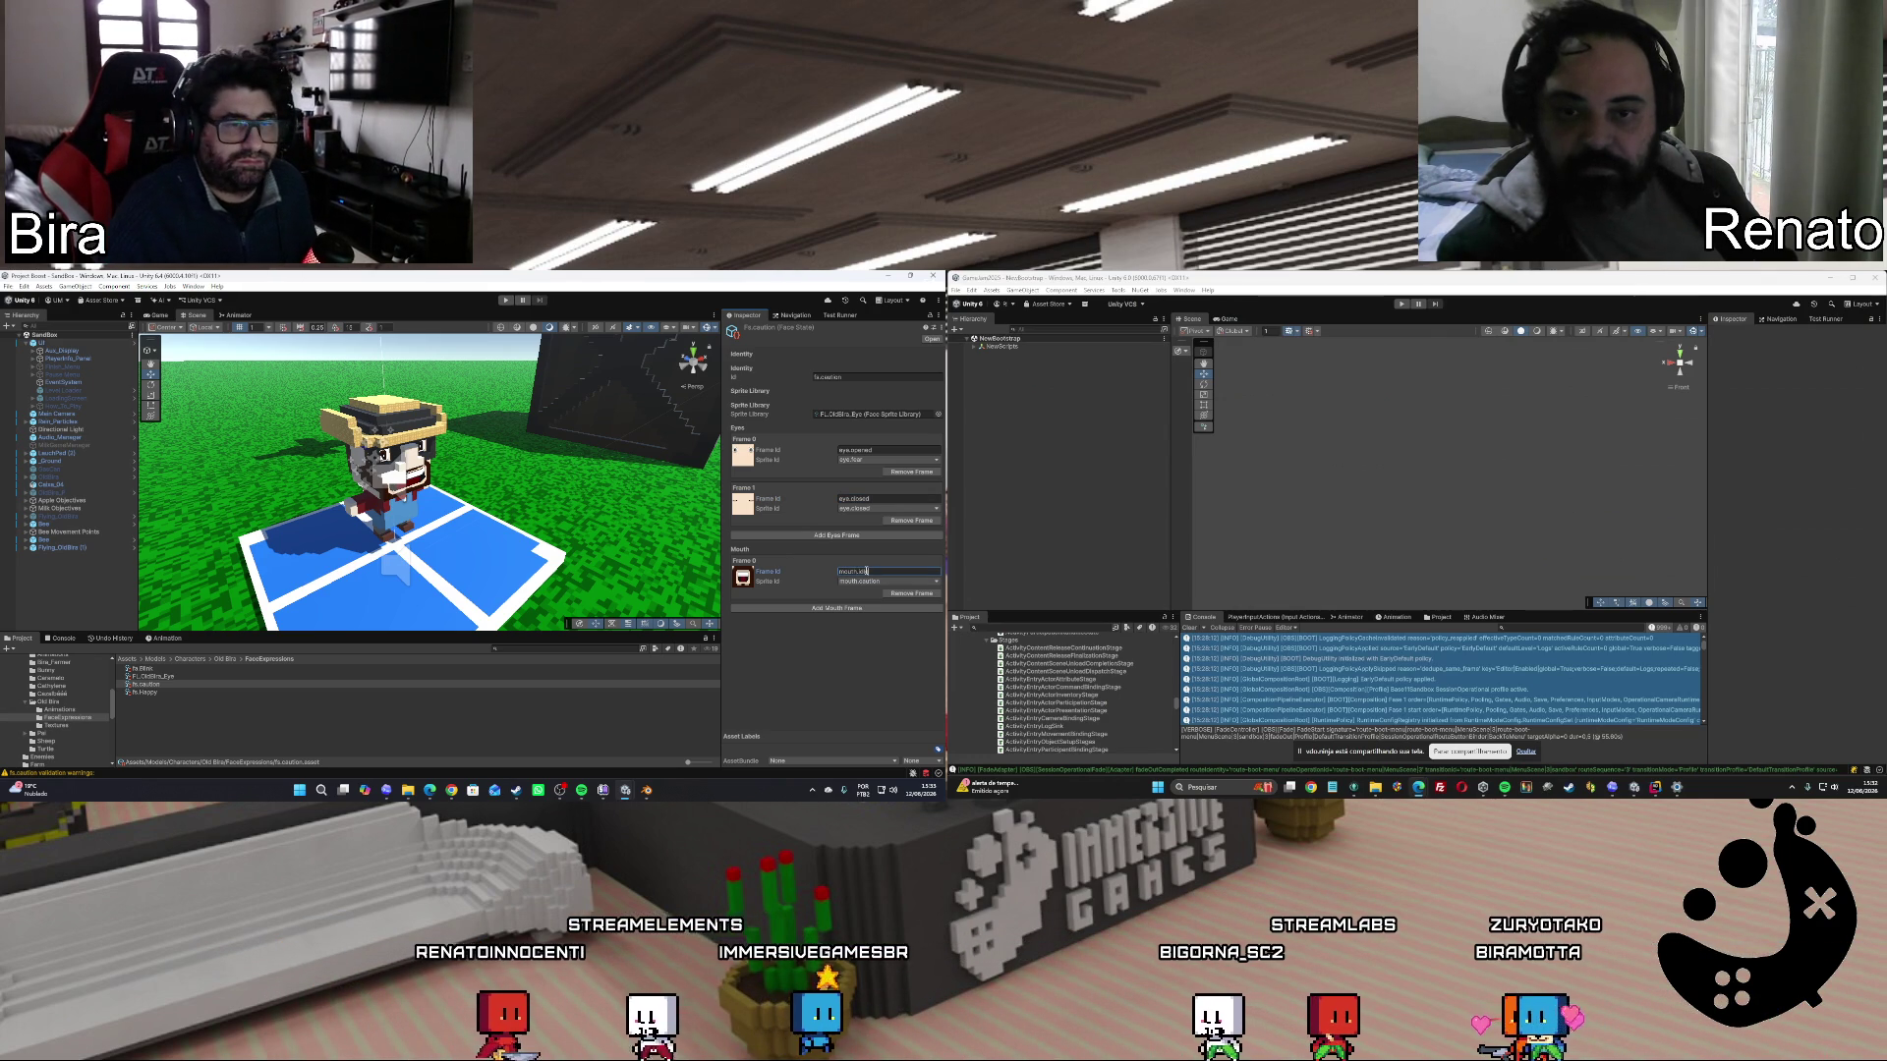
{"action": "type", "text": "e"}
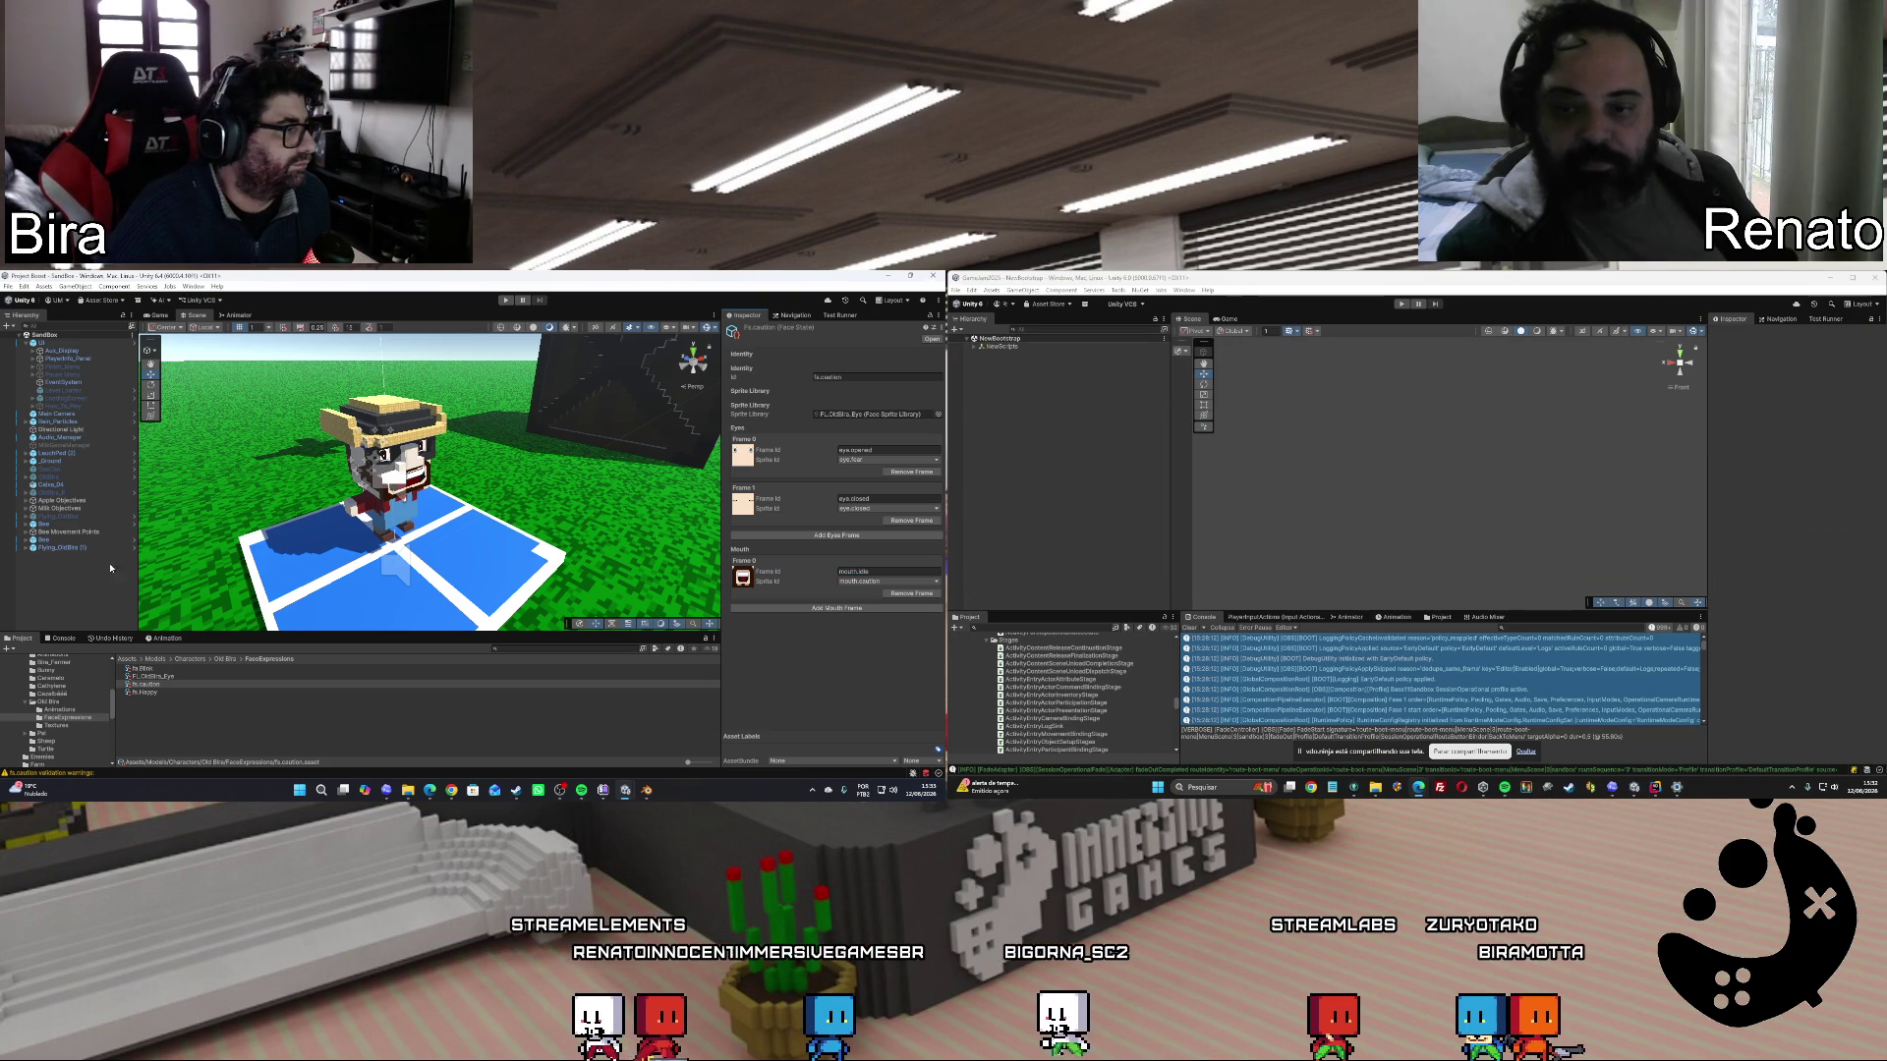
Add fs.caution to OldBira_New (1)'s Face Controller states, then open Flying_OldBira (1)'s Movement script.
{"action": "left_click", "coordinate": [61, 548]}
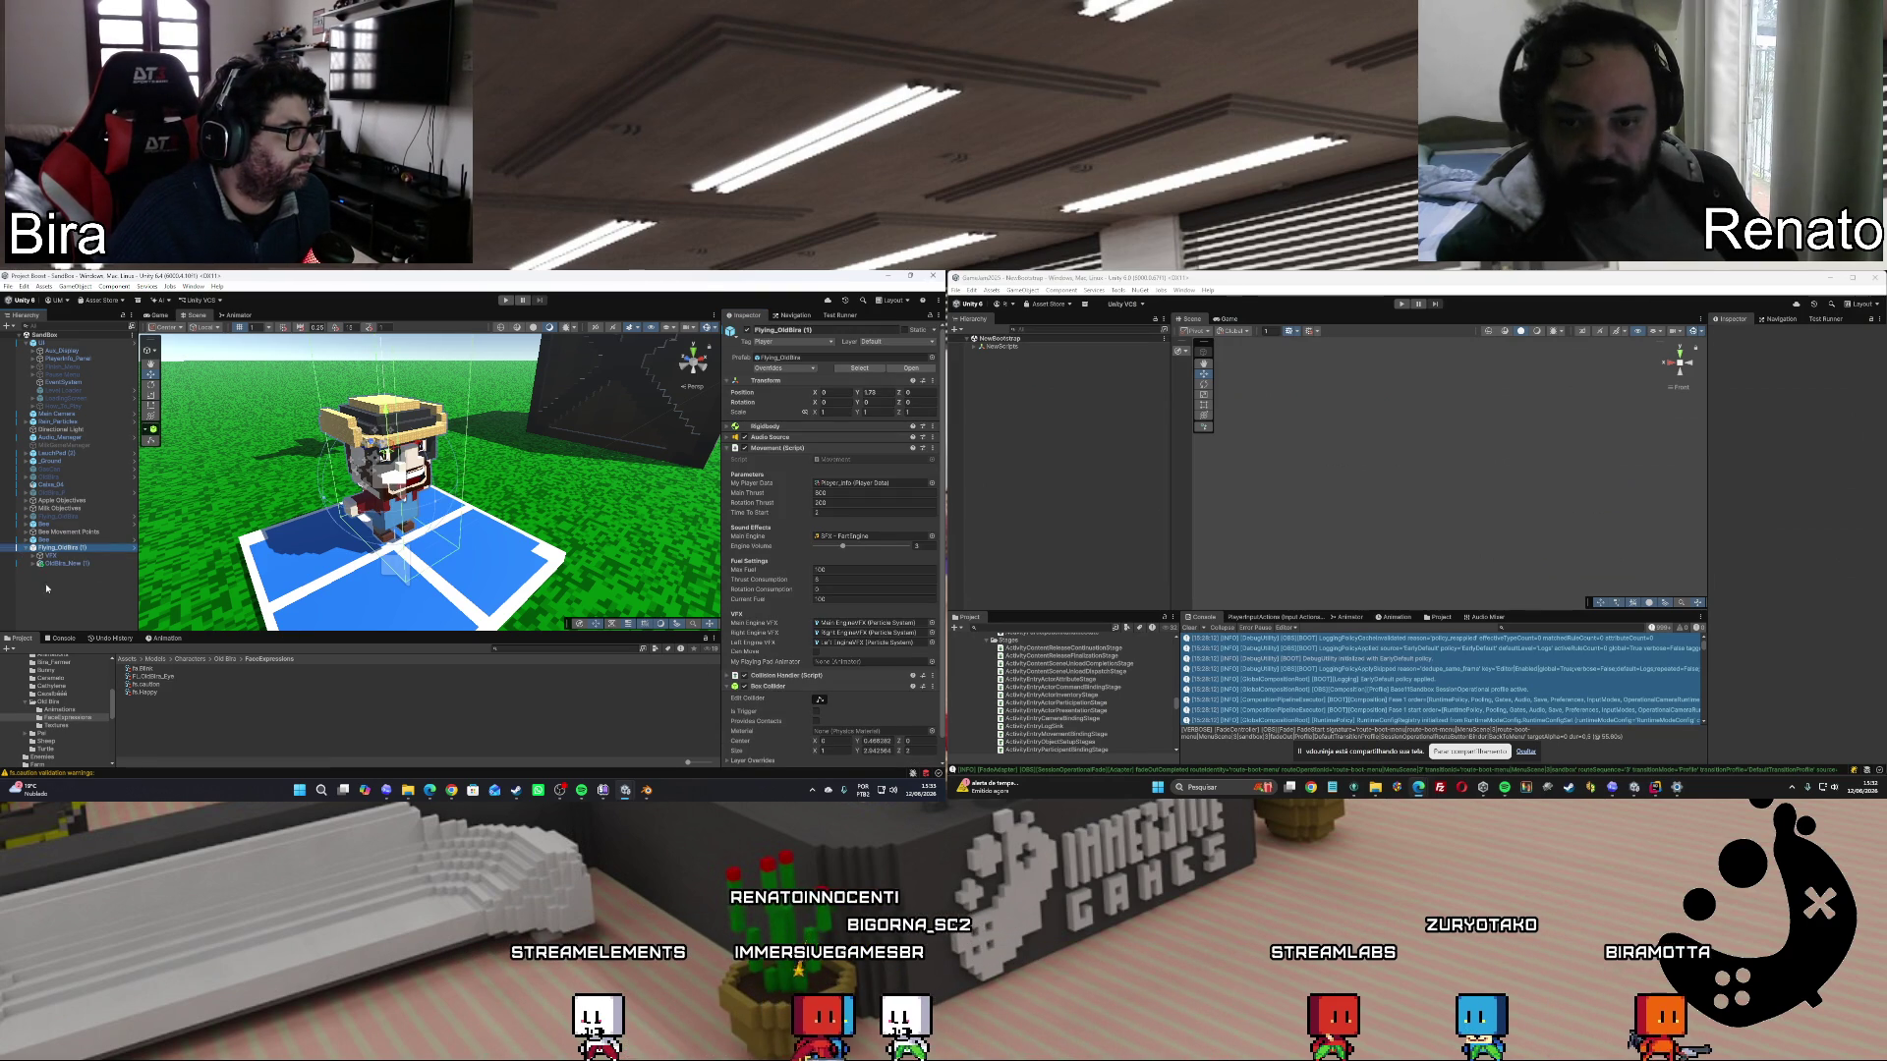
{"action": "left_click", "coordinate": [64, 563]}
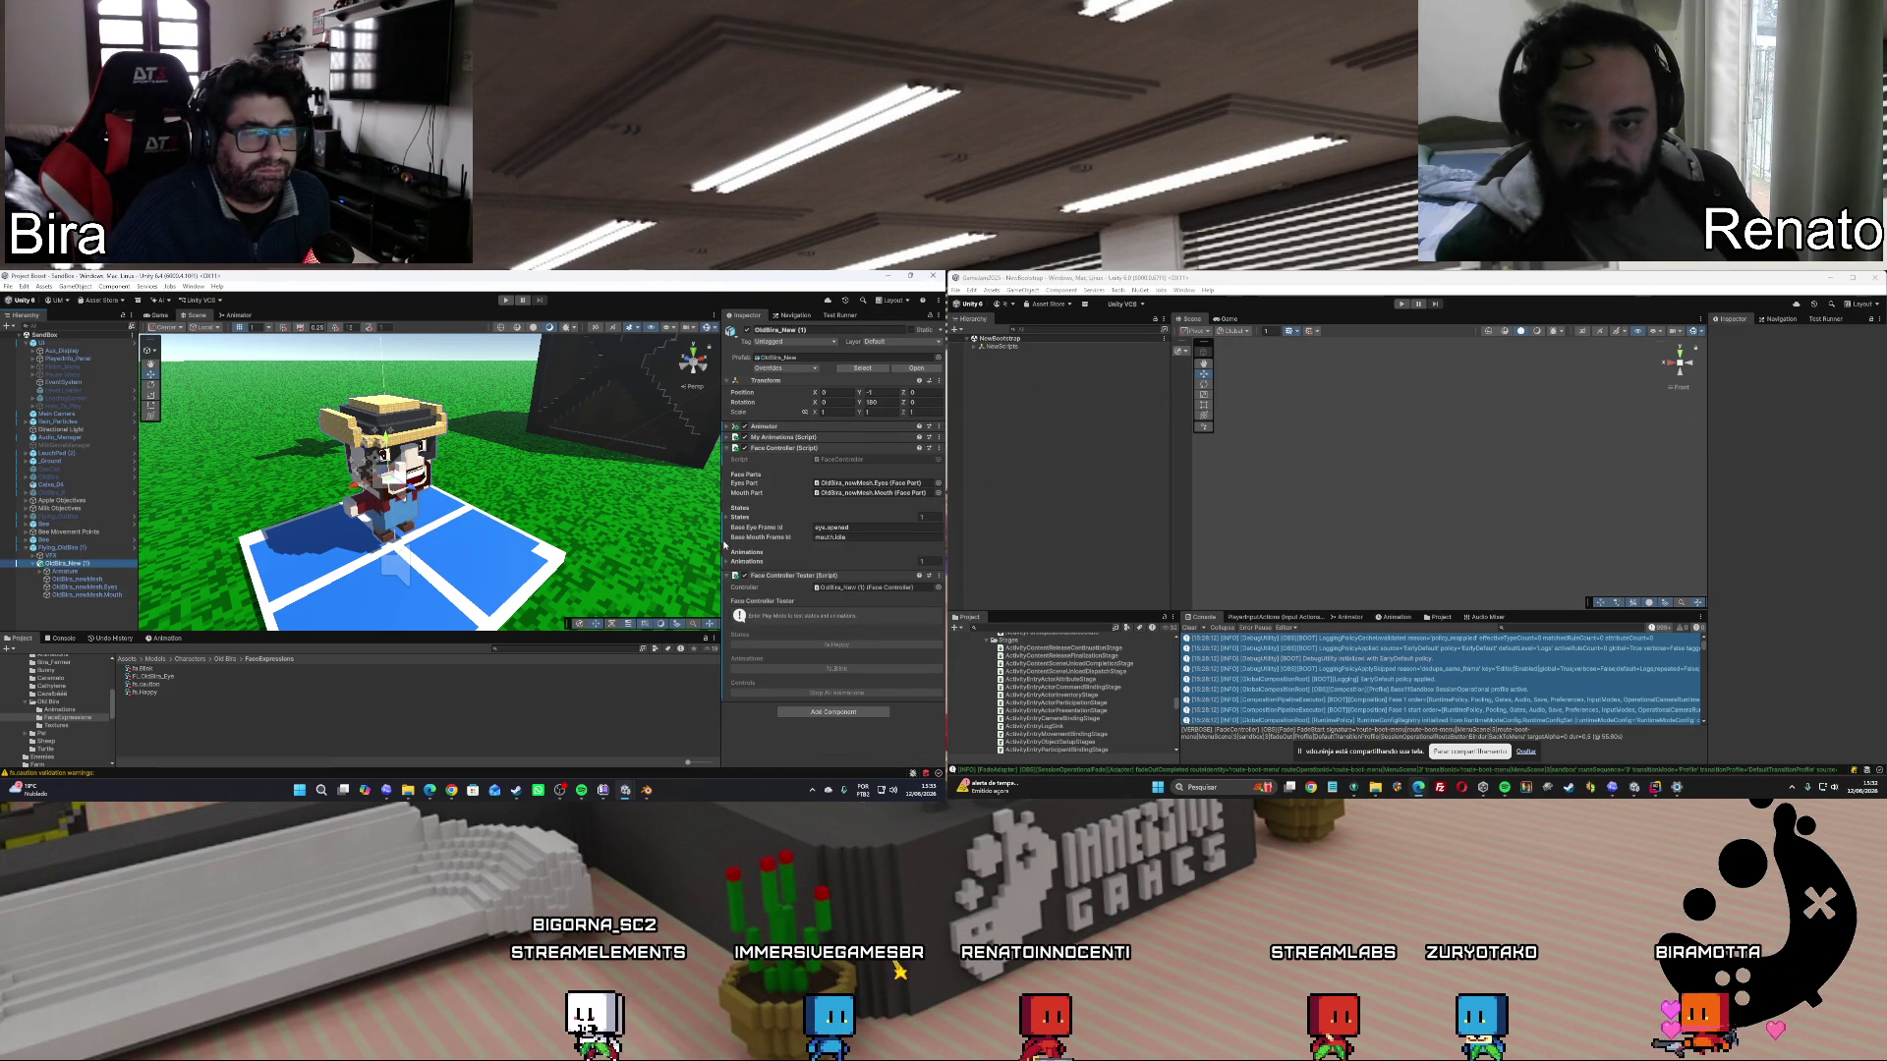
{"action": "left_click", "coordinate": [728, 517]}
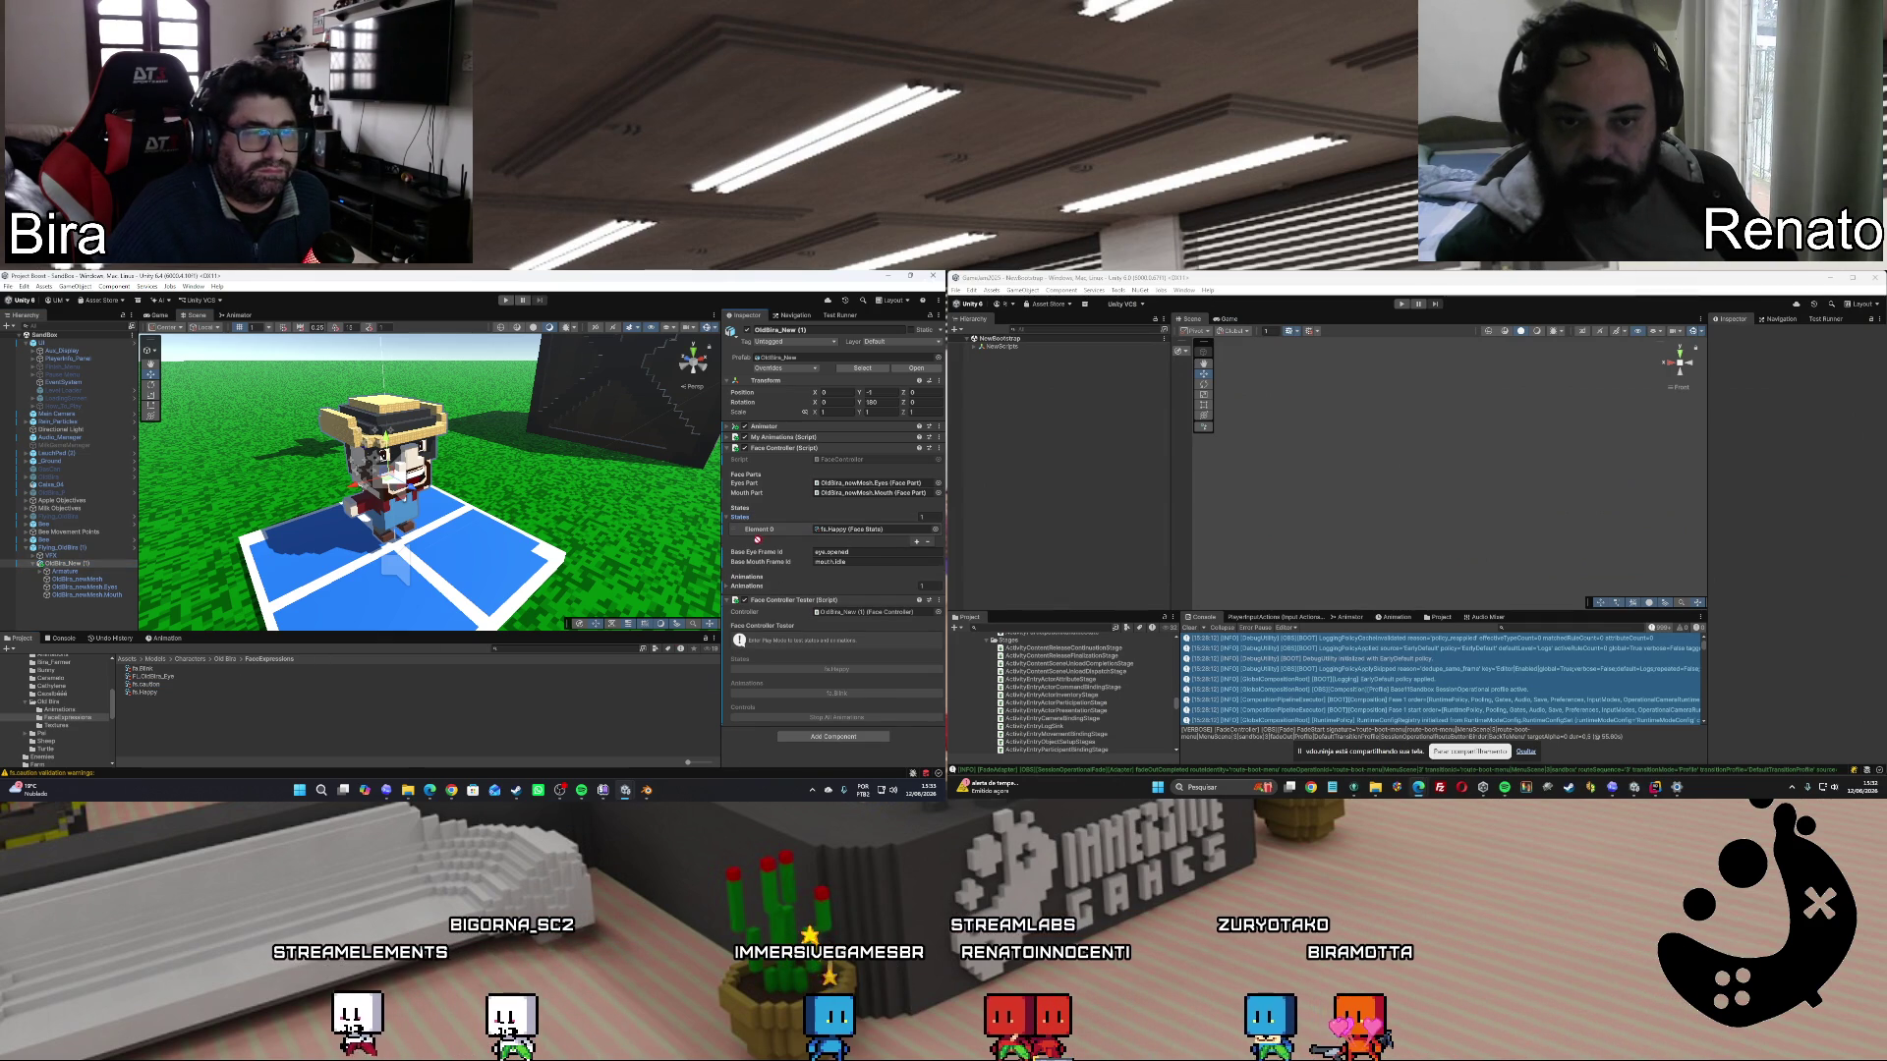
{"action": "left_click_drag", "start_coordinate": [741, 522], "coordinate": [742, 522]}
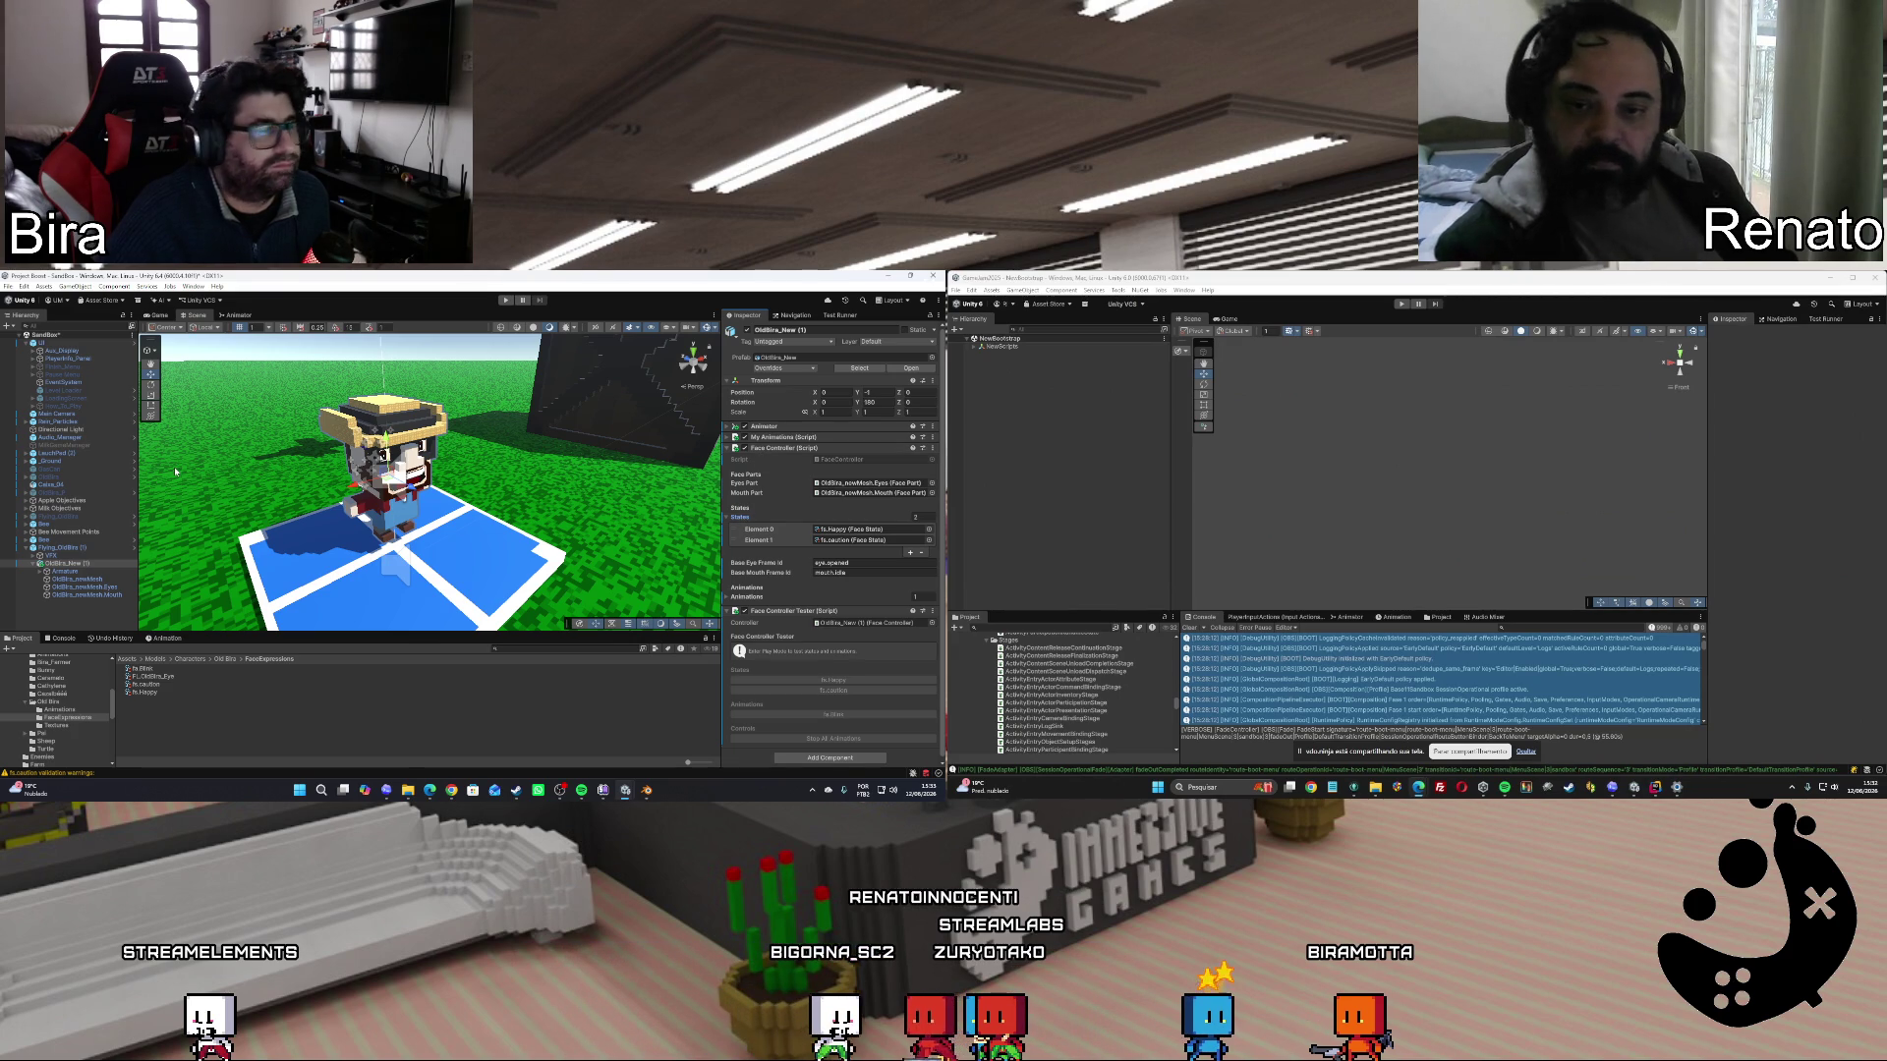
{"action": "left_click", "coordinate": [64, 547]}
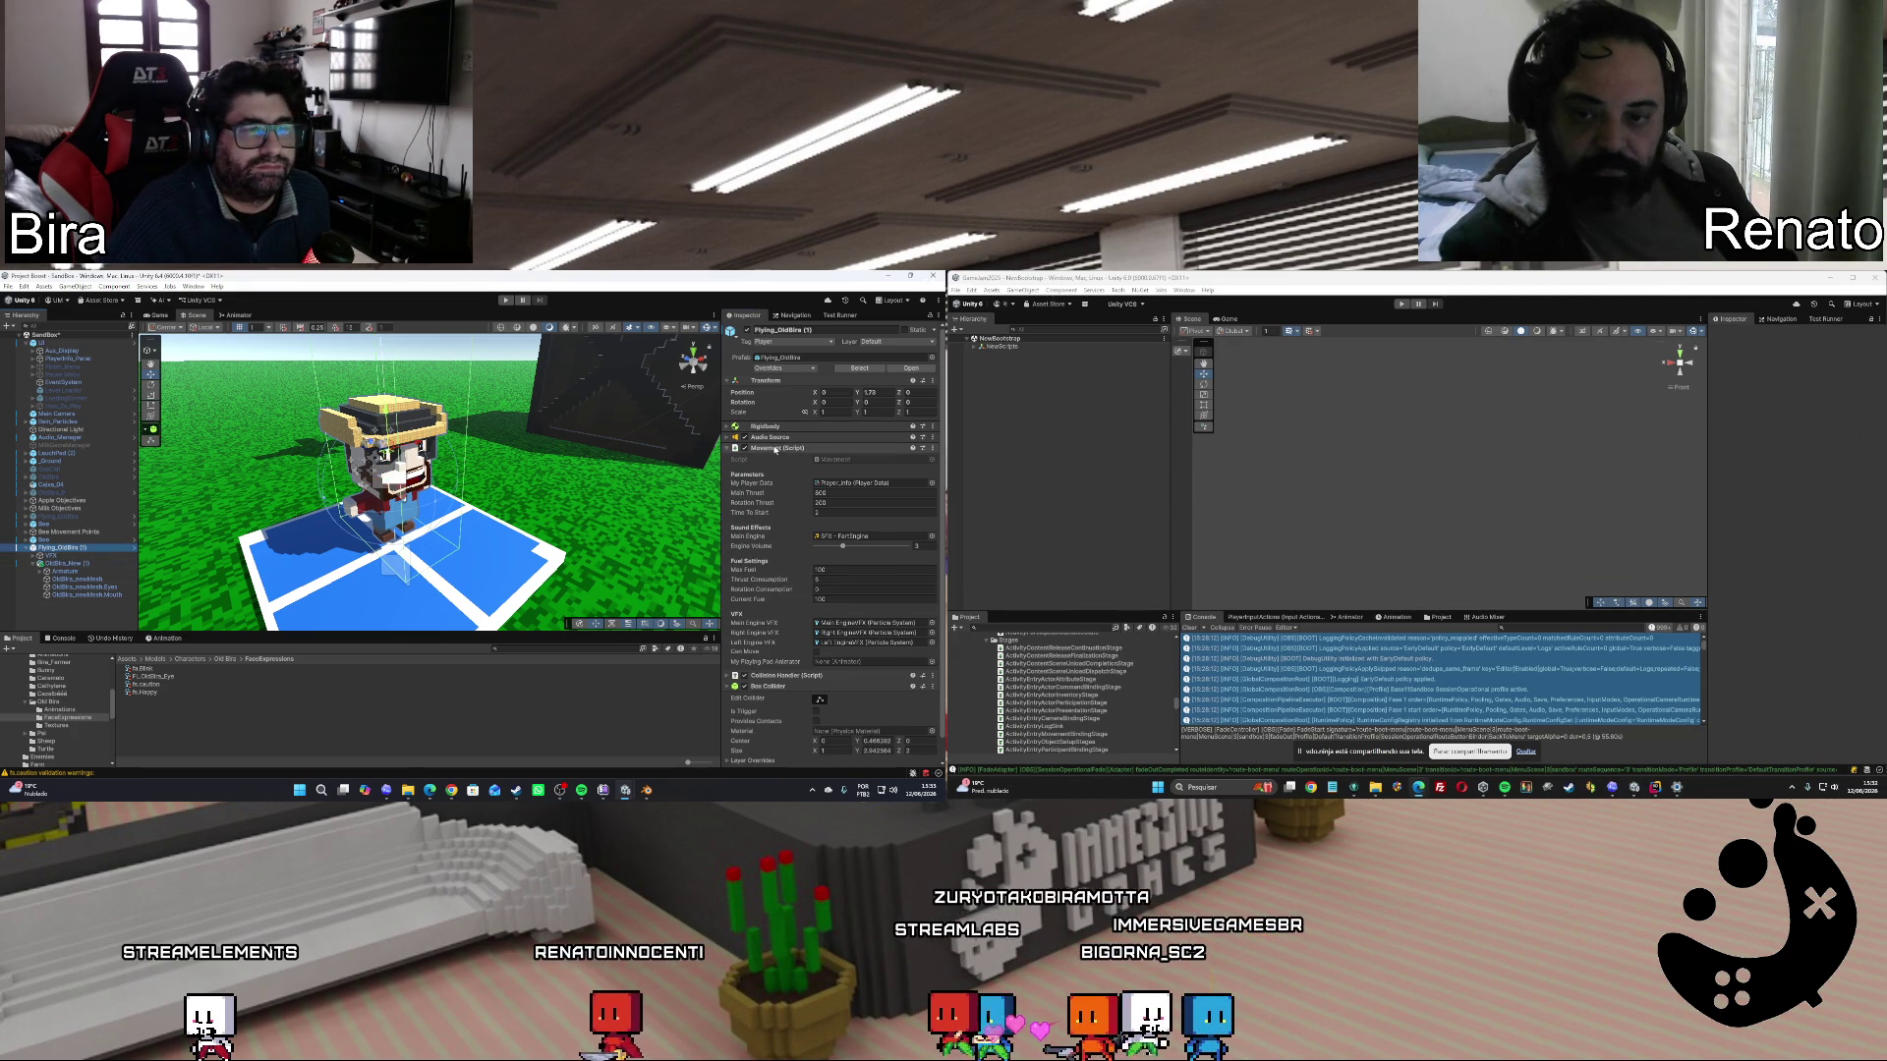
{"action": "left_click", "coordinate": [831, 460]}
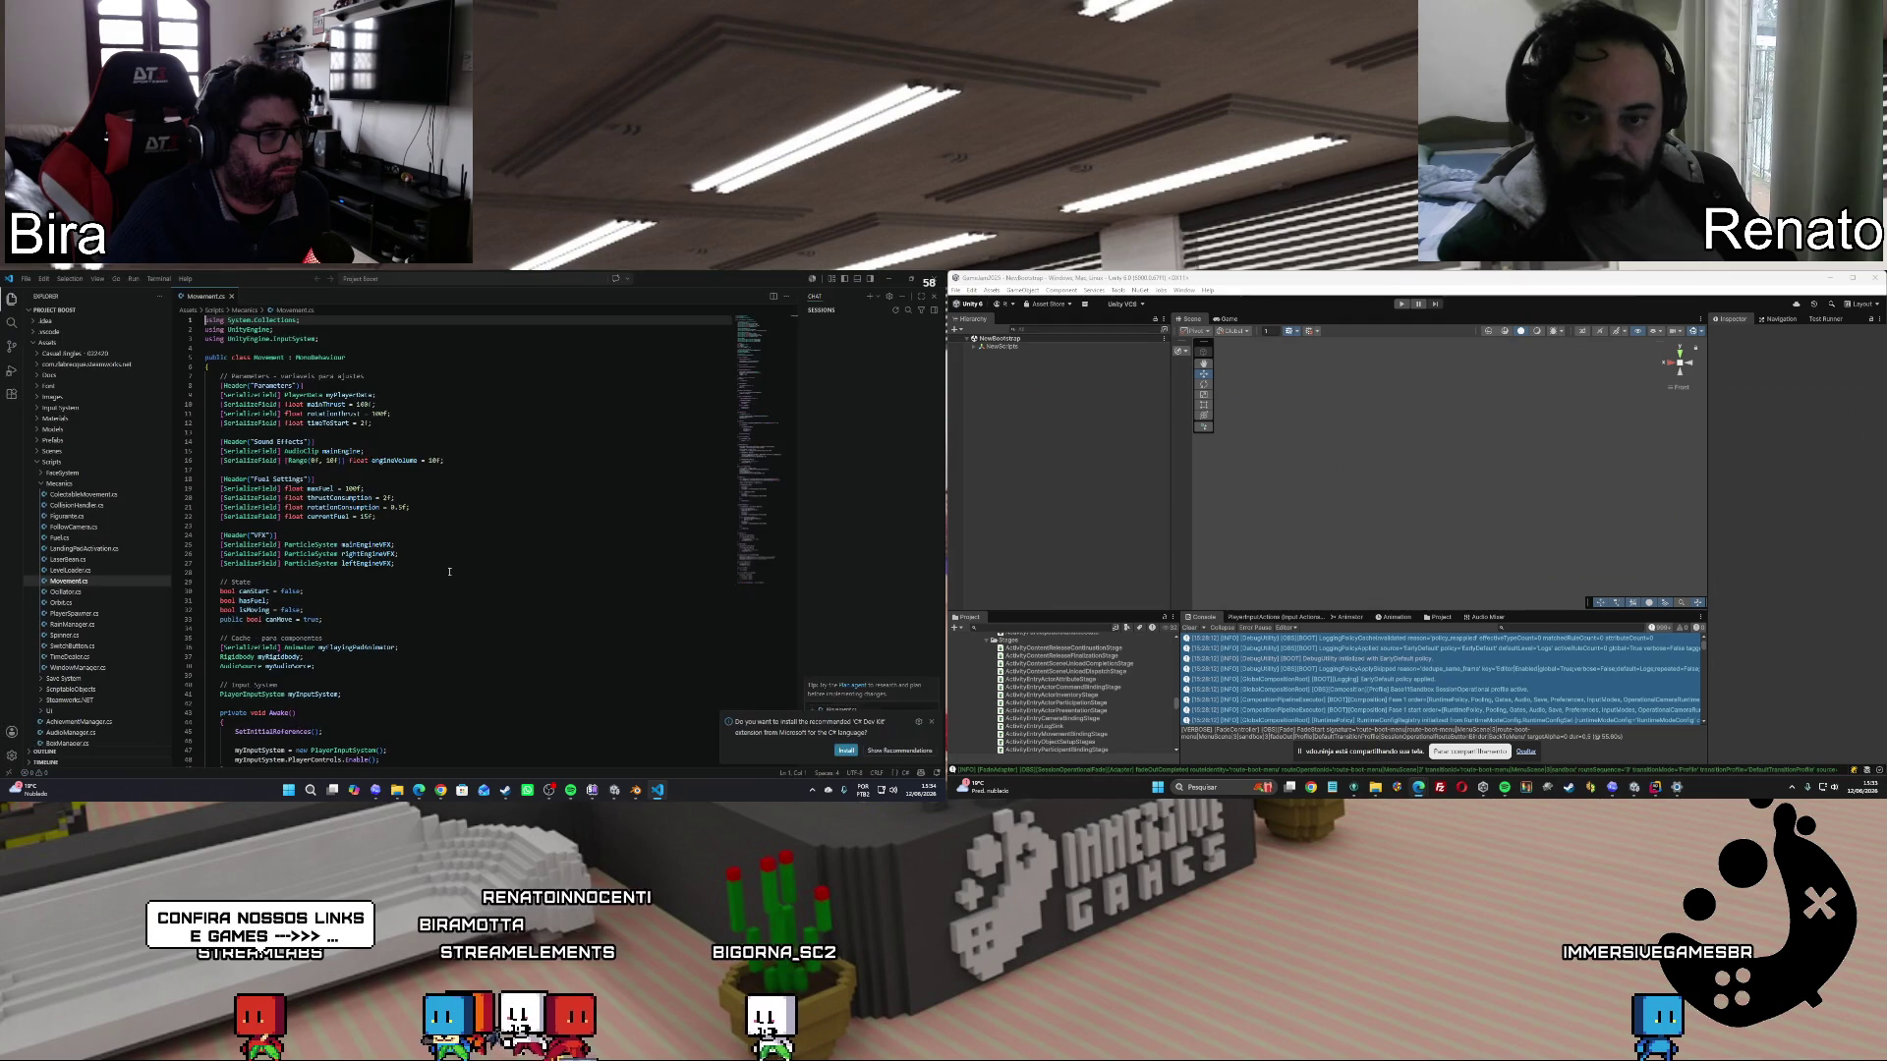
Trust the project authors, read through Movement.cs, and minimize VS Code.
{"action": "left_click", "coordinate": [449, 573]}
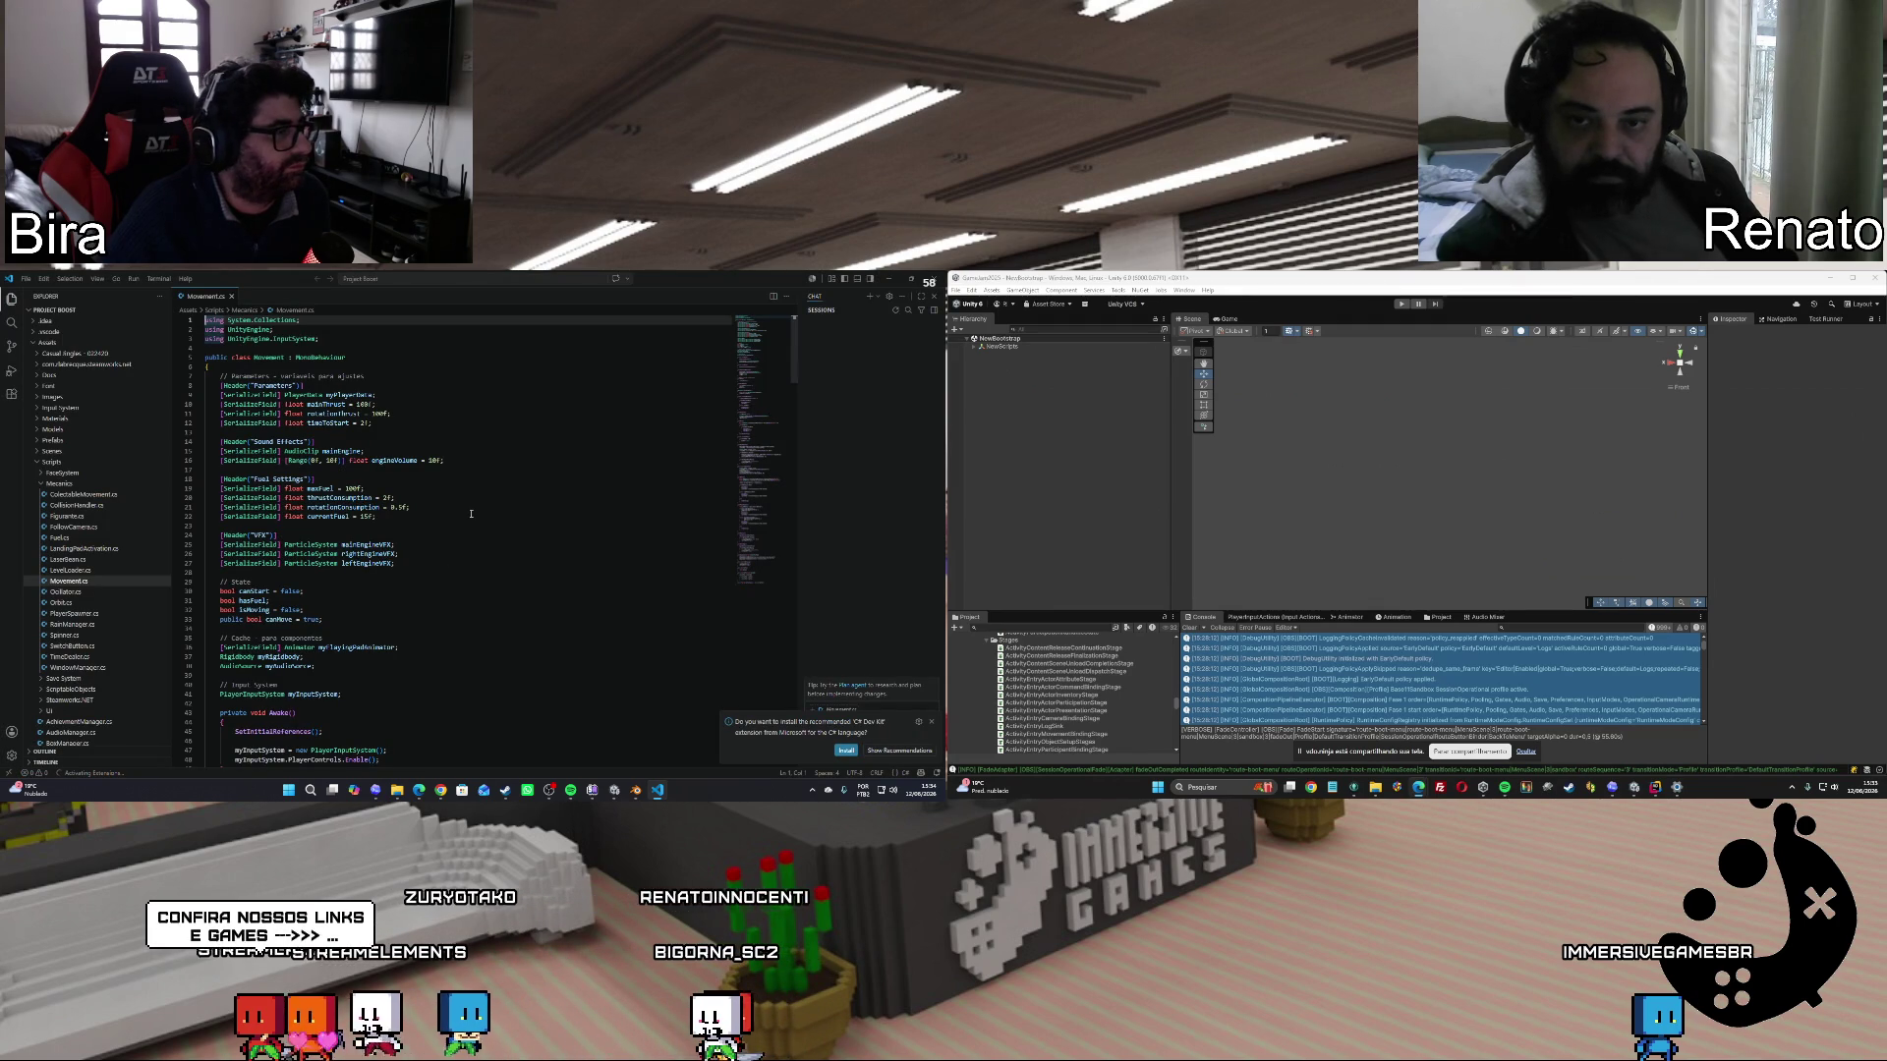
{"action": "scroll", "coordinate": [470, 514], "scroll_direction": "down", "scroll_amount": 8}
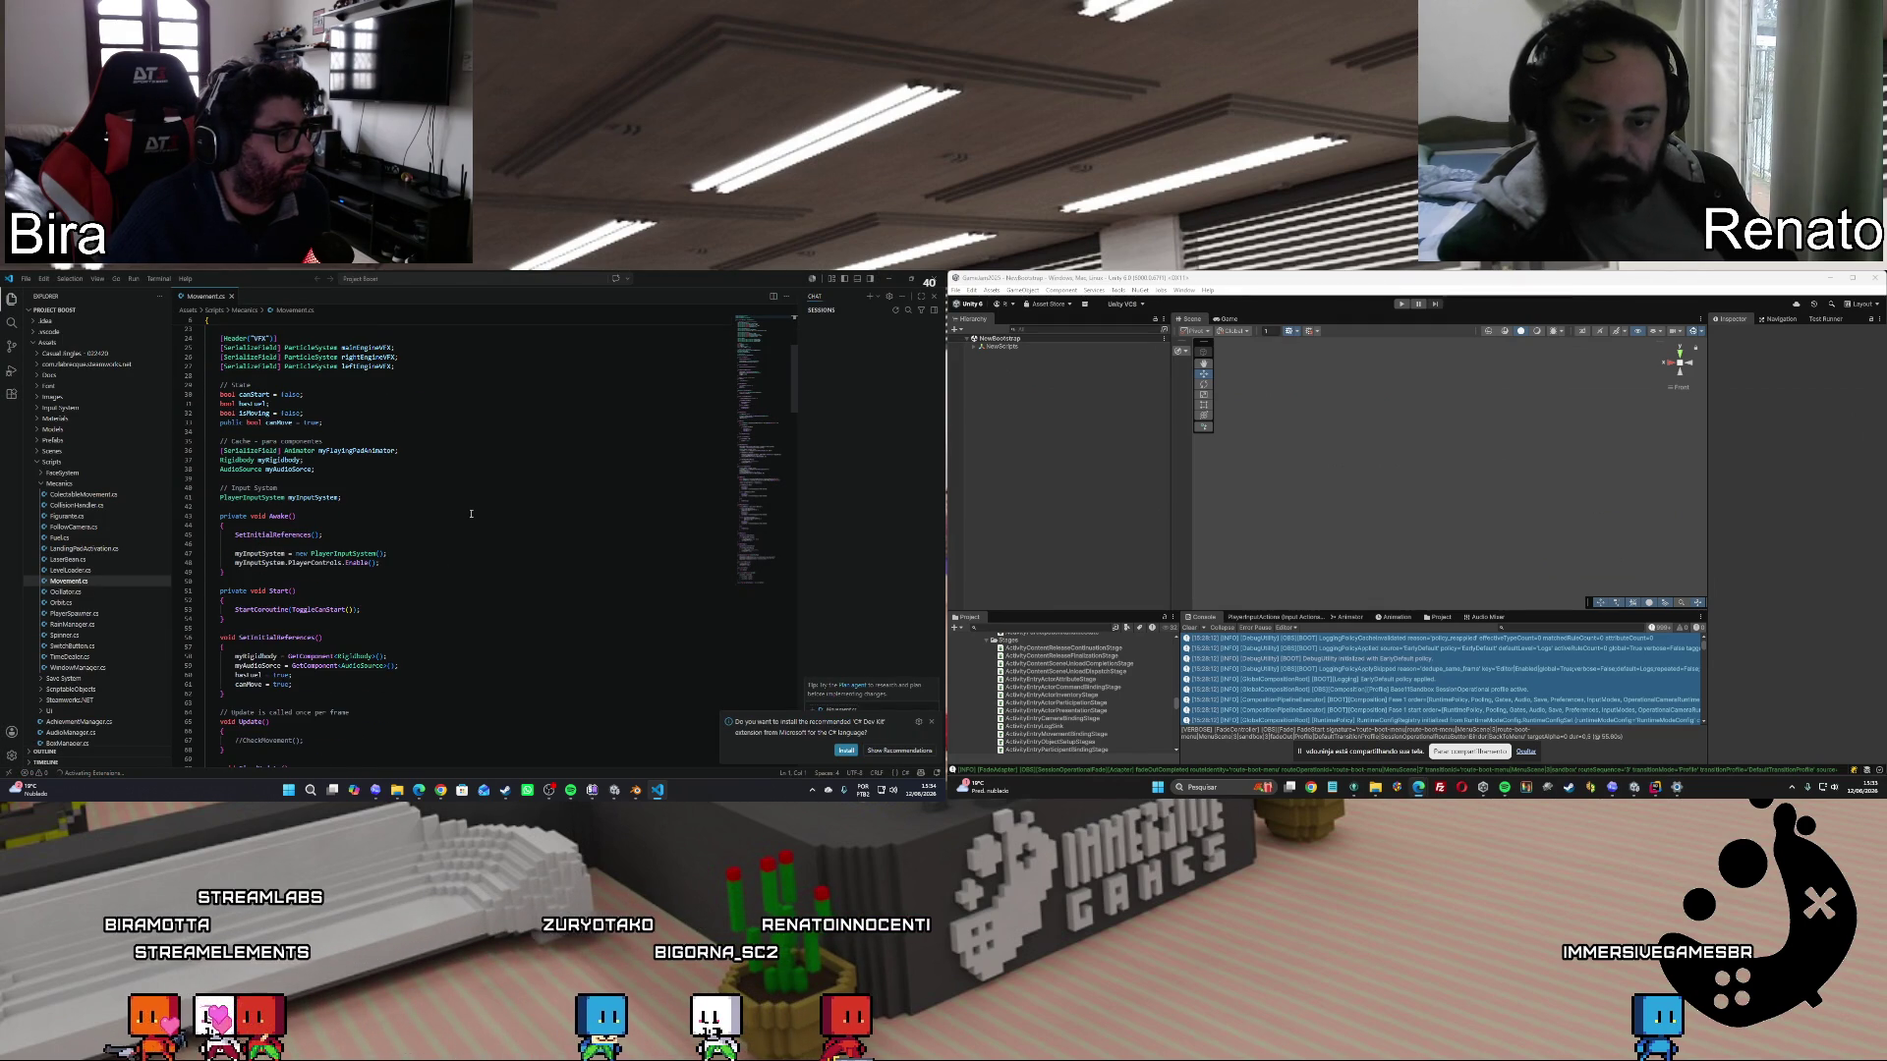
{"action": "scroll", "coordinate": [531, 506], "scroll_direction": "down", "scroll_amount": 10}
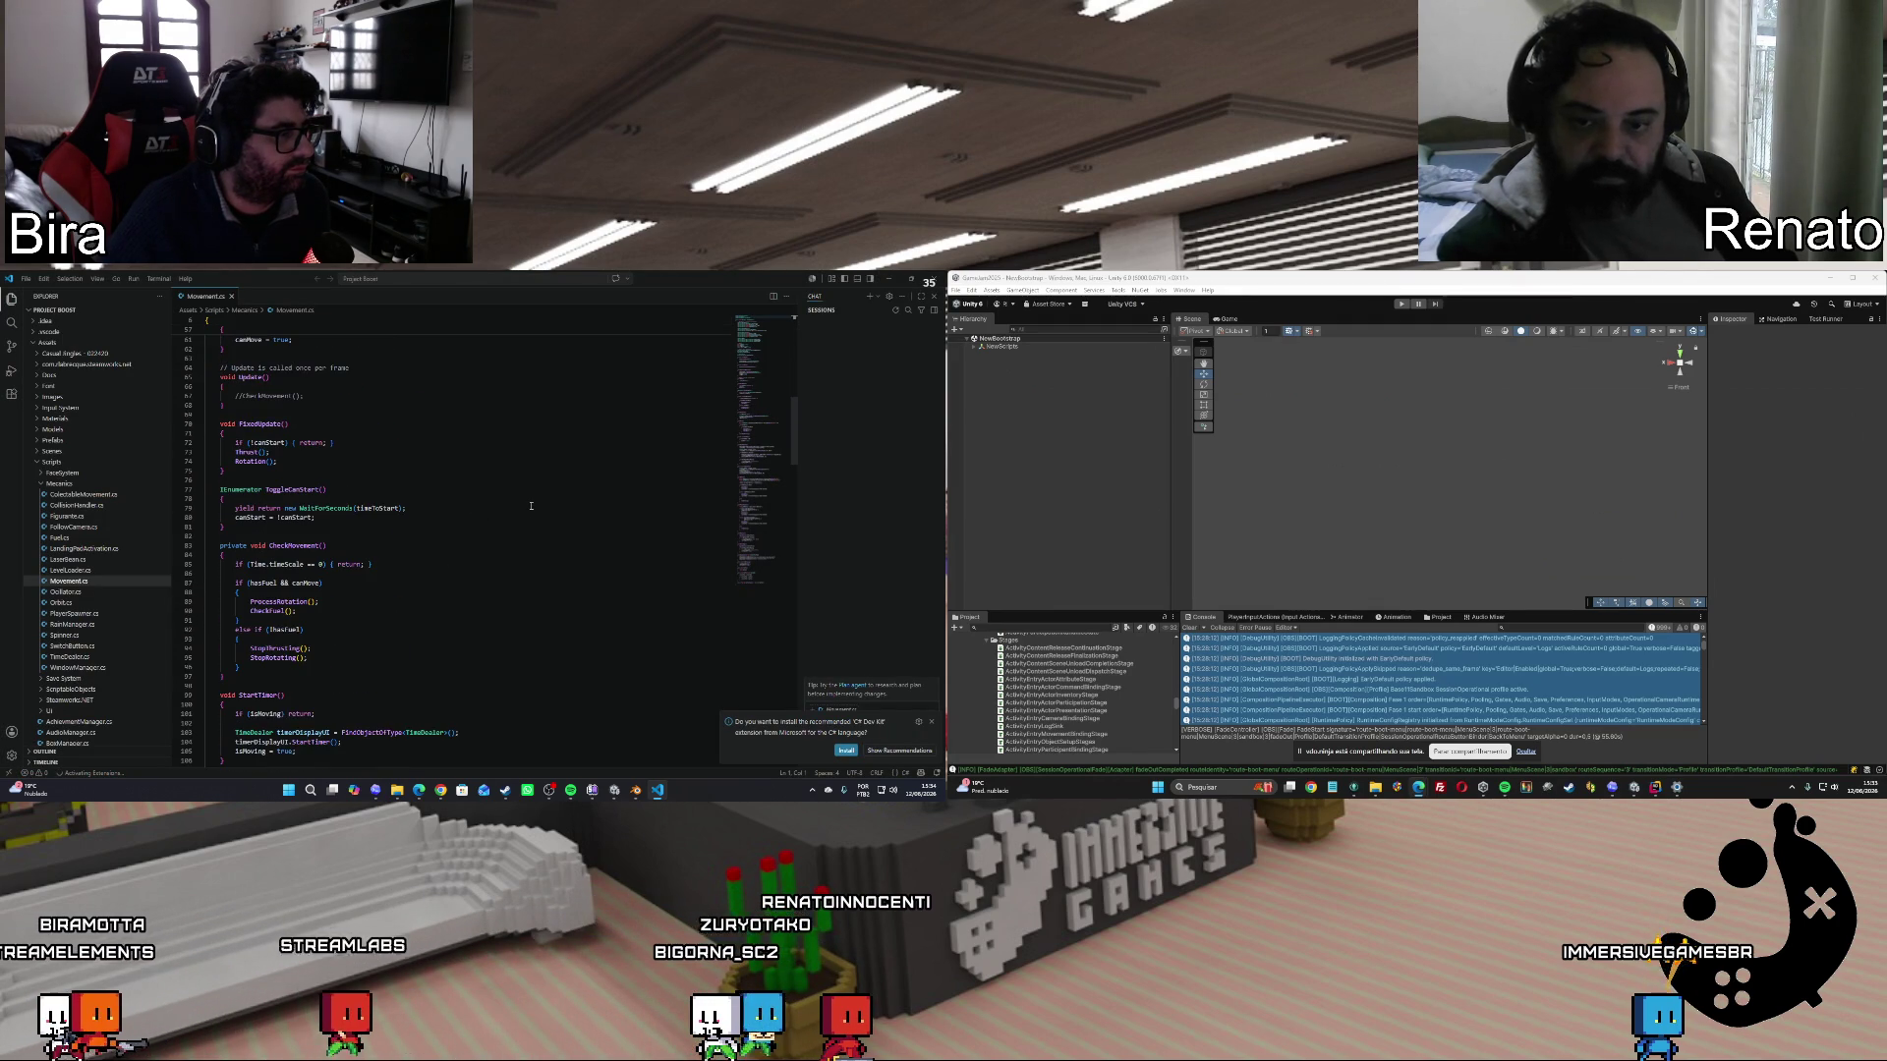
{"action": "scroll", "coordinate": [531, 506], "scroll_direction": "down", "scroll_amount": 5}
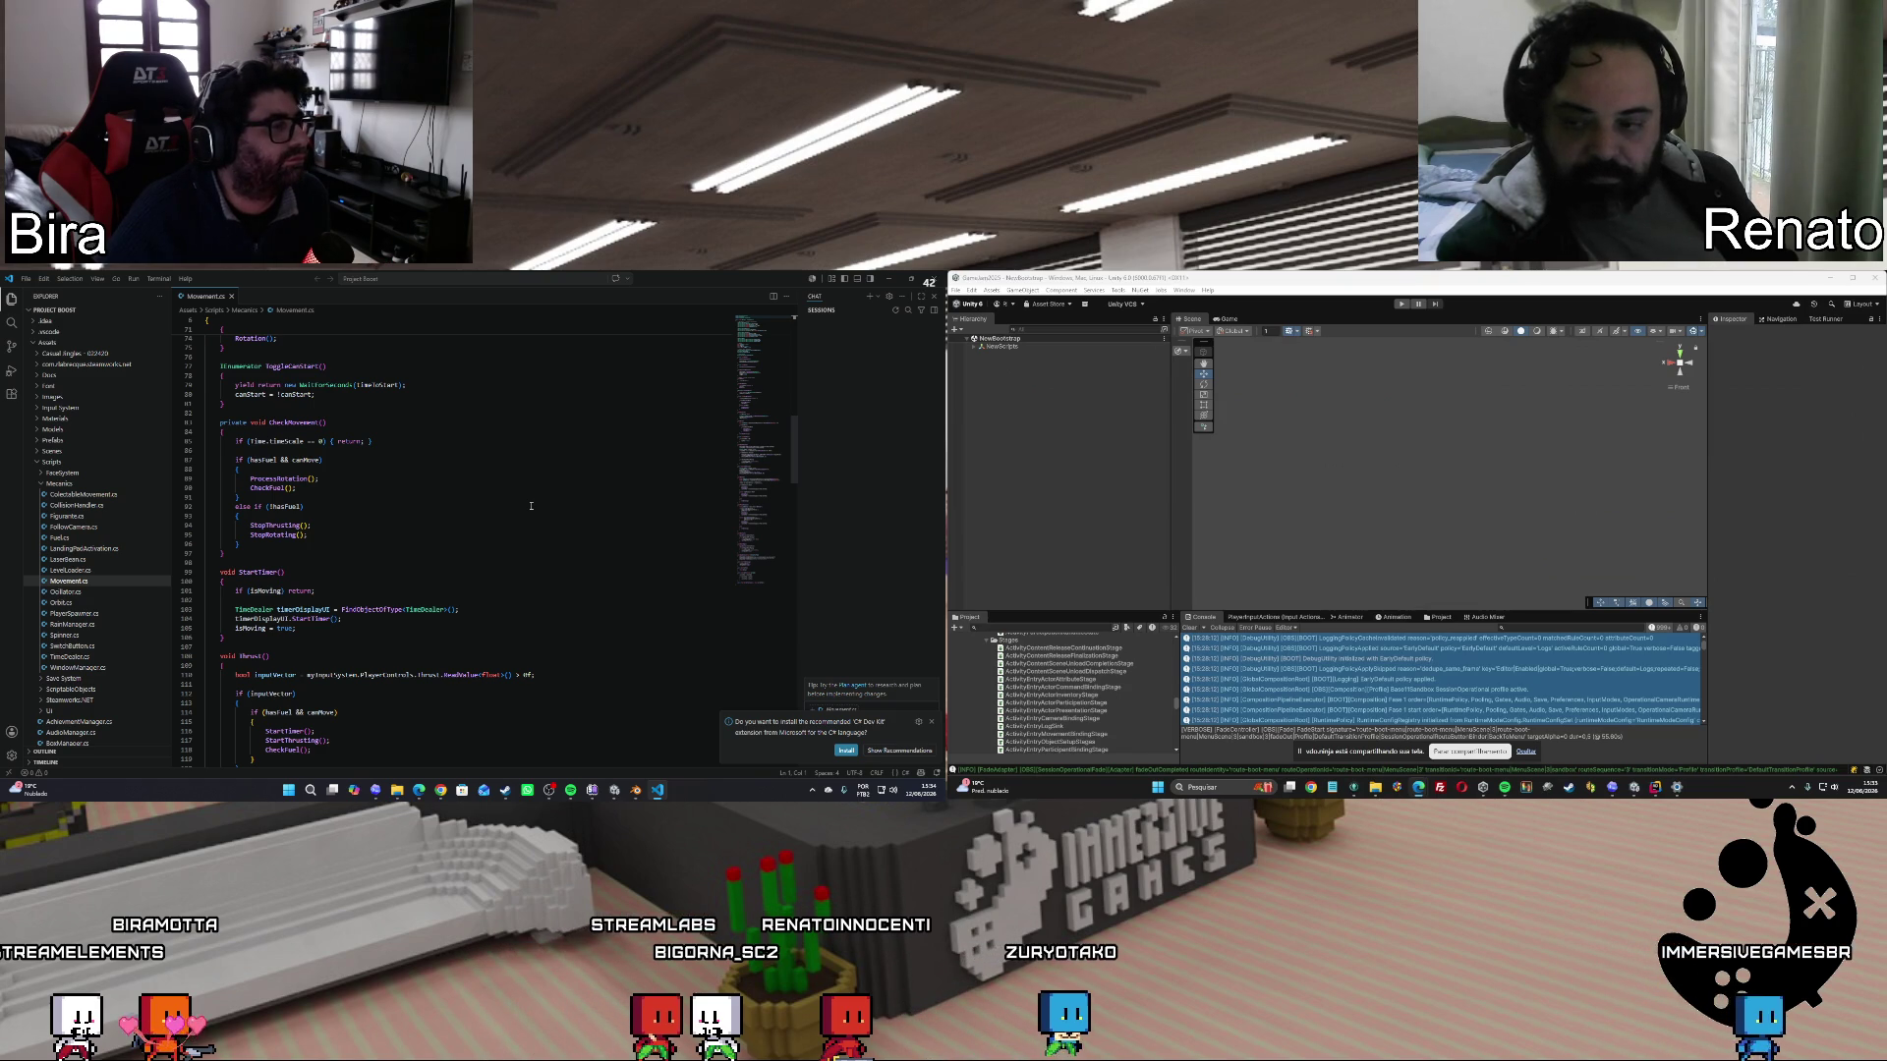
{"action": "scroll", "coordinate": [531, 506], "scroll_direction": "down", "scroll_amount": 6}
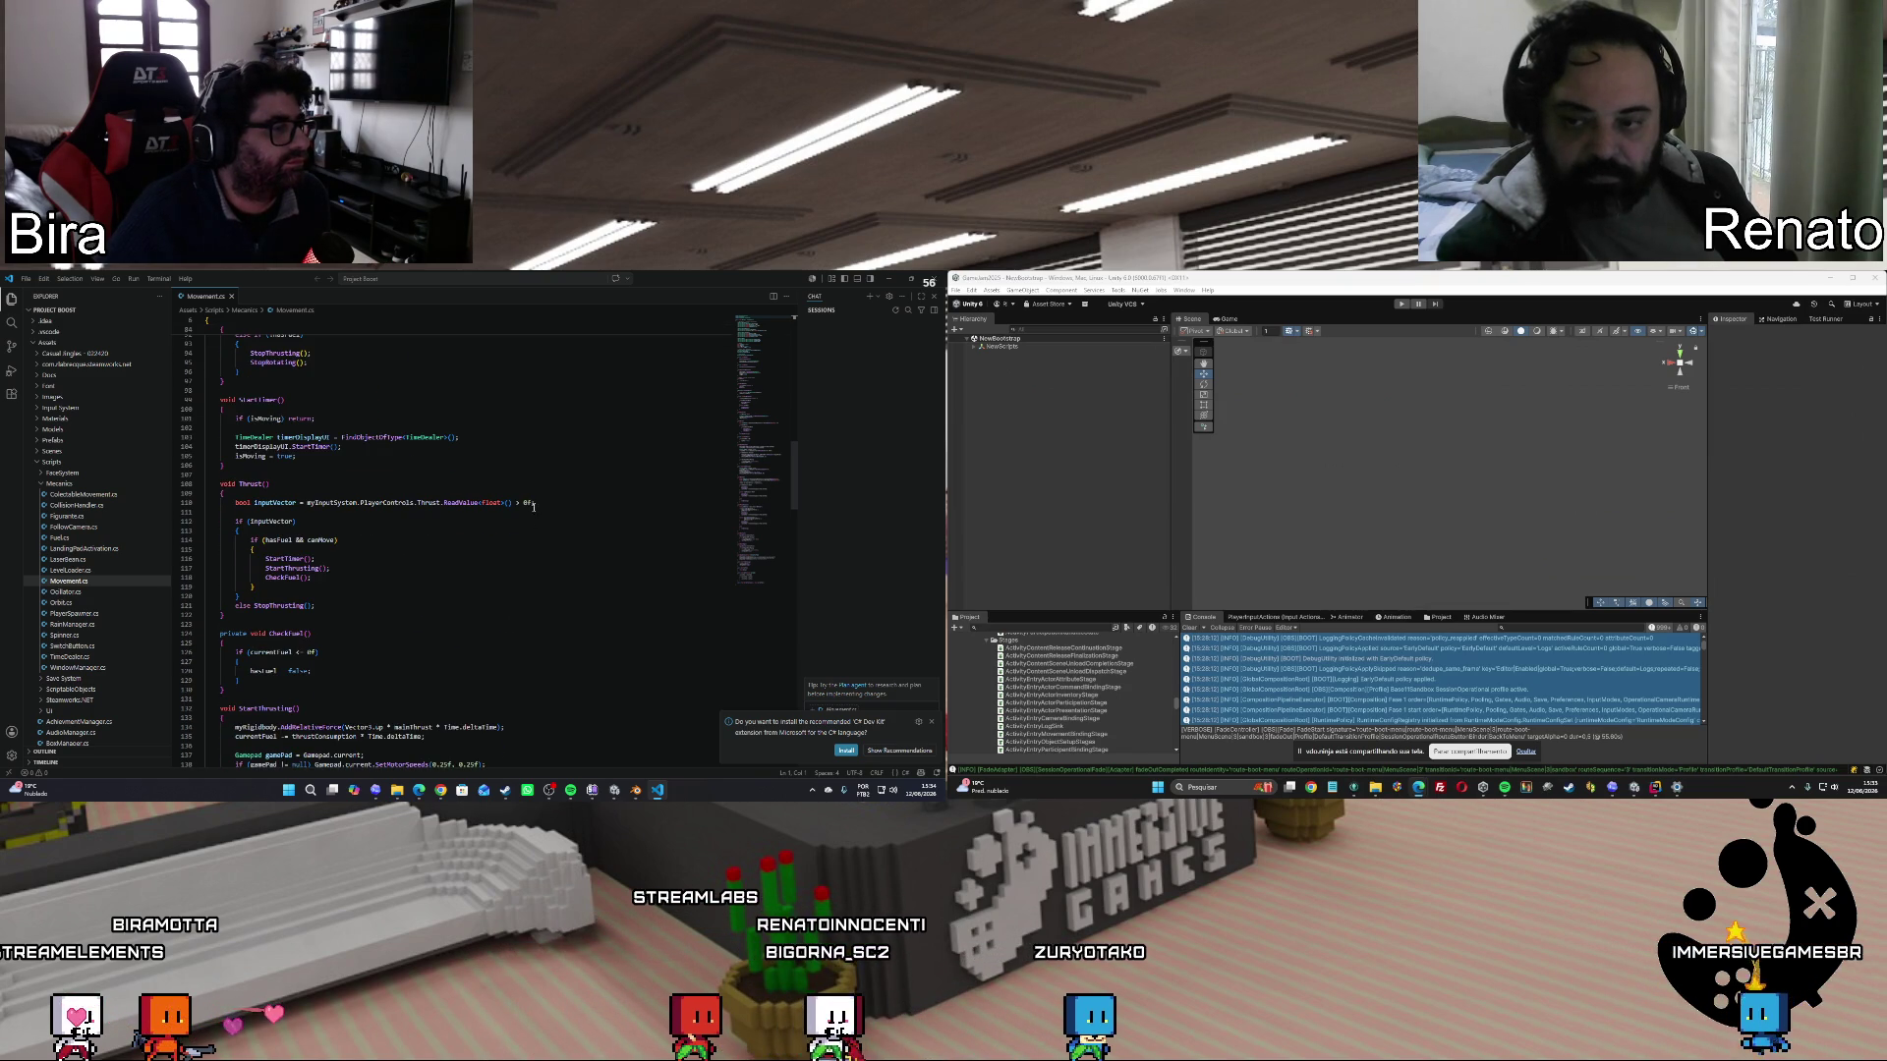
{"action": "scroll", "coordinate": [531, 518], "scroll_direction": "down", "scroll_amount": 5}
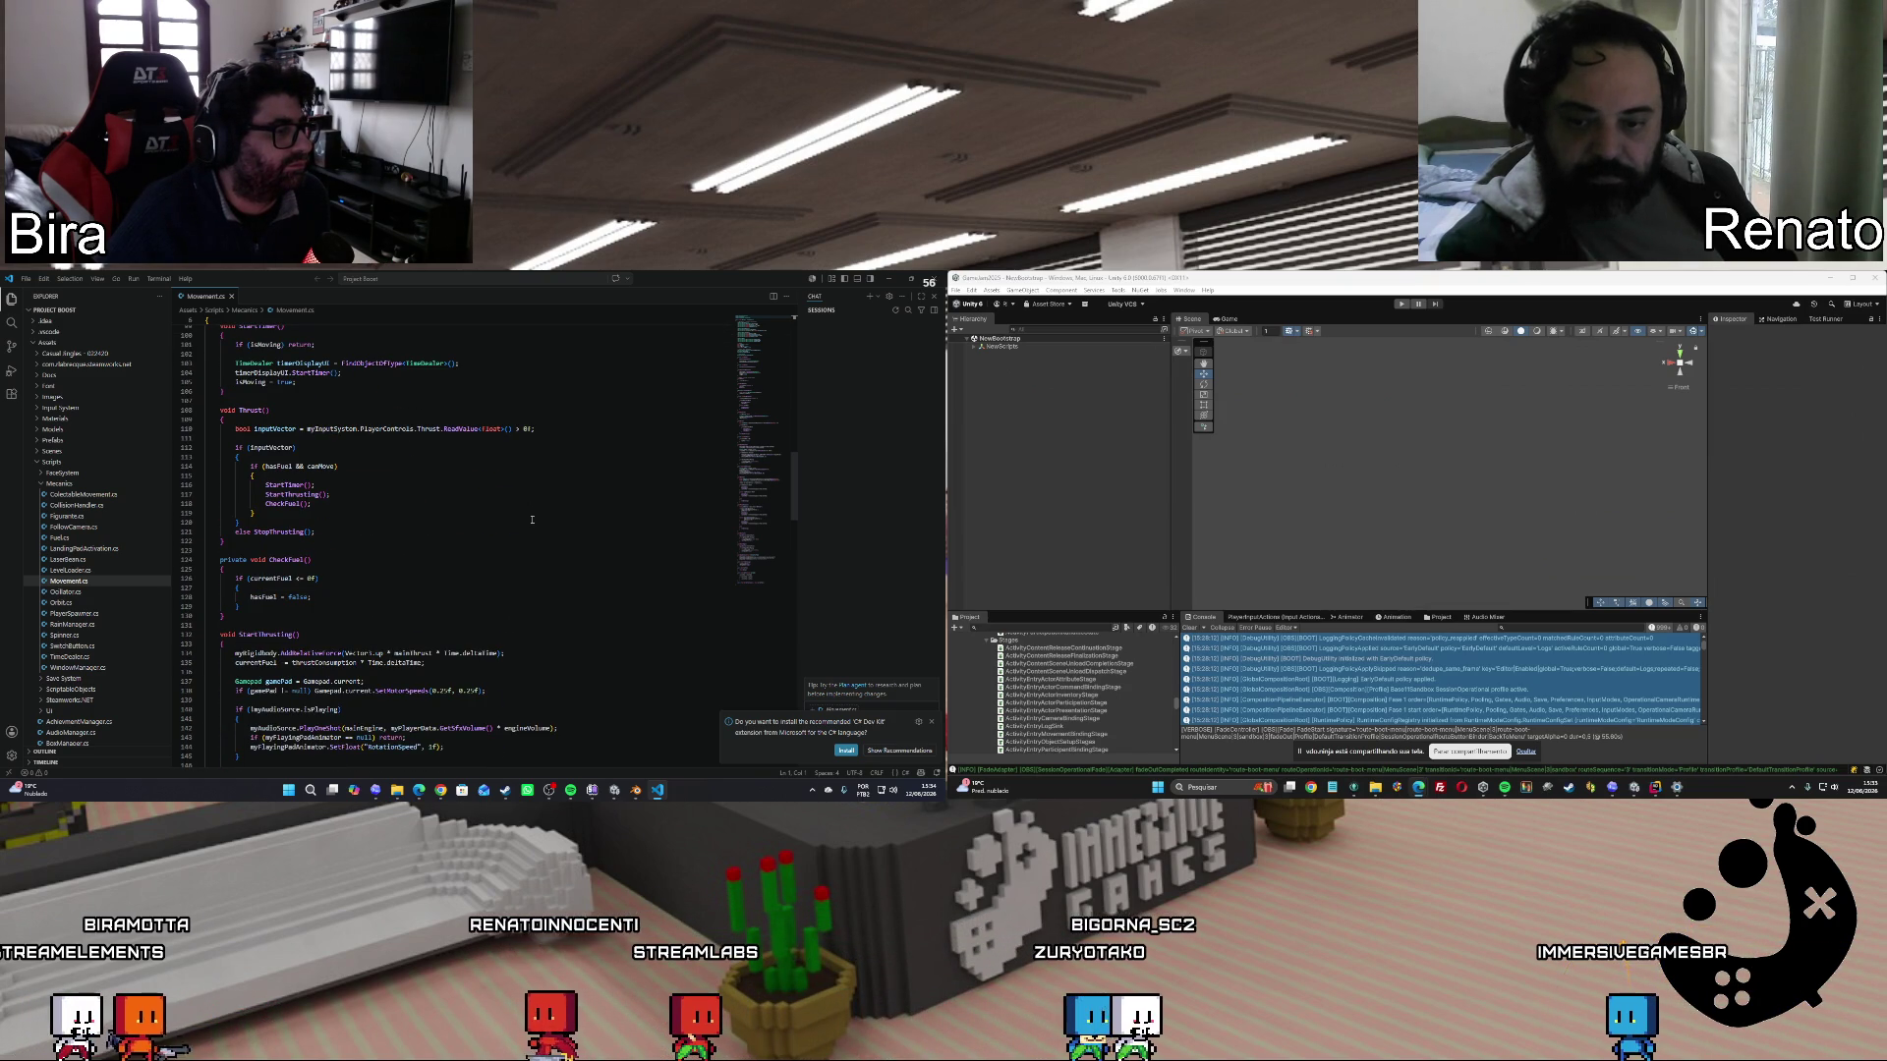
{"action": "scroll", "coordinate": [532, 519], "scroll_direction": "down", "scroll_amount": 3}
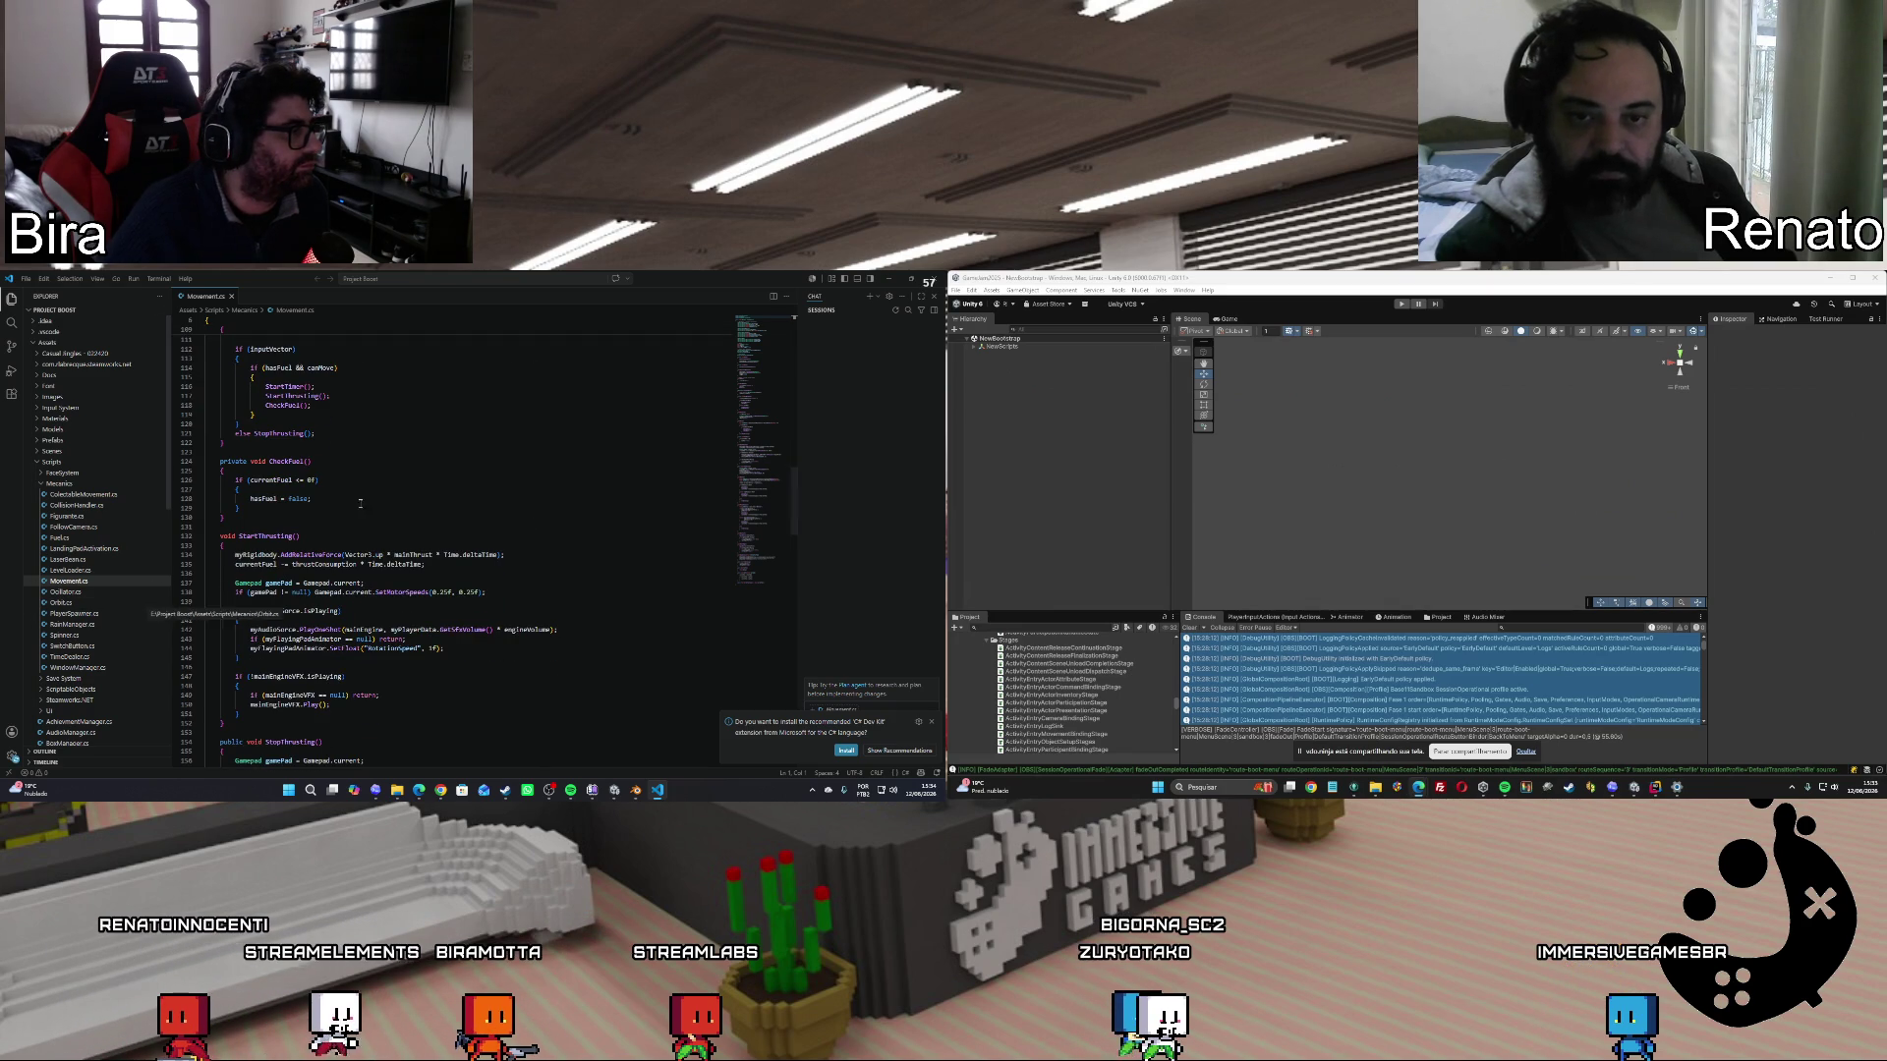
{"action": "left_click", "coordinate": [889, 281]}
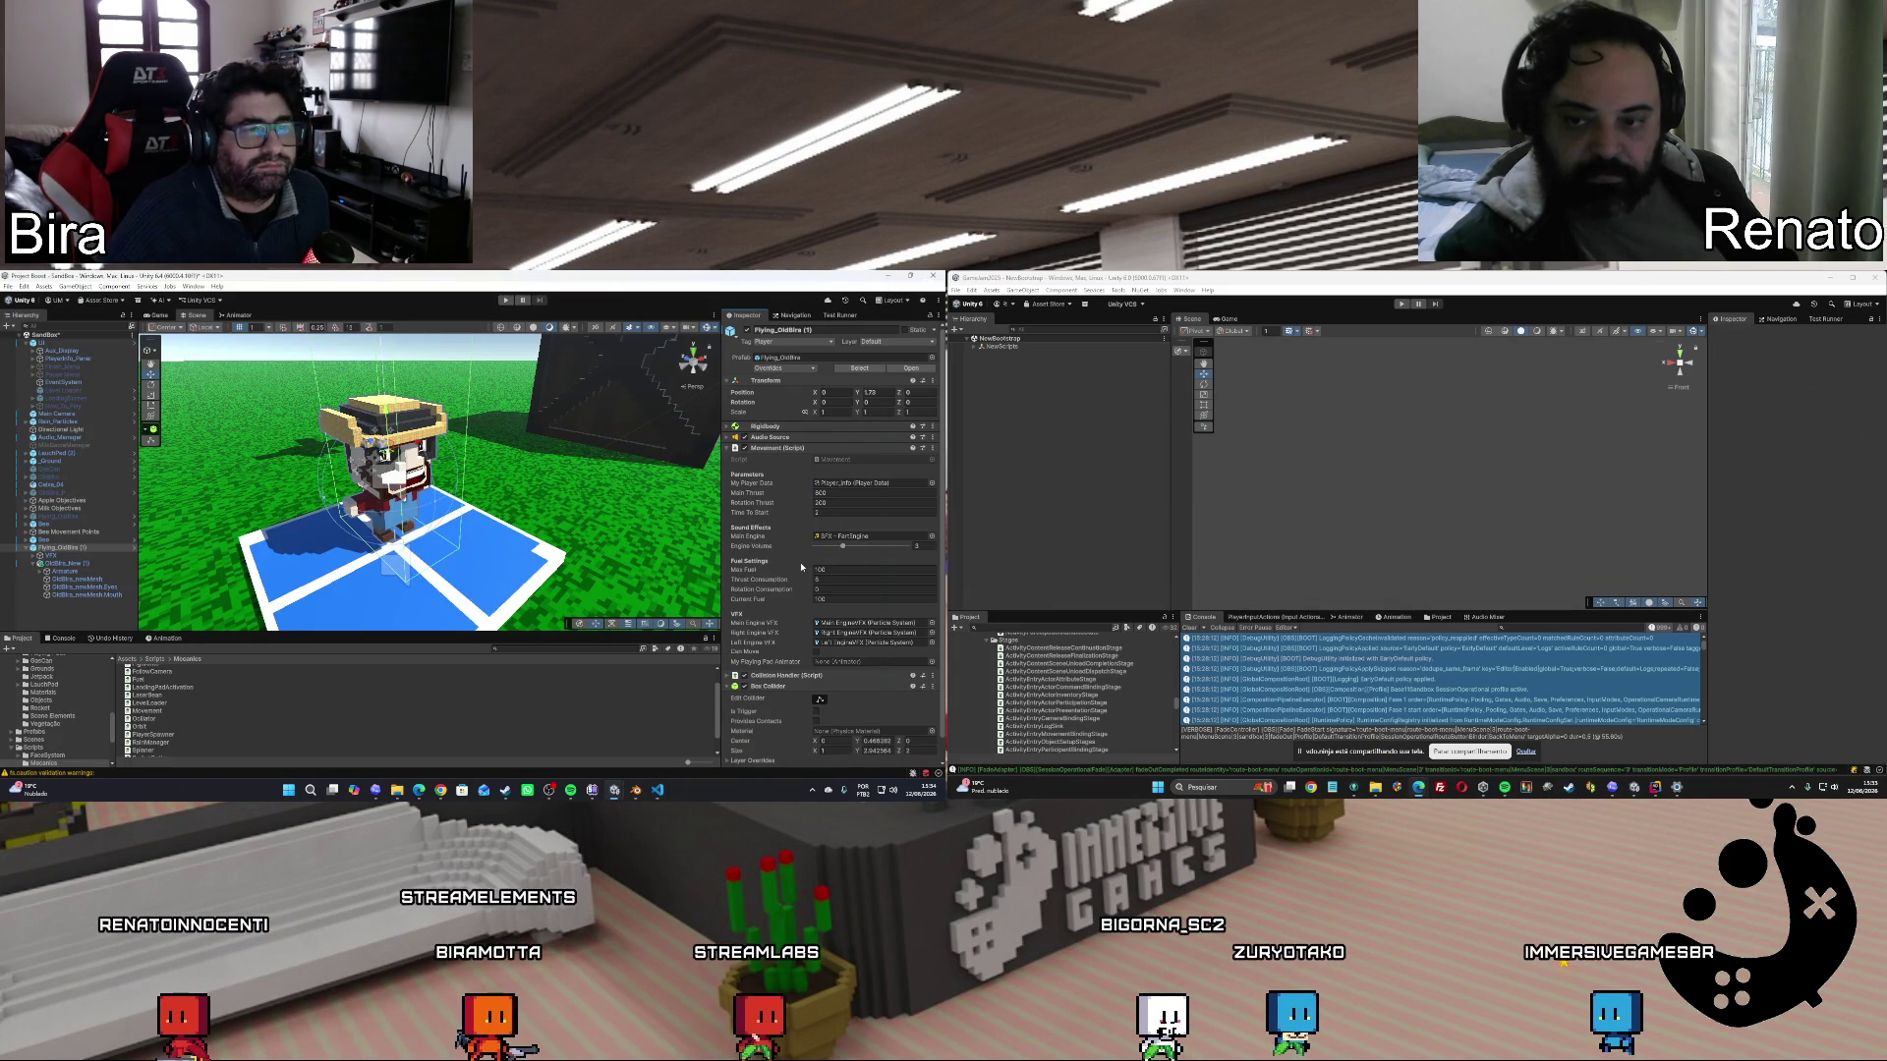
Open MyAnimations.cs from OldBira_New (1)'s My Animations component.
{"action": "left_click", "coordinate": [729, 448]}
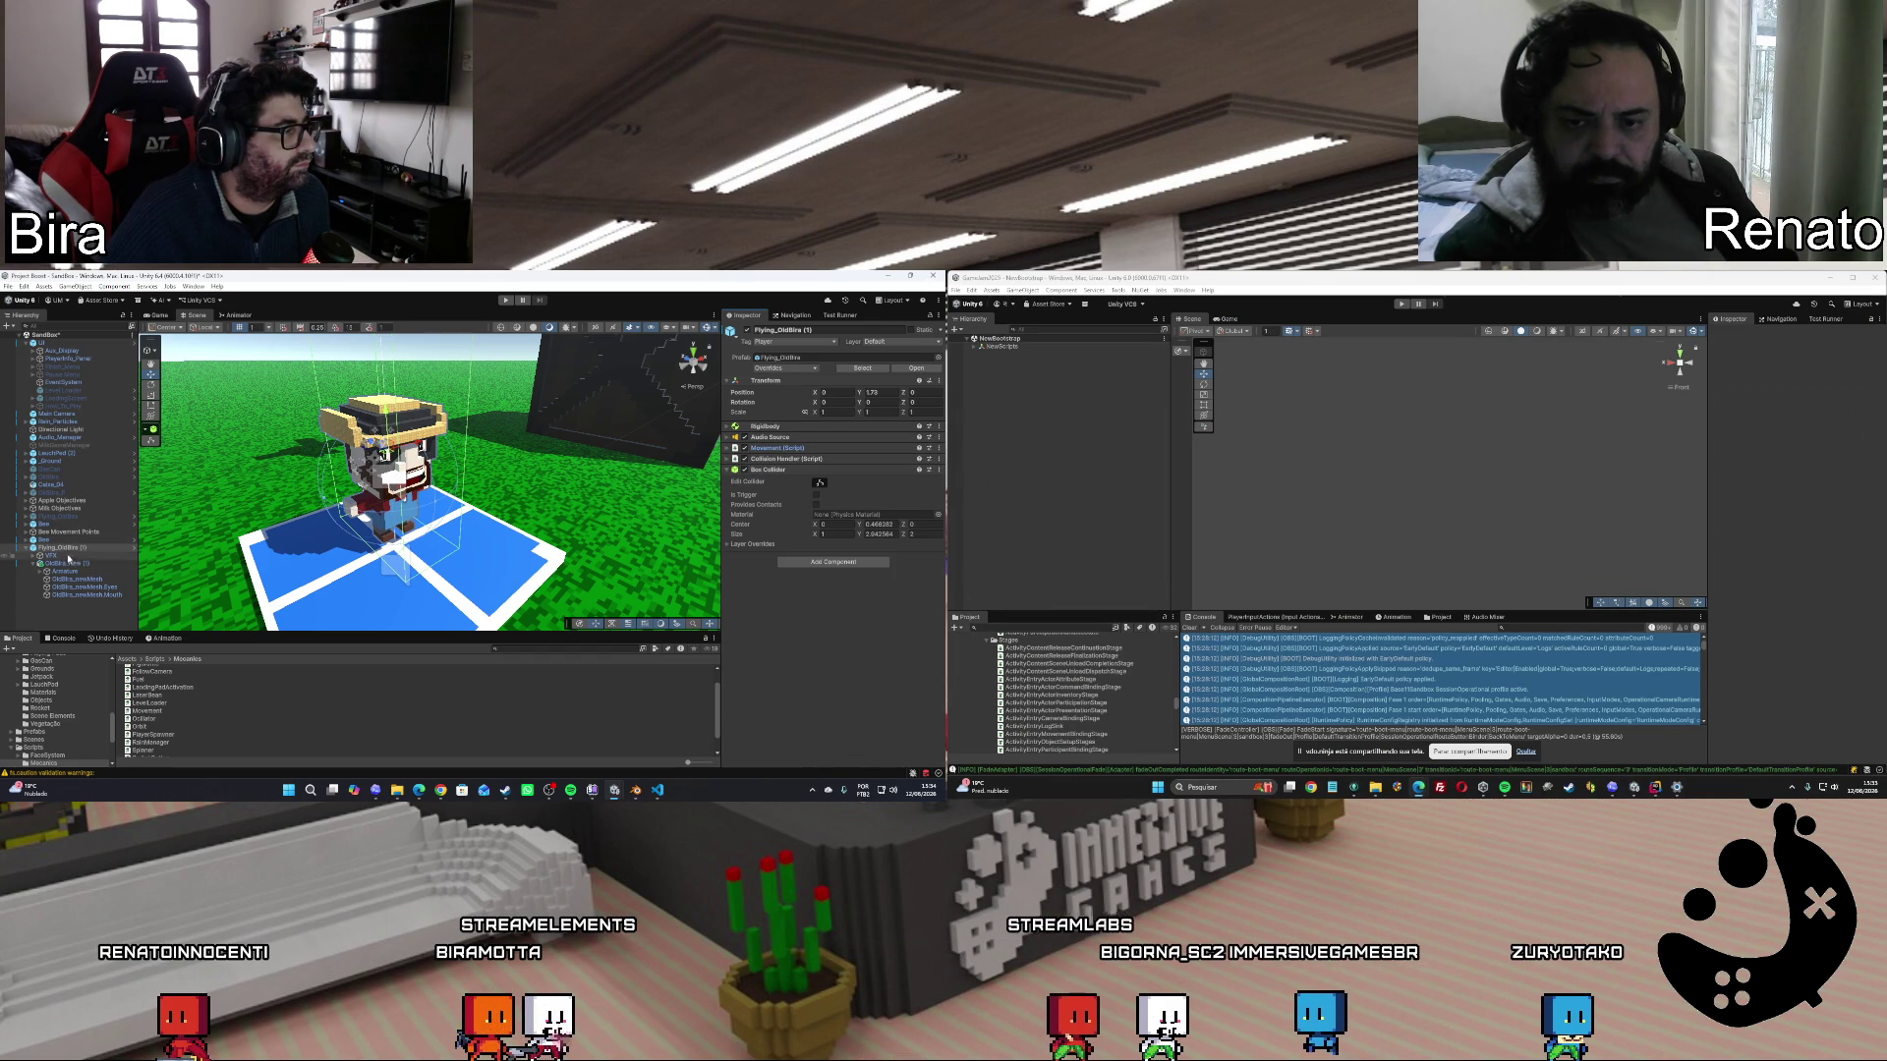
{"action": "left_click", "coordinate": [61, 563]}
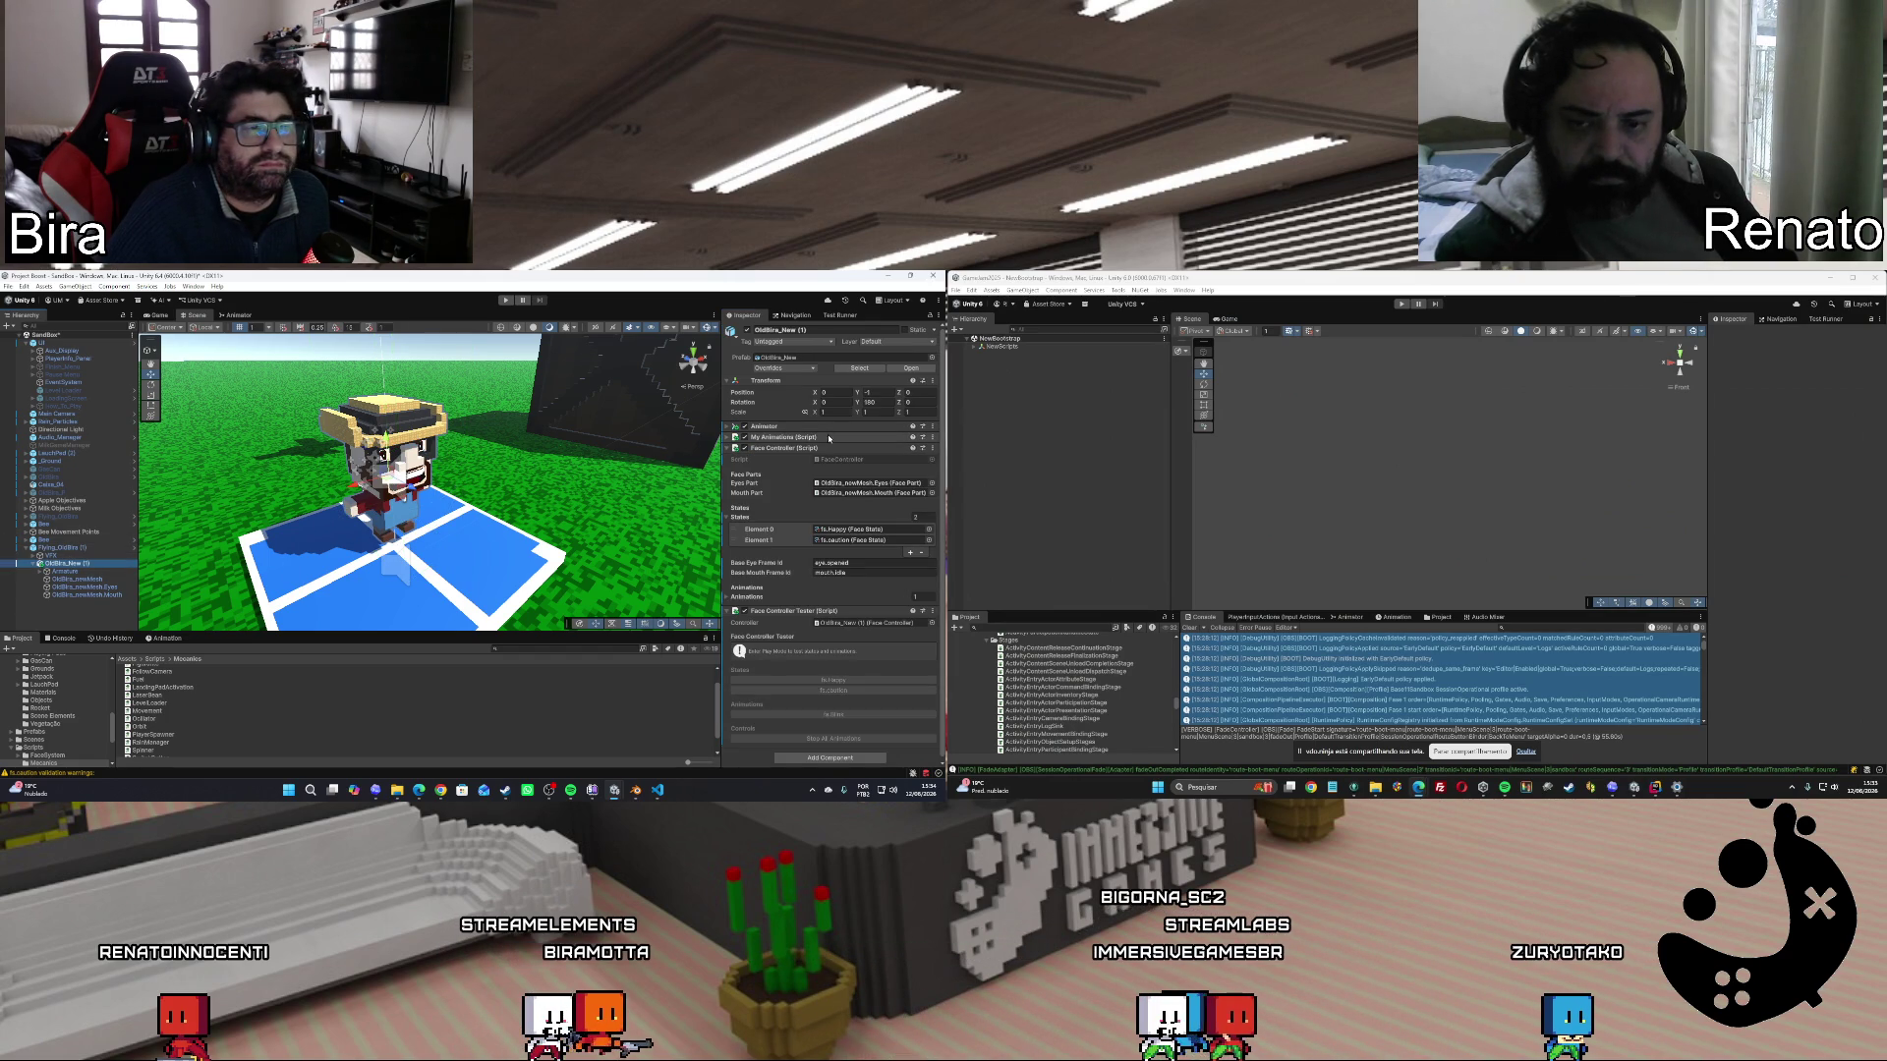
{"action": "double_click", "coordinate": [791, 438]}
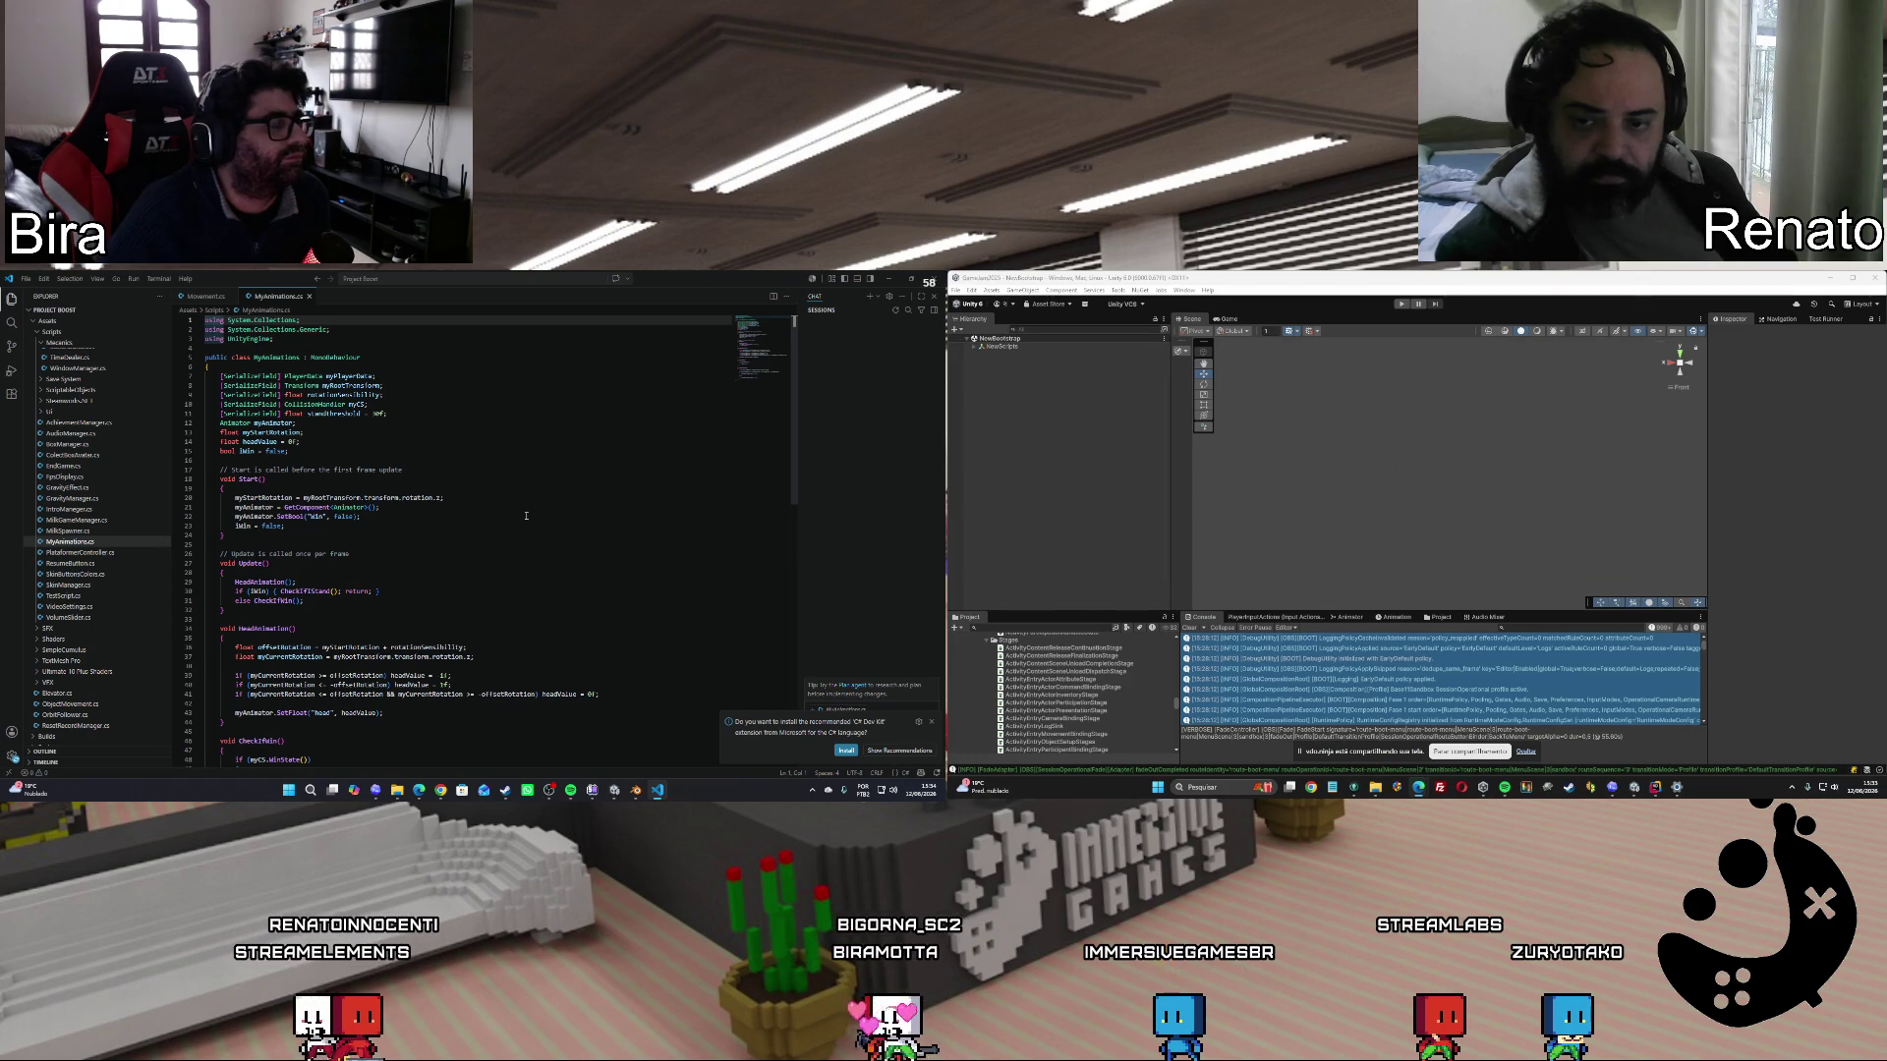
Read through MyAnimations.cs and insert a blank line after the serialized field on line 11.
{"action": "scroll", "coordinate": [524, 554], "scroll_direction": "down", "scroll_amount": 1}
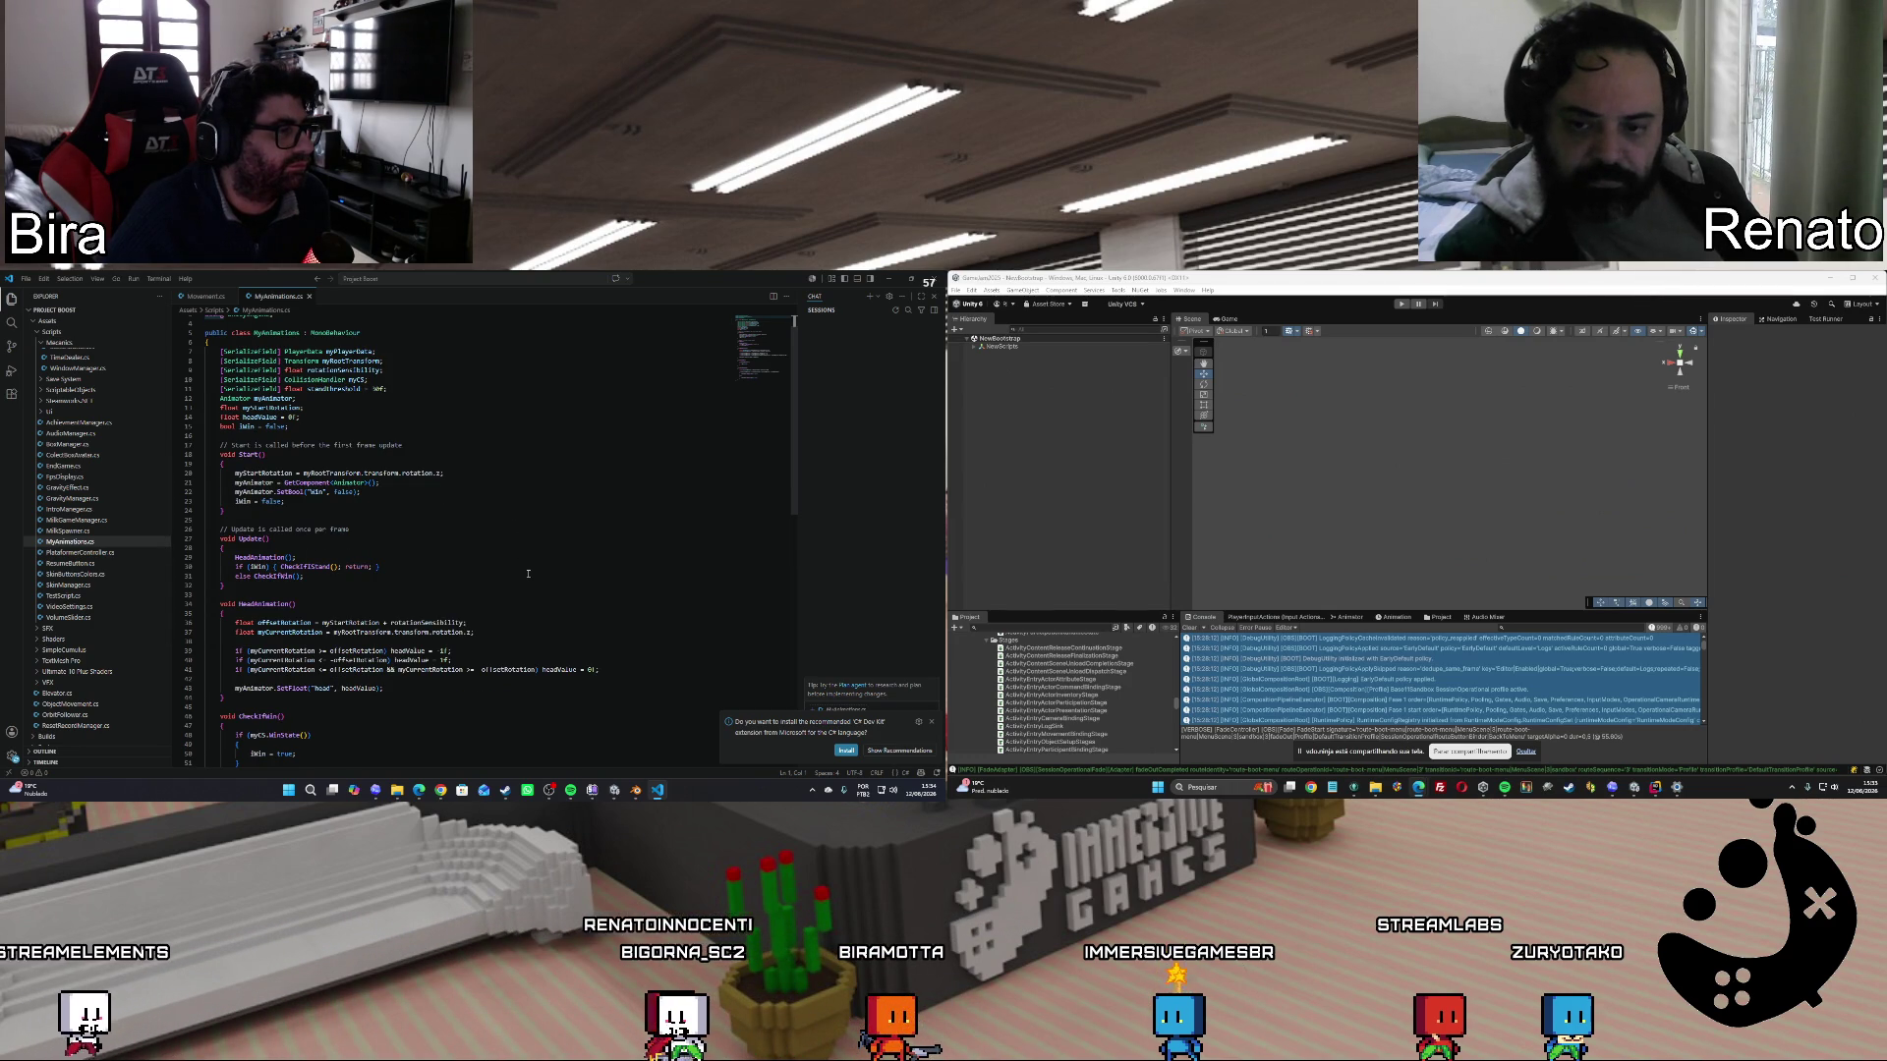
{"action": "scroll", "coordinate": [527, 574], "scroll_direction": "down", "scroll_amount": 1}
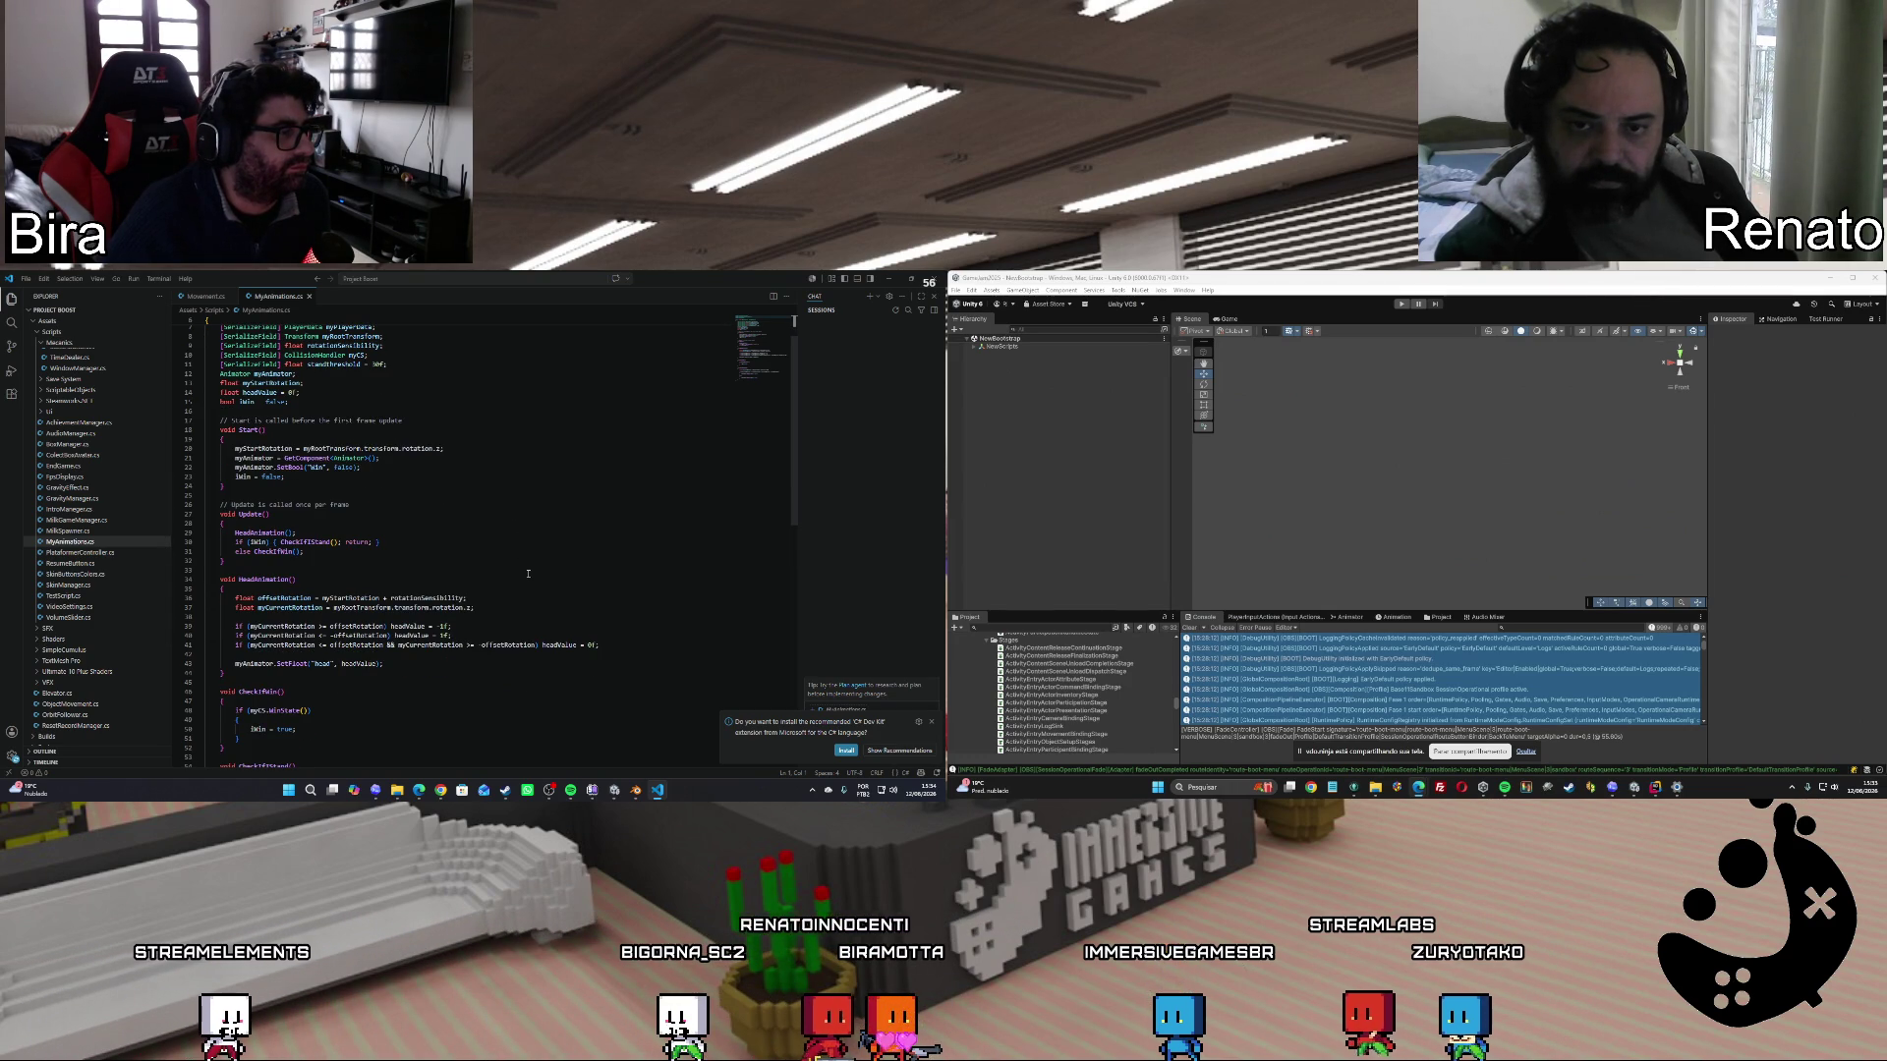
{"action": "scroll", "coordinate": [528, 574], "scroll_direction": "down", "scroll_amount": 2}
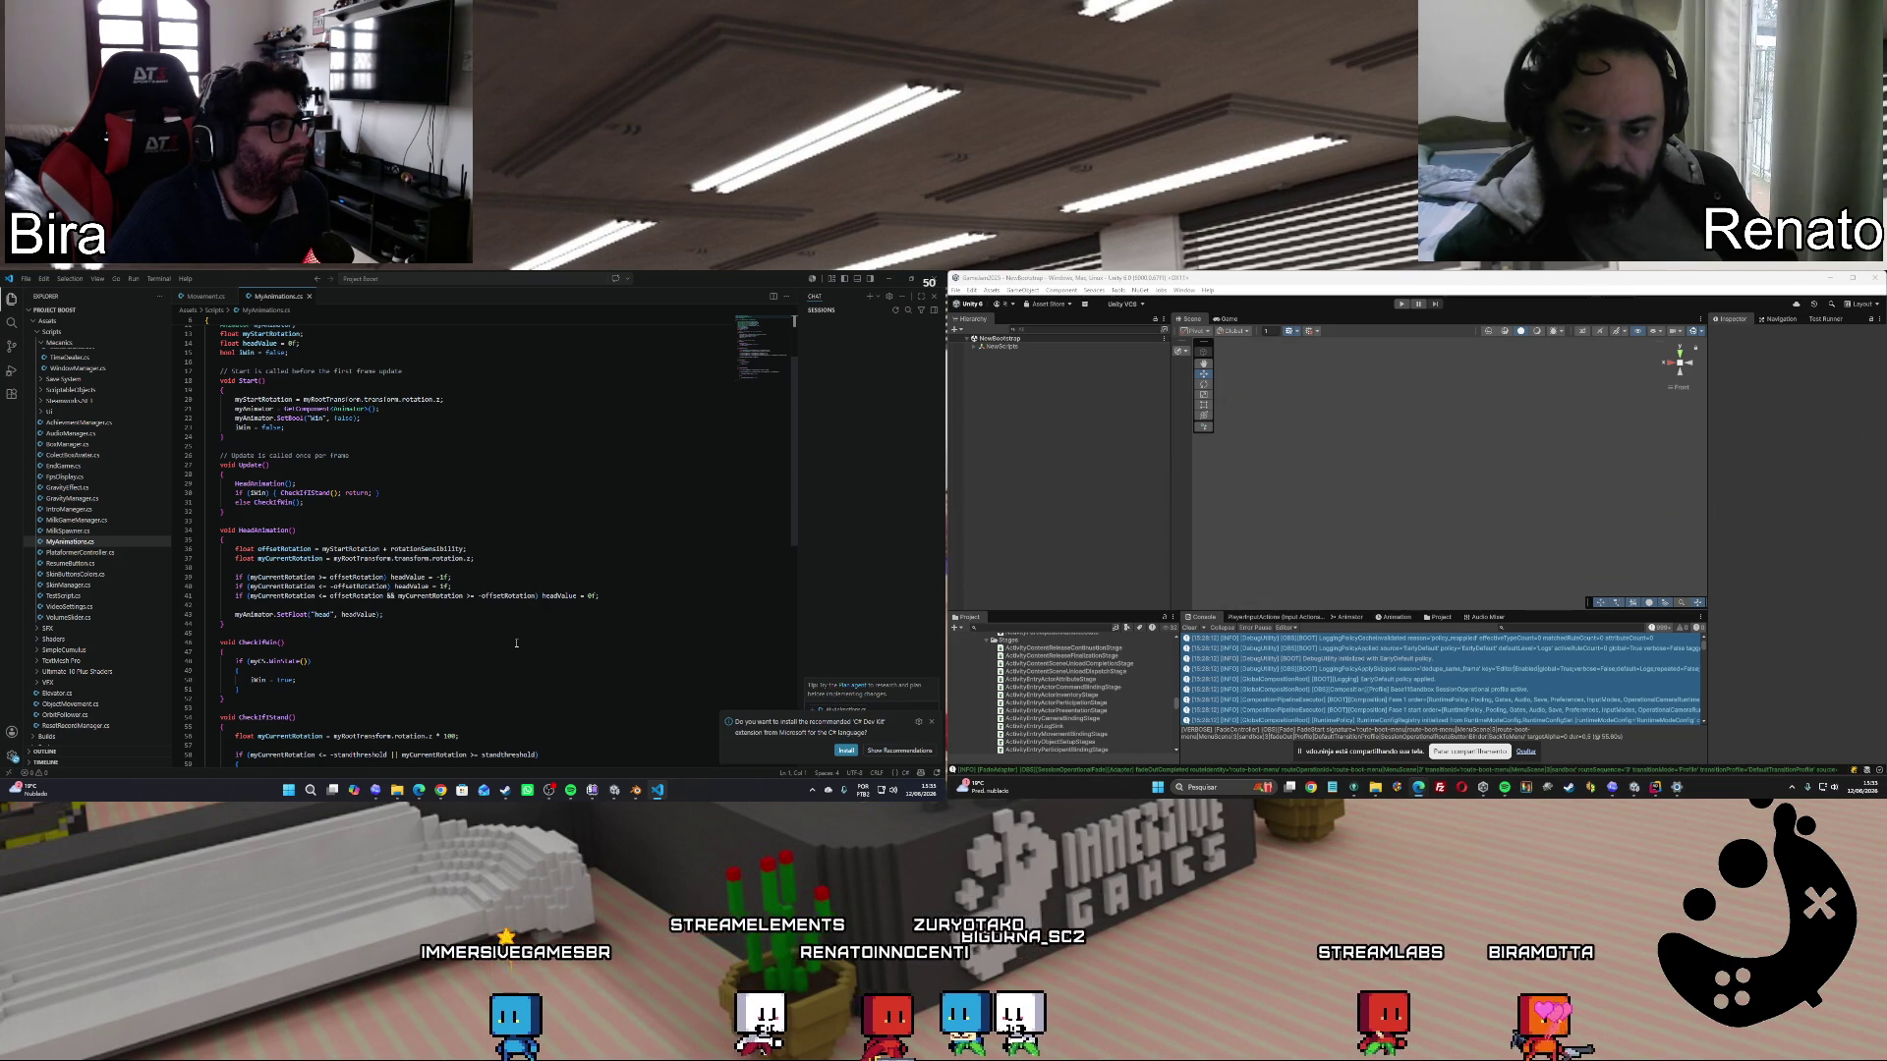
{"action": "scroll", "coordinate": [516, 642], "scroll_direction": "down", "scroll_amount": 2}
{"action": "scroll", "coordinate": [516, 643], "scroll_direction": "down", "scroll_amount": 1}
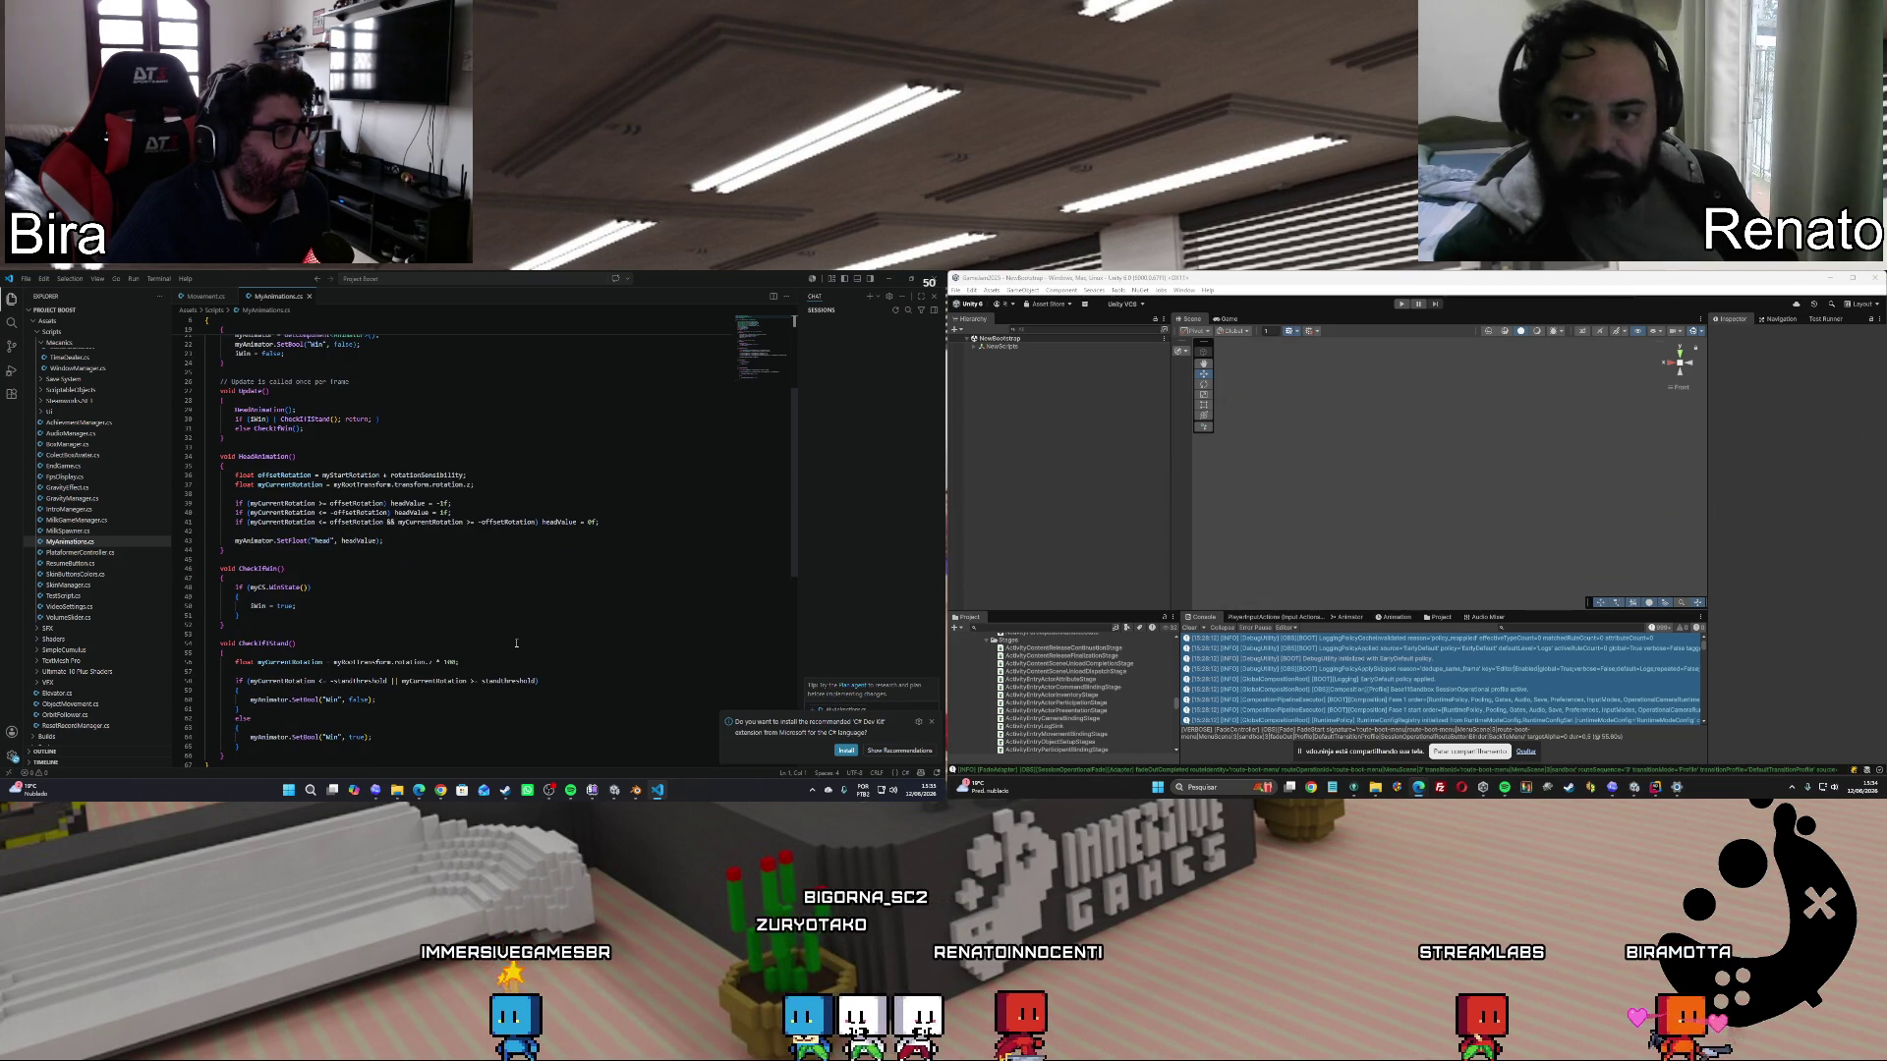
{"action": "scroll", "coordinate": [553, 636], "scroll_direction": "down", "scroll_amount": 3}
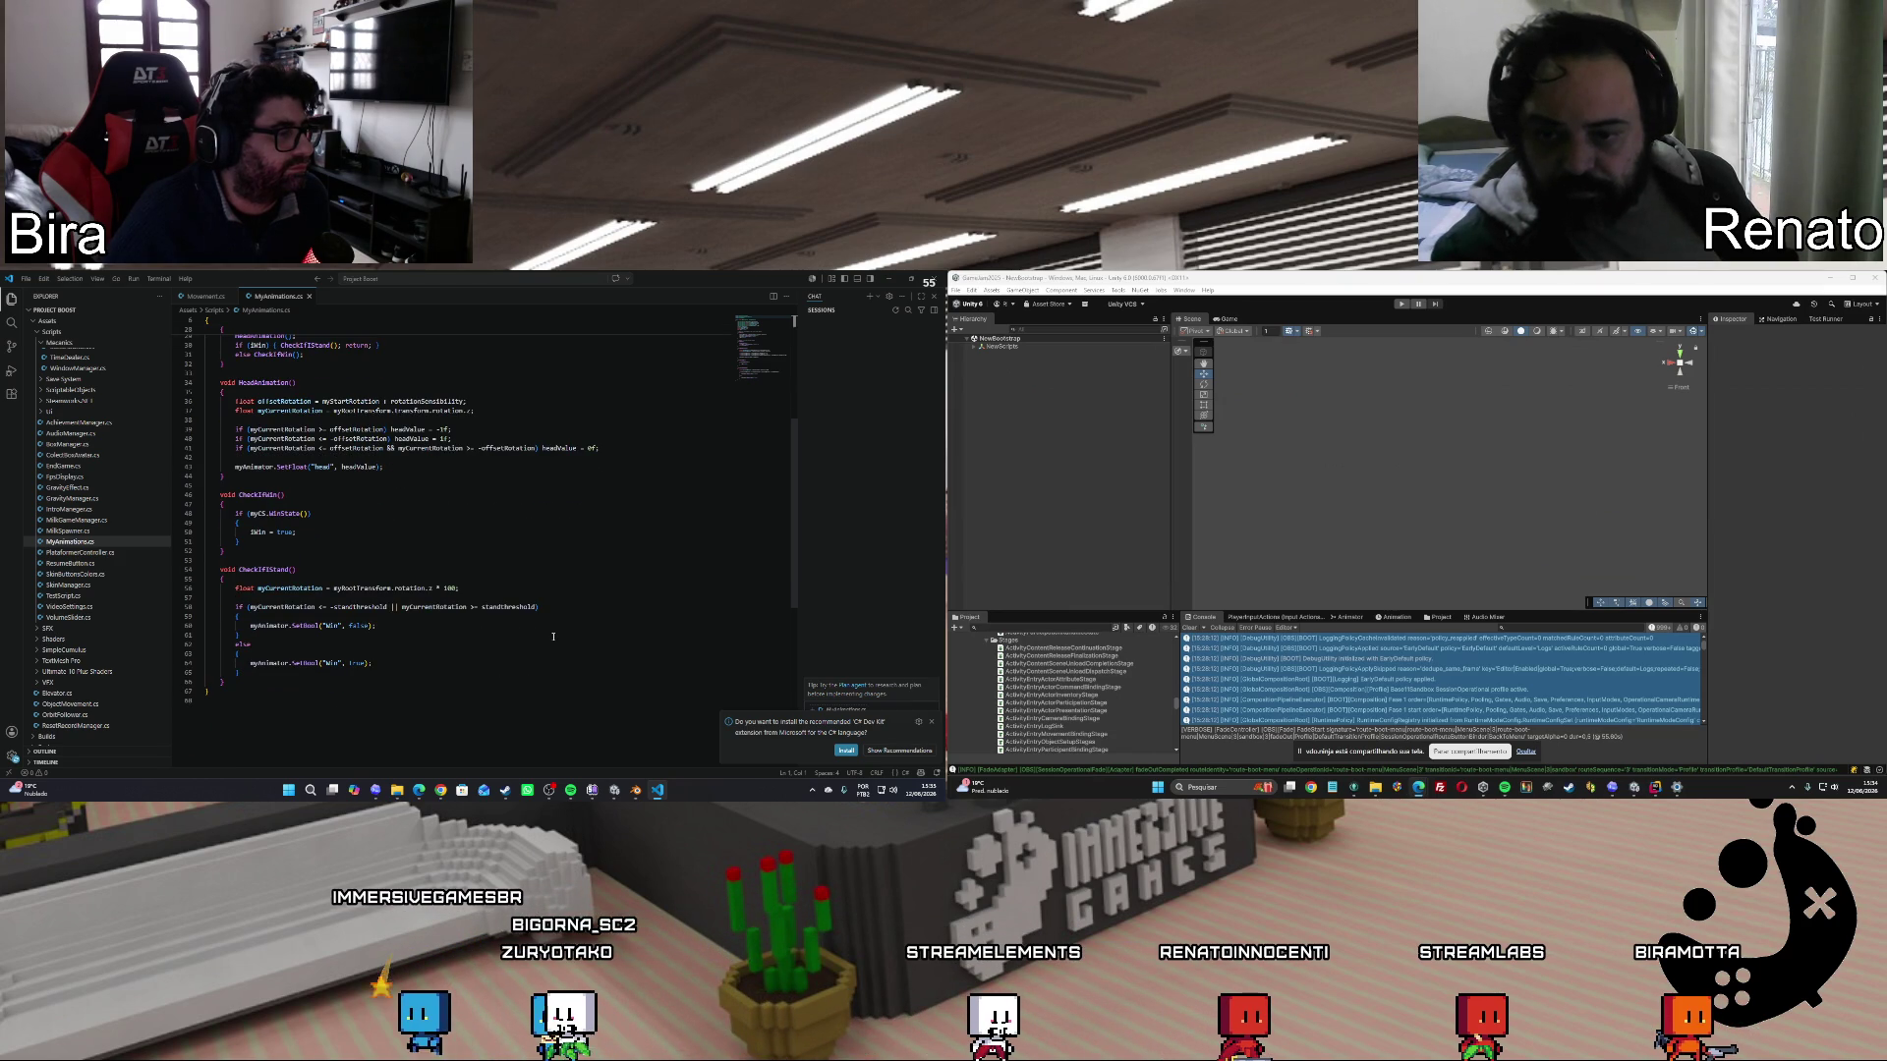
{"action": "scroll", "coordinate": [554, 637], "scroll_direction": "up", "scroll_amount": 7}
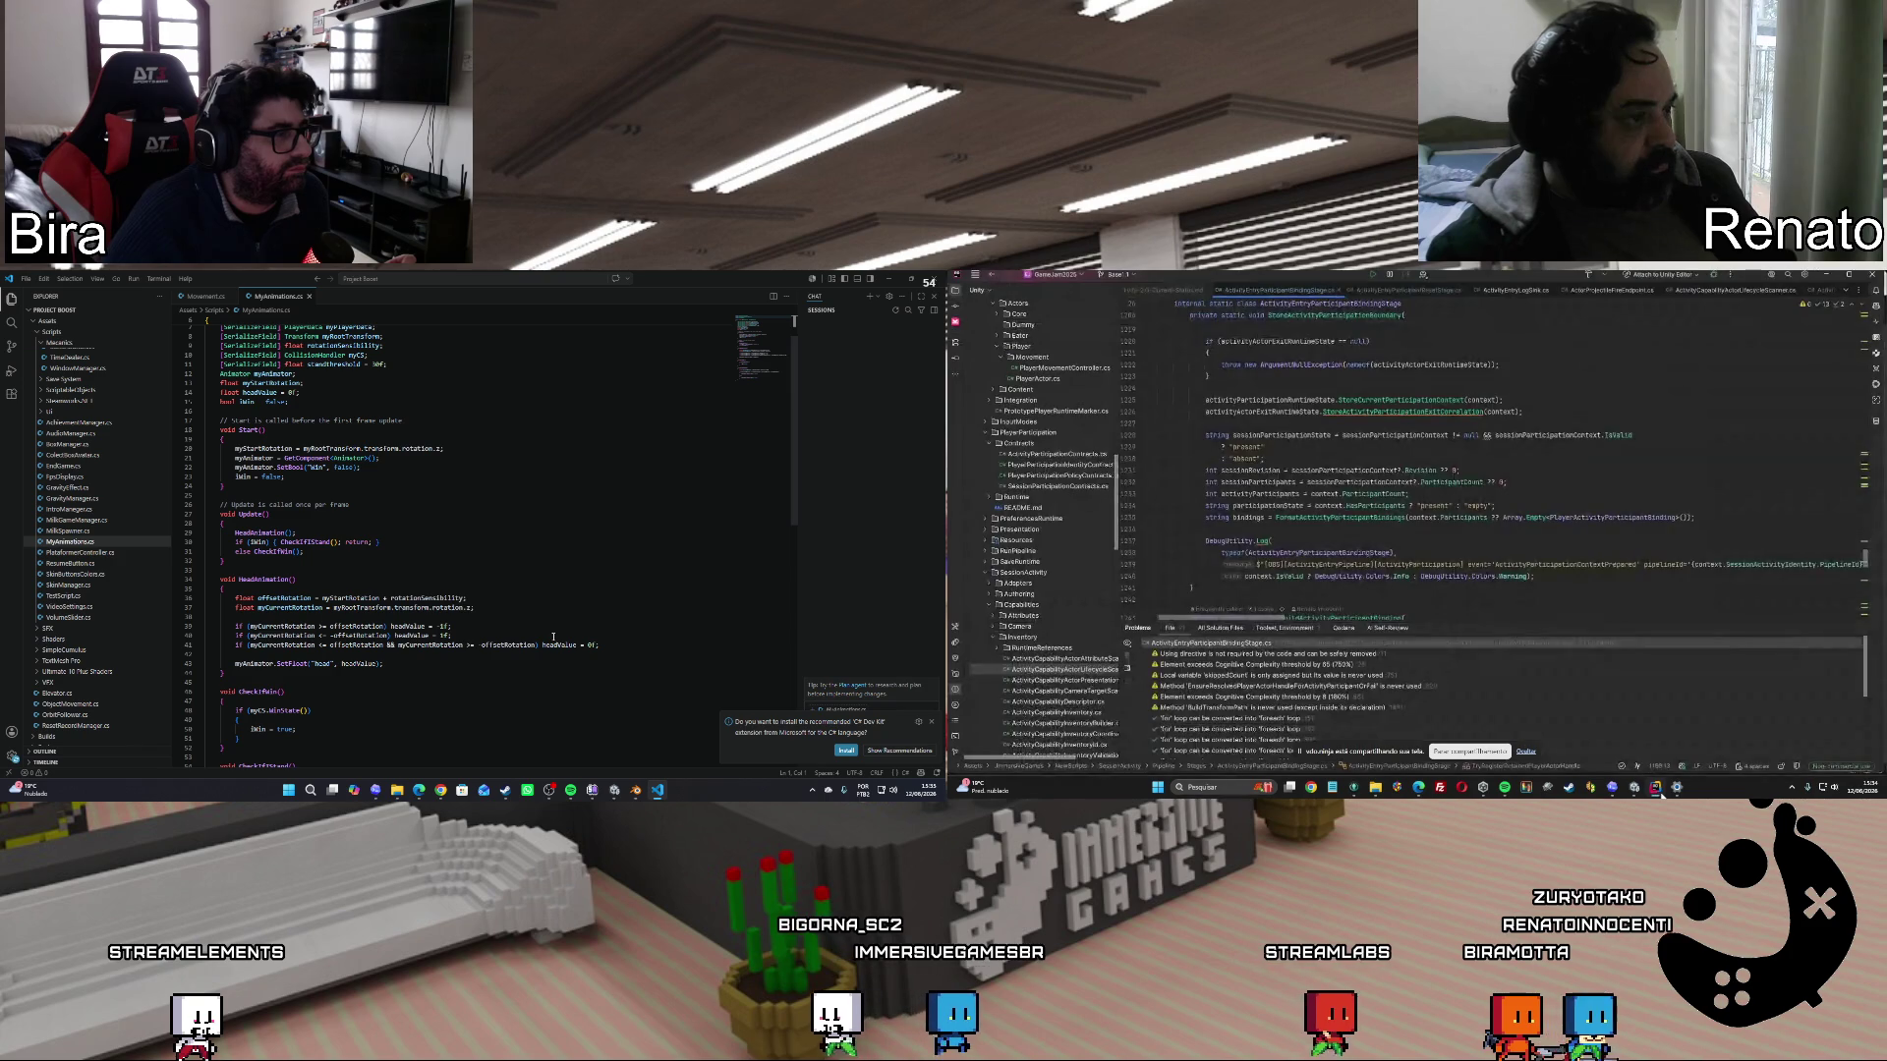
{"action": "scroll", "coordinate": [479, 553], "scroll_direction": "up", "scroll_amount": 2}
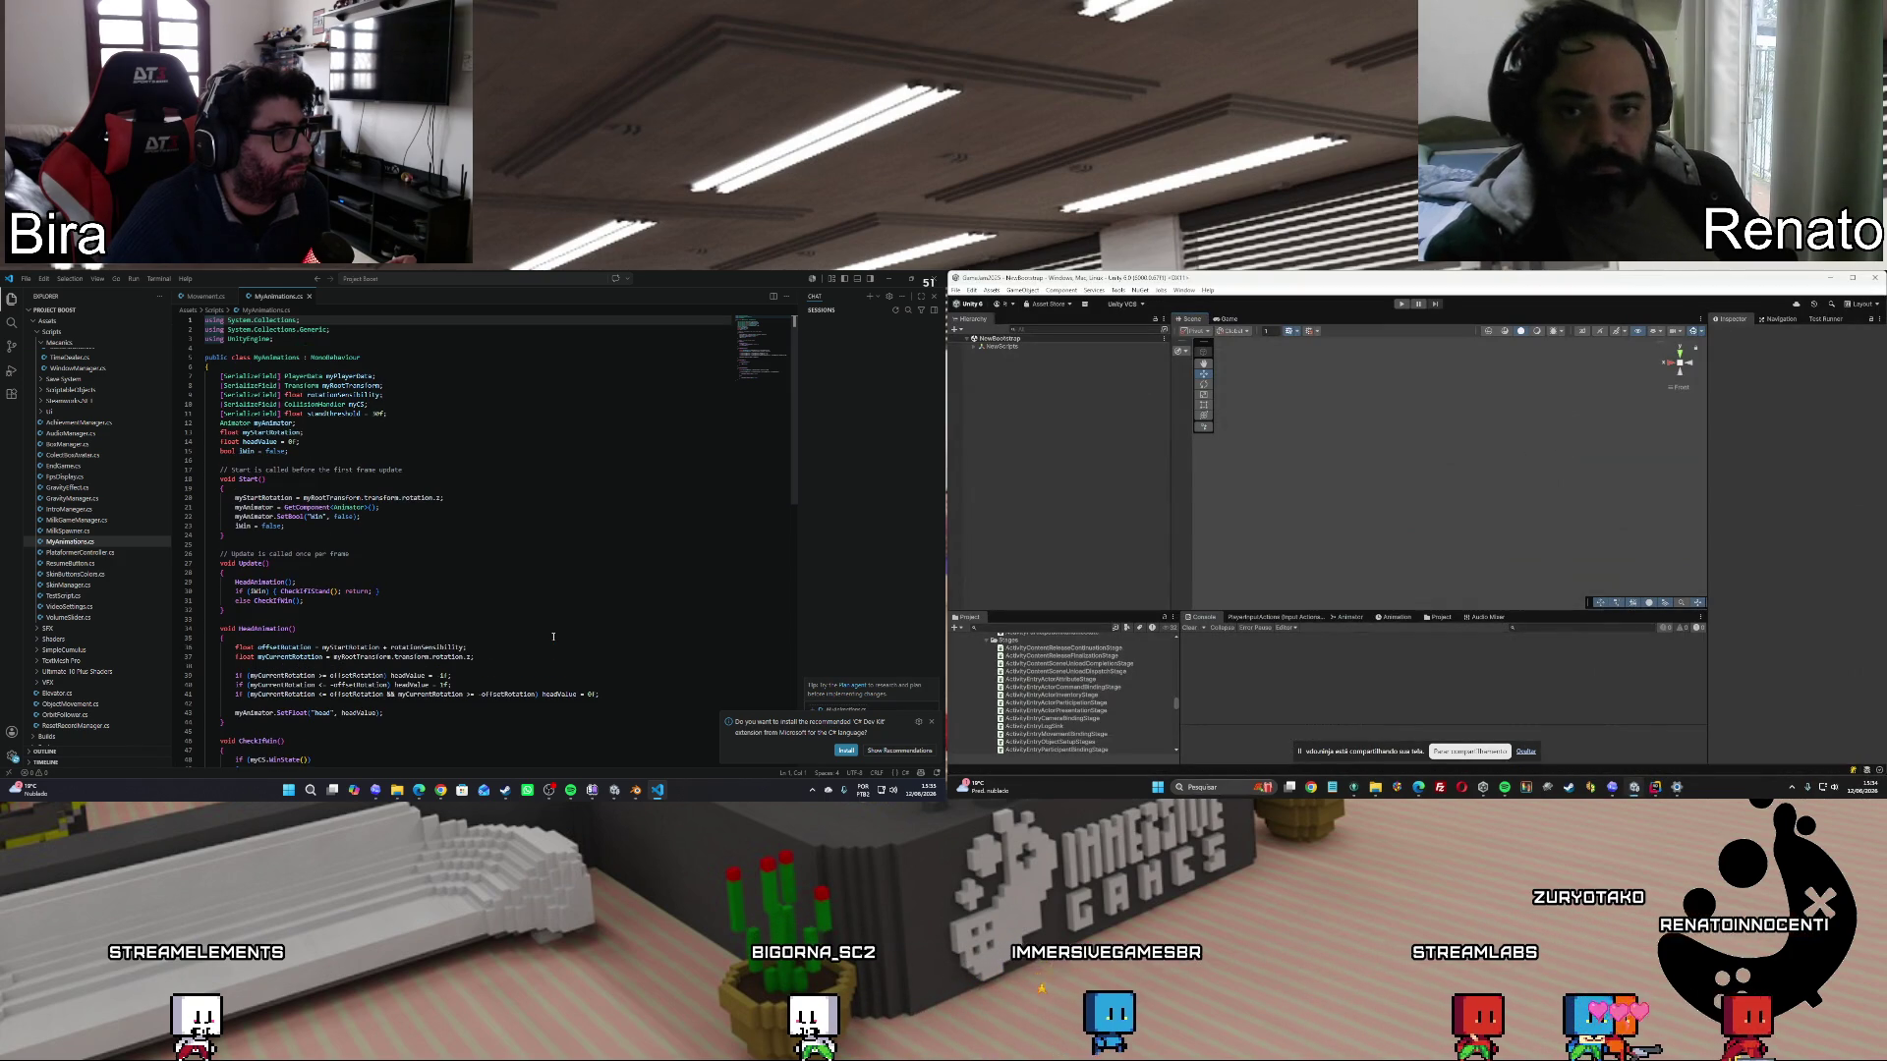
{"action": "left_click", "coordinate": [400, 414]}
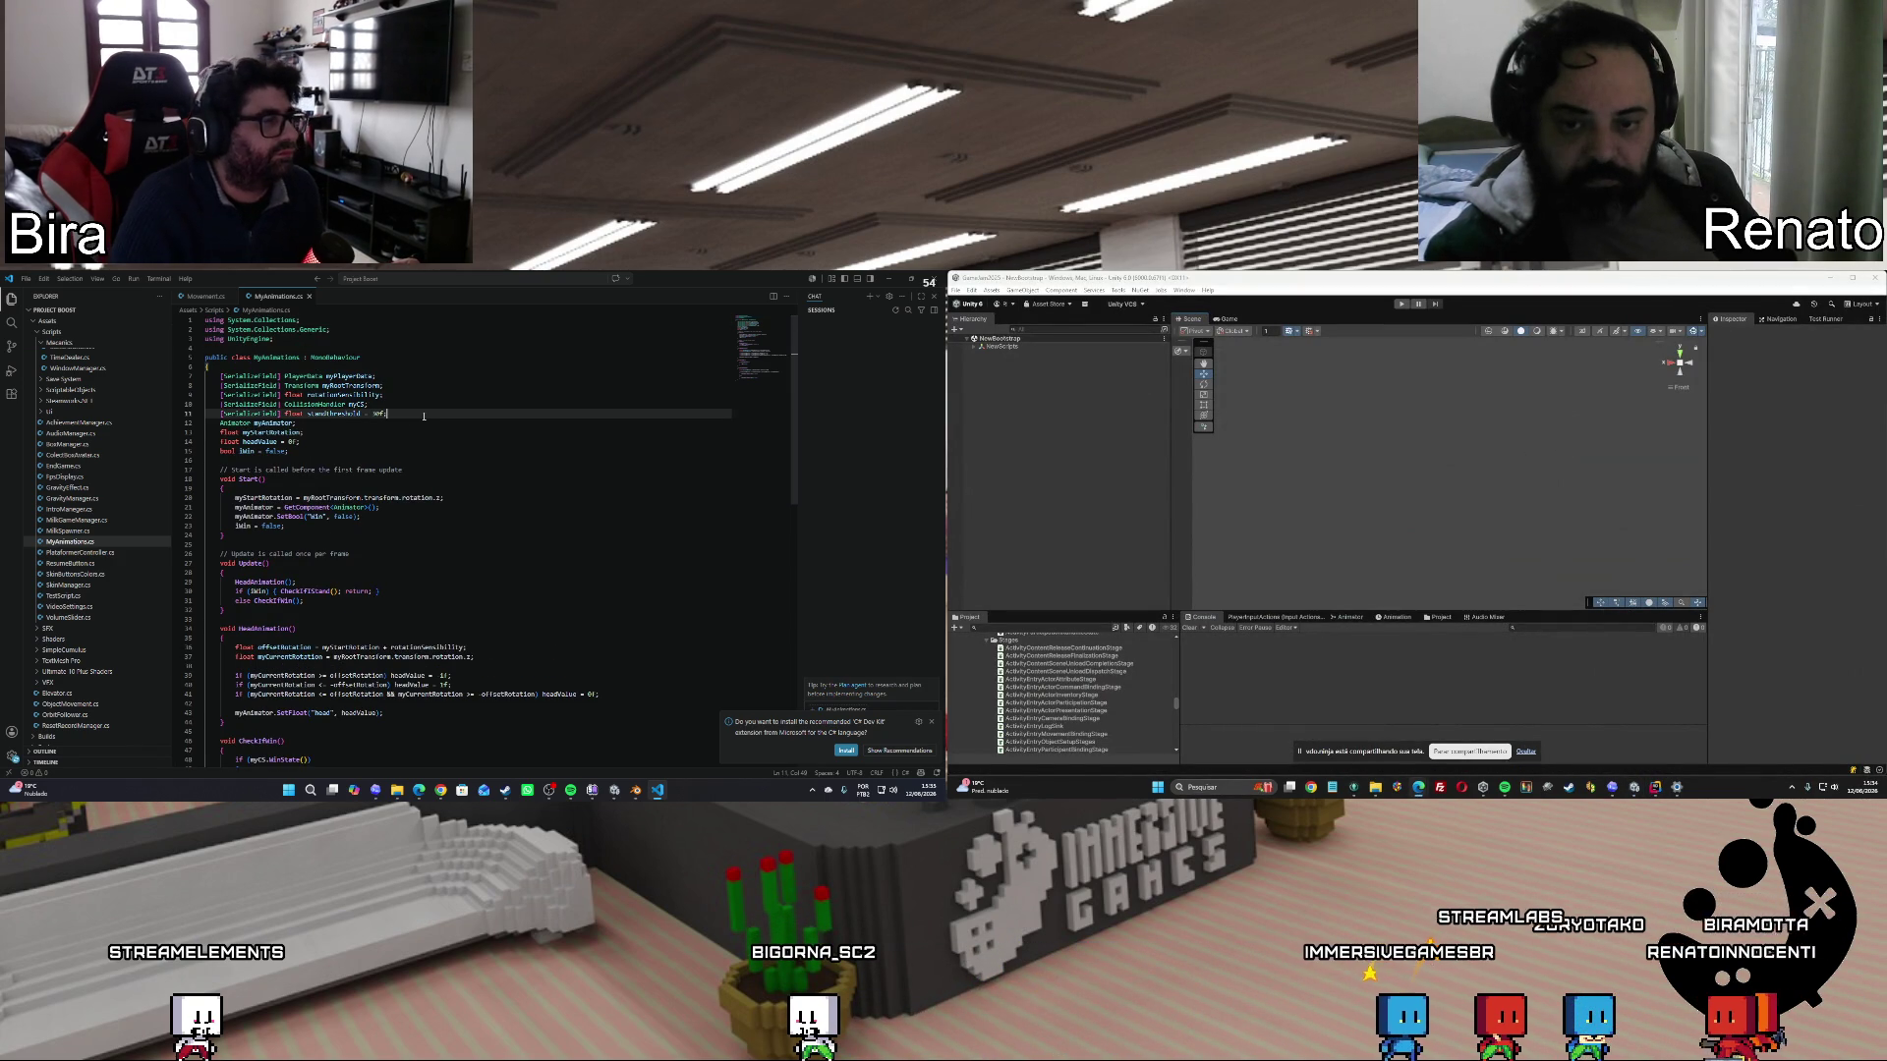
{"action": "key", "text": "Return"}
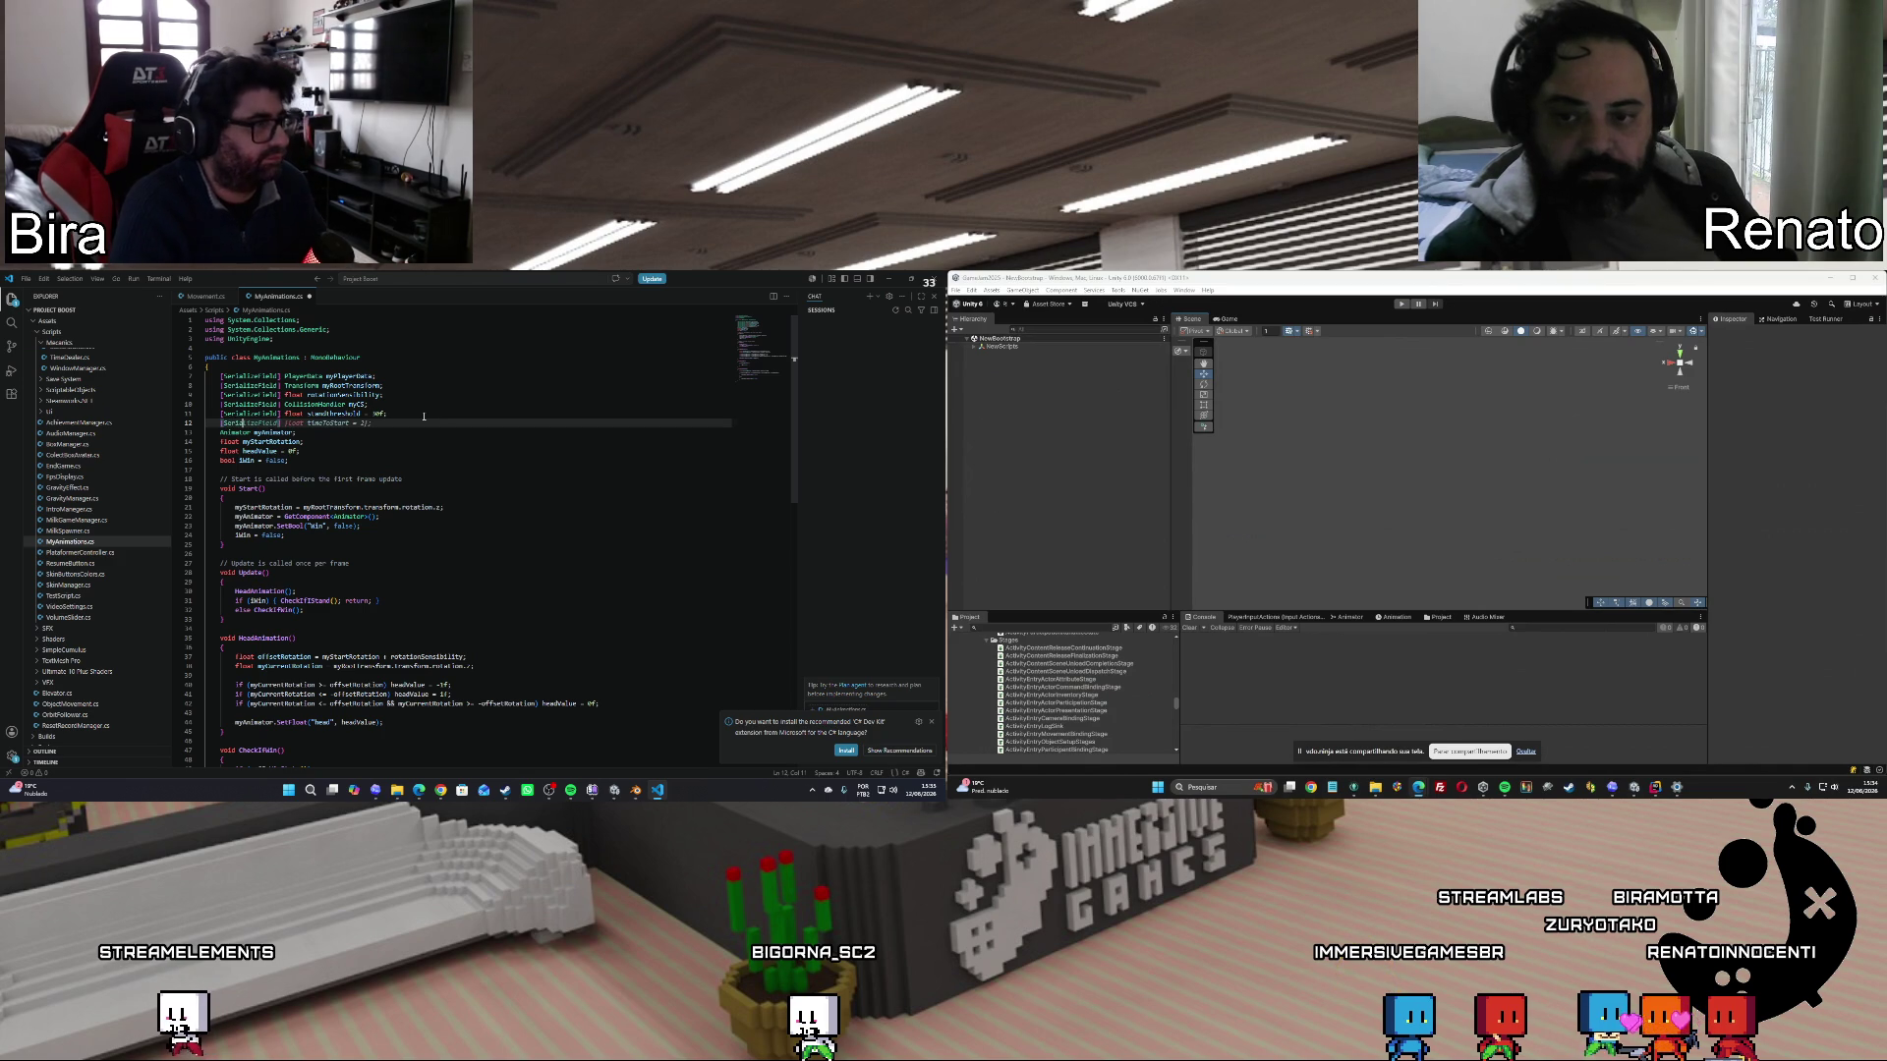
Start a new serialized field on line 12 with the FaceController type, using Copilot completions.
{"action": "type", "text": "a"}
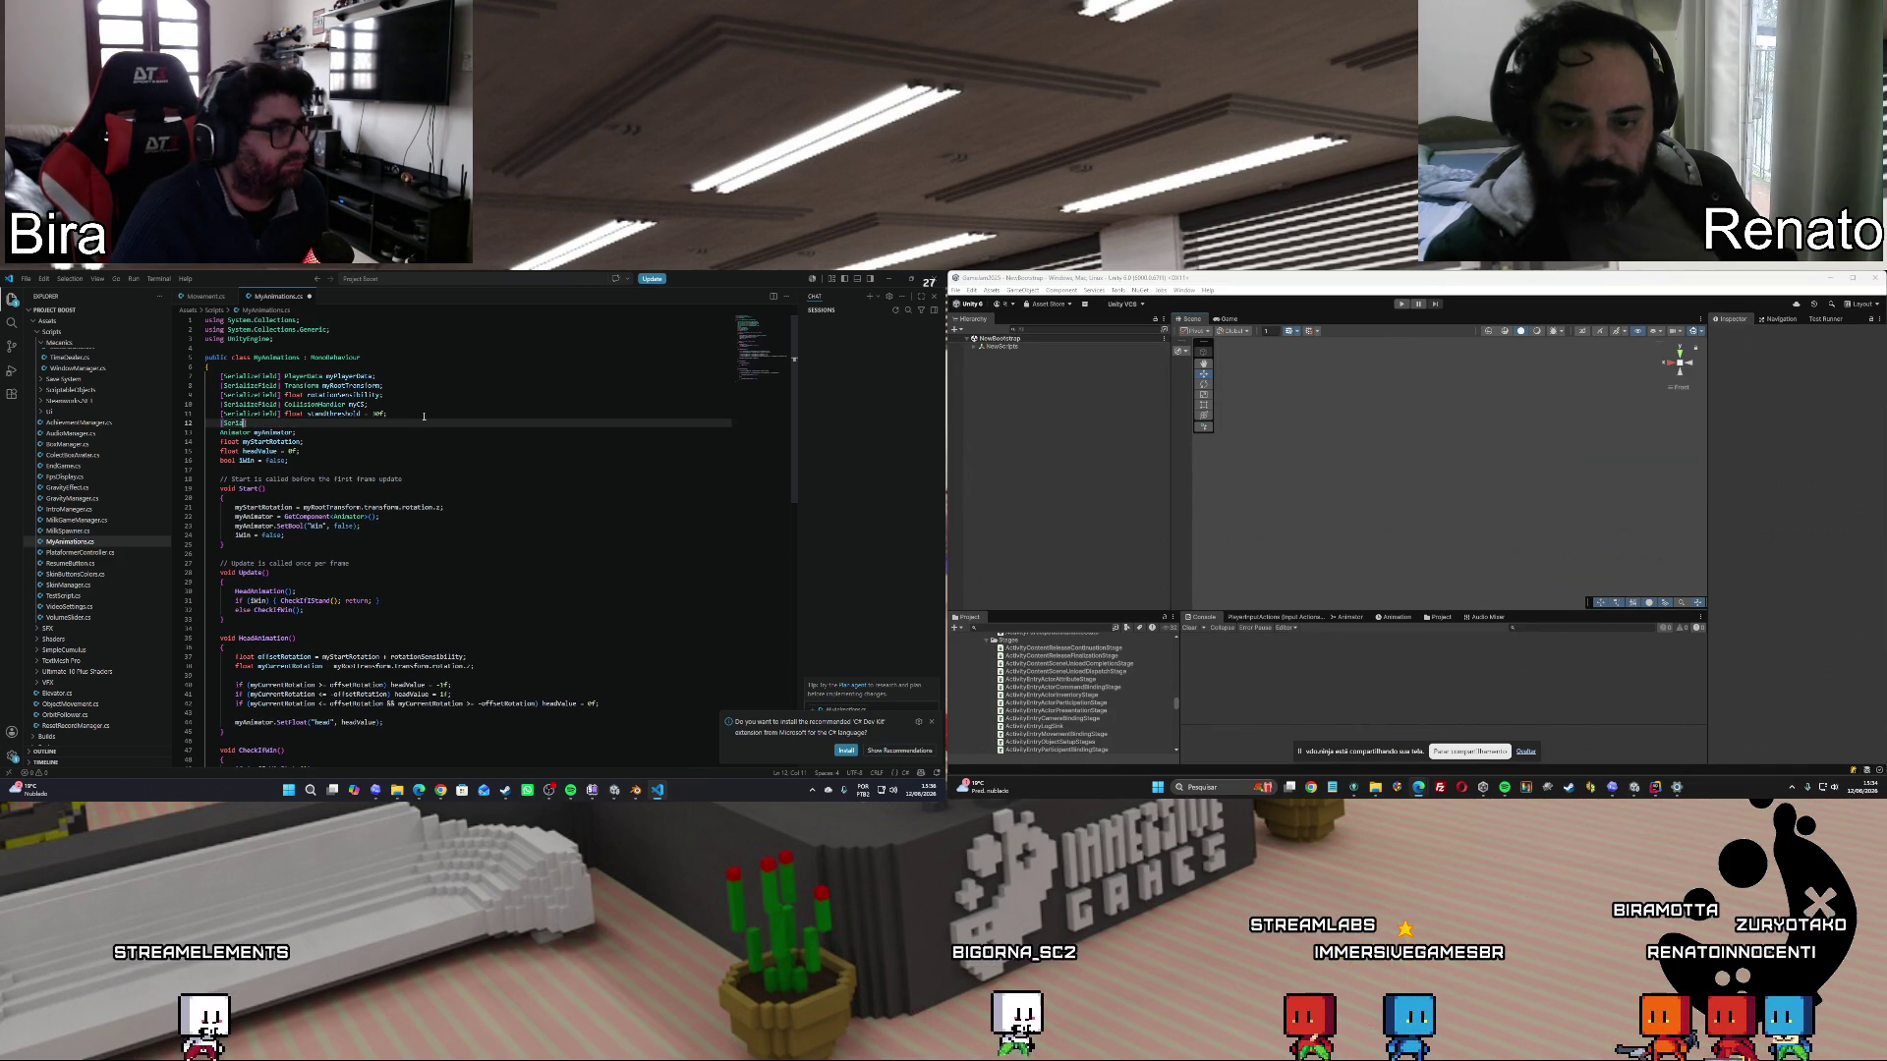
{"action": "key", "text": "Tab"}
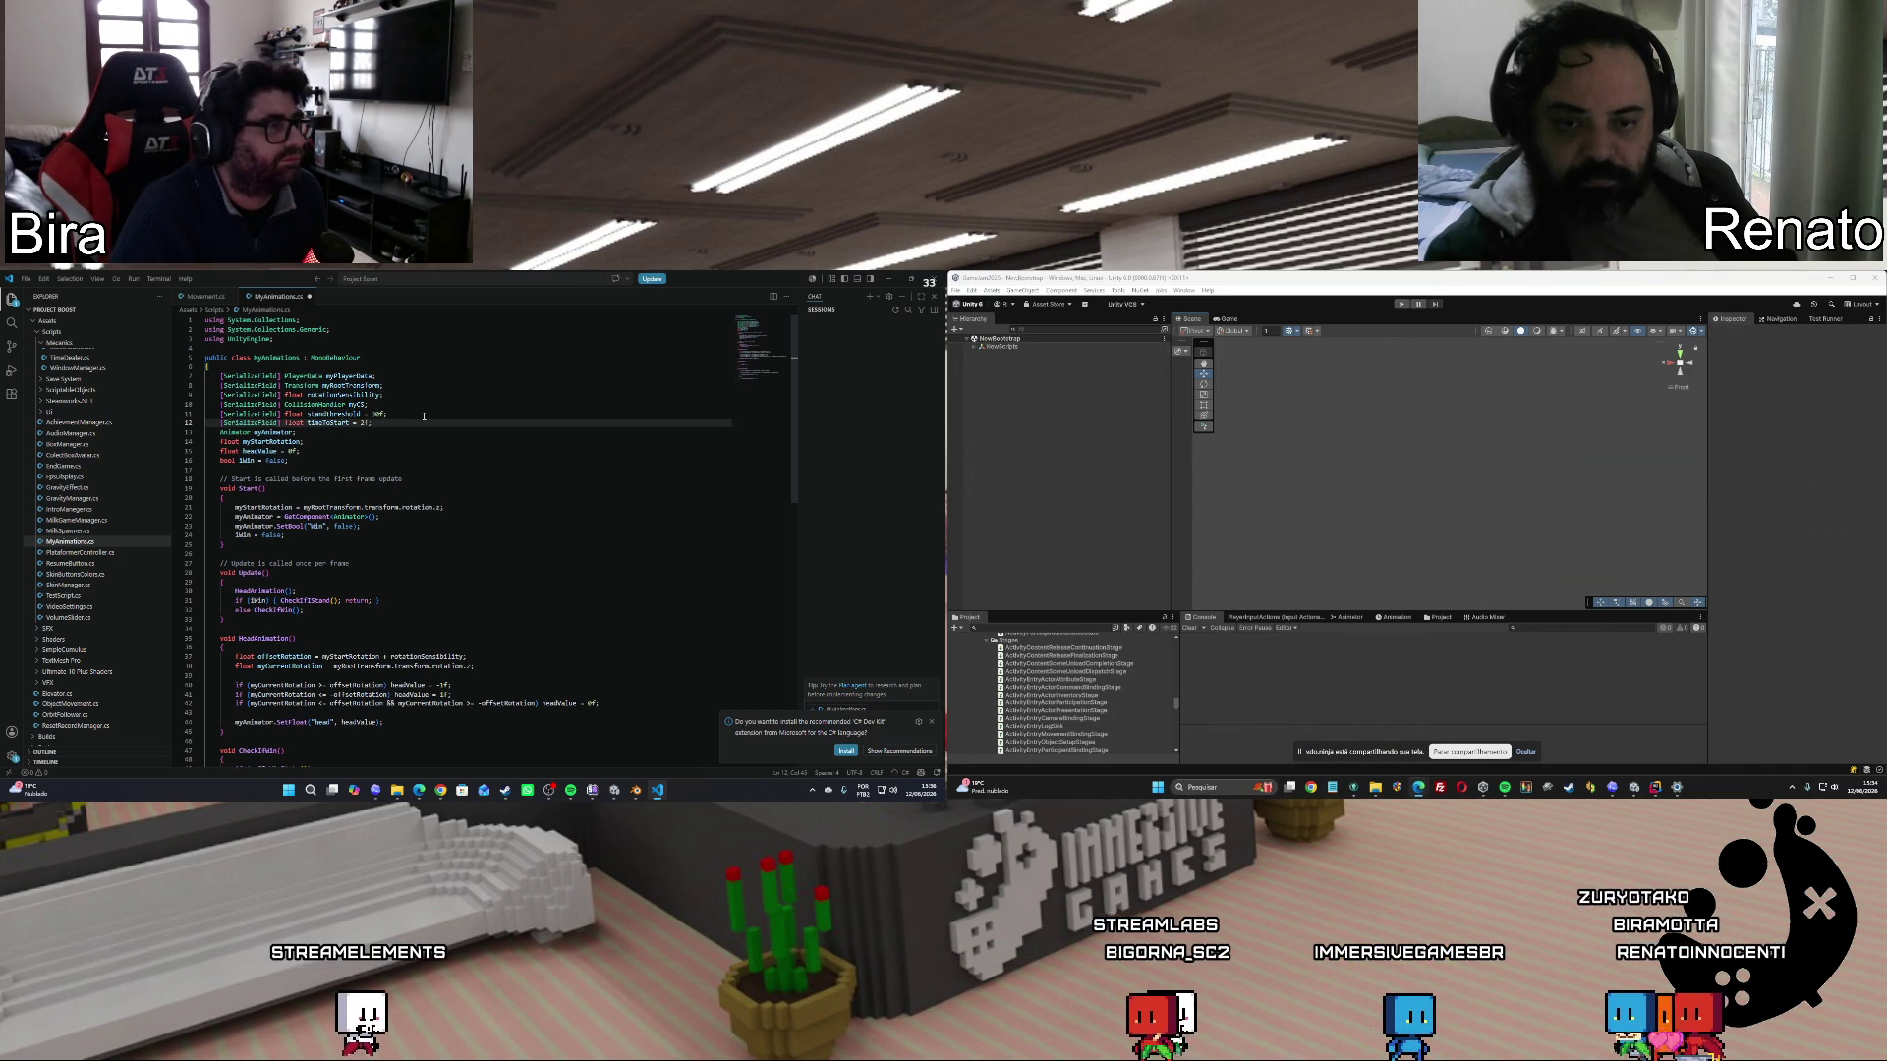
{"action": "key", "text": "ctrl+Left"}
{"action": "key", "text": "ctrl+Left"}
{"action": "key", "text": "ctrl+Left"}
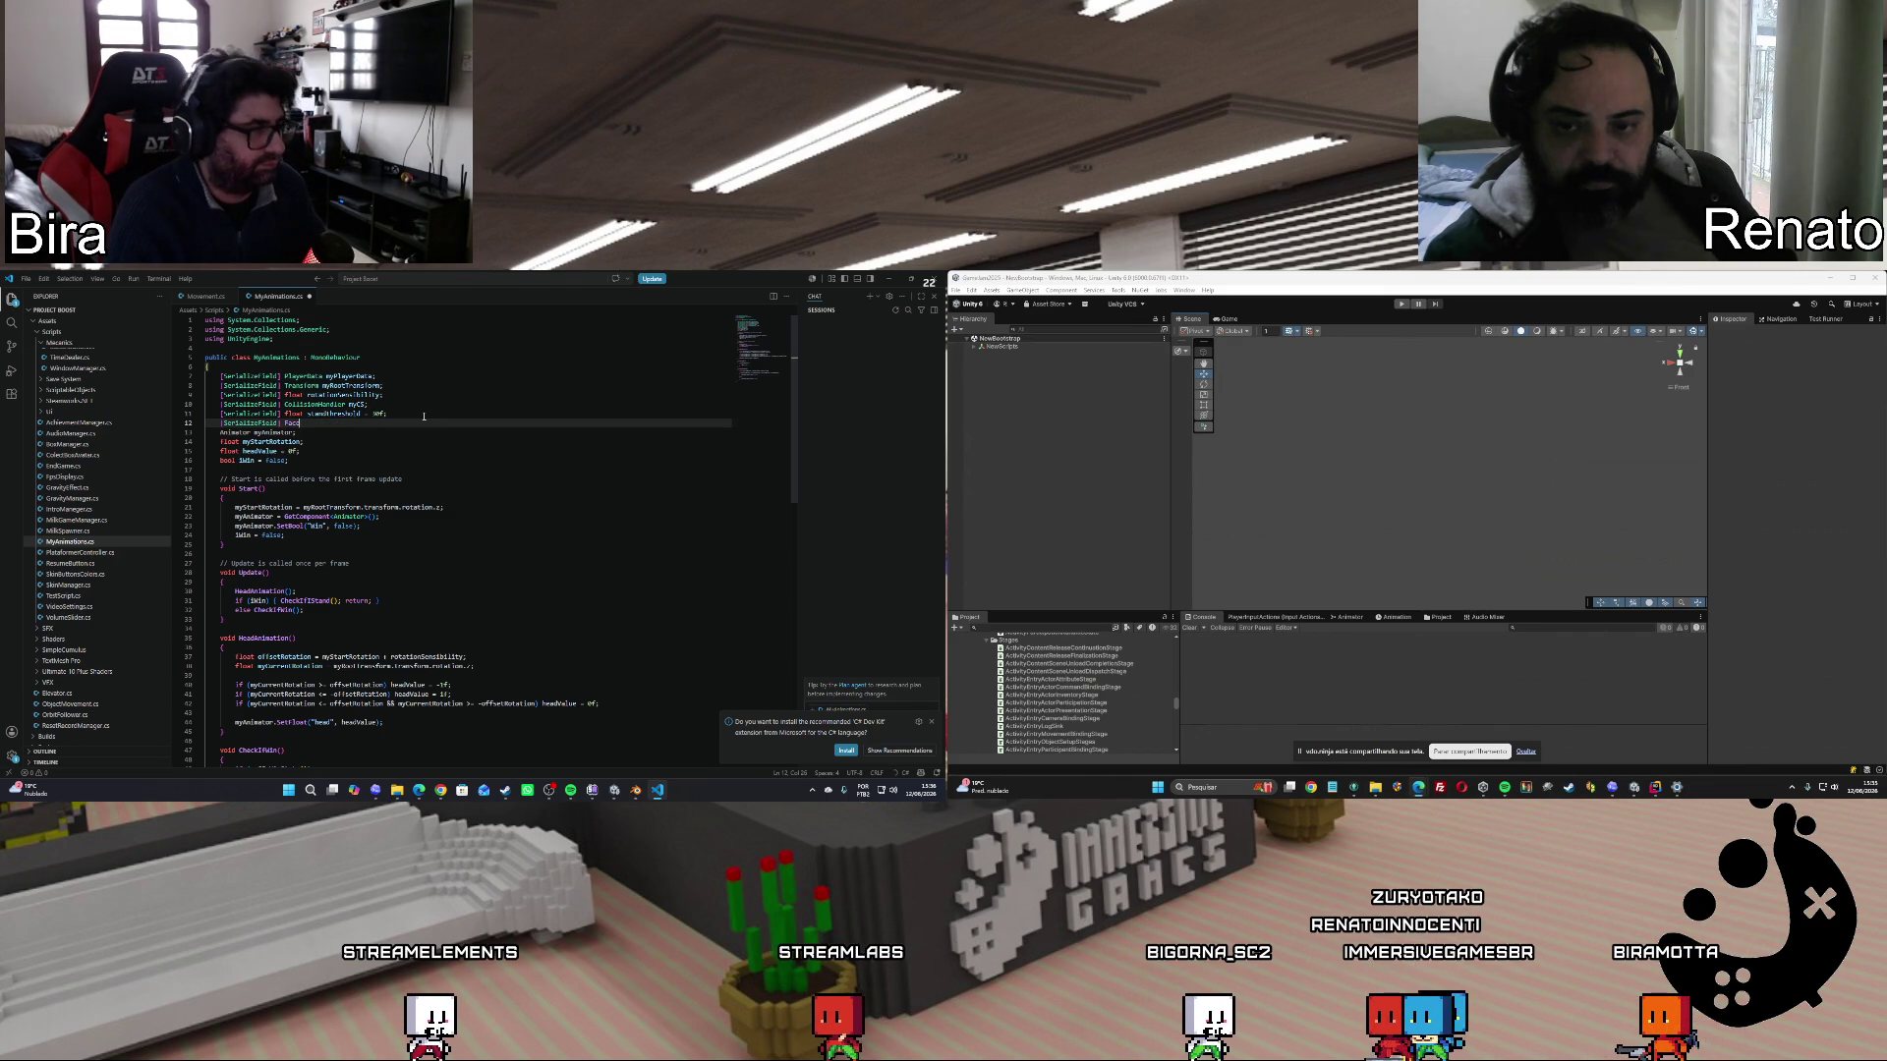
{"action": "type", "text": "Controller"}
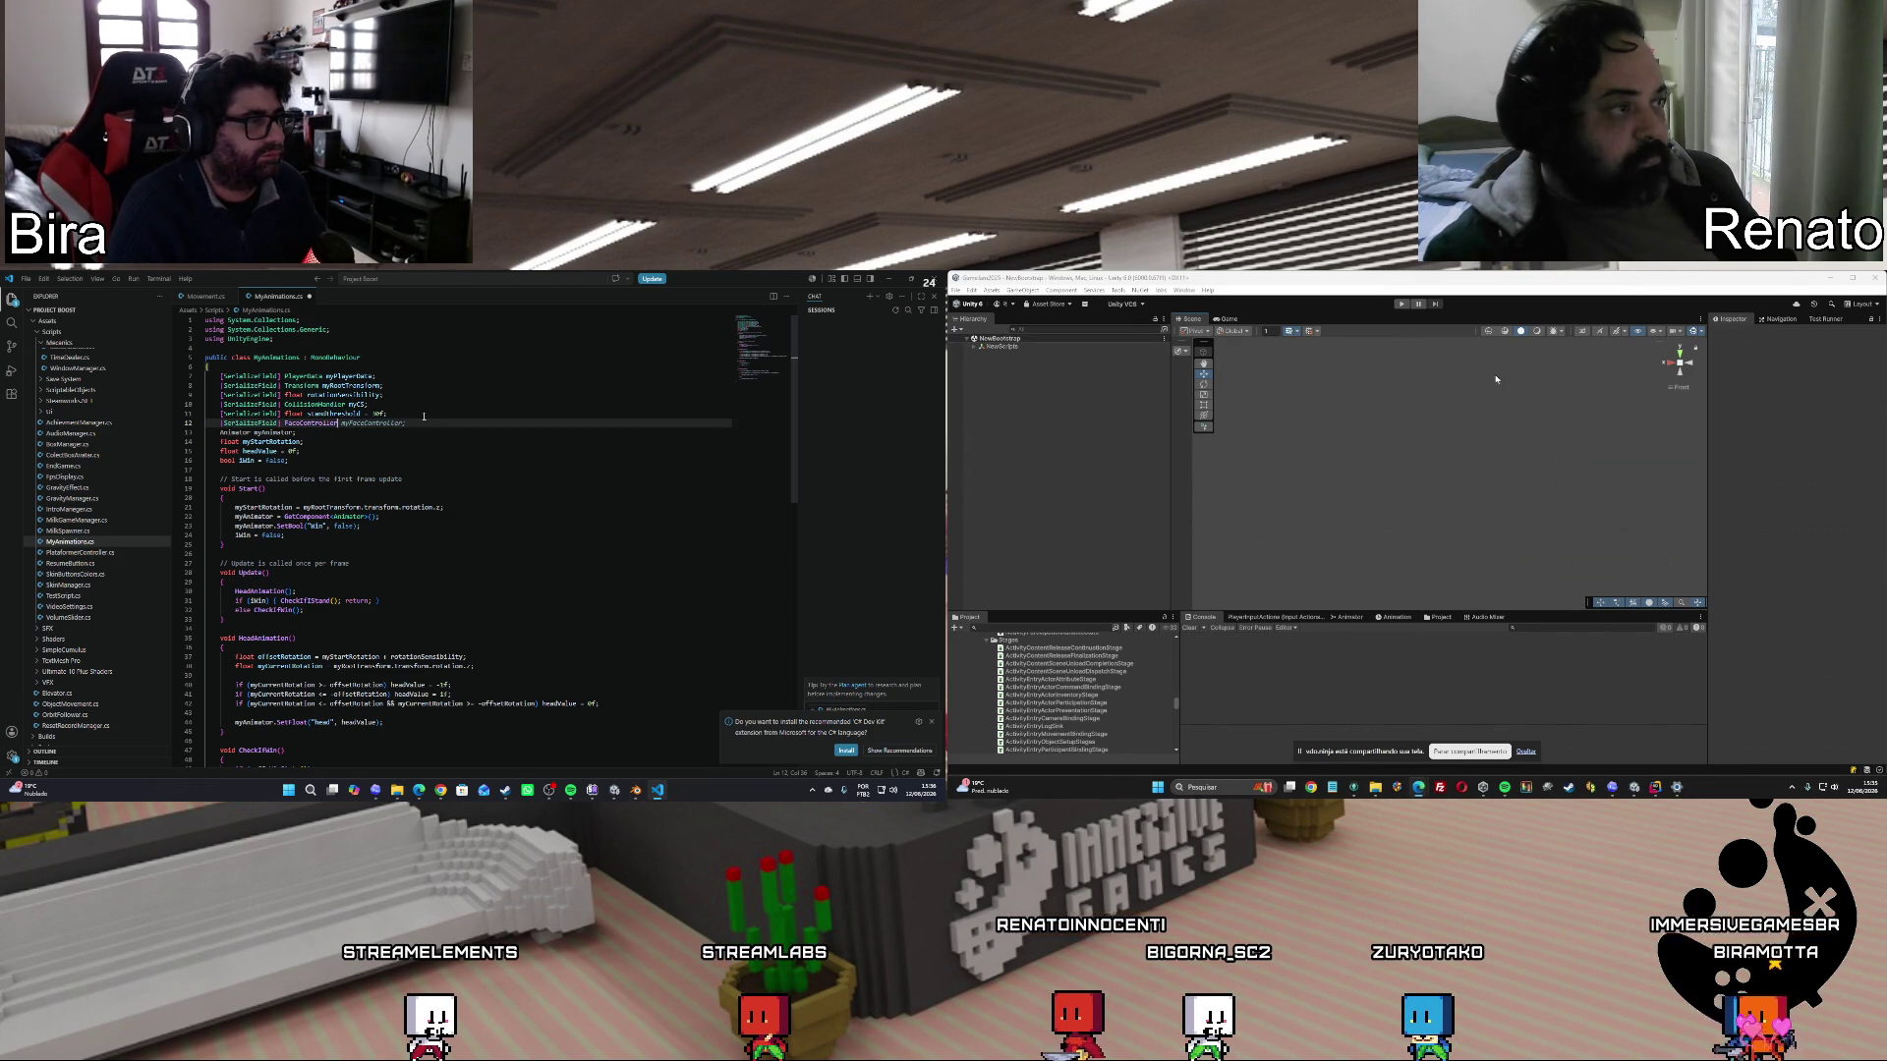
{"action": "key", "text": "Return"}
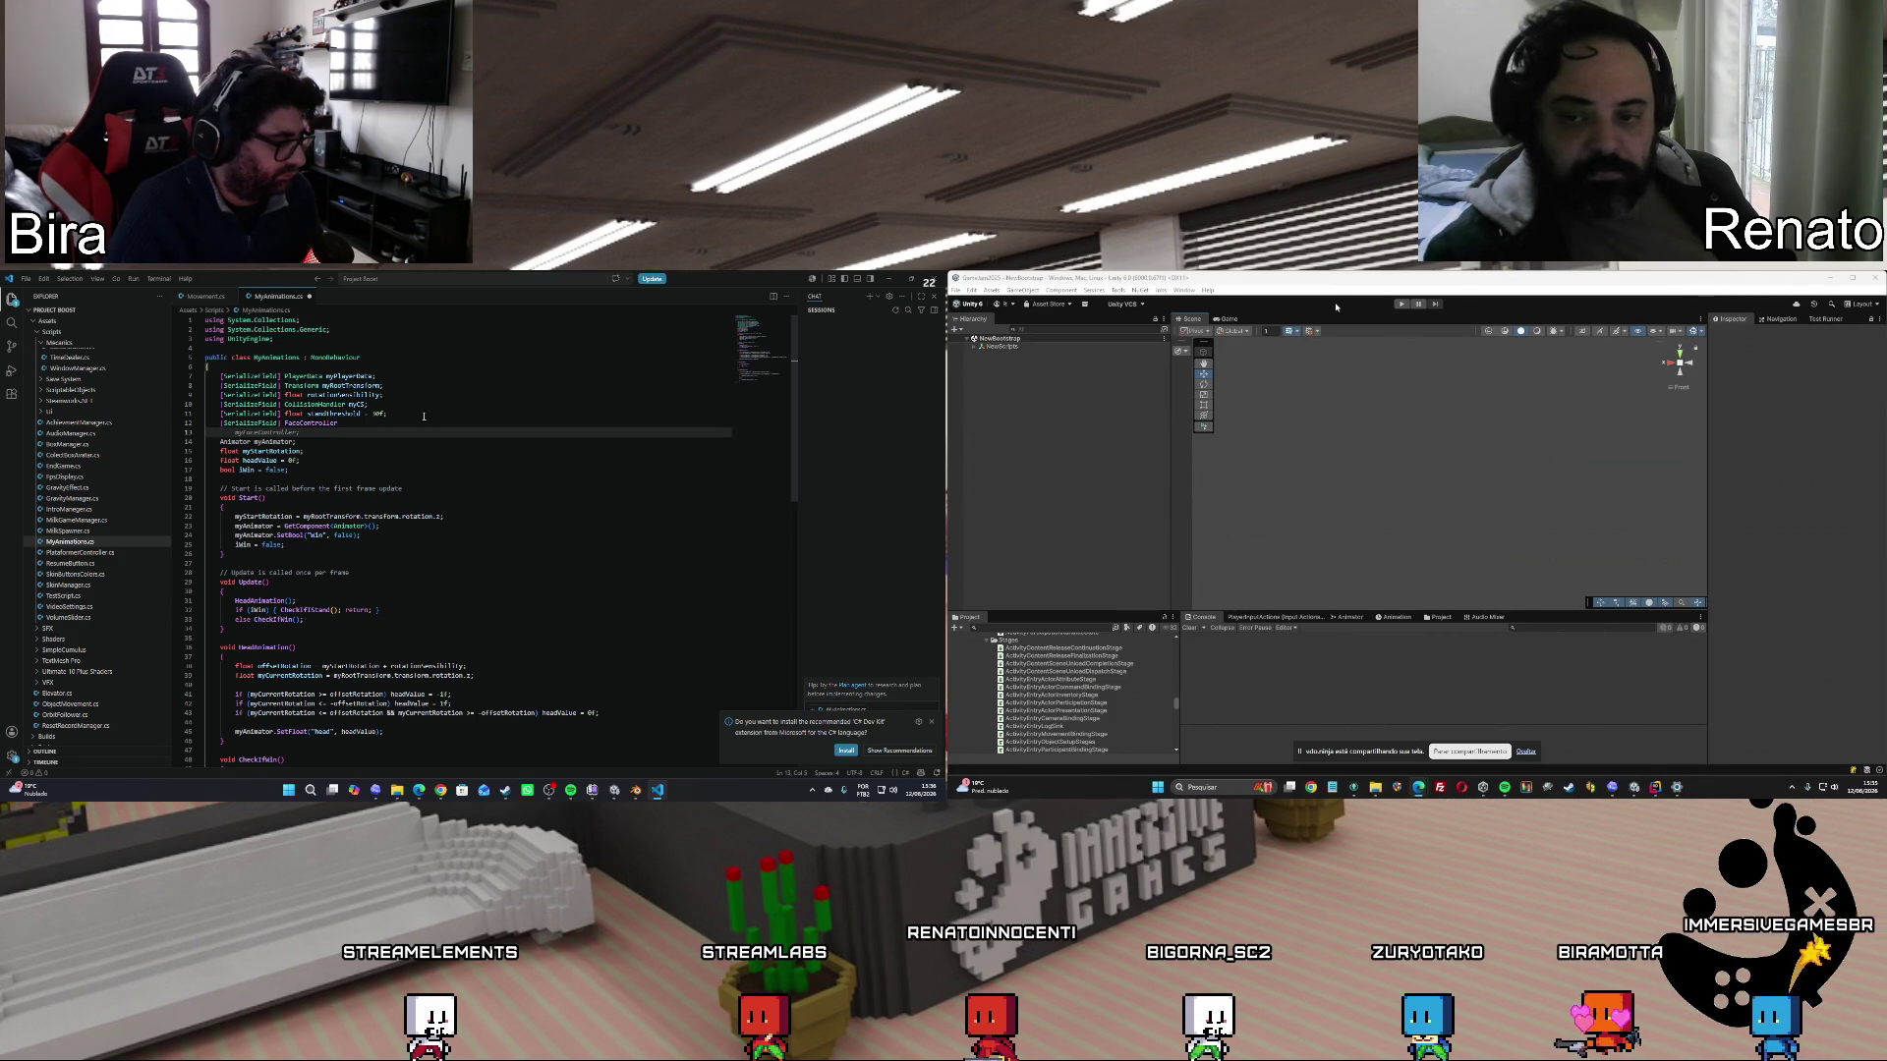
Start Play mode, name the field myFaceController, and open the game's Test screen.
{"action": "left_click", "coordinate": [1400, 305]}
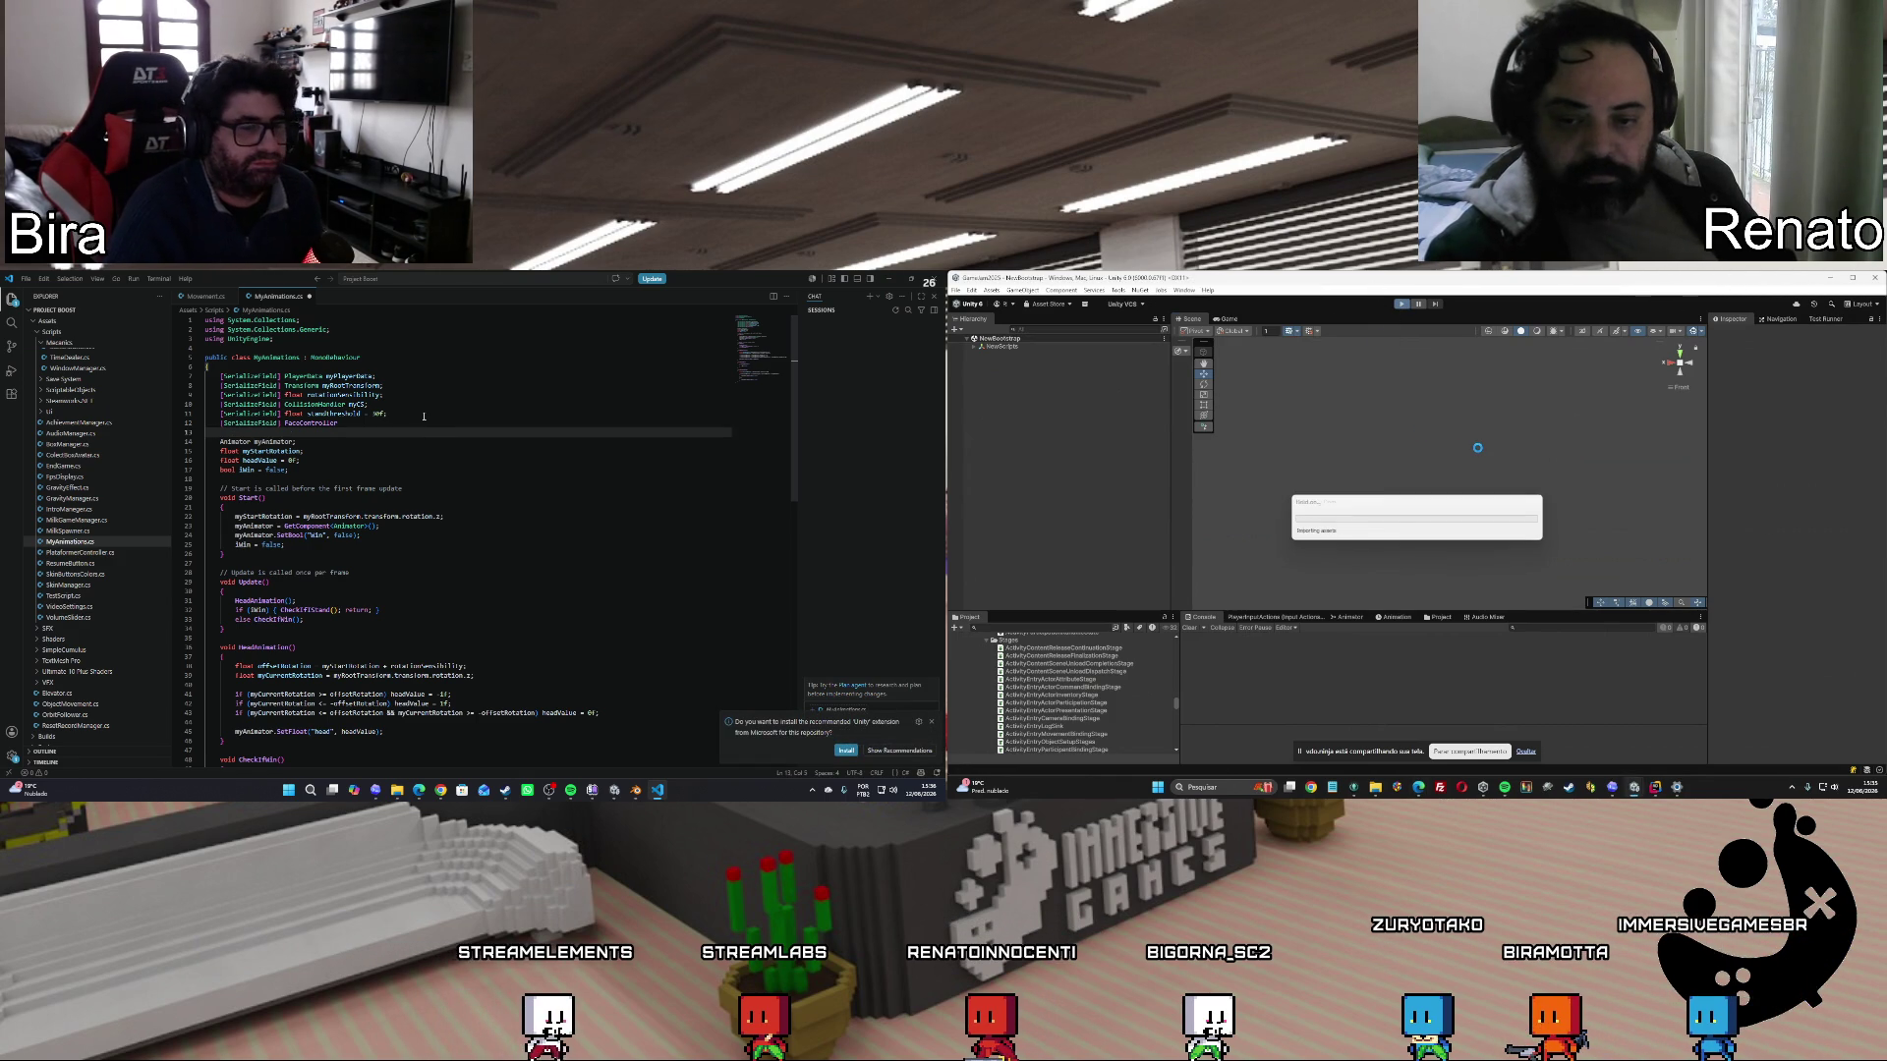
{"action": "key", "text": "BackSpace"}
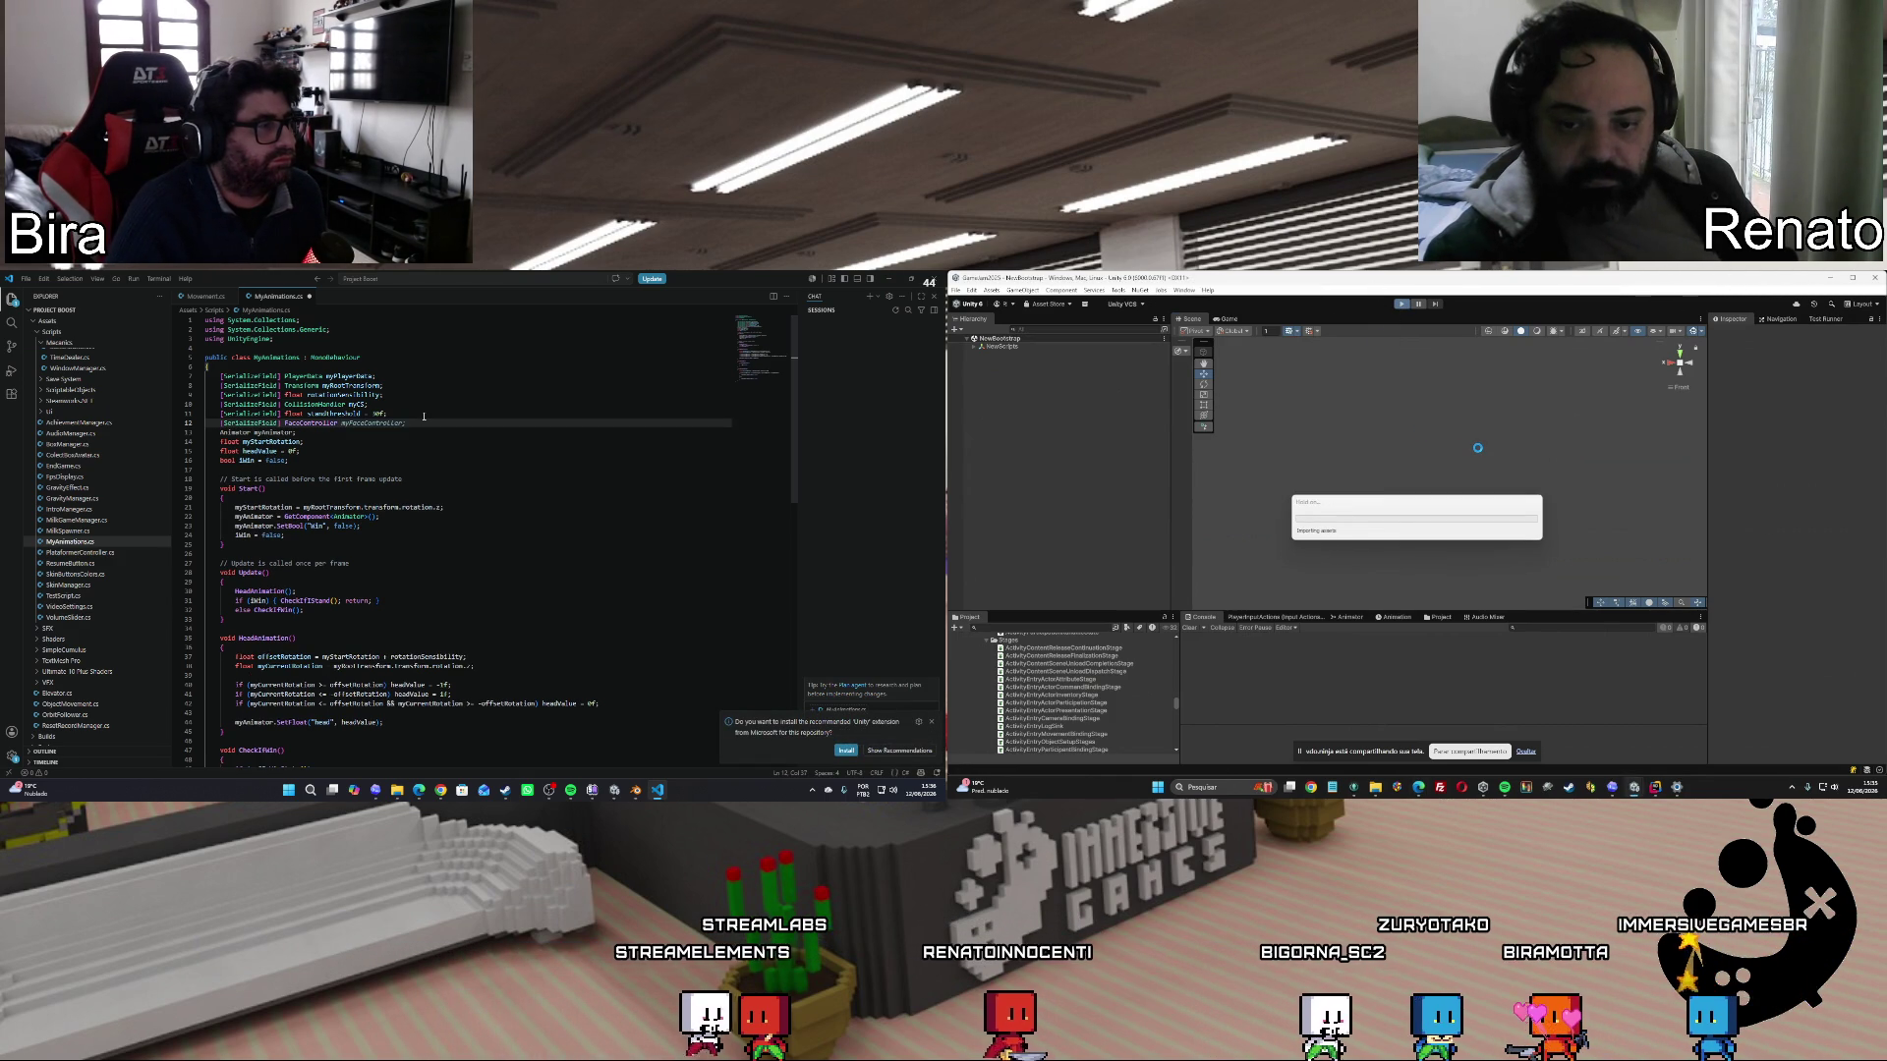
{"action": "key", "text": "Tab"}
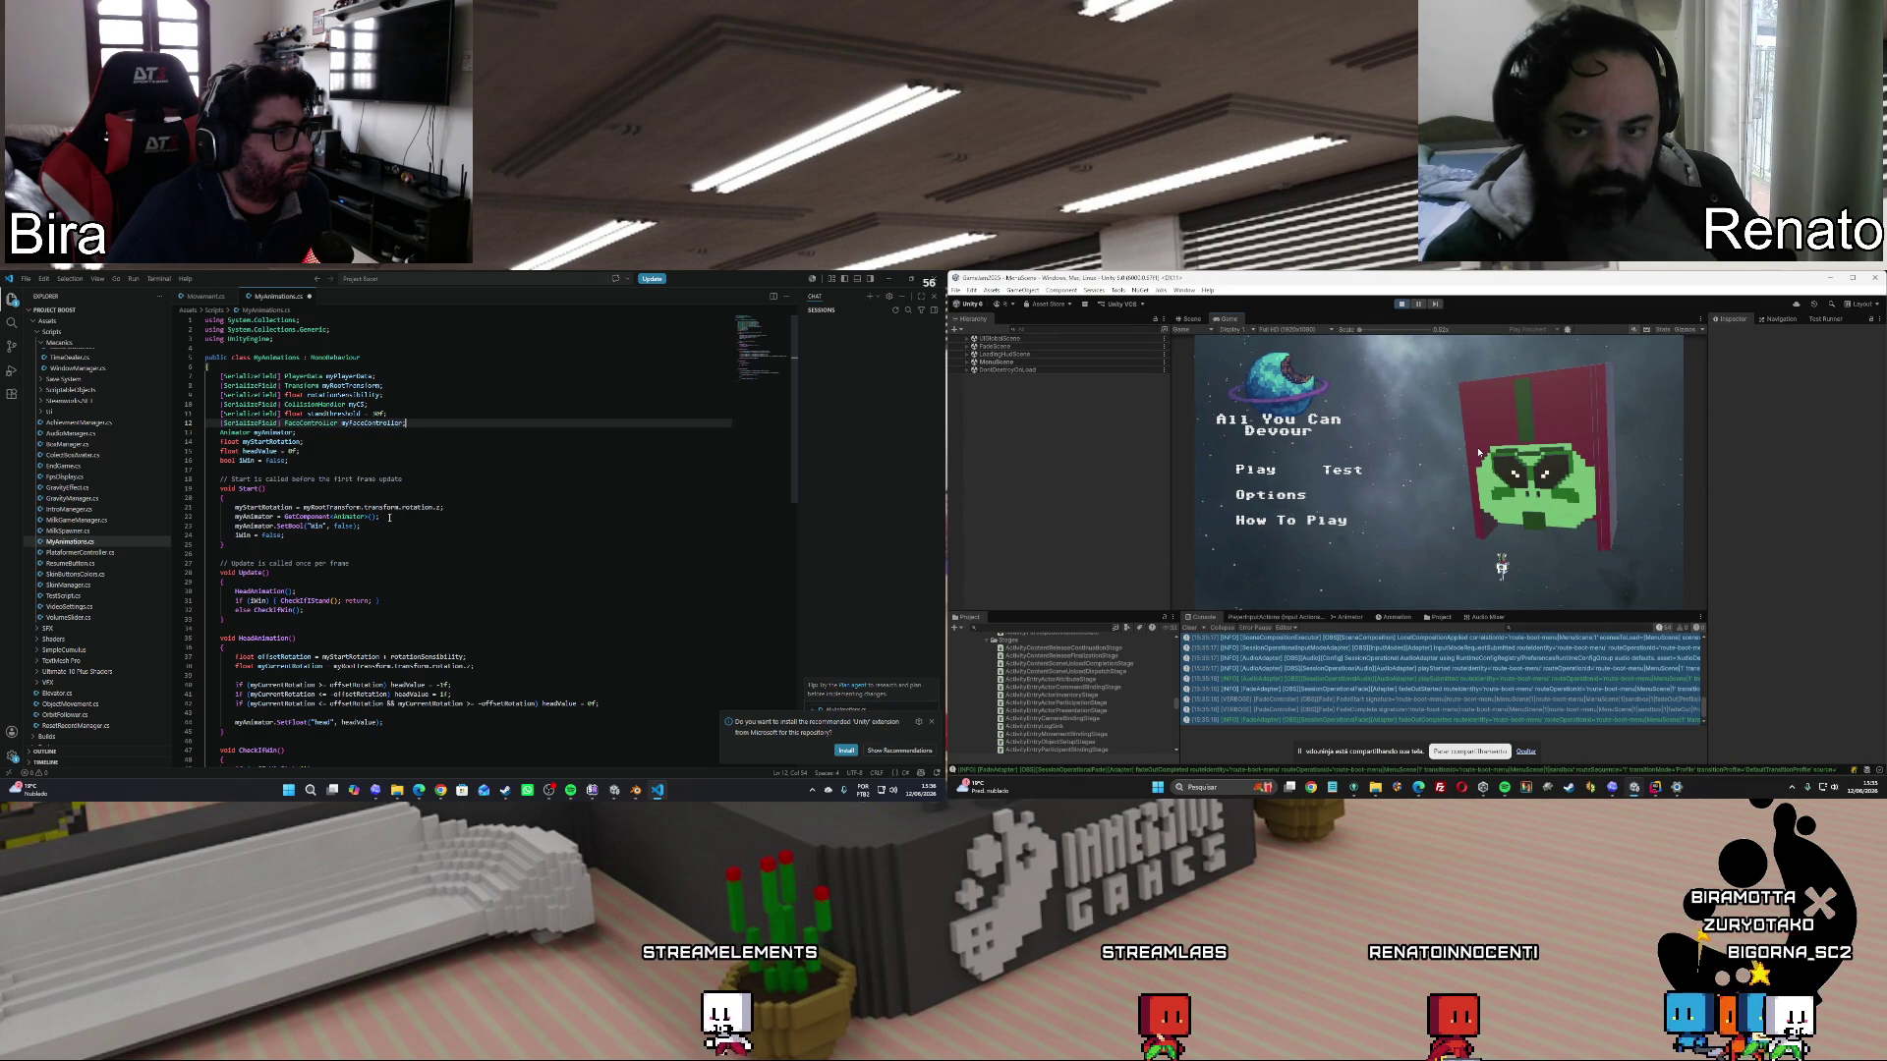
{"action": "key", "text": "Return"}
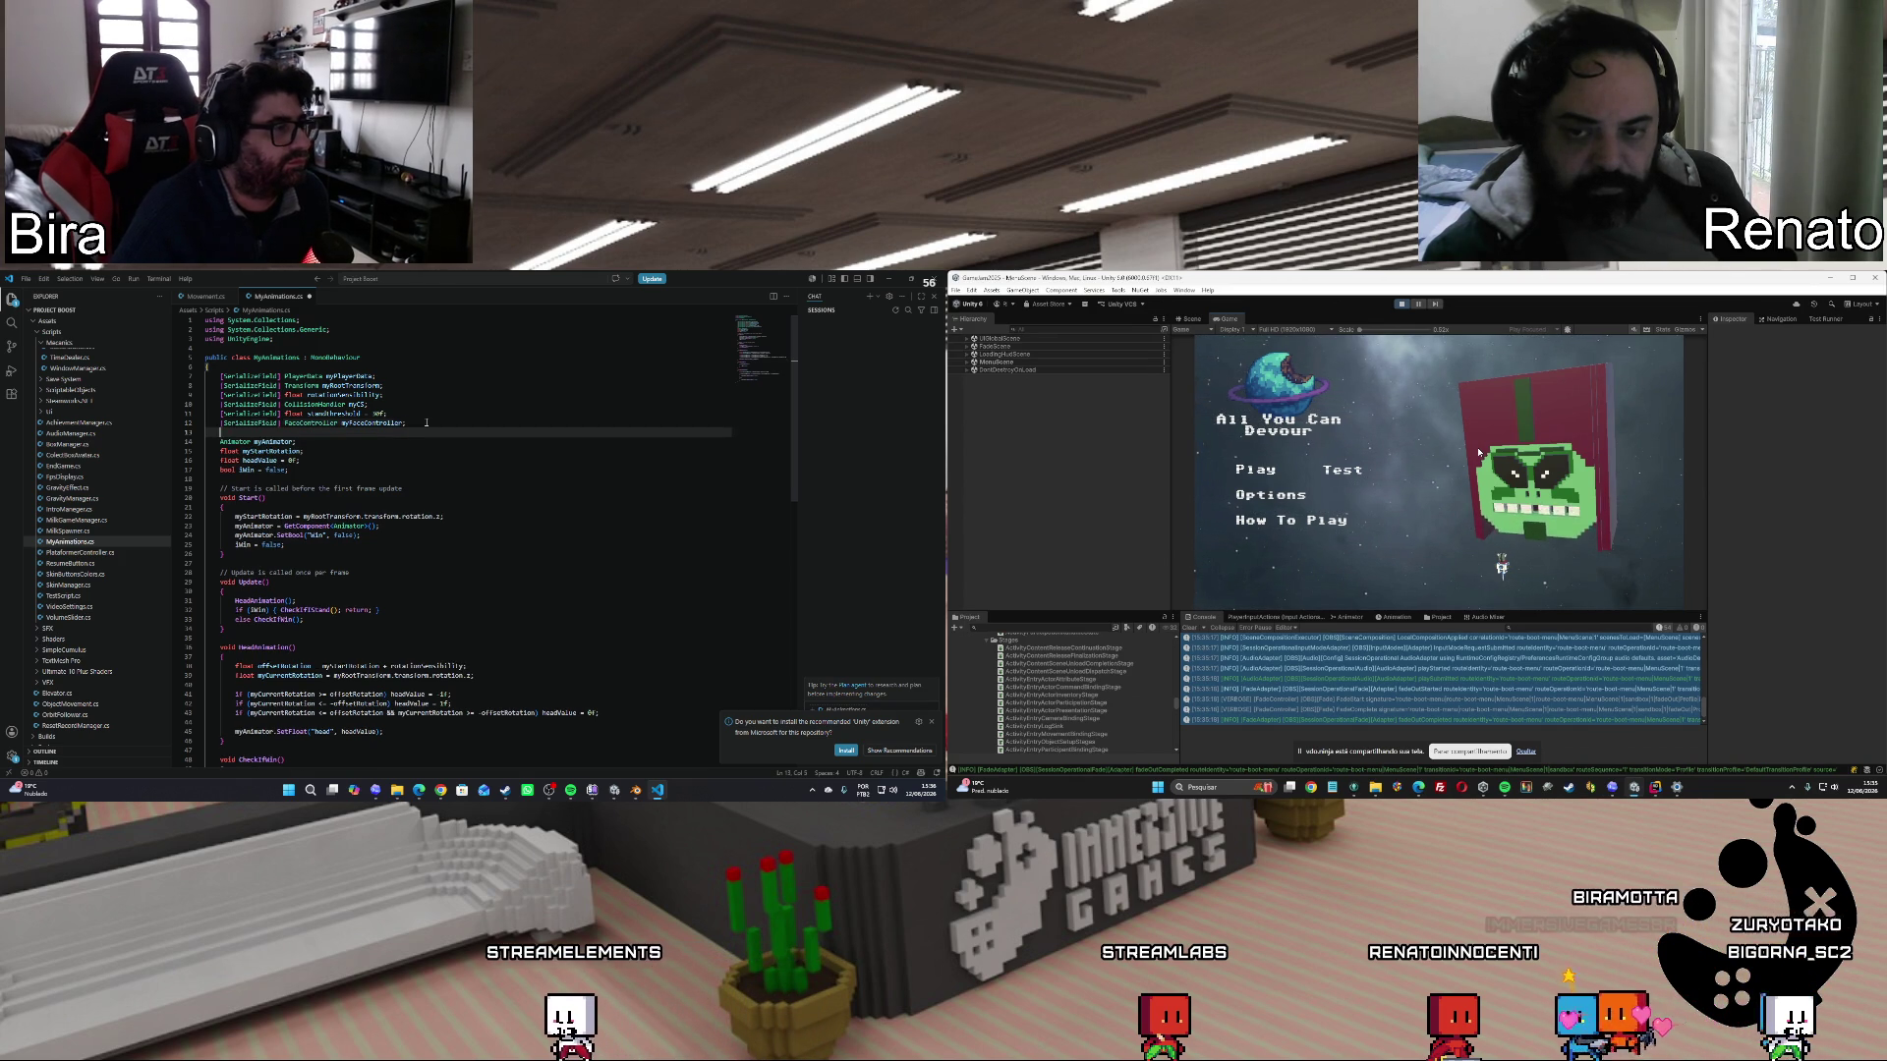
{"action": "left_click", "coordinate": [1351, 472]}
{"action": "scroll", "coordinate": [445, 561], "scroll_direction": "down", "scroll_amount": 5}
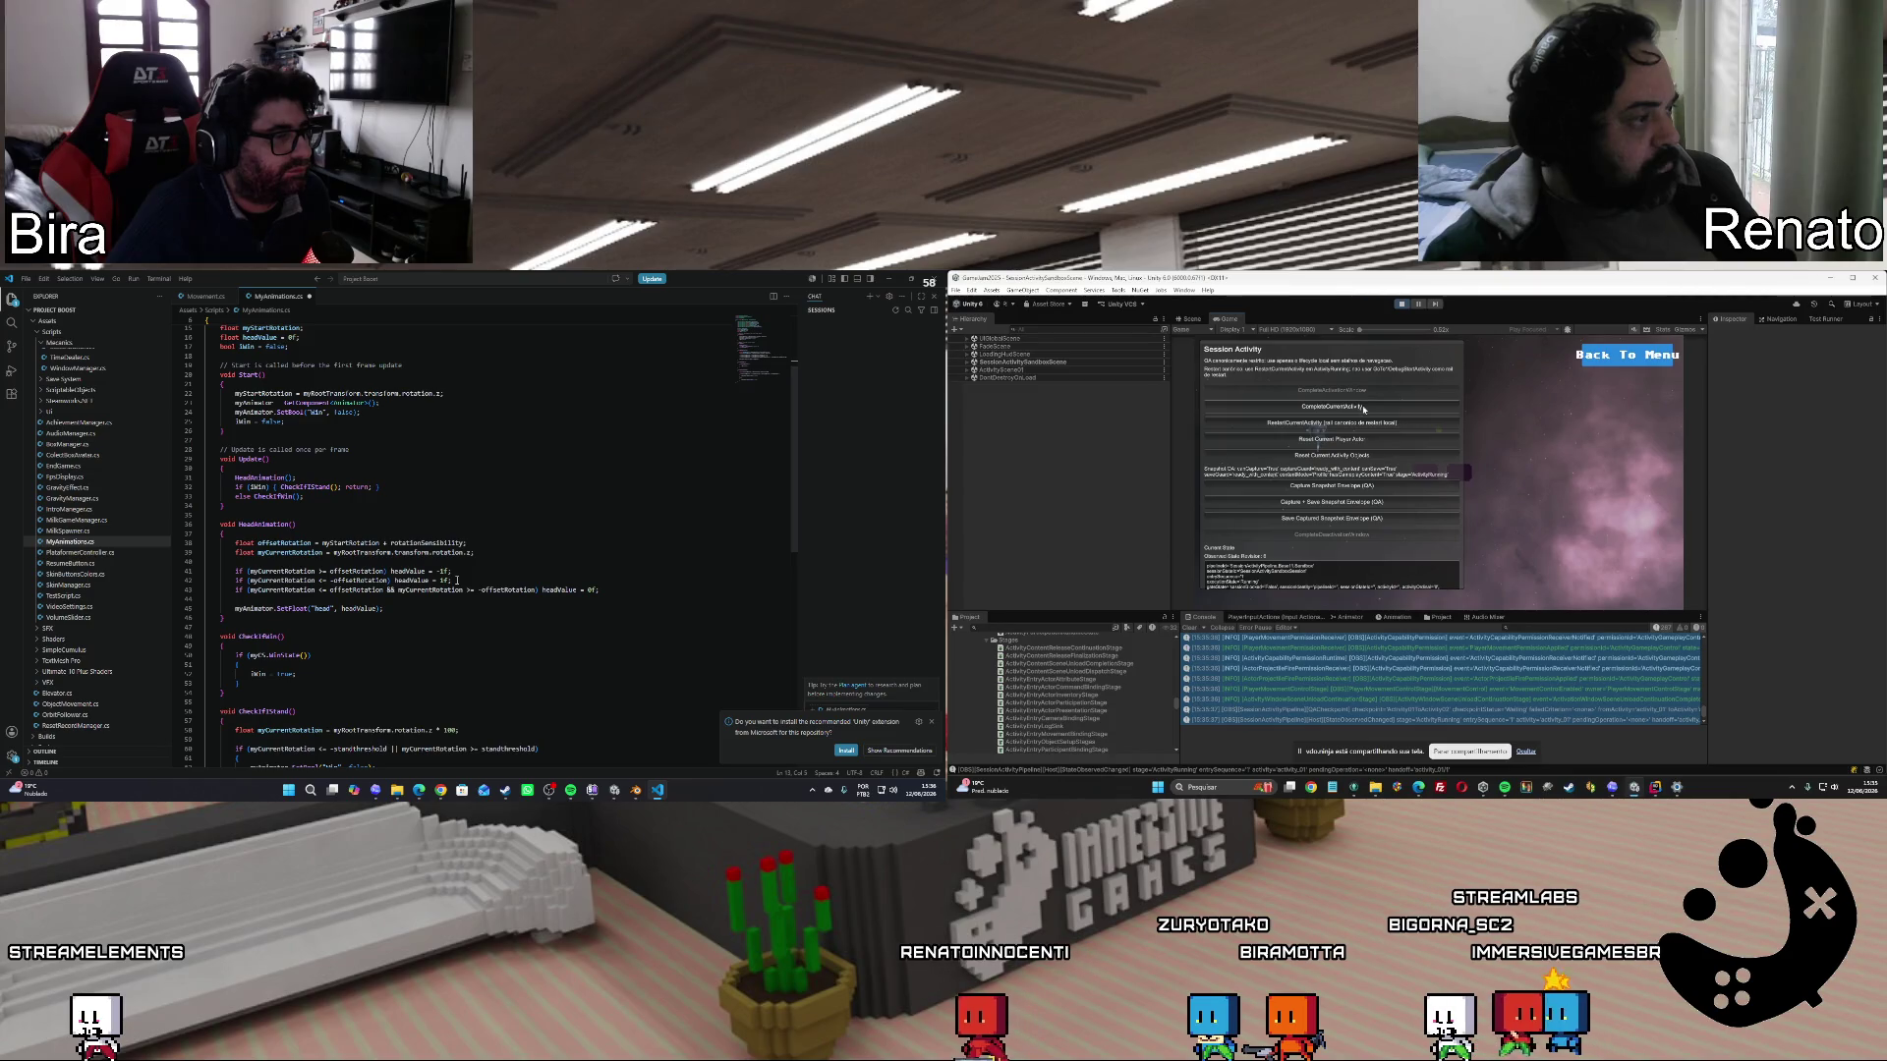
Try the Session Activity tests (fire, reset actor, restart and complete activity), then return to the main menu.
{"action": "left_click", "coordinate": [1497, 472]}
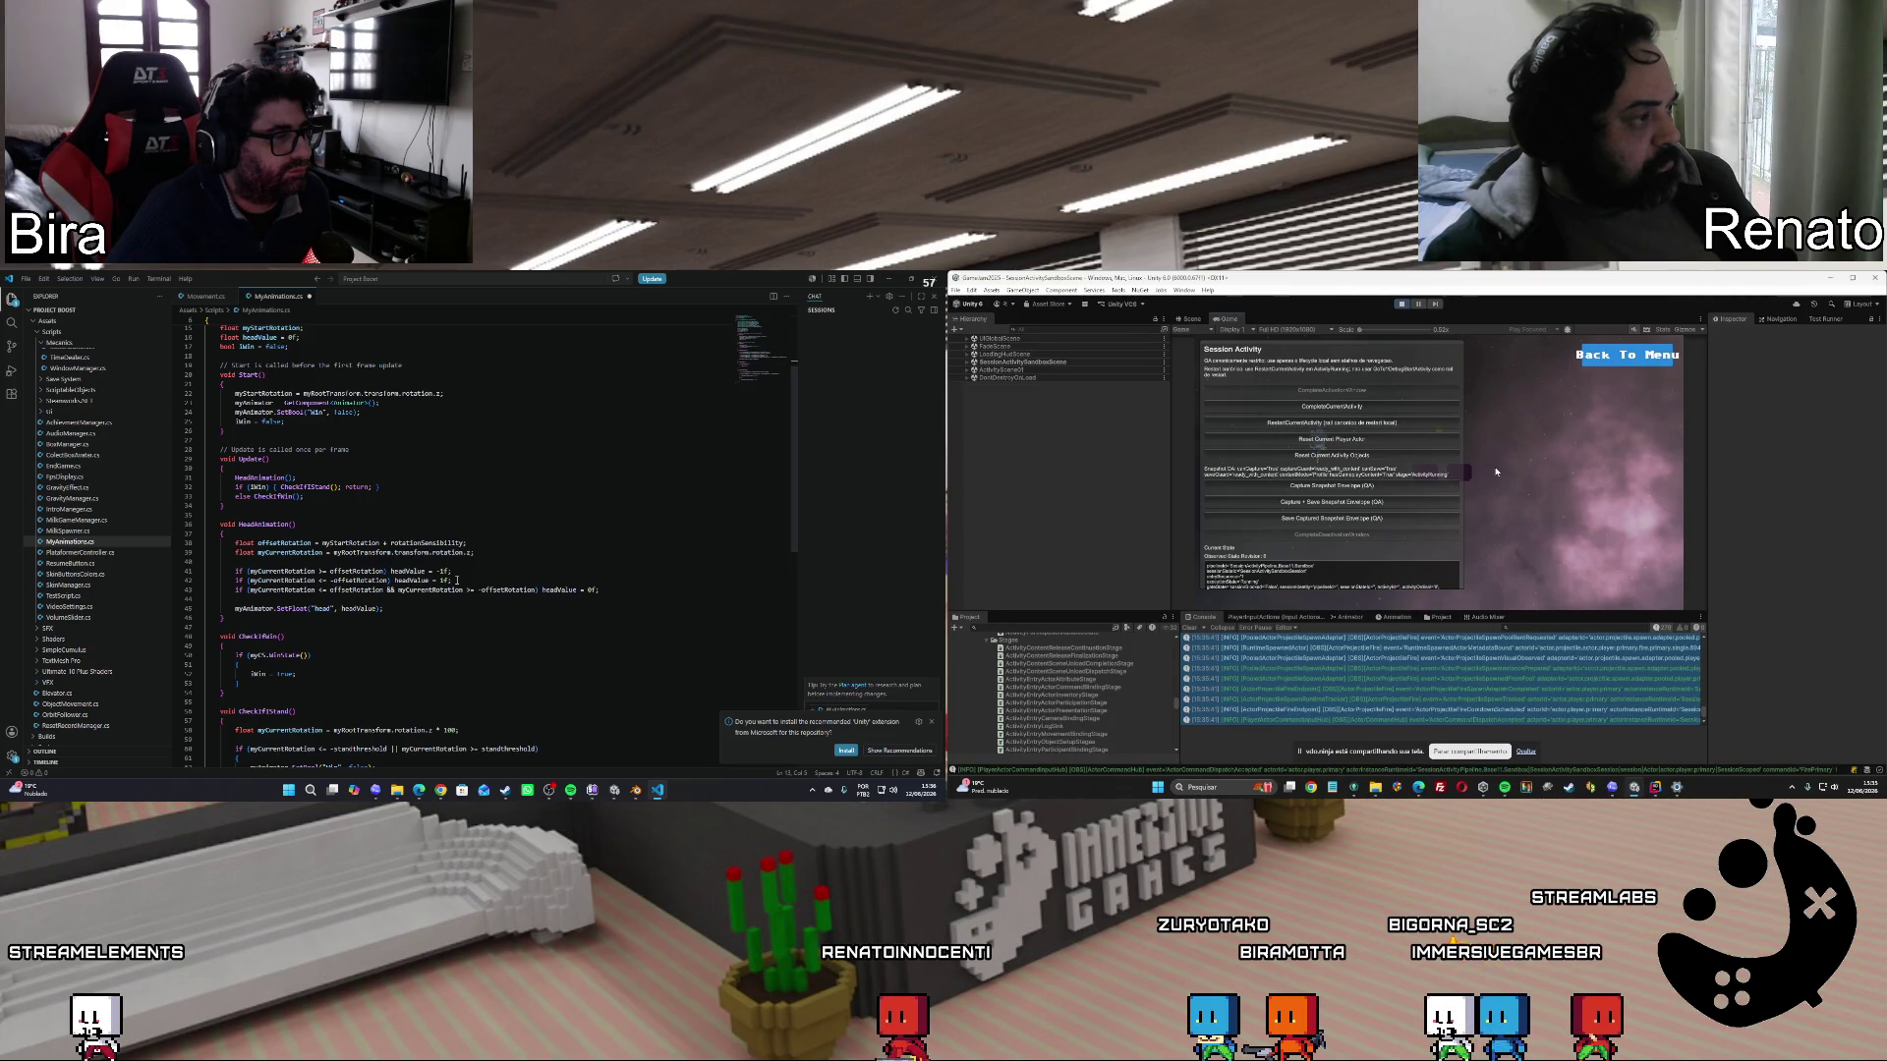
{"action": "left_click", "coordinate": [1350, 439]}
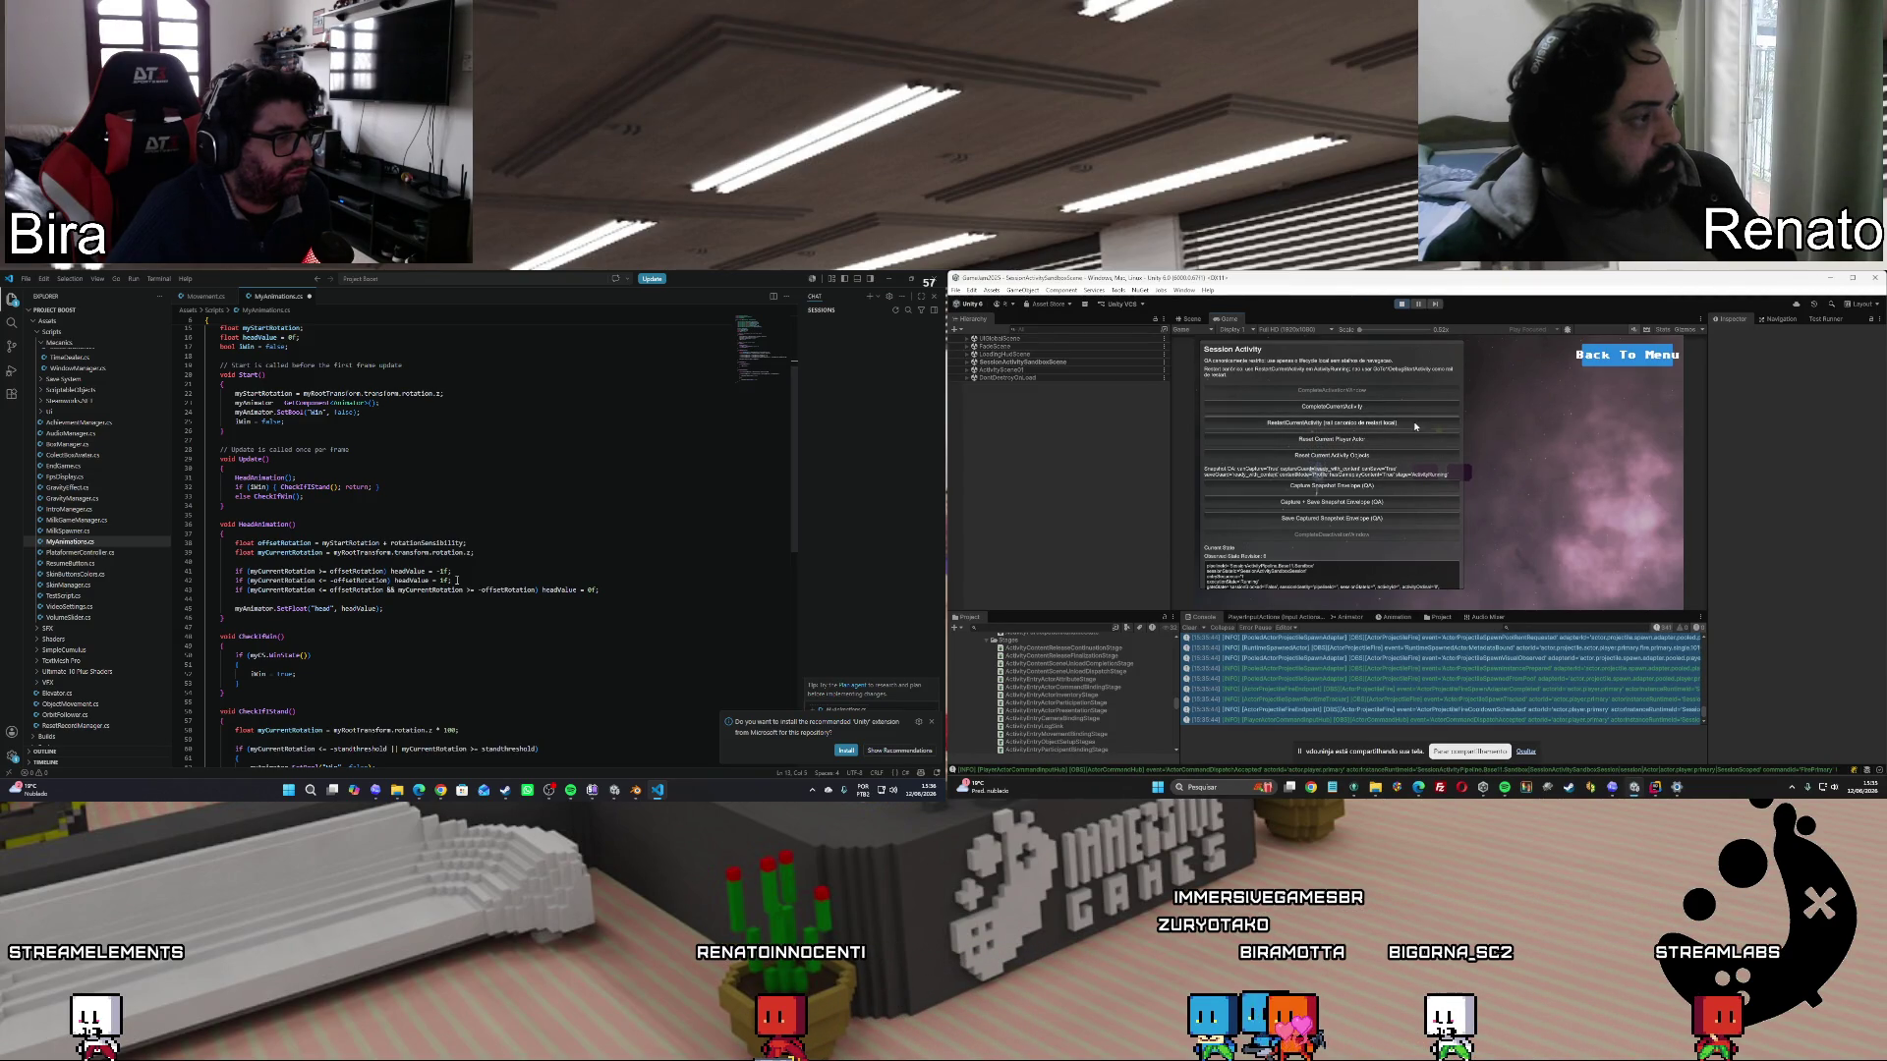
{"action": "left_click", "coordinate": [1404, 423]}
{"action": "left_click", "coordinate": [1369, 541]}
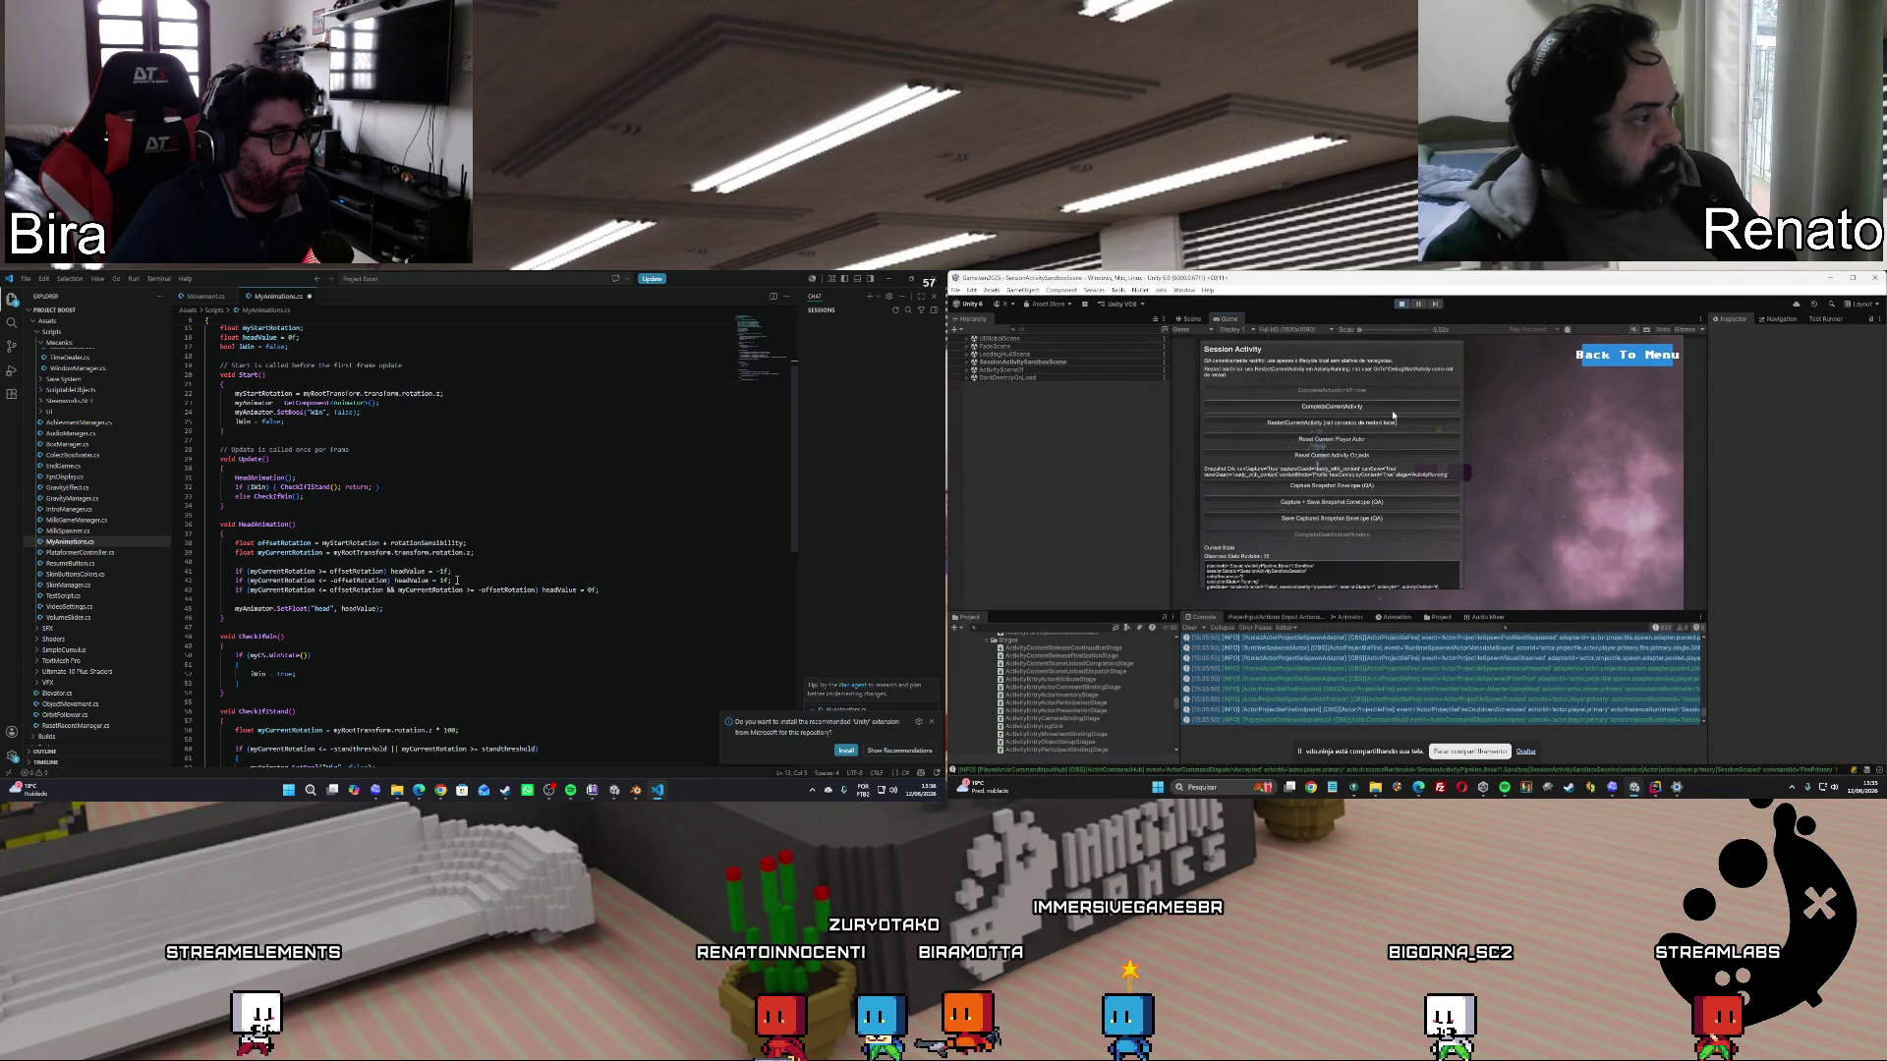
{"action": "left_click", "coordinate": [1383, 409]}
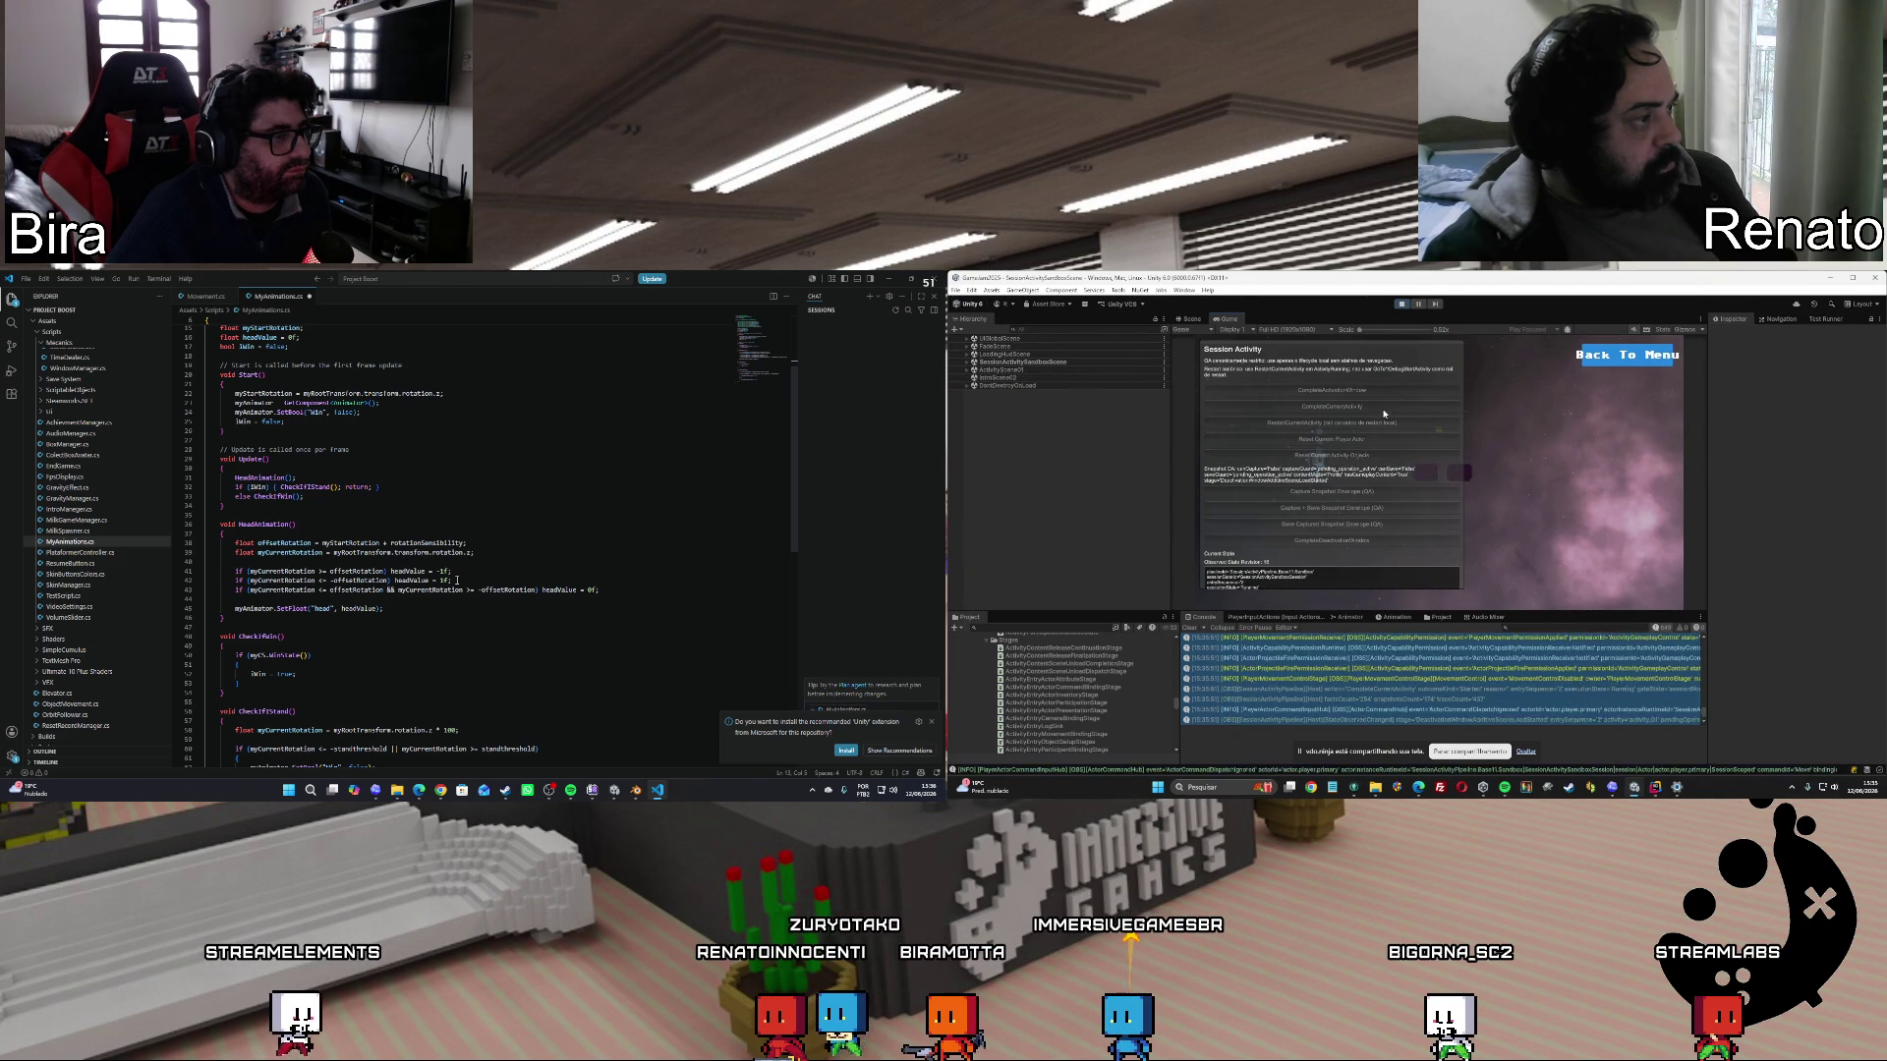
{"action": "left_click", "coordinate": [1343, 541]}
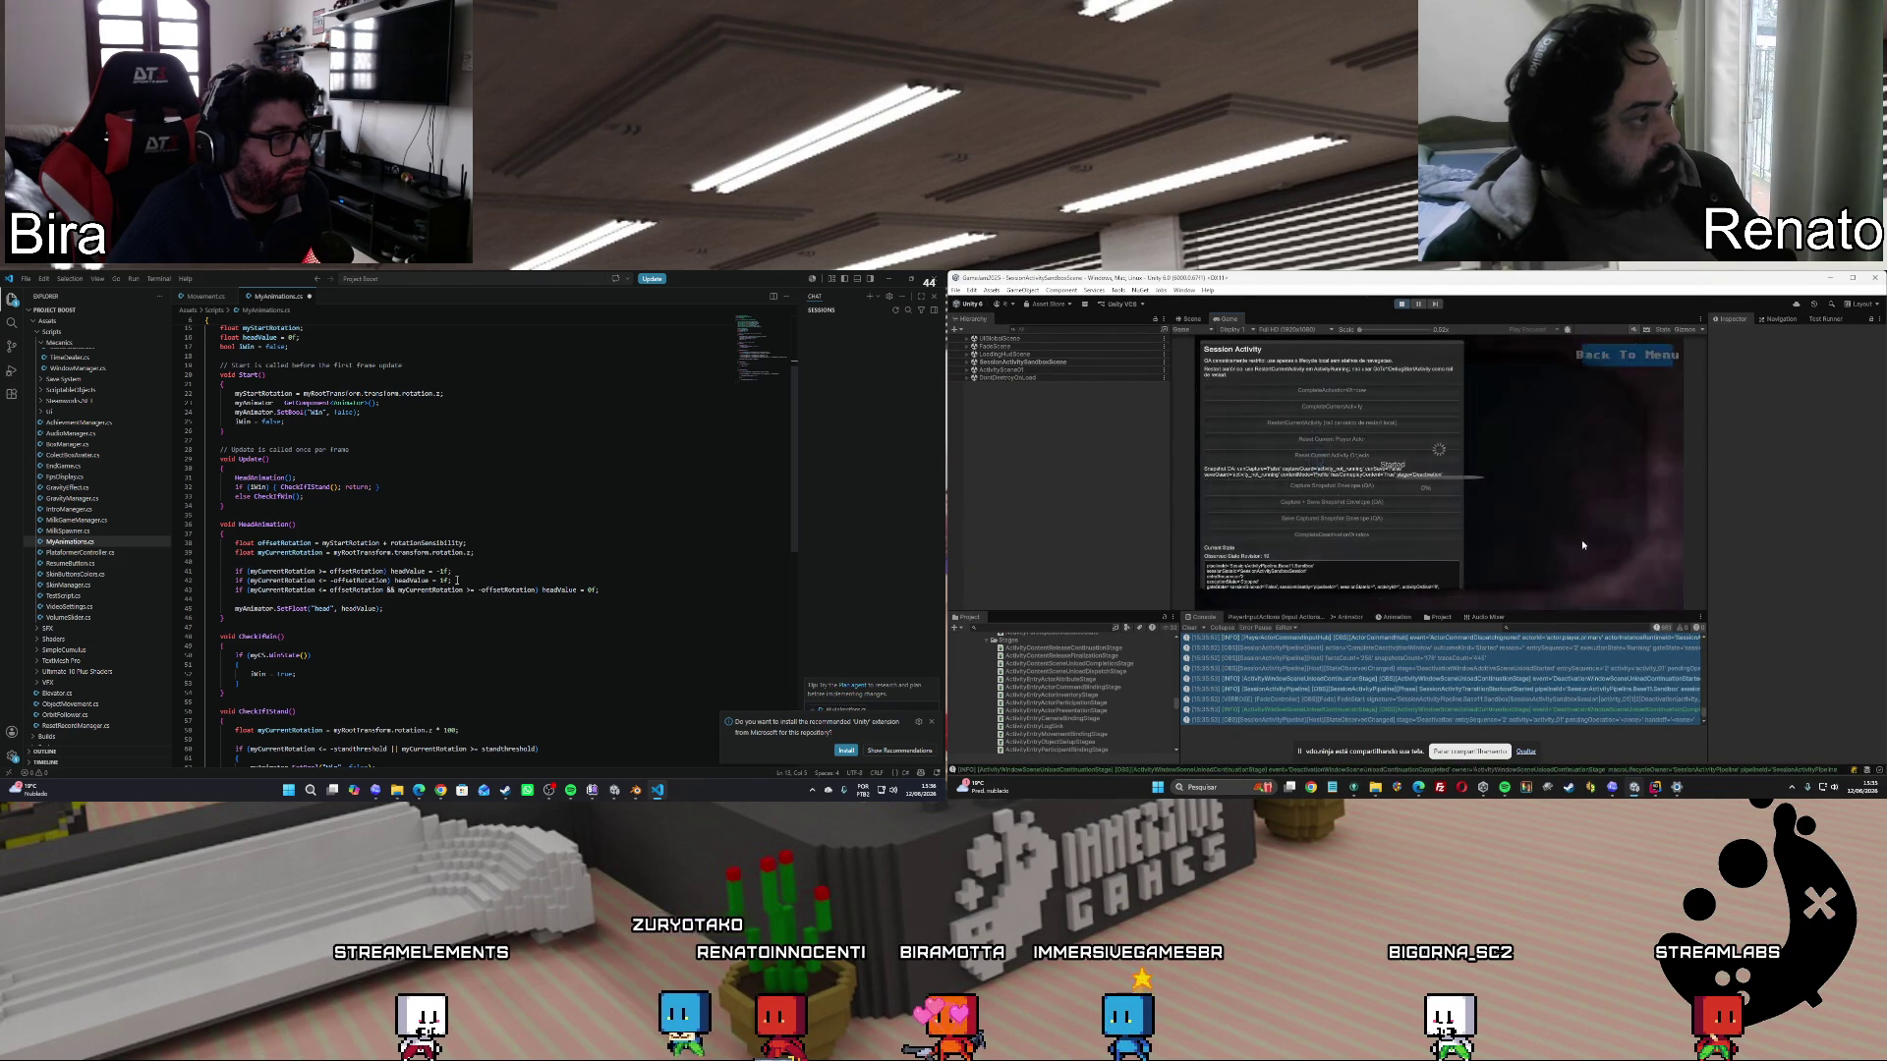
{"action": "left_click", "coordinate": [1511, 501]}
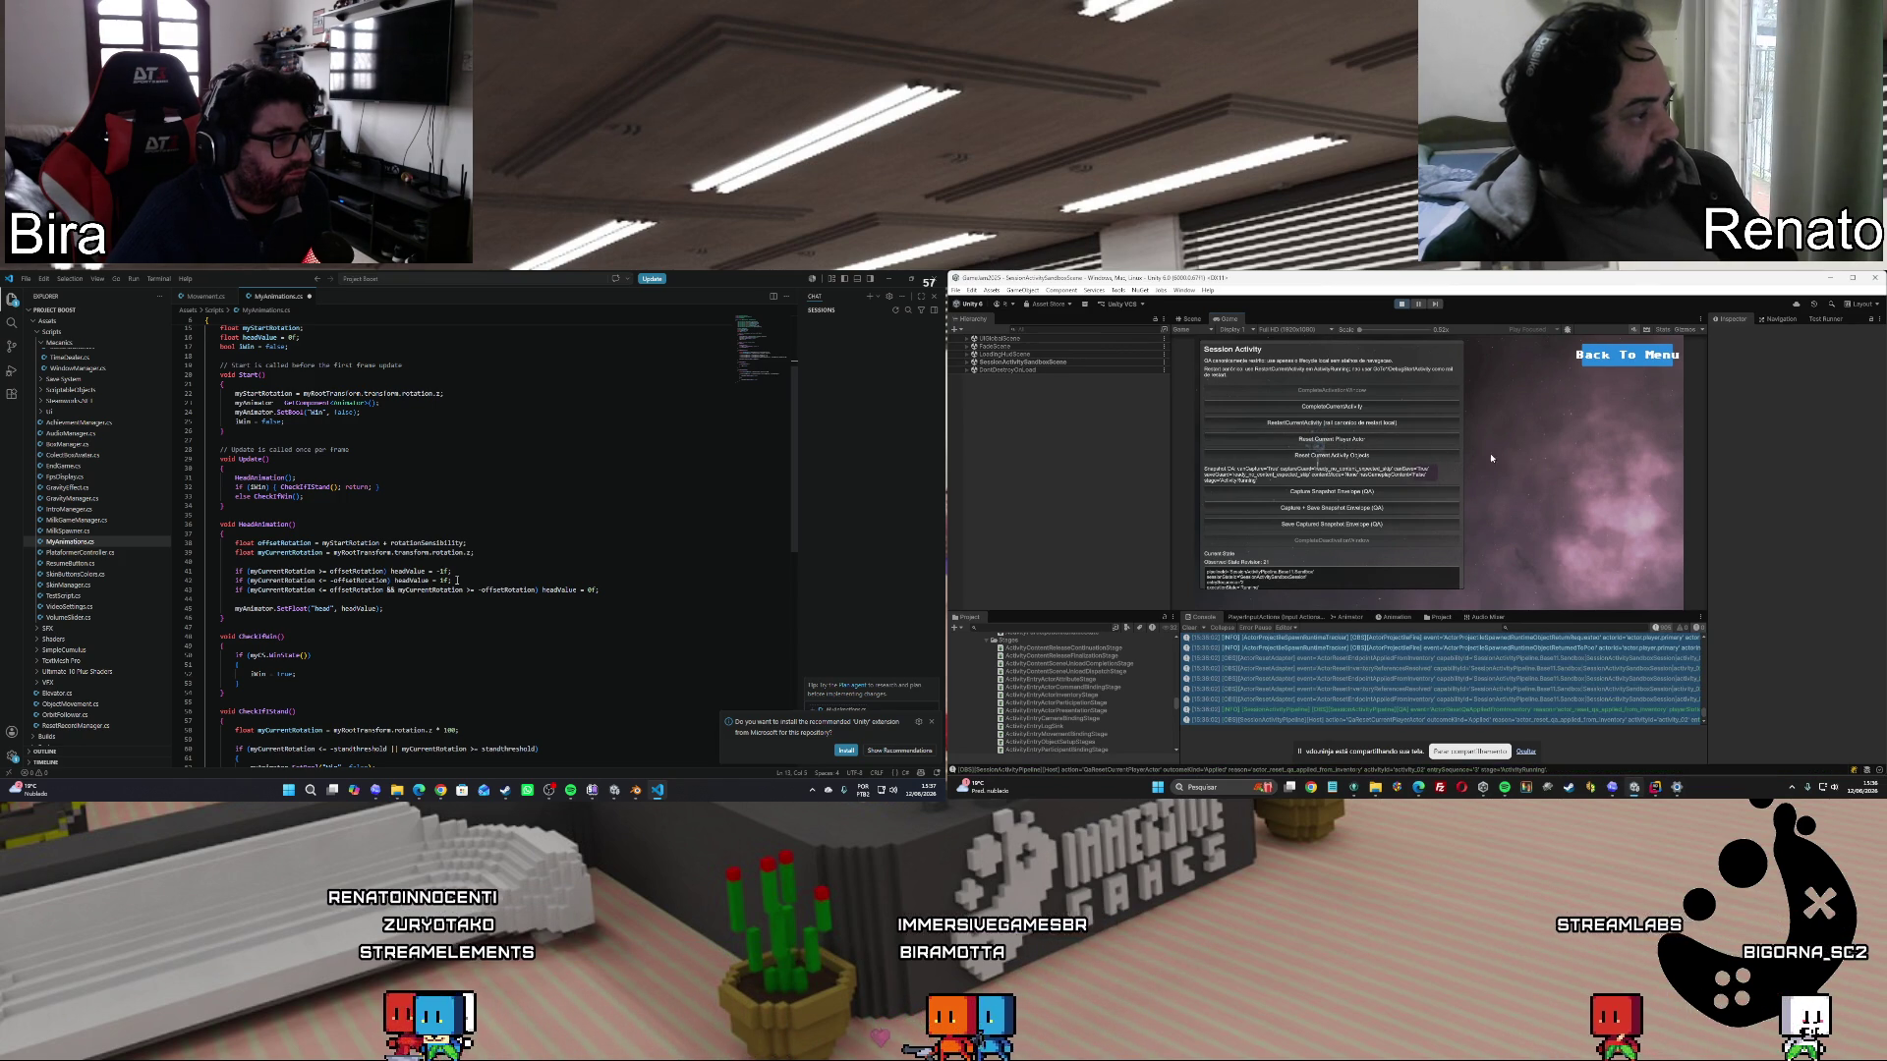
{"action": "left_click", "coordinate": [1522, 463]}
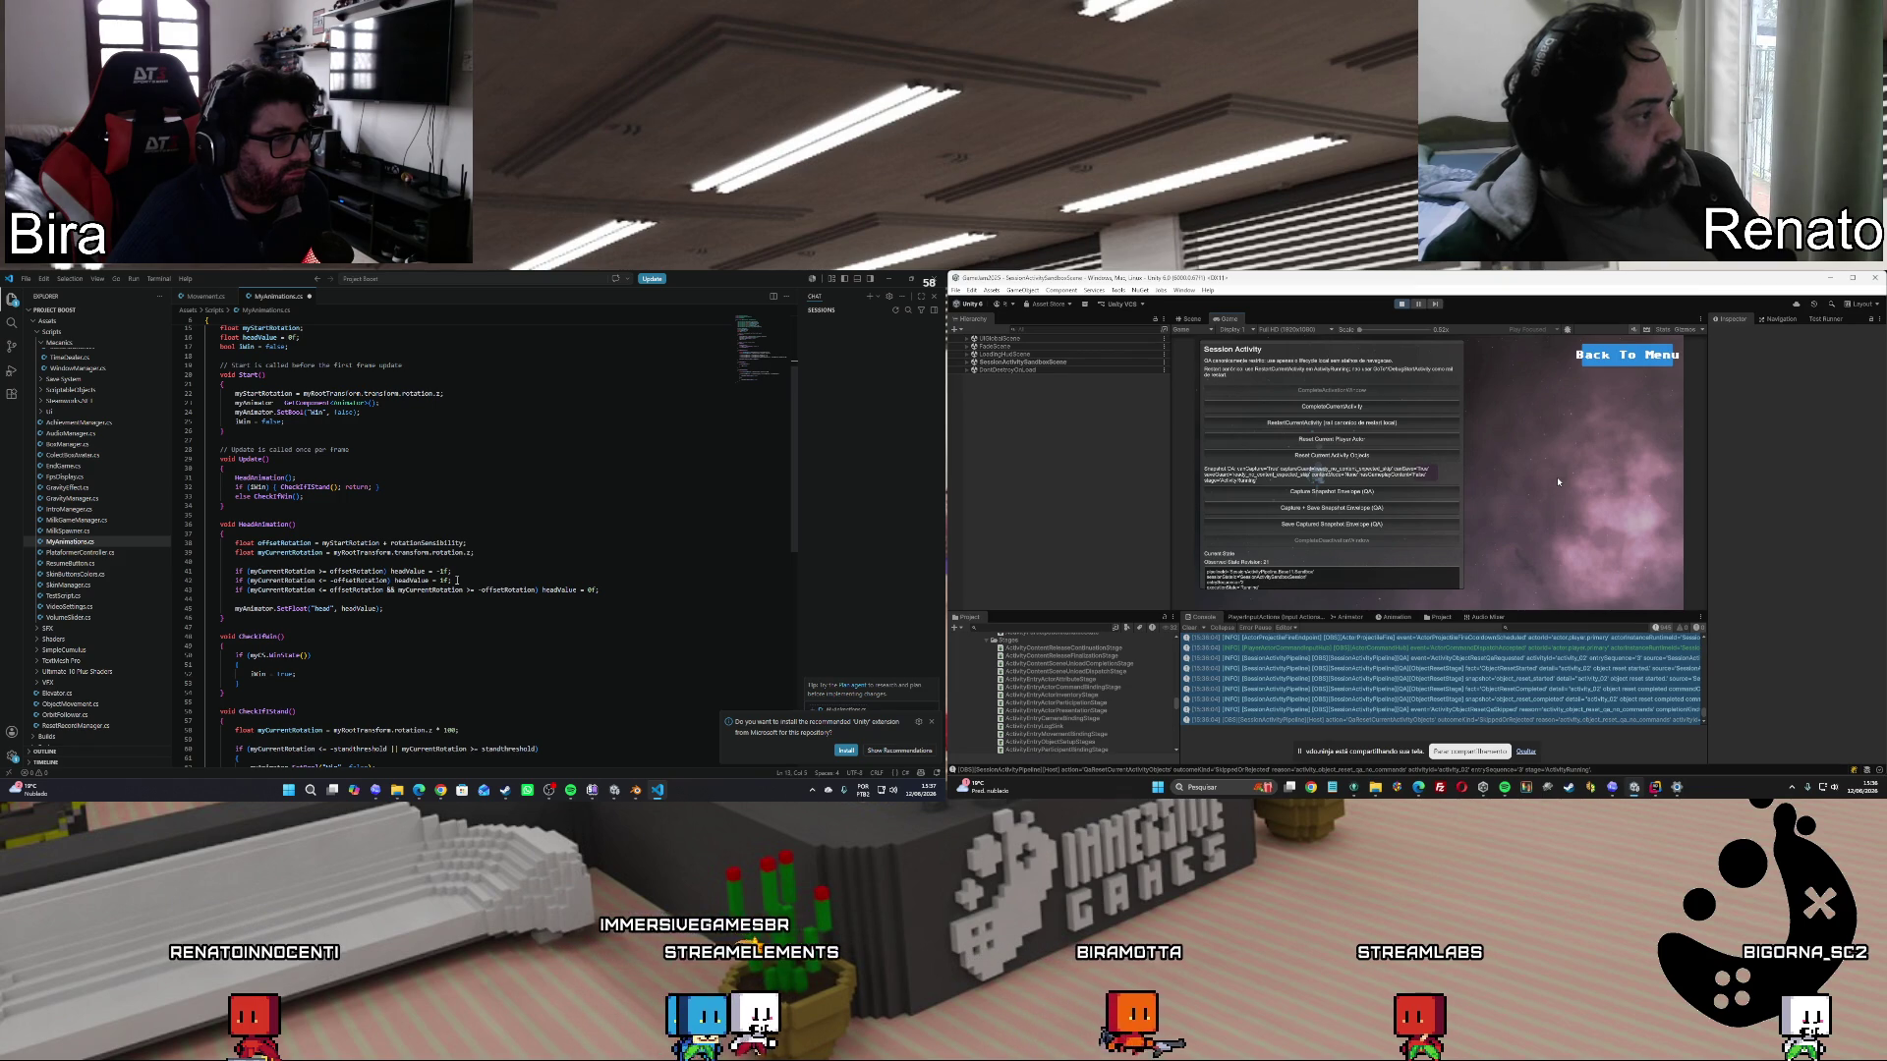
{"action": "left_click", "coordinate": [1628, 355]}
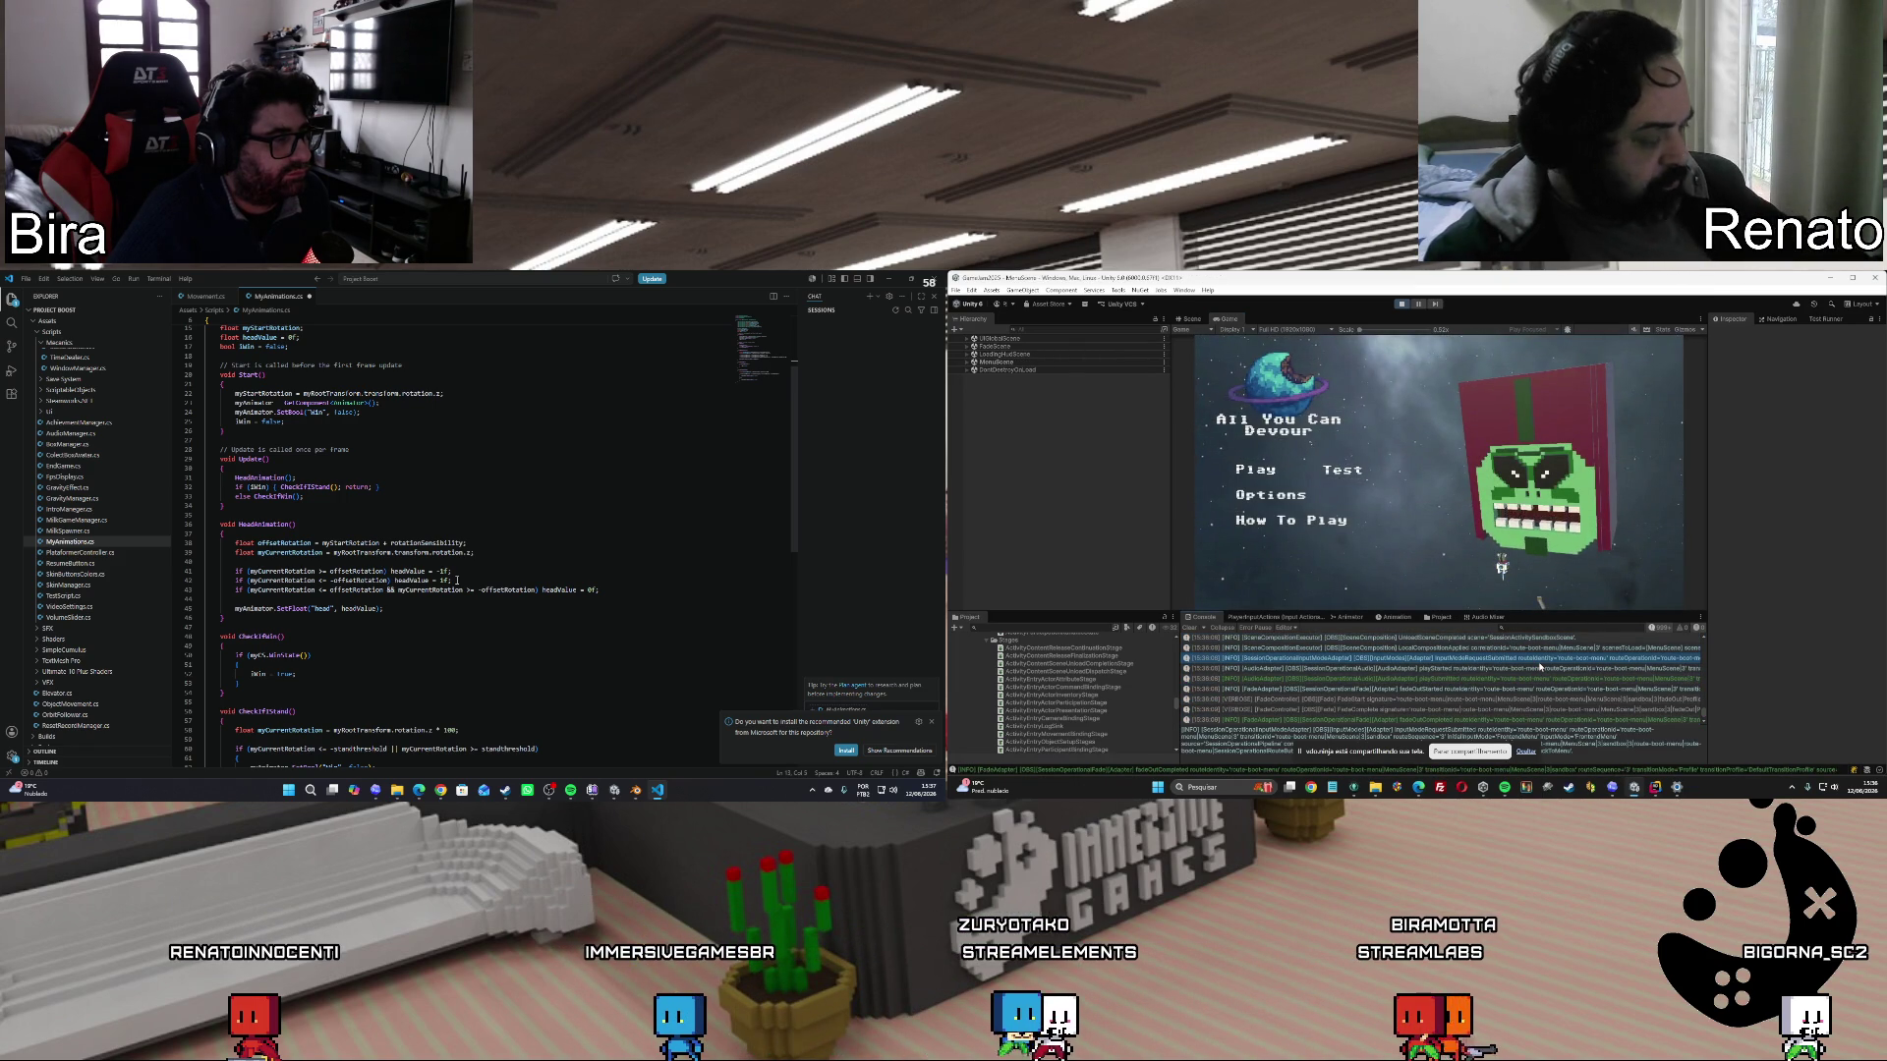
{"action": "scroll", "coordinate": [1540, 667], "scroll_direction": "up", "scroll_amount": 5}
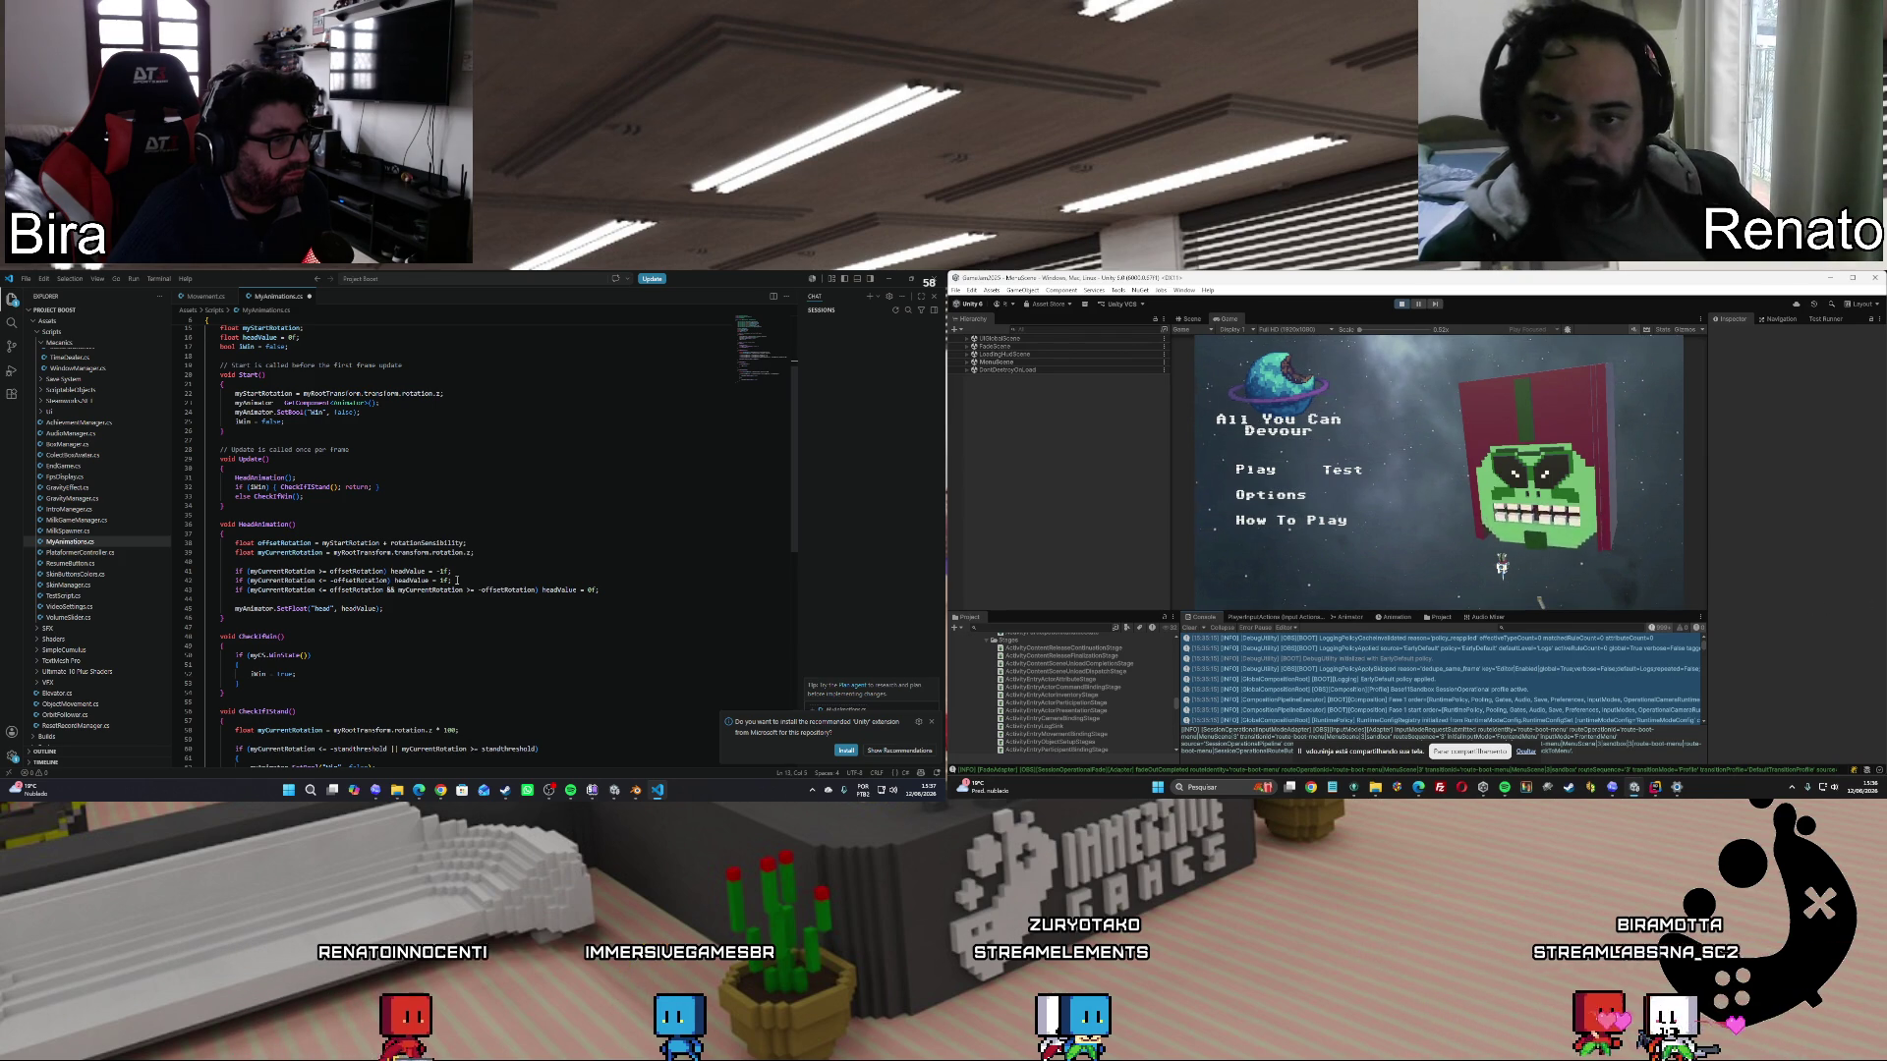
Add an if/else chain on headValue below the head animator line, accepting Copilot's face-method branches.
{"action": "left_click", "coordinate": [498, 609]}
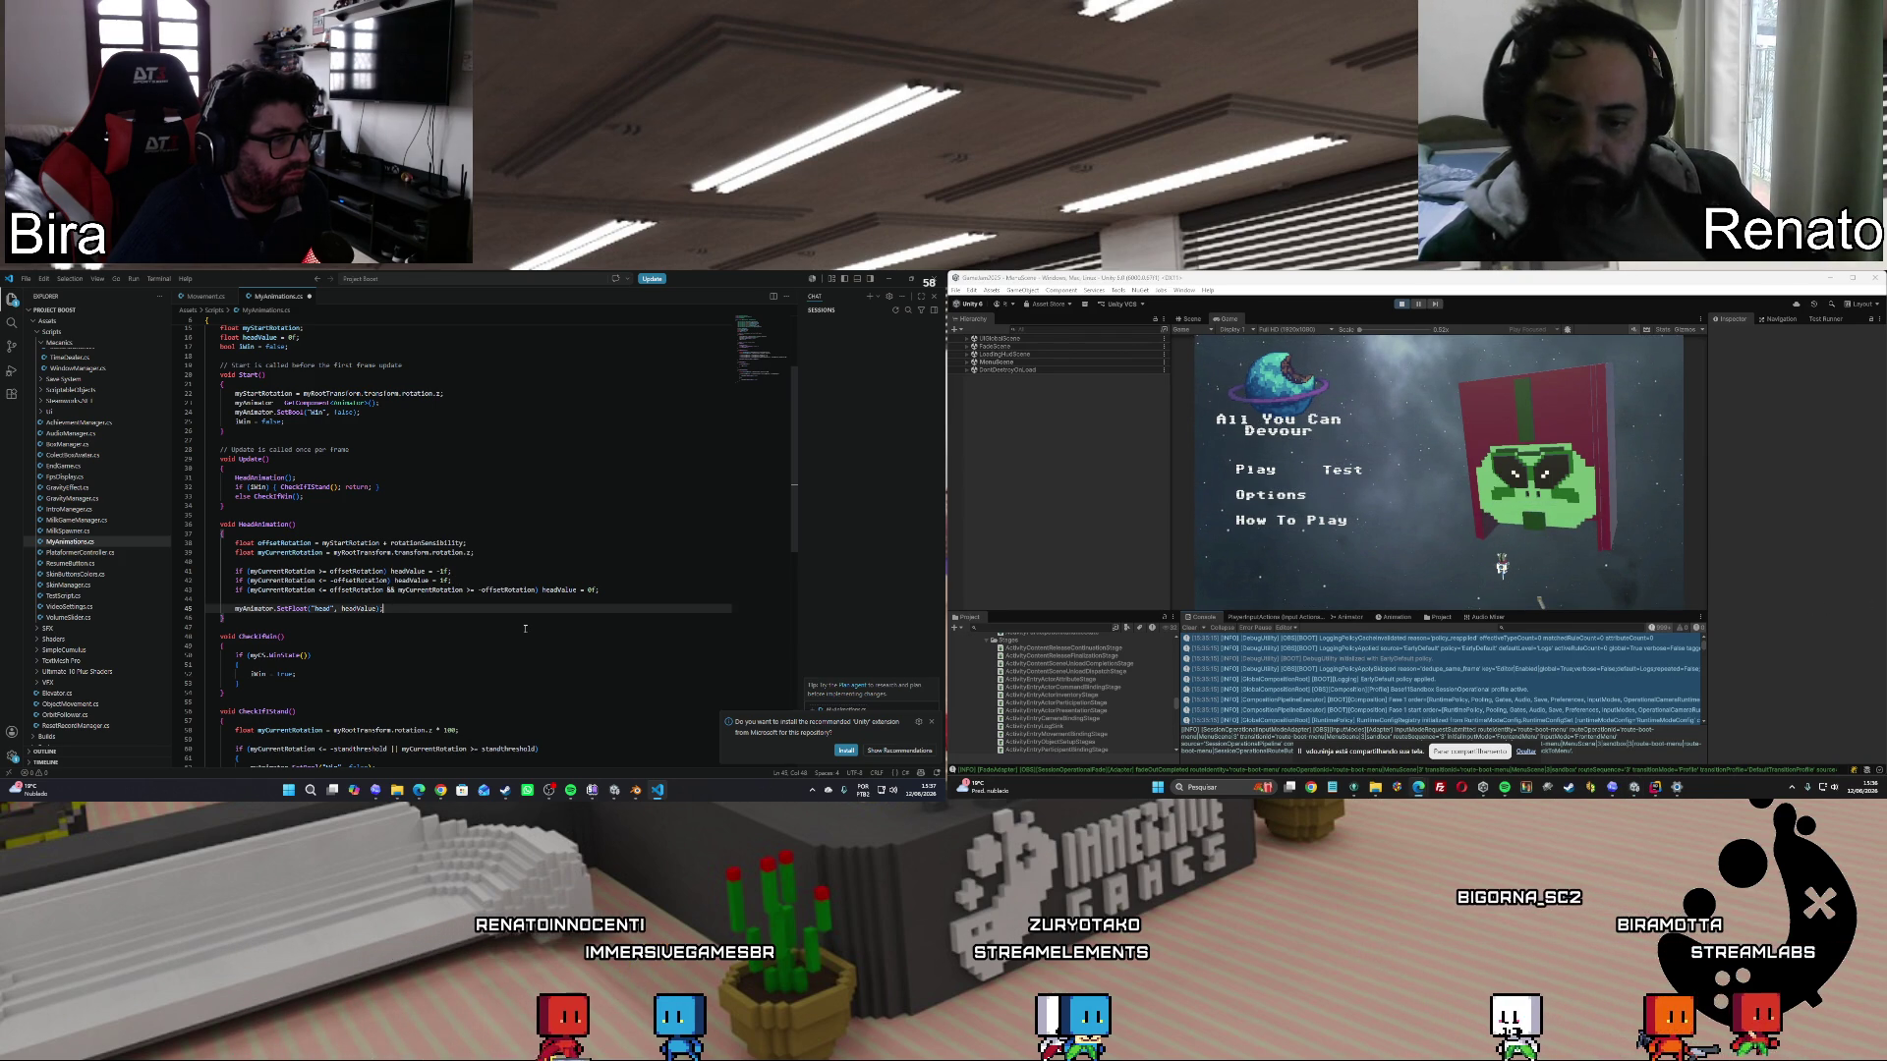
{"action": "key", "text": "Return"}
{"action": "key", "text": "Return"}
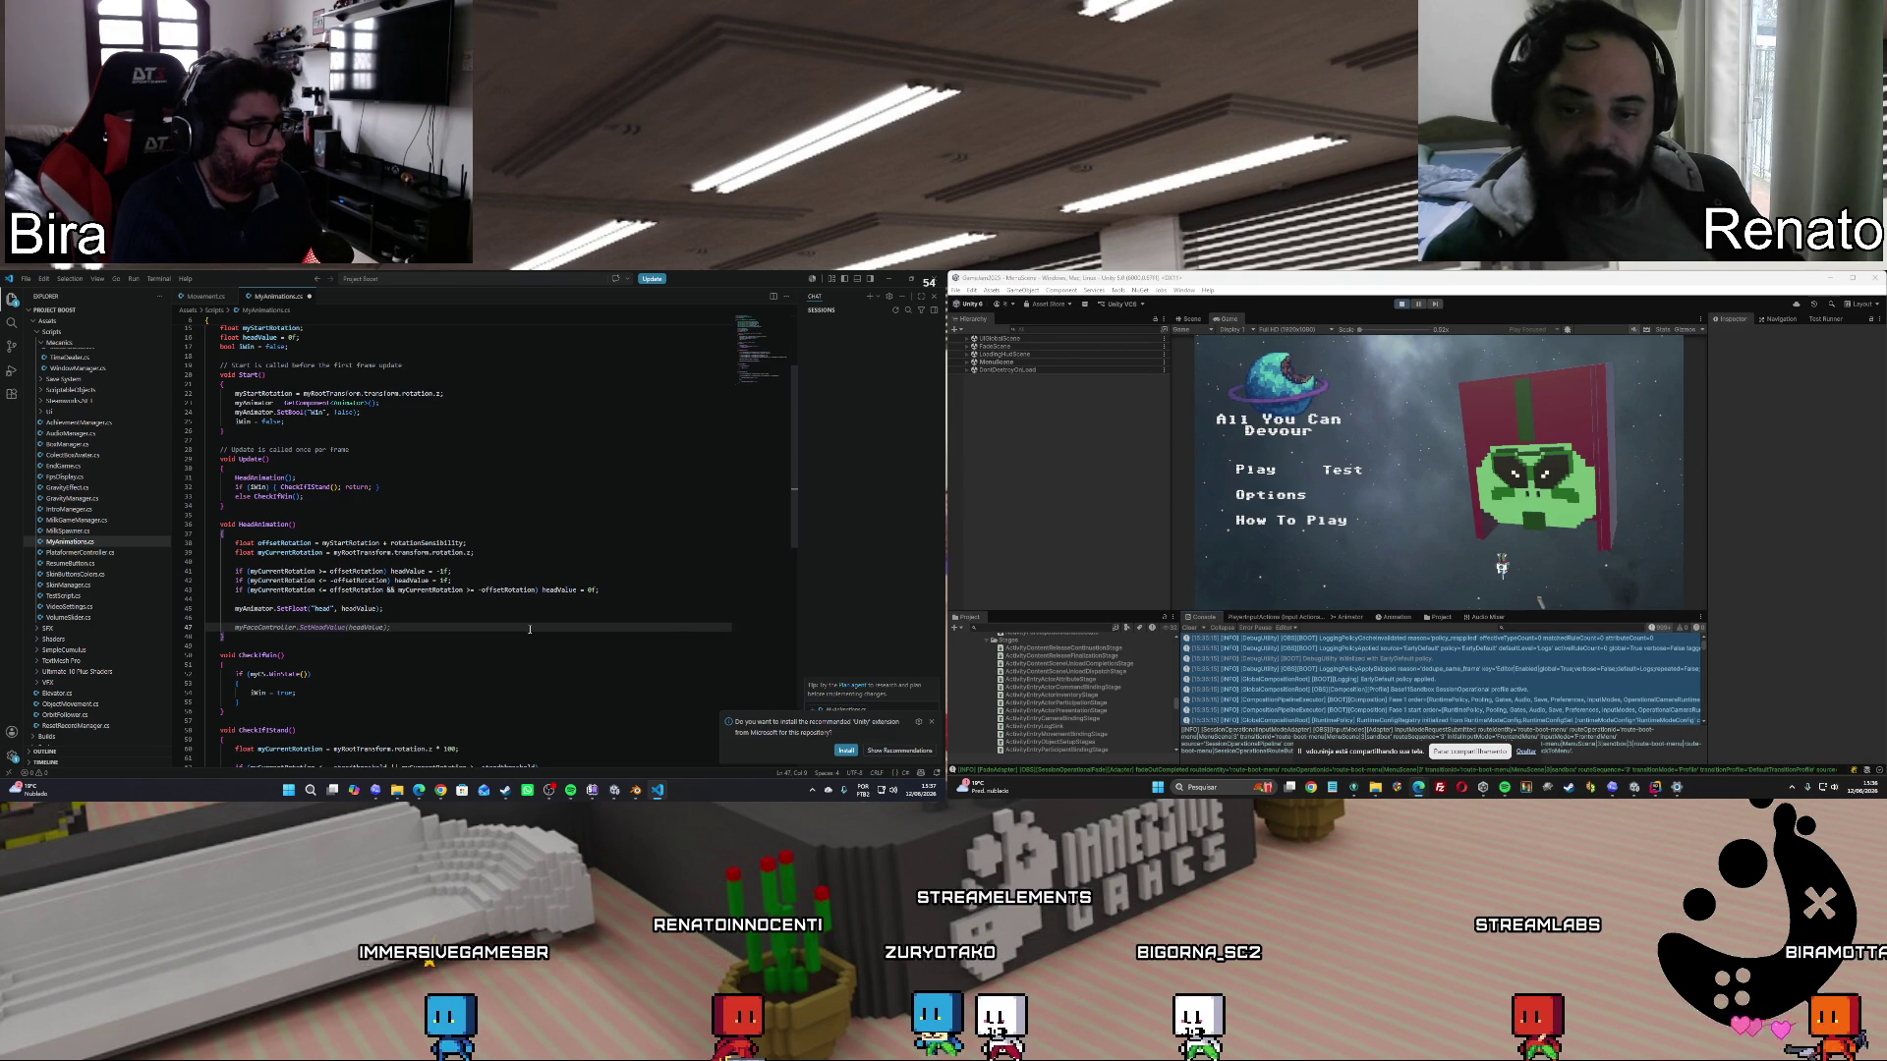
{"action": "type", "text": "if"}
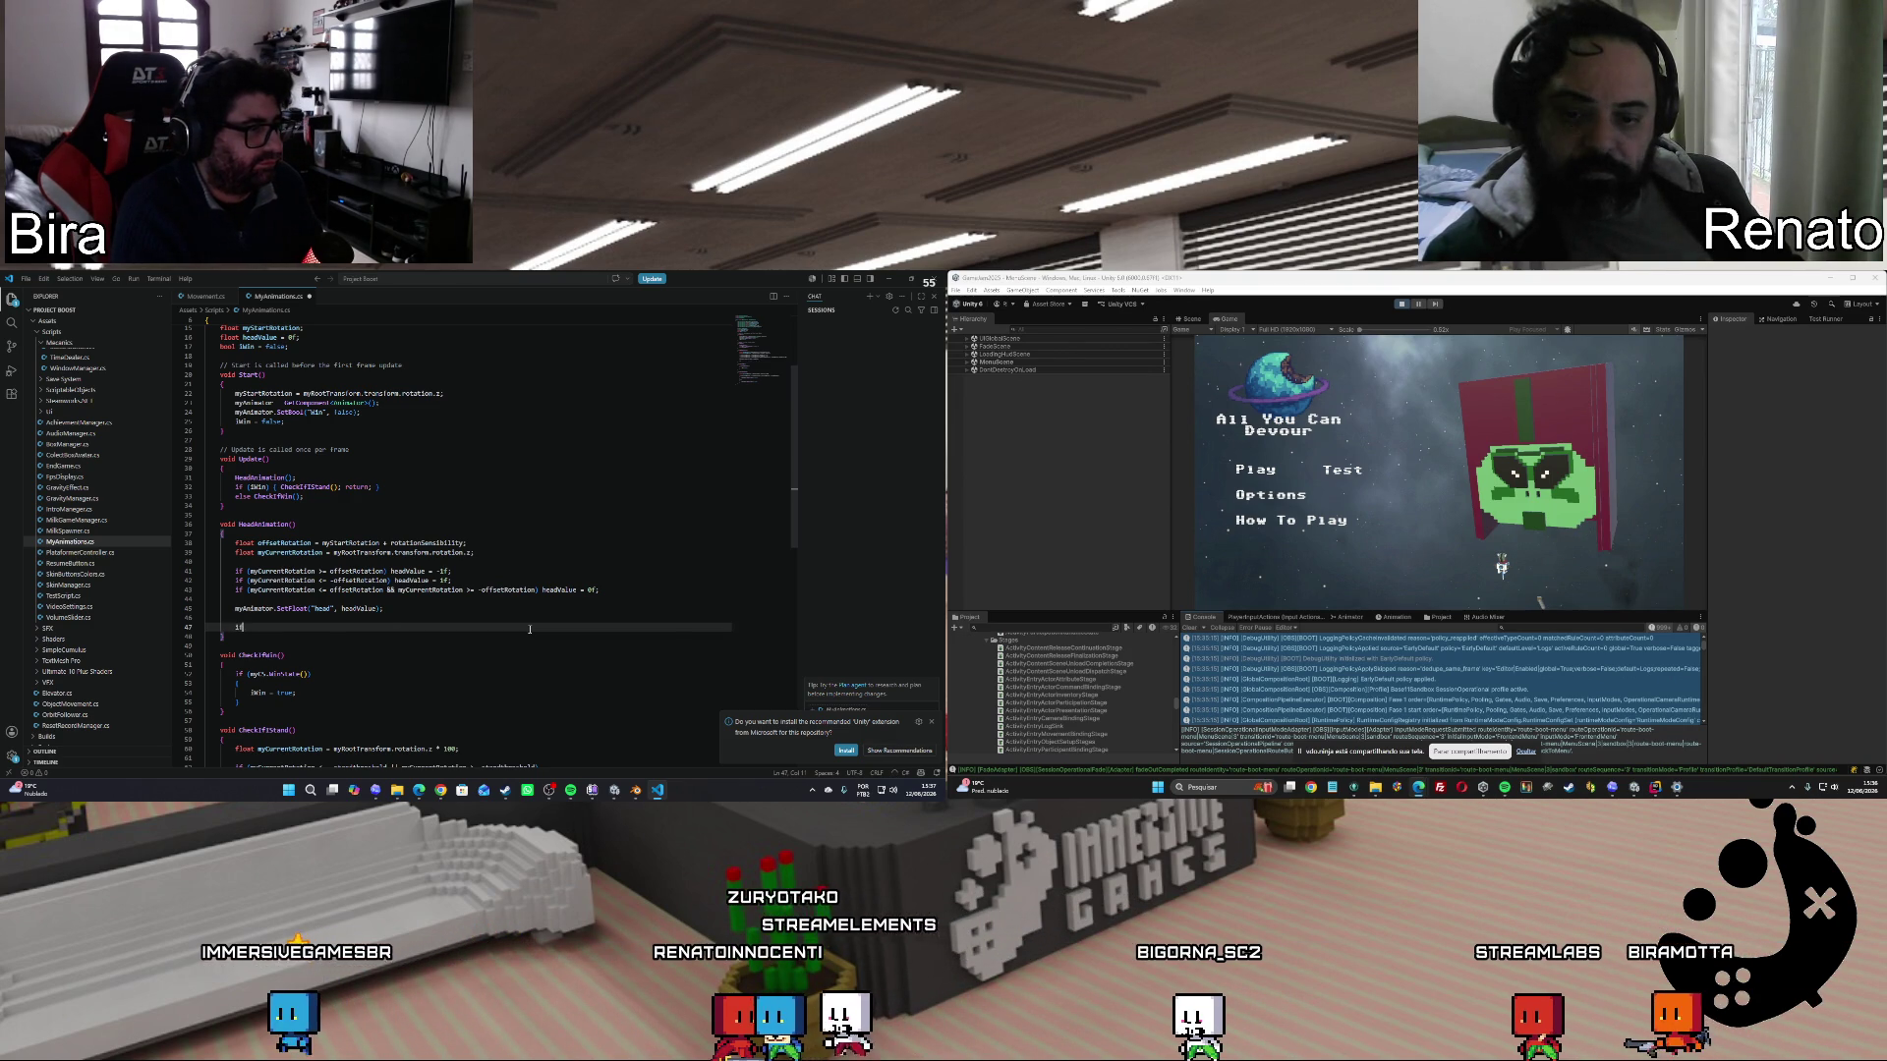
{"action": "type", "text": " (heahead"}
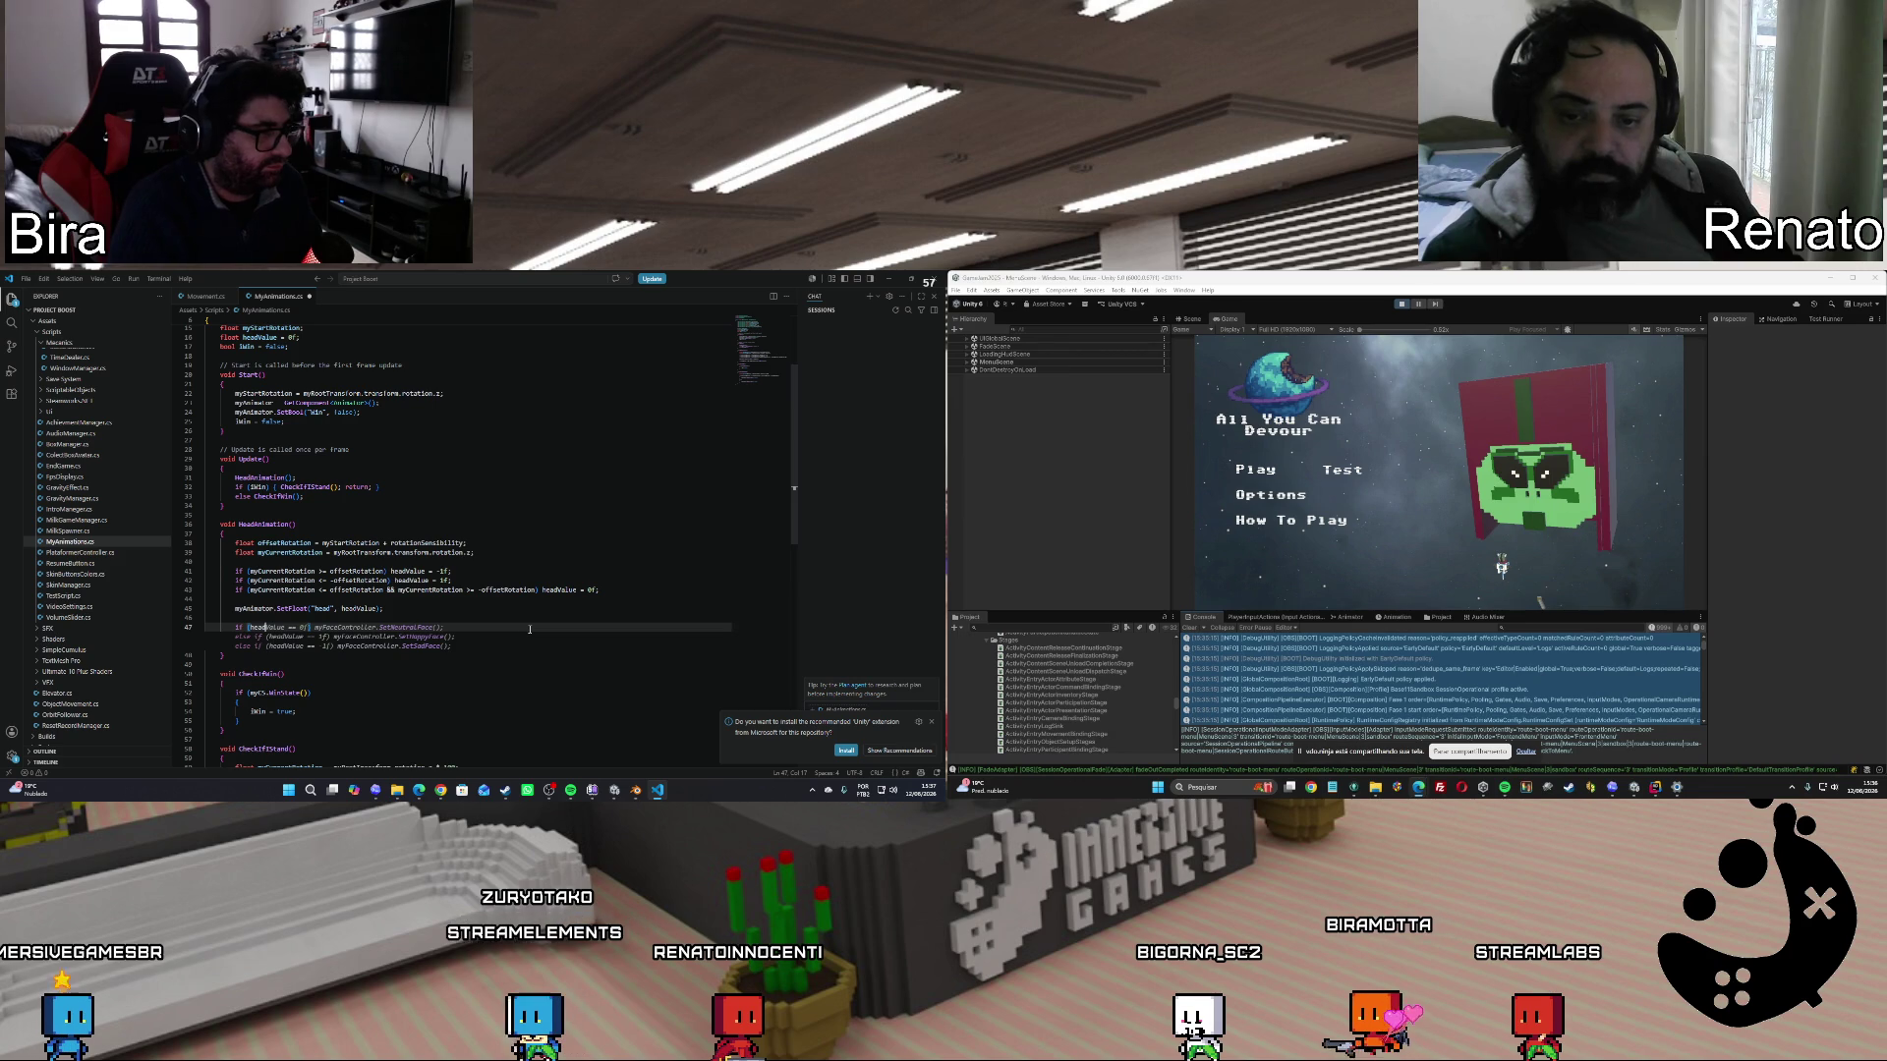
{"action": "type", "text": "V"}
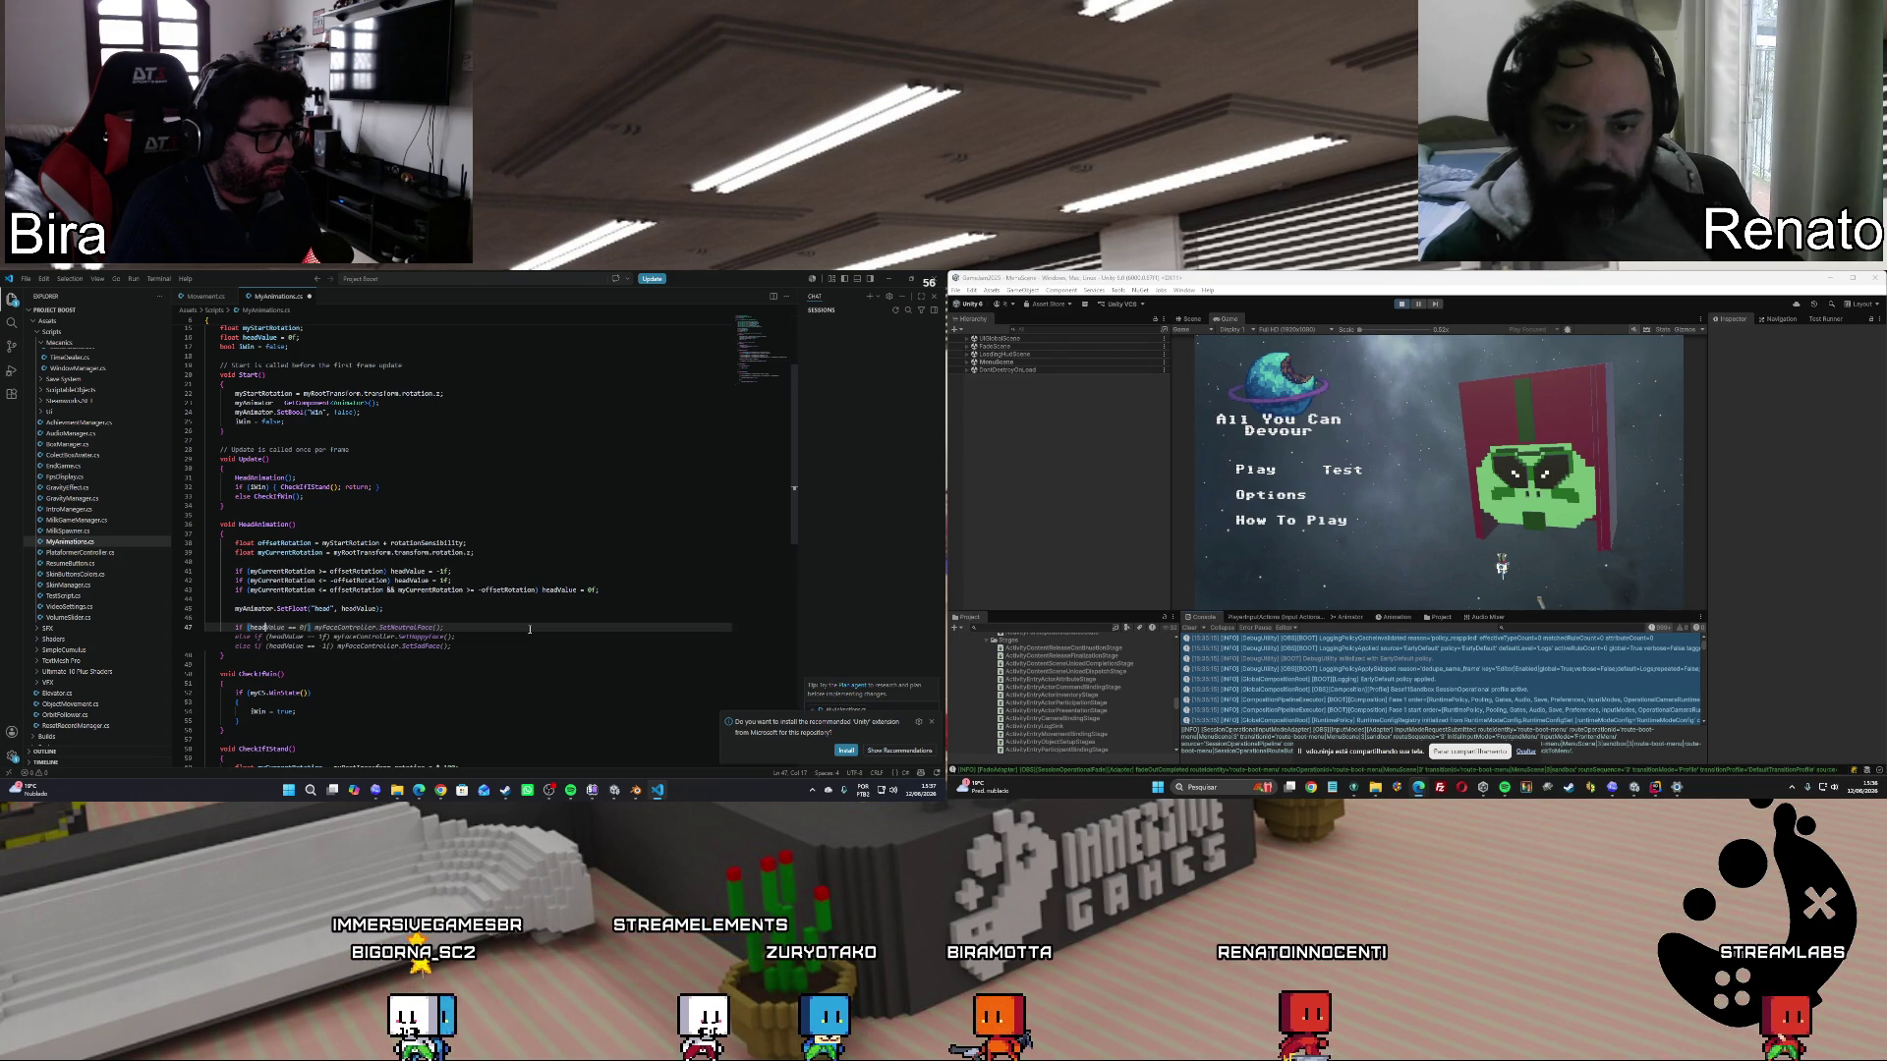
{"action": "key", "text": "Tab"}
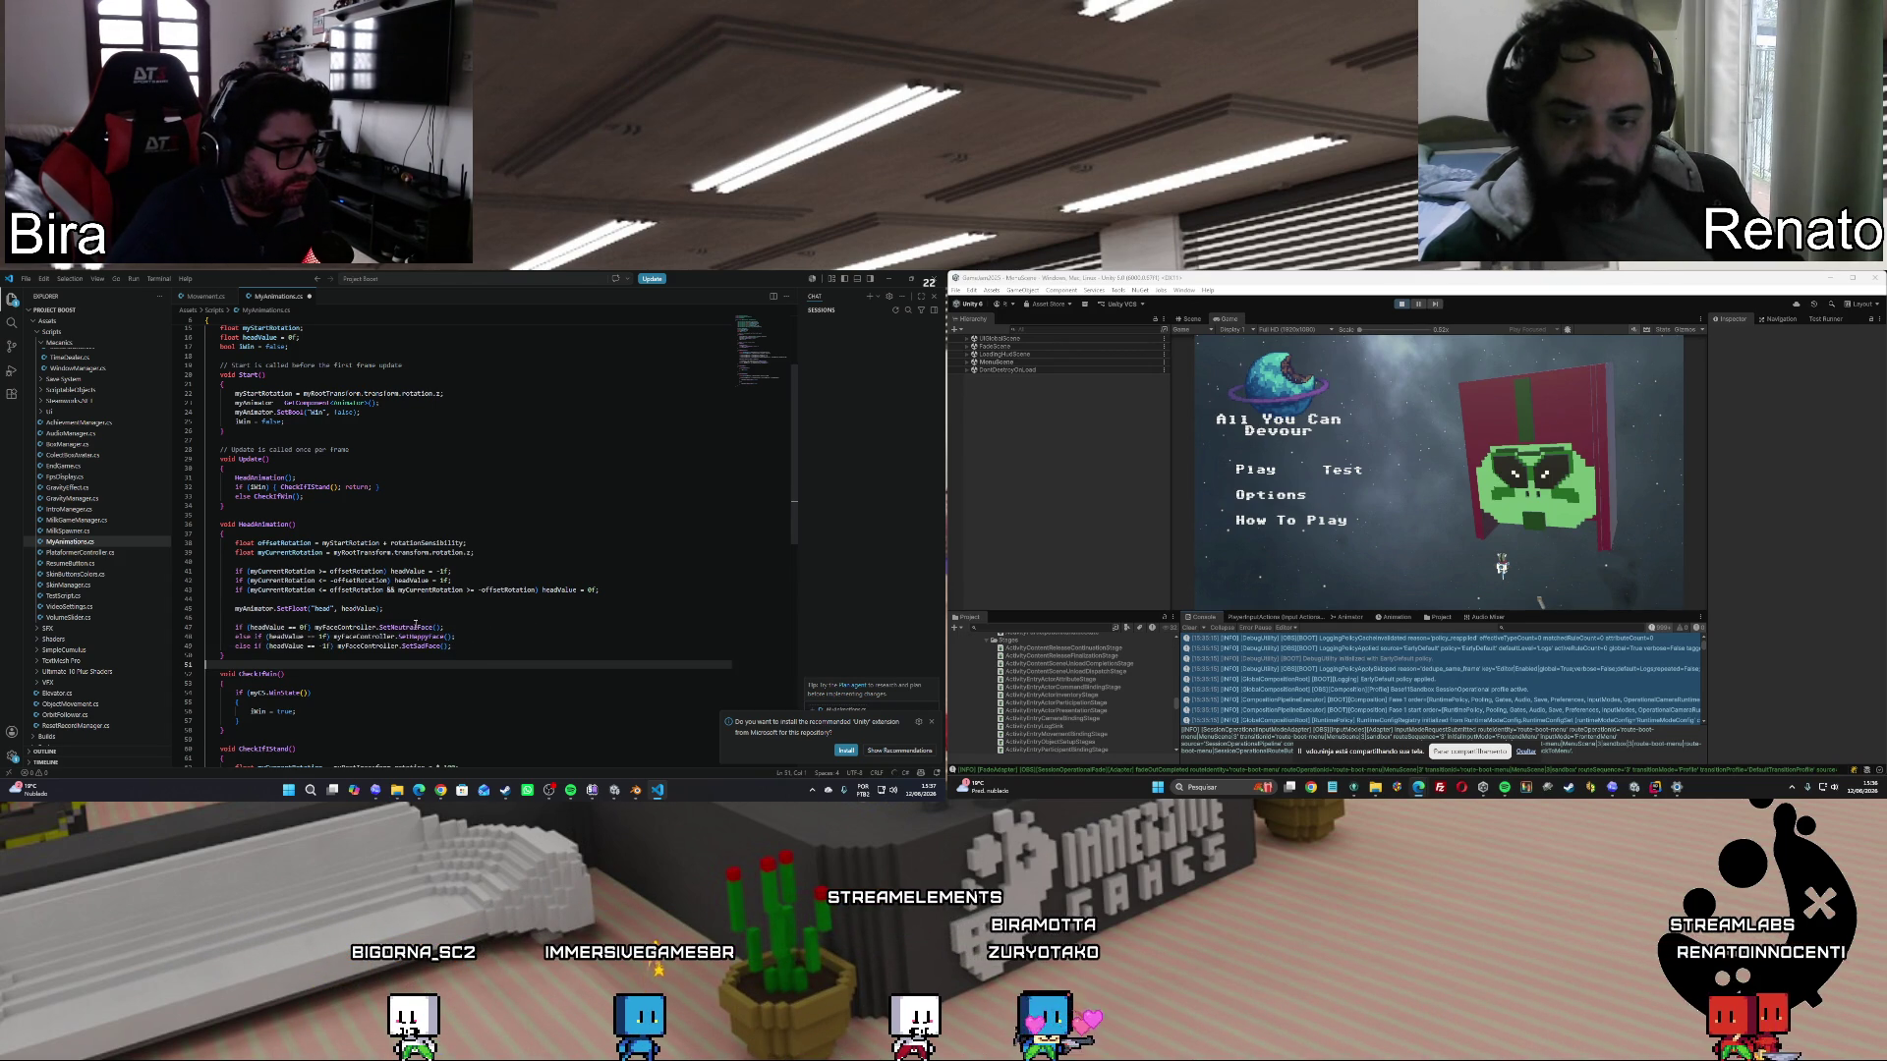
{"action": "left_click", "coordinate": [414, 627]}
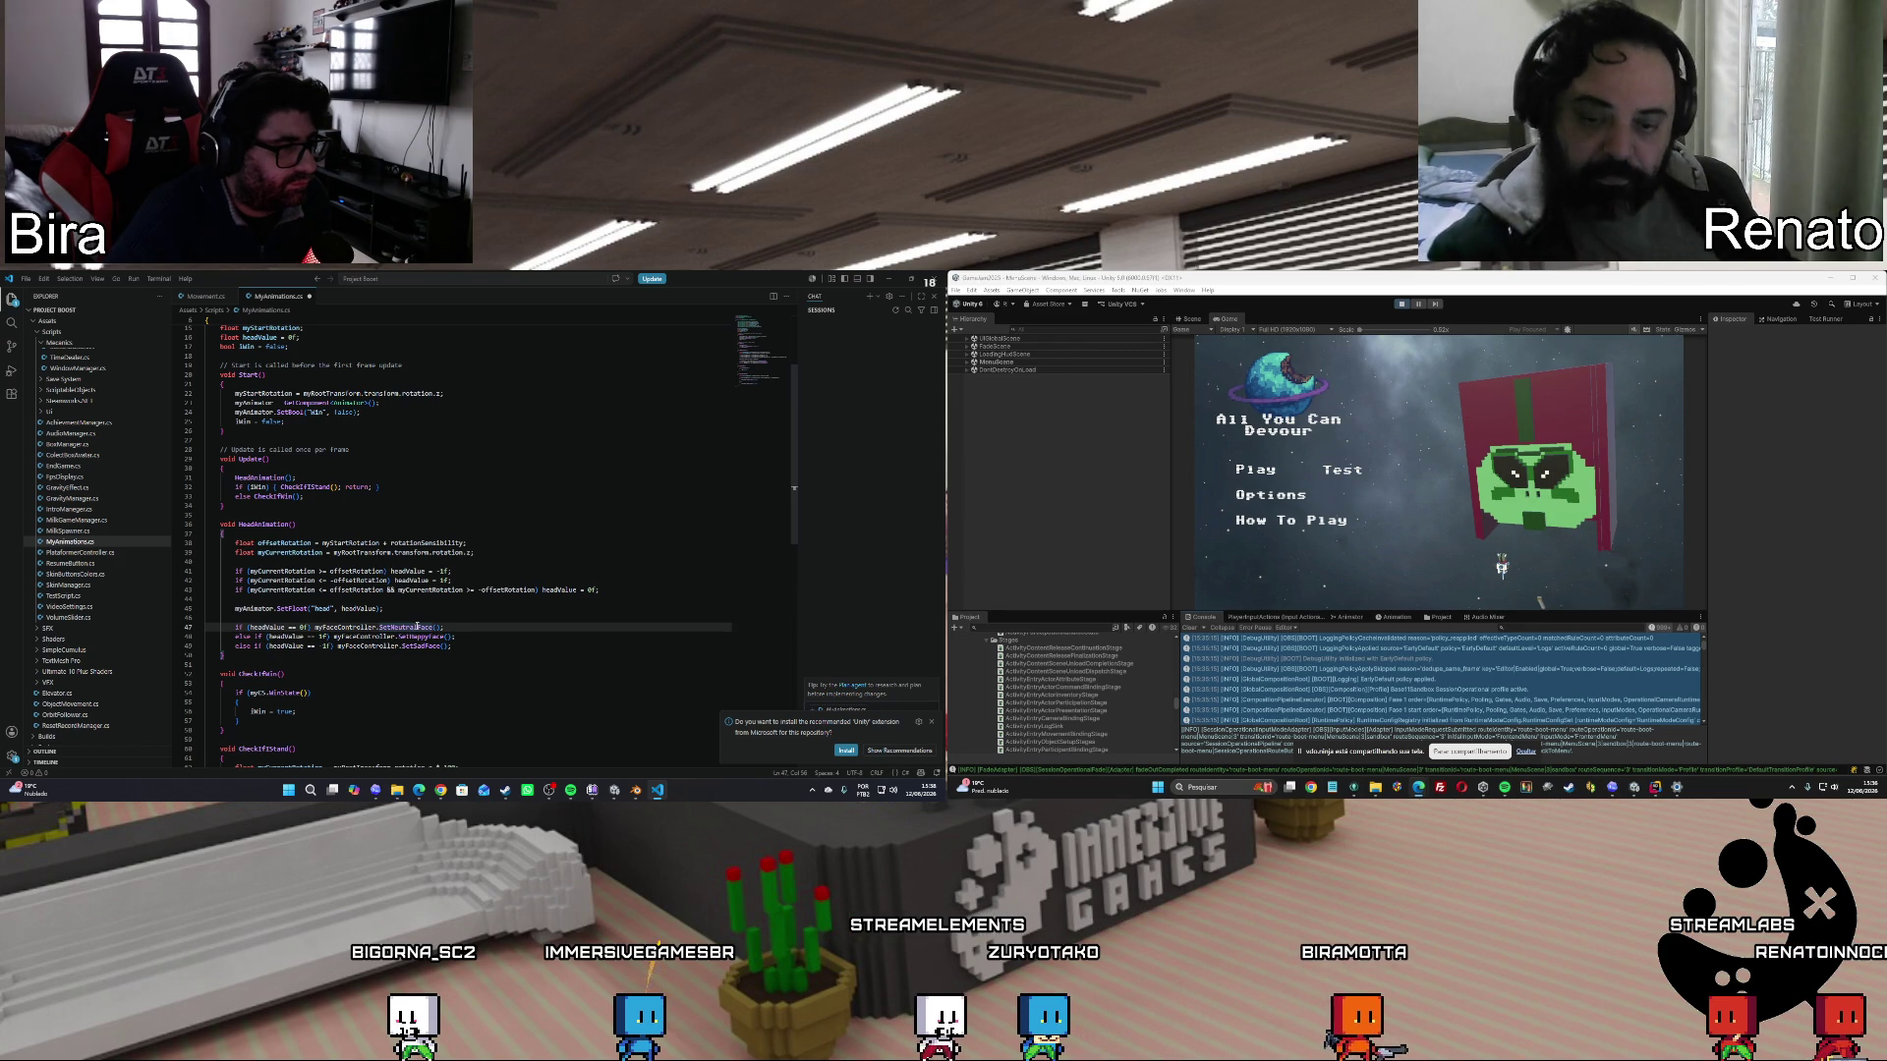
{"action": "key", "text": "Down"}
{"action": "key", "text": "End"}
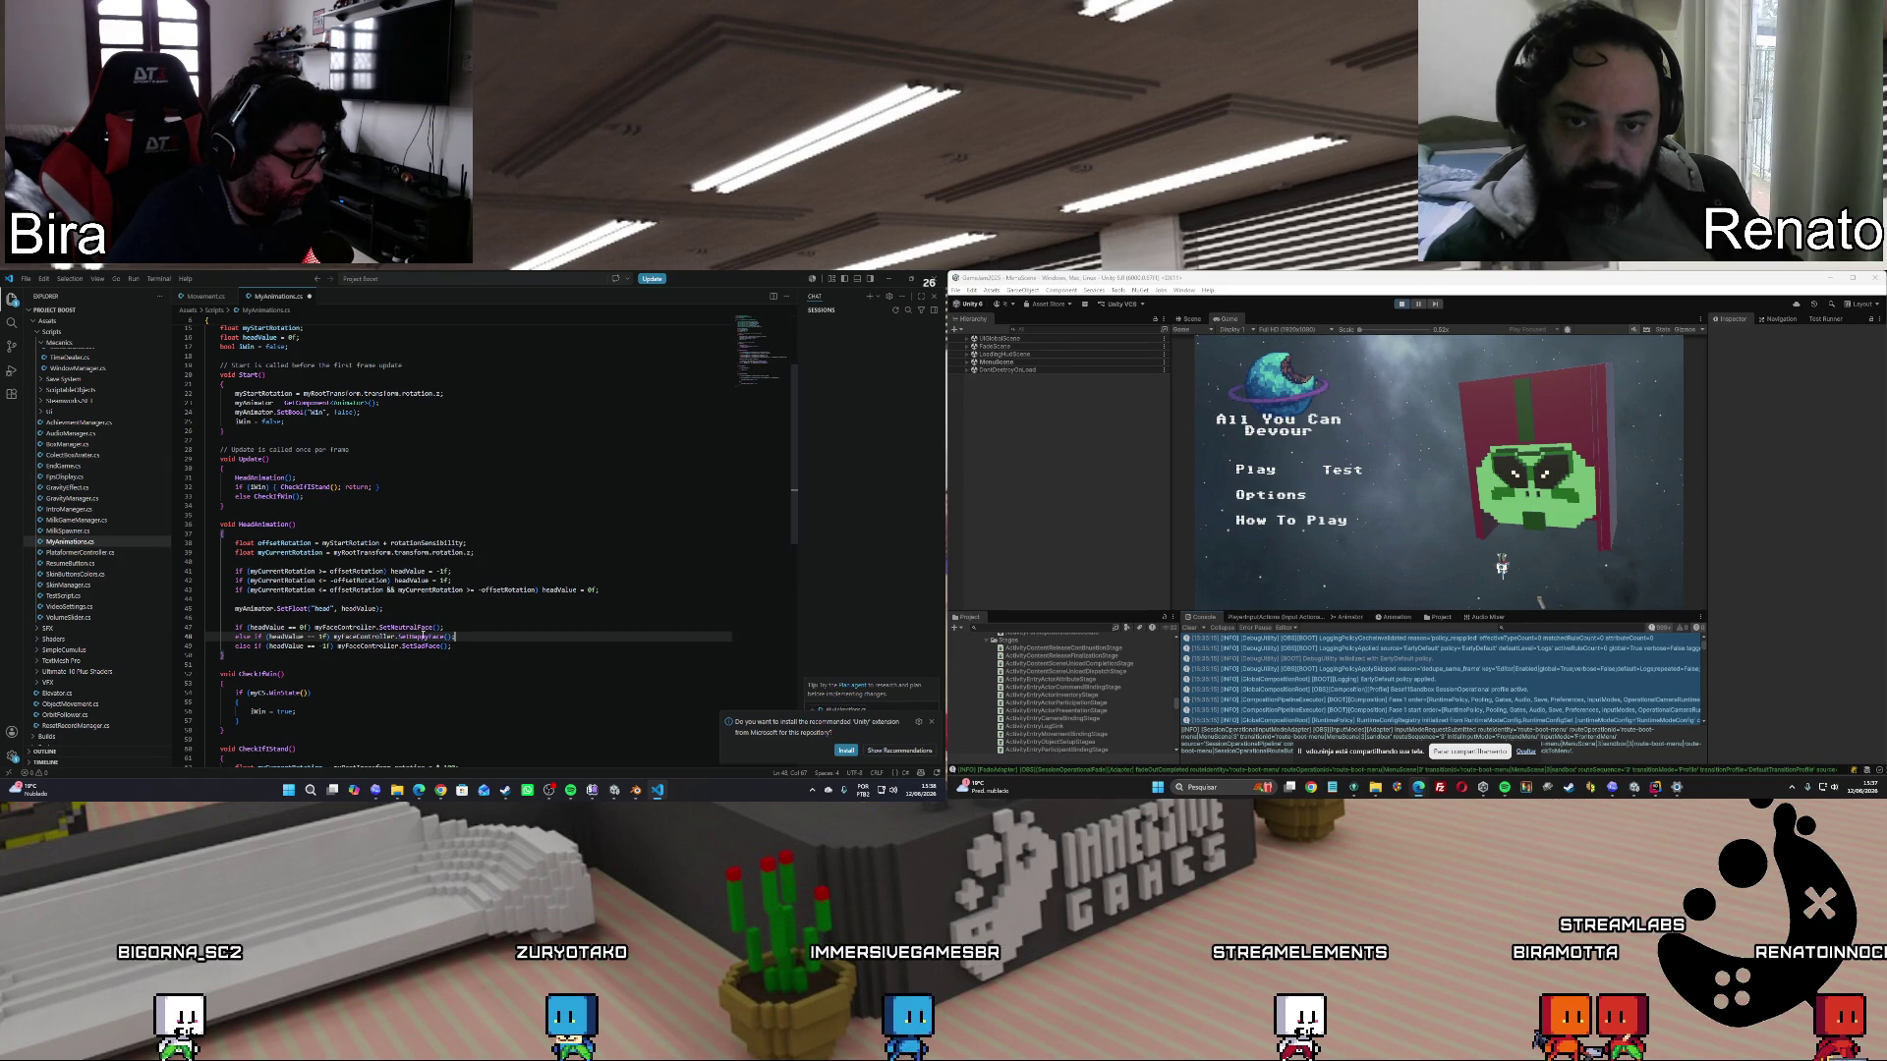
Delete the SetNeutralFace call on line 47 and begin typing a new myFaceController method.
{"action": "key", "text": "super"}
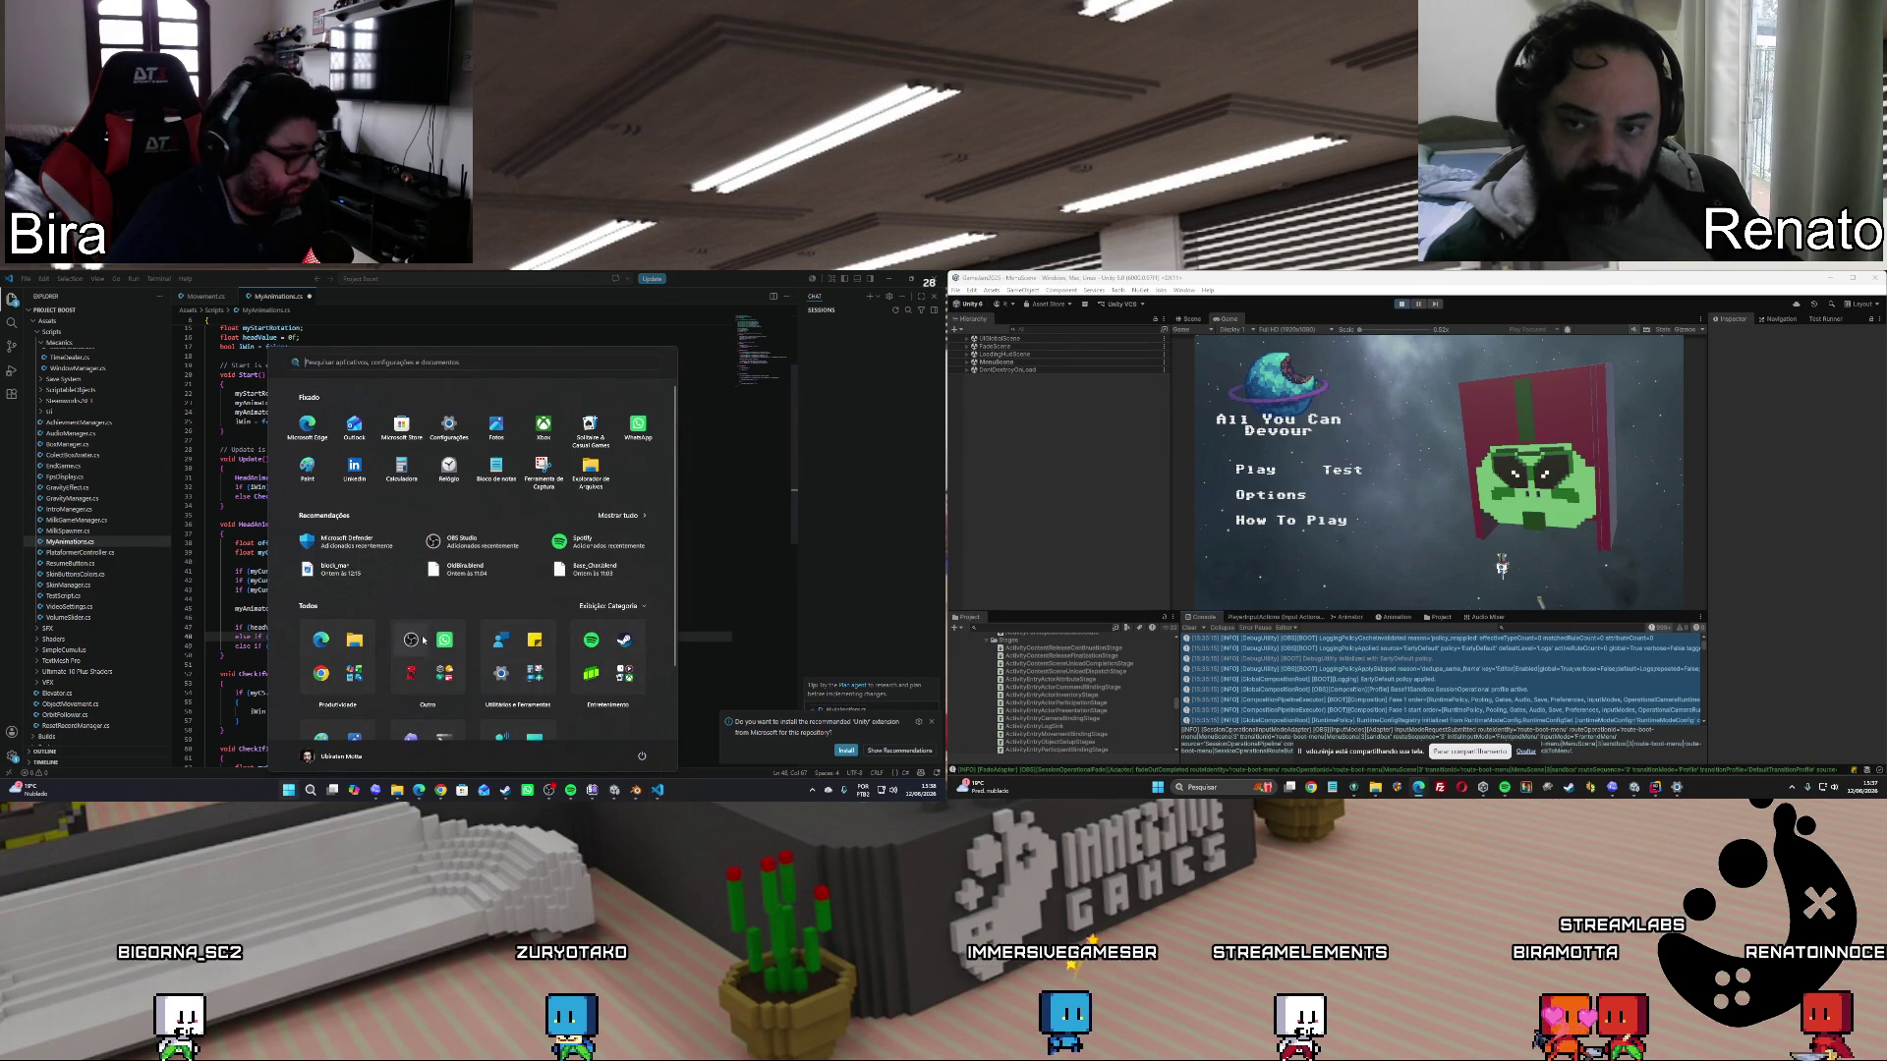
{"action": "left_click", "coordinate": [675, 530]}
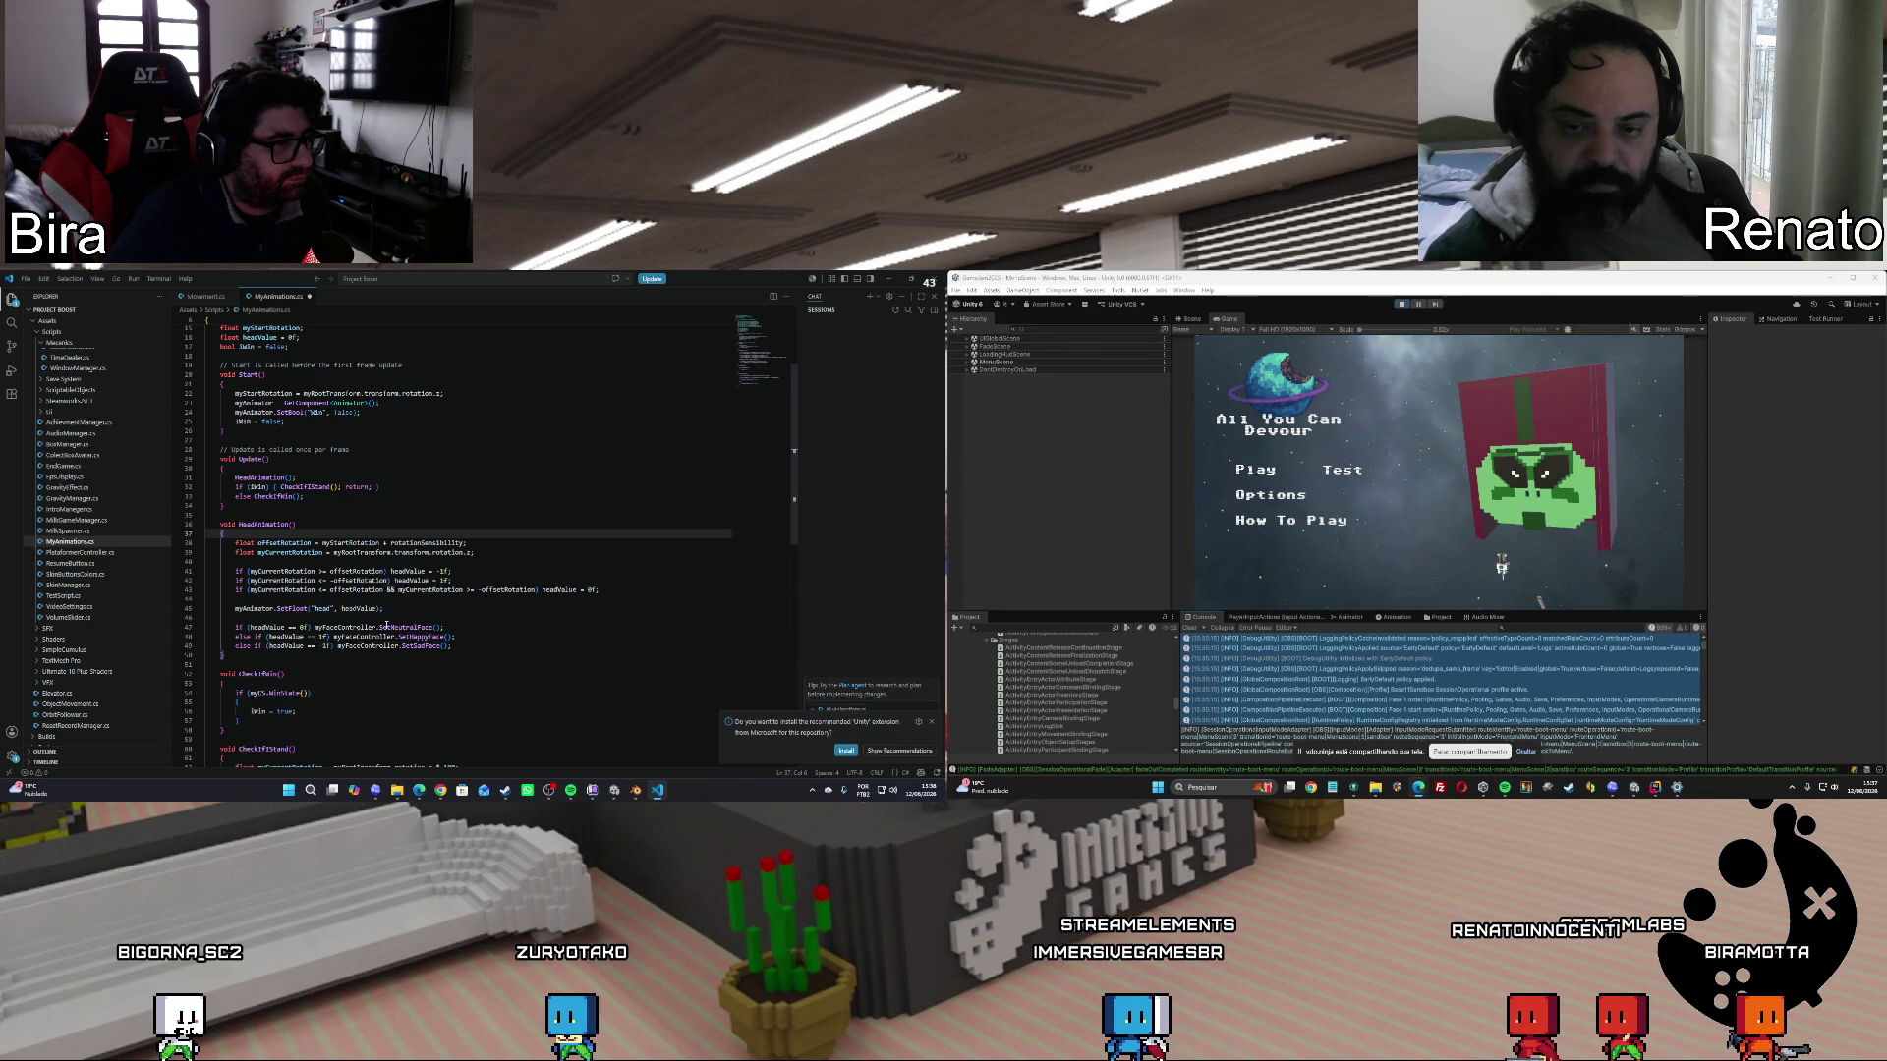
{"action": "left_click_drag", "start_coordinate": [381, 627], "coordinate": [440, 627]}
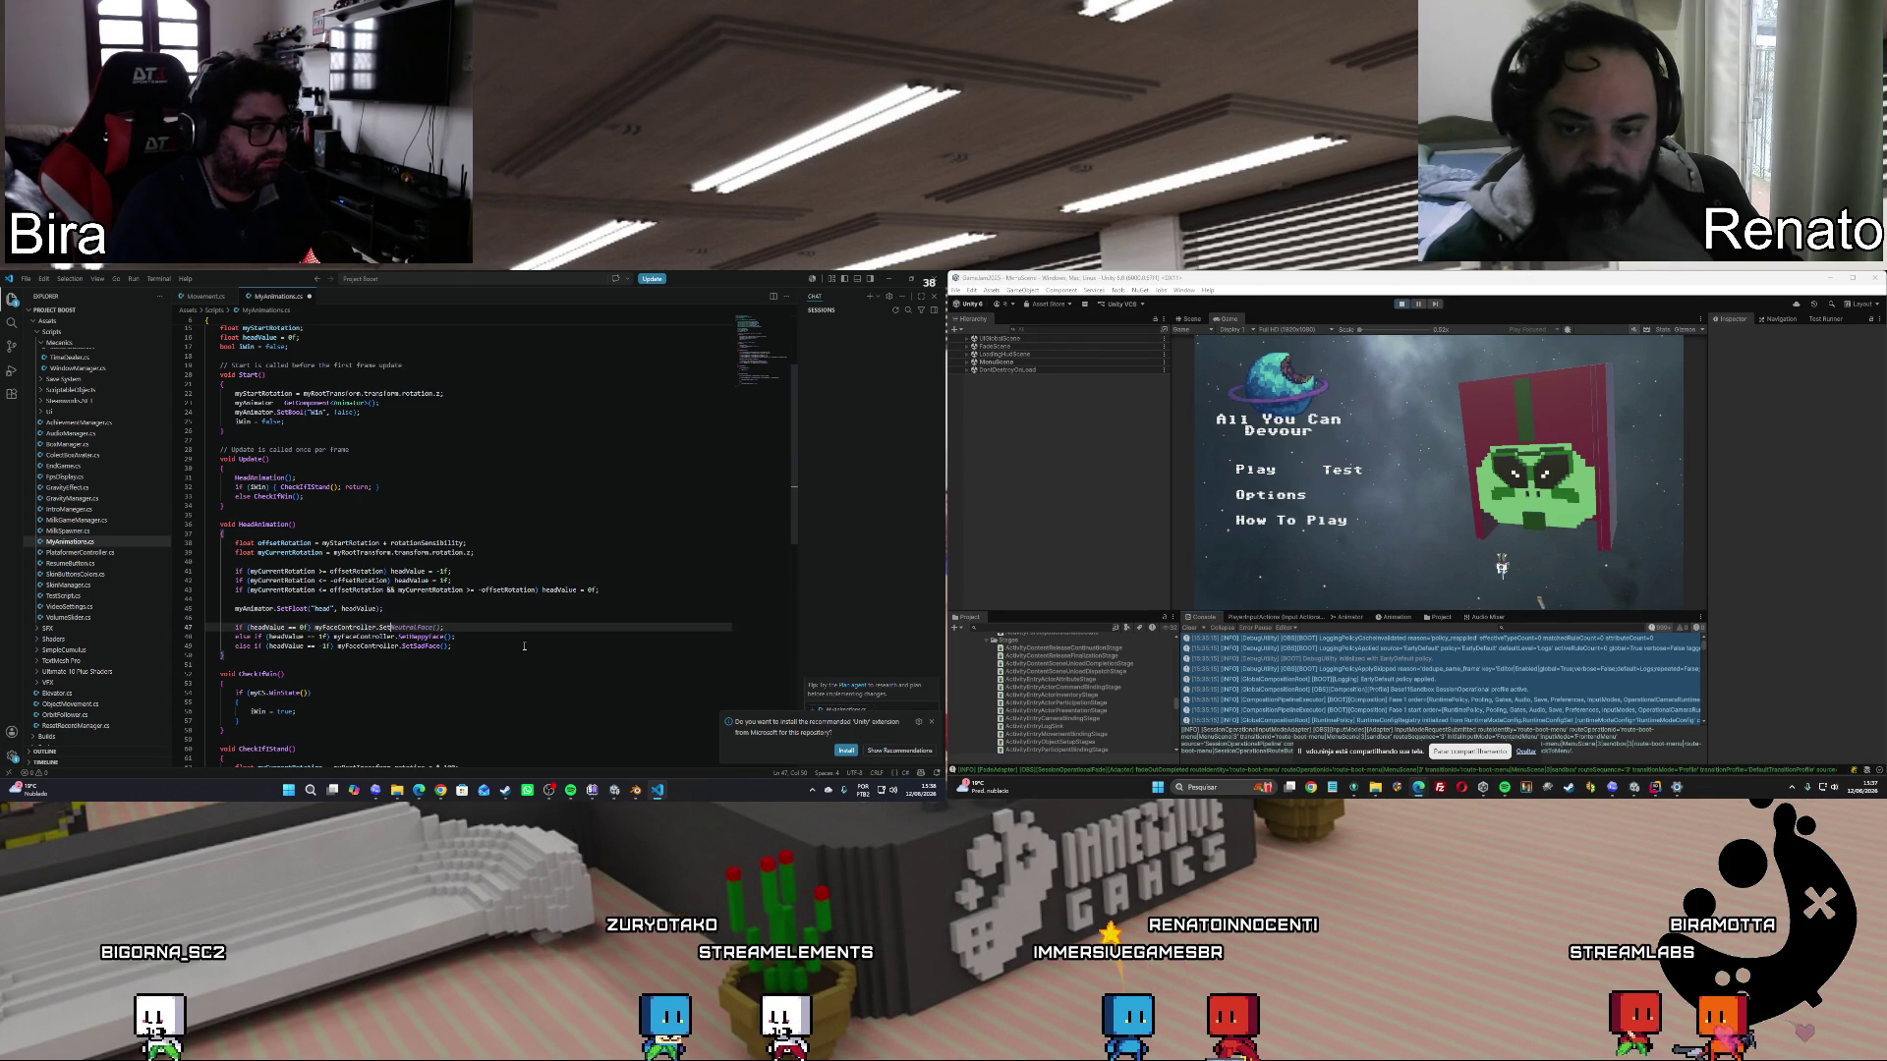
{"action": "type", "text": "S"}
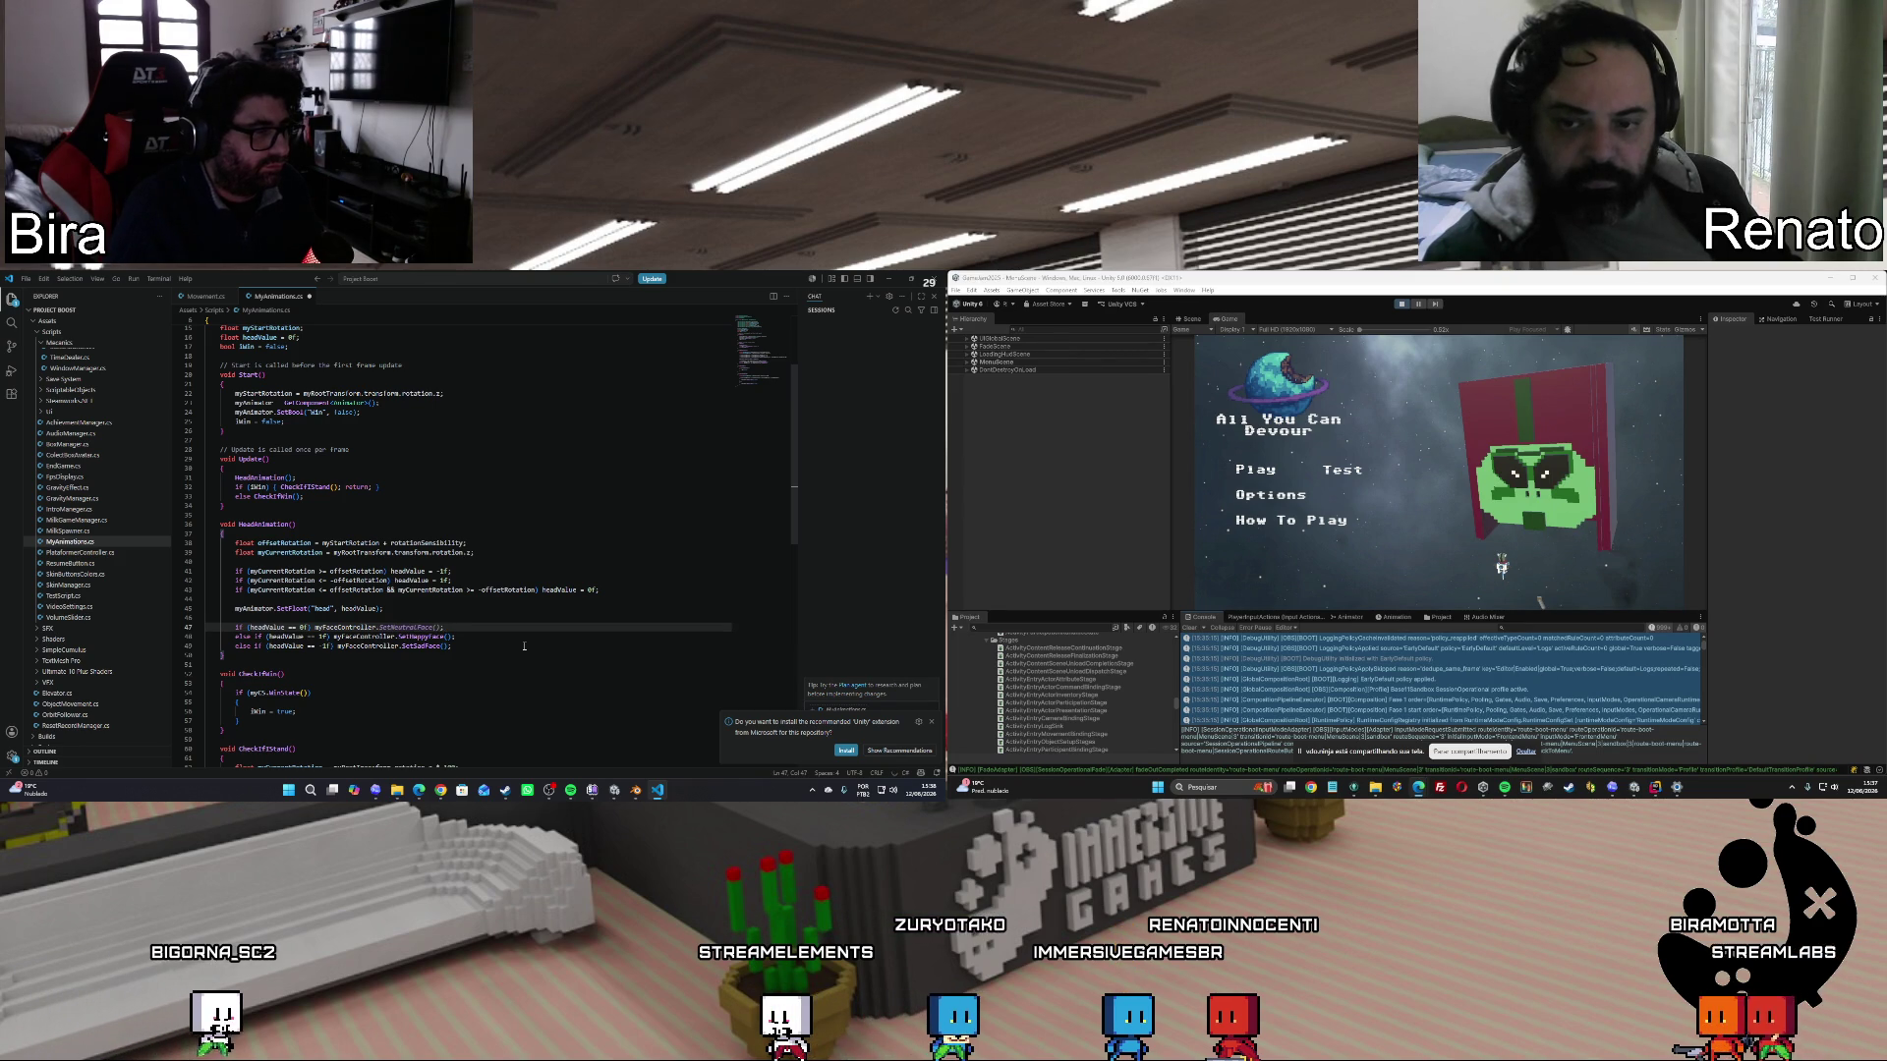
{"action": "key", "text": "BackSpace"}
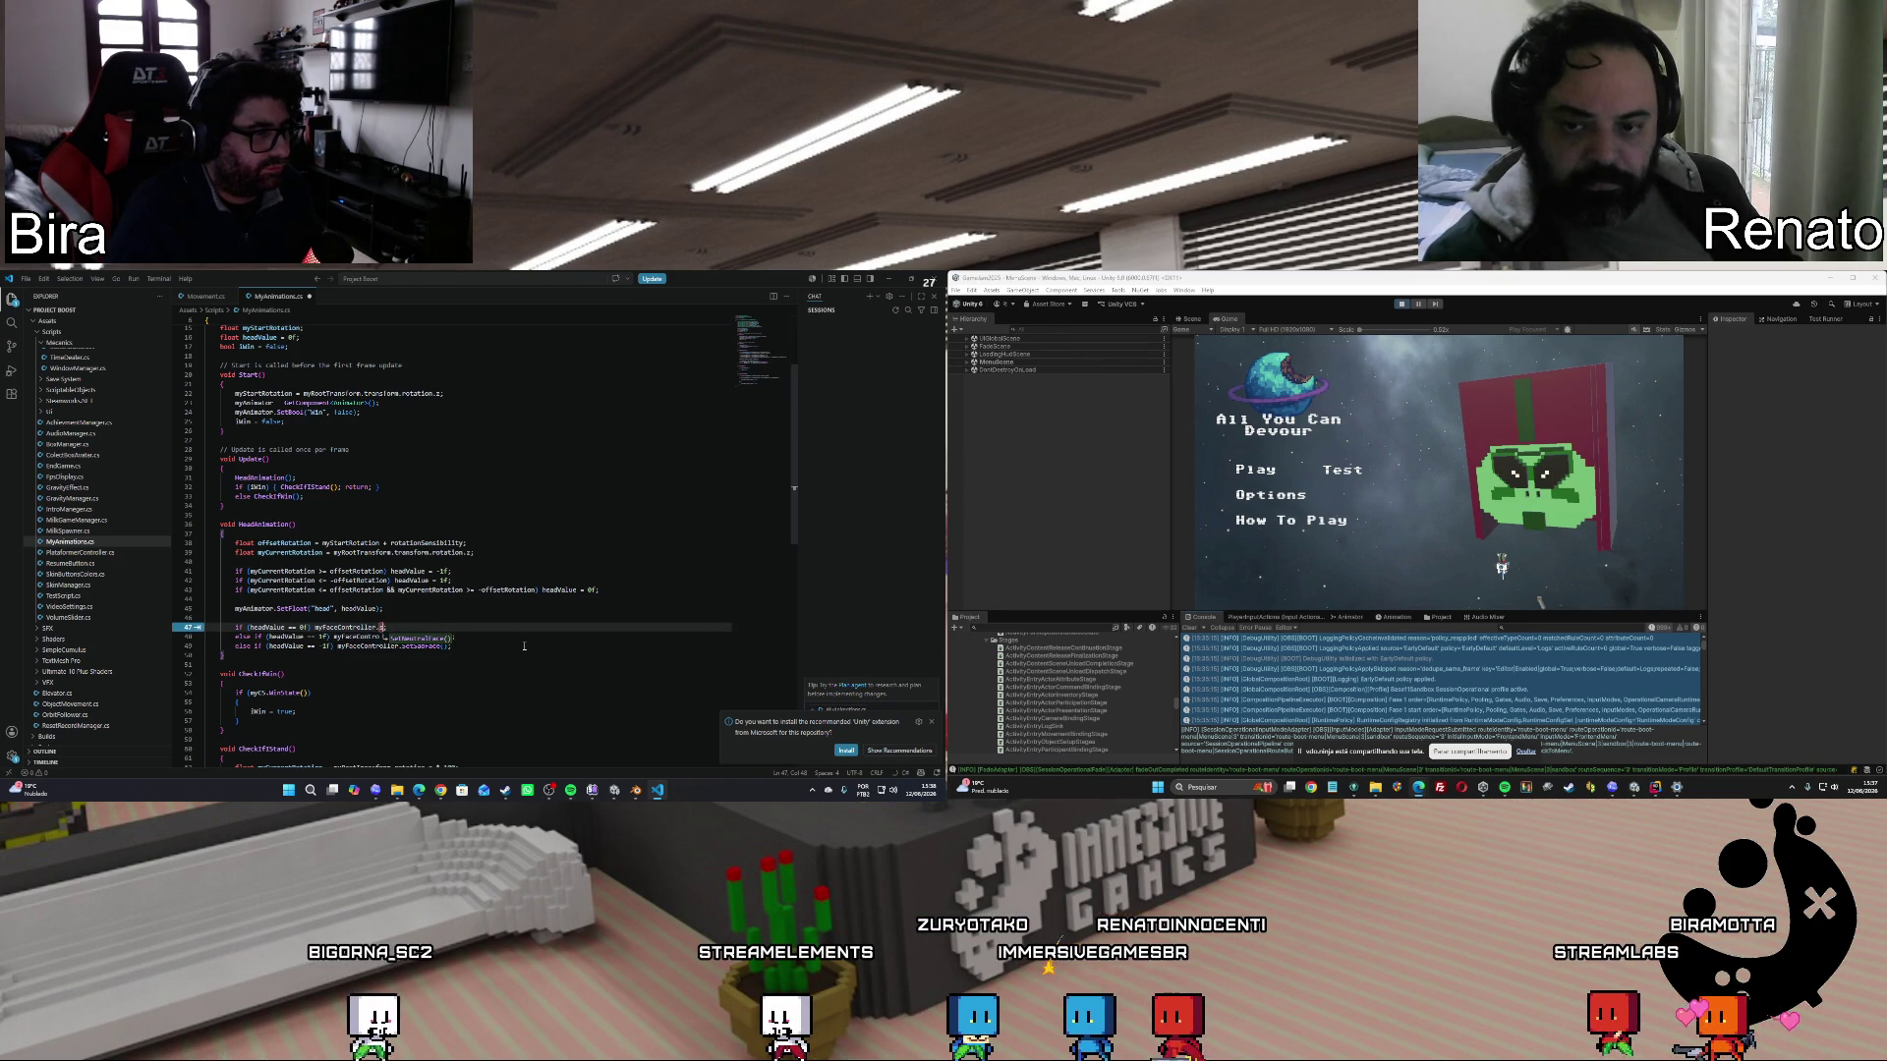
{"action": "type", "text": "S"}
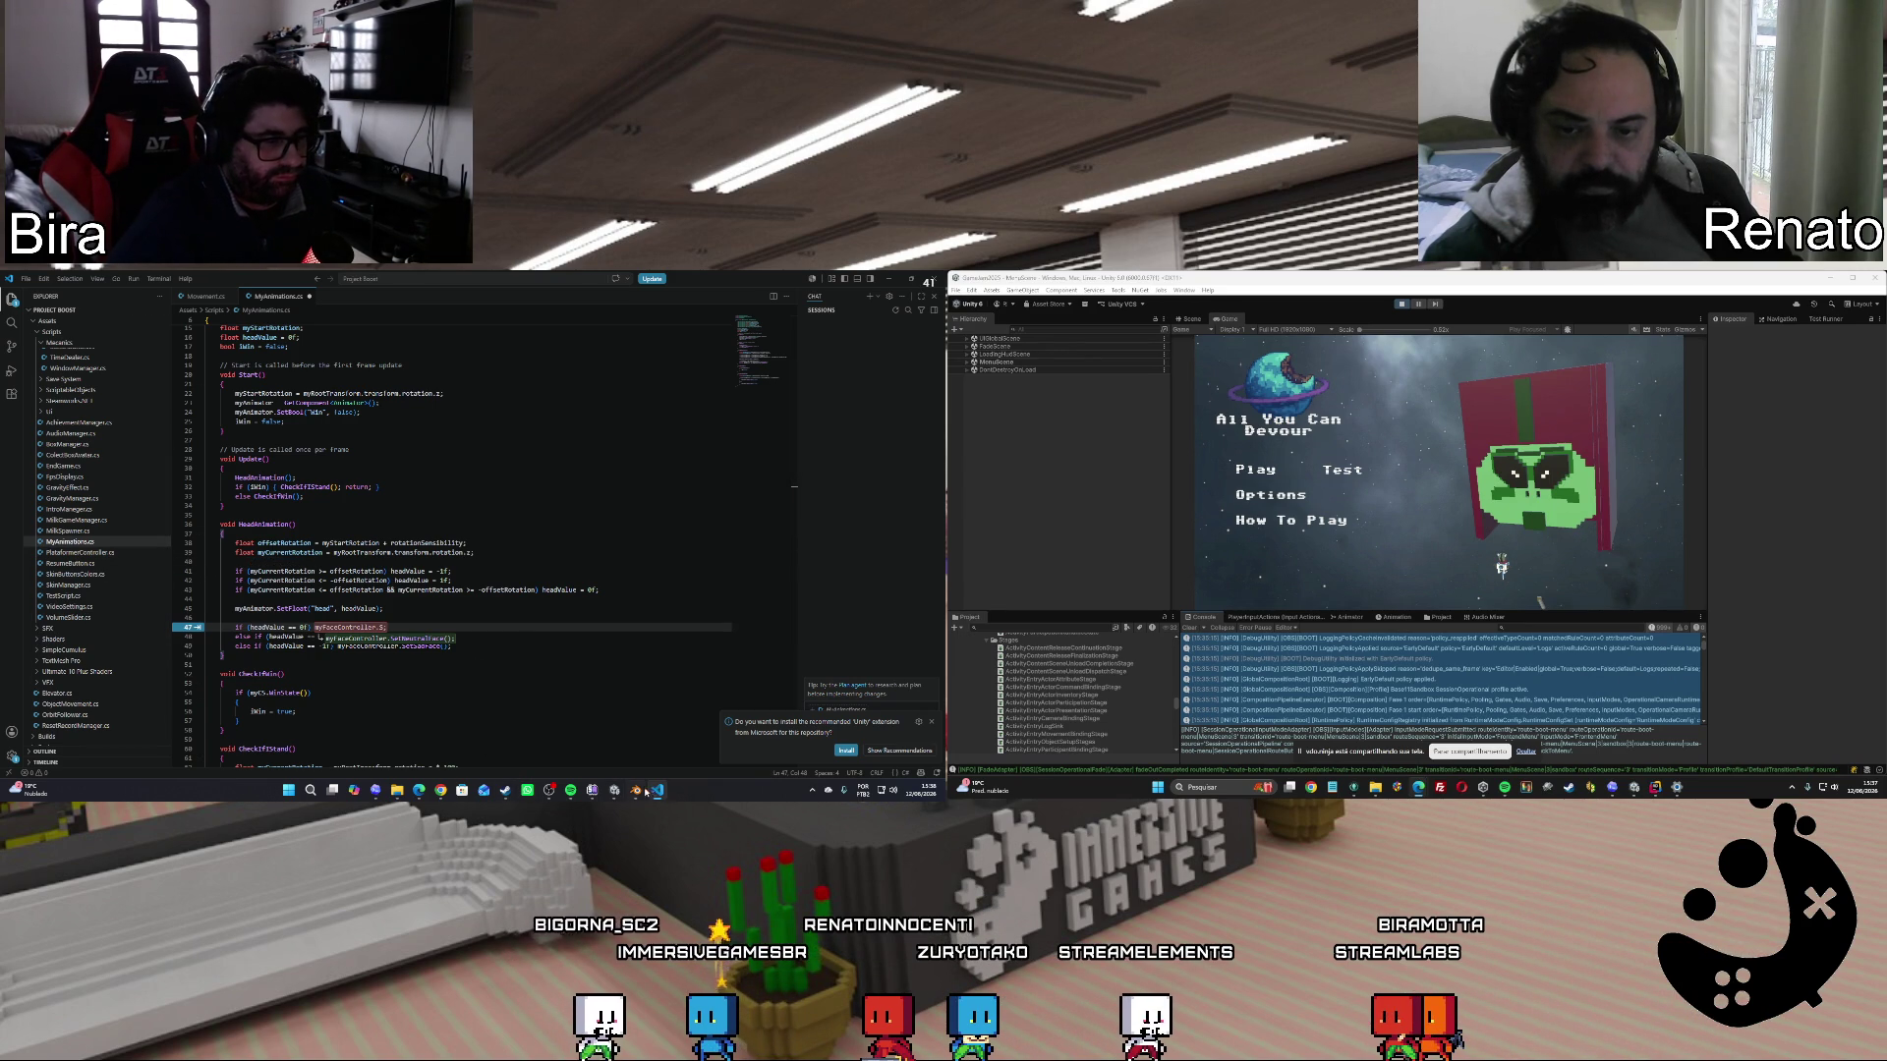
Locate the FaceController script from Unity, review its SetState method, then return to MyAnimations.cs.
{"action": "mouse_move", "coordinate": [616, 792]}
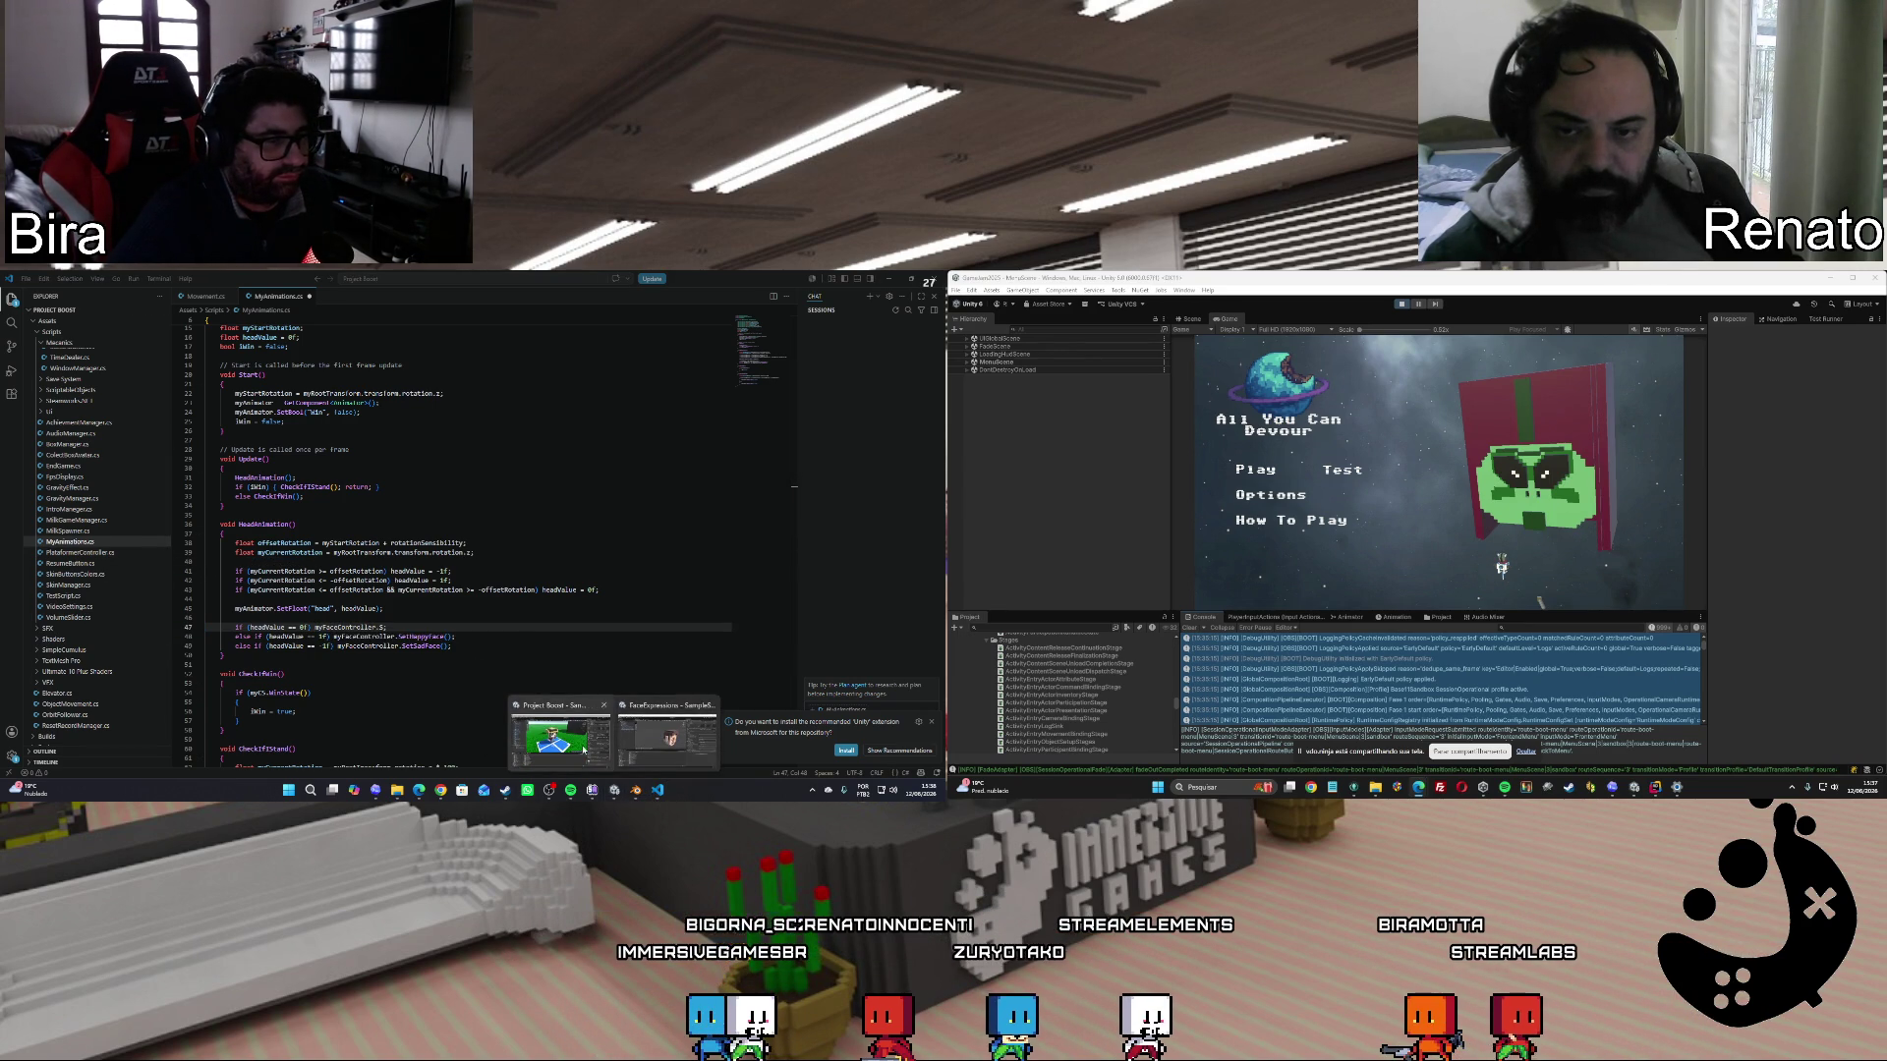
{"action": "left_click", "coordinate": [639, 732]}
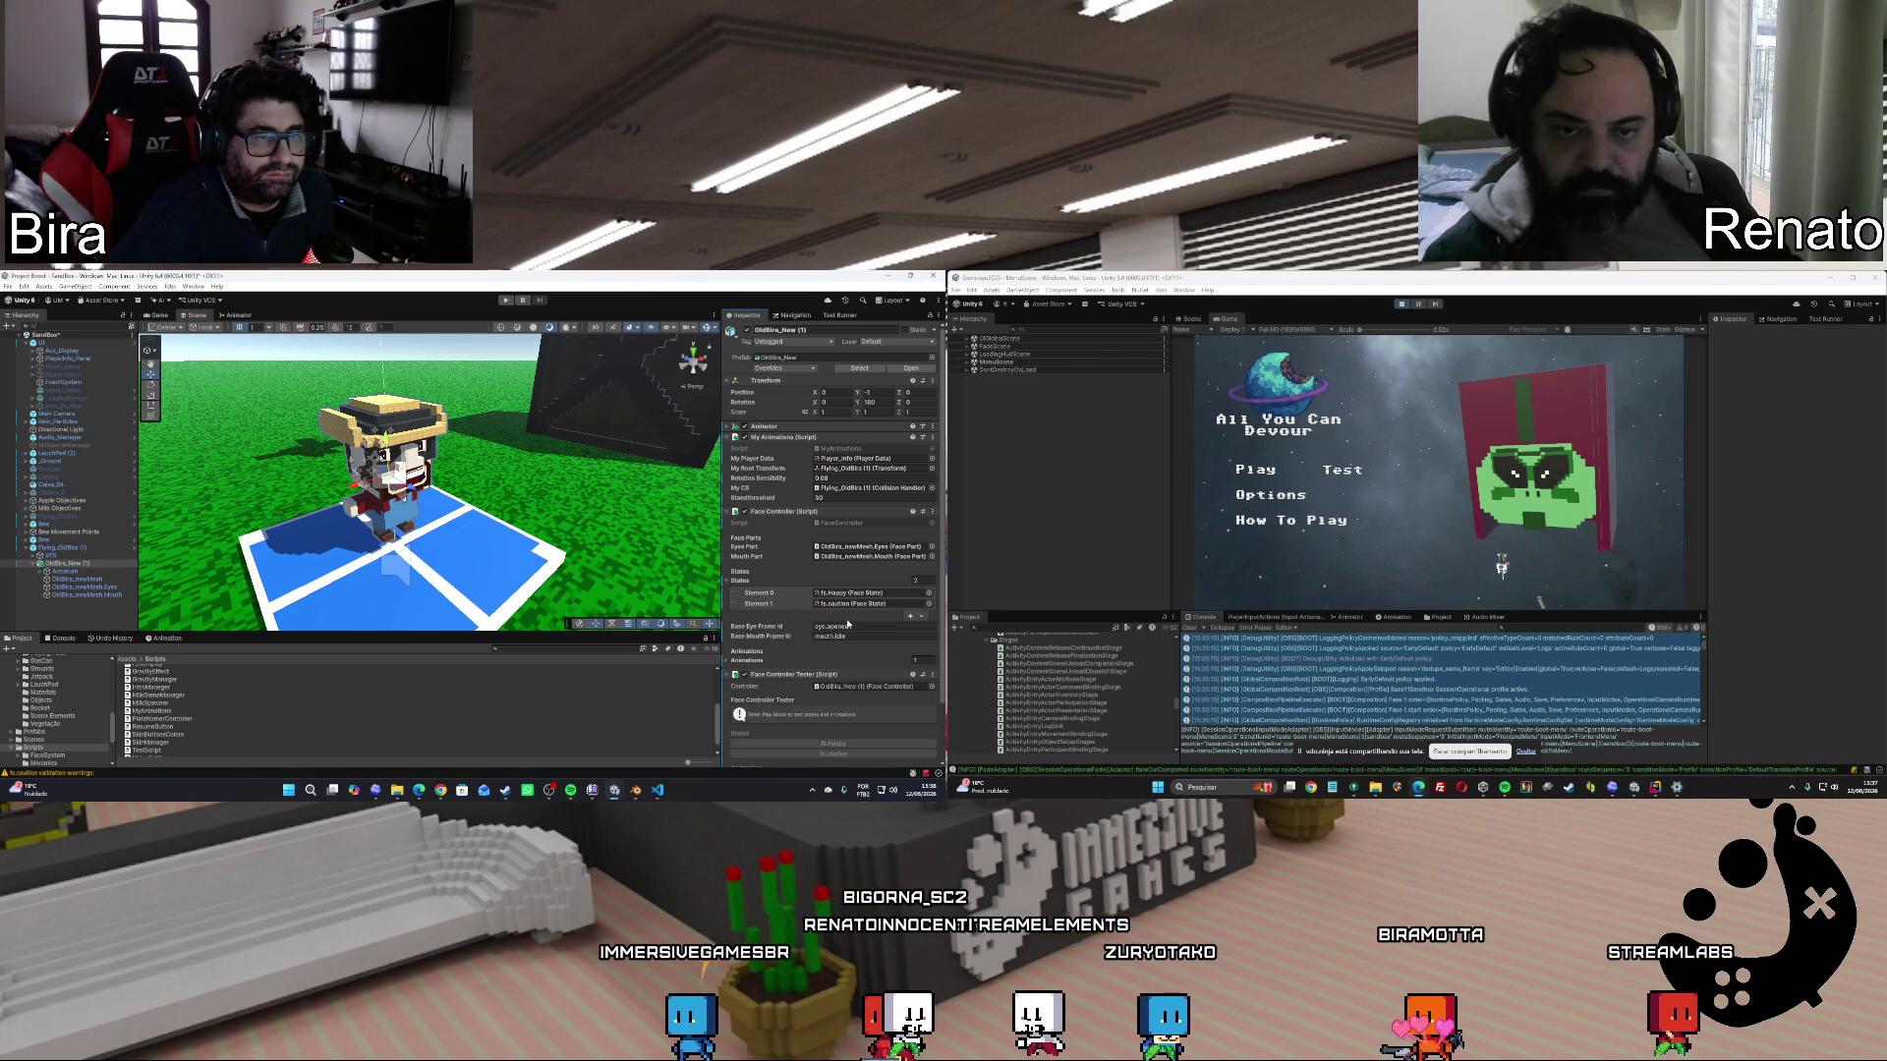
{"action": "left_click", "coordinate": [840, 523]}
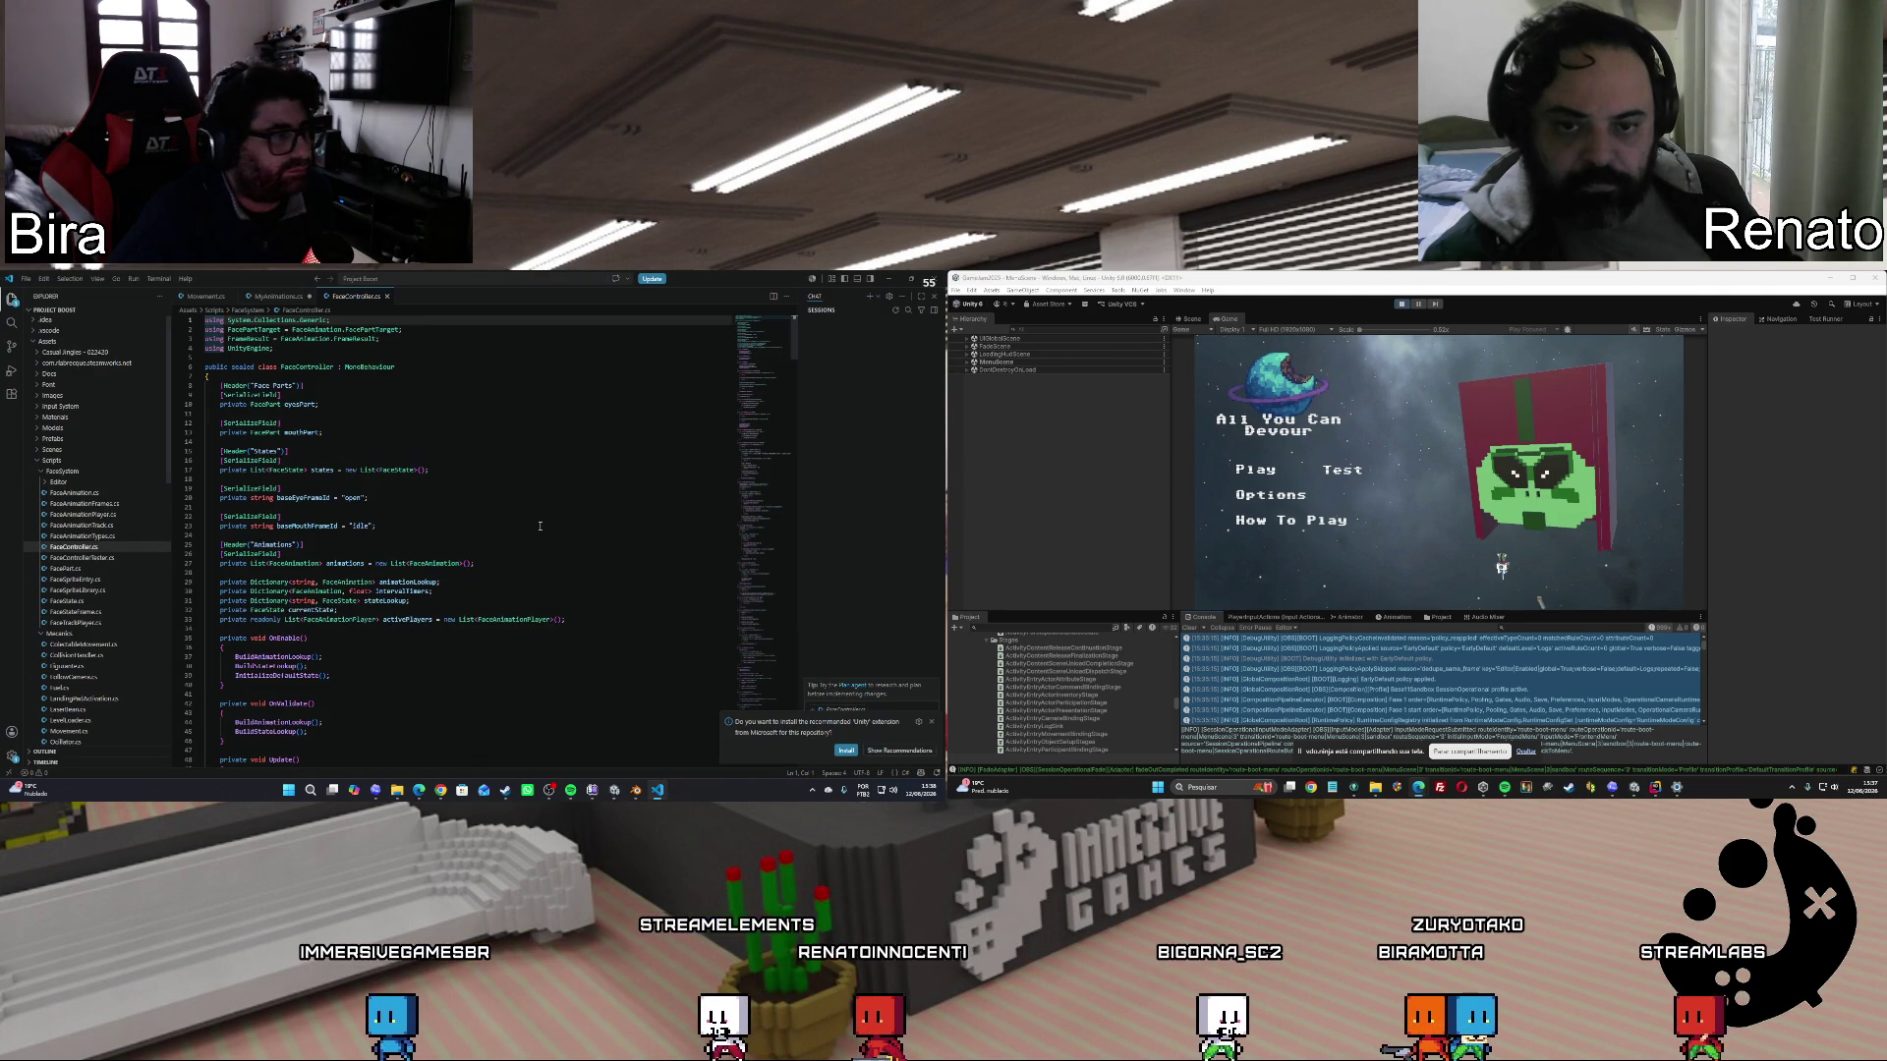
{"action": "scroll", "coordinate": [552, 547], "scroll_direction": "down", "scroll_amount": 4}
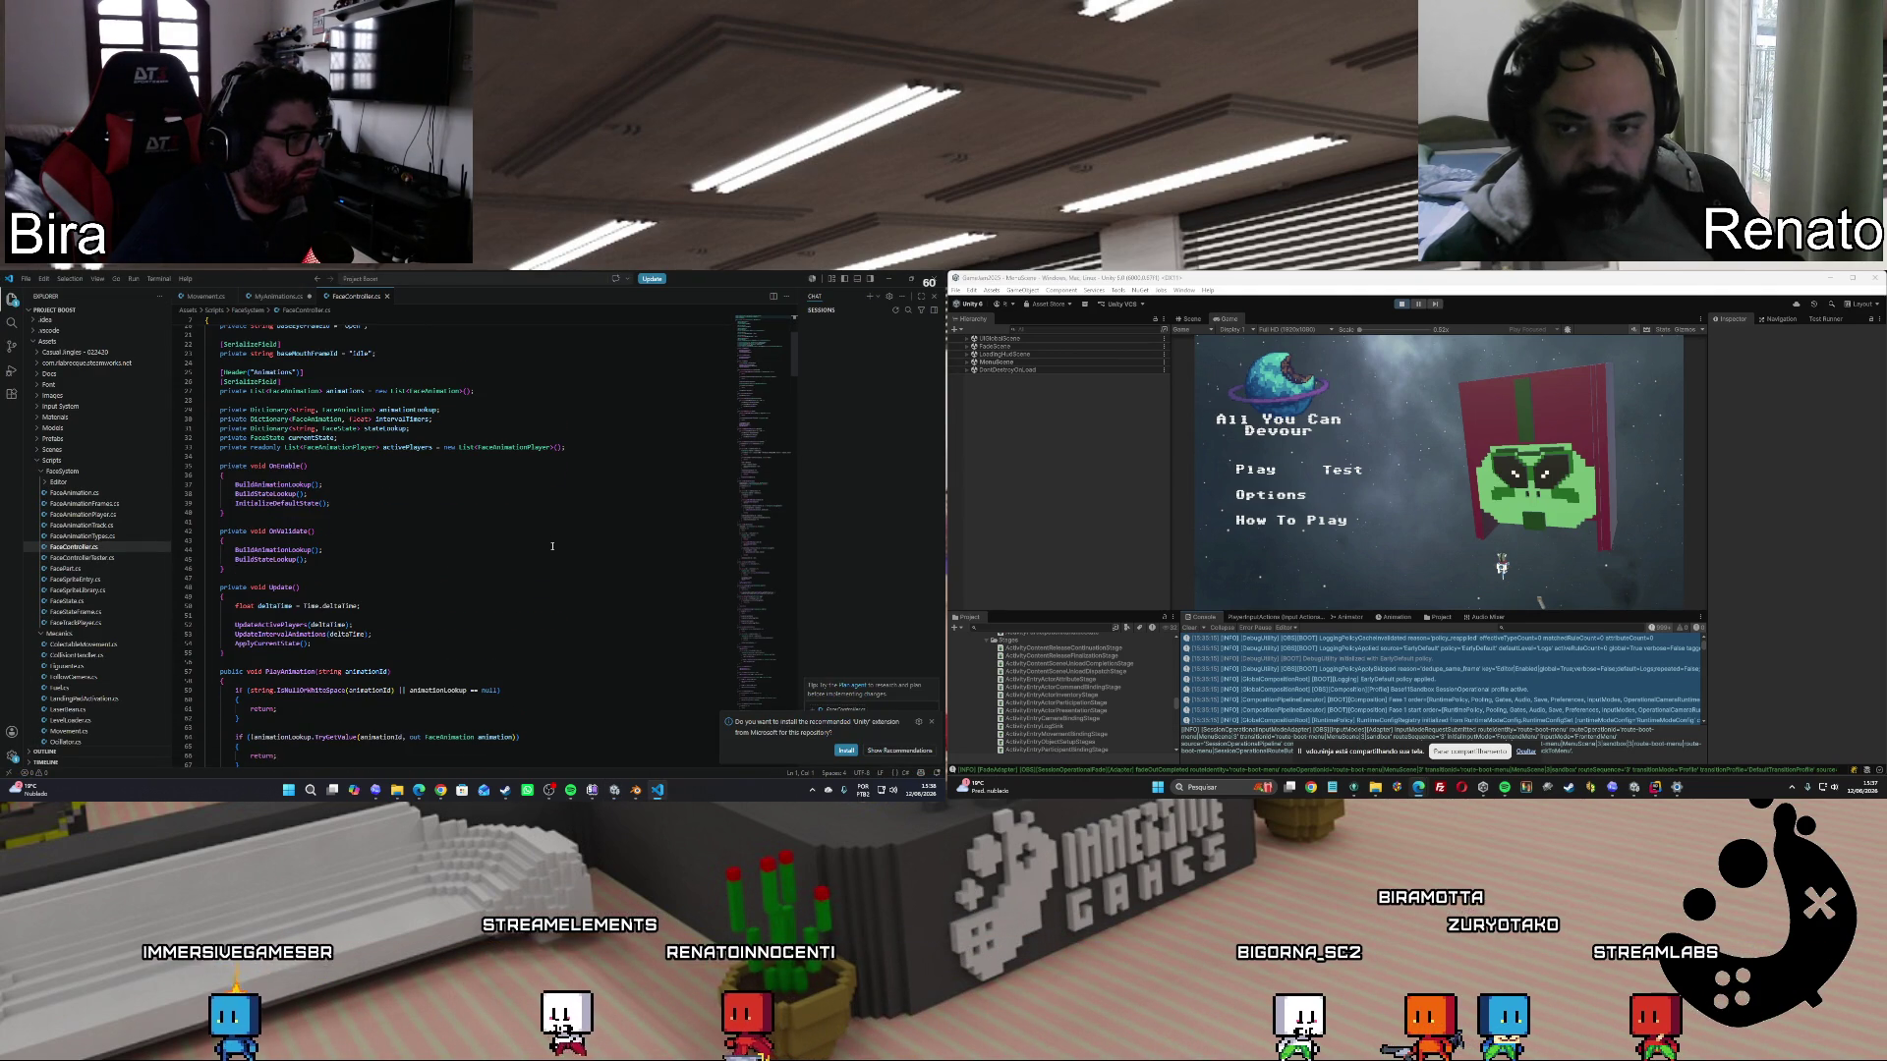
{"action": "scroll", "coordinate": [552, 546], "scroll_direction": "down", "scroll_amount": 3}
{"action": "scroll", "coordinate": [552, 546], "scroll_direction": "down", "scroll_amount": 12}
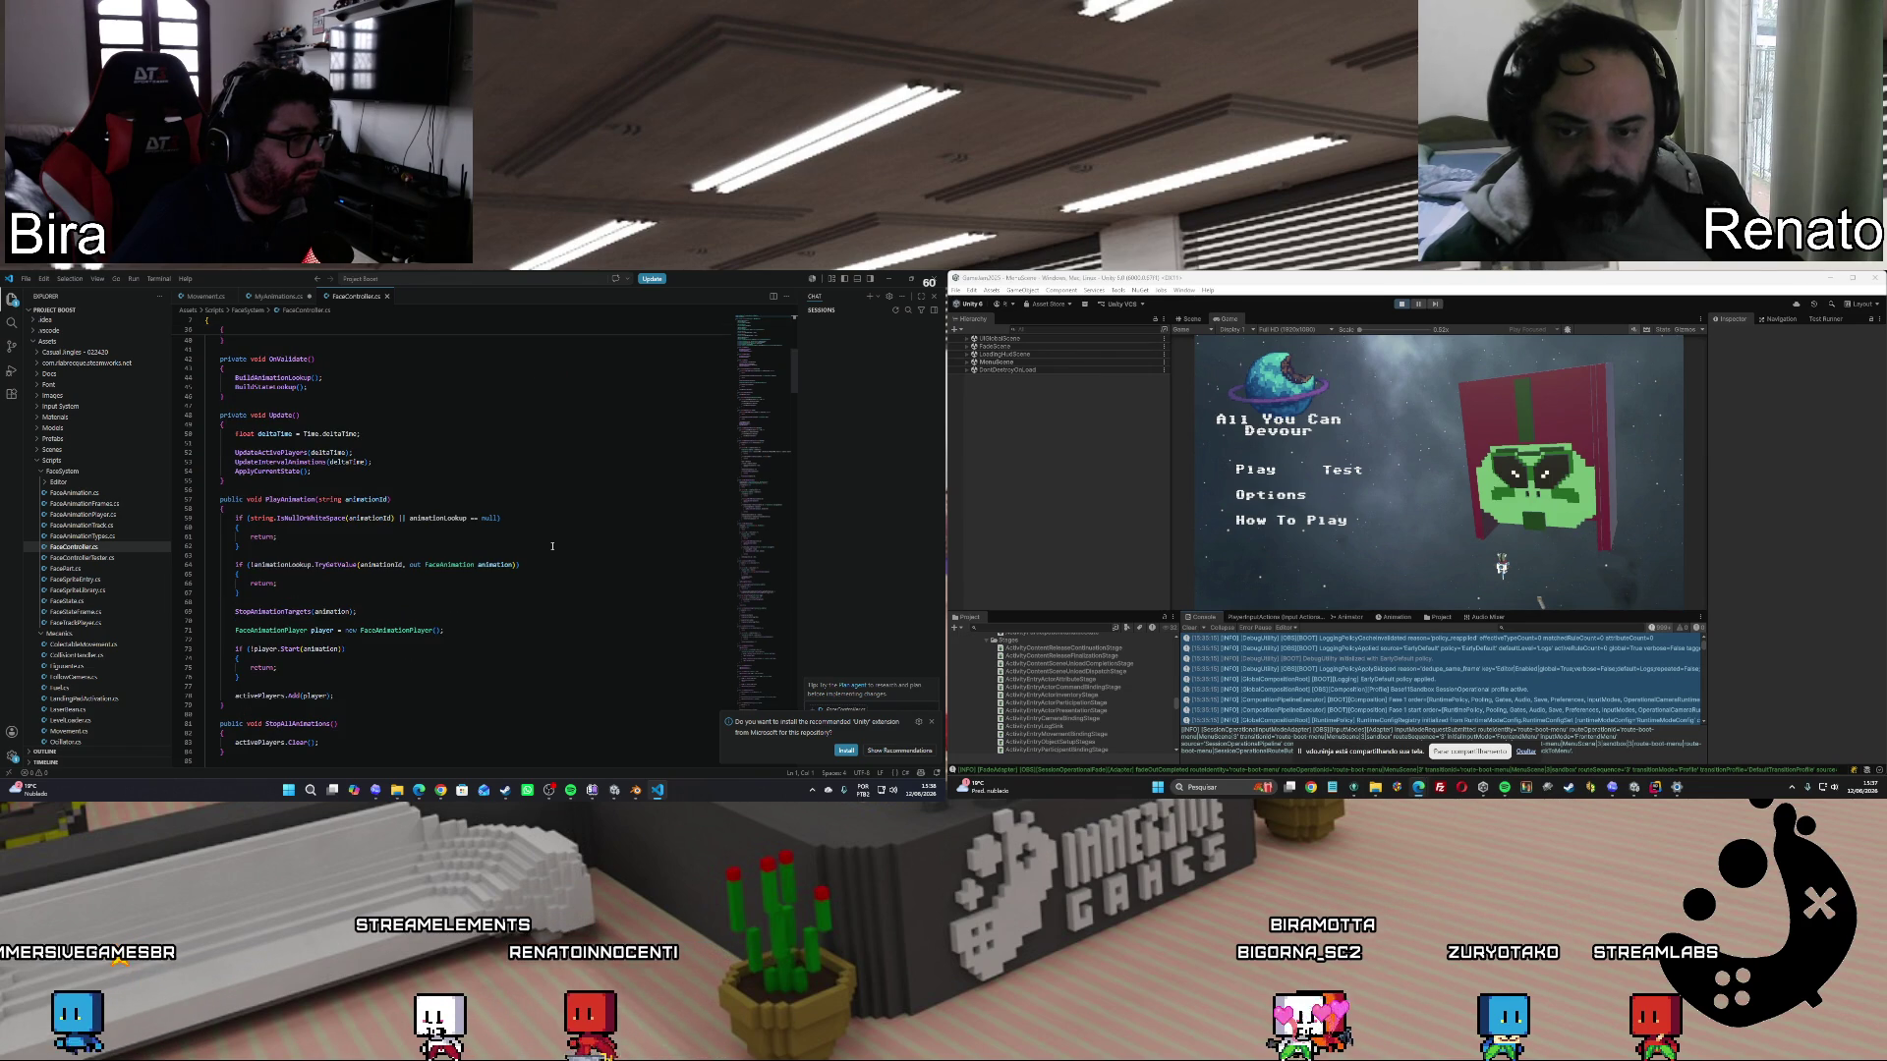
{"action": "scroll", "coordinate": [552, 547], "scroll_direction": "down", "scroll_amount": 7}
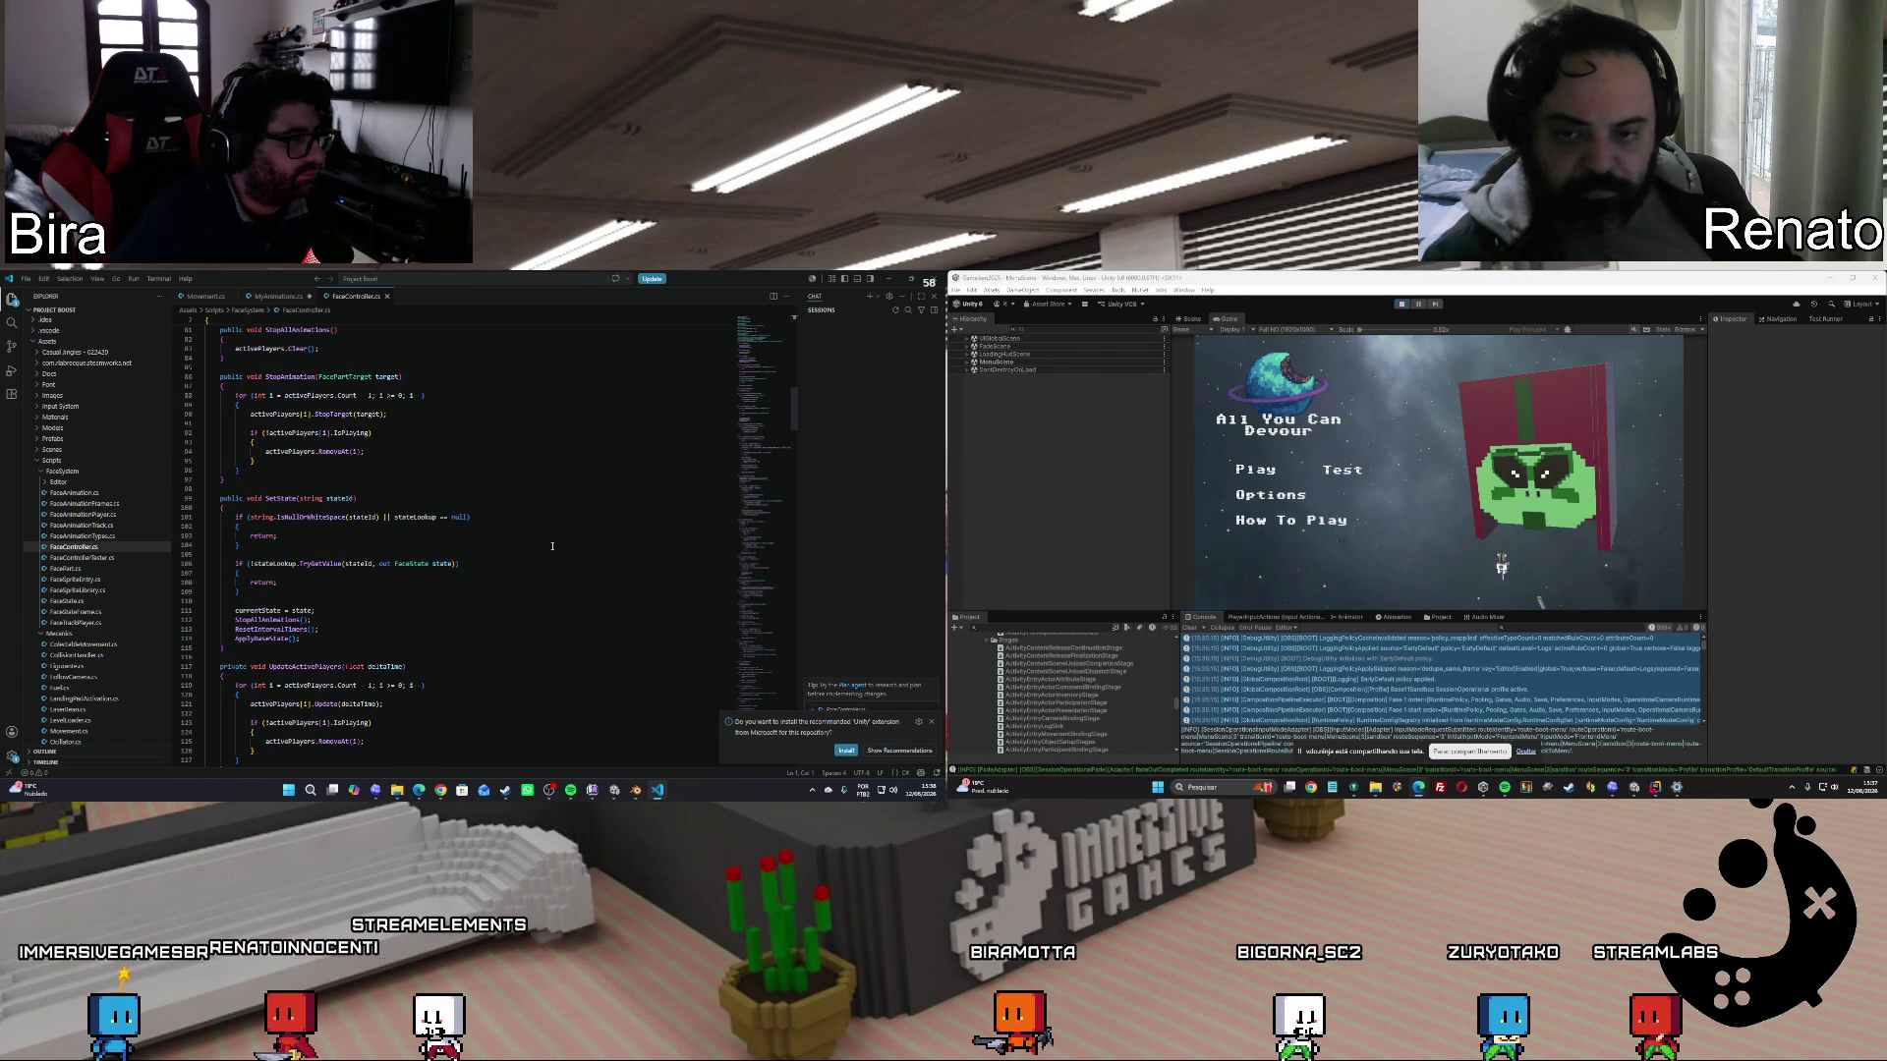
{"action": "scroll", "coordinate": [552, 547], "scroll_direction": "down", "scroll_amount": 2}
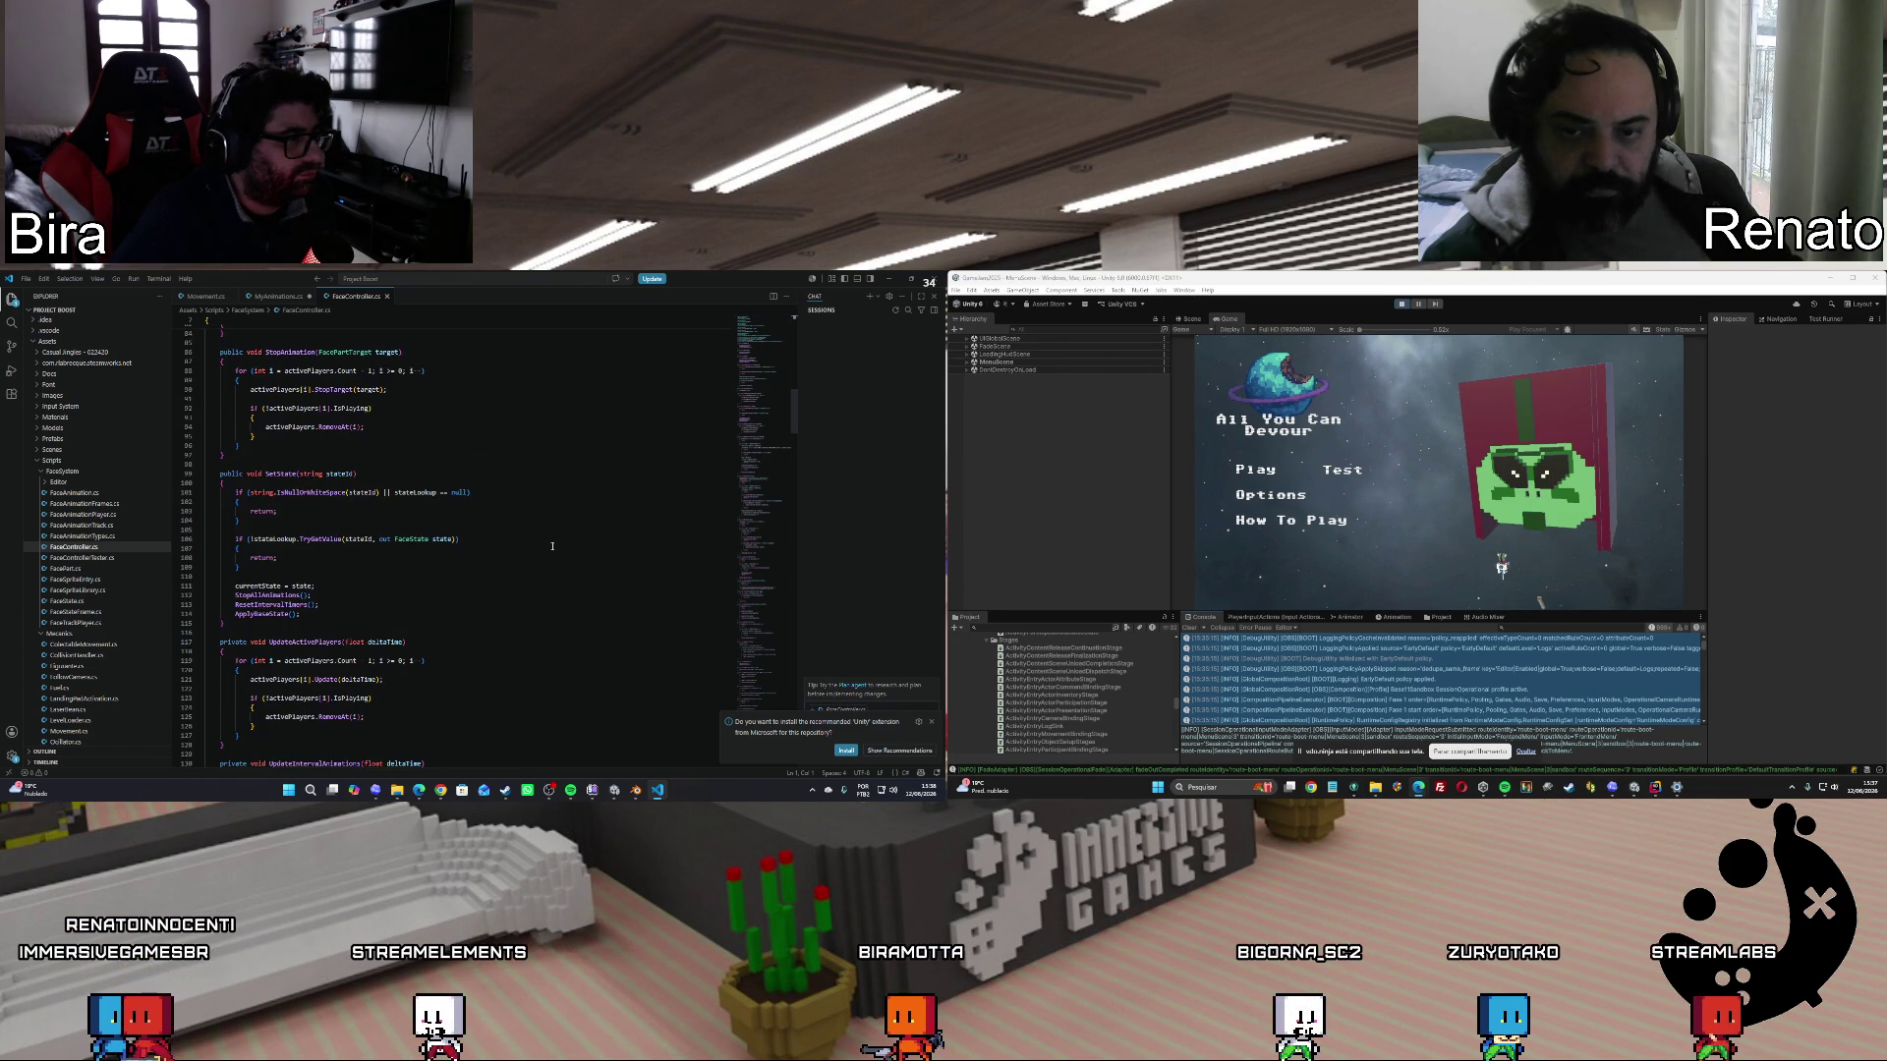
{"action": "left_click", "coordinate": [656, 792]}
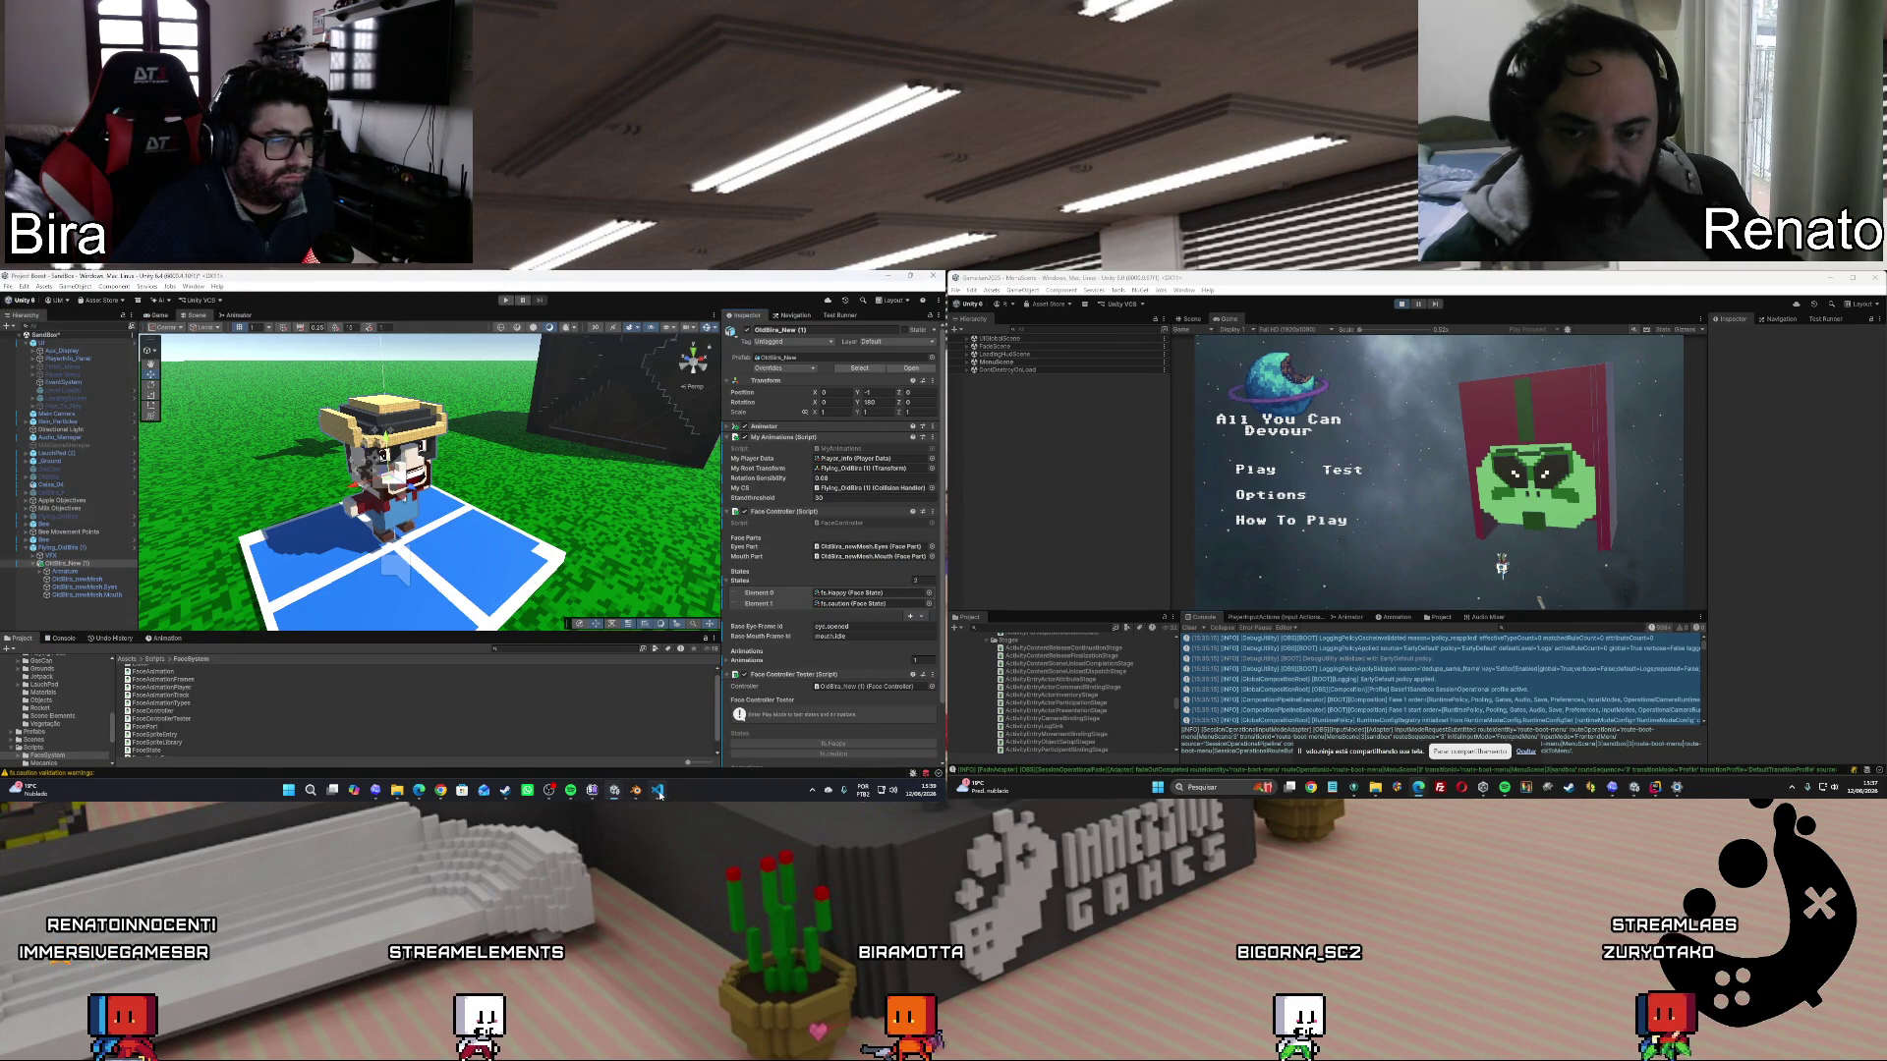
{"action": "left_click", "coordinate": [657, 791]}
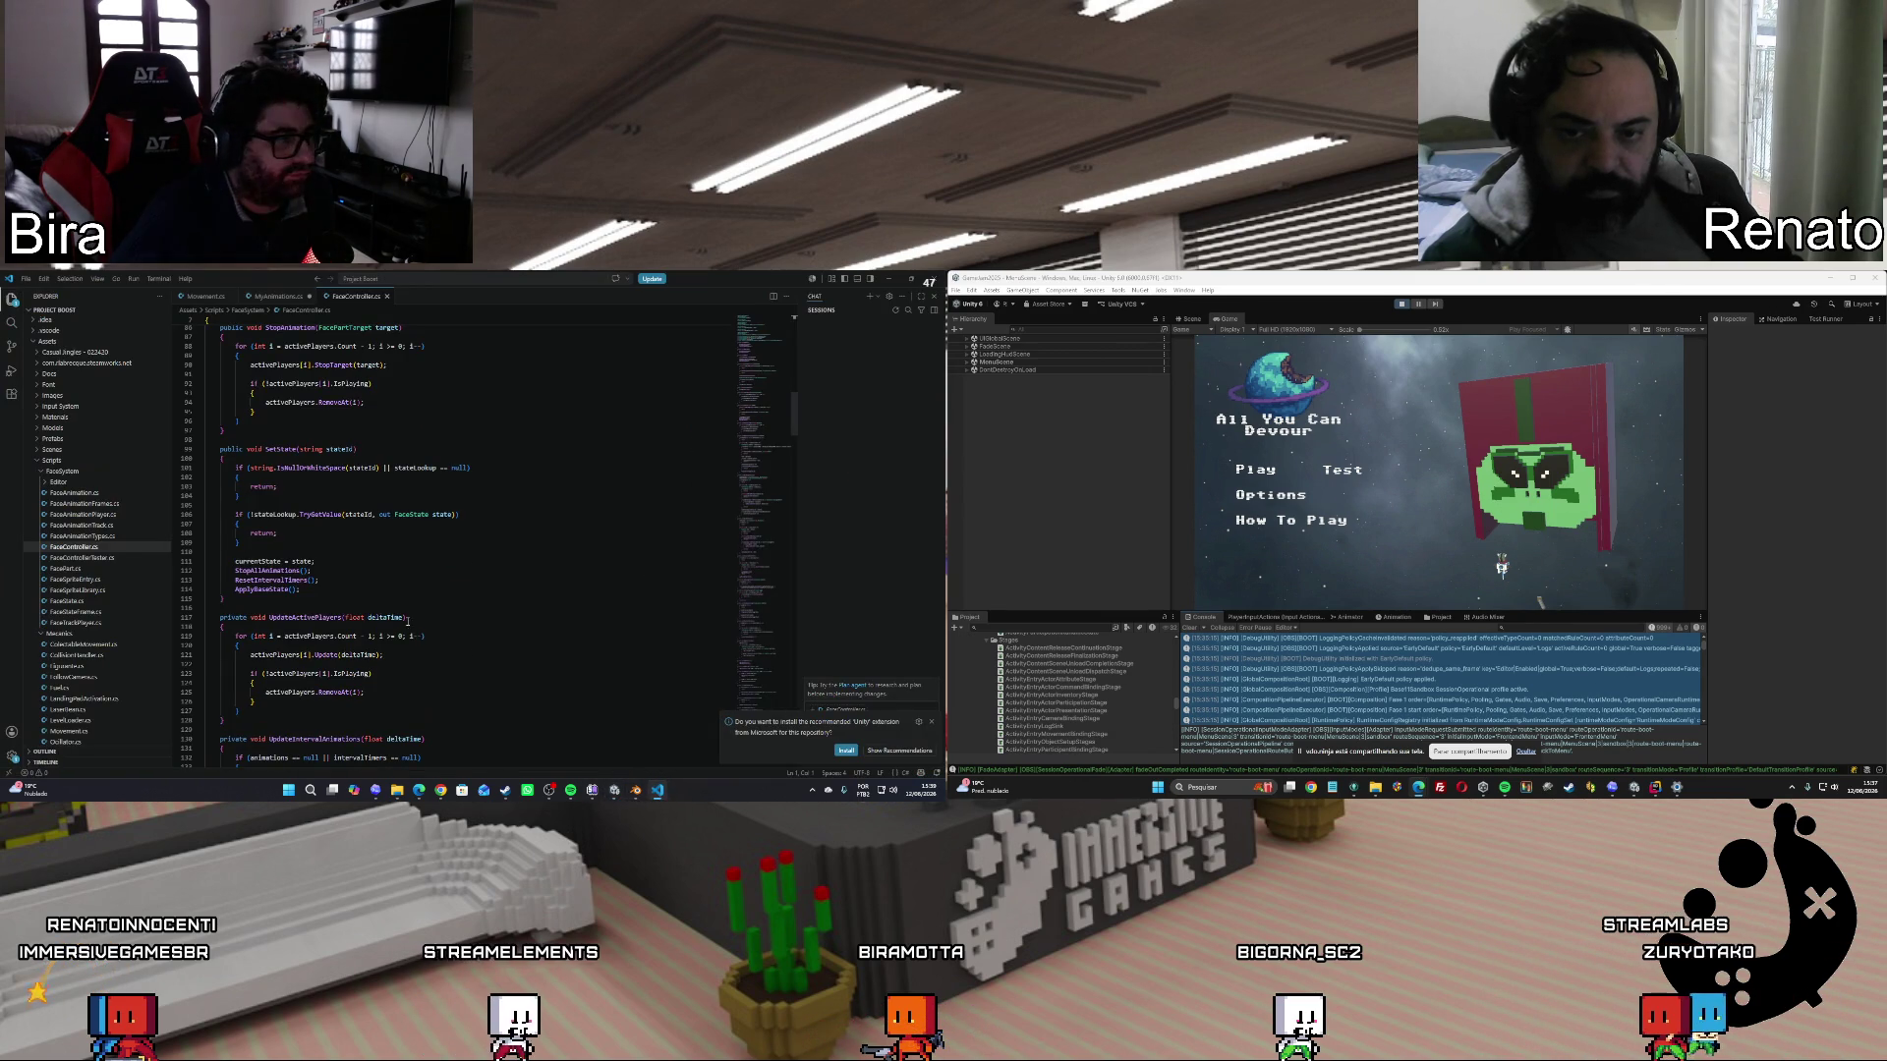
{"action": "left_click", "coordinate": [279, 297]}
Complete the branch as myFaceController.SetState();, stop Play mode, and show the extensions list.
{"action": "type", "text": "etS"}
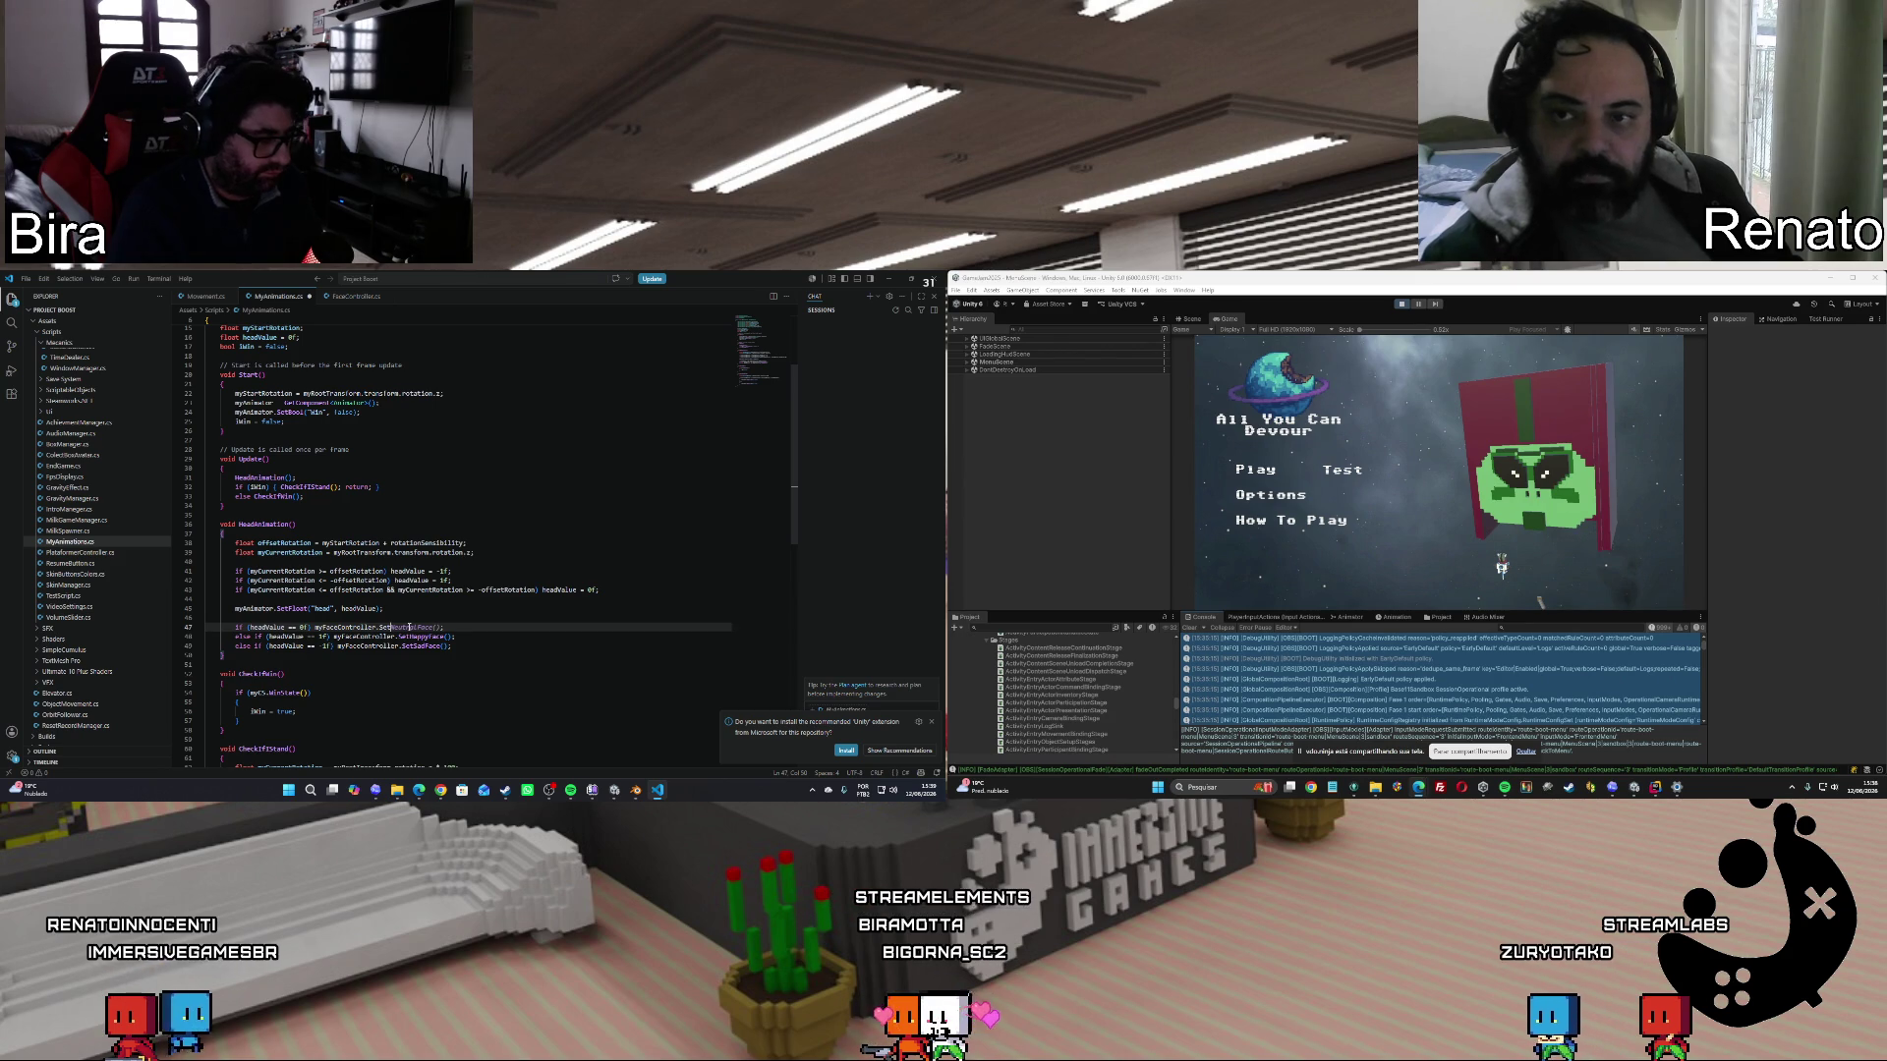
{"action": "type", "text": "tate"}
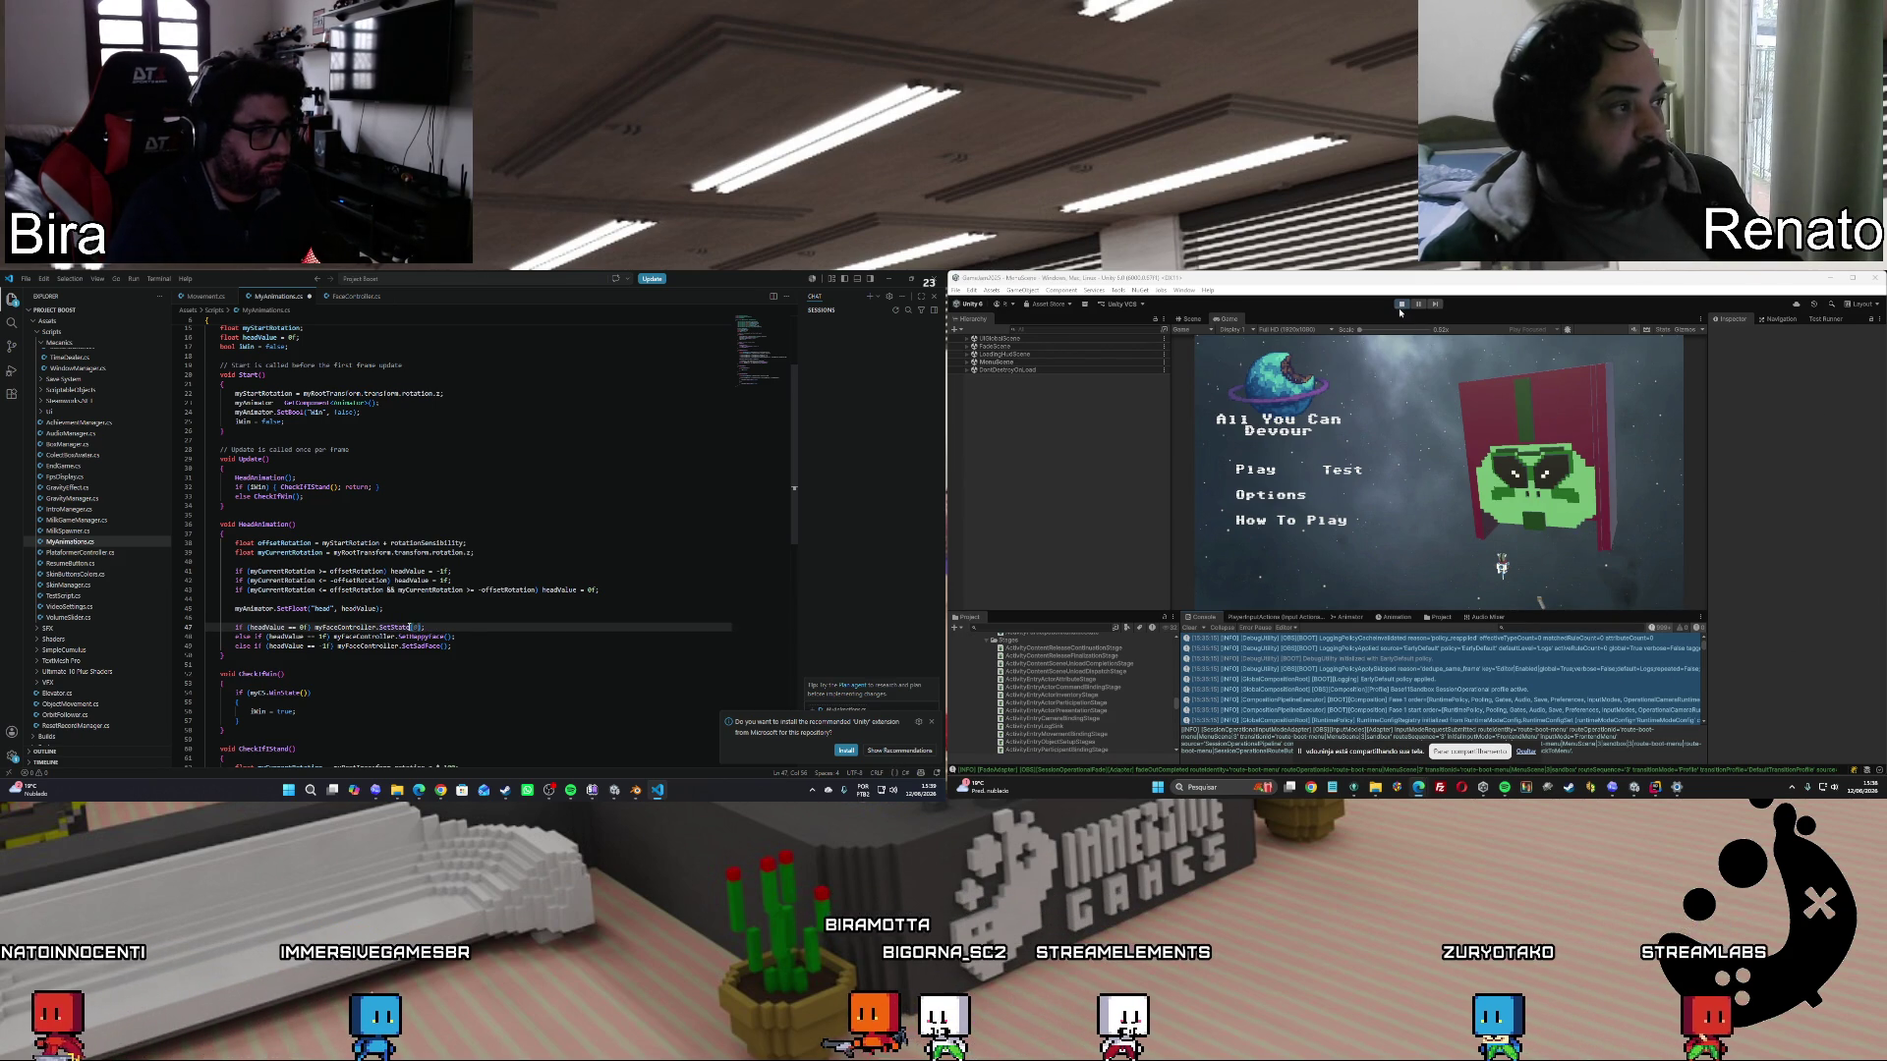
{"action": "left_click", "coordinate": [1401, 304]}
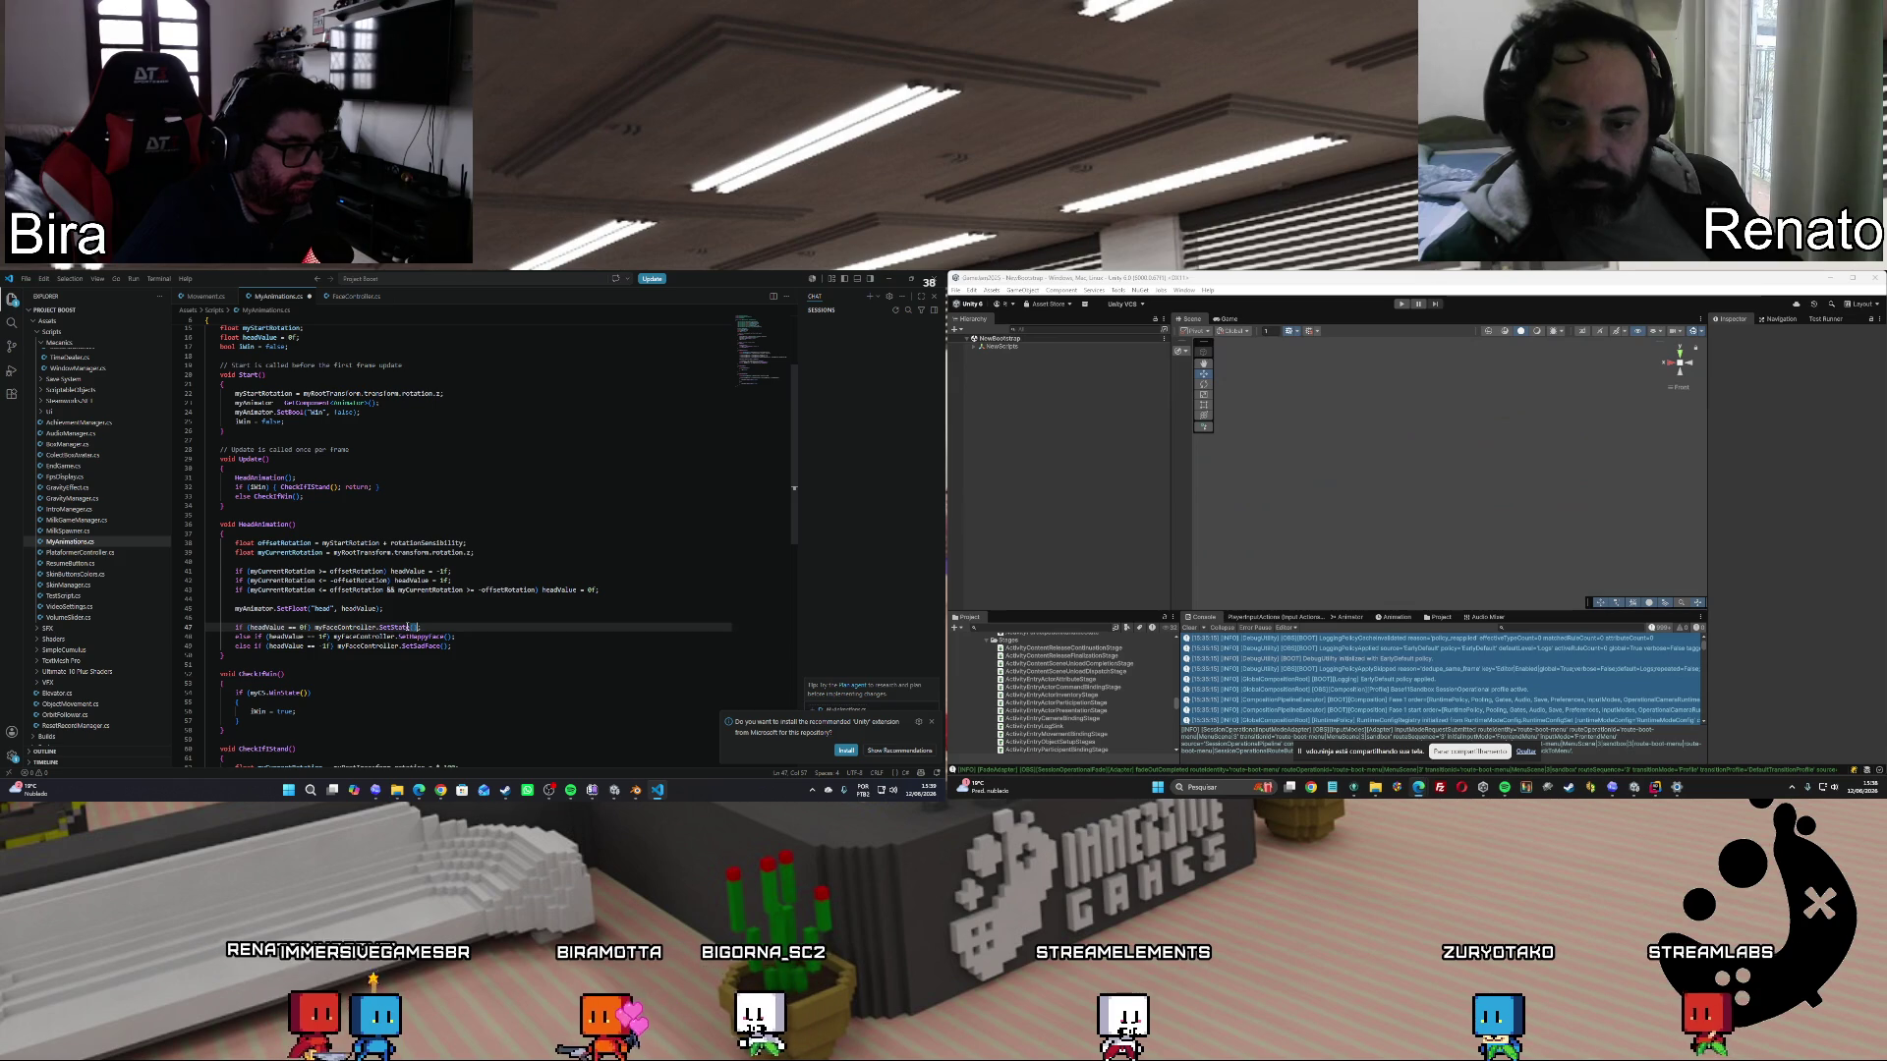
{"action": "key", "text": "BackSpace"}
{"action": "key", "text": "BackSpace"}
{"action": "key", "text": "BackSpace"}
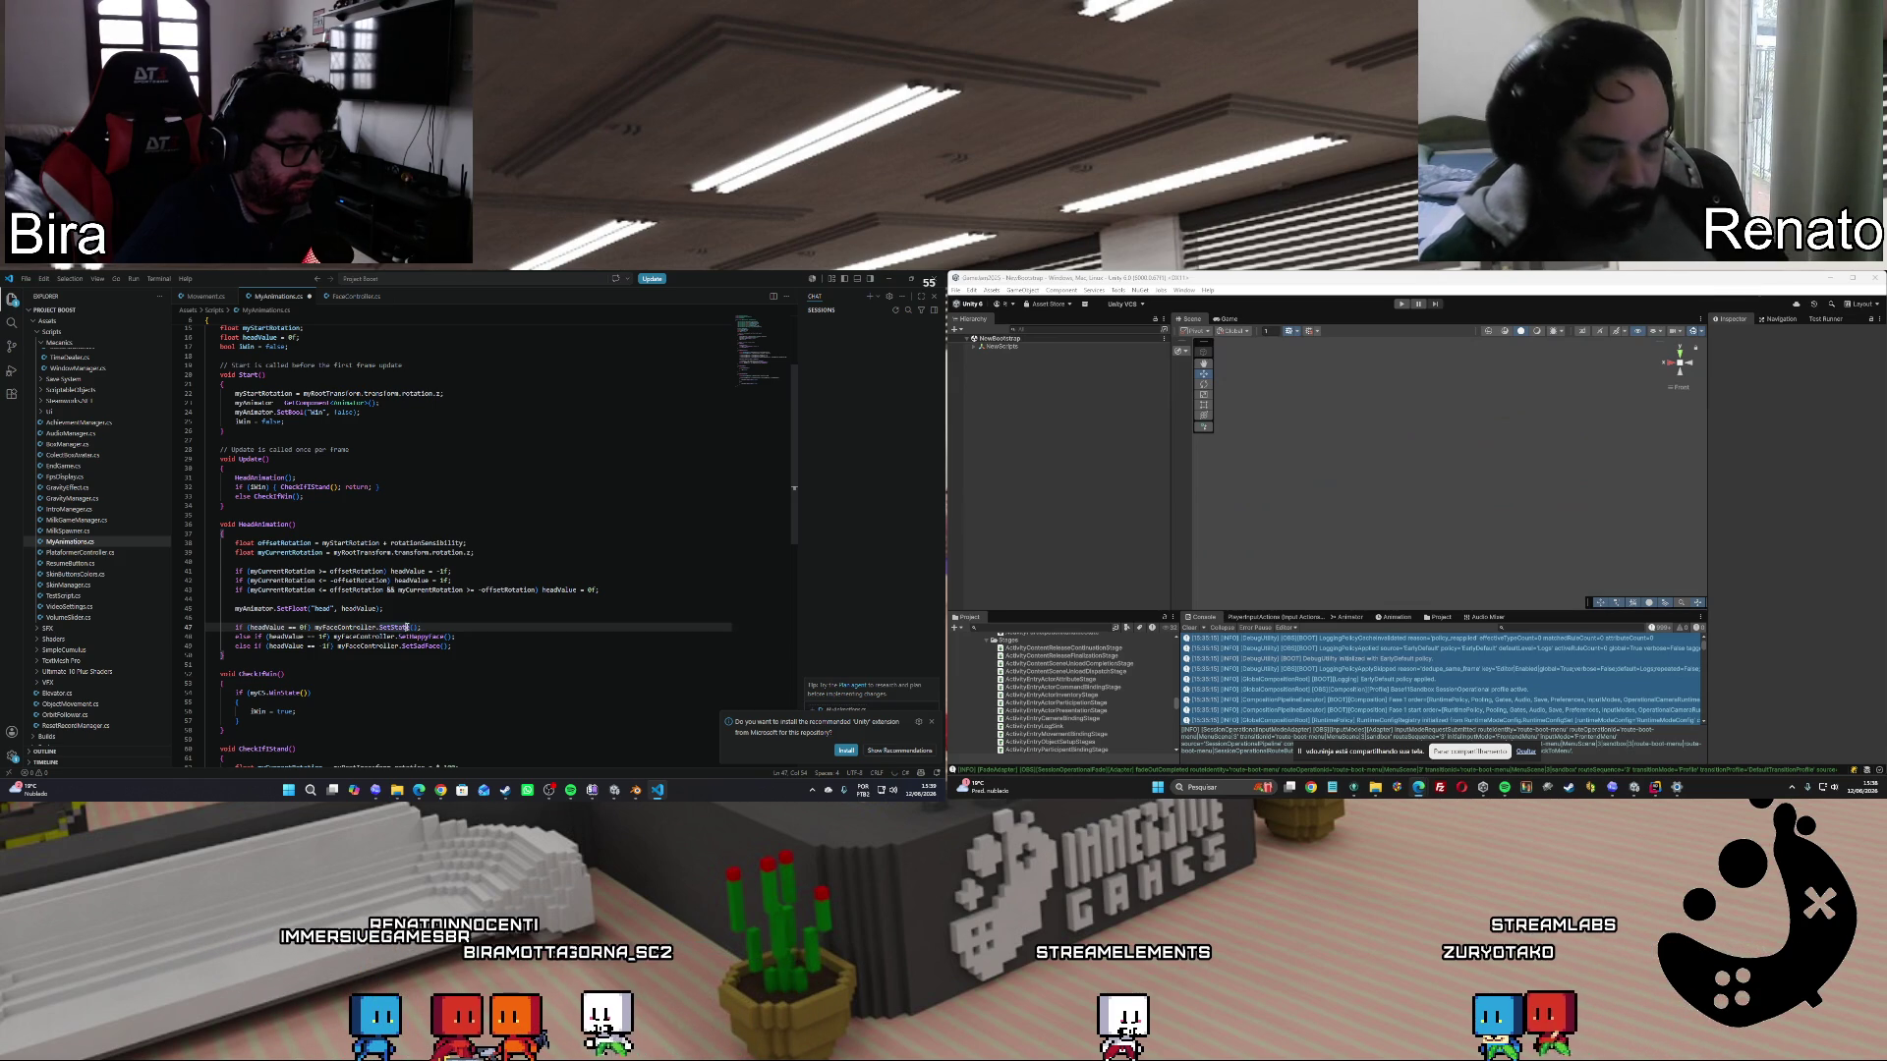
{"action": "key", "text": "BackSpace"}
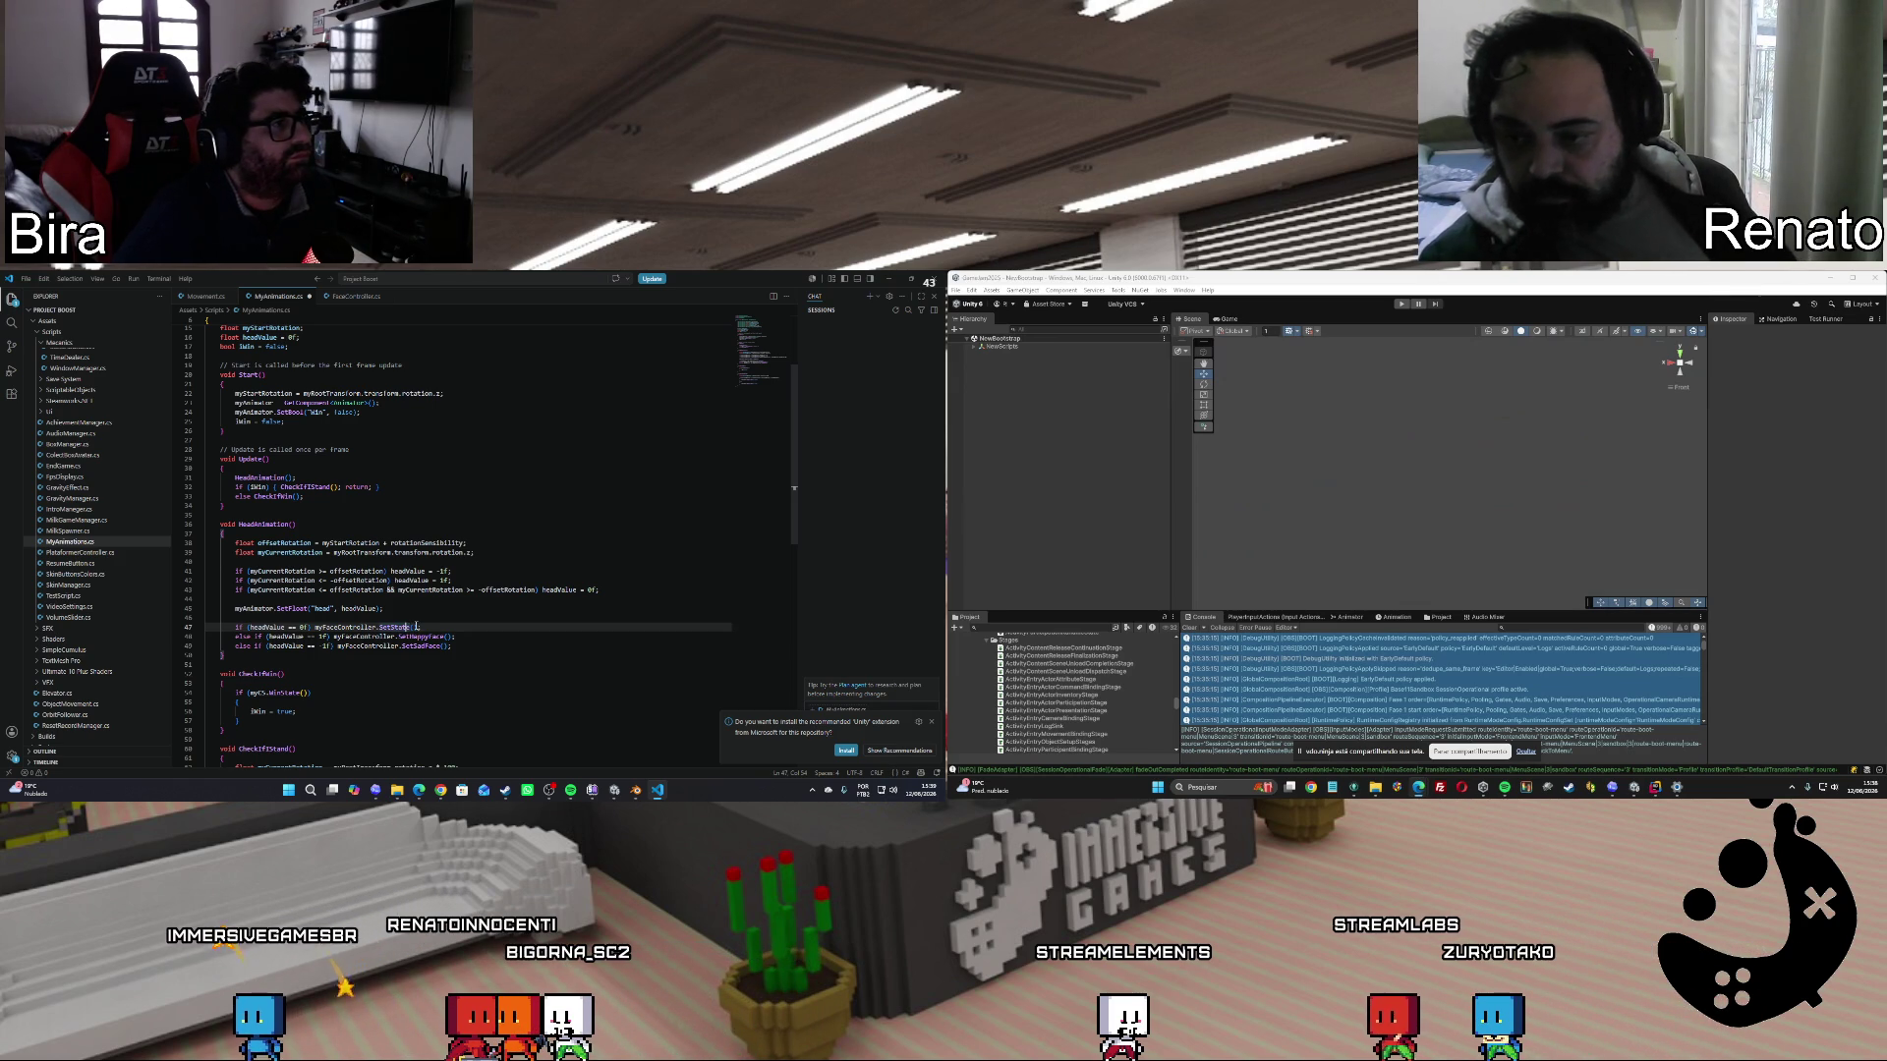
{"action": "type", "text": ");"}
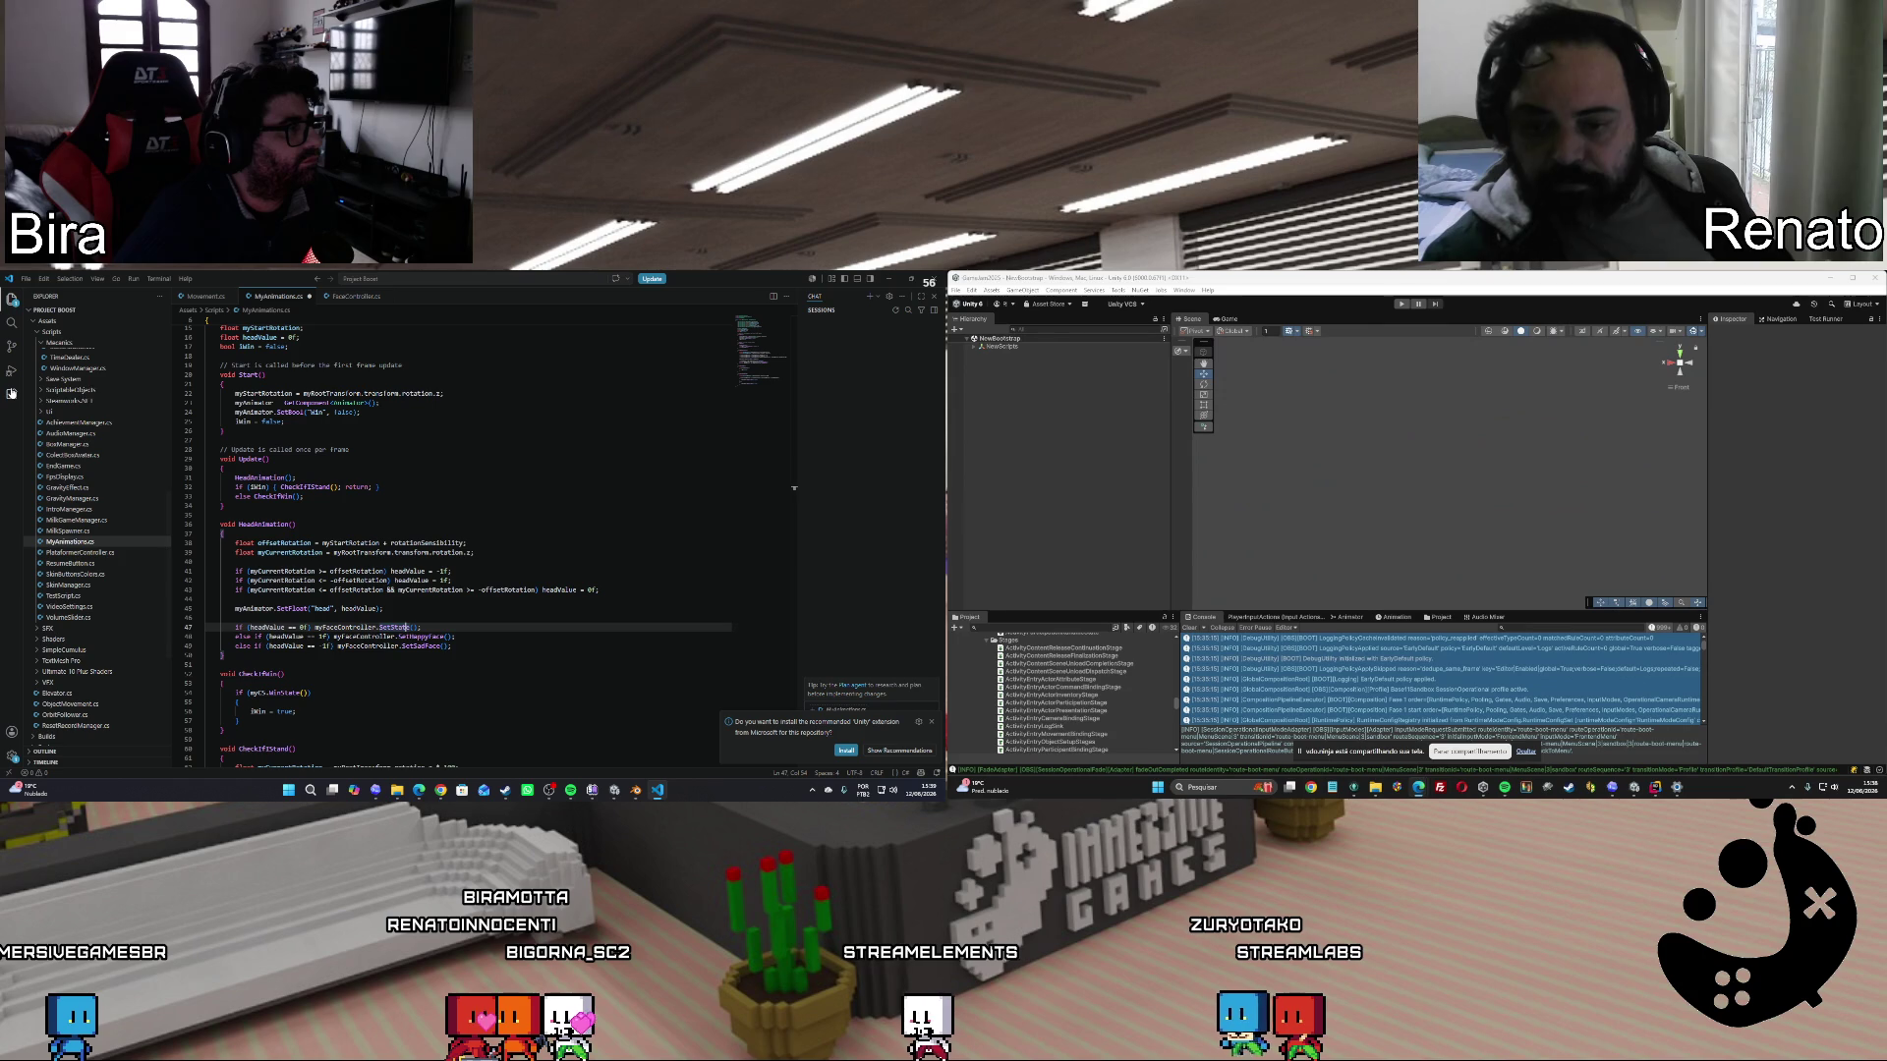
{"action": "left_click", "coordinate": [11, 394]}
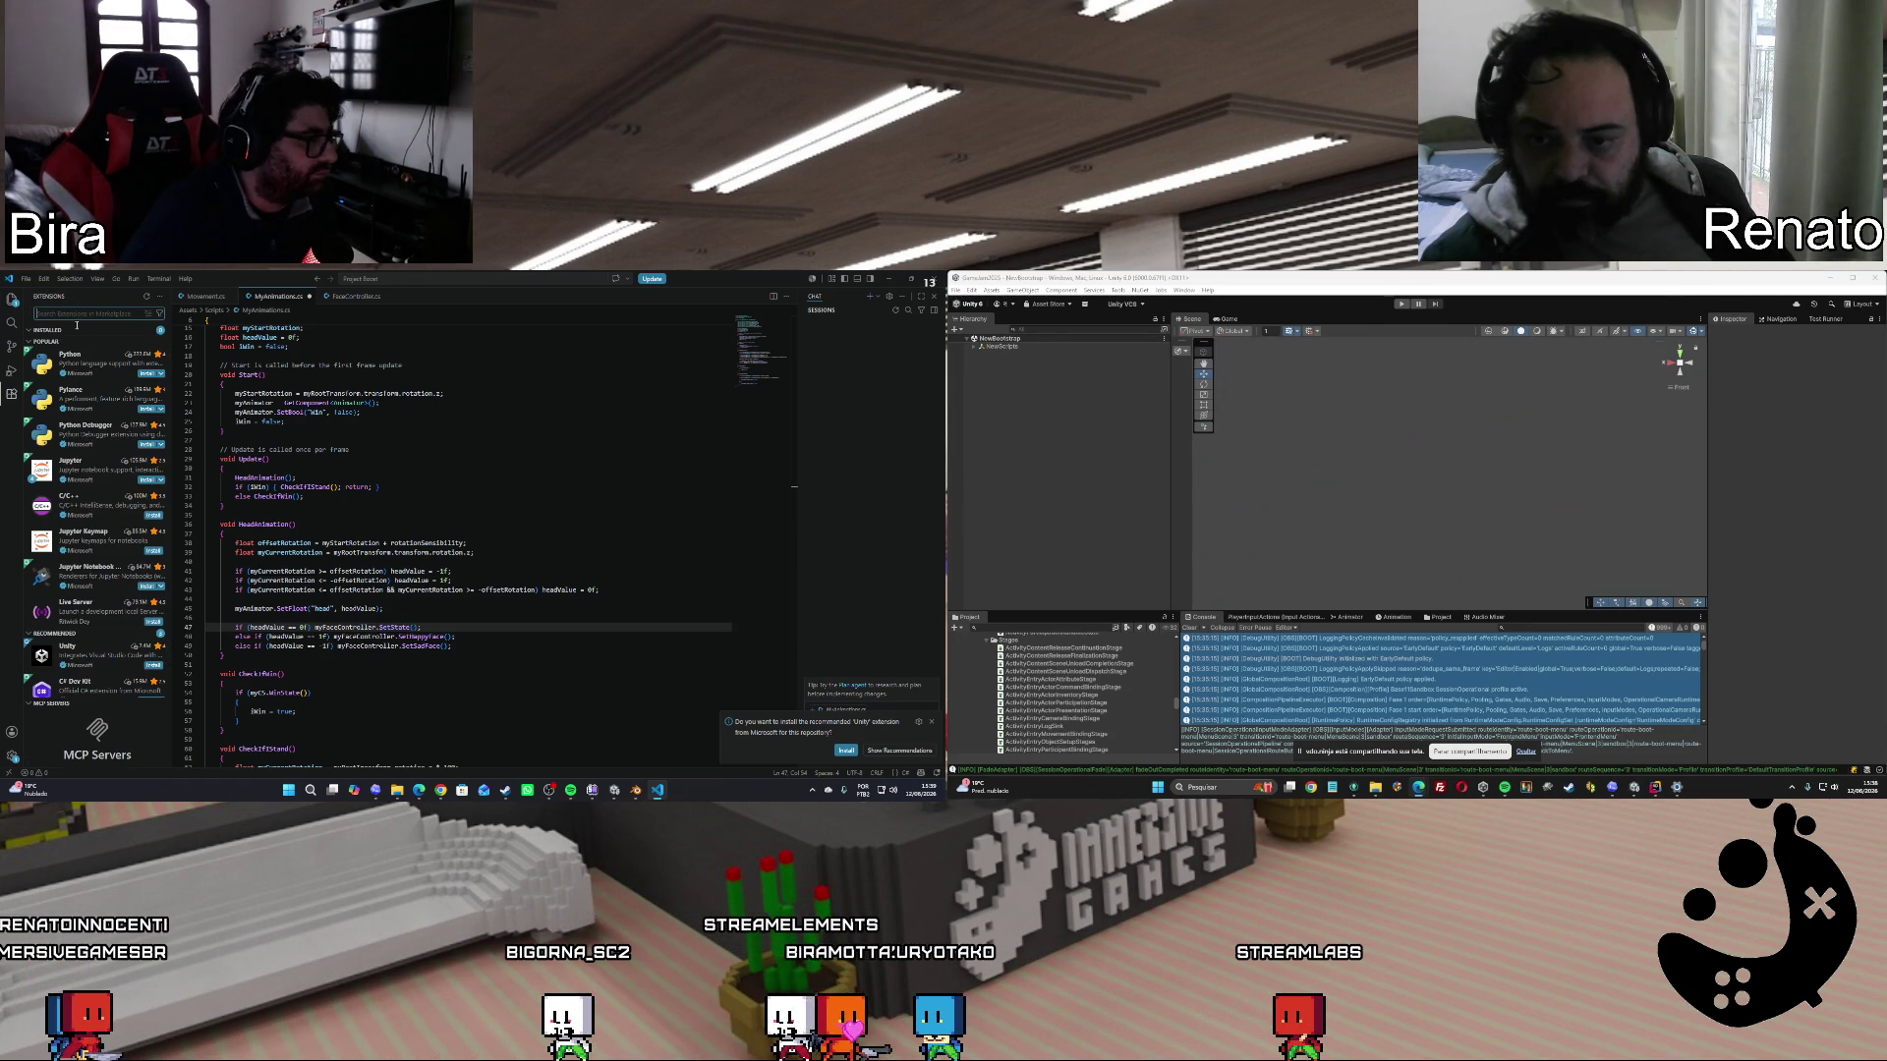
Show the Unity extension's details page and bring GitKraken to the front.
{"action": "left_click", "coordinate": [83, 656]}
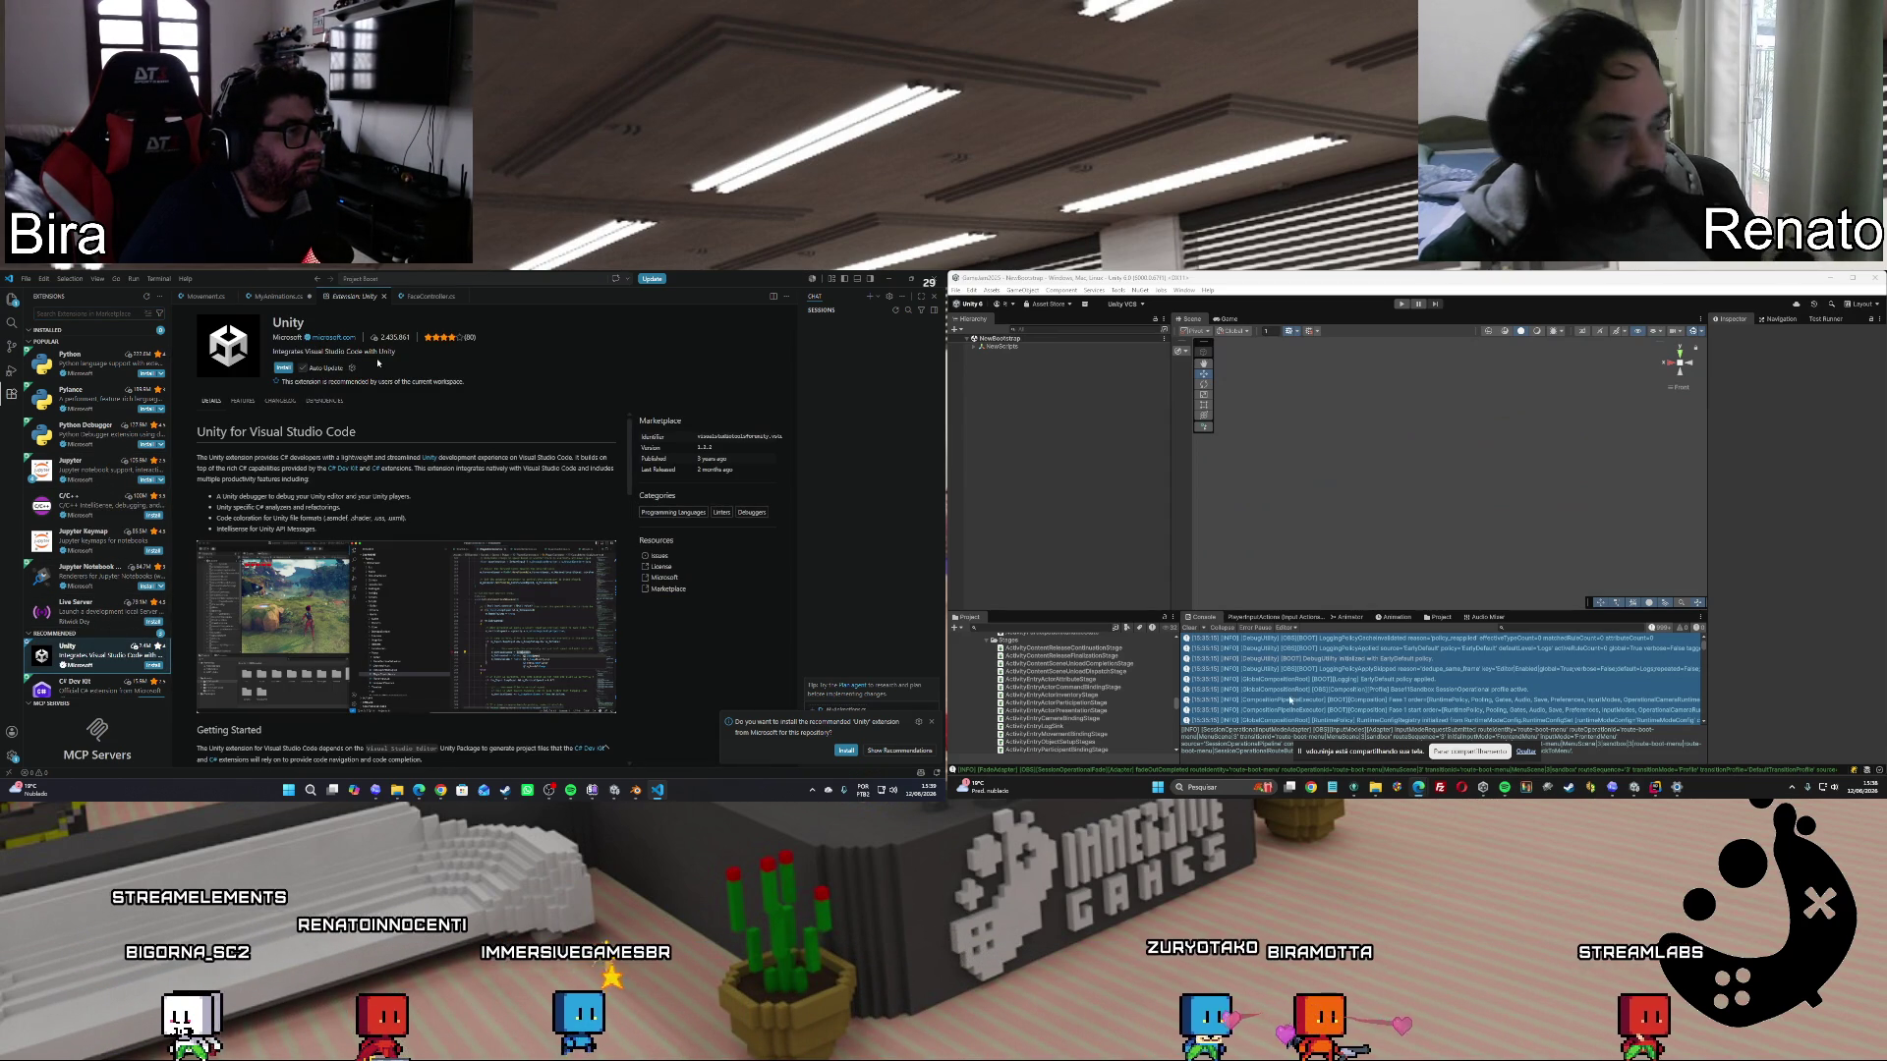
{"action": "key", "text": "alt+Tab"}
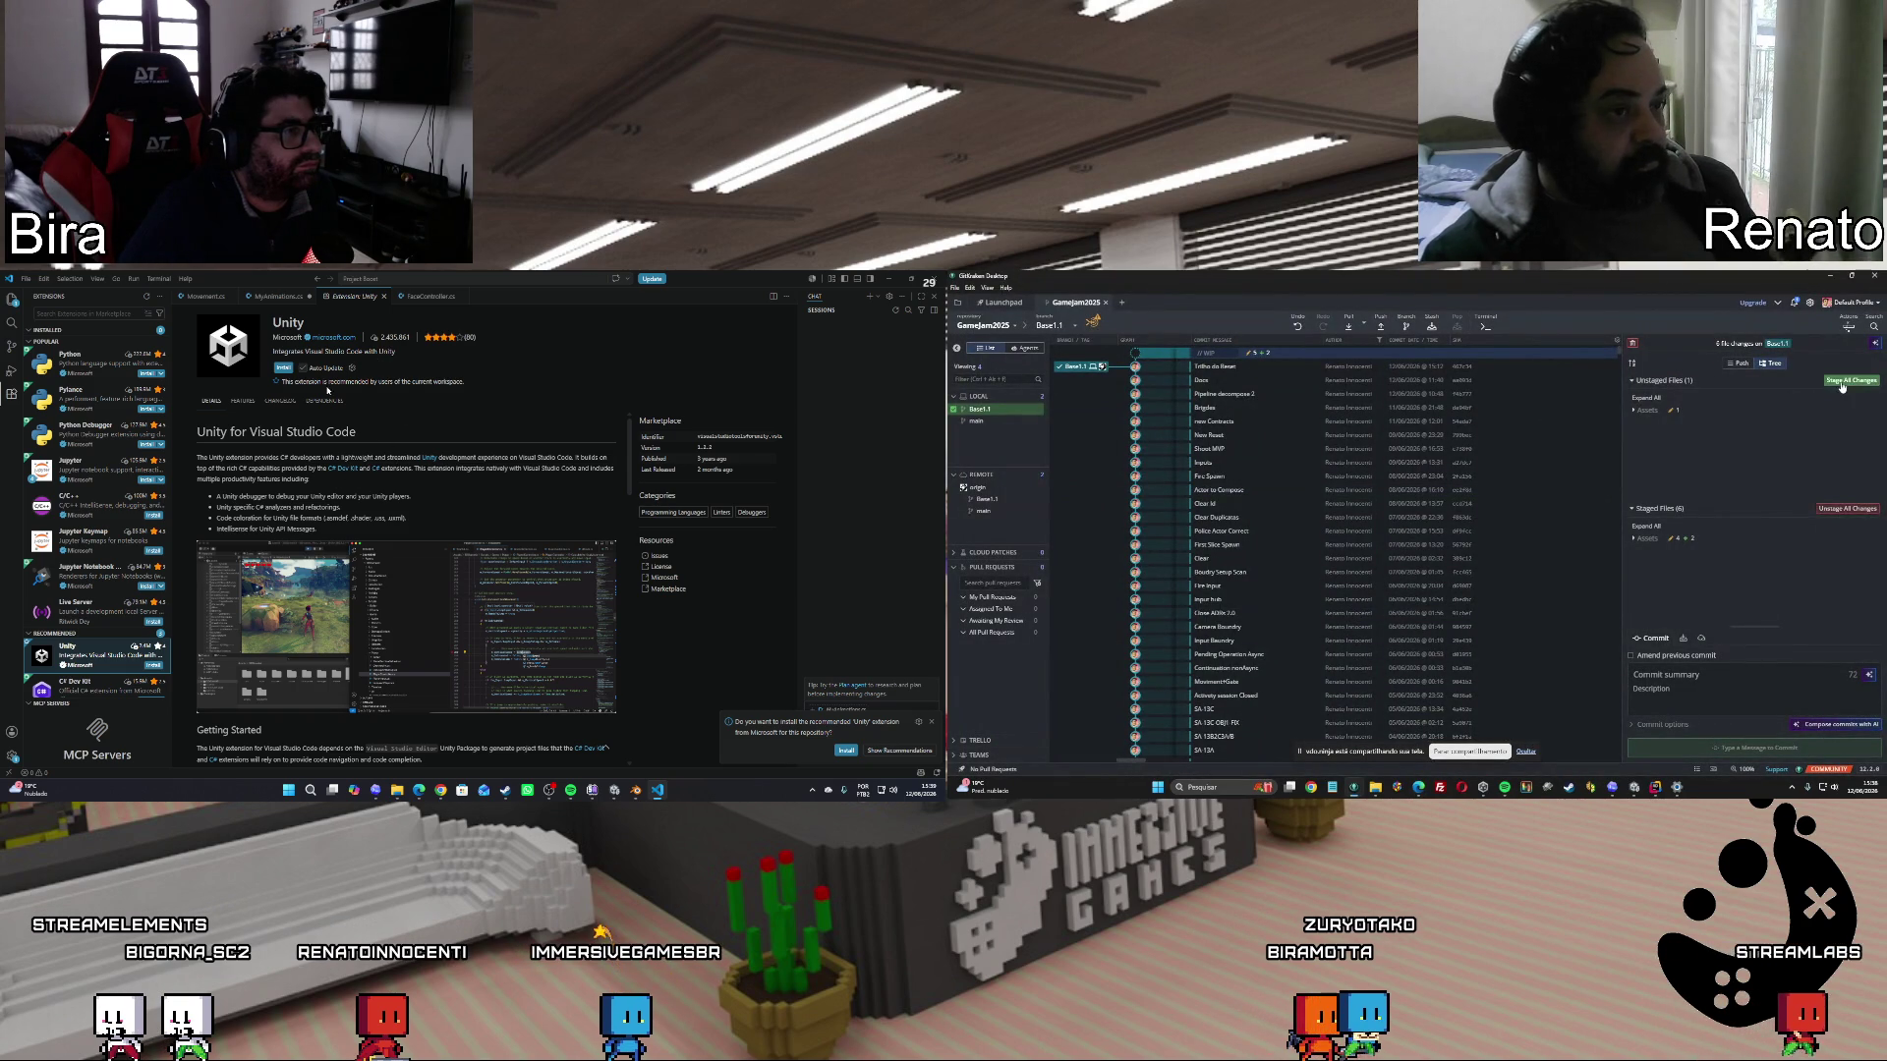
Install the Unity extension and amend the staged changes into the 'Trilho do Reset' commit.
{"action": "left_click", "coordinate": [283, 368]}
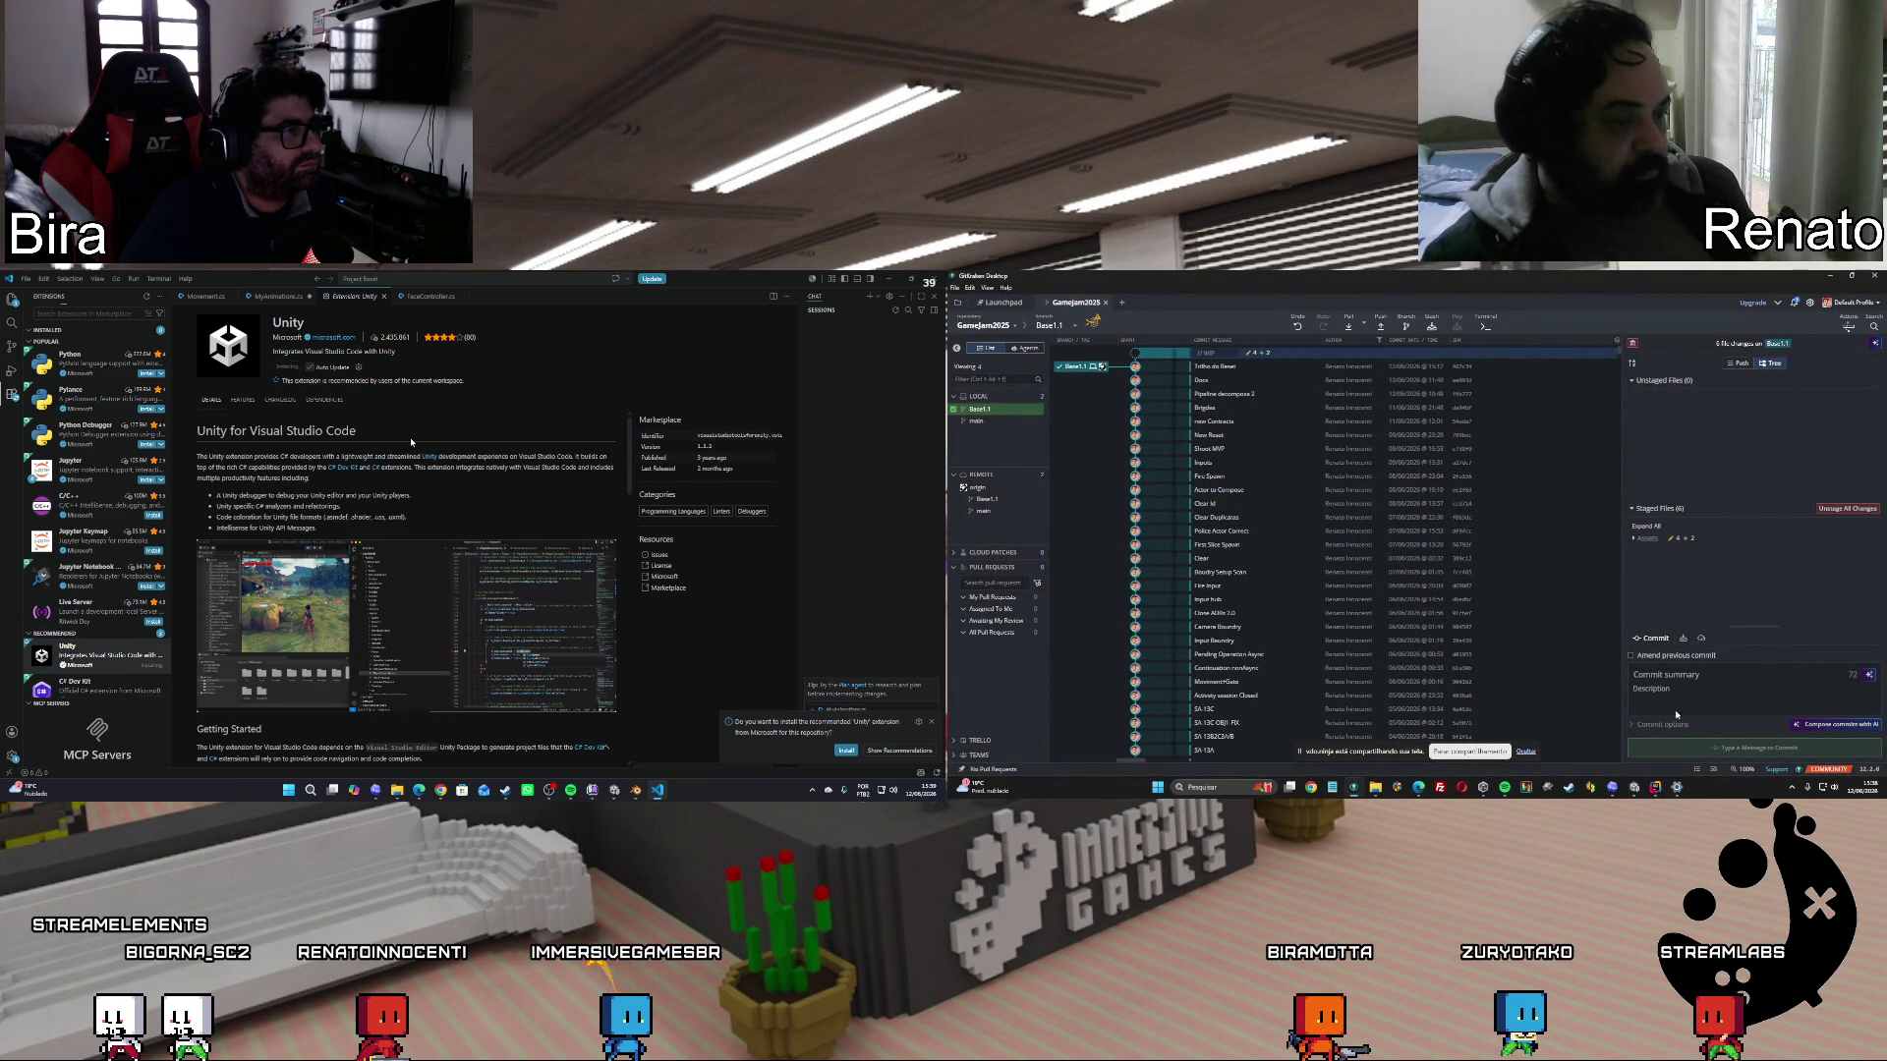
{"action": "left_click", "coordinate": [1631, 655]}
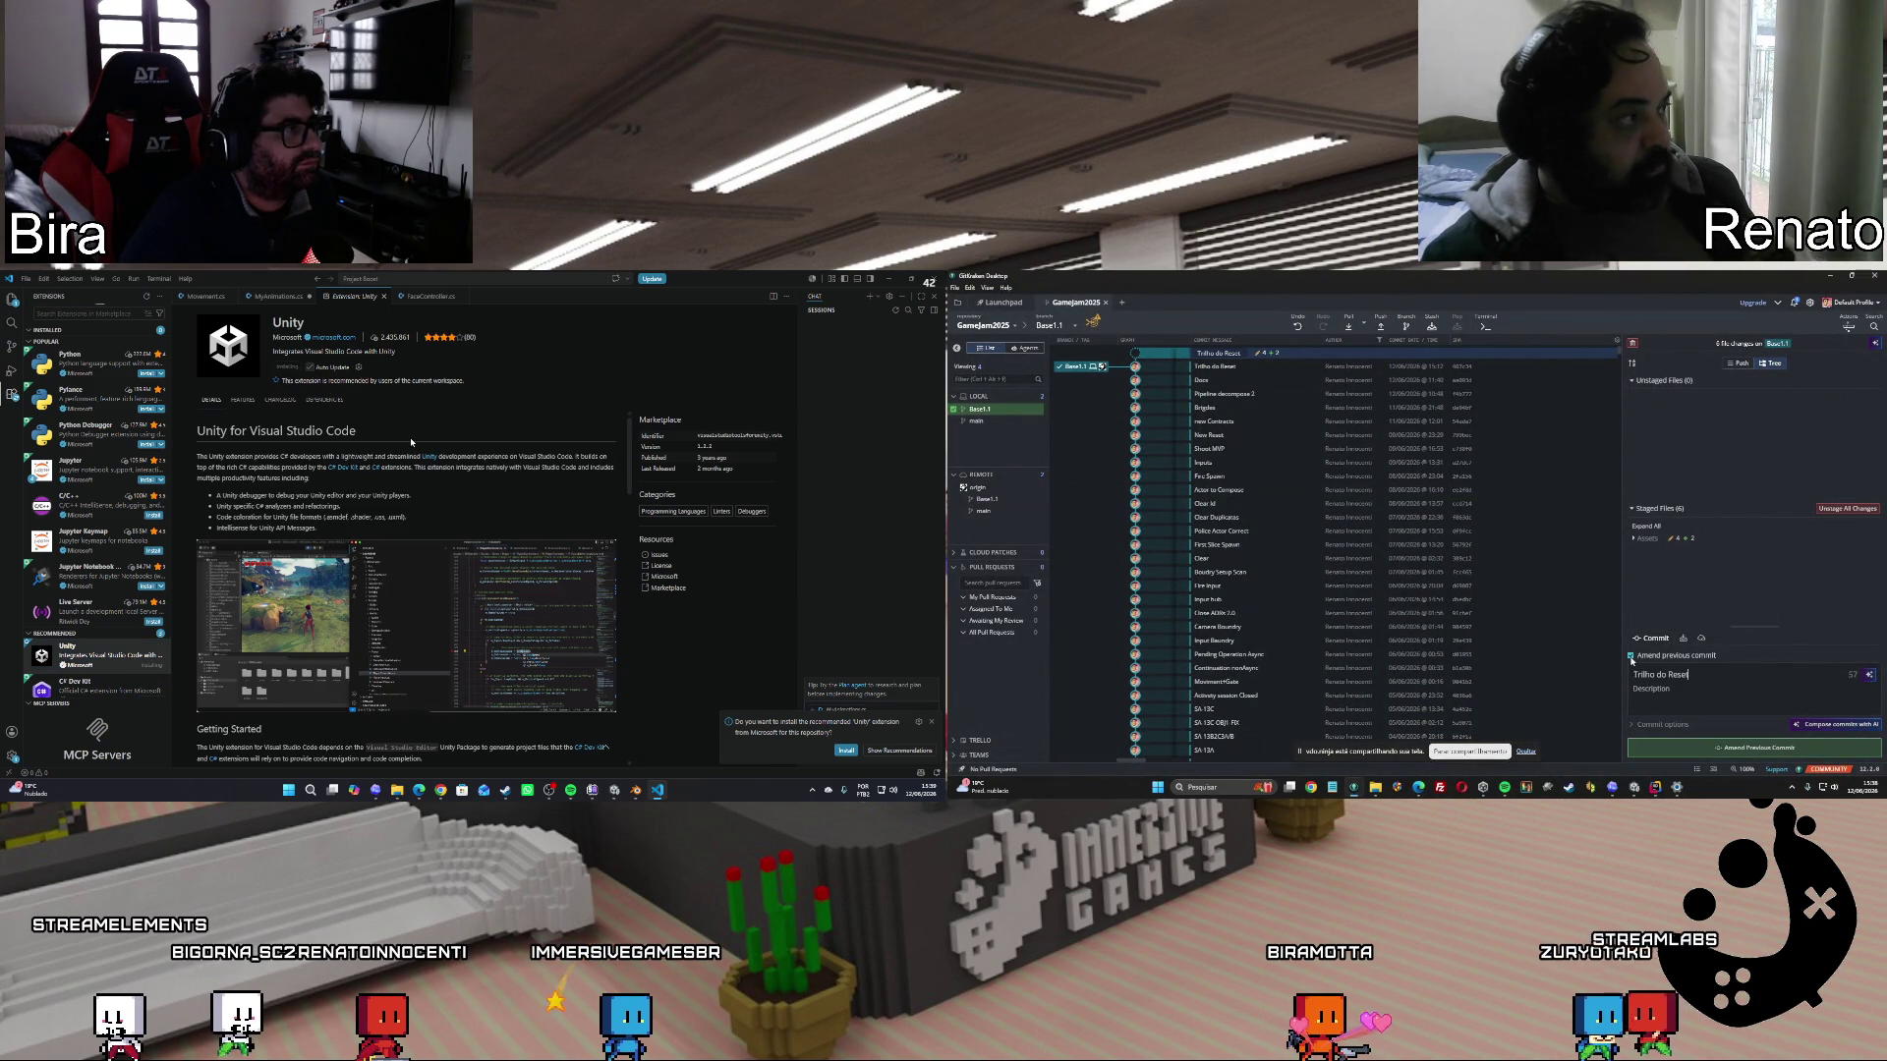
{"action": "left_click", "coordinate": [1691, 749]}
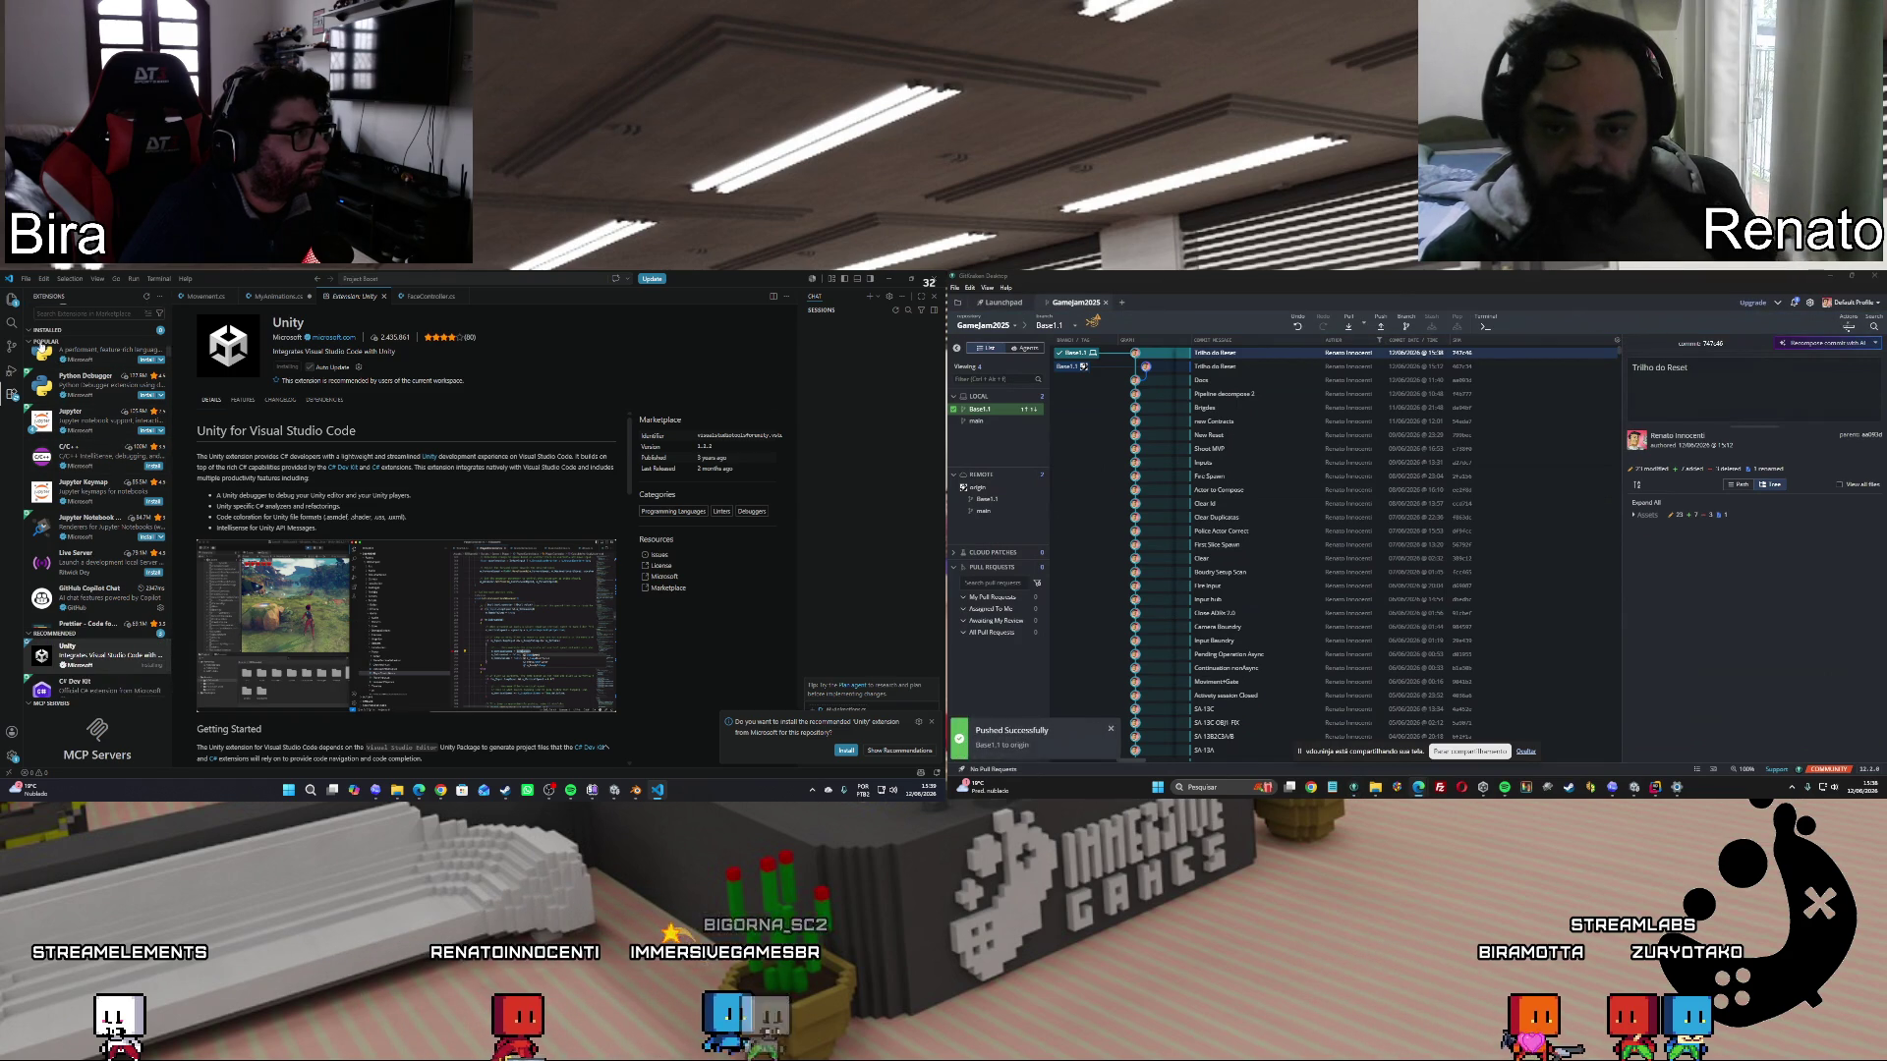
{"action": "left_click", "coordinate": [45, 342]}
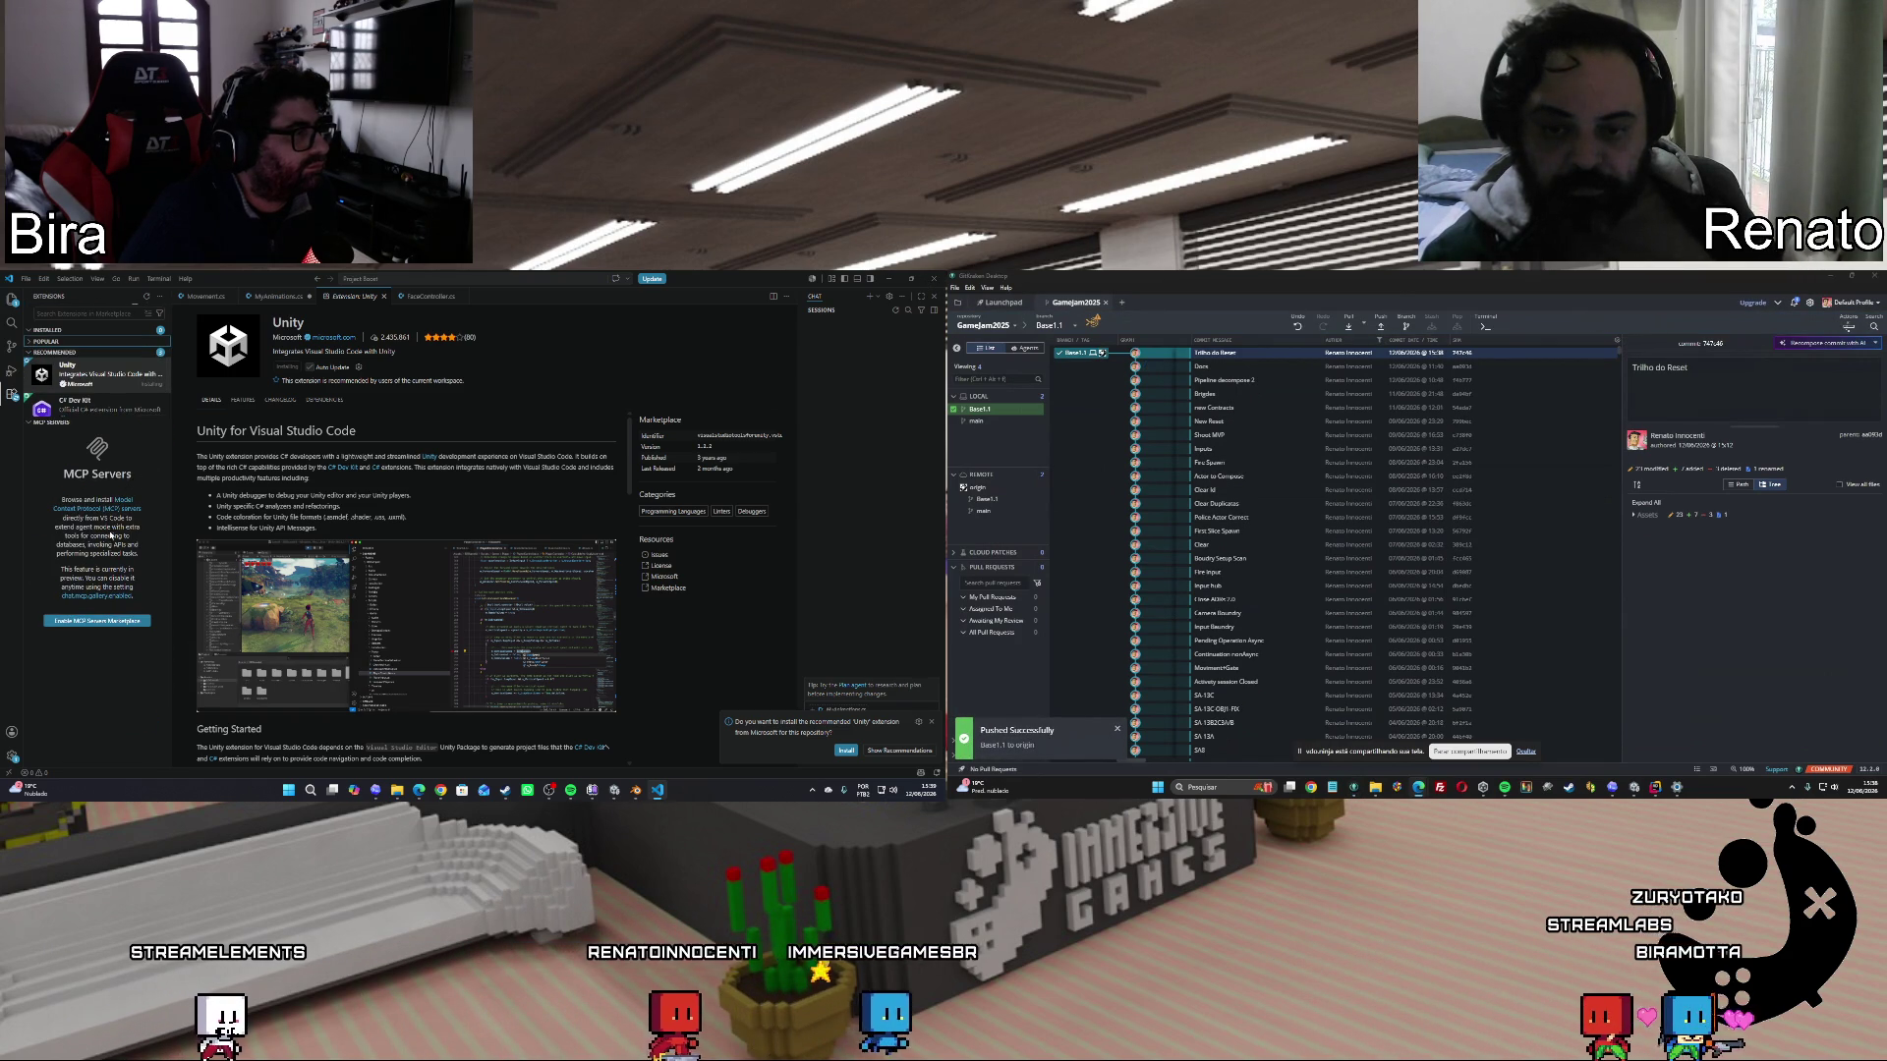
Check the C# Dev Kit extension details and the FaceController.cs code, then switch to Unity.
{"action": "left_click", "coordinate": [34, 423]}
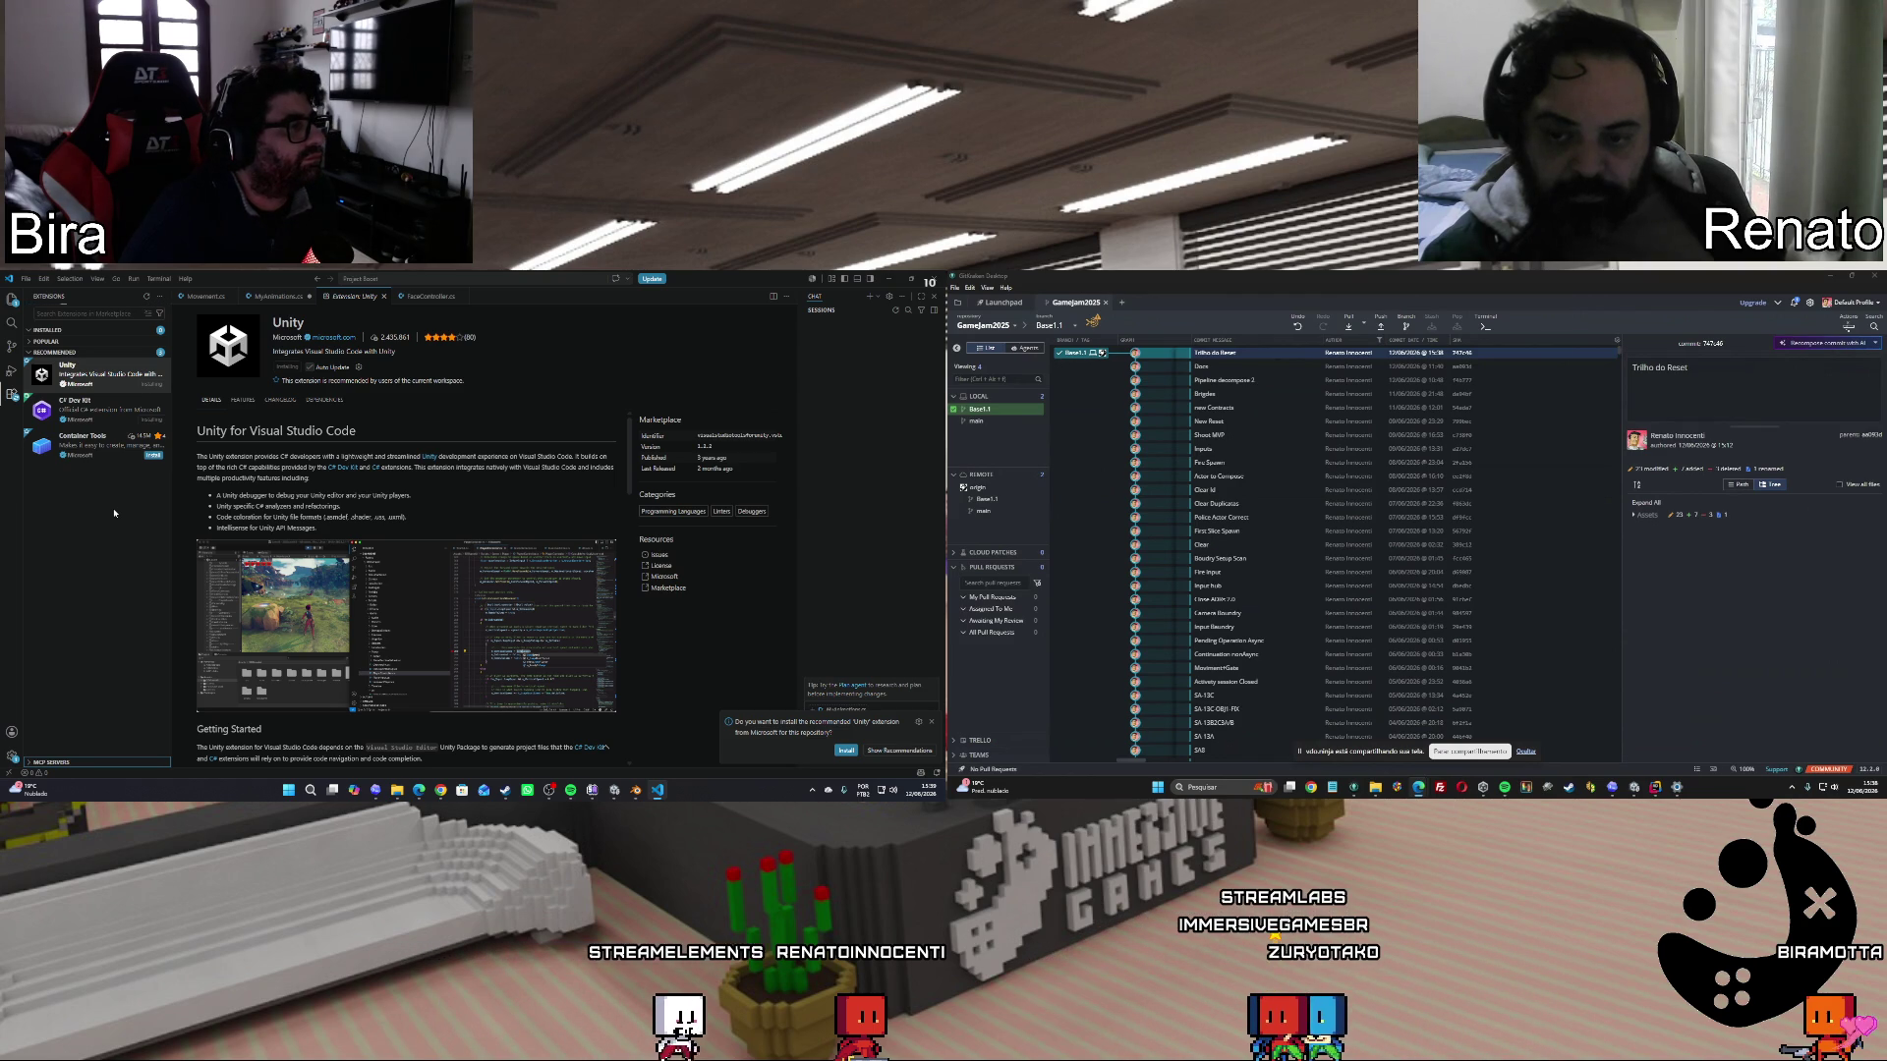
{"action": "left_click", "coordinate": [109, 411]}
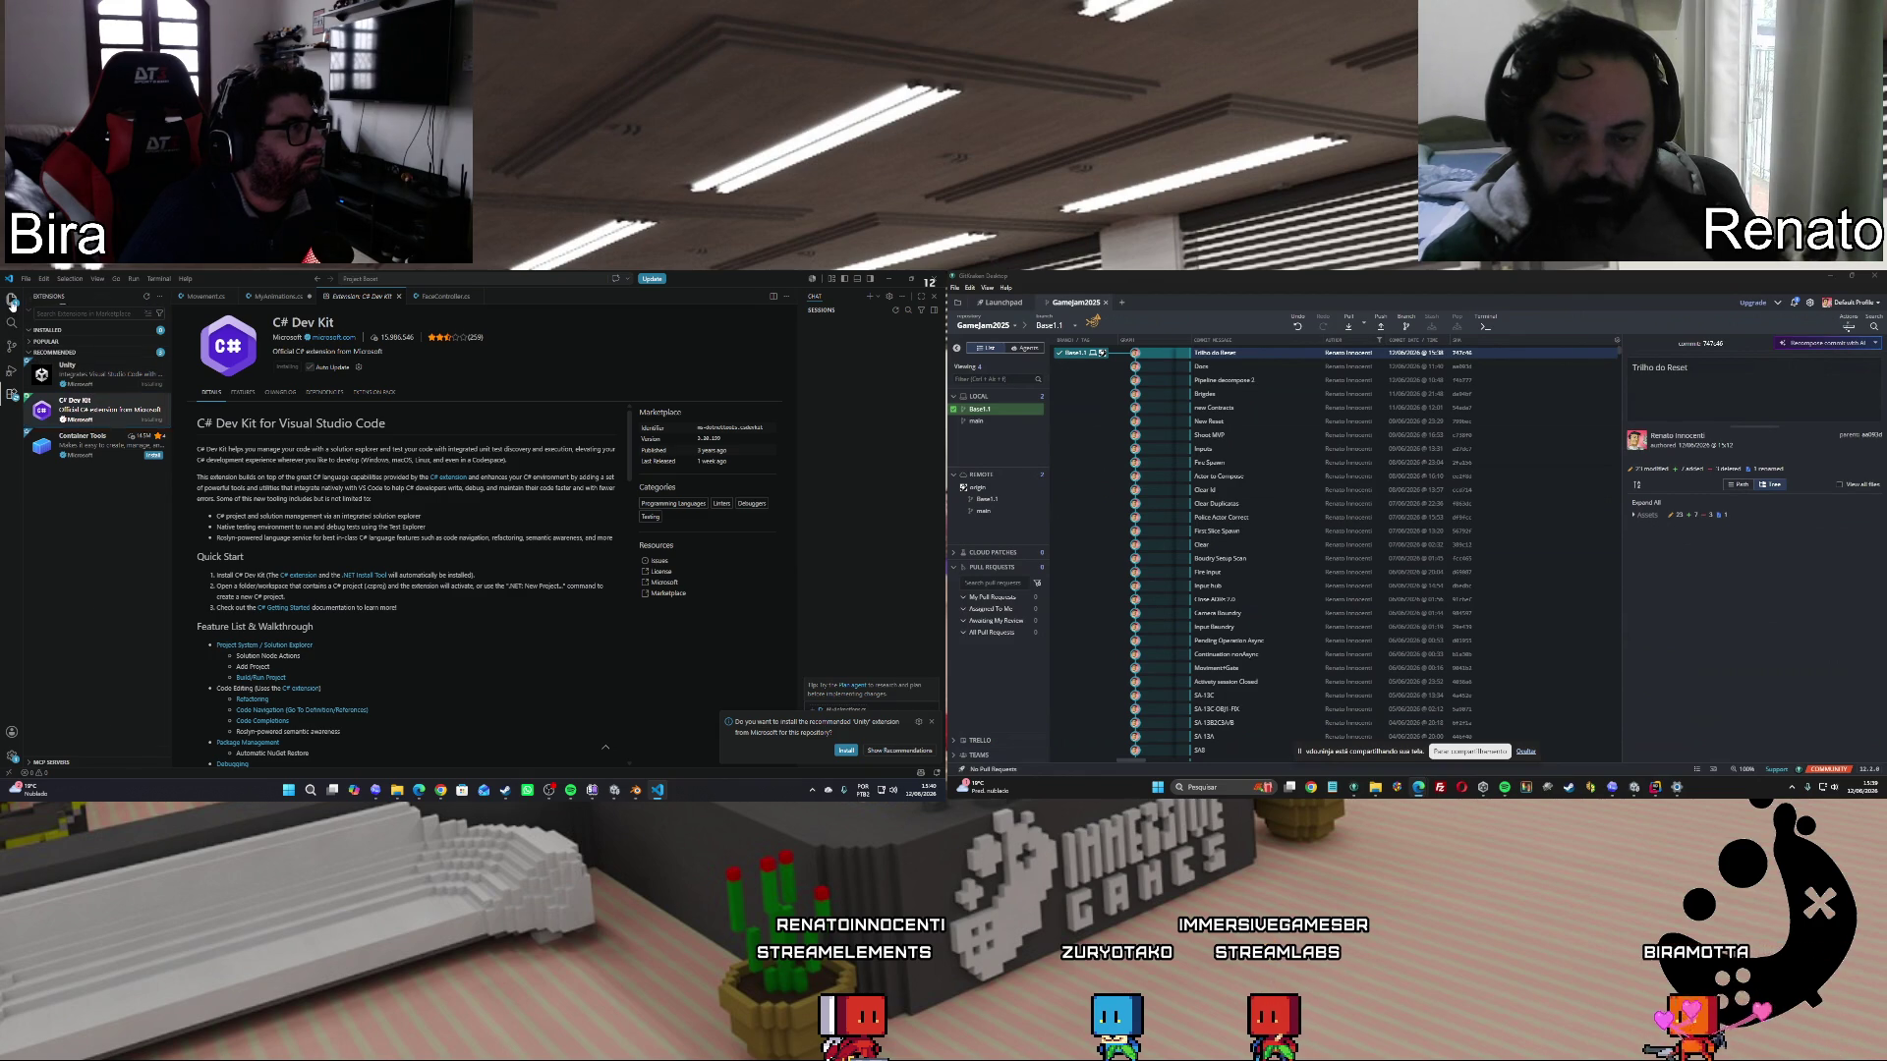
{"action": "left_click", "coordinate": [12, 299]}
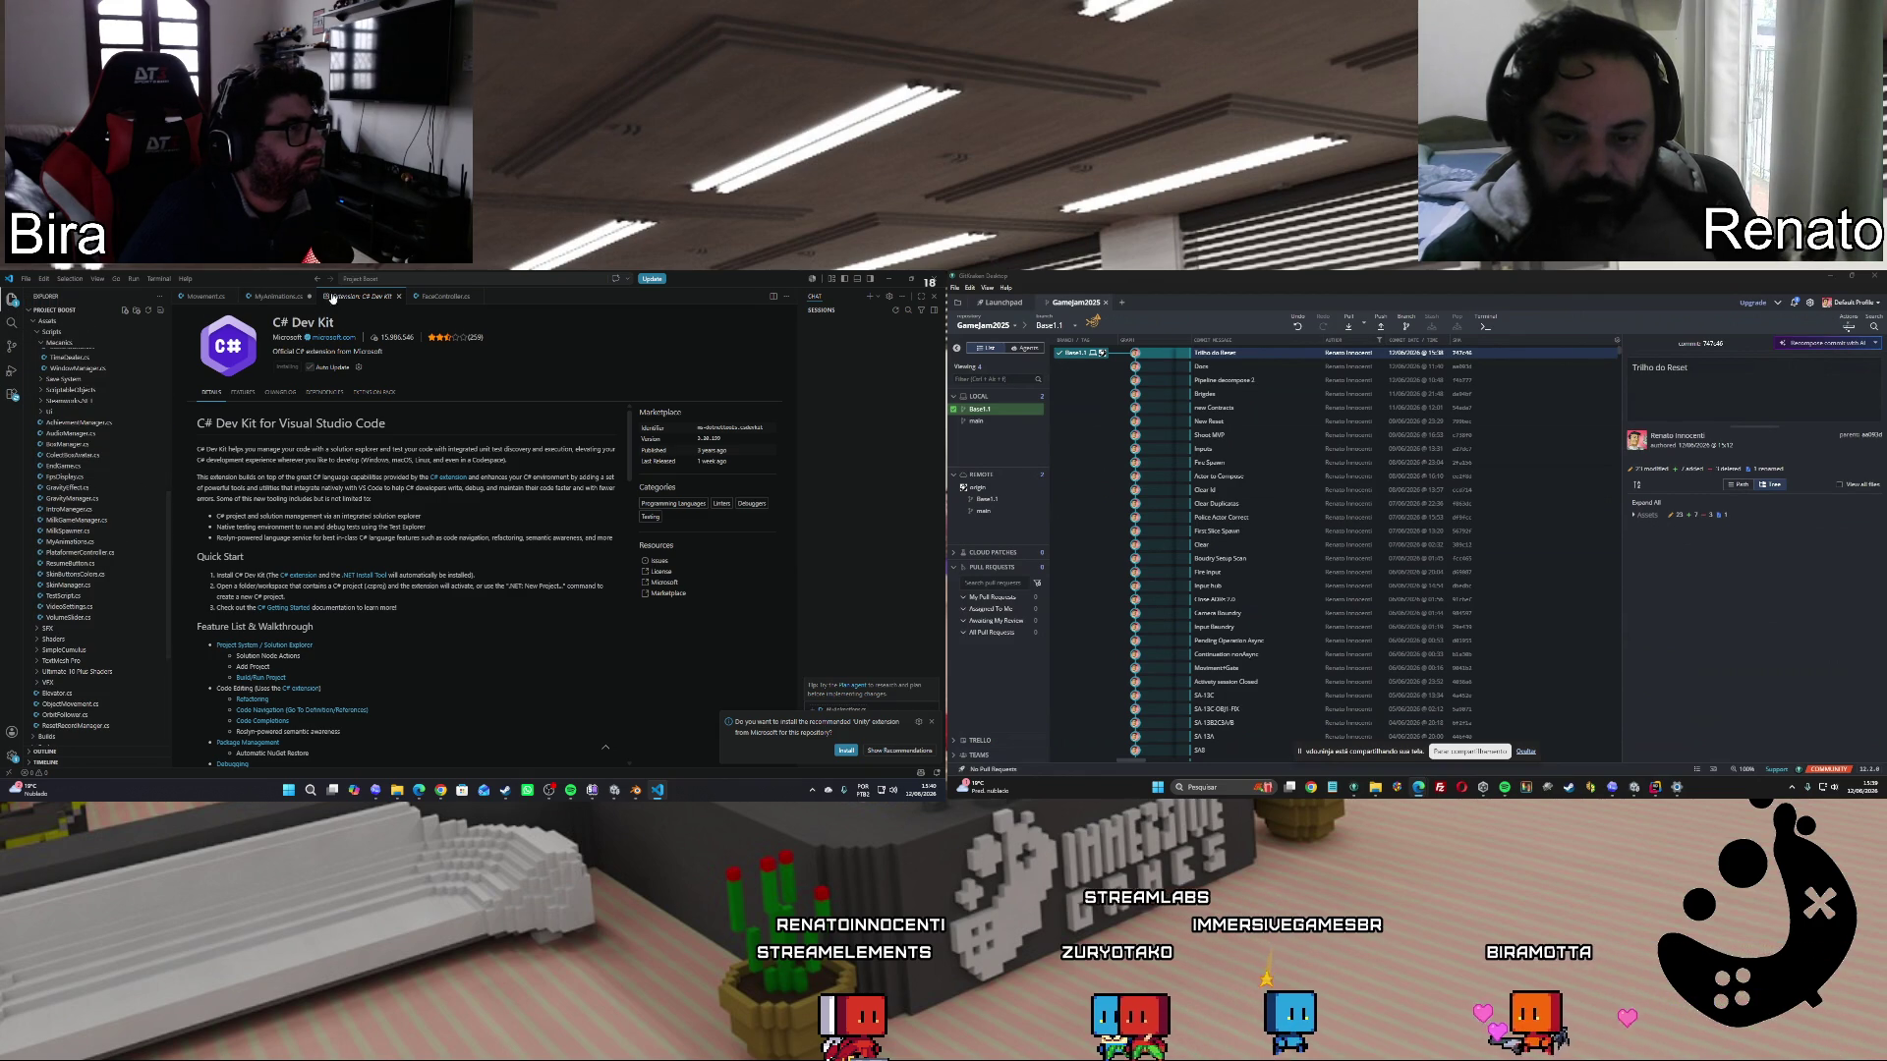
{"action": "left_click", "coordinate": [443, 297]}
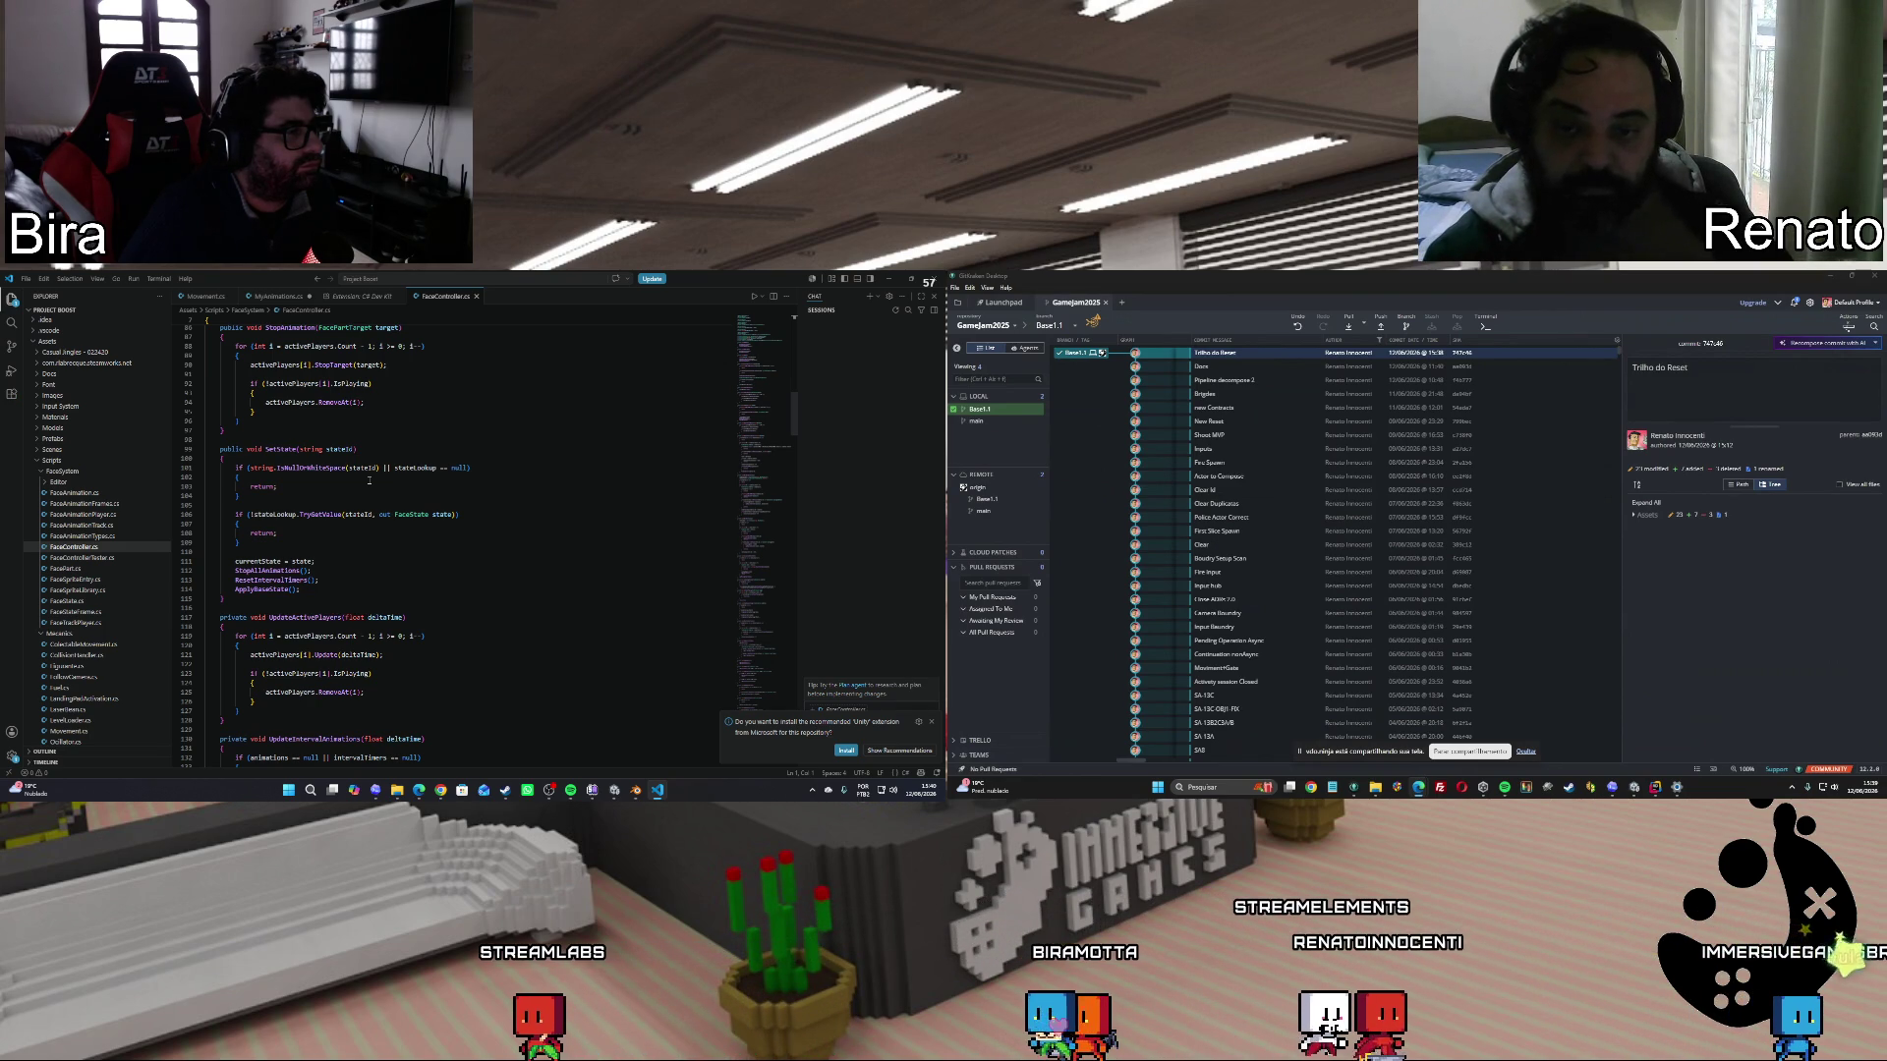
{"action": "left_click", "coordinate": [613, 791]}
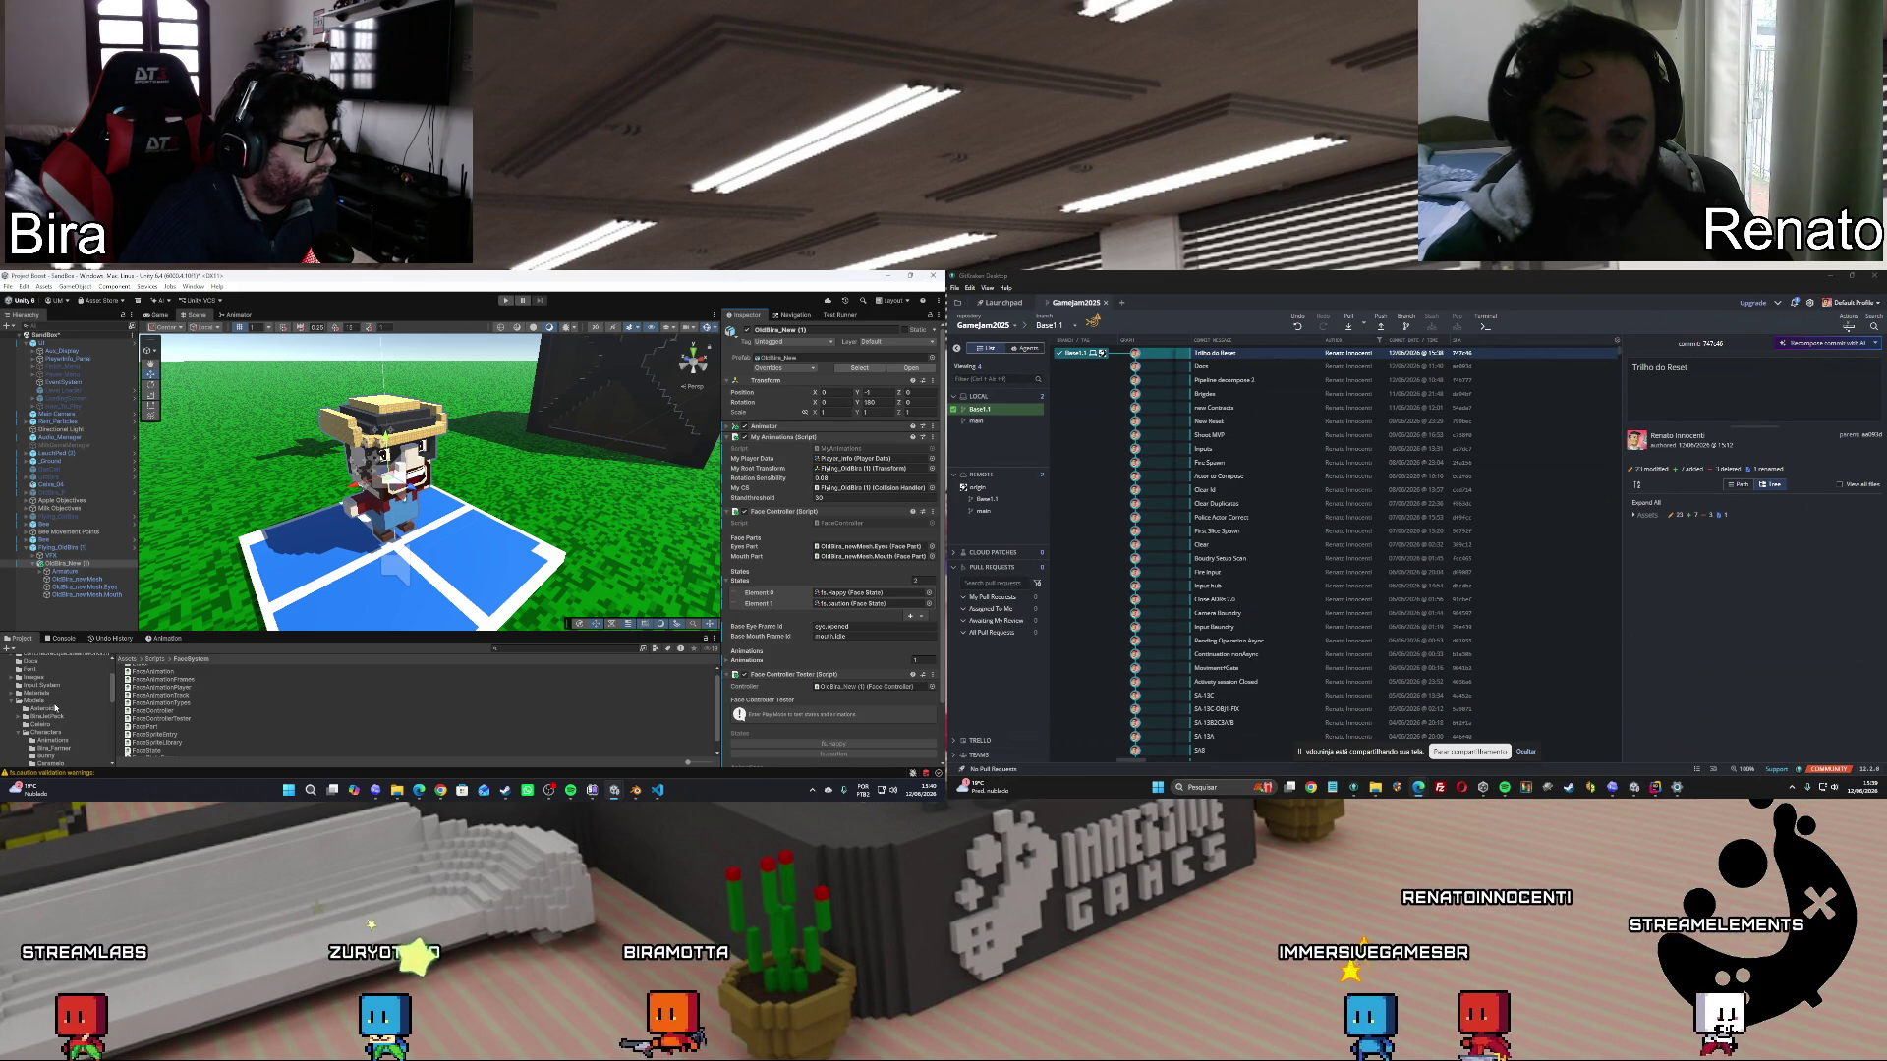
Select fs.Happy in the FaceExpressions folder, check its Id value, and return to VS Code.
{"action": "scroll", "coordinate": [54, 694], "scroll_direction": "down", "scroll_amount": 2}
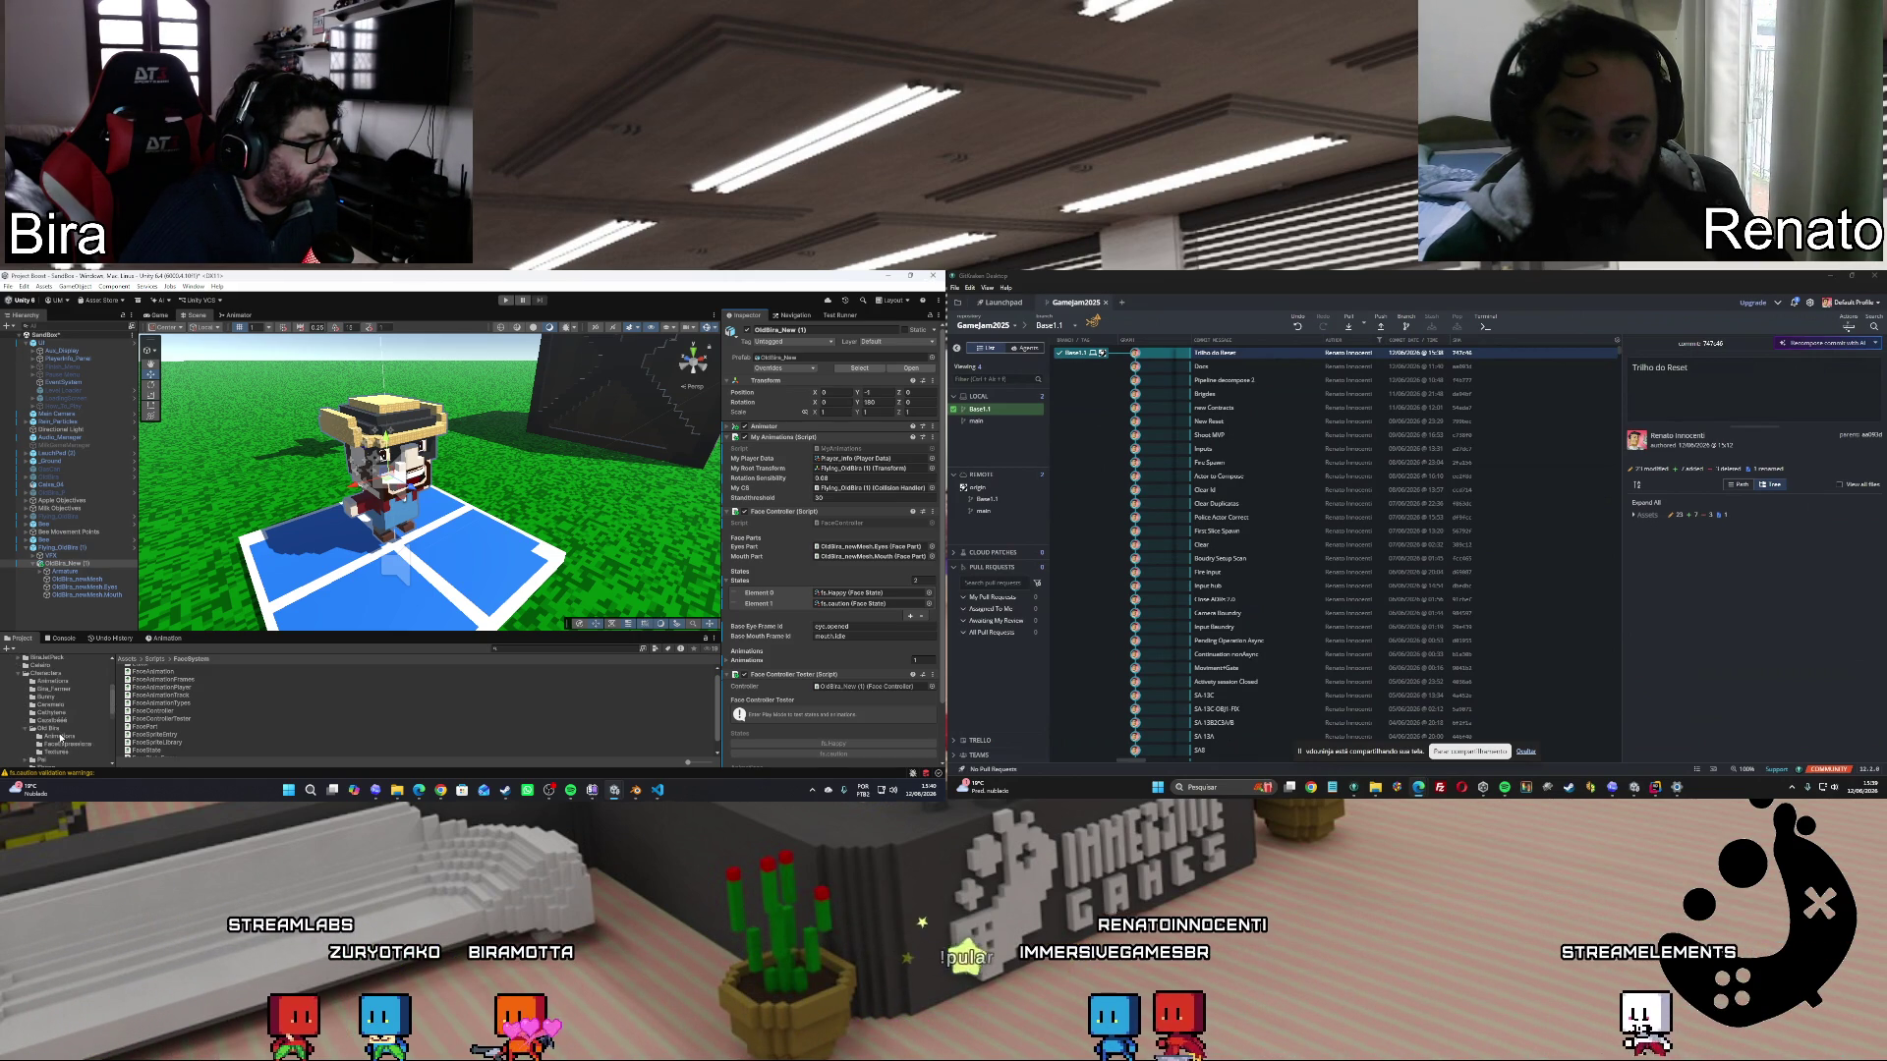
{"action": "scroll", "coordinate": [59, 708], "scroll_direction": "down", "scroll_amount": 3}
{"action": "left_click", "coordinate": [69, 714]}
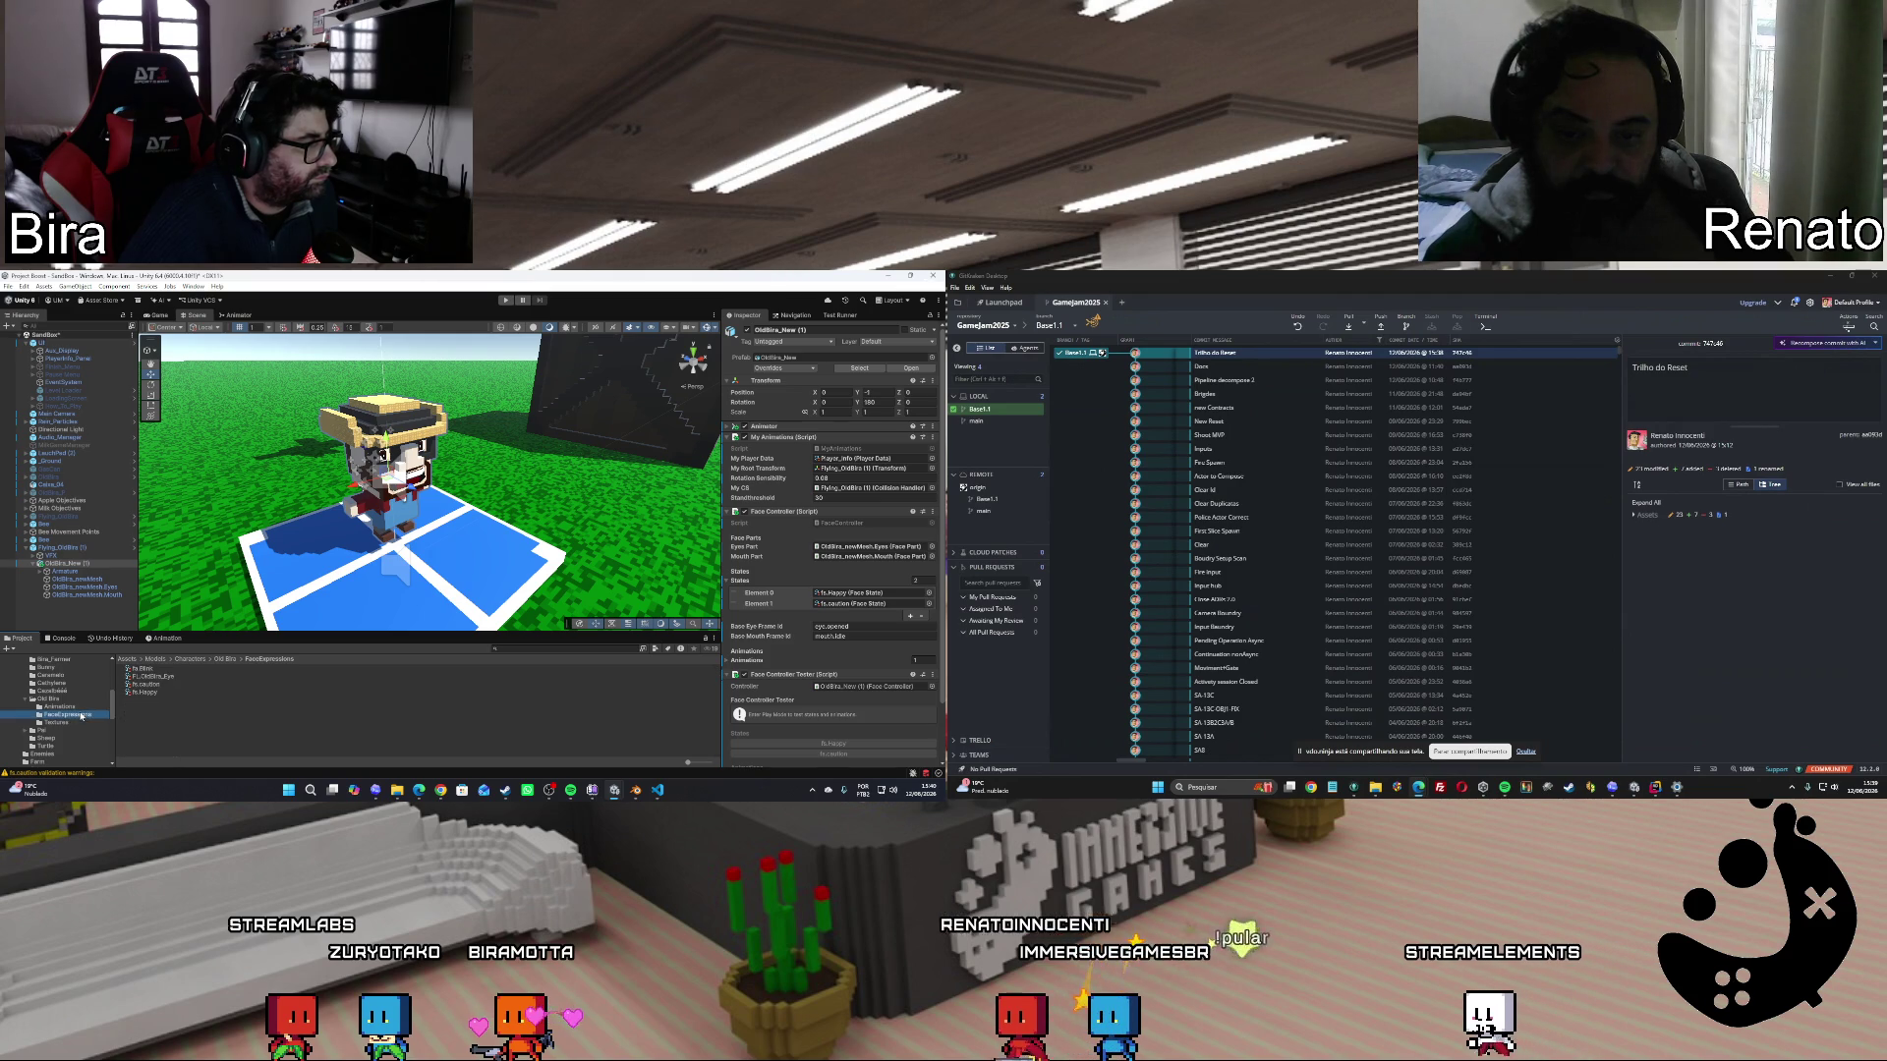
{"action": "left_click", "coordinate": [144, 693]}
{"action": "left_click", "coordinate": [859, 377]}
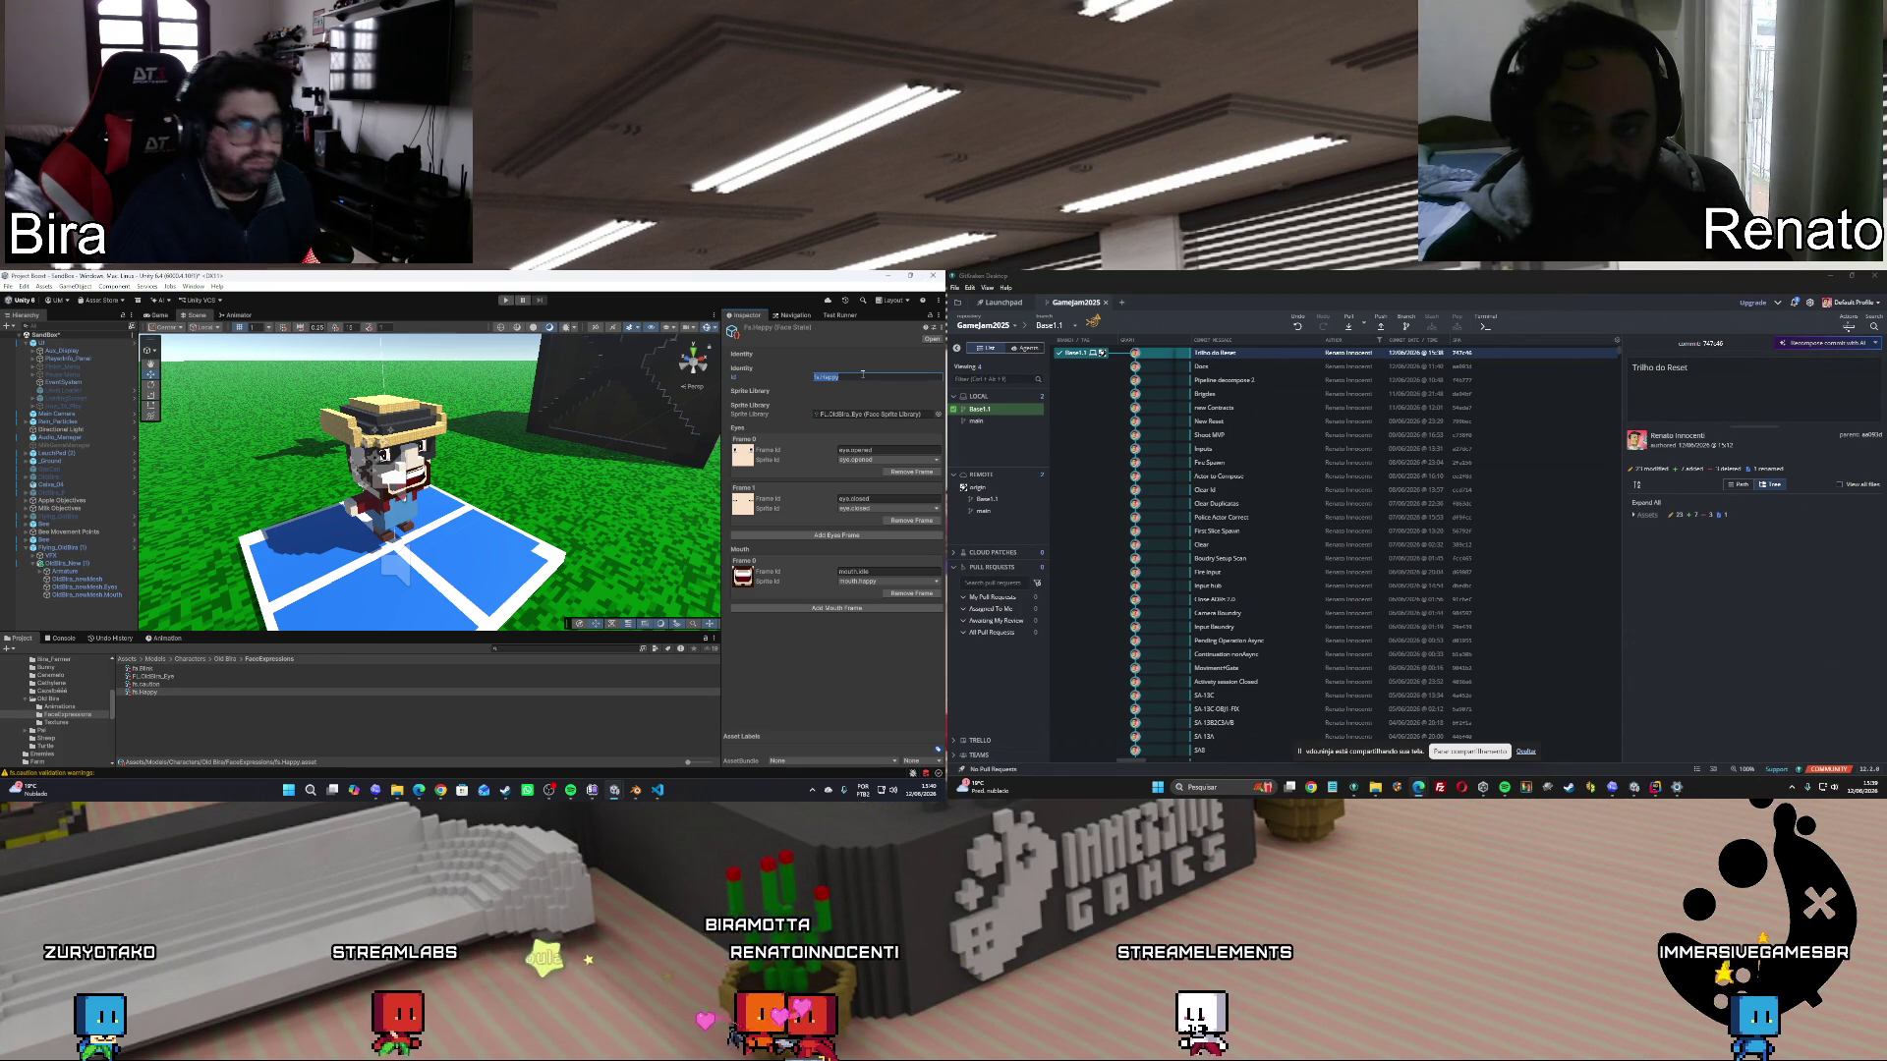
{"action": "left_click", "coordinate": [657, 789]}
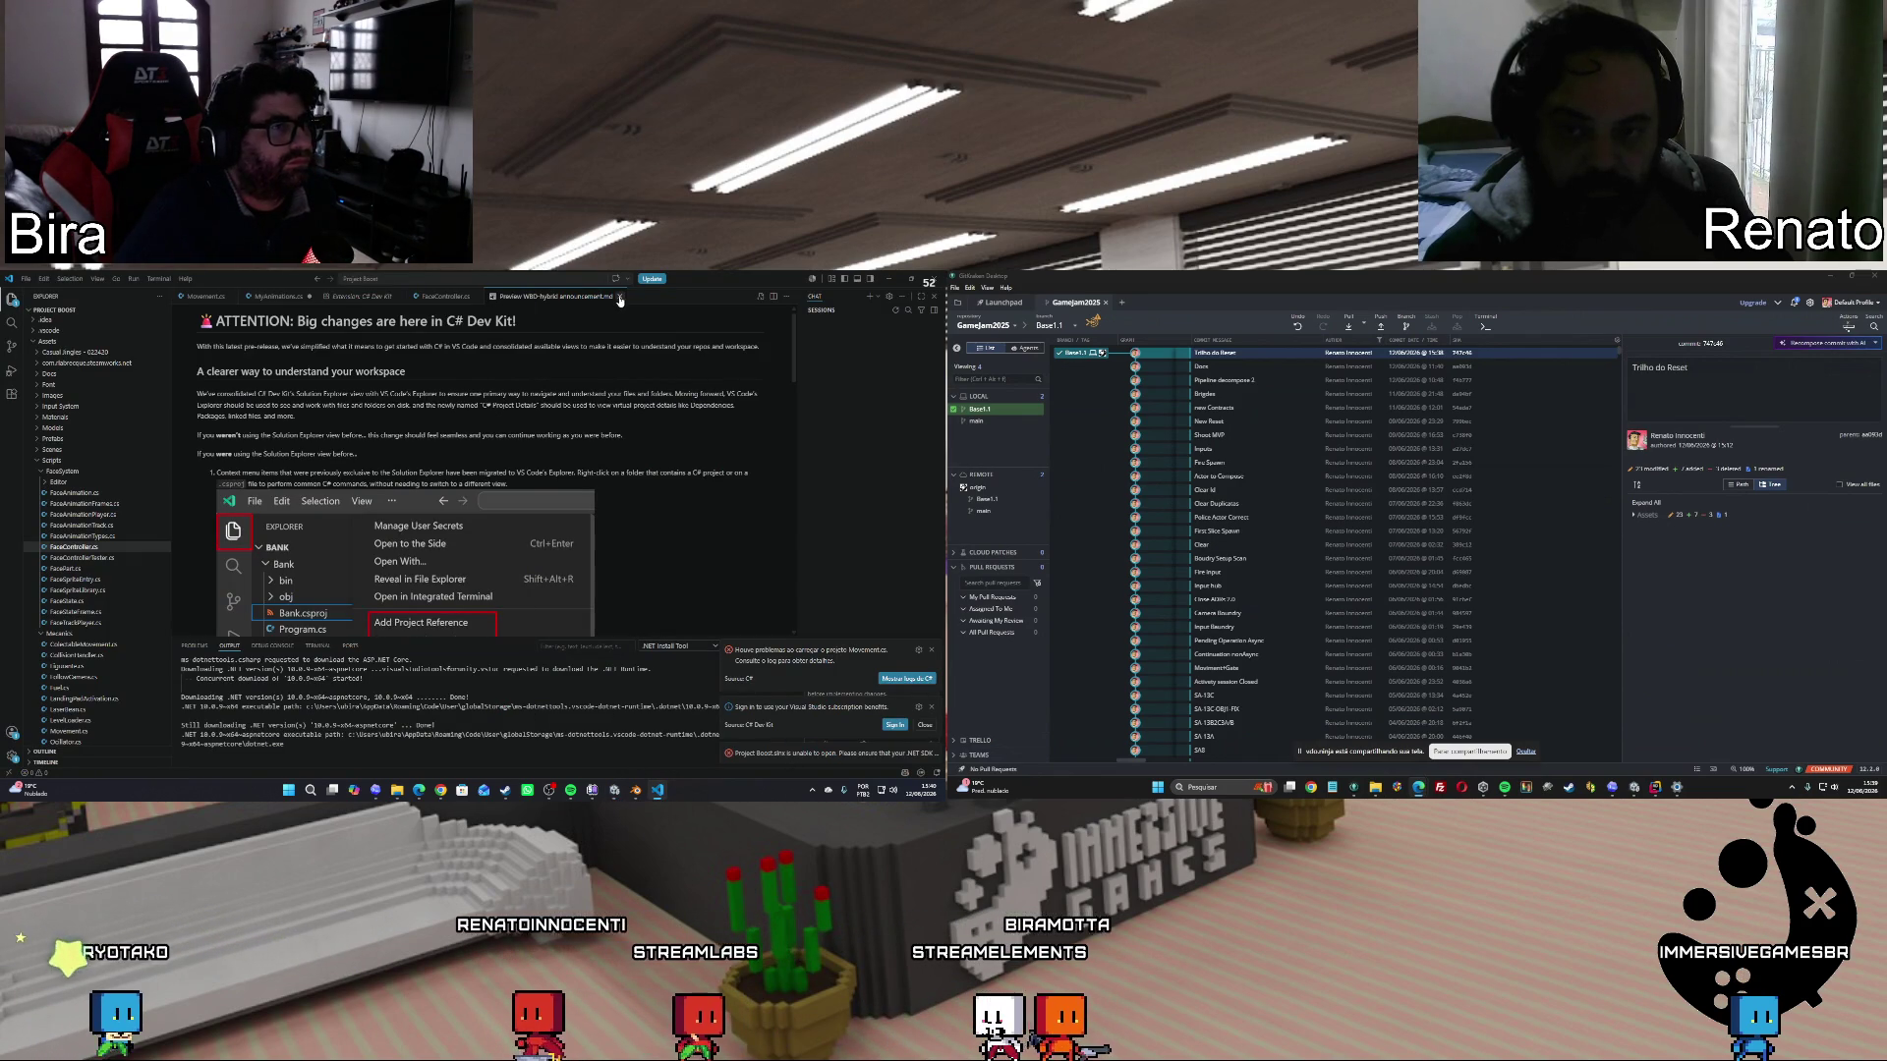
Return to MyAnimations.cs and add the closing ')' to the SetState call on line 47.
{"action": "key", "text": "ctrl+w"}
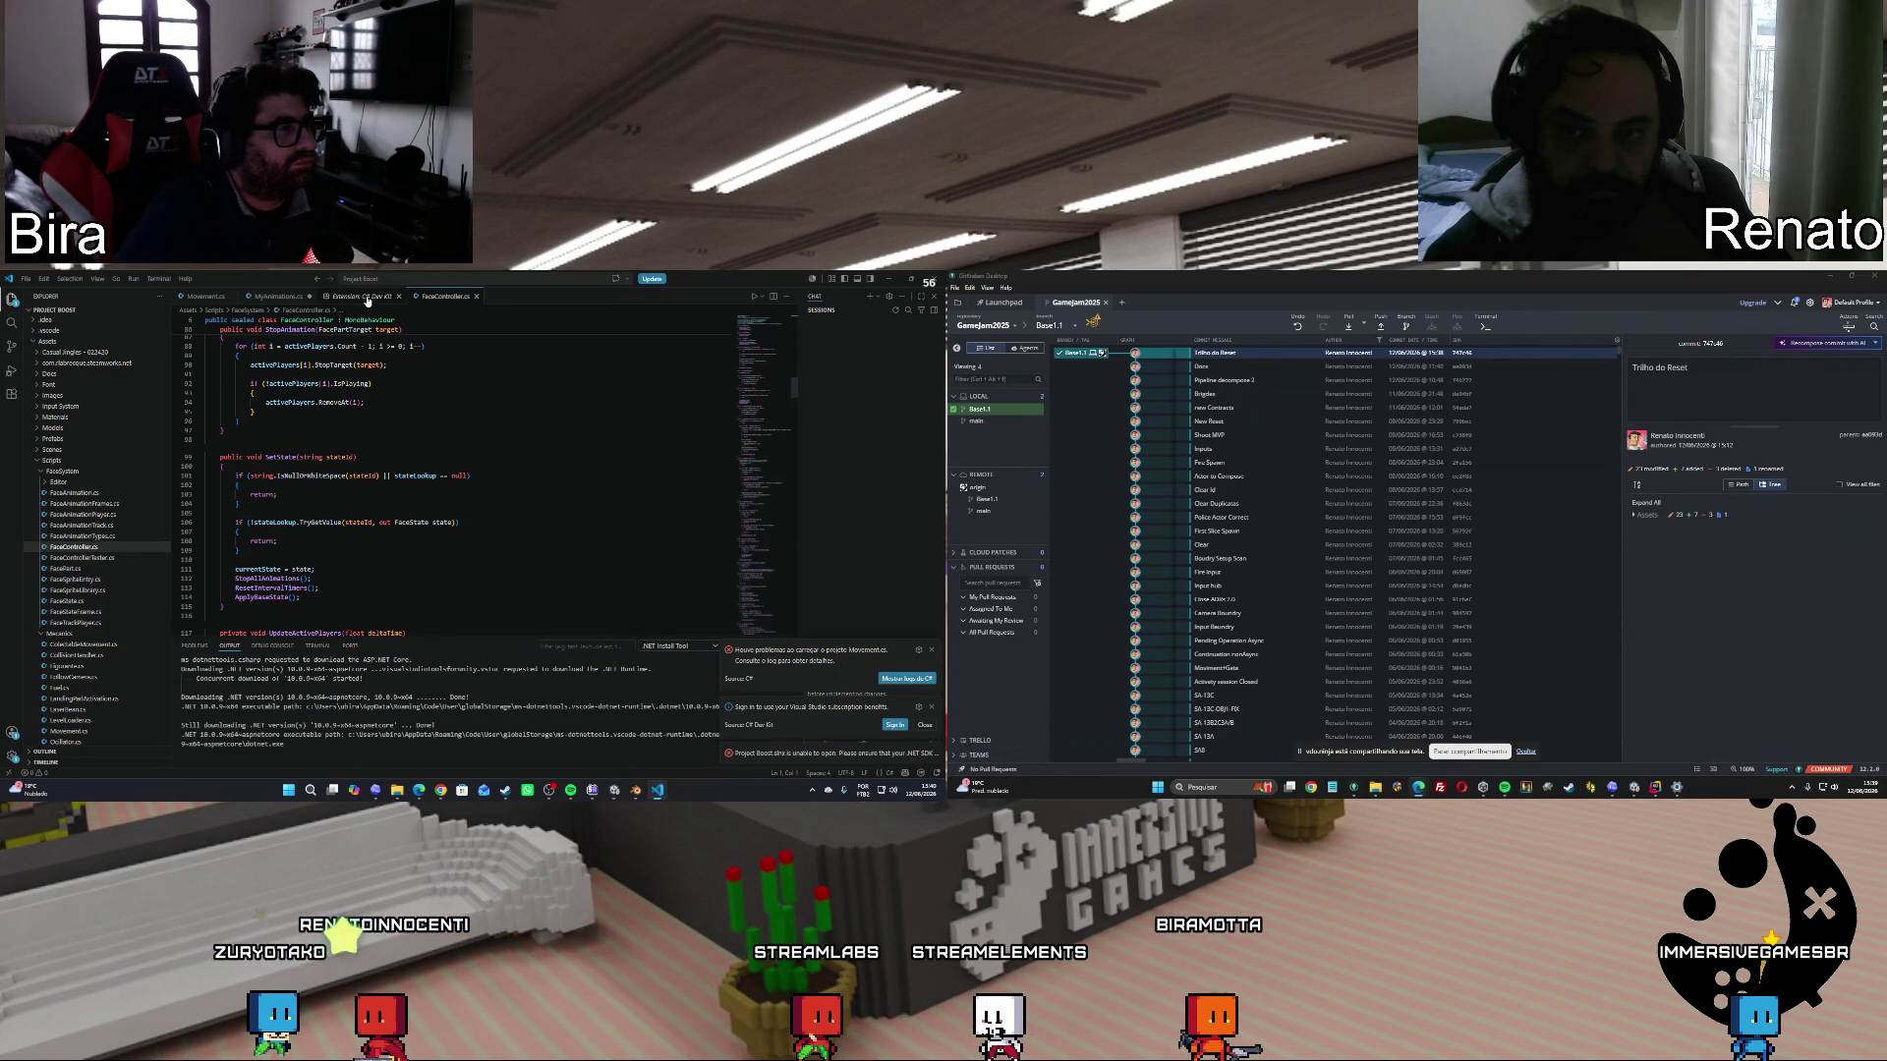
{"action": "left_click", "coordinate": [298, 300]}
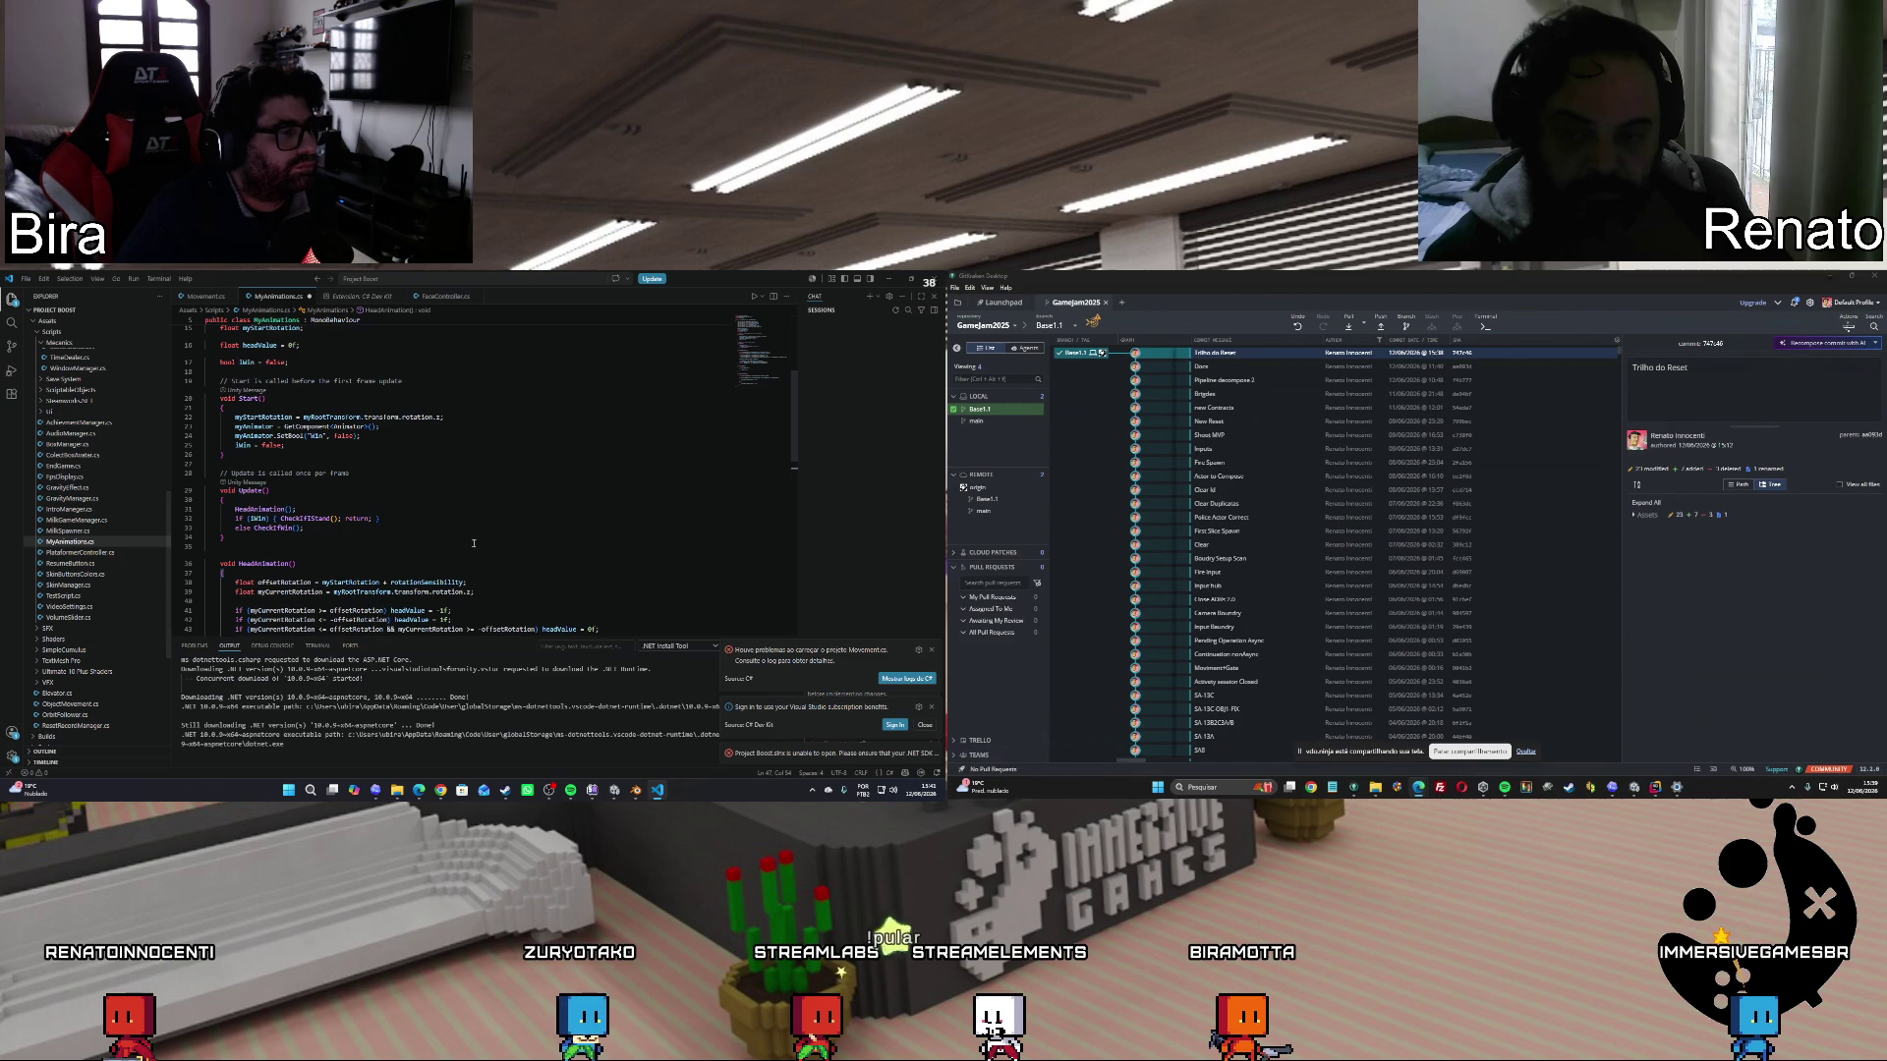
{"action": "scroll", "coordinate": [448, 521], "scroll_direction": "down", "scroll_amount": 5}
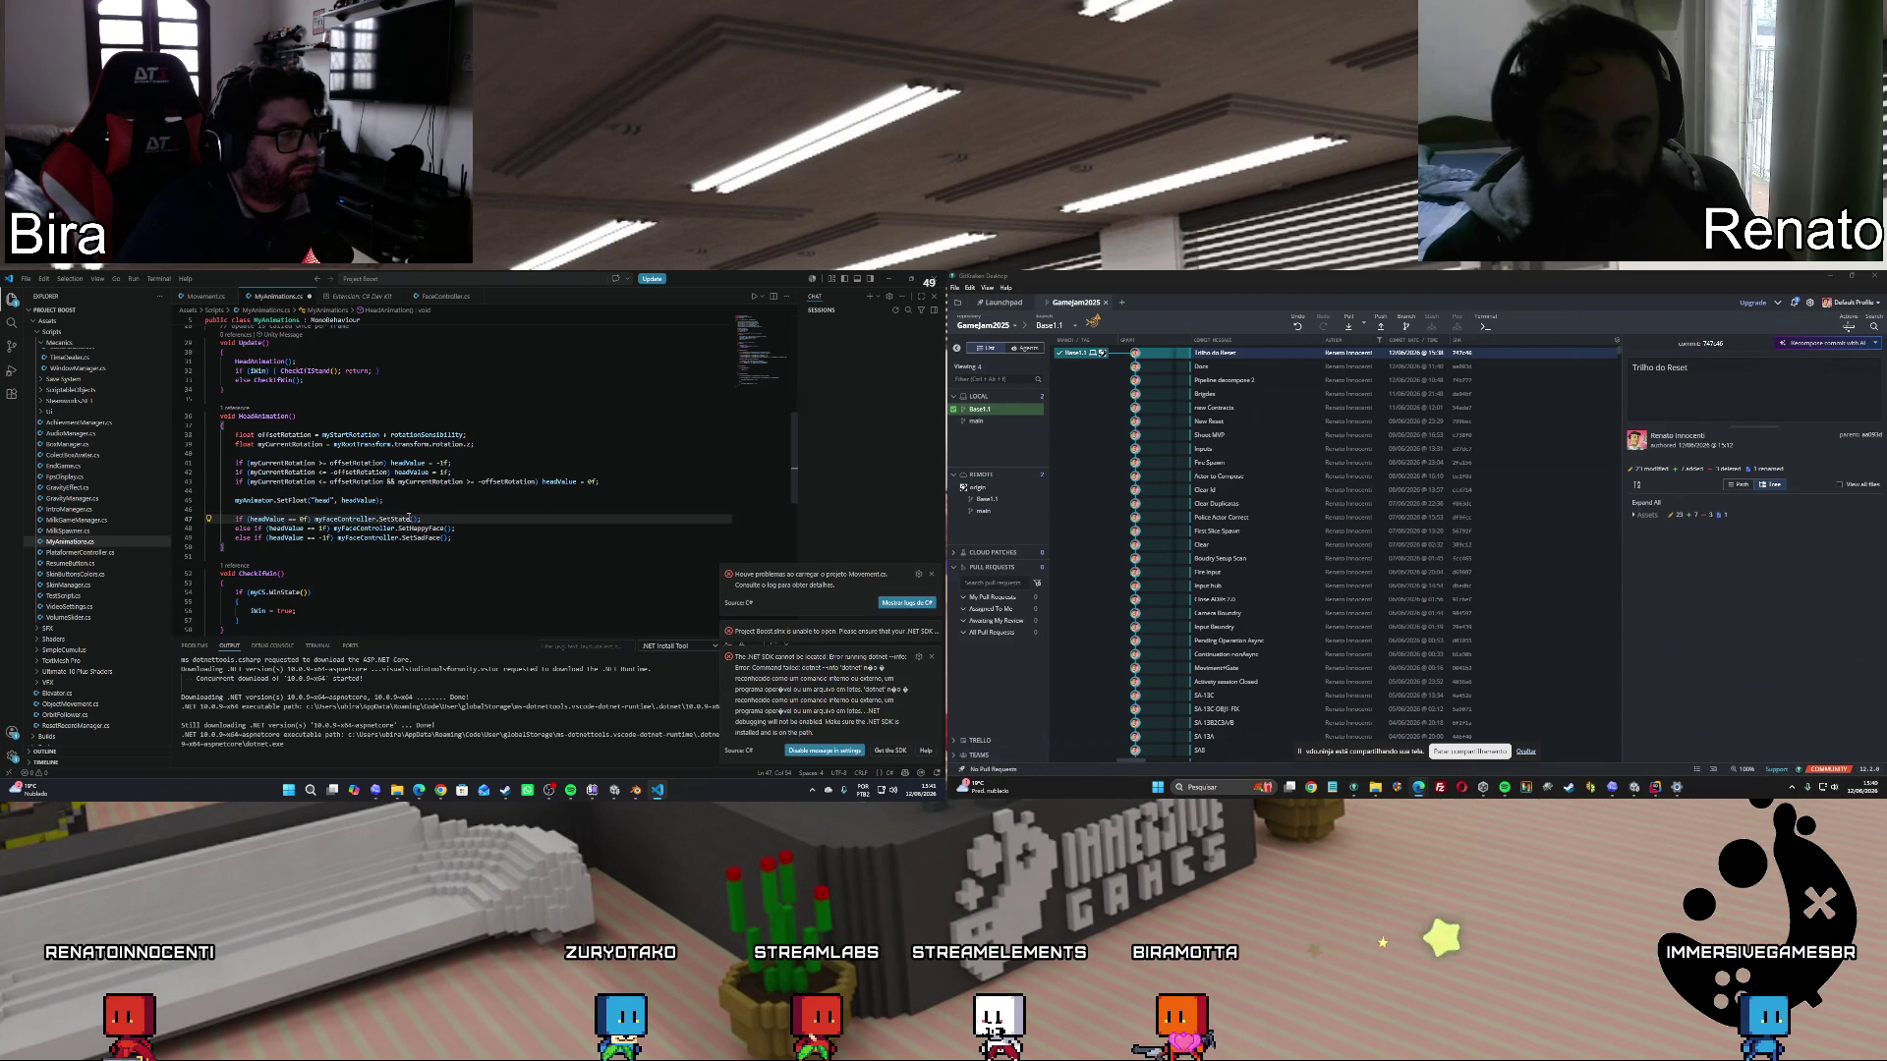
{"action": "type", "text": ")"}
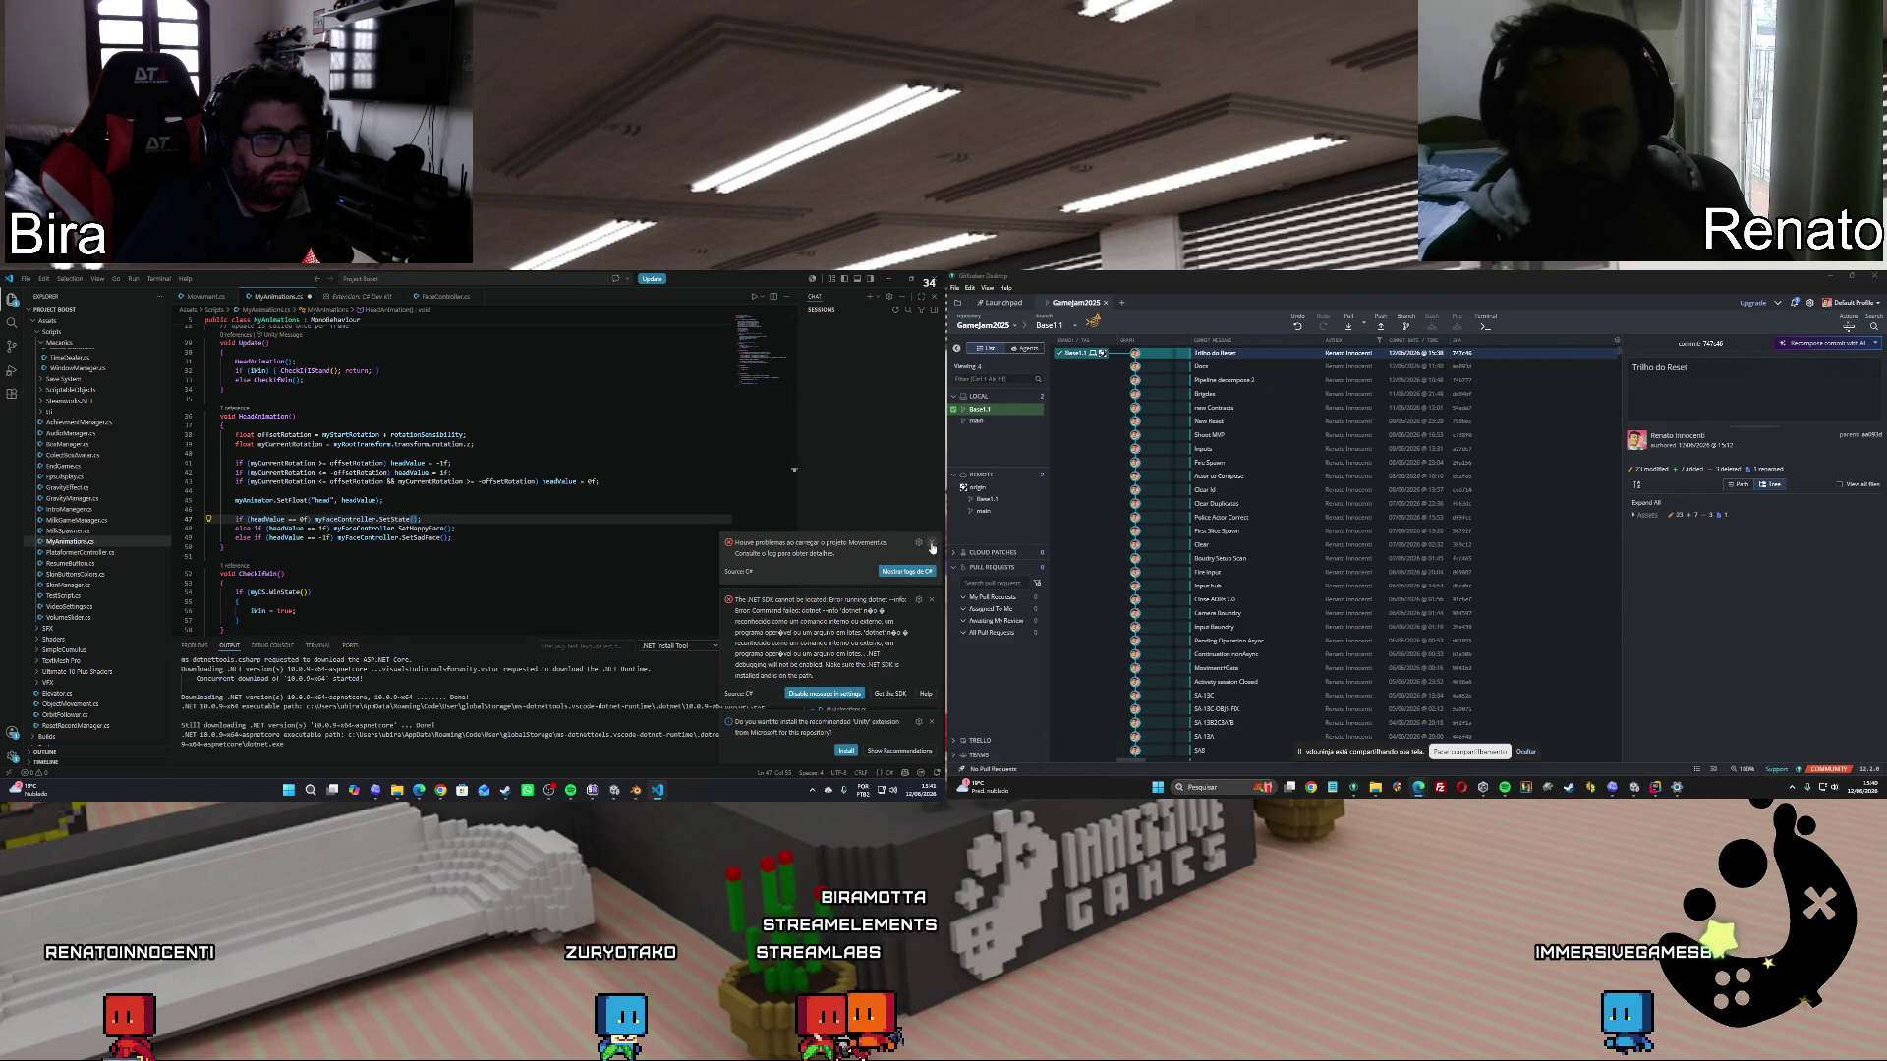
{"action": "left_click", "coordinate": [931, 543]}
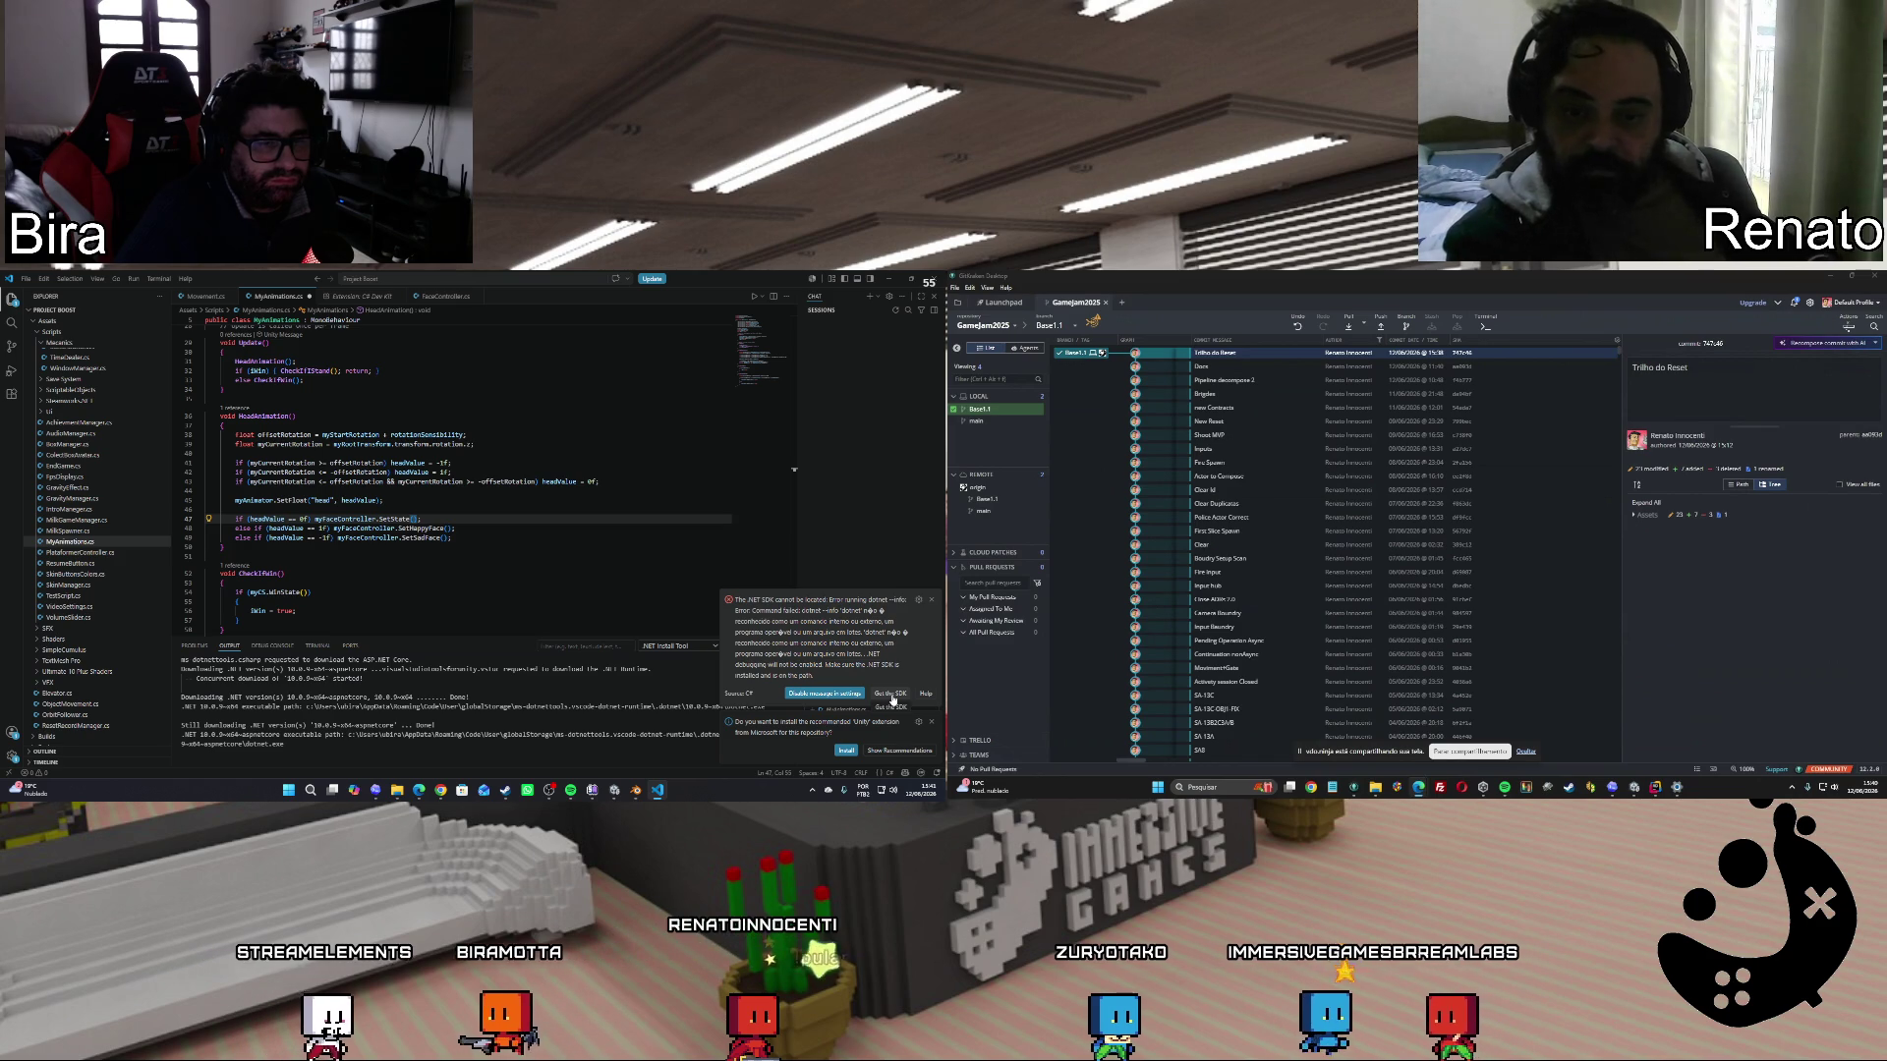
Install the missing .NET SDK from the error notice, then close the Unity extension page to reach MyAnimations.cs.
{"action": "left_click", "coordinate": [891, 695]}
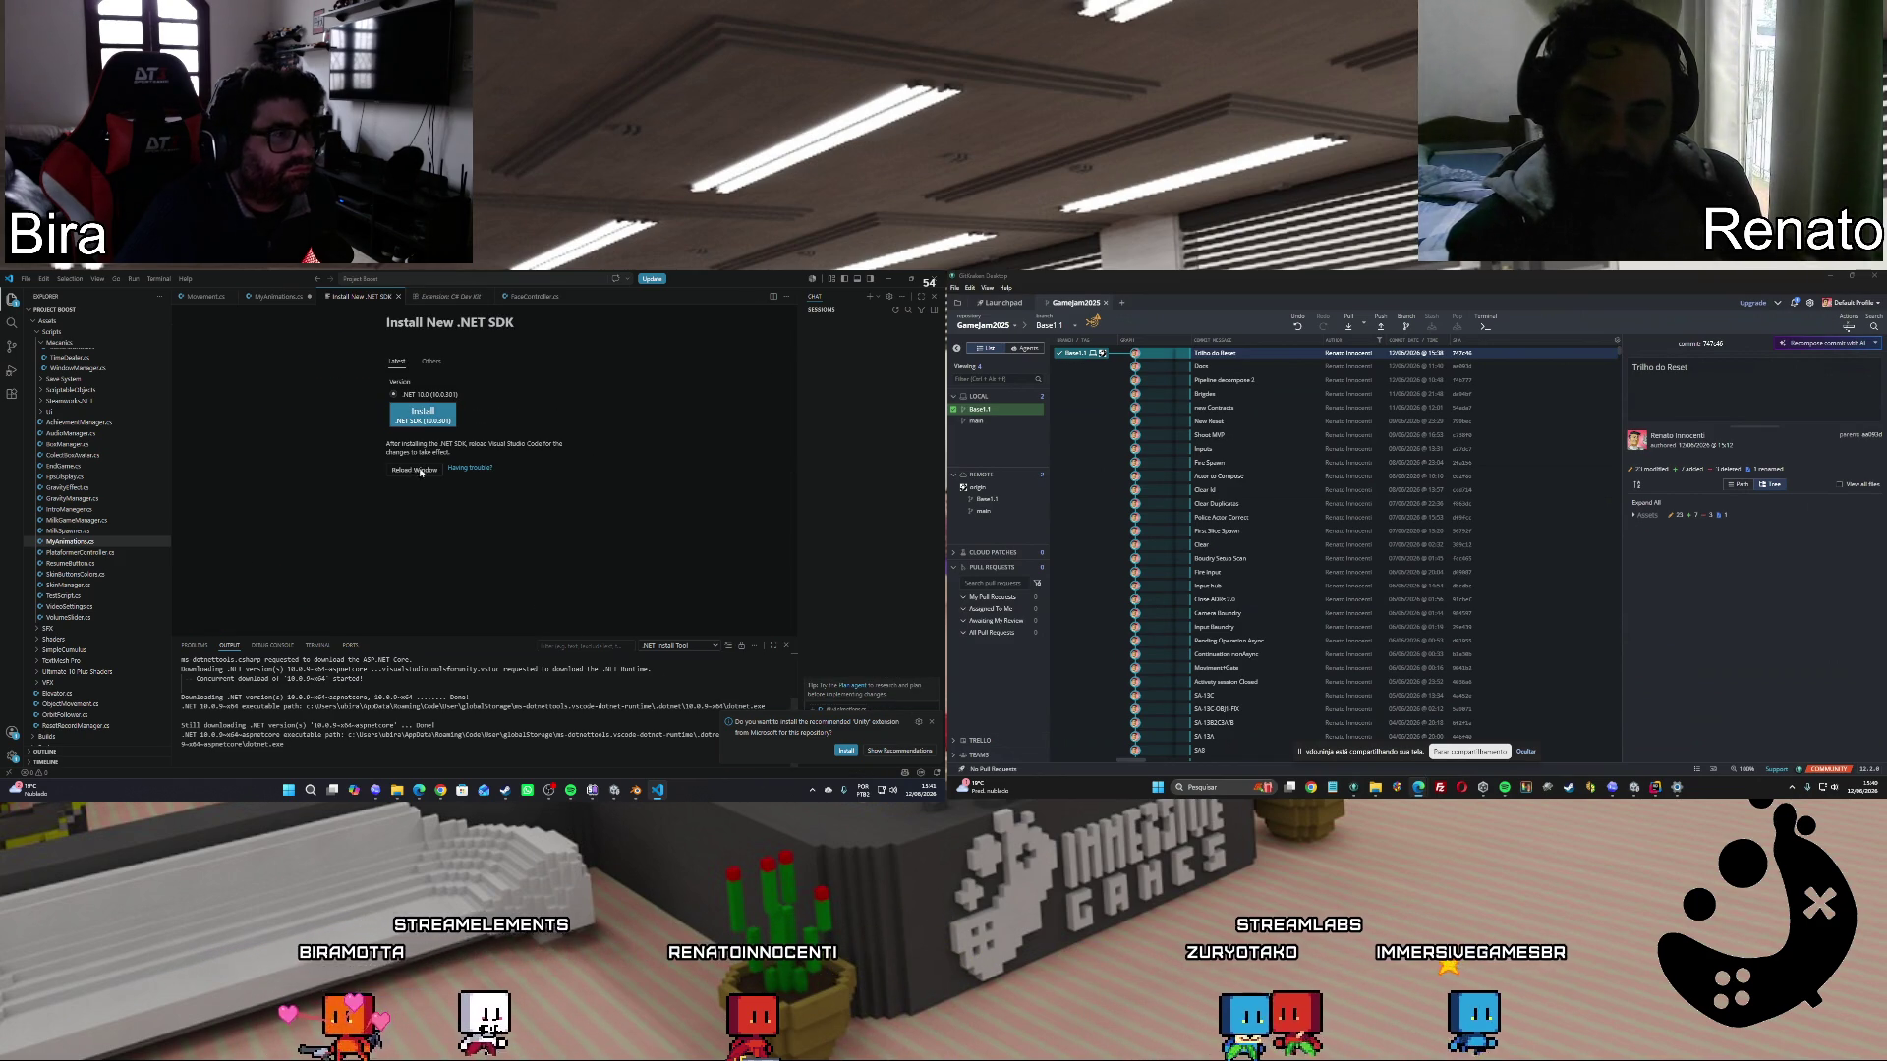
{"action": "left_click", "coordinate": [444, 428]}
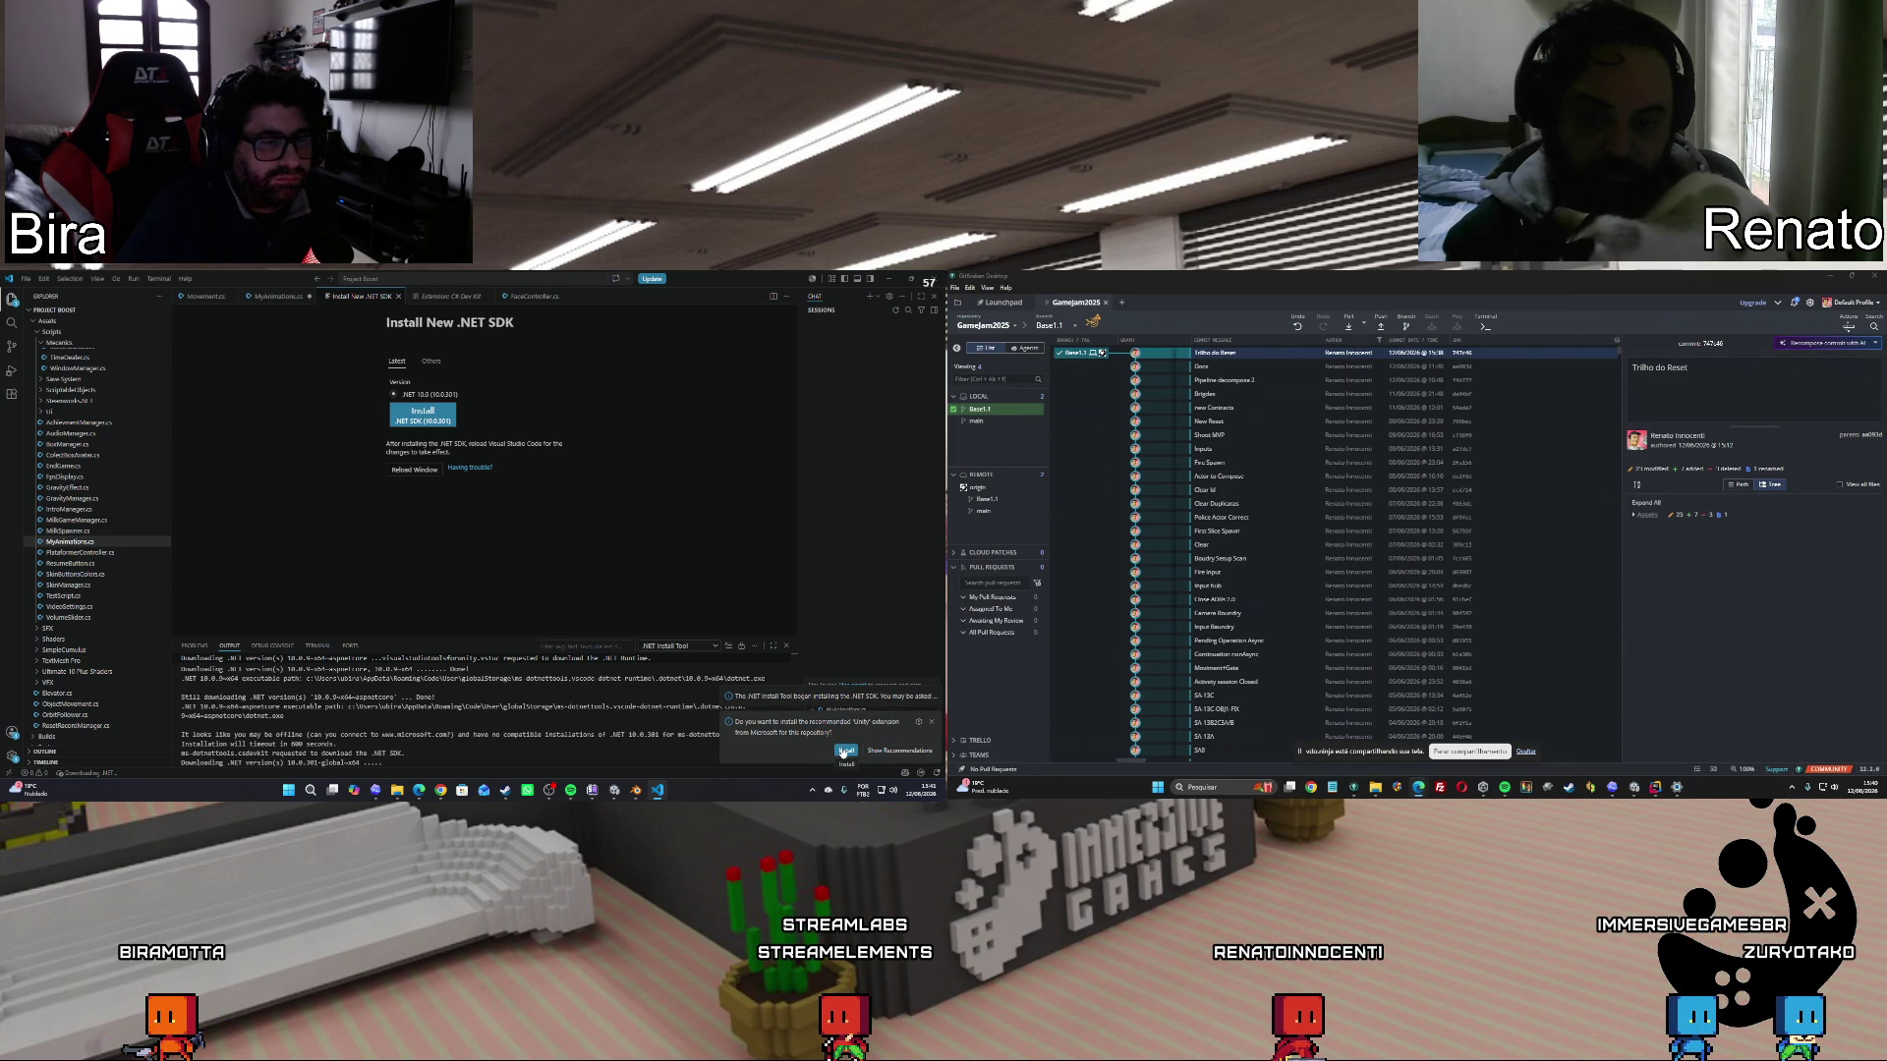
{"action": "left_click", "coordinate": [844, 750]}
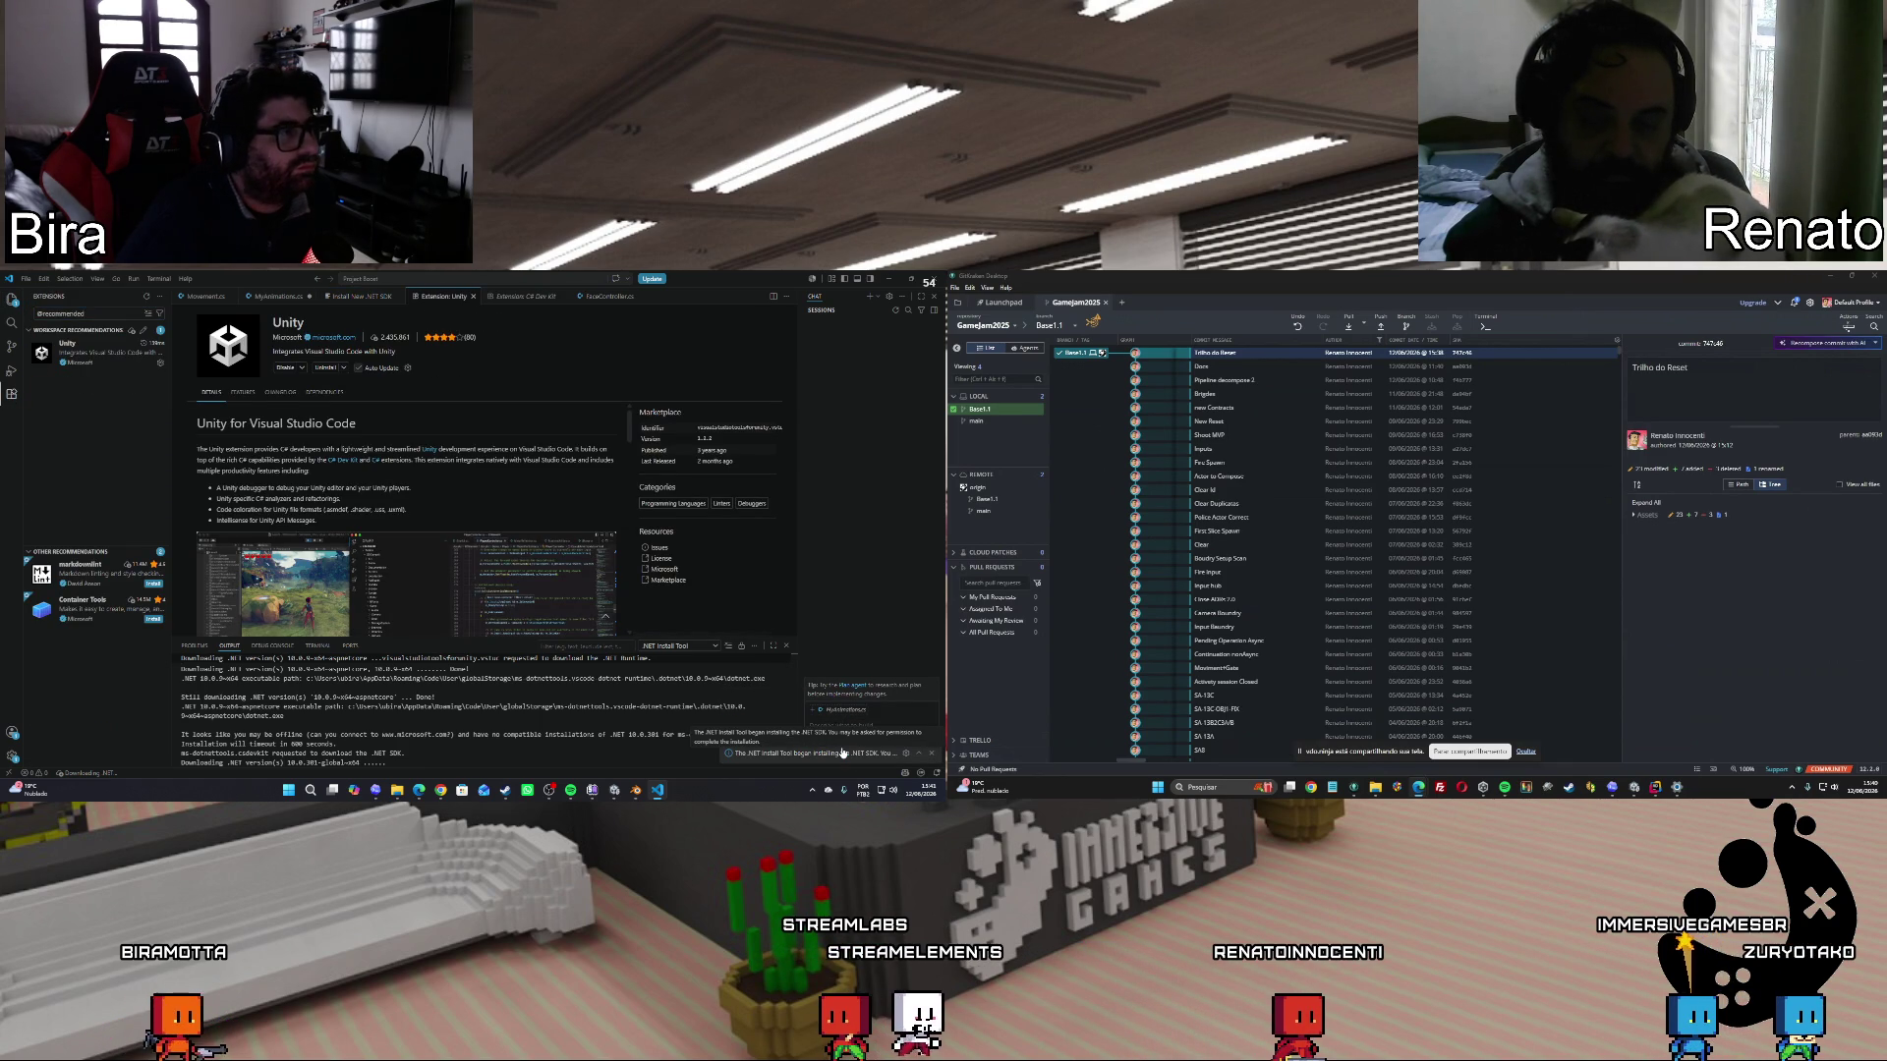
{"action": "left_click", "coordinate": [474, 297]}
{"action": "left_click", "coordinate": [462, 297]}
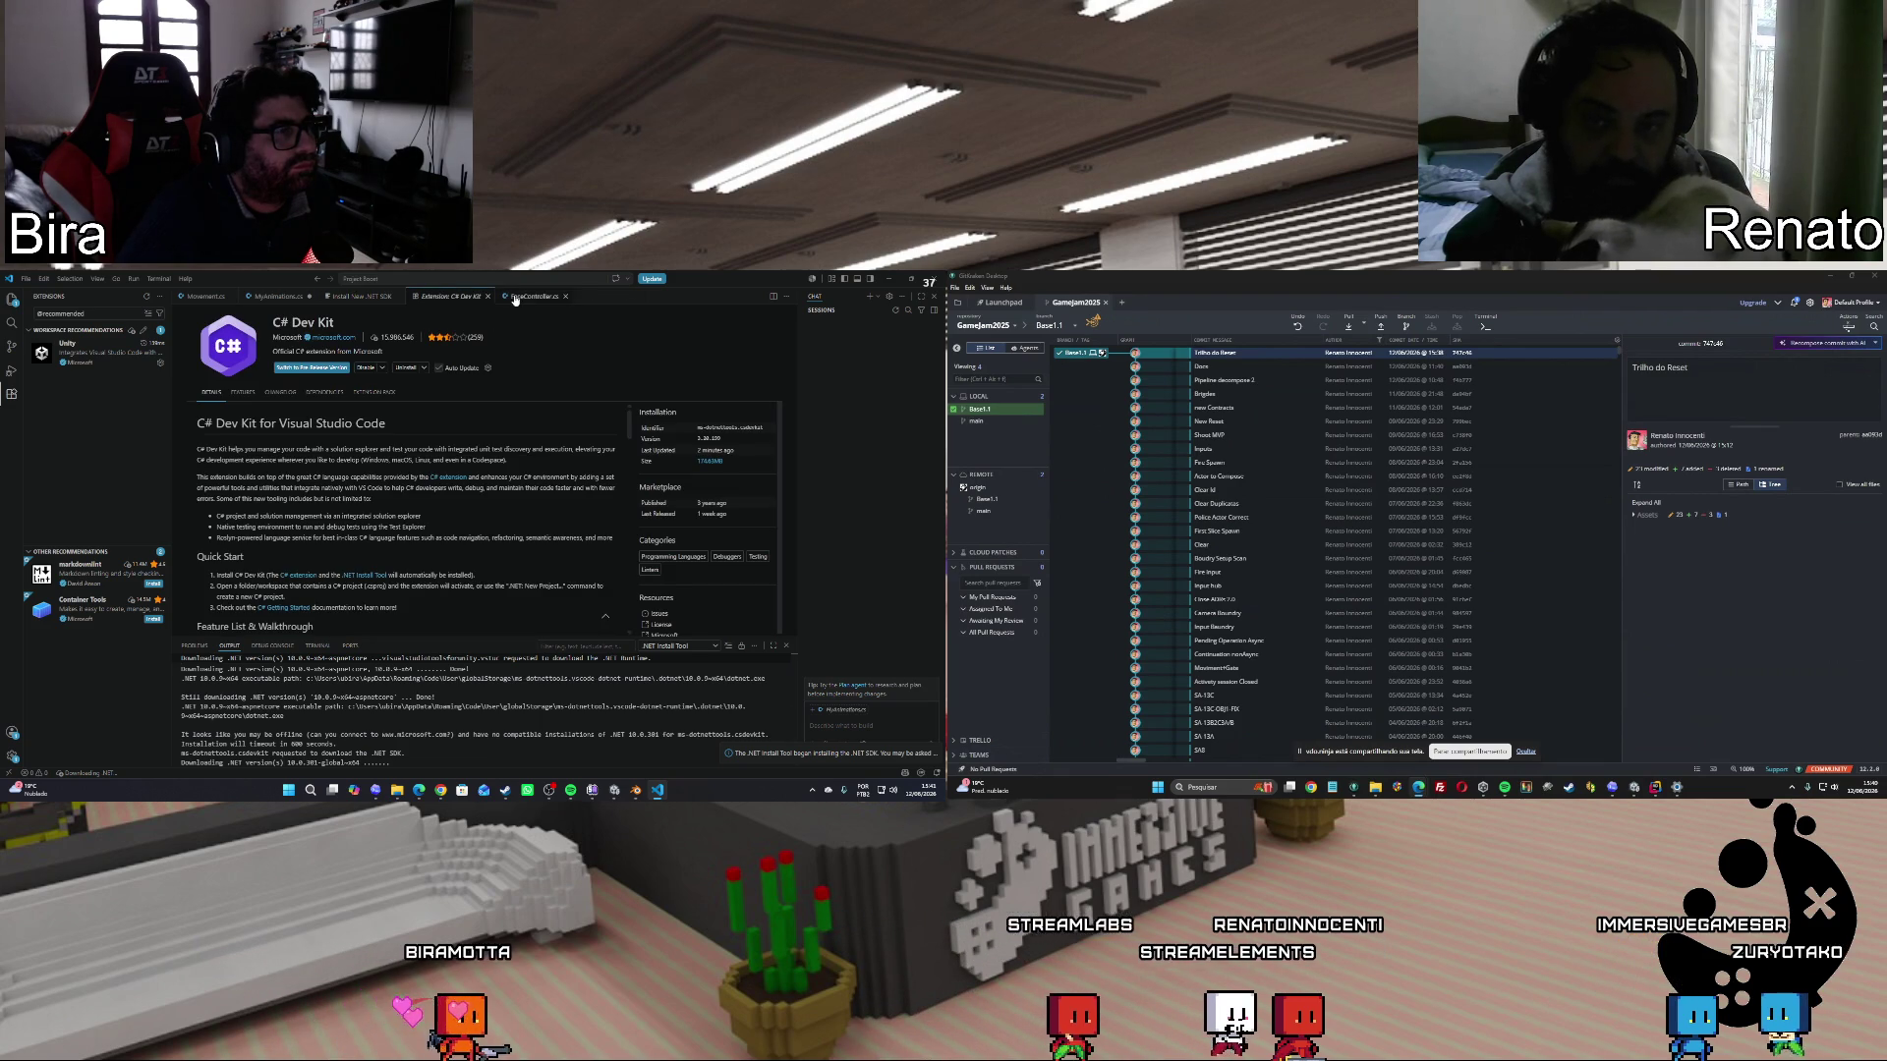
{"action": "left_click", "coordinate": [282, 297]}
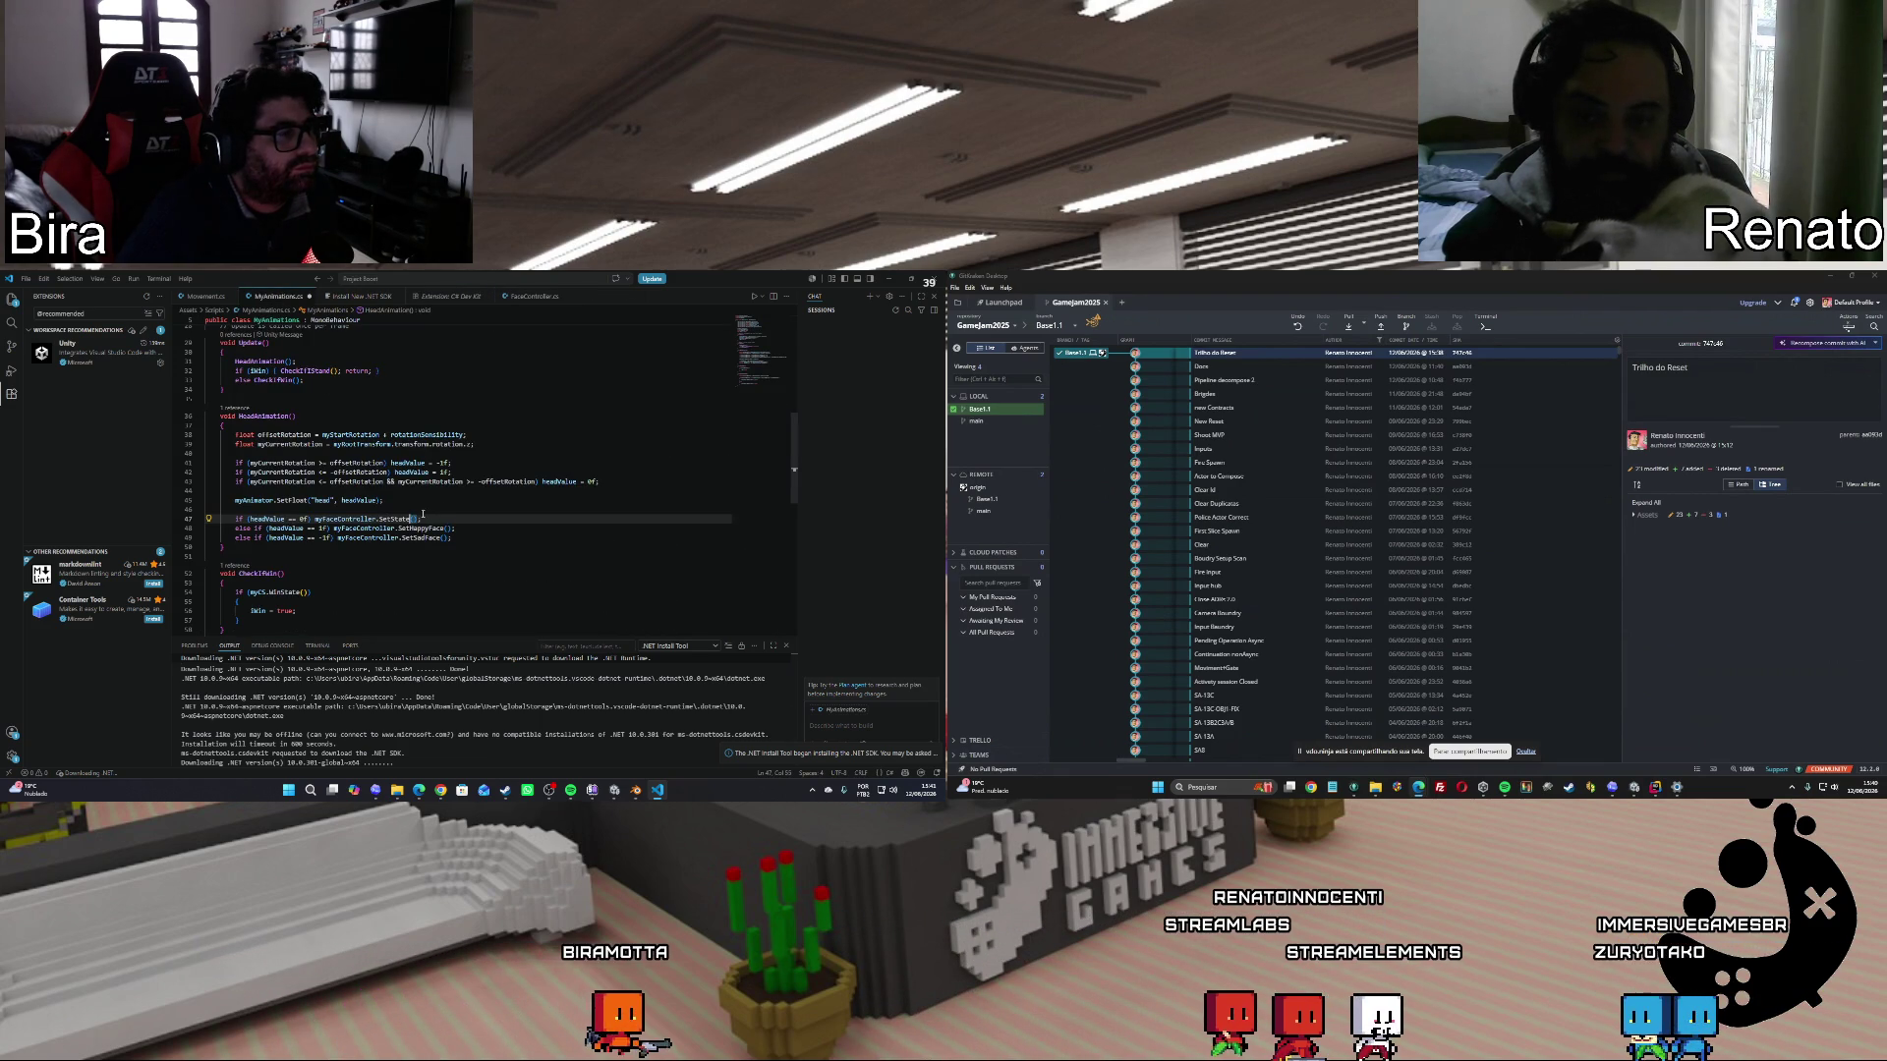
Pass fs.Happy into SetState on line 47 and begin rewriting line 48 as a SetState call.
{"action": "key", "text": "End"}
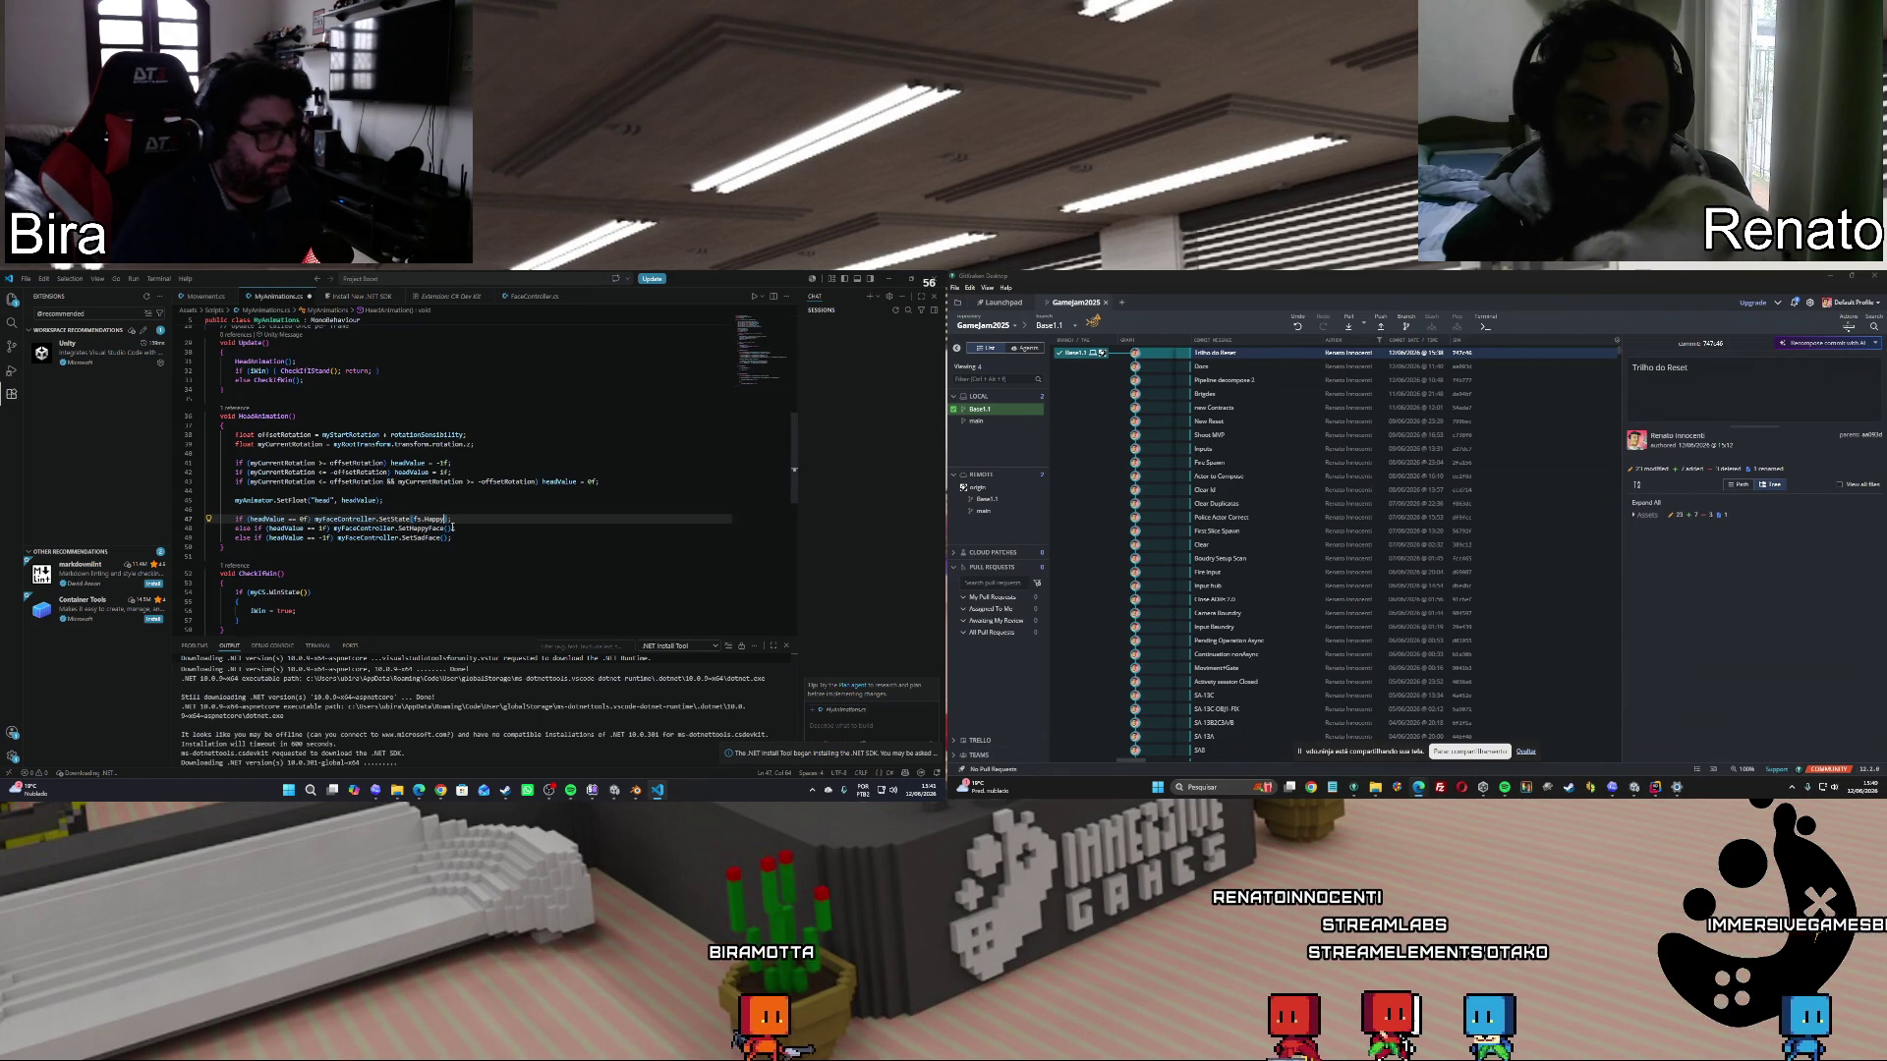
{"action": "type", "text": "fs.Happy"}
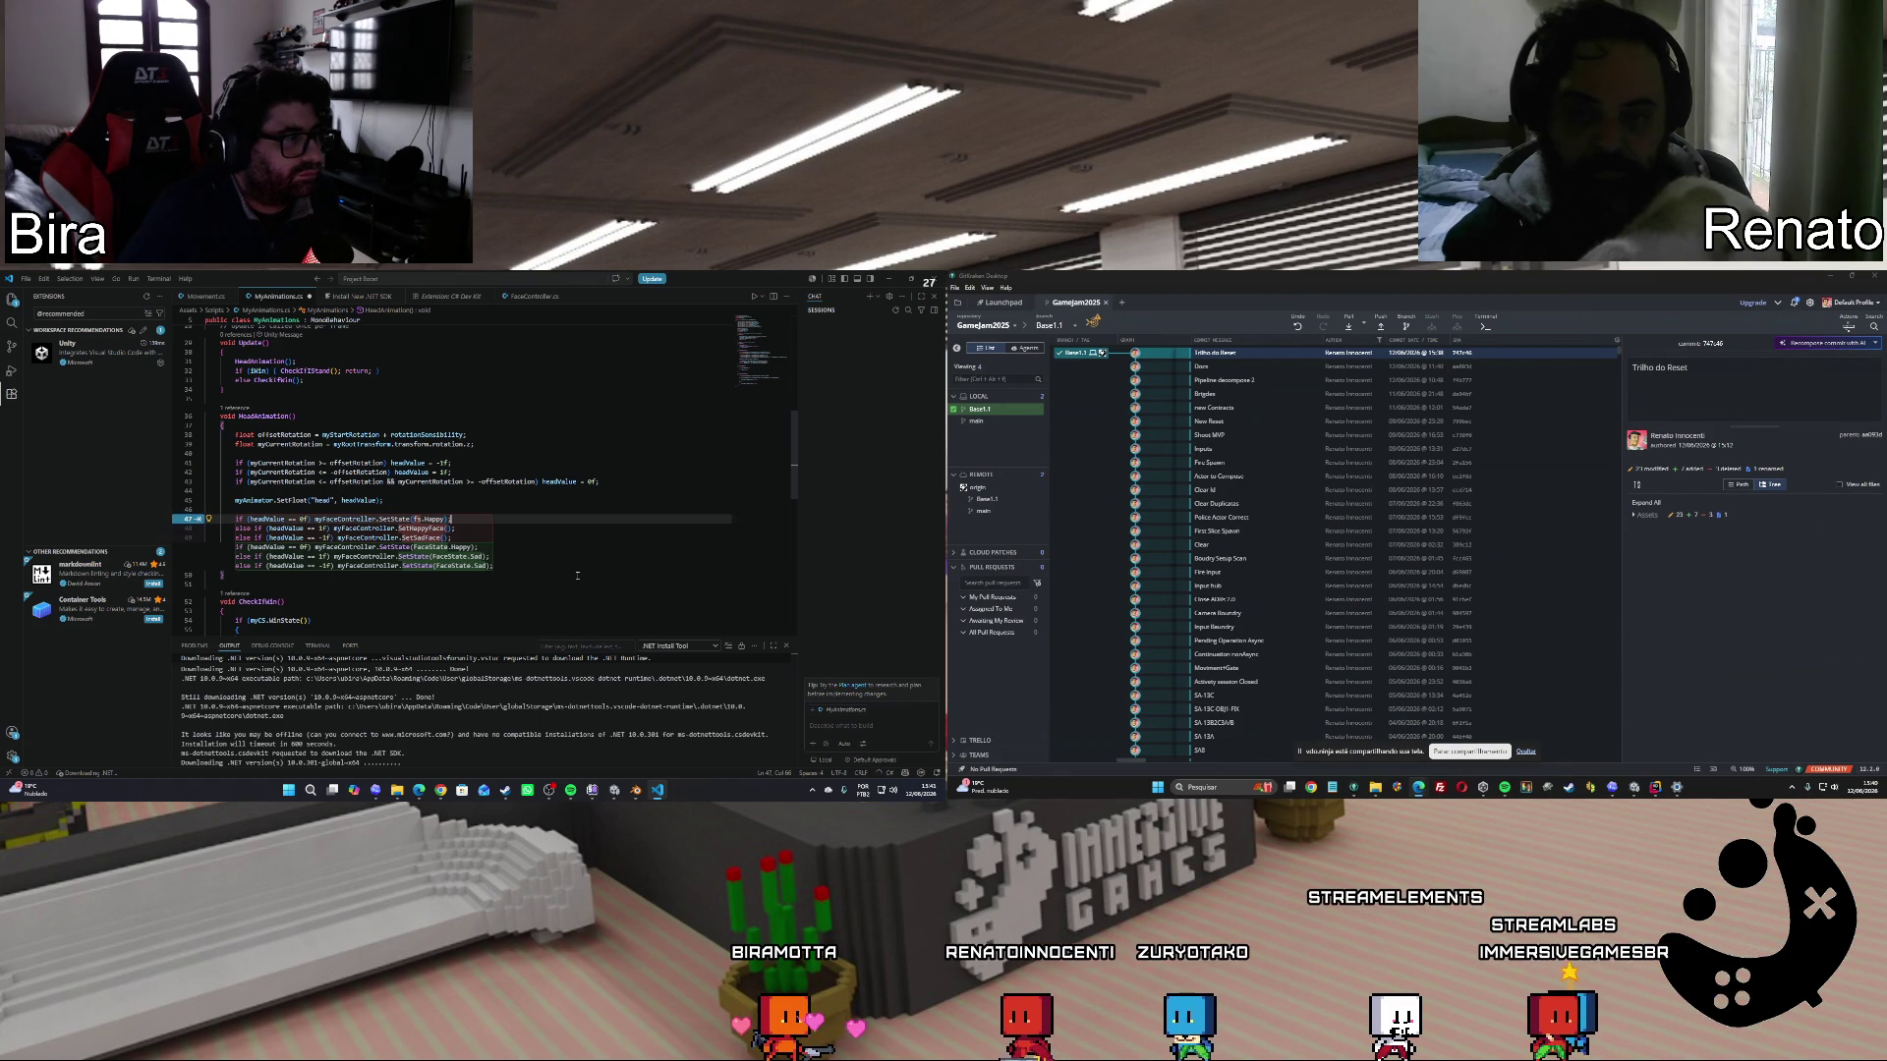
{"action": "key", "text": "Escape"}
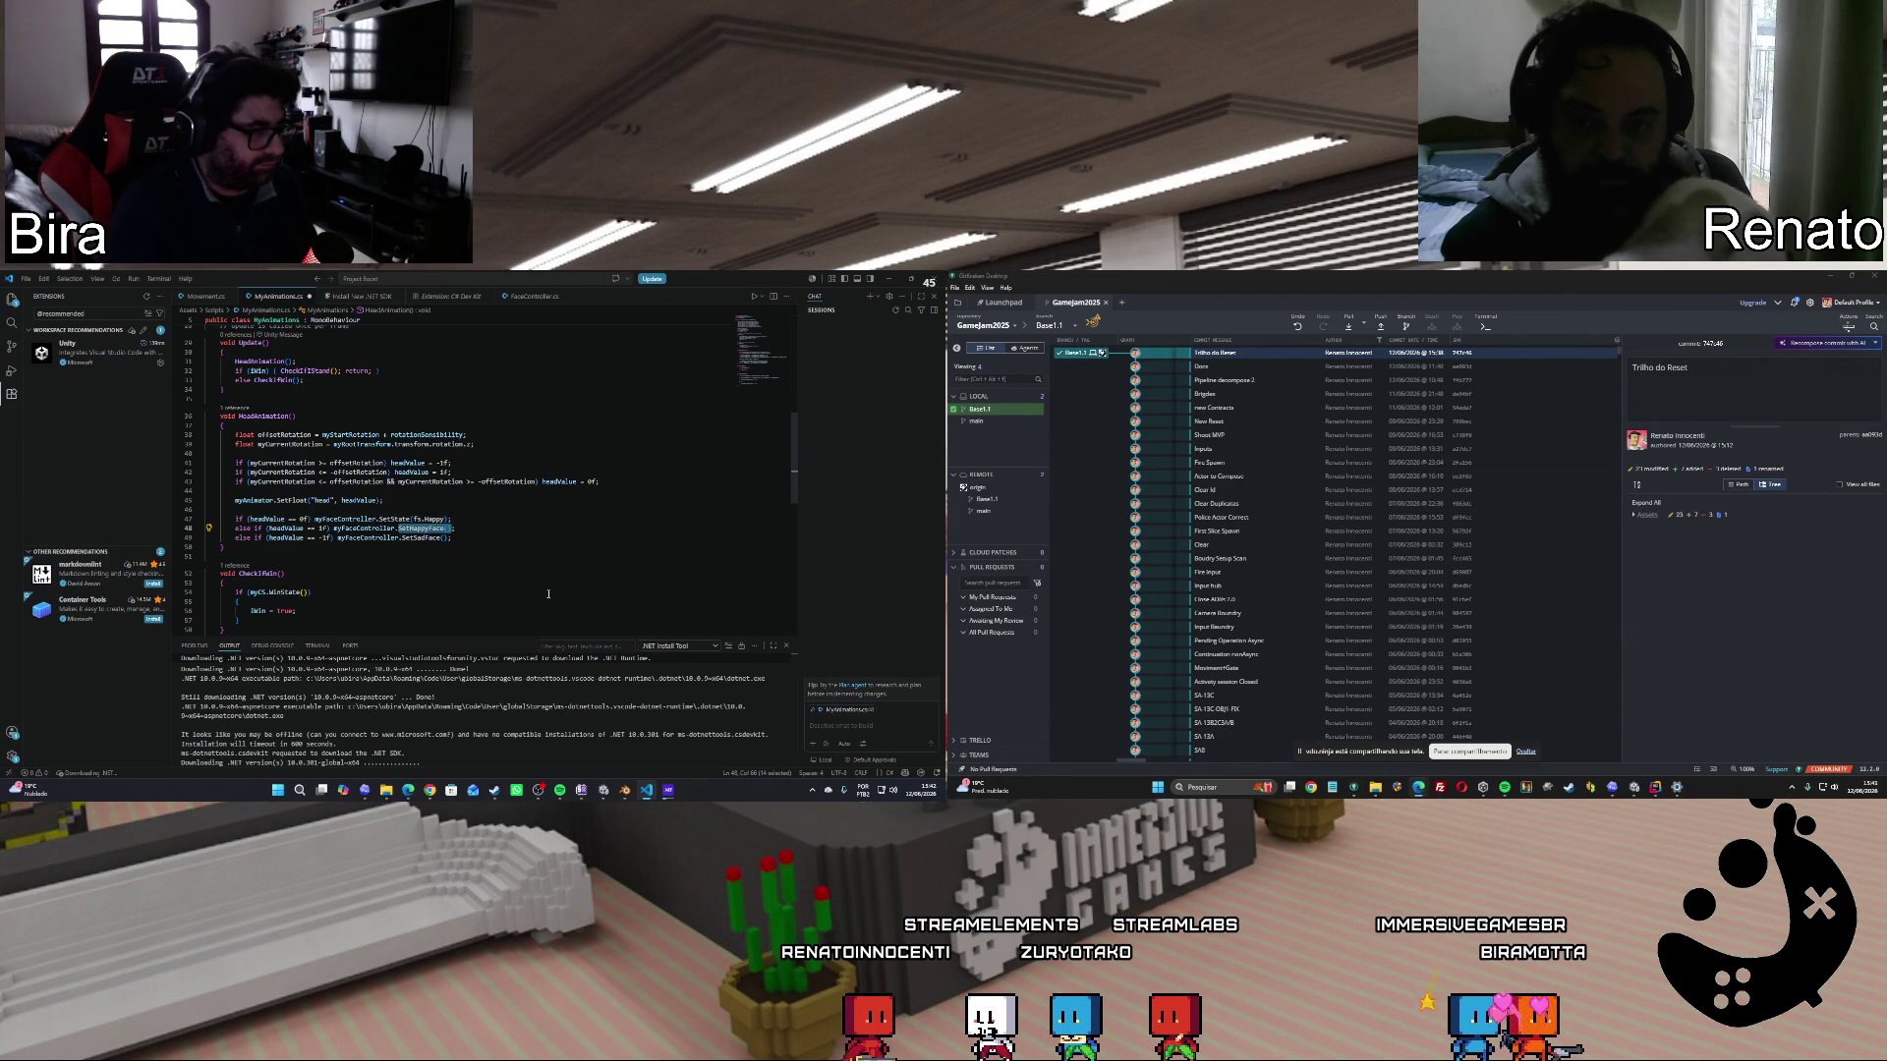
{"action": "type", "text": "t"}
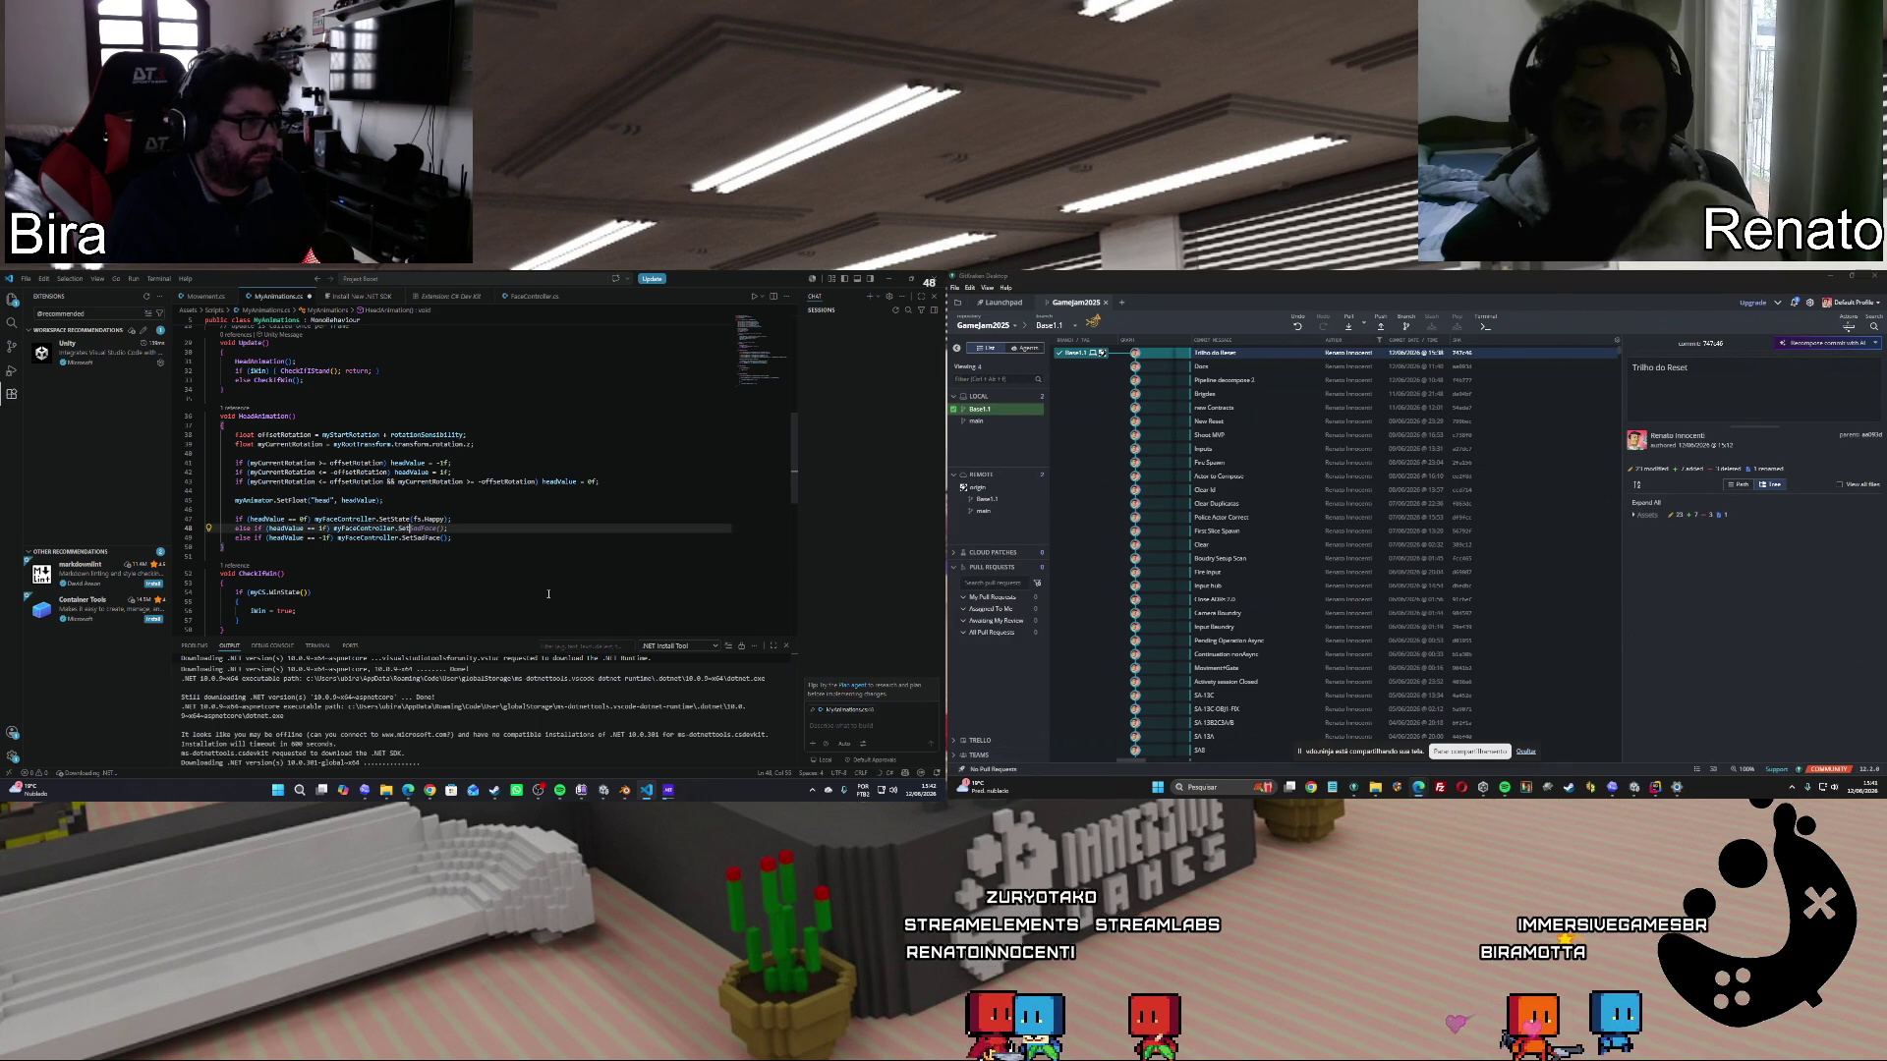
{"action": "type", "text": "State(fs.caution);"}
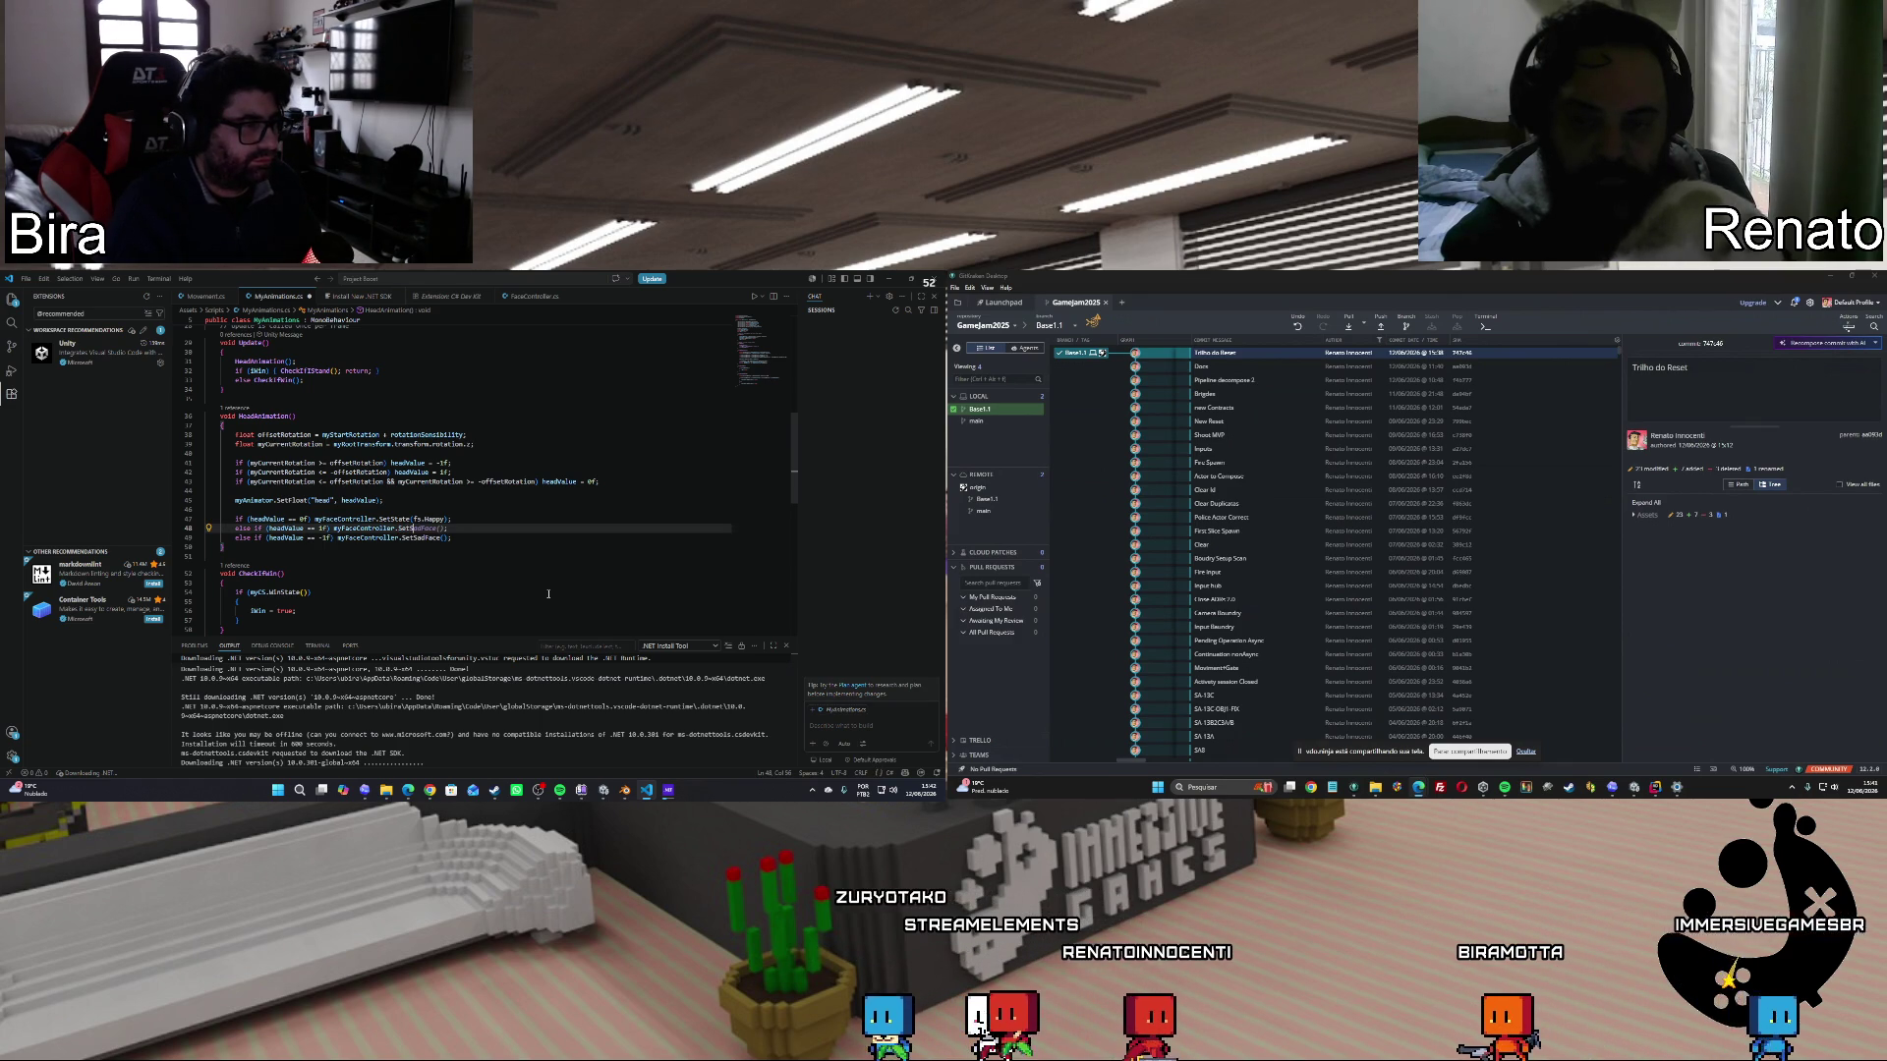
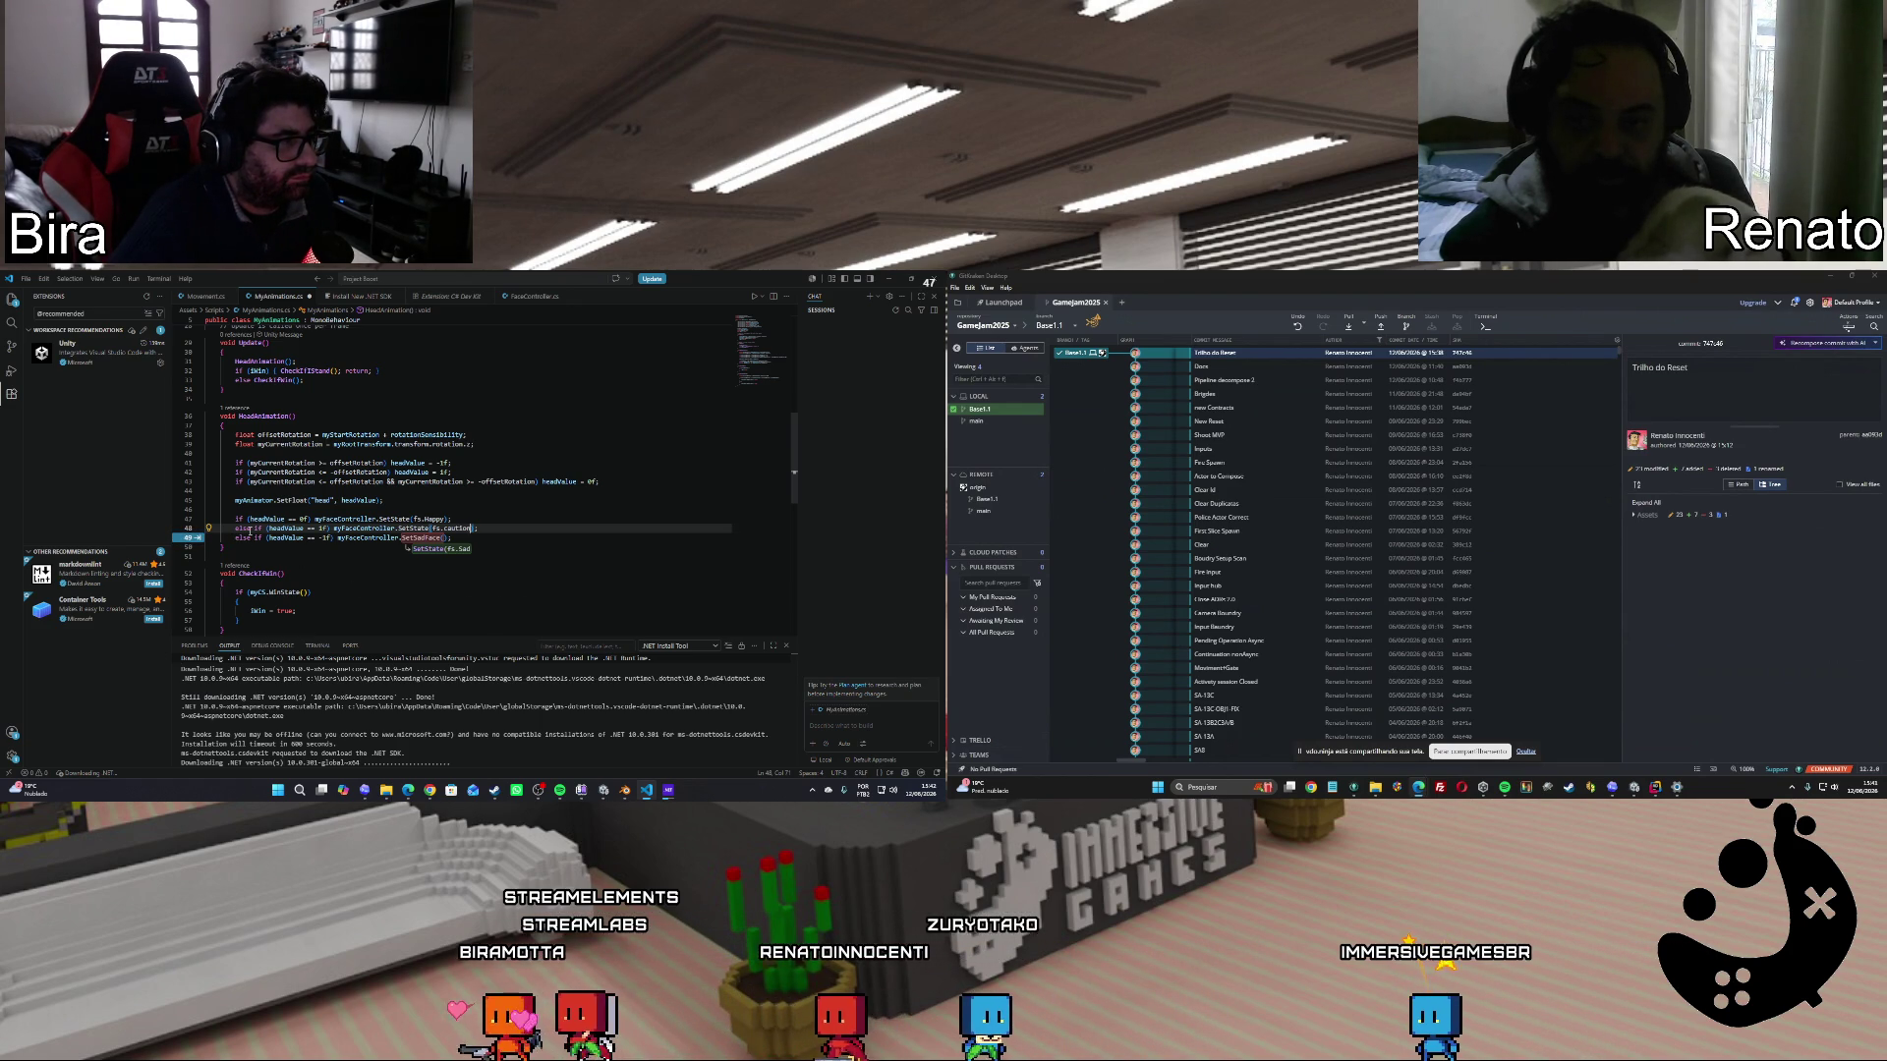
Delete the 'if (headValue == 1f)' condition and extra else-if line, leaving a plain else for caution.
{"action": "left_click_drag", "start_coordinate": [252, 528], "coordinate": [330, 528]}
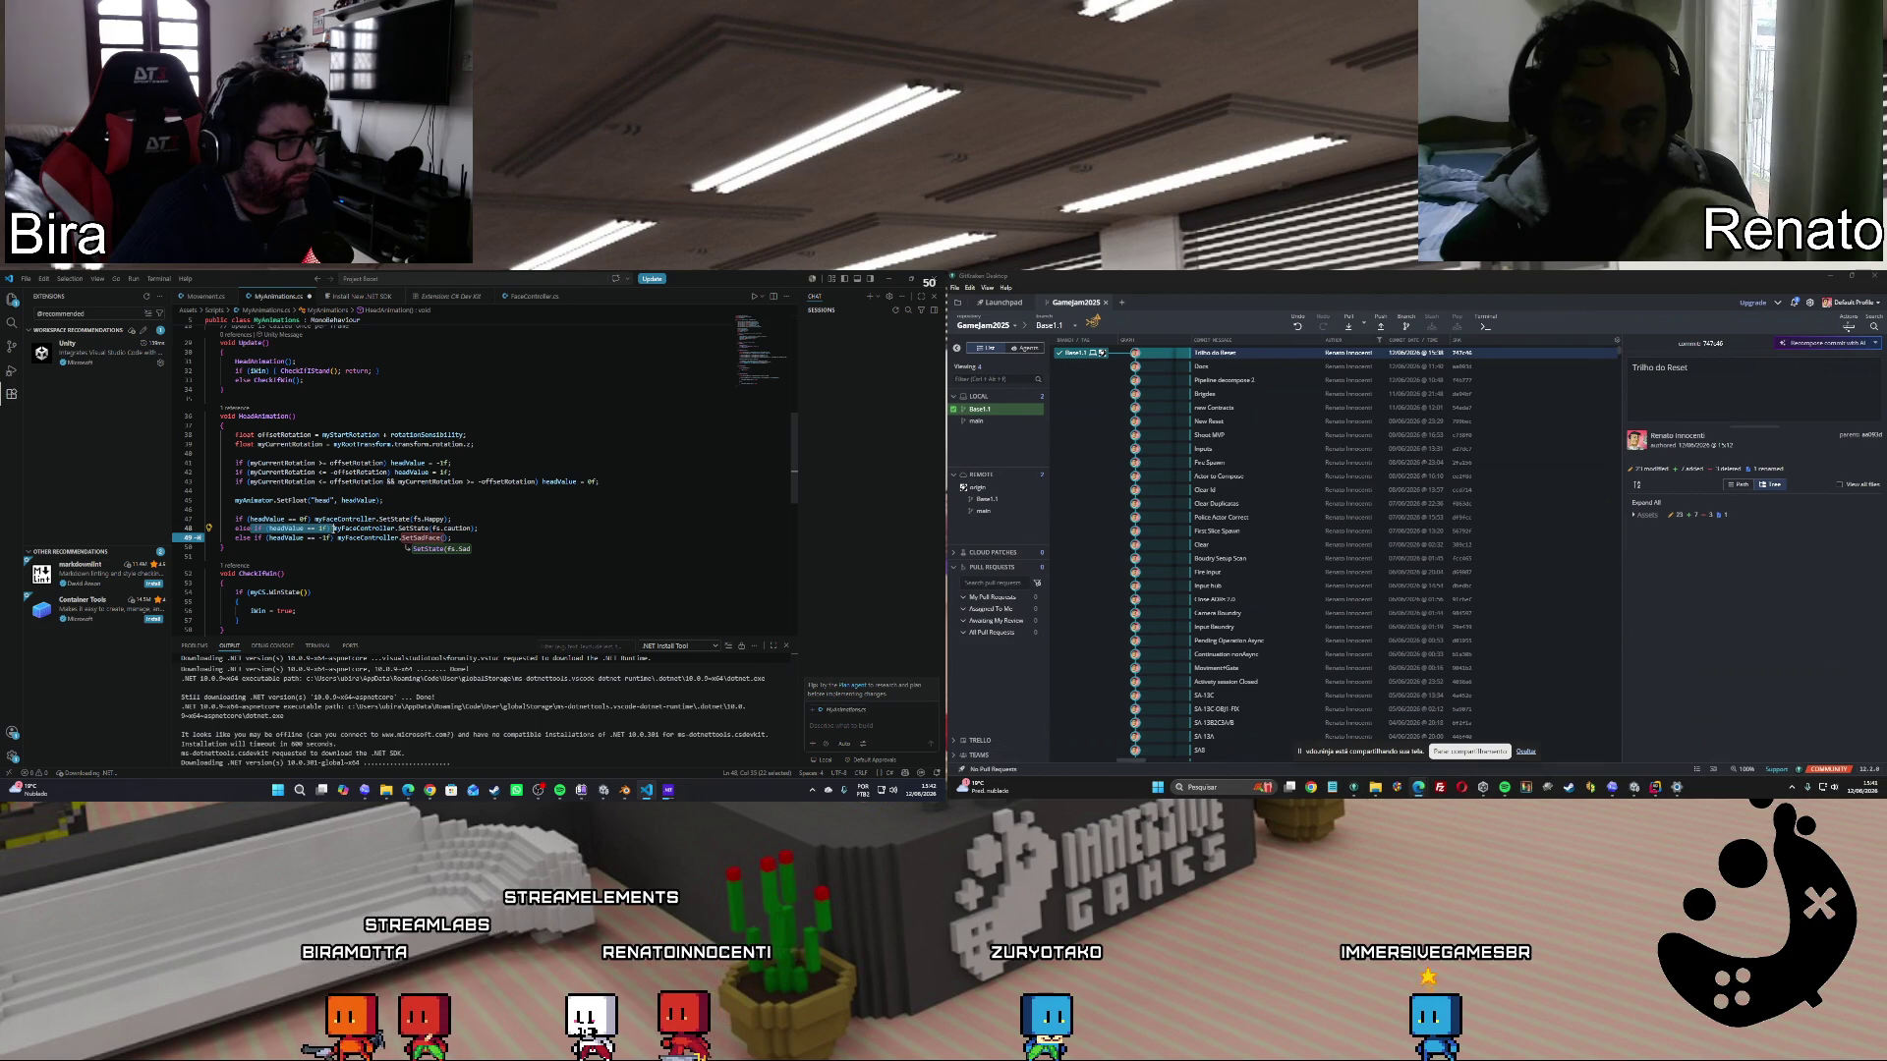
{"action": "key", "text": "BackSpace"}
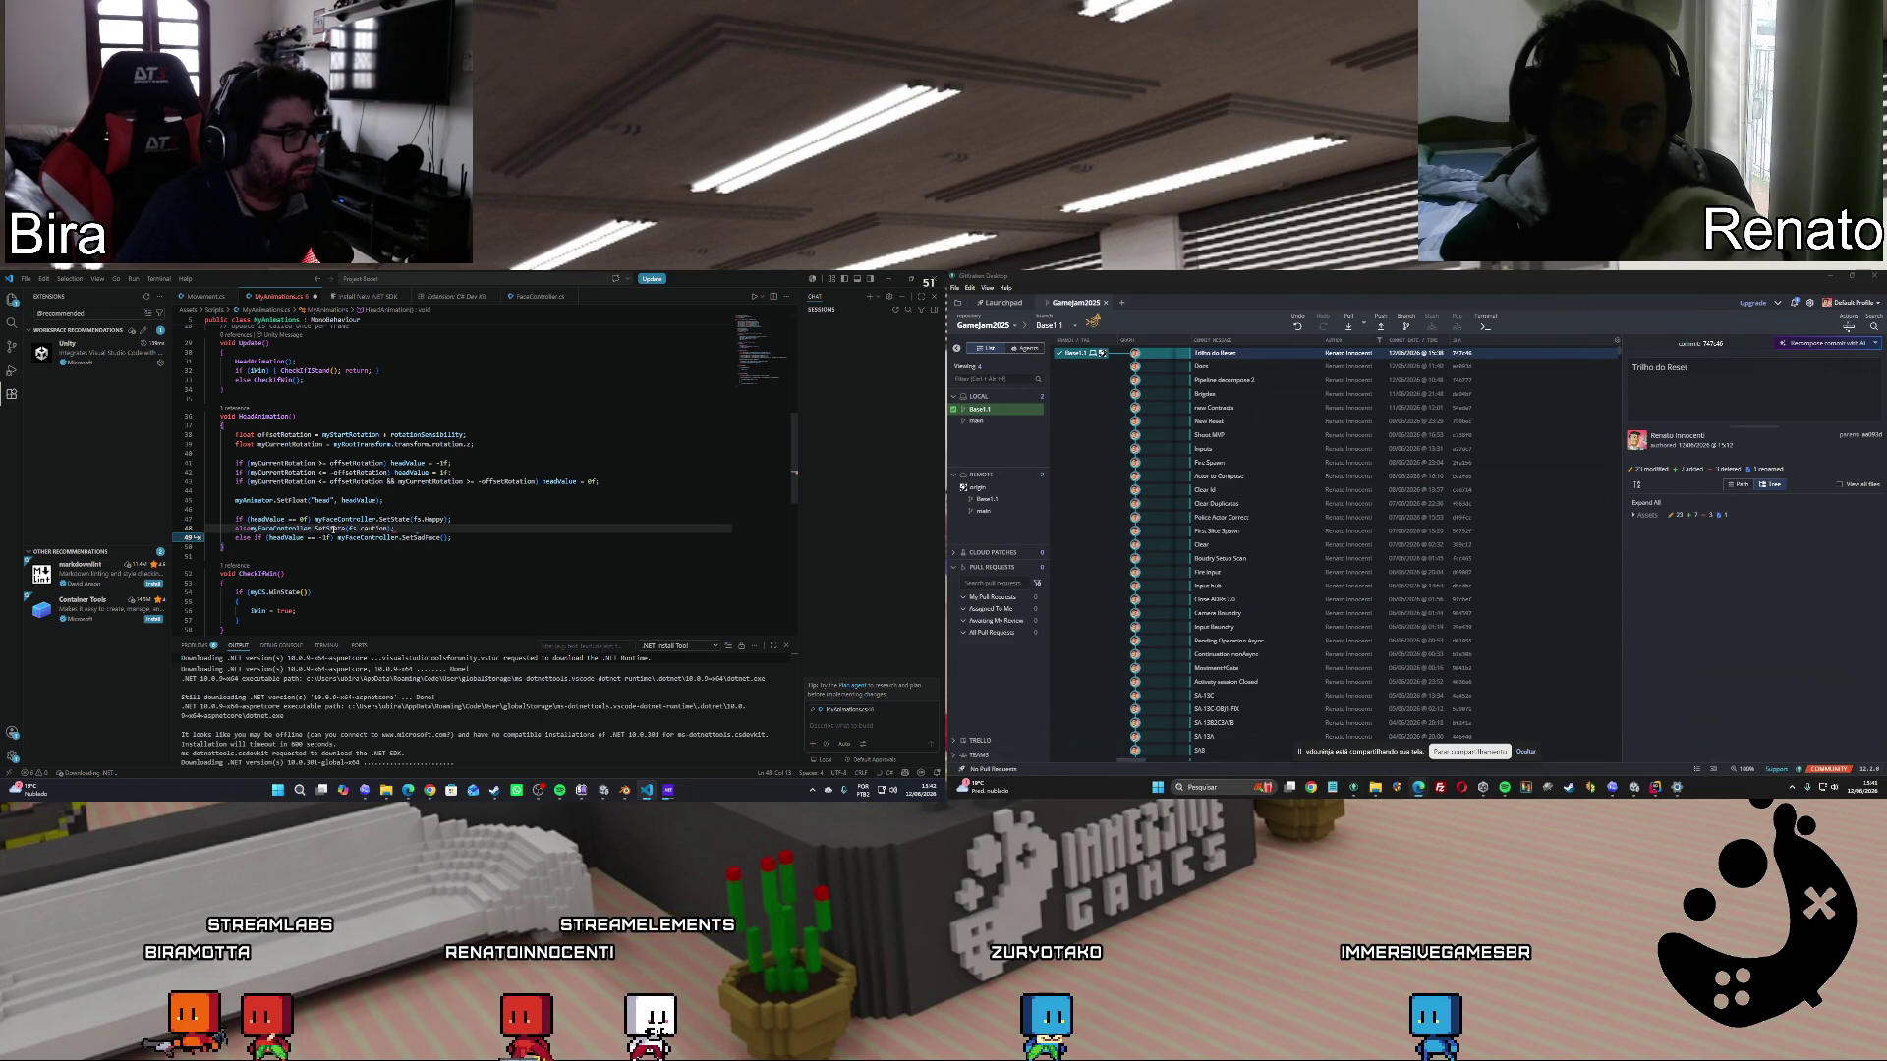
{"action": "key", "text": "ctrl+z"}
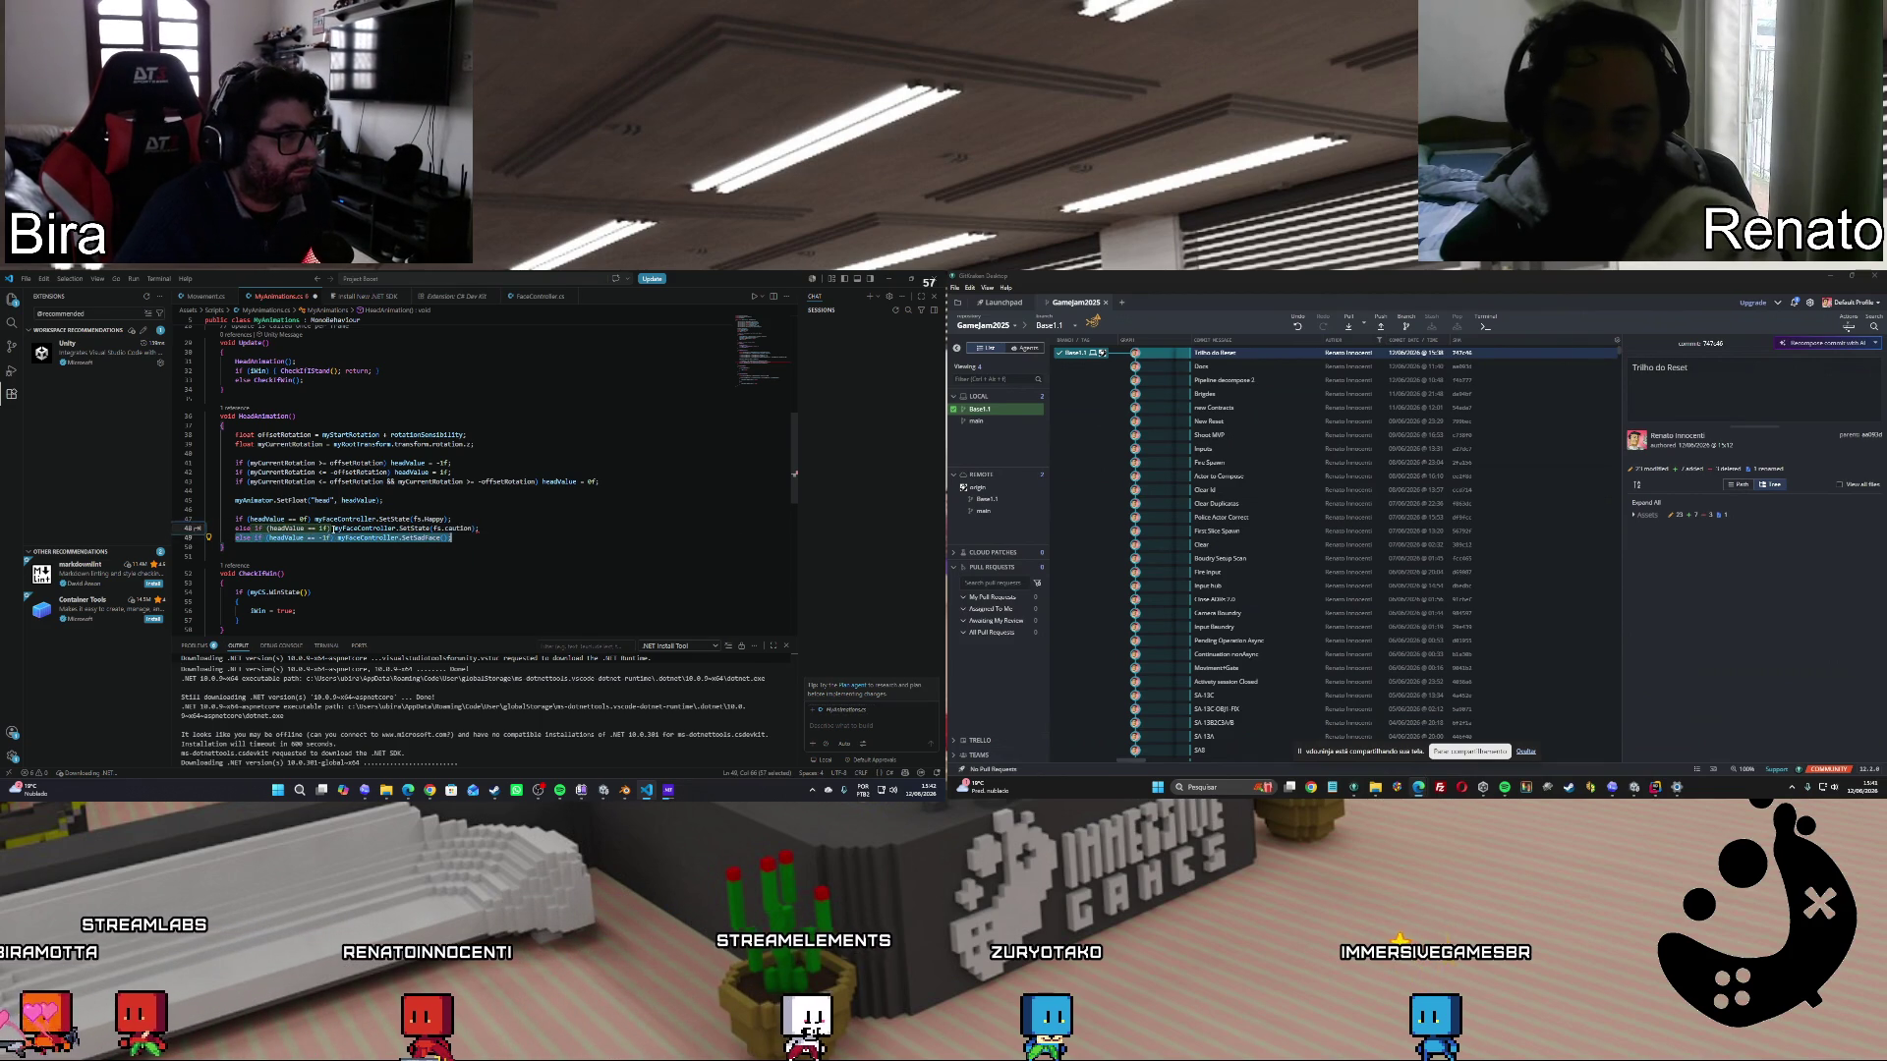
{"action": "key", "text": "ctrl+y"}
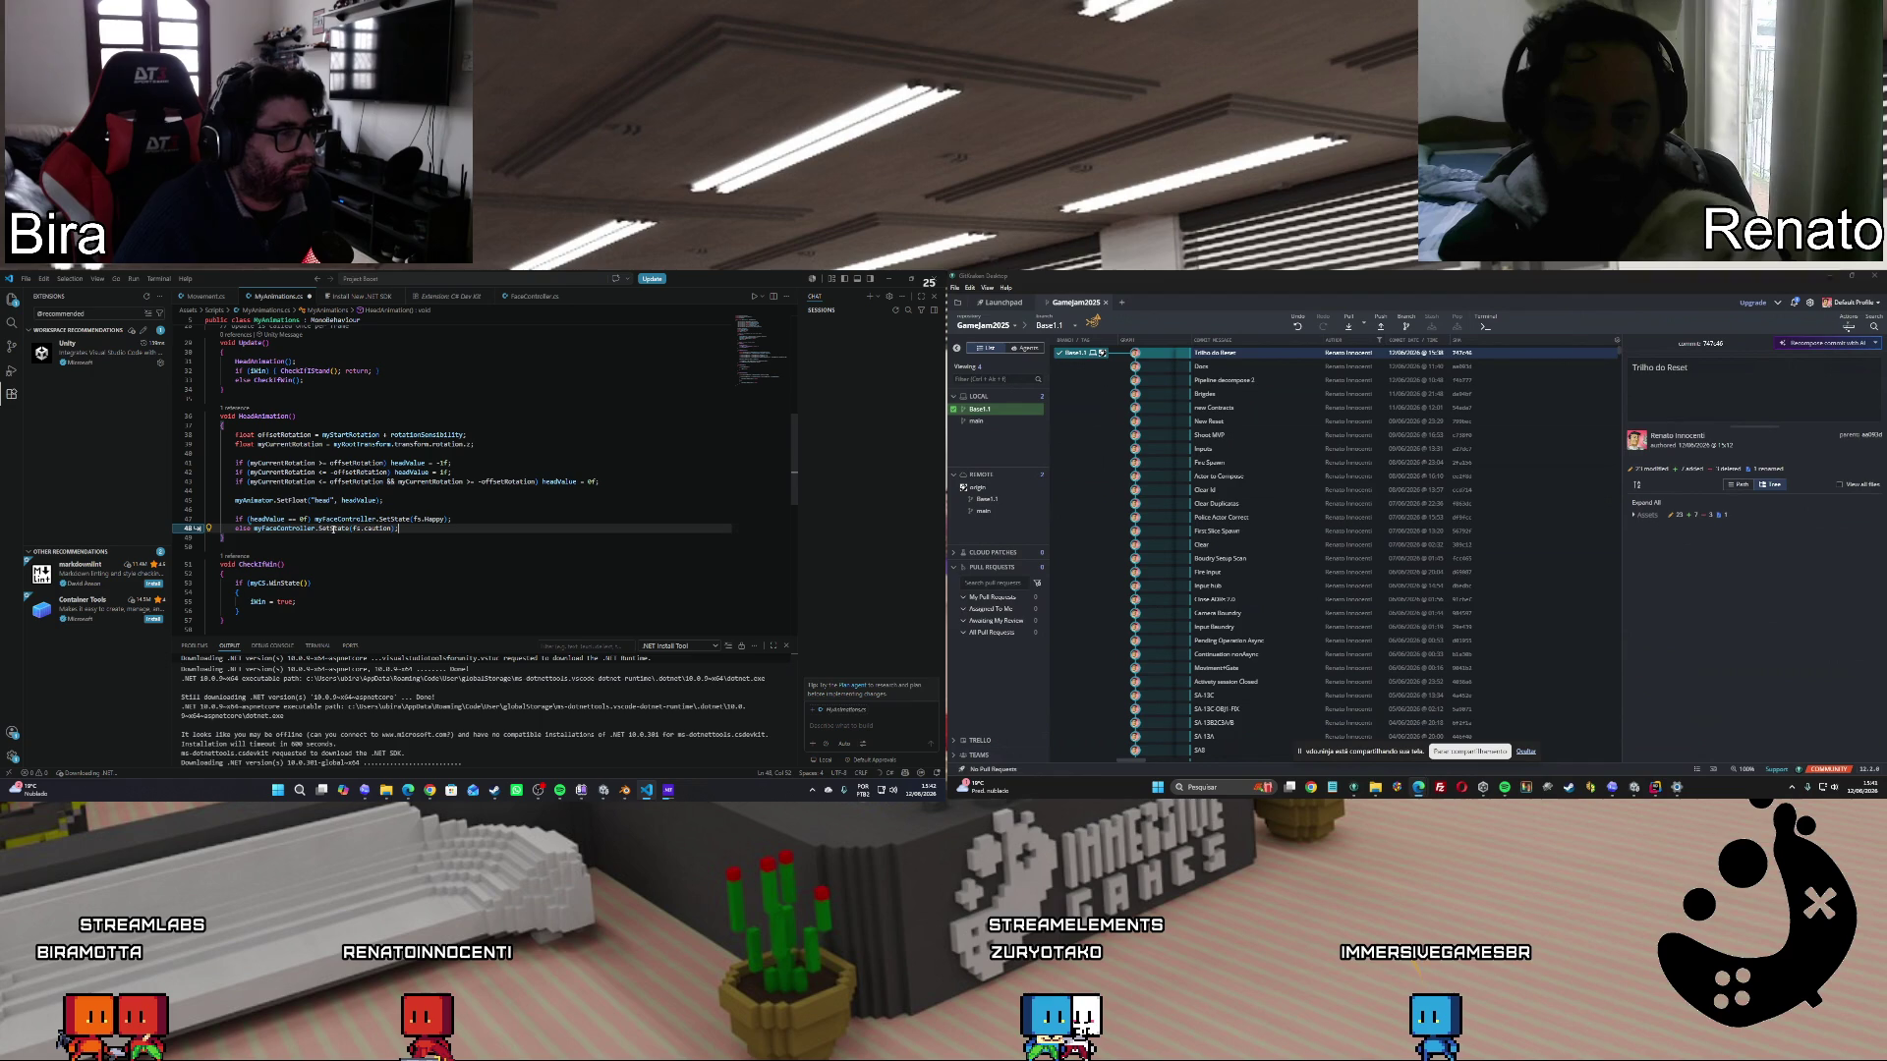
{"action": "left_click", "coordinate": [26, 280]}
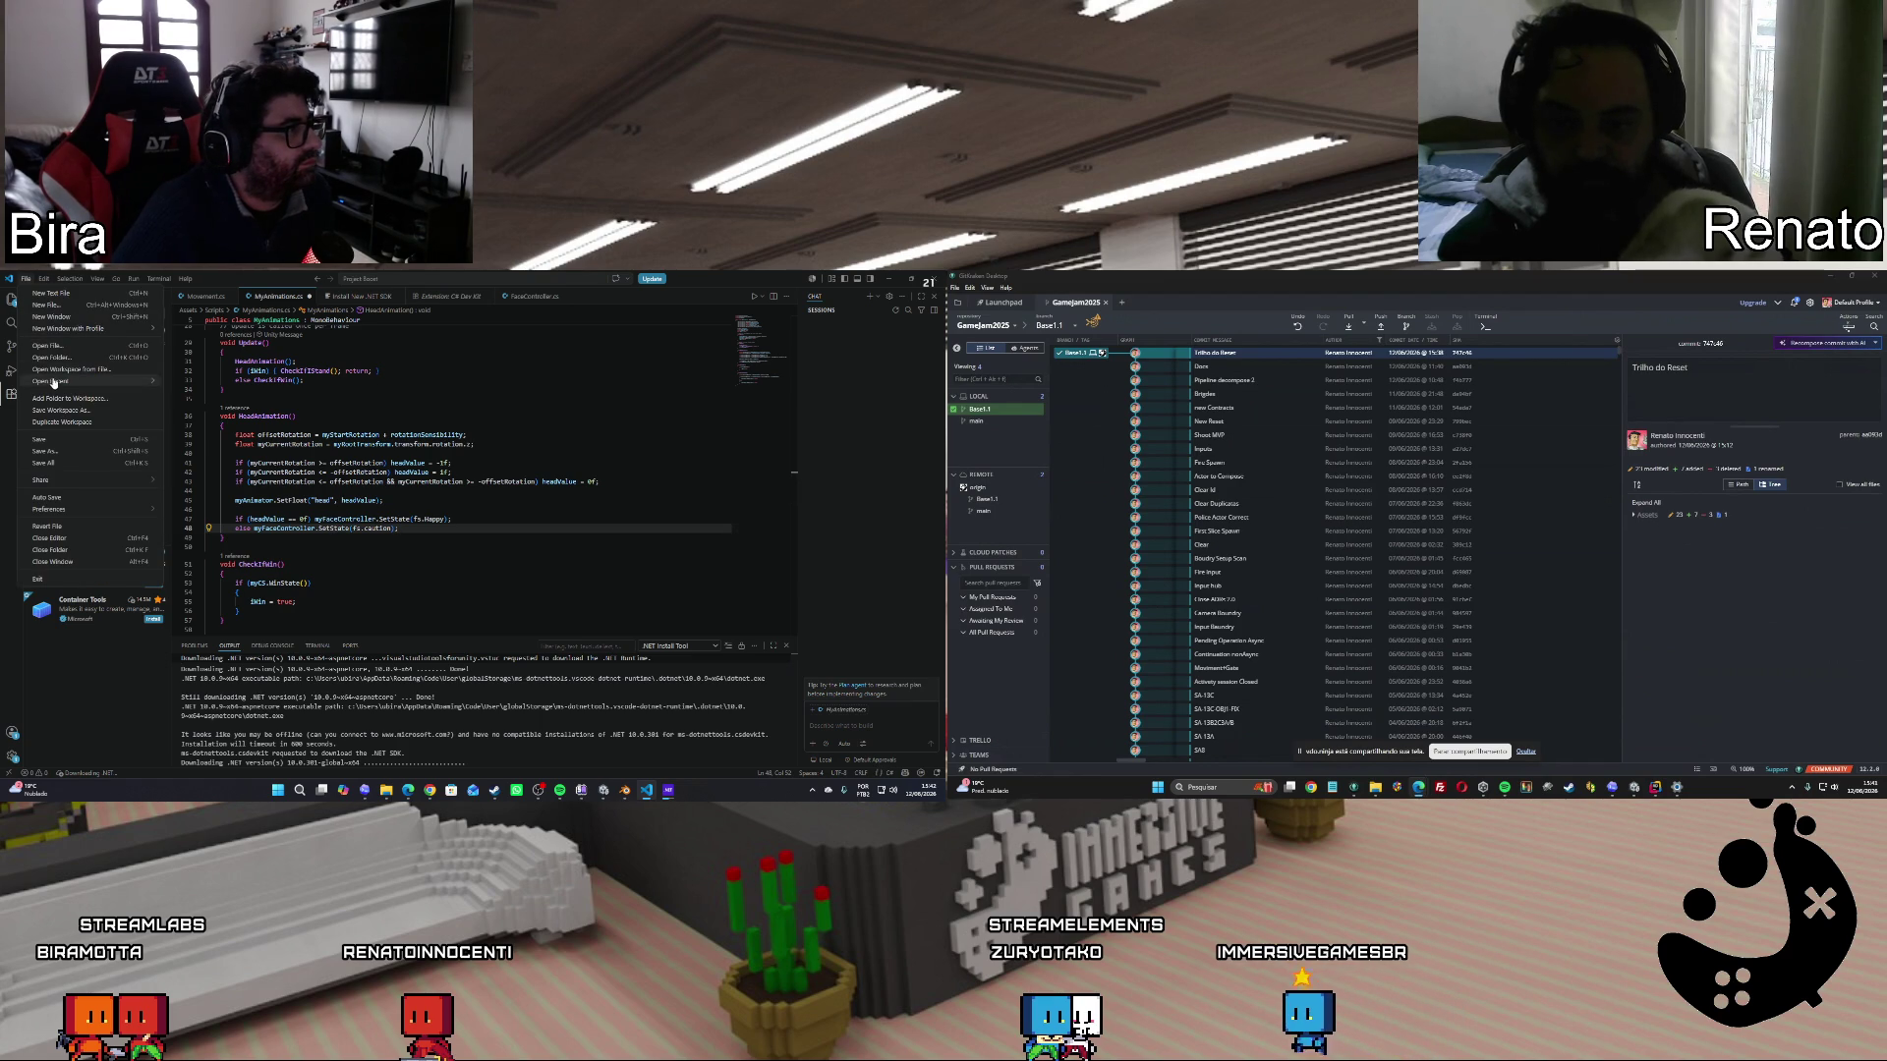
{"action": "left_click", "coordinate": [520, 562]}
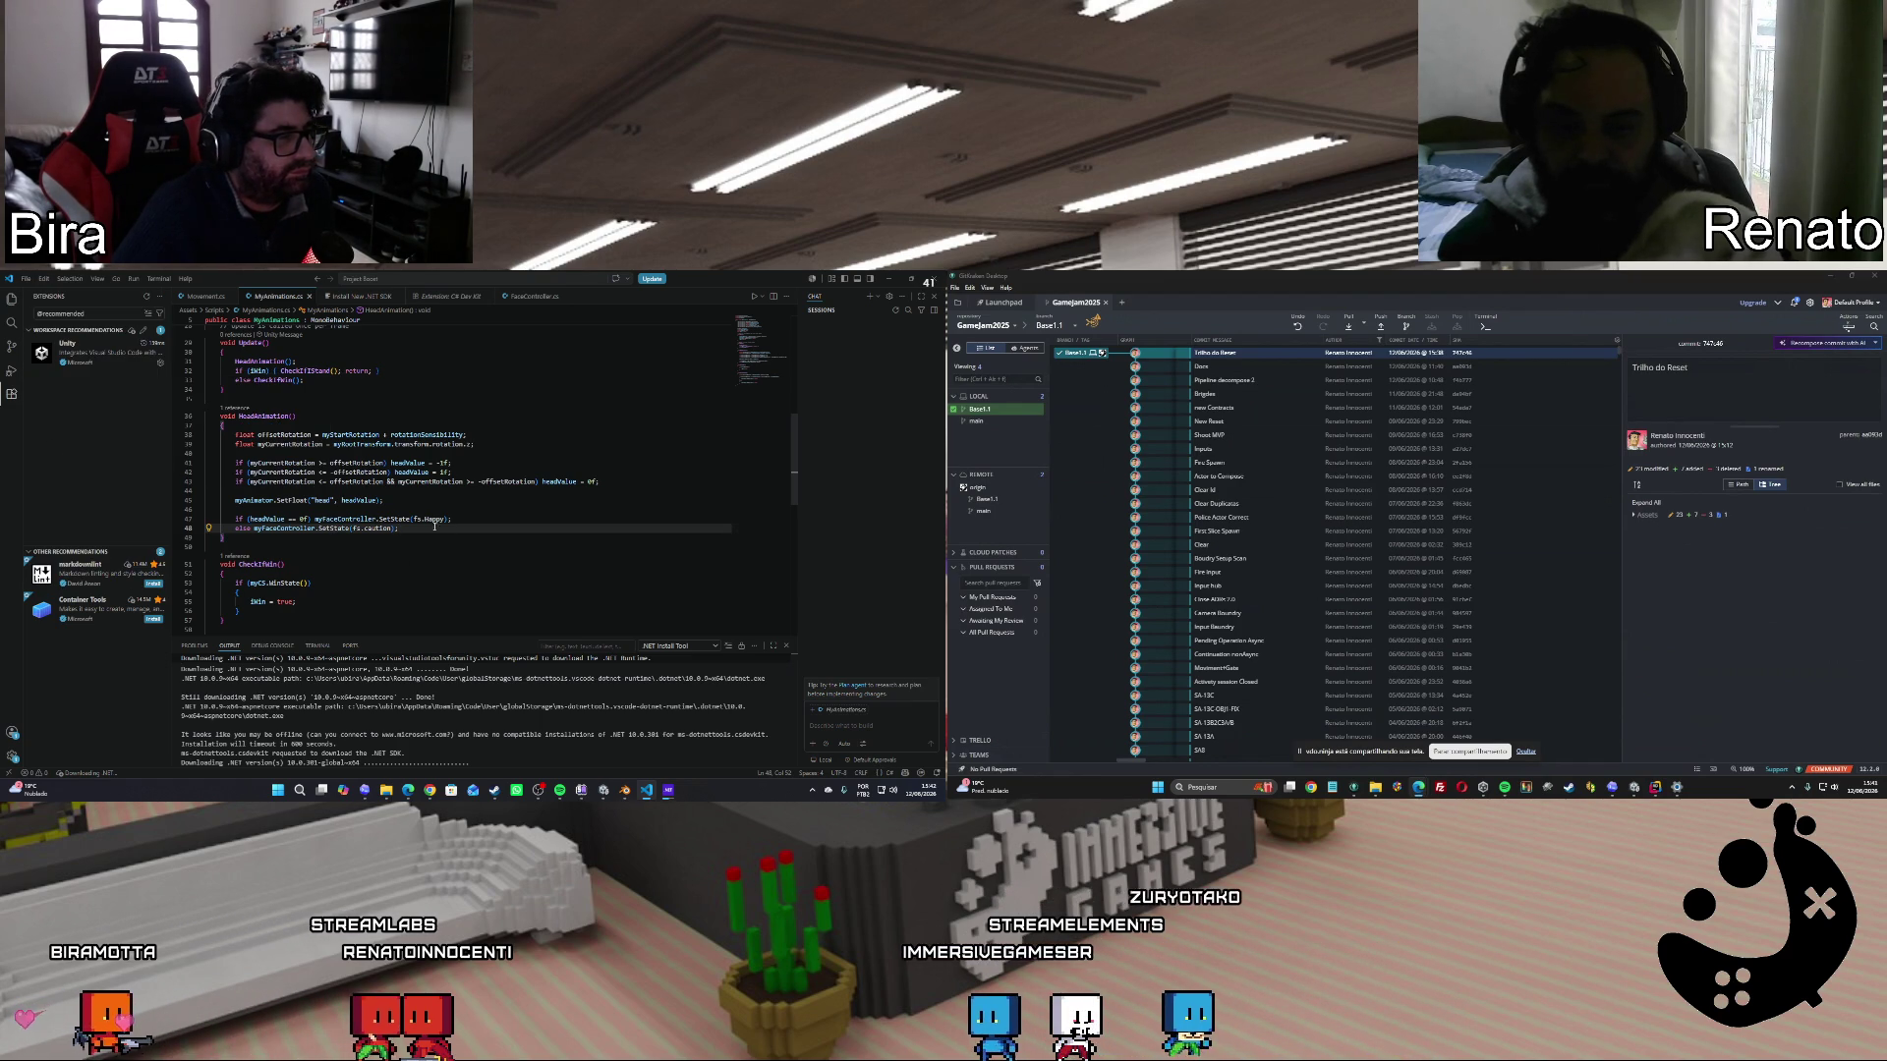
{"action": "mouse_move", "coordinate": [650, 792]}
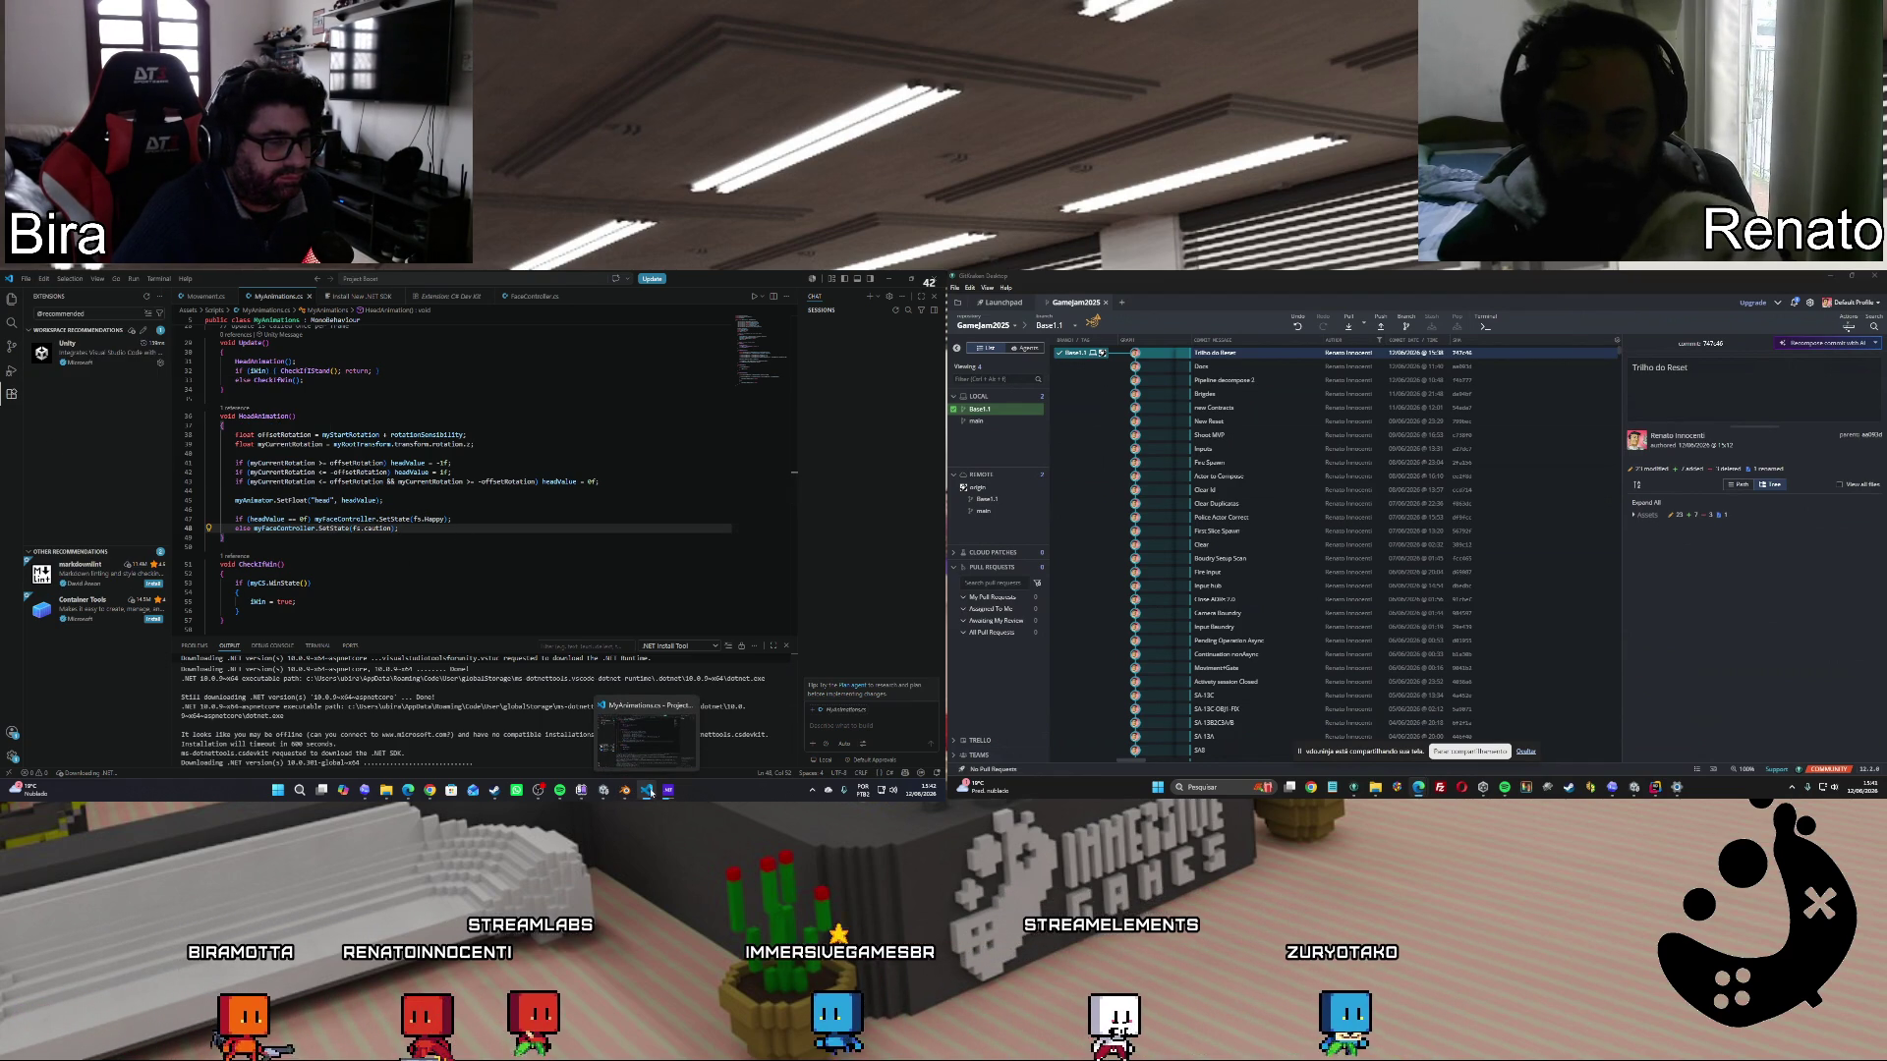
{"action": "left_click", "coordinate": [531, 732]}
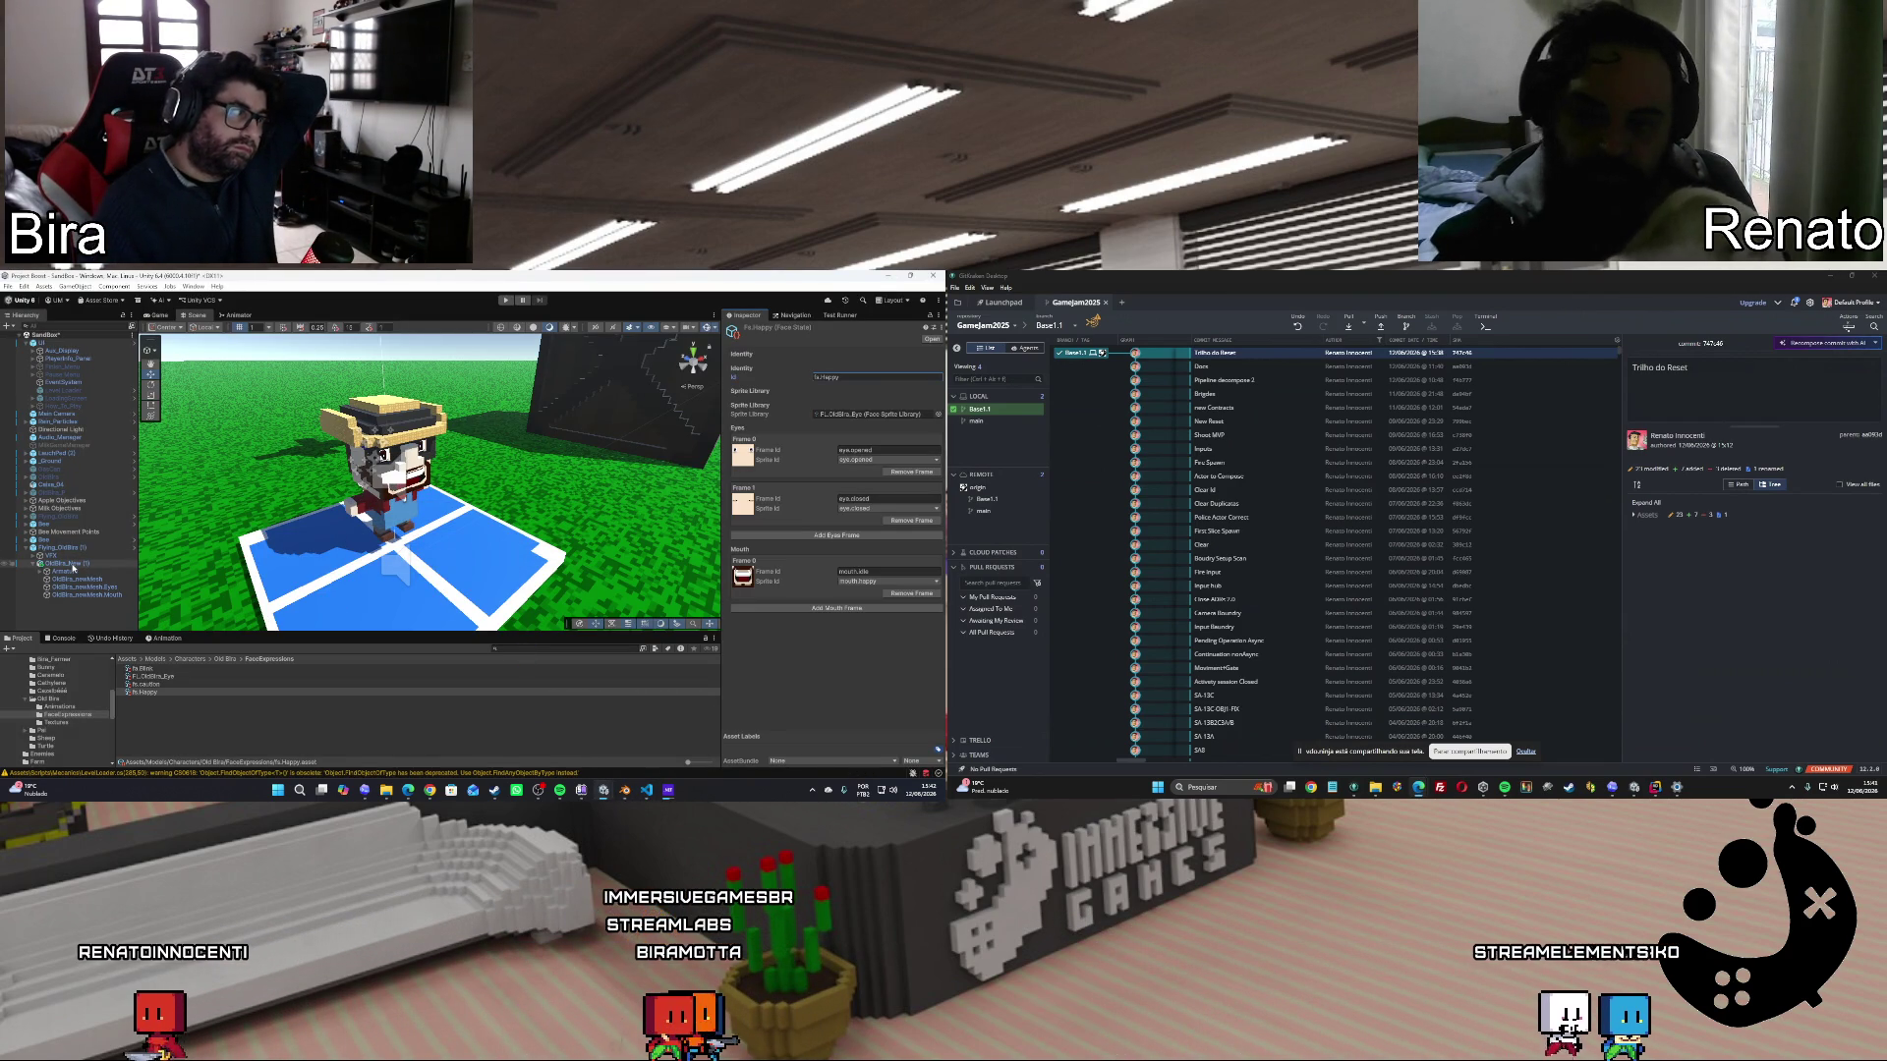
{"action": "left_click", "coordinate": [73, 566]}
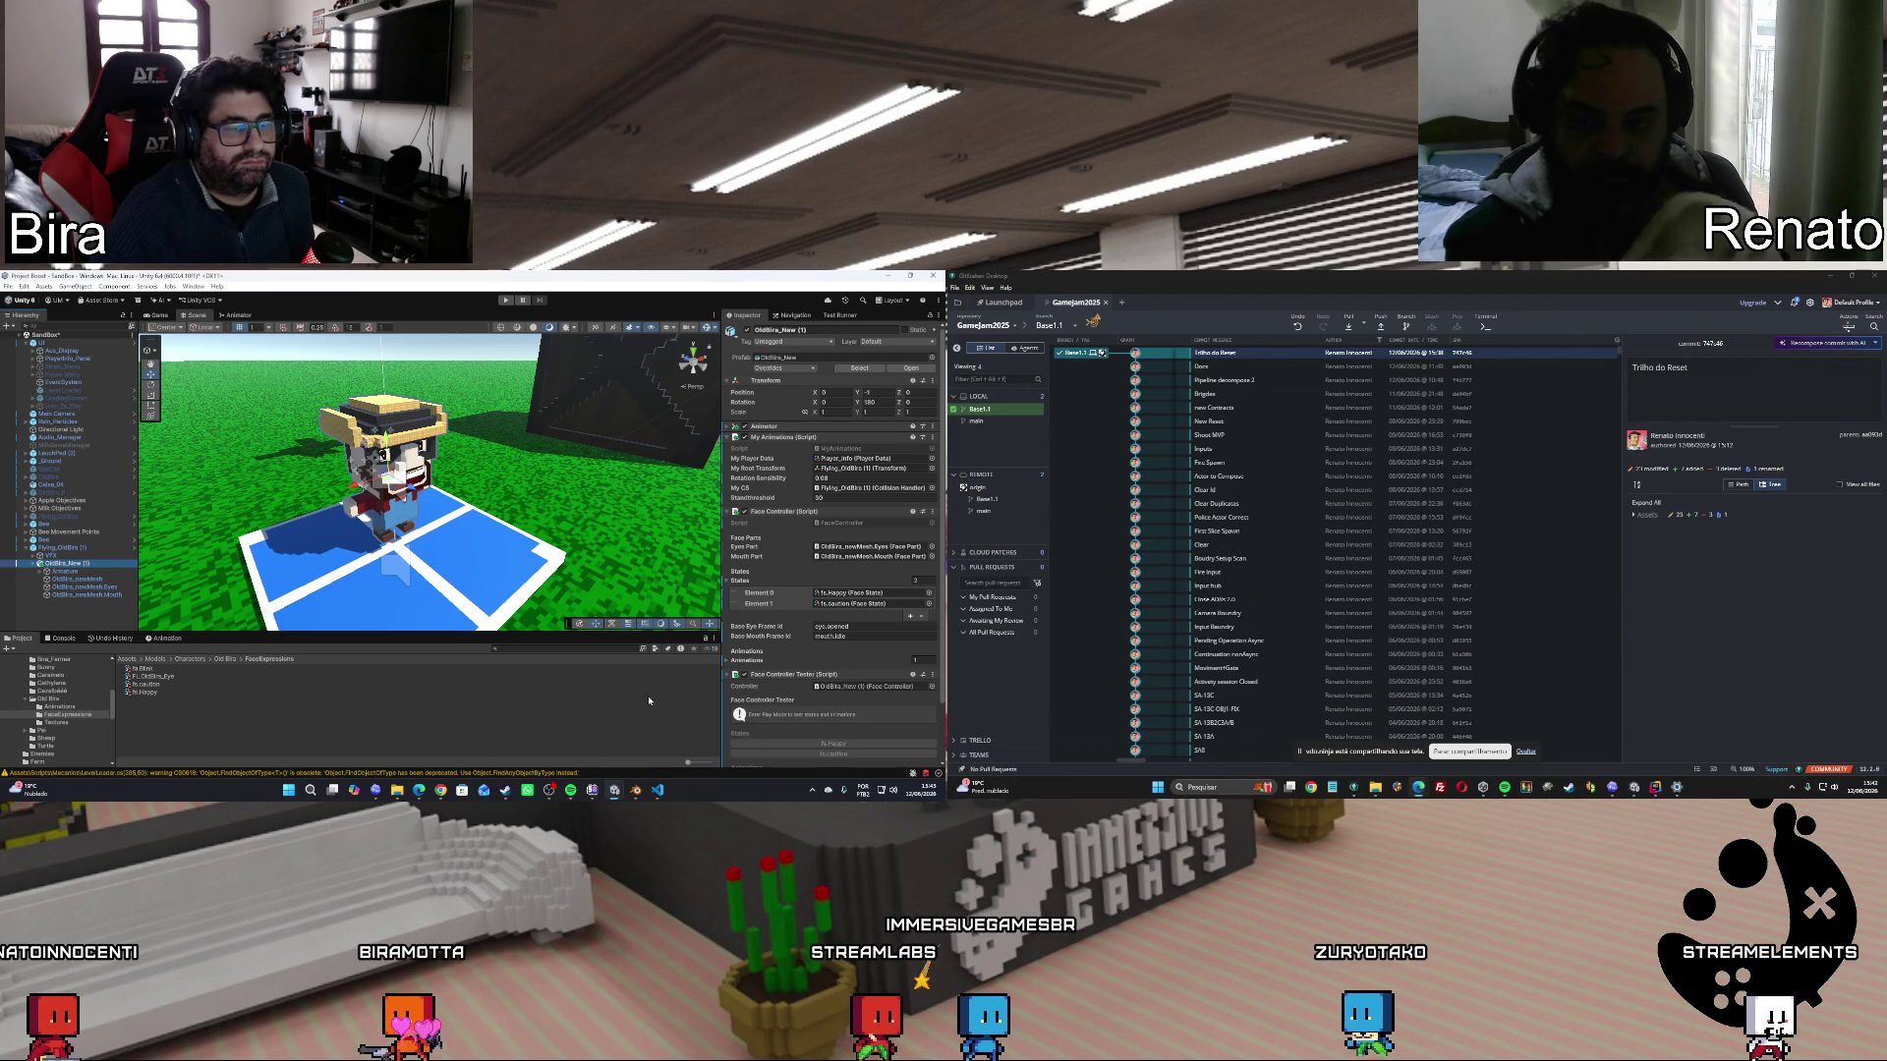
{"action": "mouse_move", "coordinate": [661, 794]}
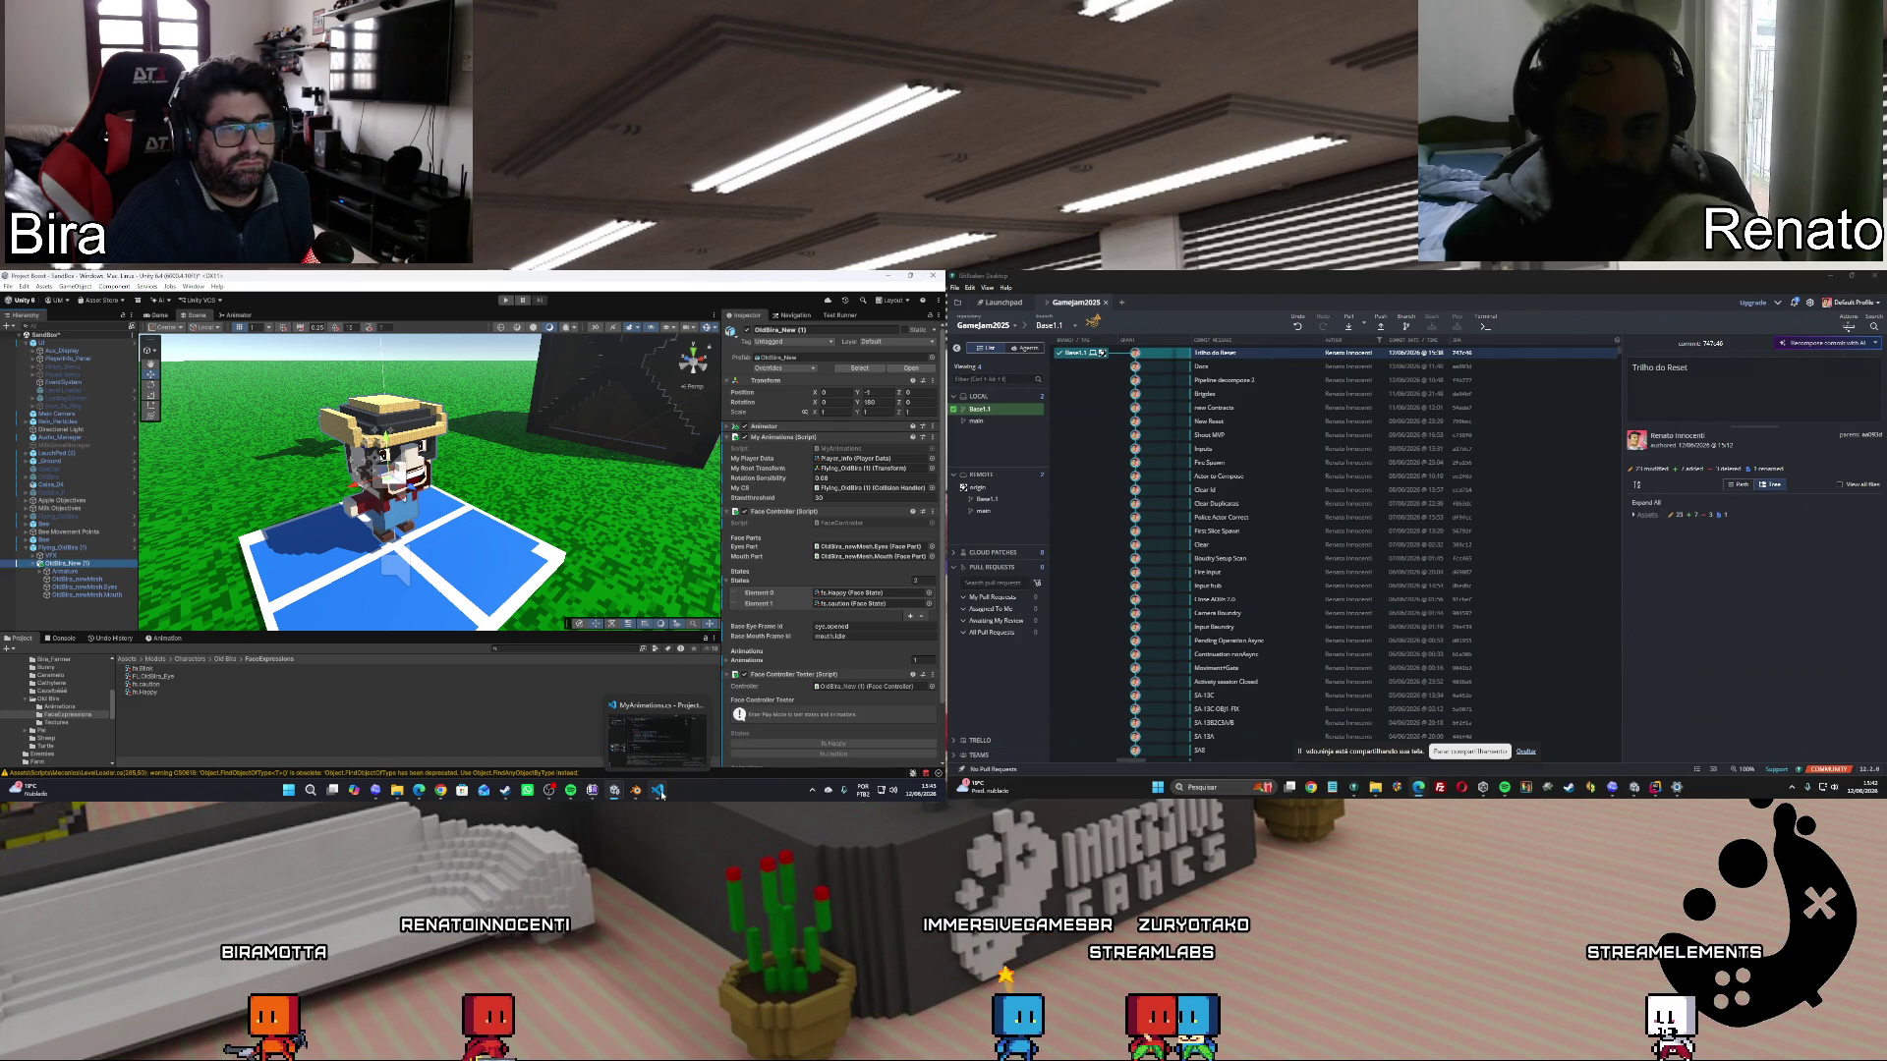
{"action": "left_click", "coordinate": [661, 794]}
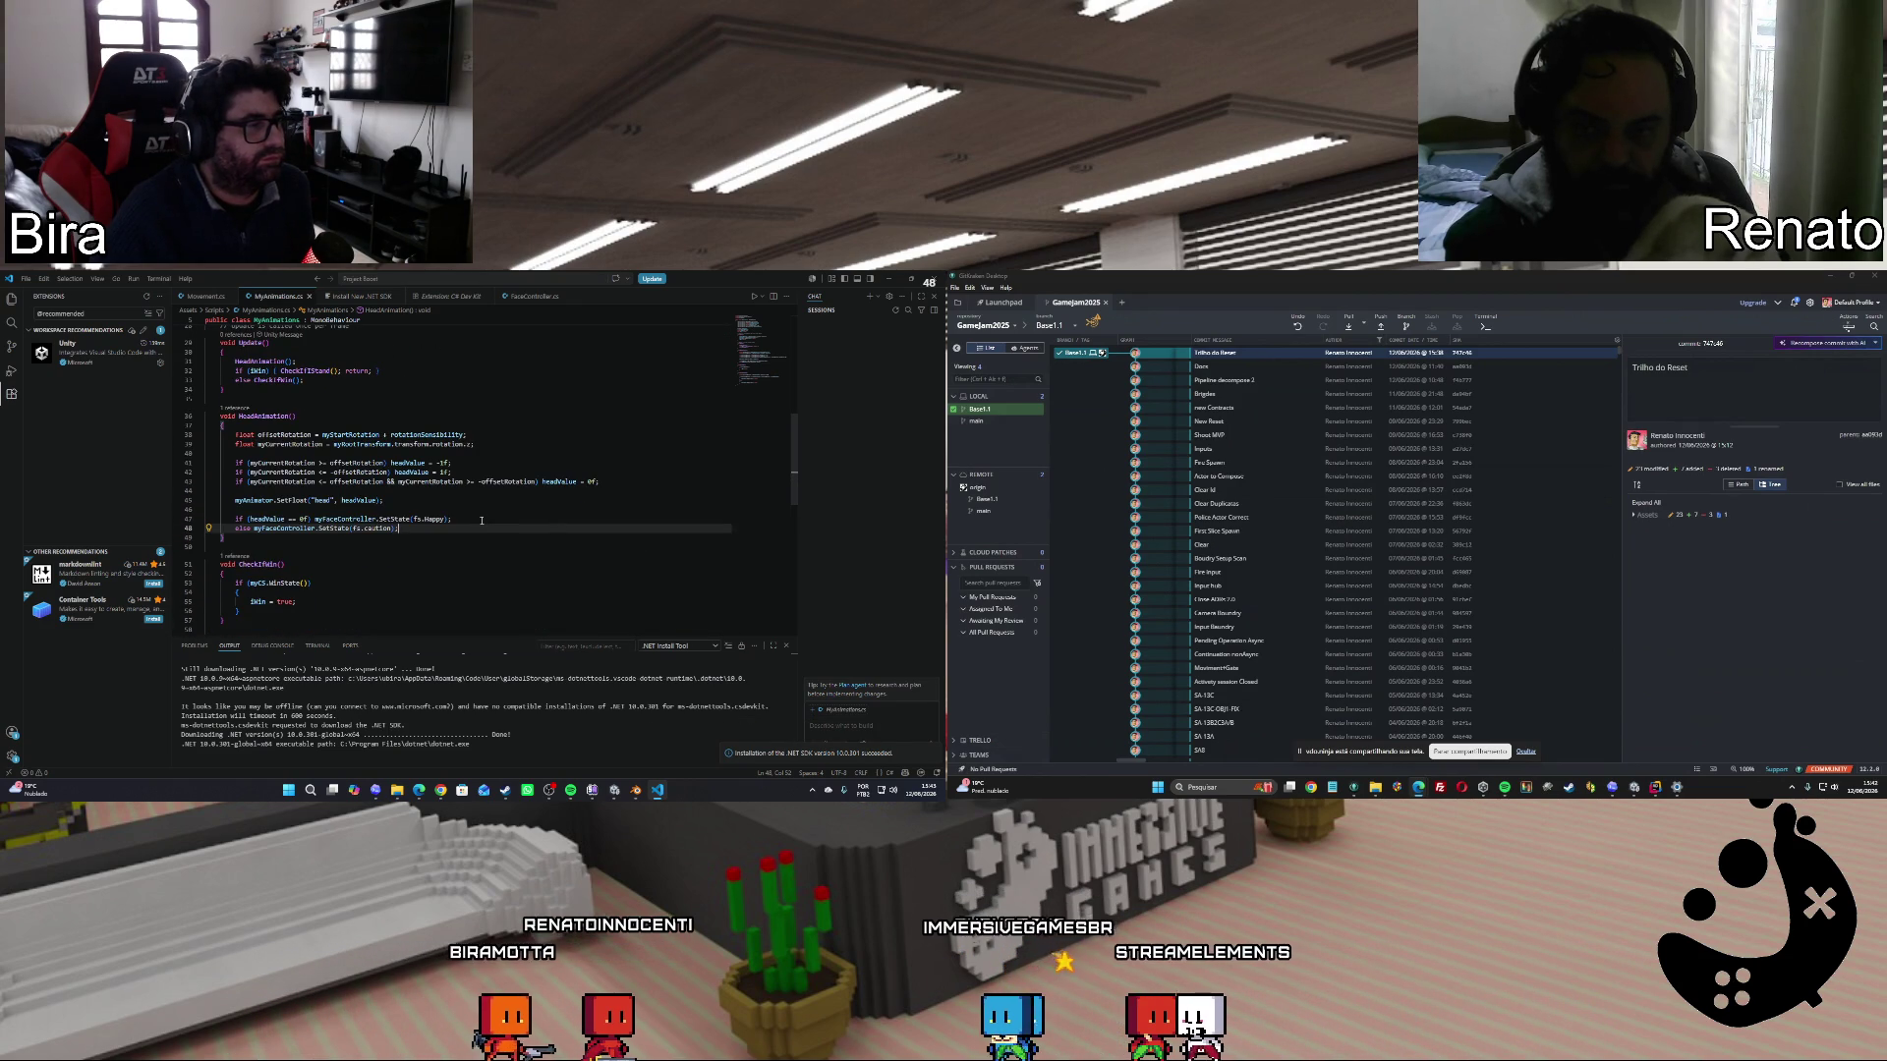
Insert 'if (myFaceController == null) return;' on a new line above the head-value check.
{"action": "left_click", "coordinate": [483, 519]}
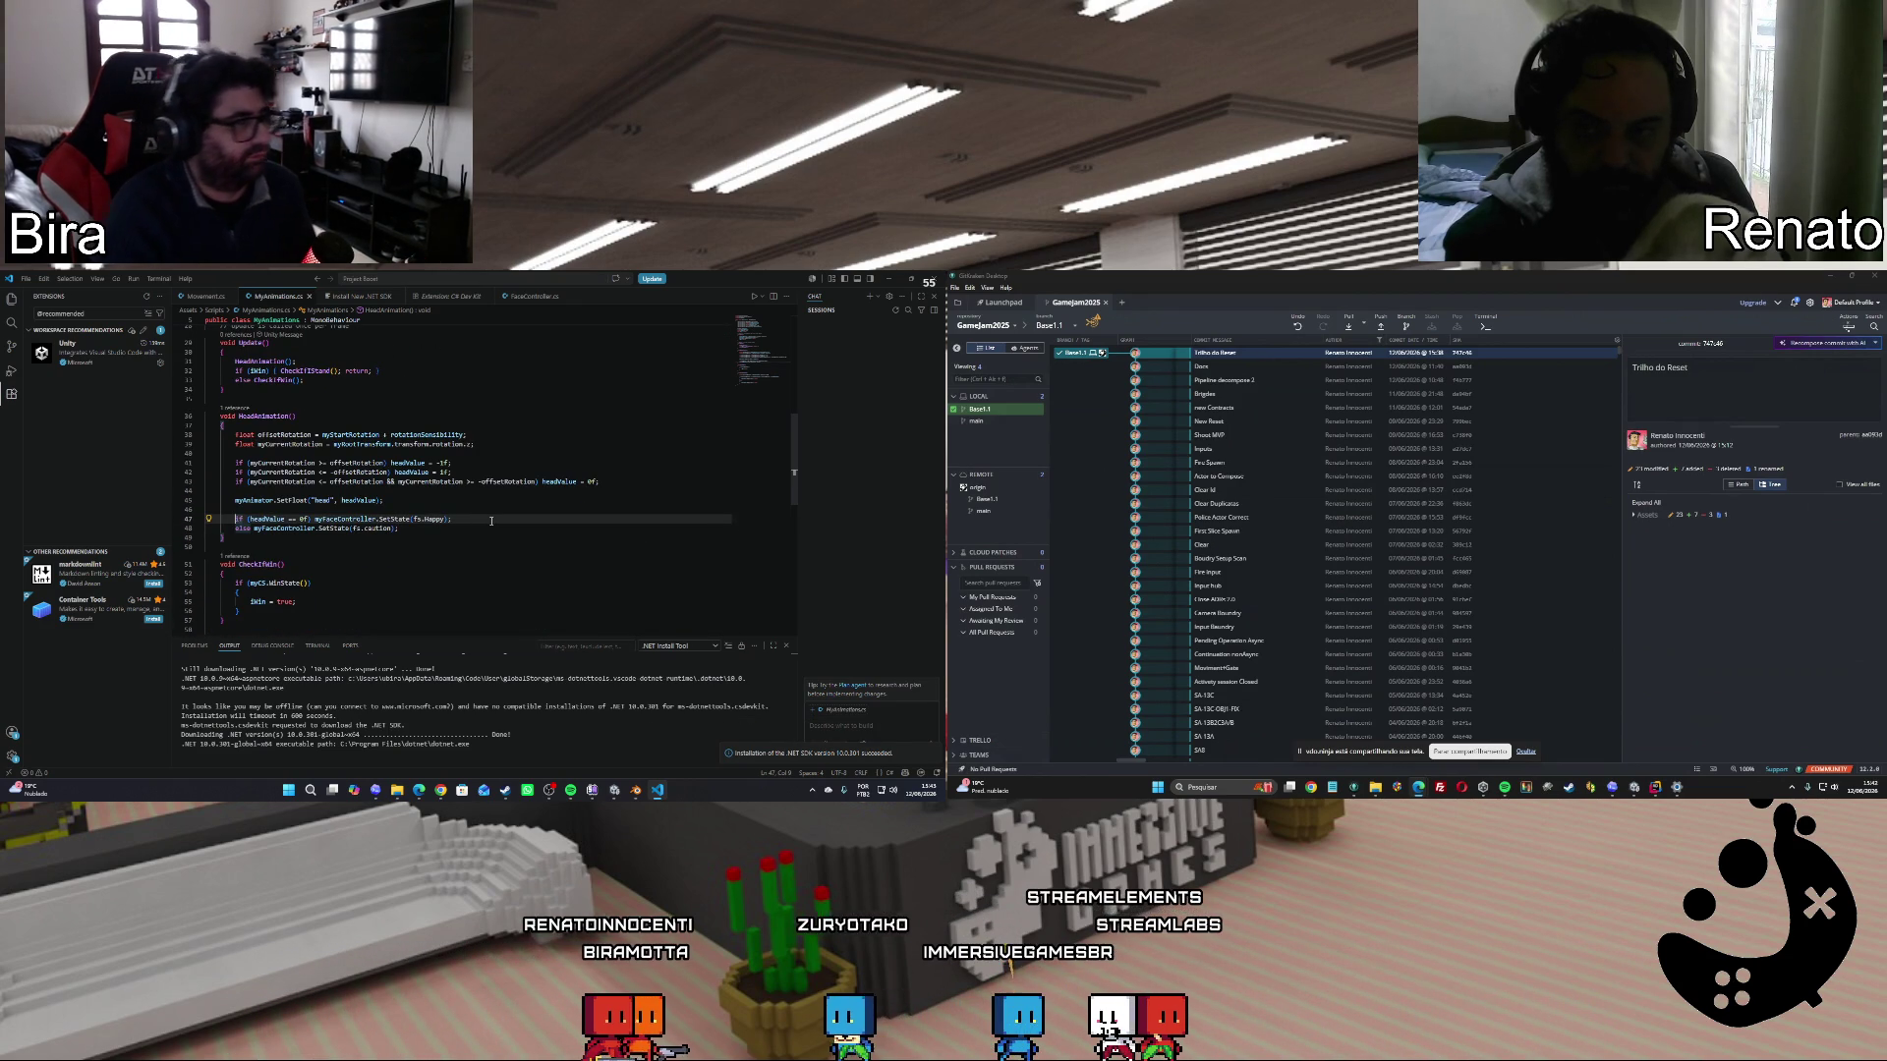
{"action": "key", "text": "ctrl+shift+Return"}
{"action": "type", "text": "if "}
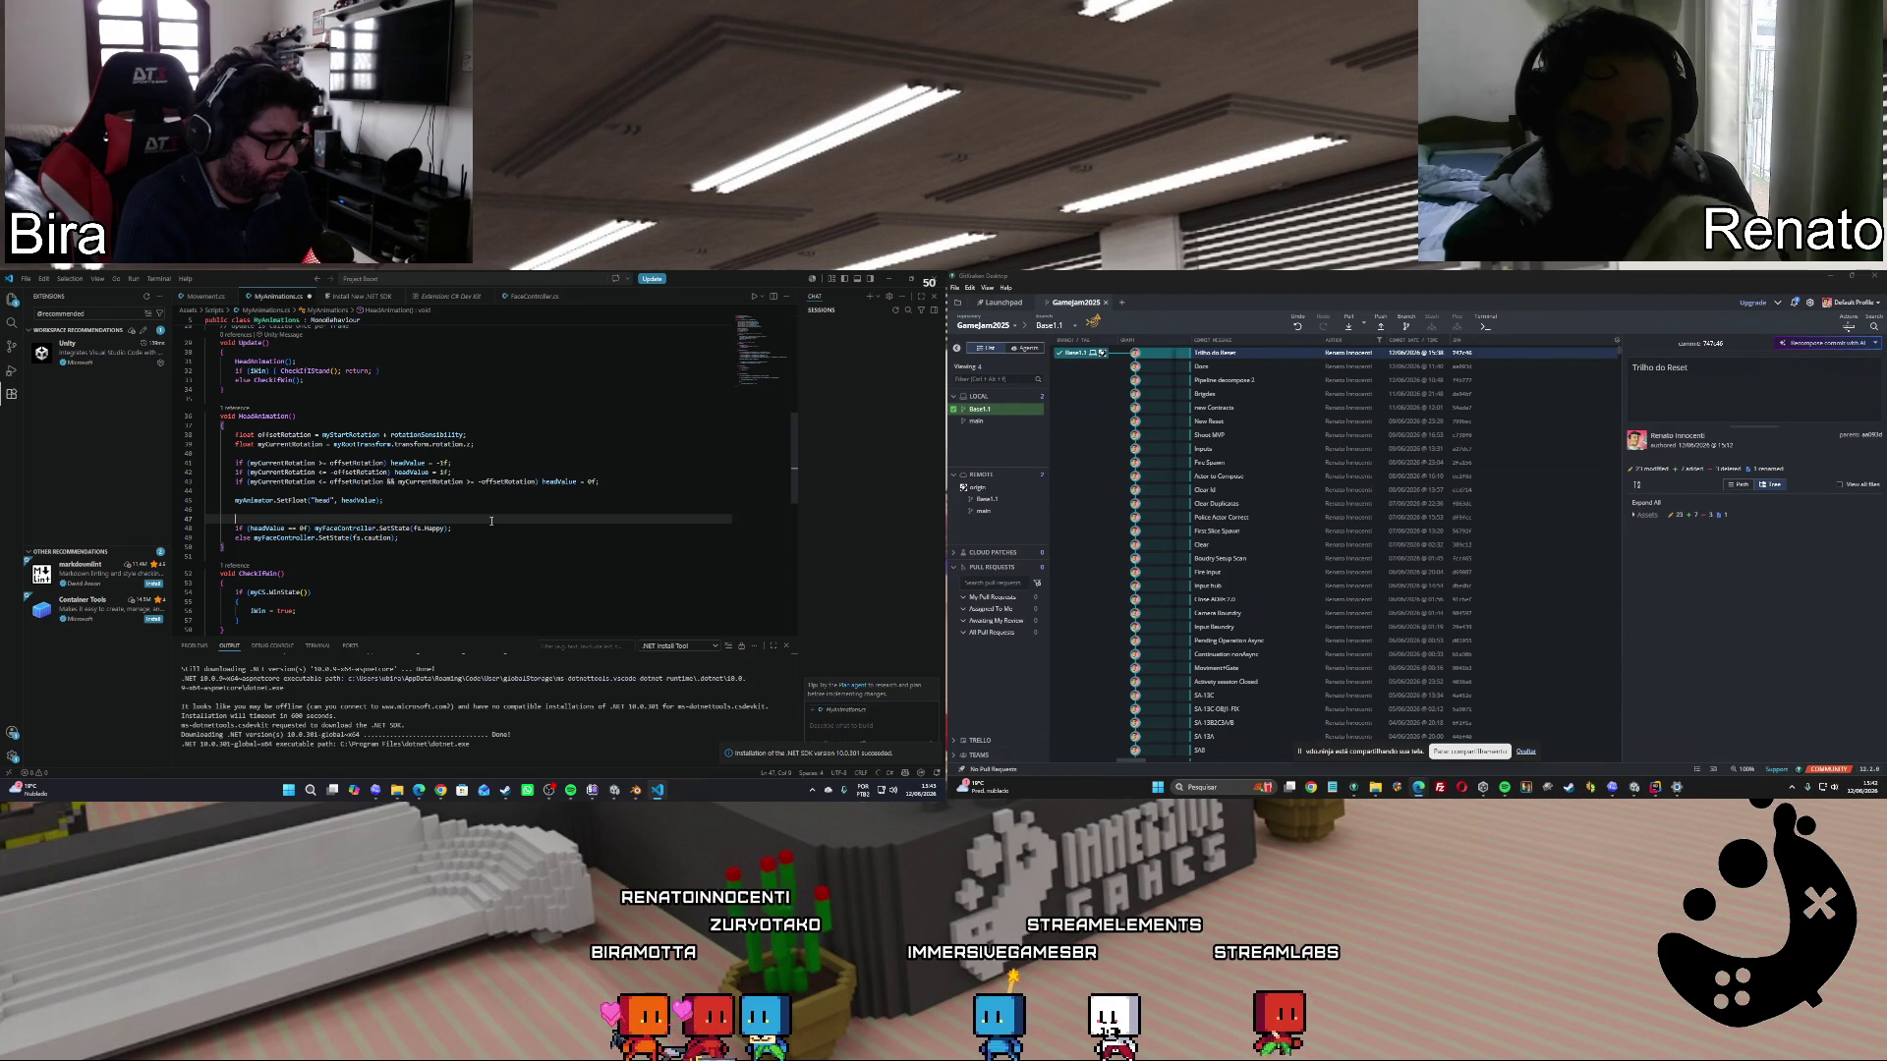
{"action": "type", "text": "my"}
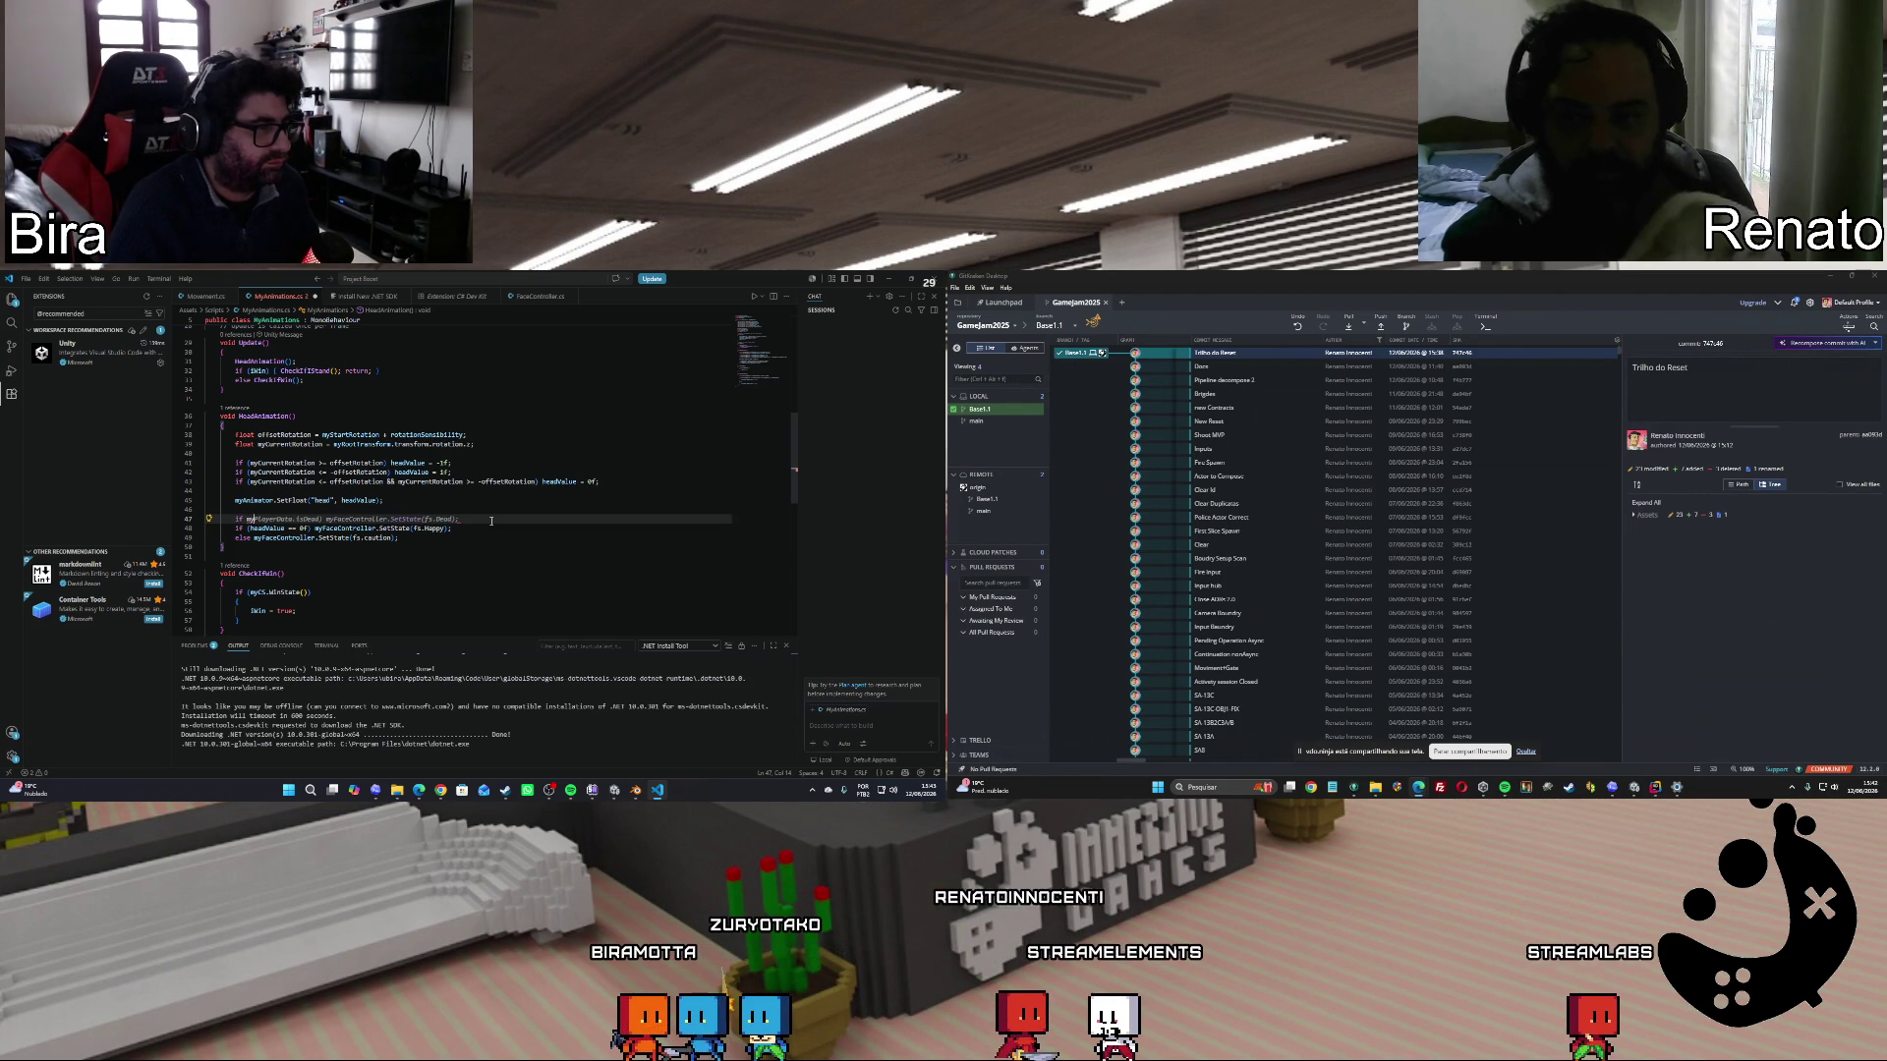
{"action": "type", "text": "FaceController == null return;"}
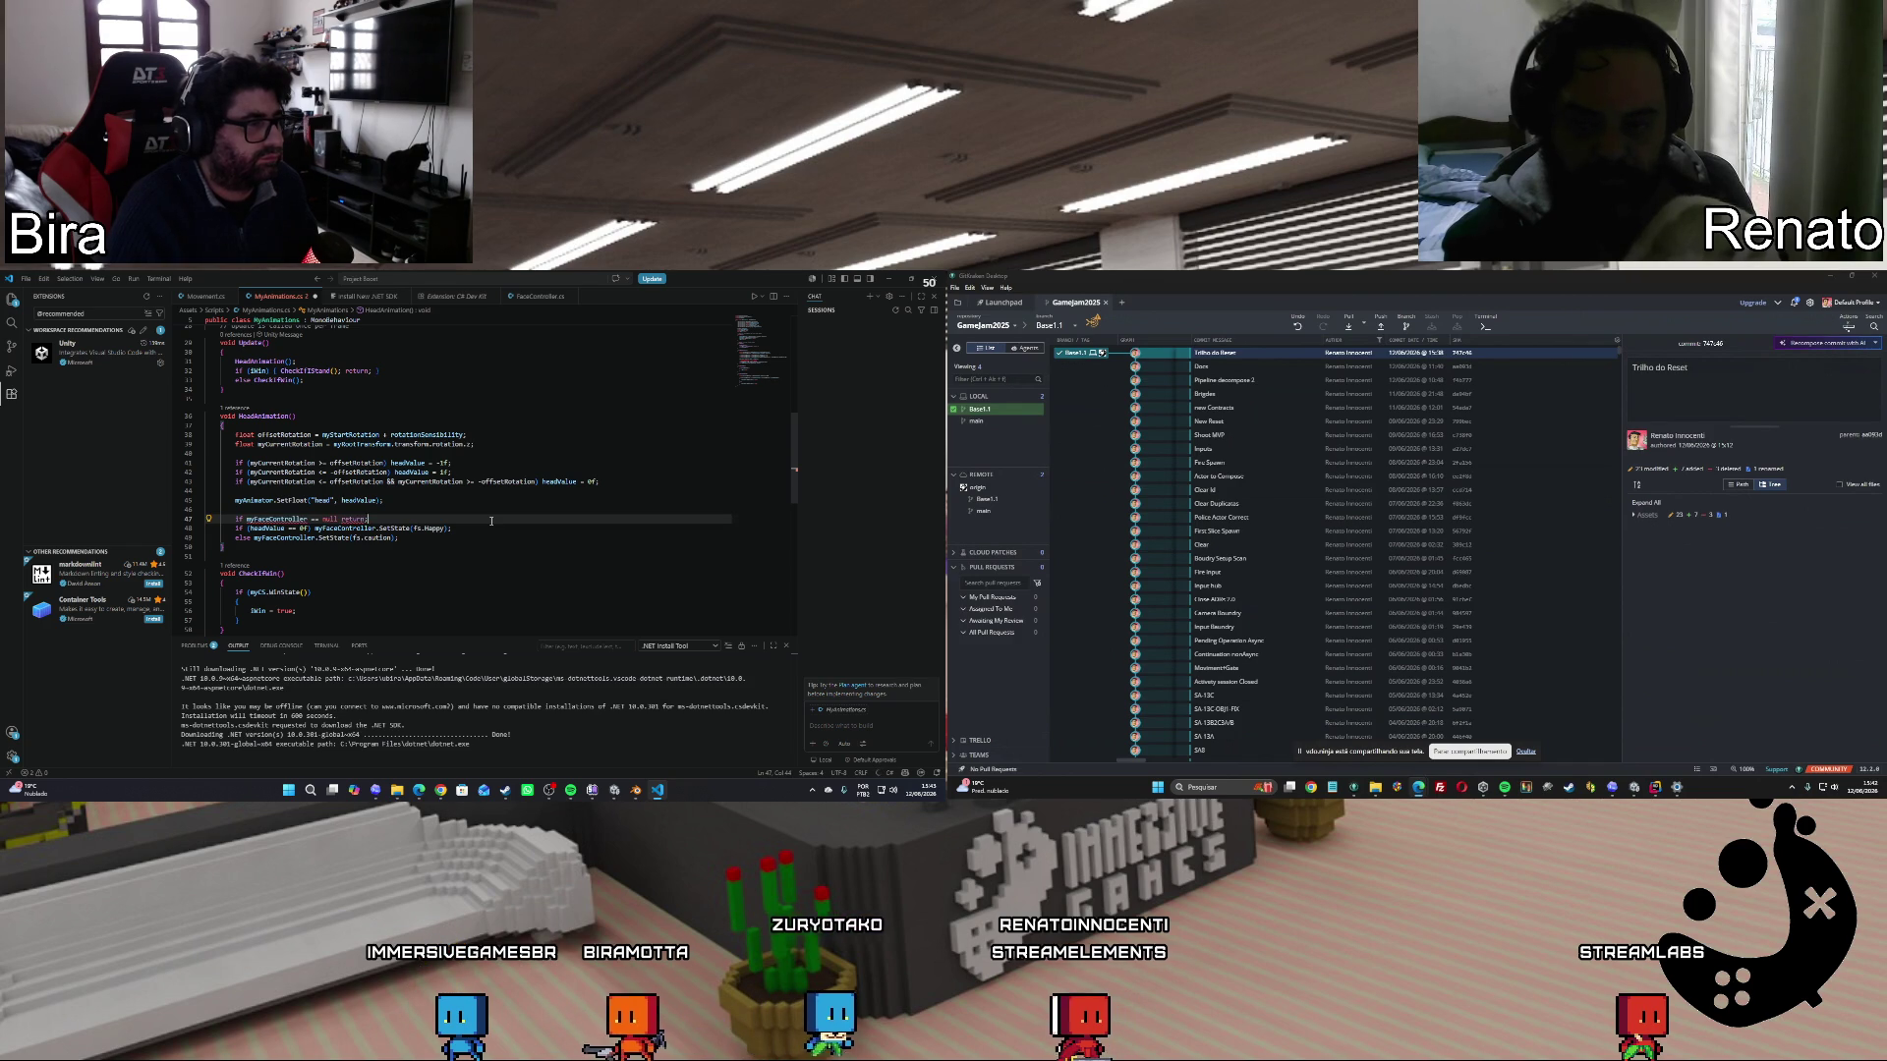
{"action": "key", "text": "Return"}
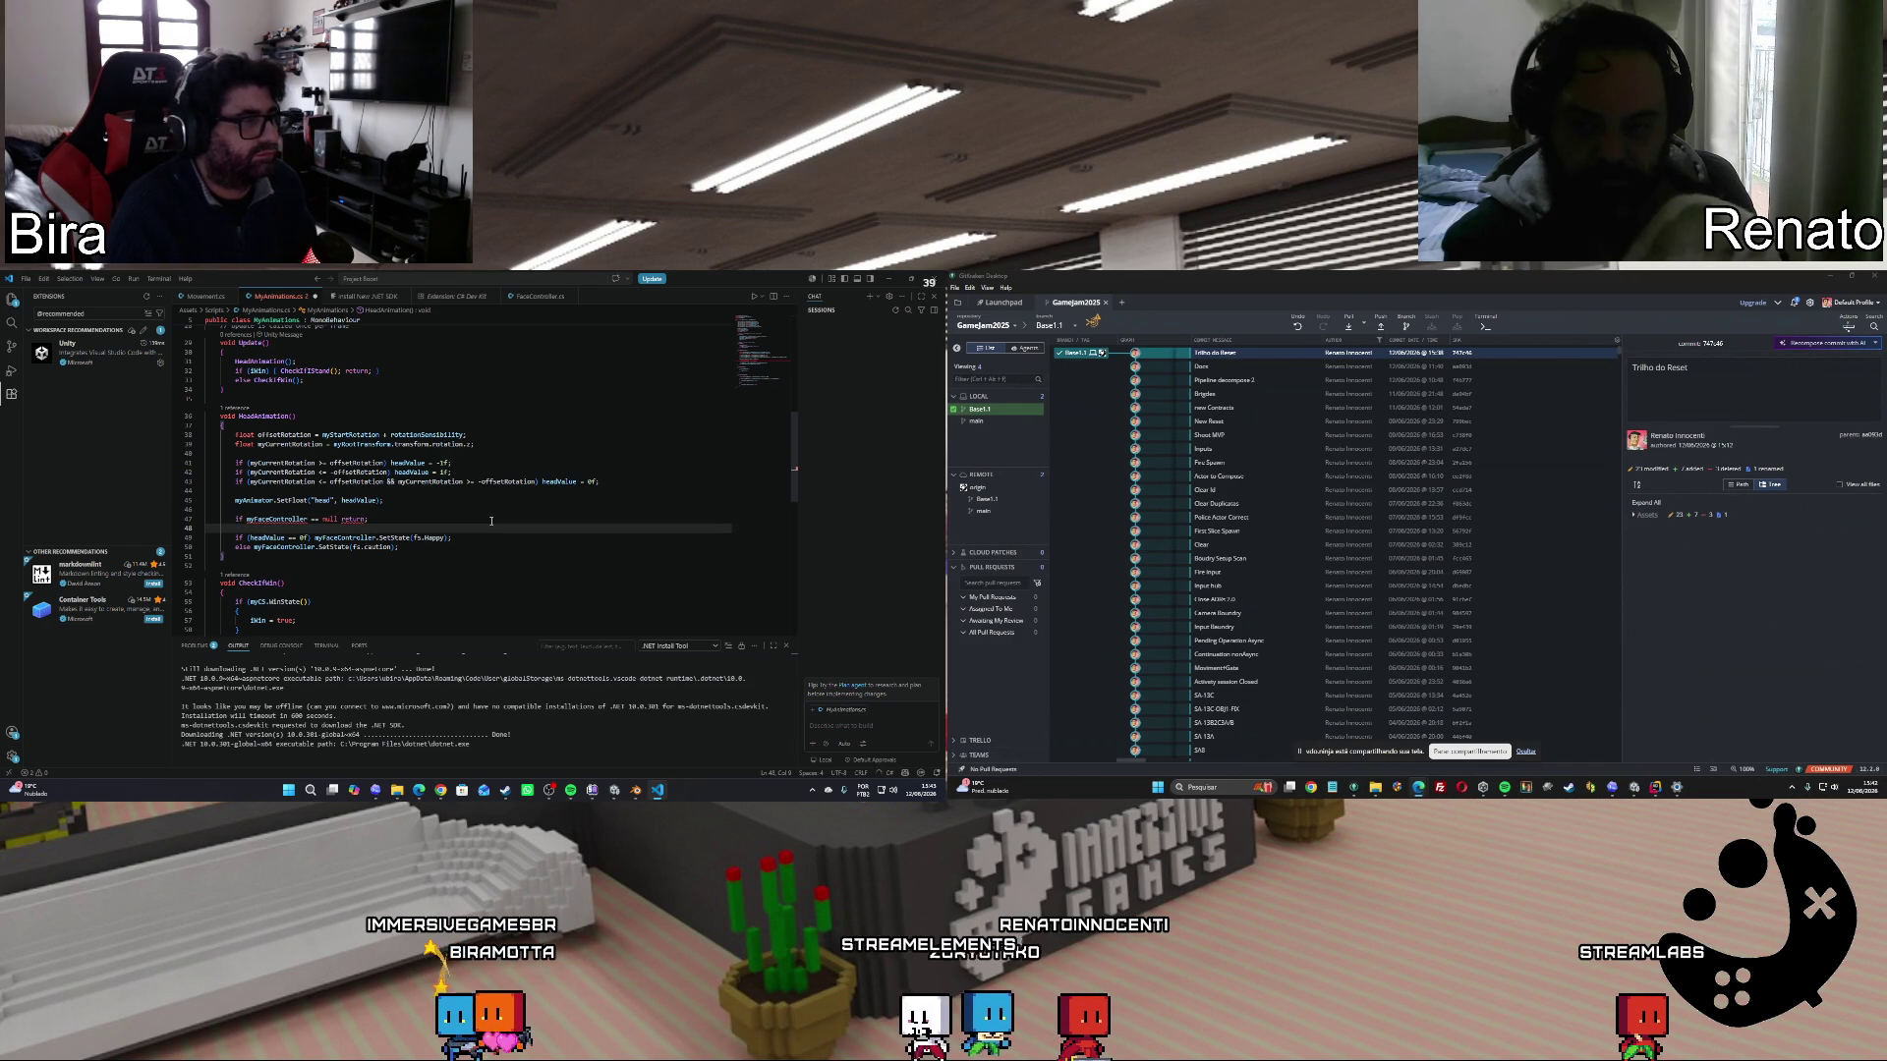
{"action": "scroll", "coordinate": [491, 521], "scroll_direction": "up", "scroll_amount": 9}
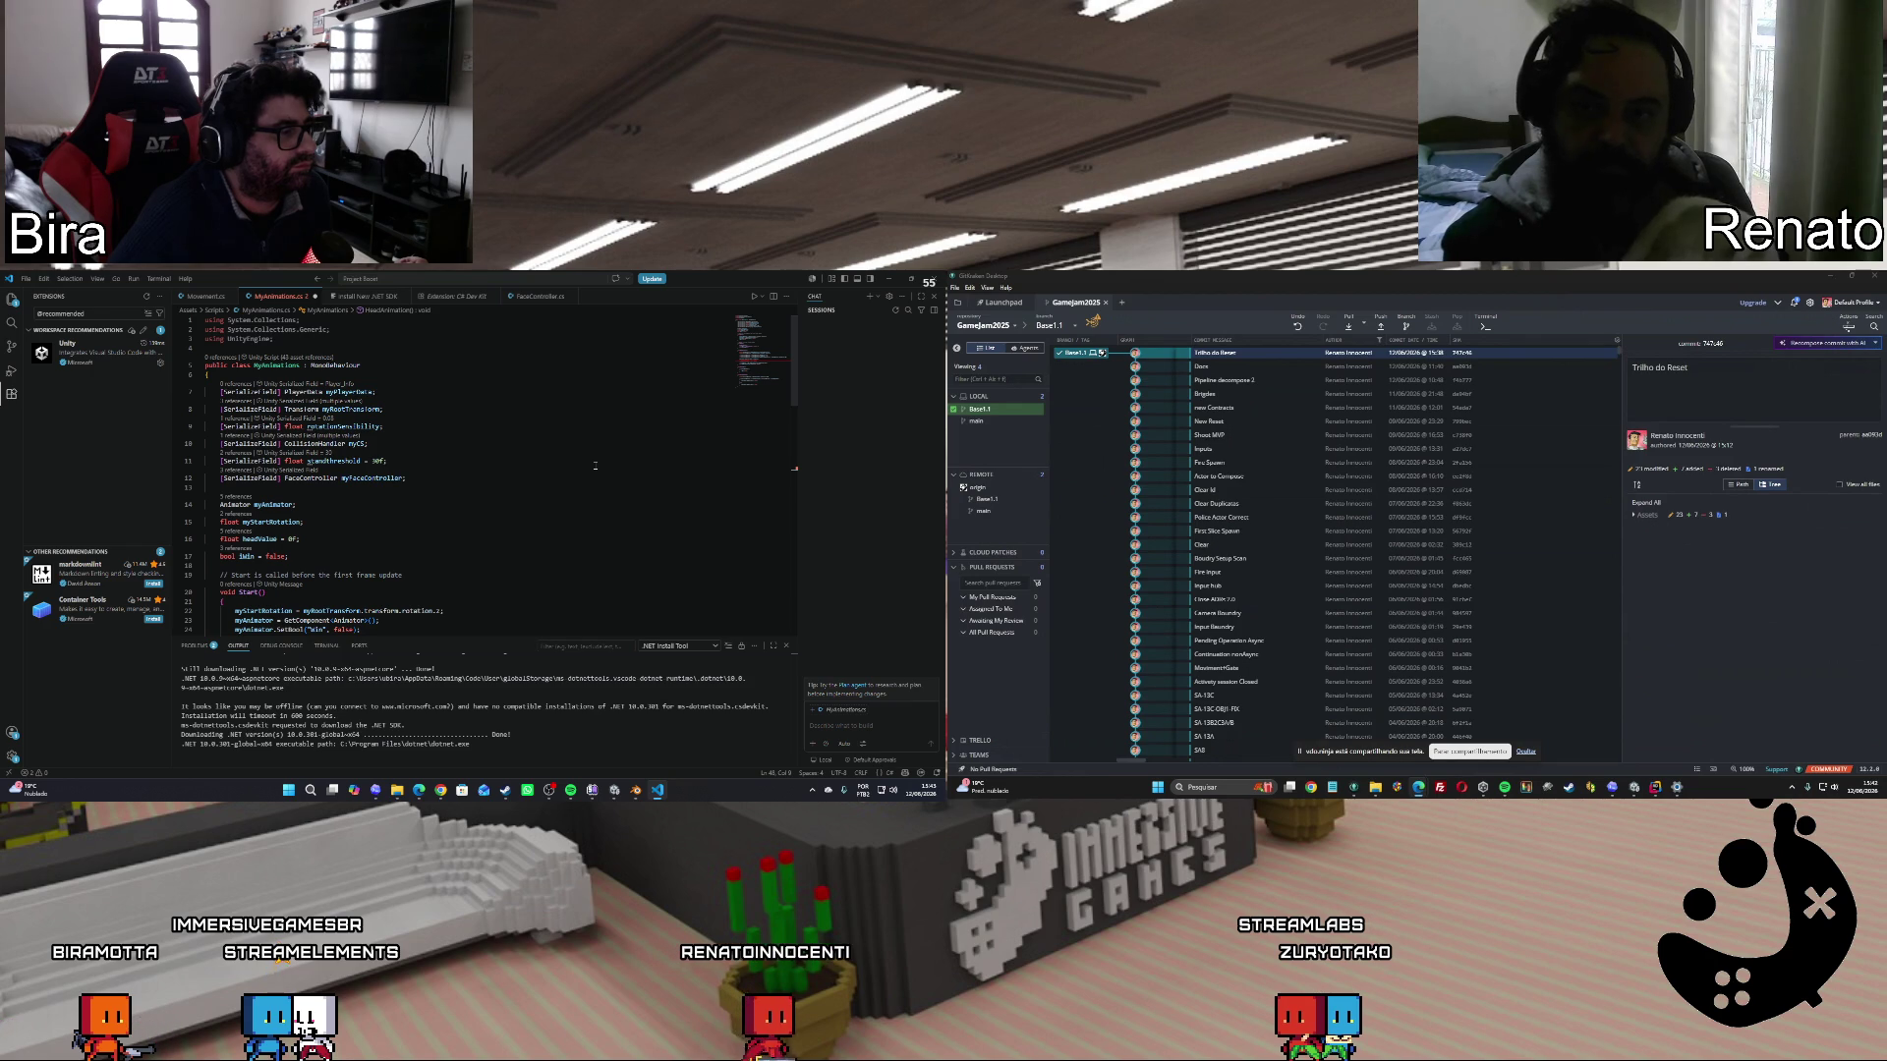
Save MyAnimations.cs through the File menu.
{"action": "scroll", "coordinate": [442, 499], "scroll_direction": "down", "scroll_amount": 2}
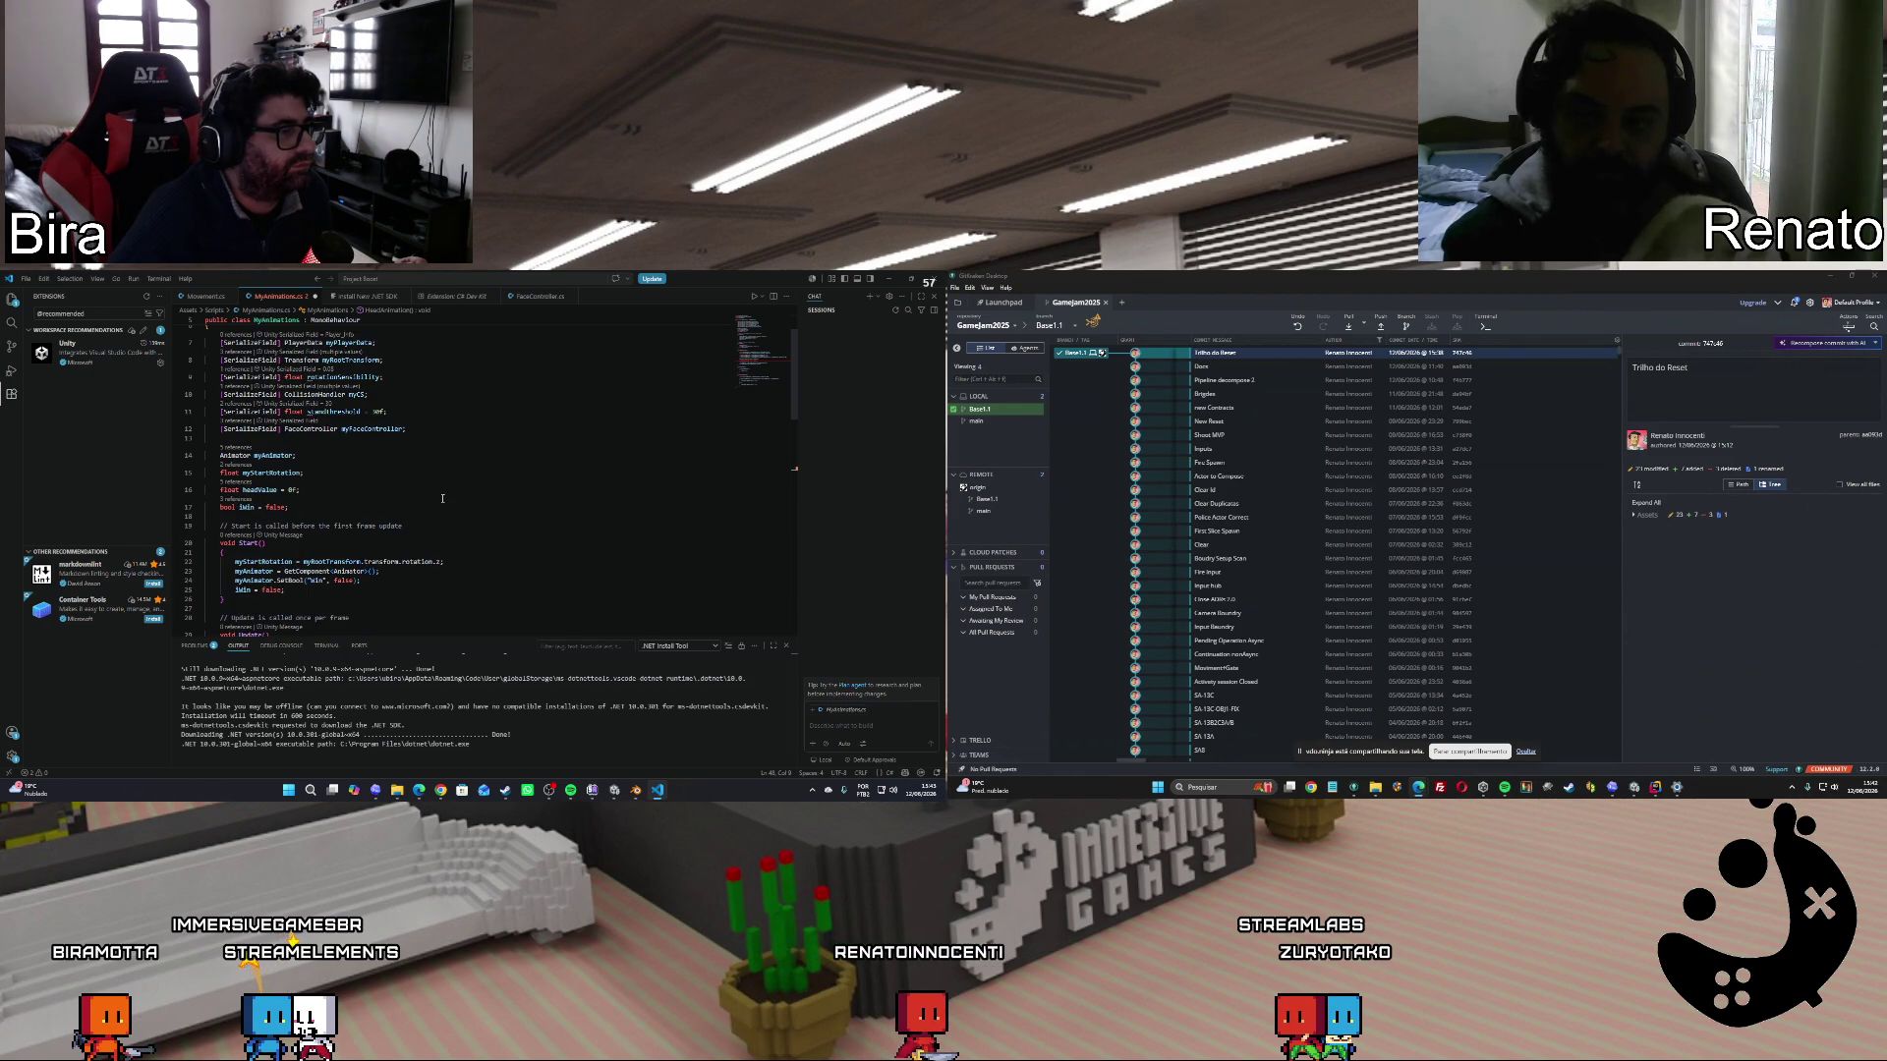
{"action": "left_click", "coordinate": [25, 278]}
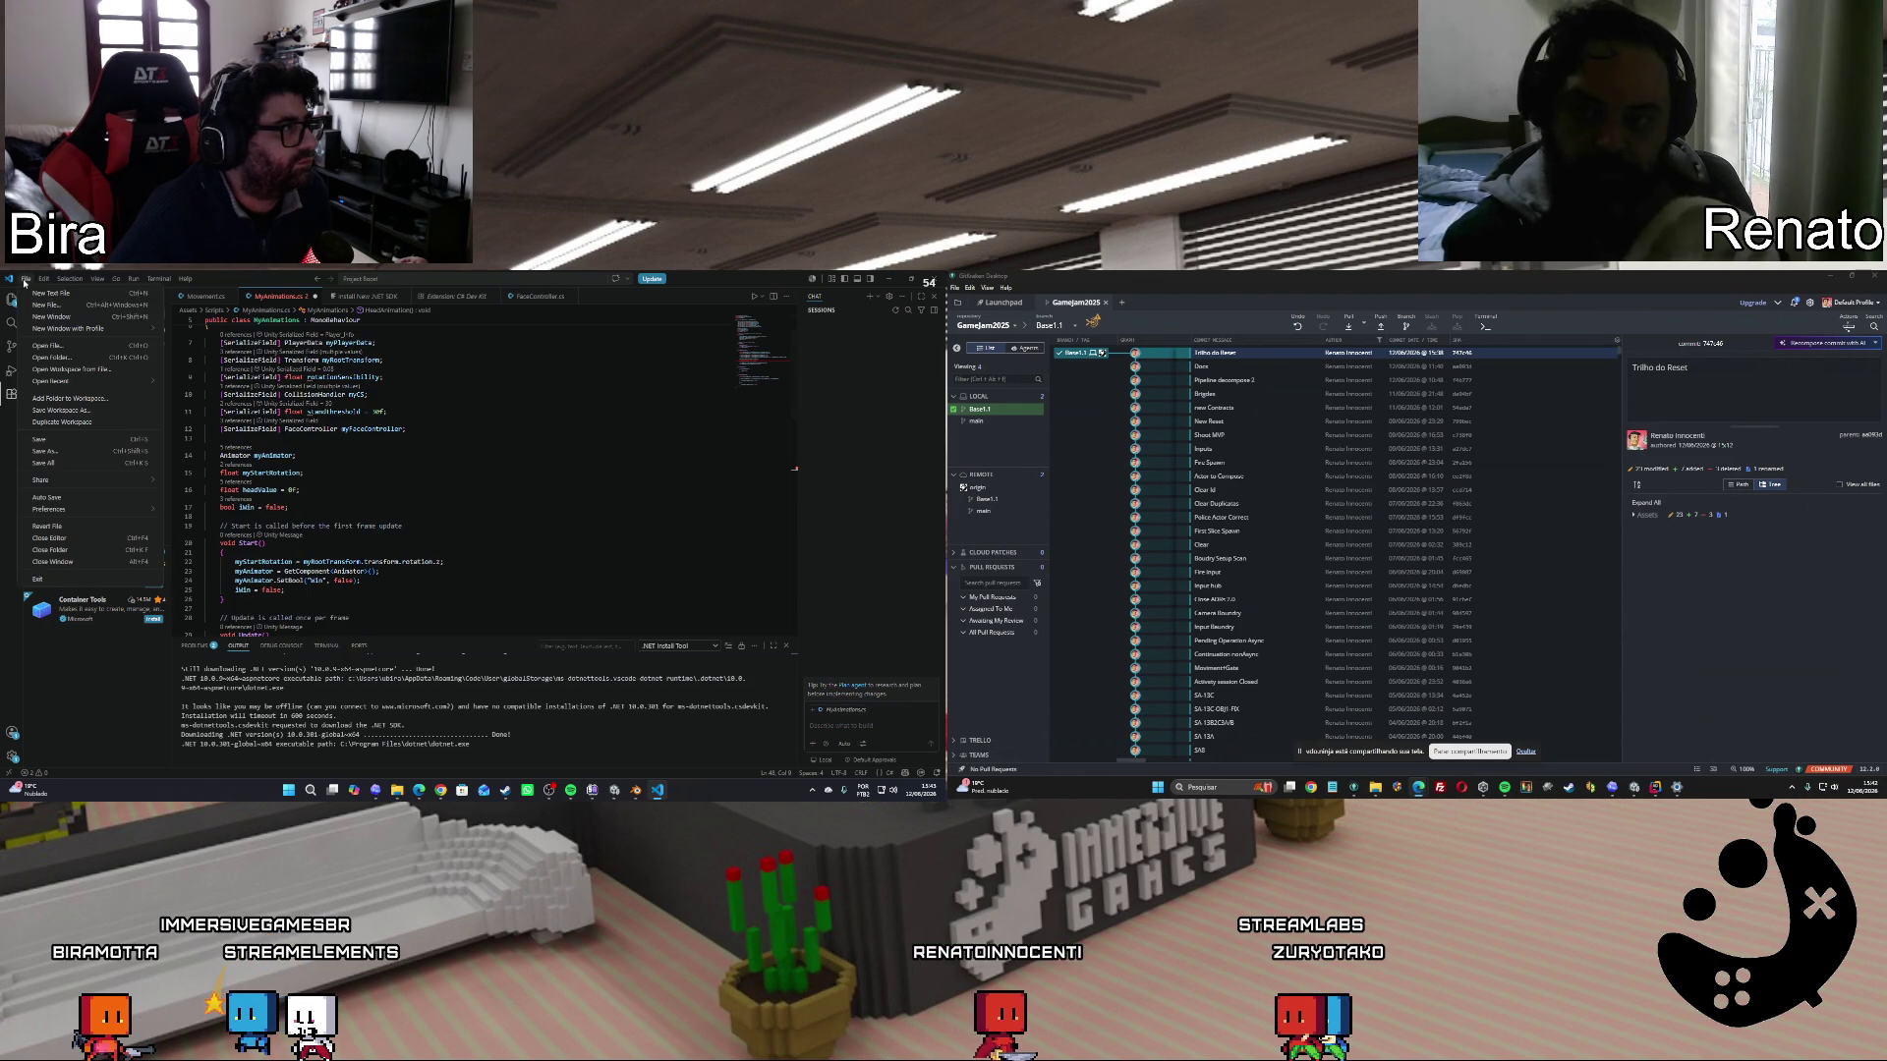
{"action": "left_click", "coordinate": [59, 440]}
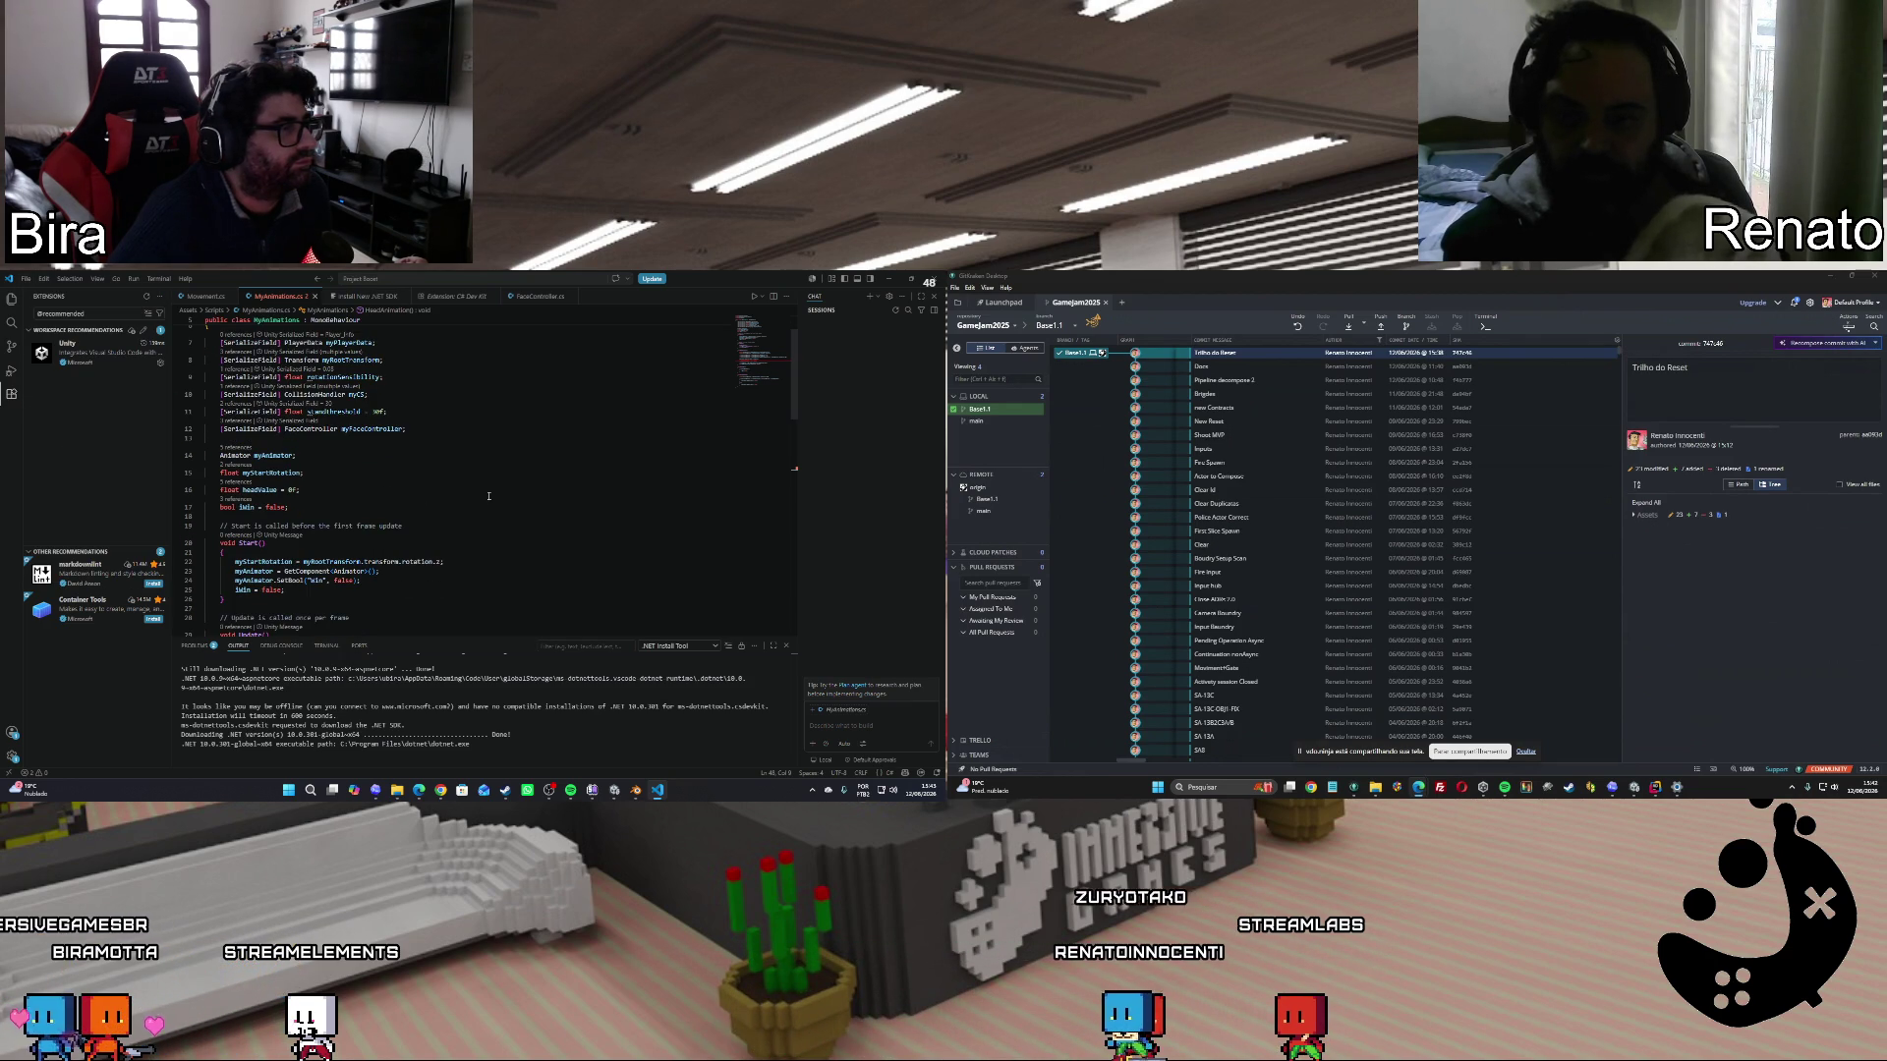
Close the Output panel and show the Explorer file tree.
{"action": "scroll", "coordinate": [488, 496], "scroll_direction": "up", "scroll_amount": 2}
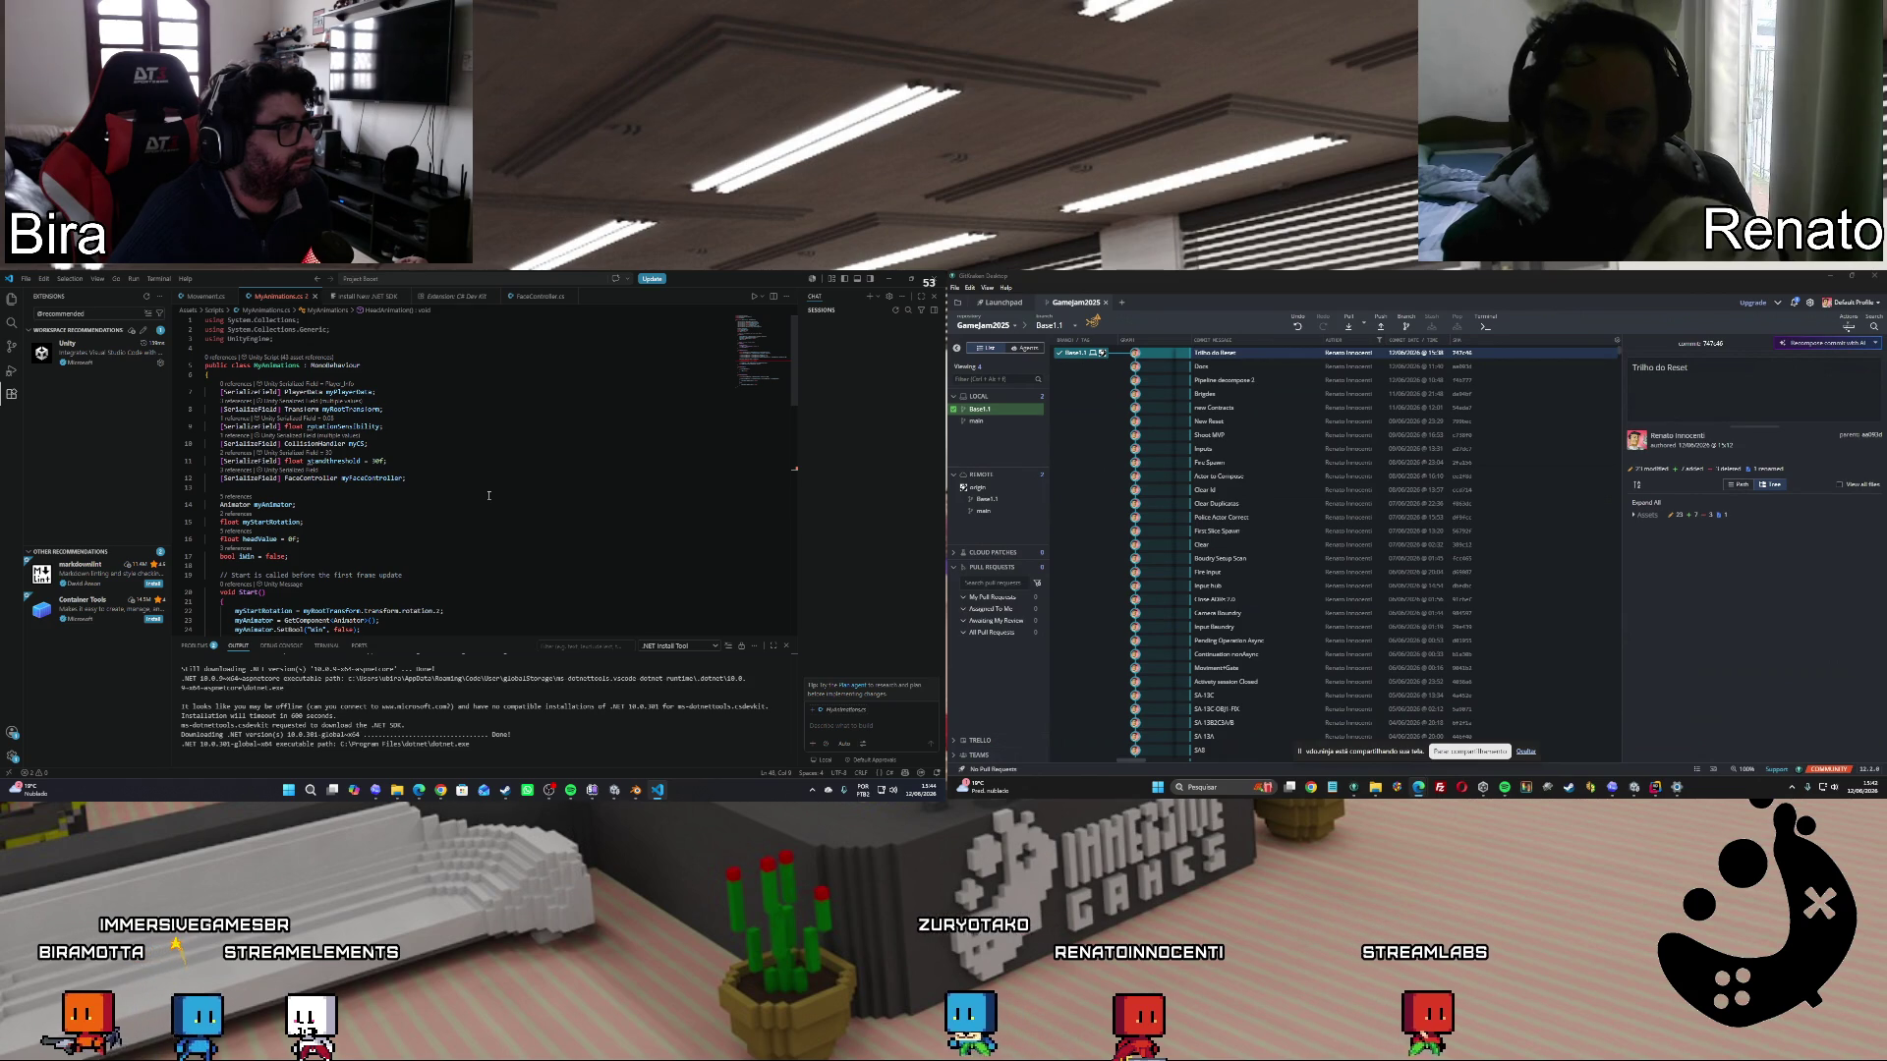
{"action": "left_click", "coordinate": [786, 647]}
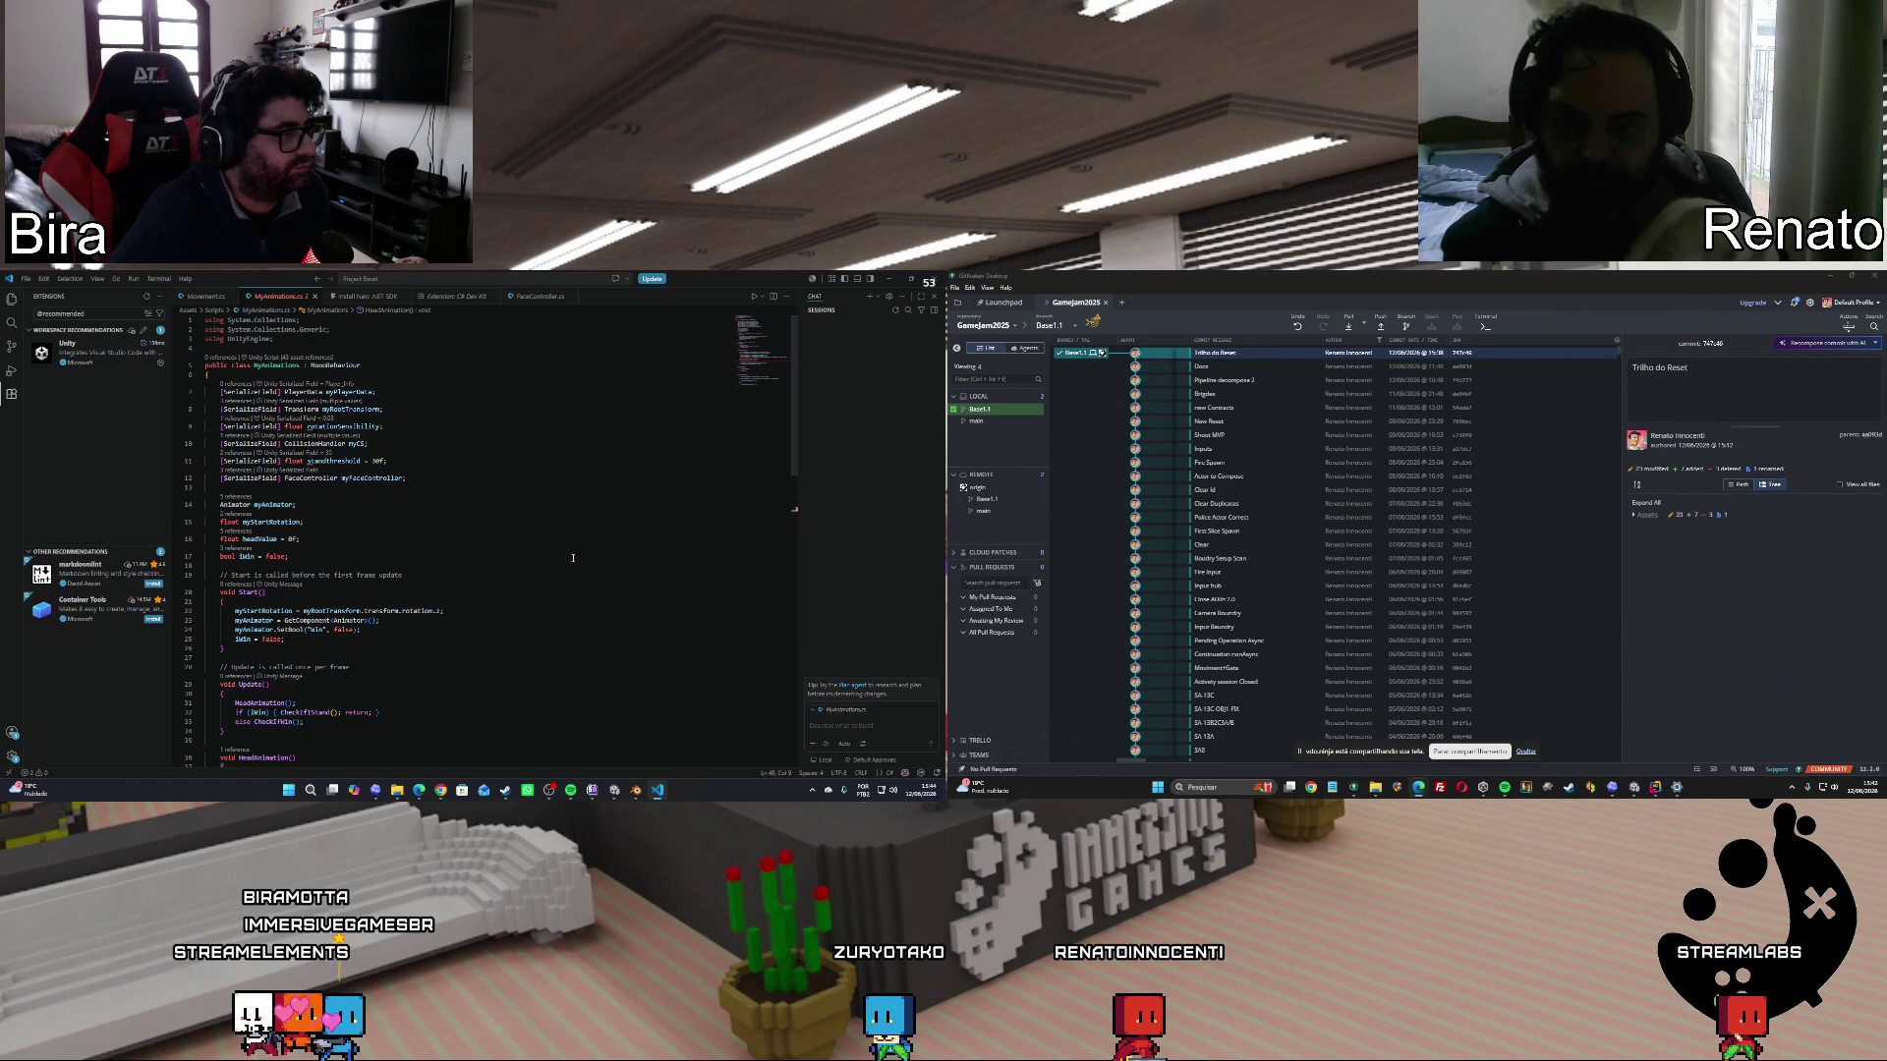
{"action": "key", "text": "ctrl+shift+e"}
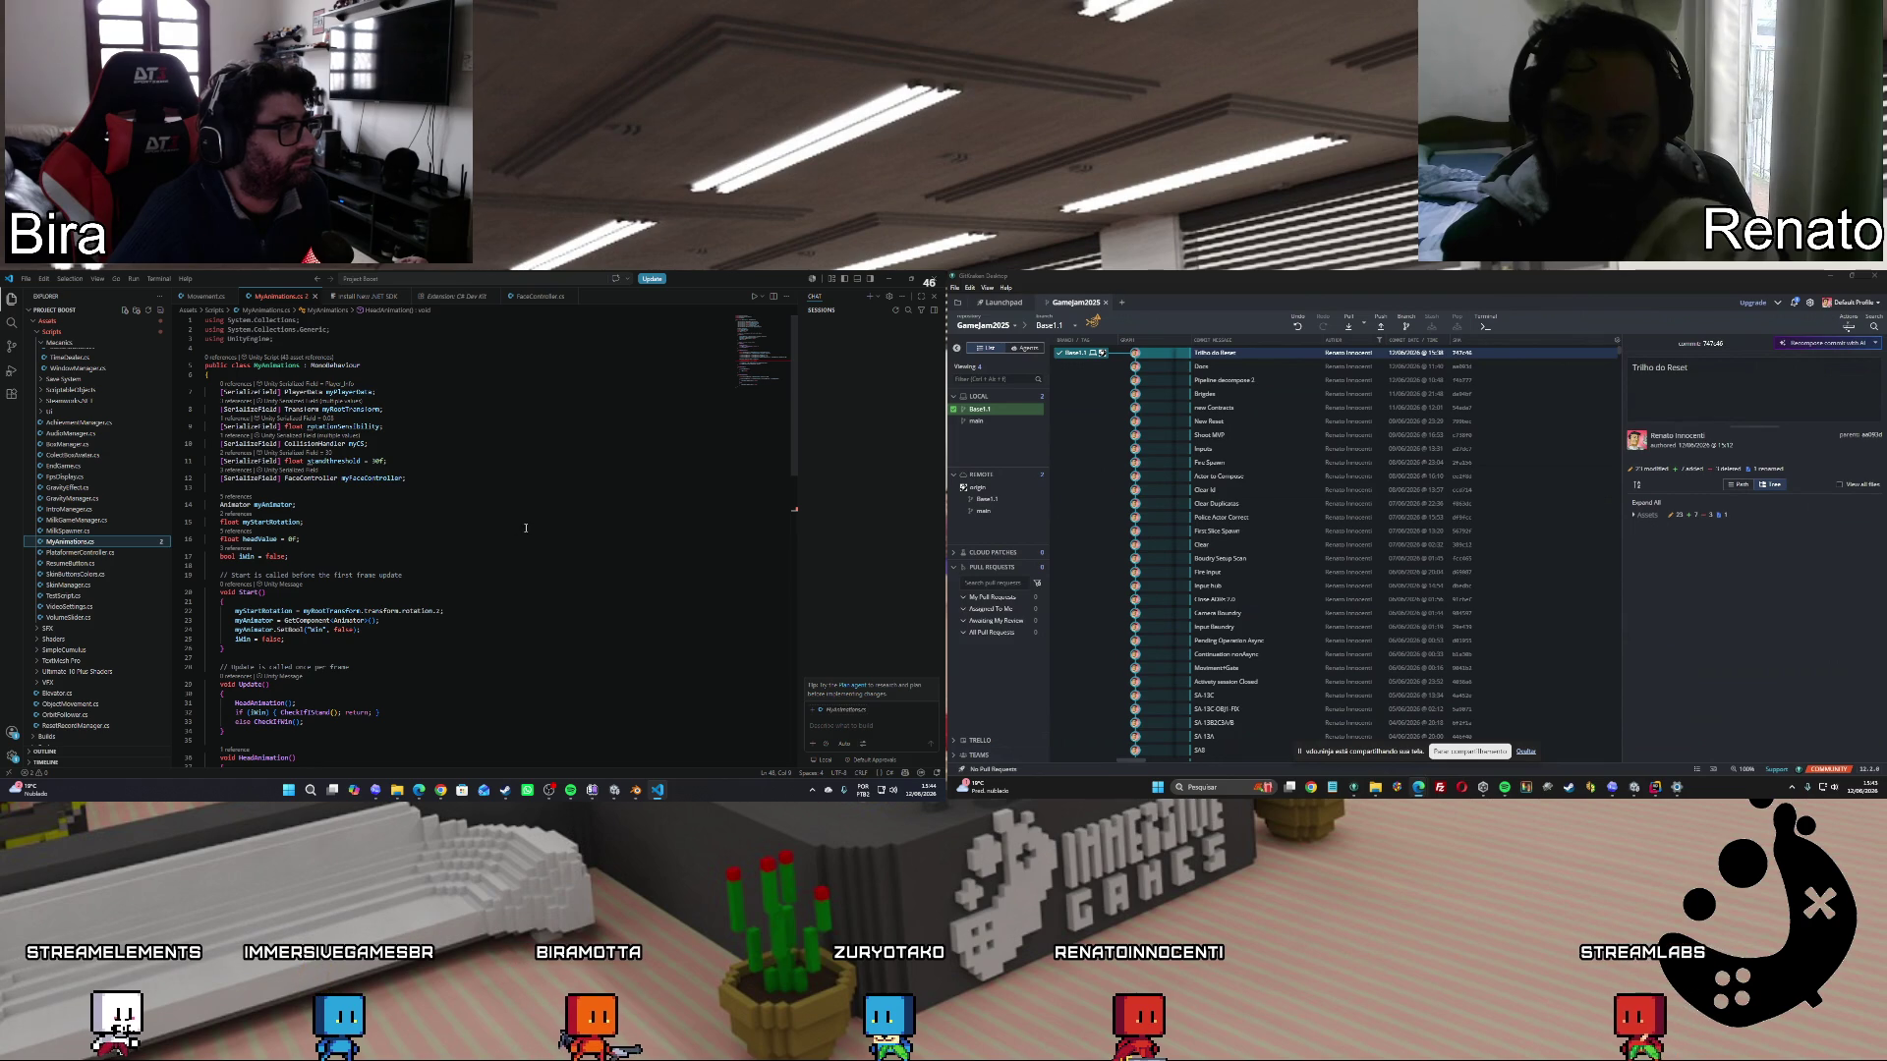
{"action": "scroll", "coordinate": [526, 528], "scroll_direction": "down", "scroll_amount": 5}
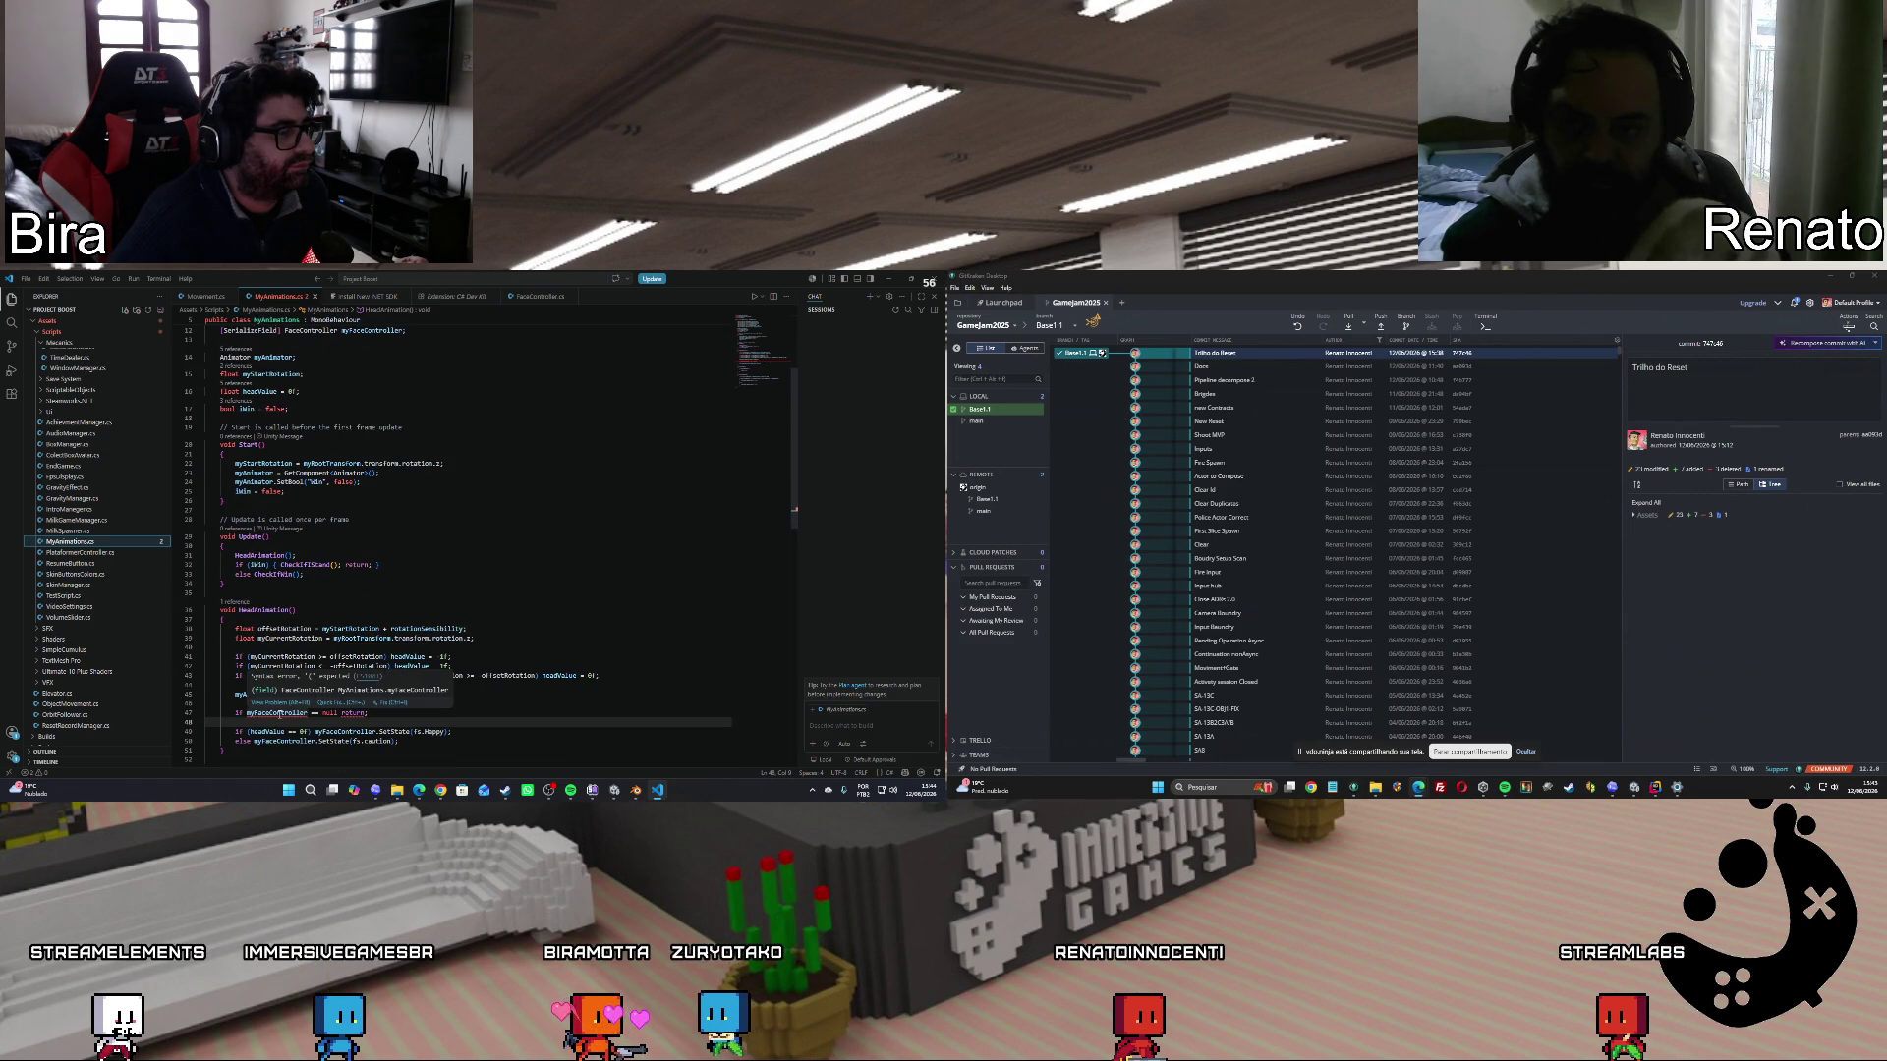
{"action": "scroll", "coordinate": [571, 548], "scroll_direction": "up", "scroll_amount": 5}
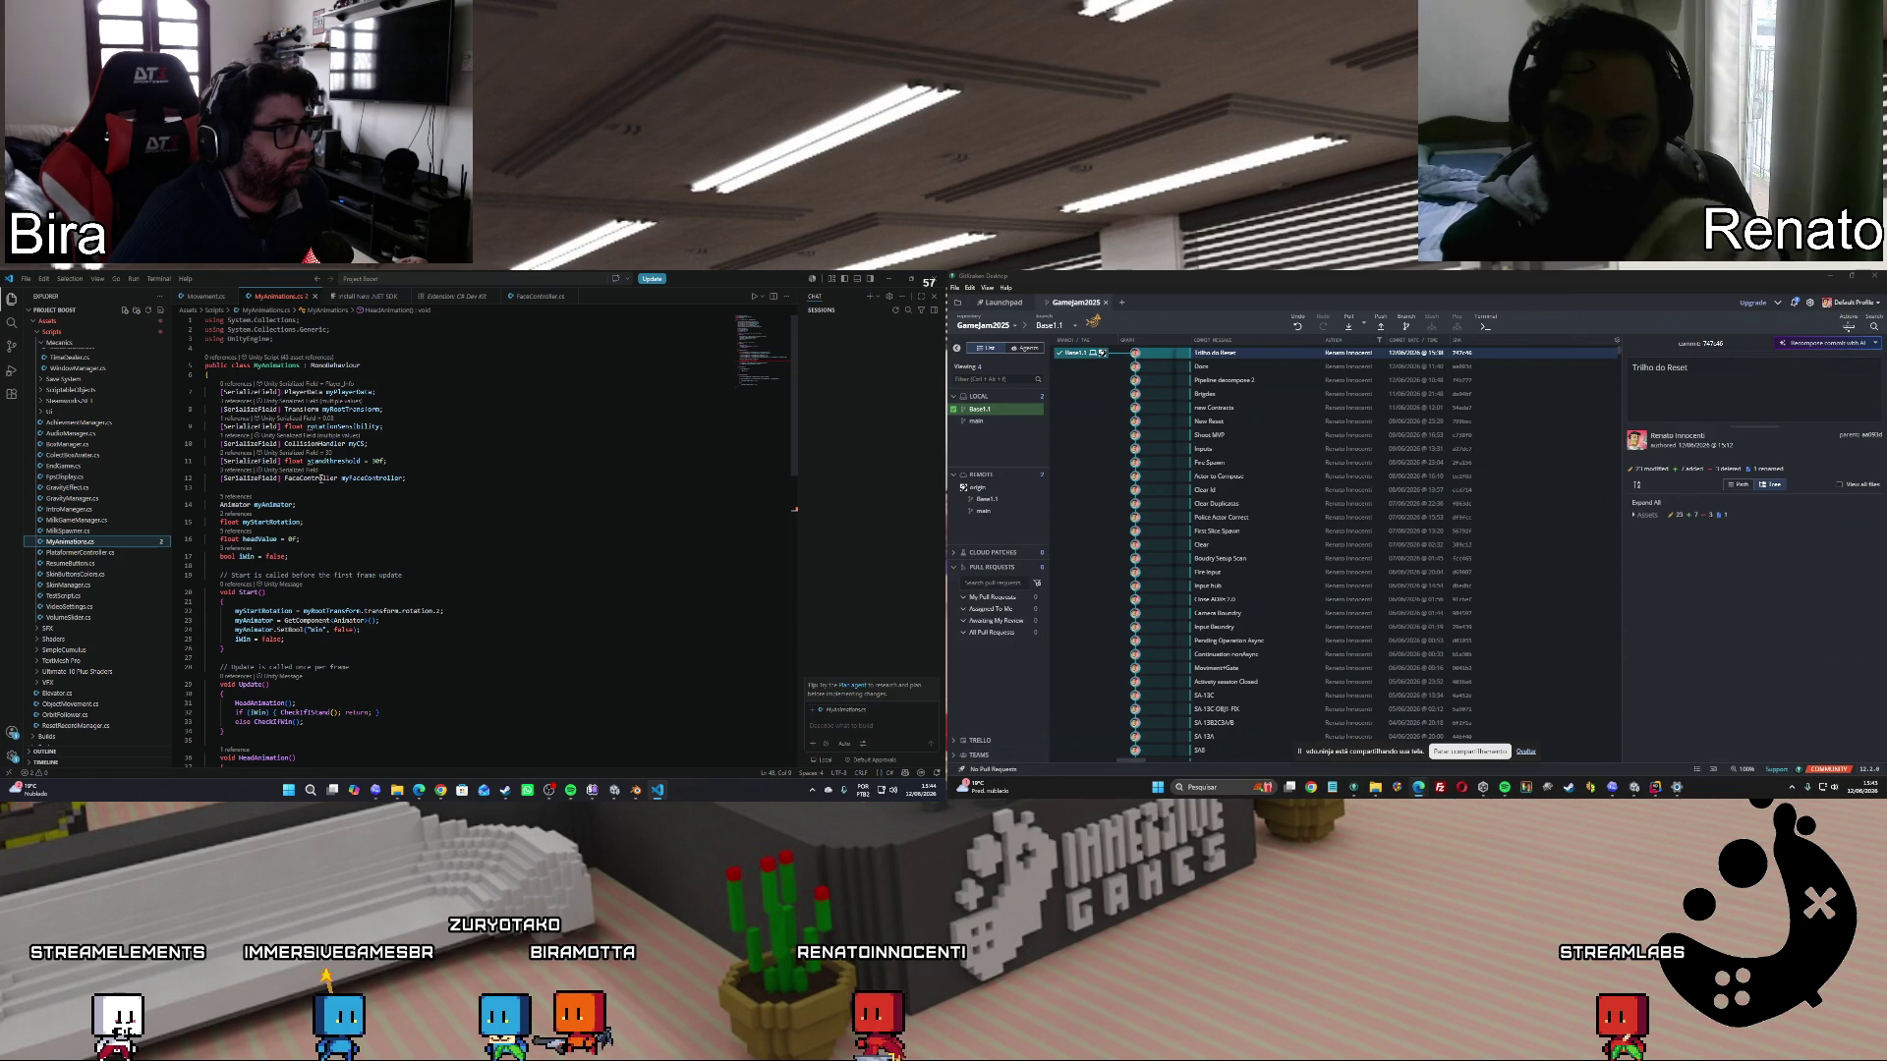
{"action": "left_click", "coordinate": [537, 297]}
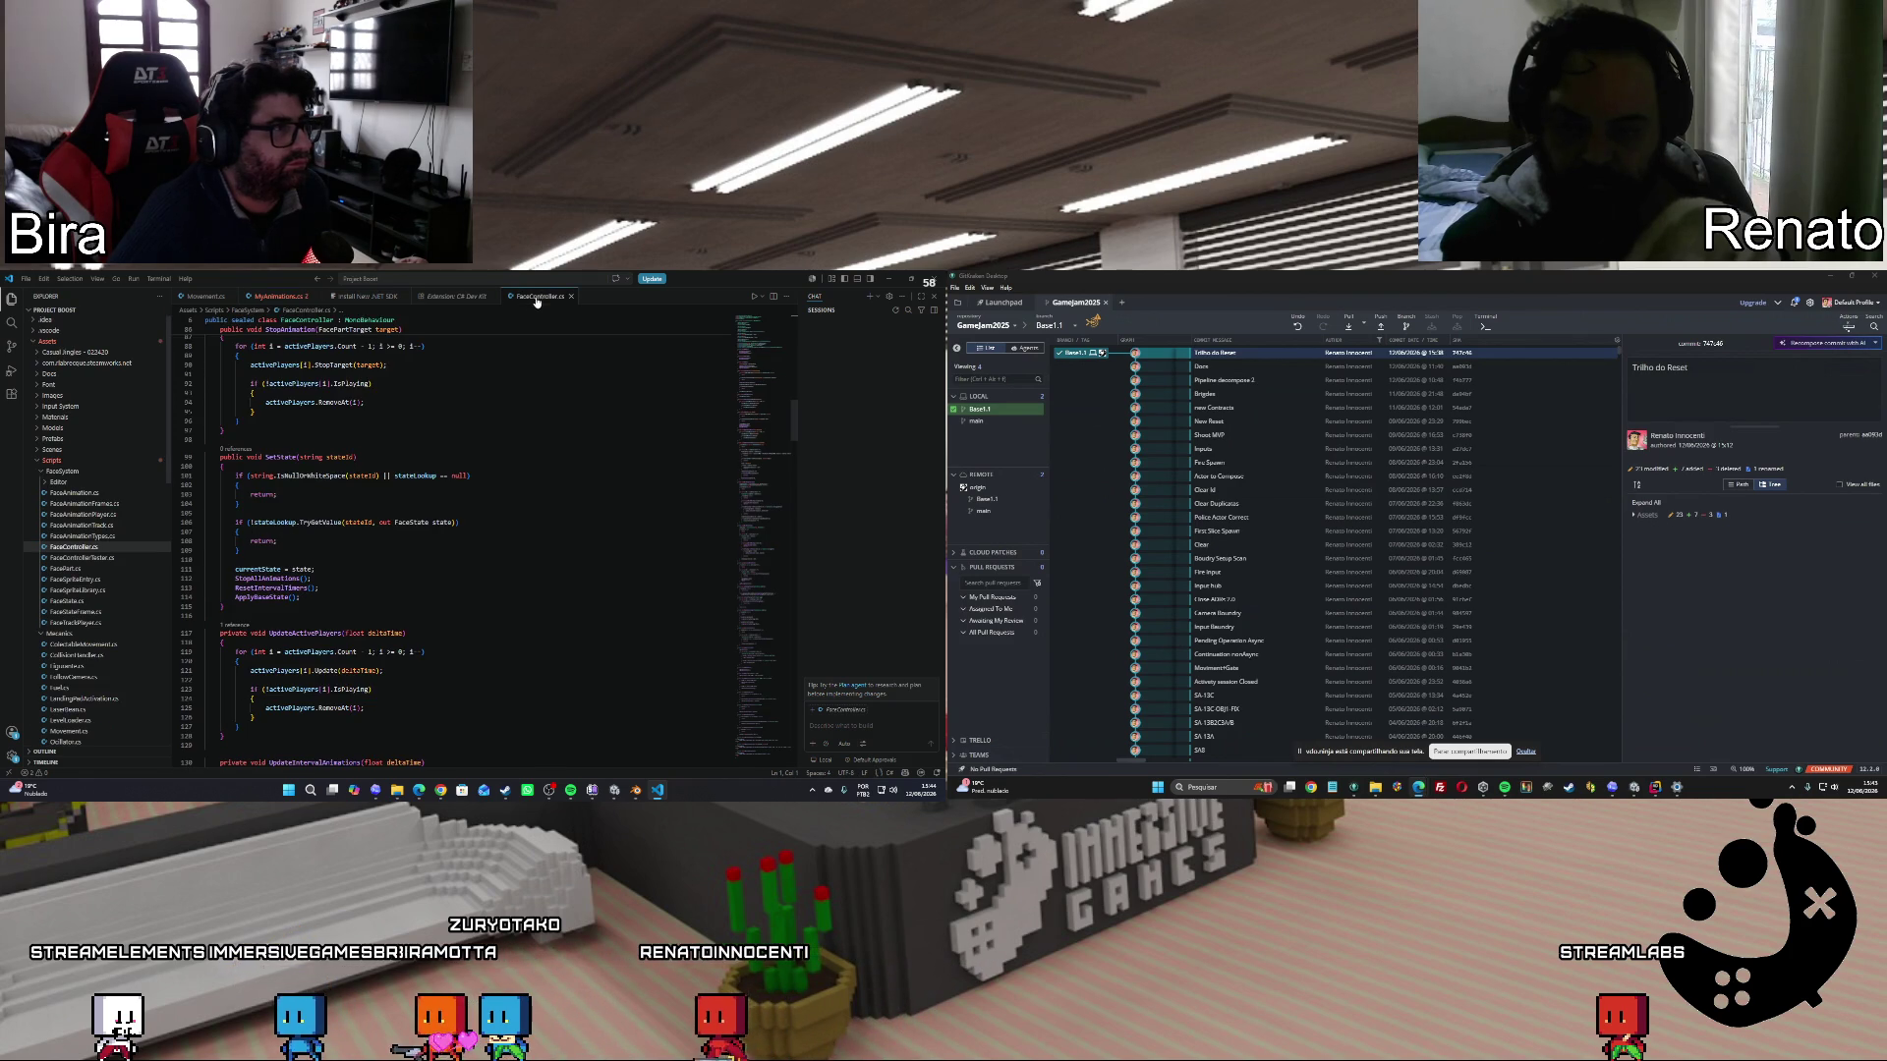
{"action": "scroll", "coordinate": [525, 586], "scroll_direction": "up", "scroll_amount": 5}
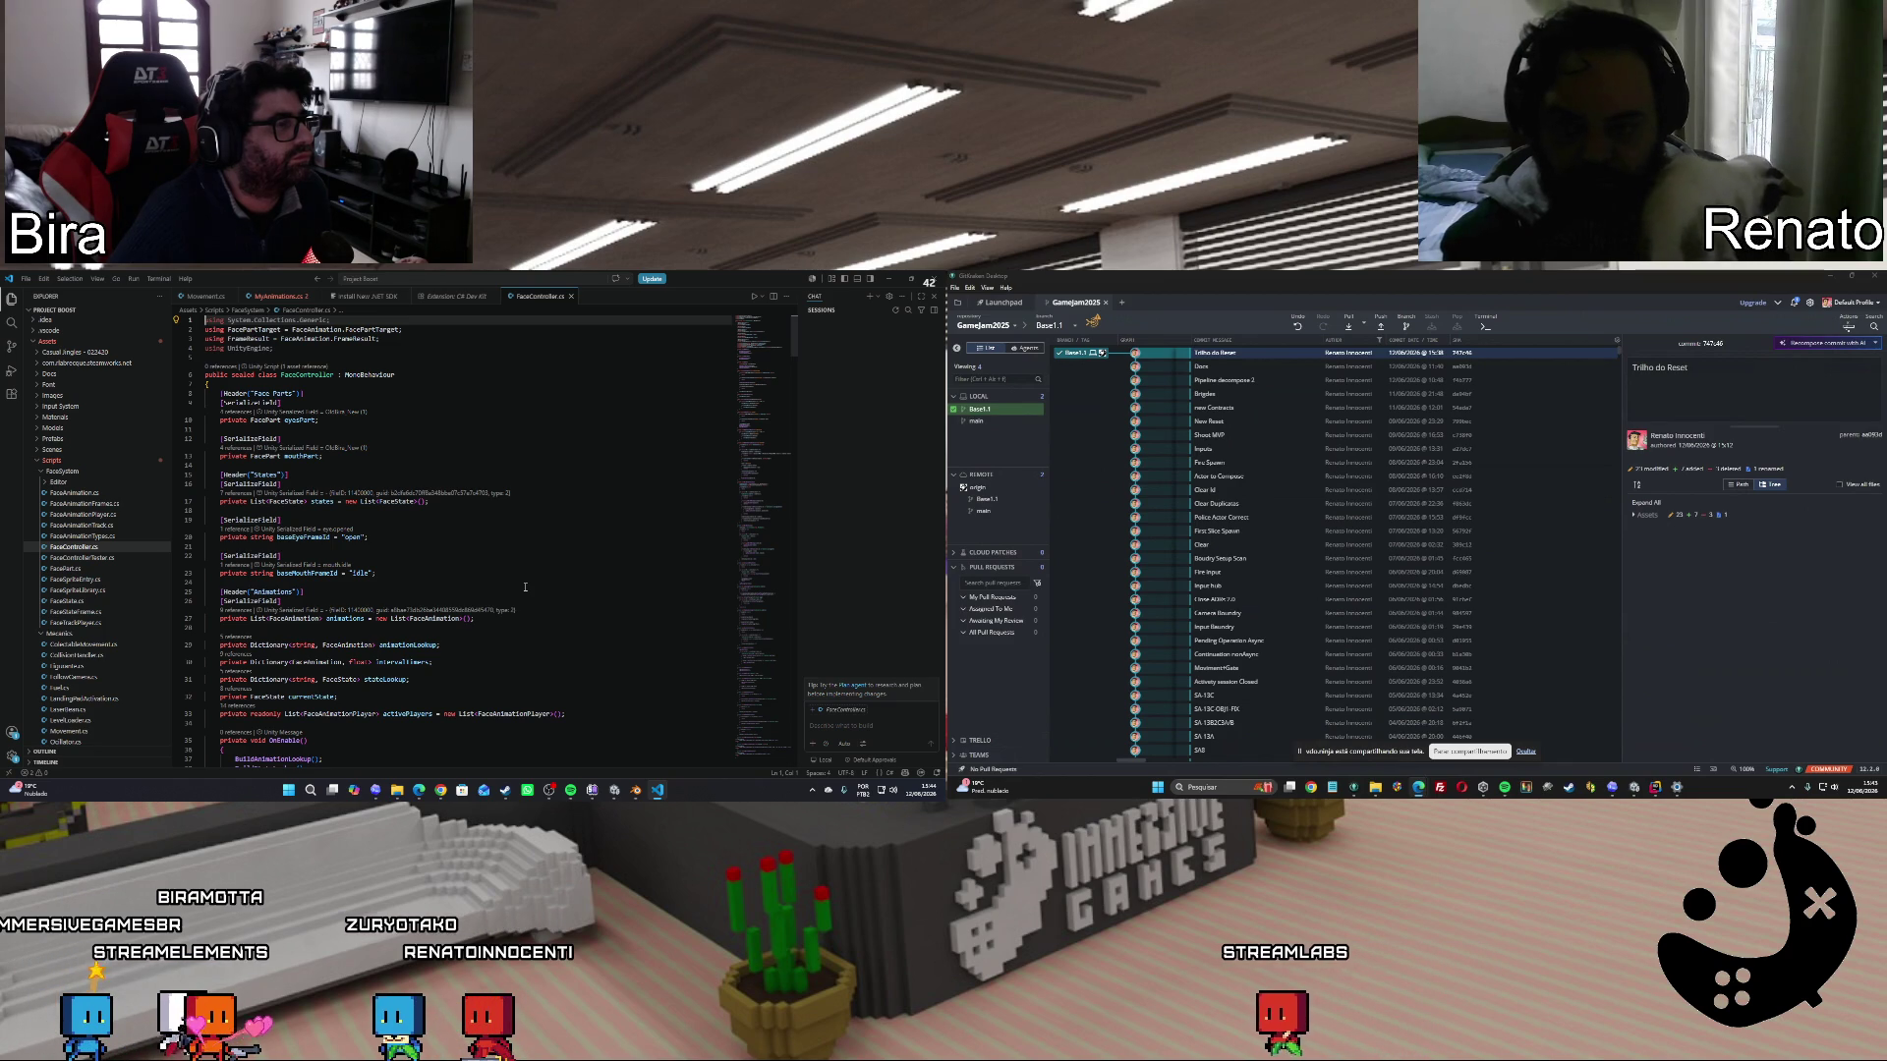
{"action": "mouse_move", "coordinate": [249, 350]}
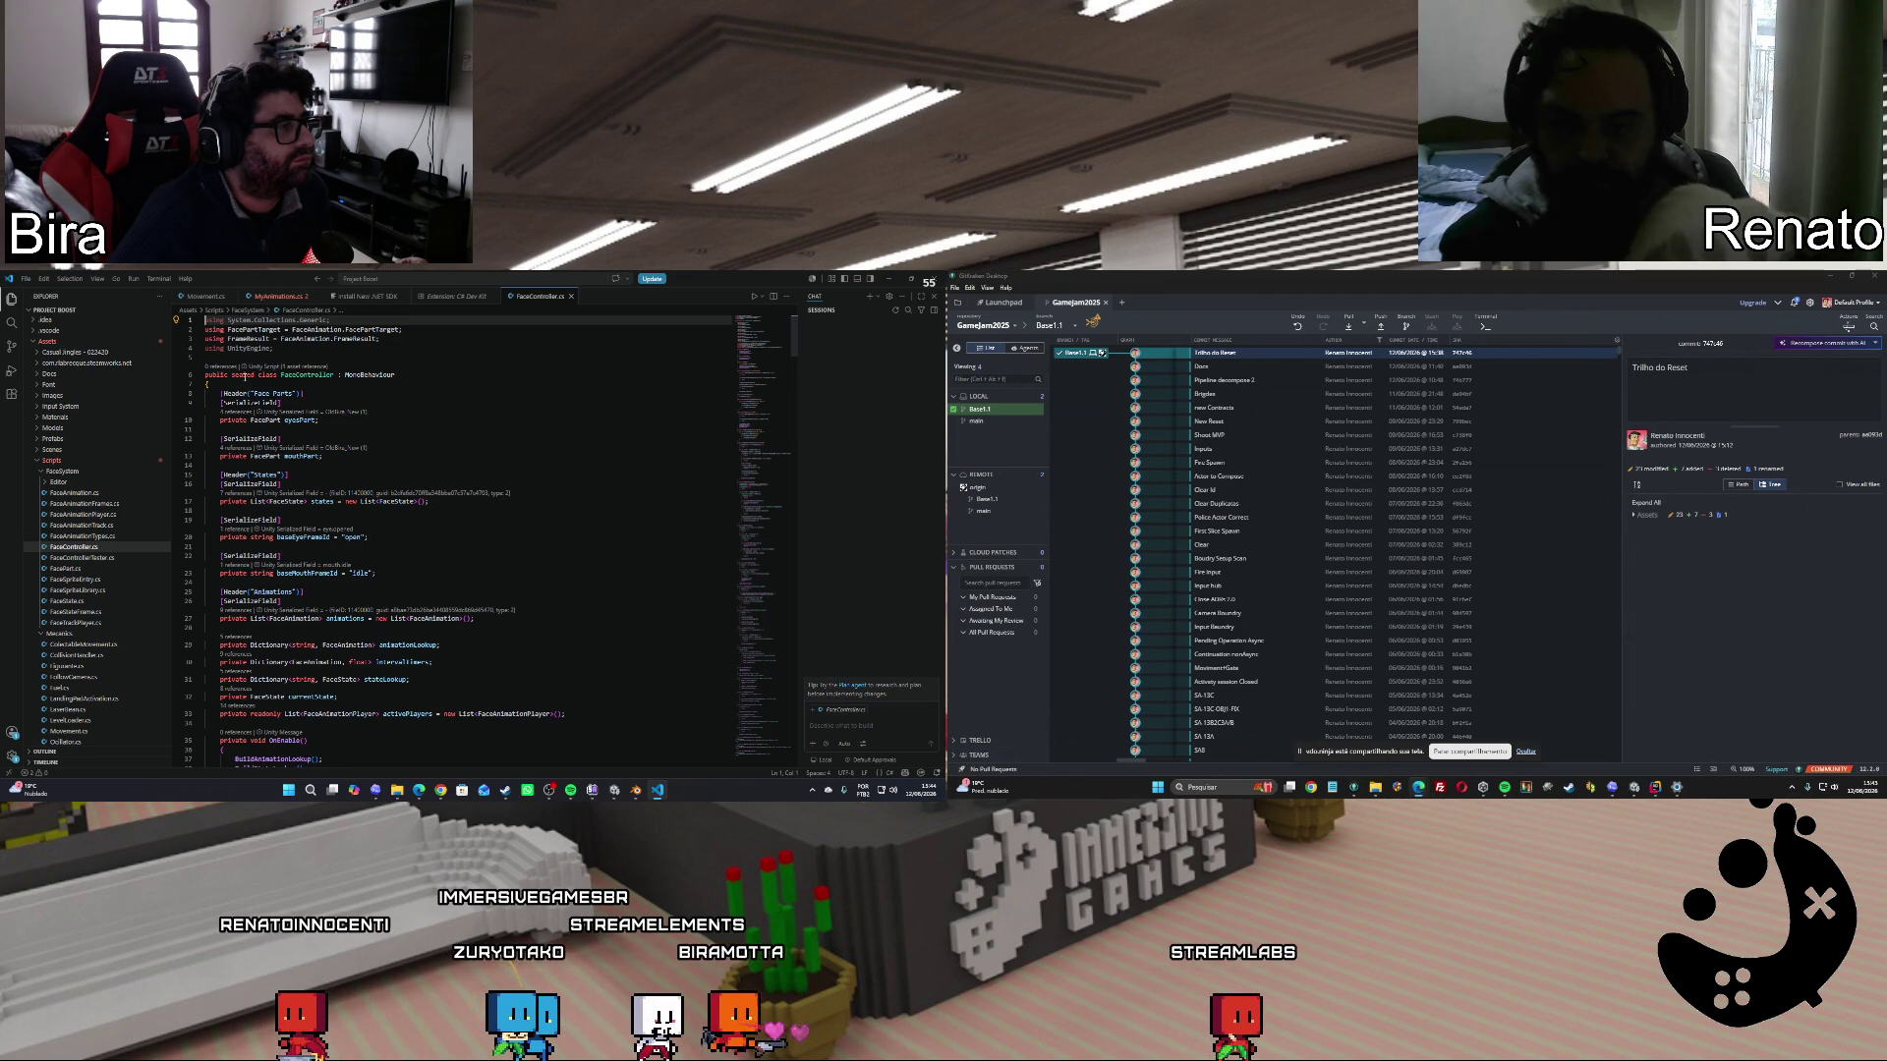
{"action": "scroll", "coordinate": [98, 511], "scroll_direction": "down", "scroll_amount": 5}
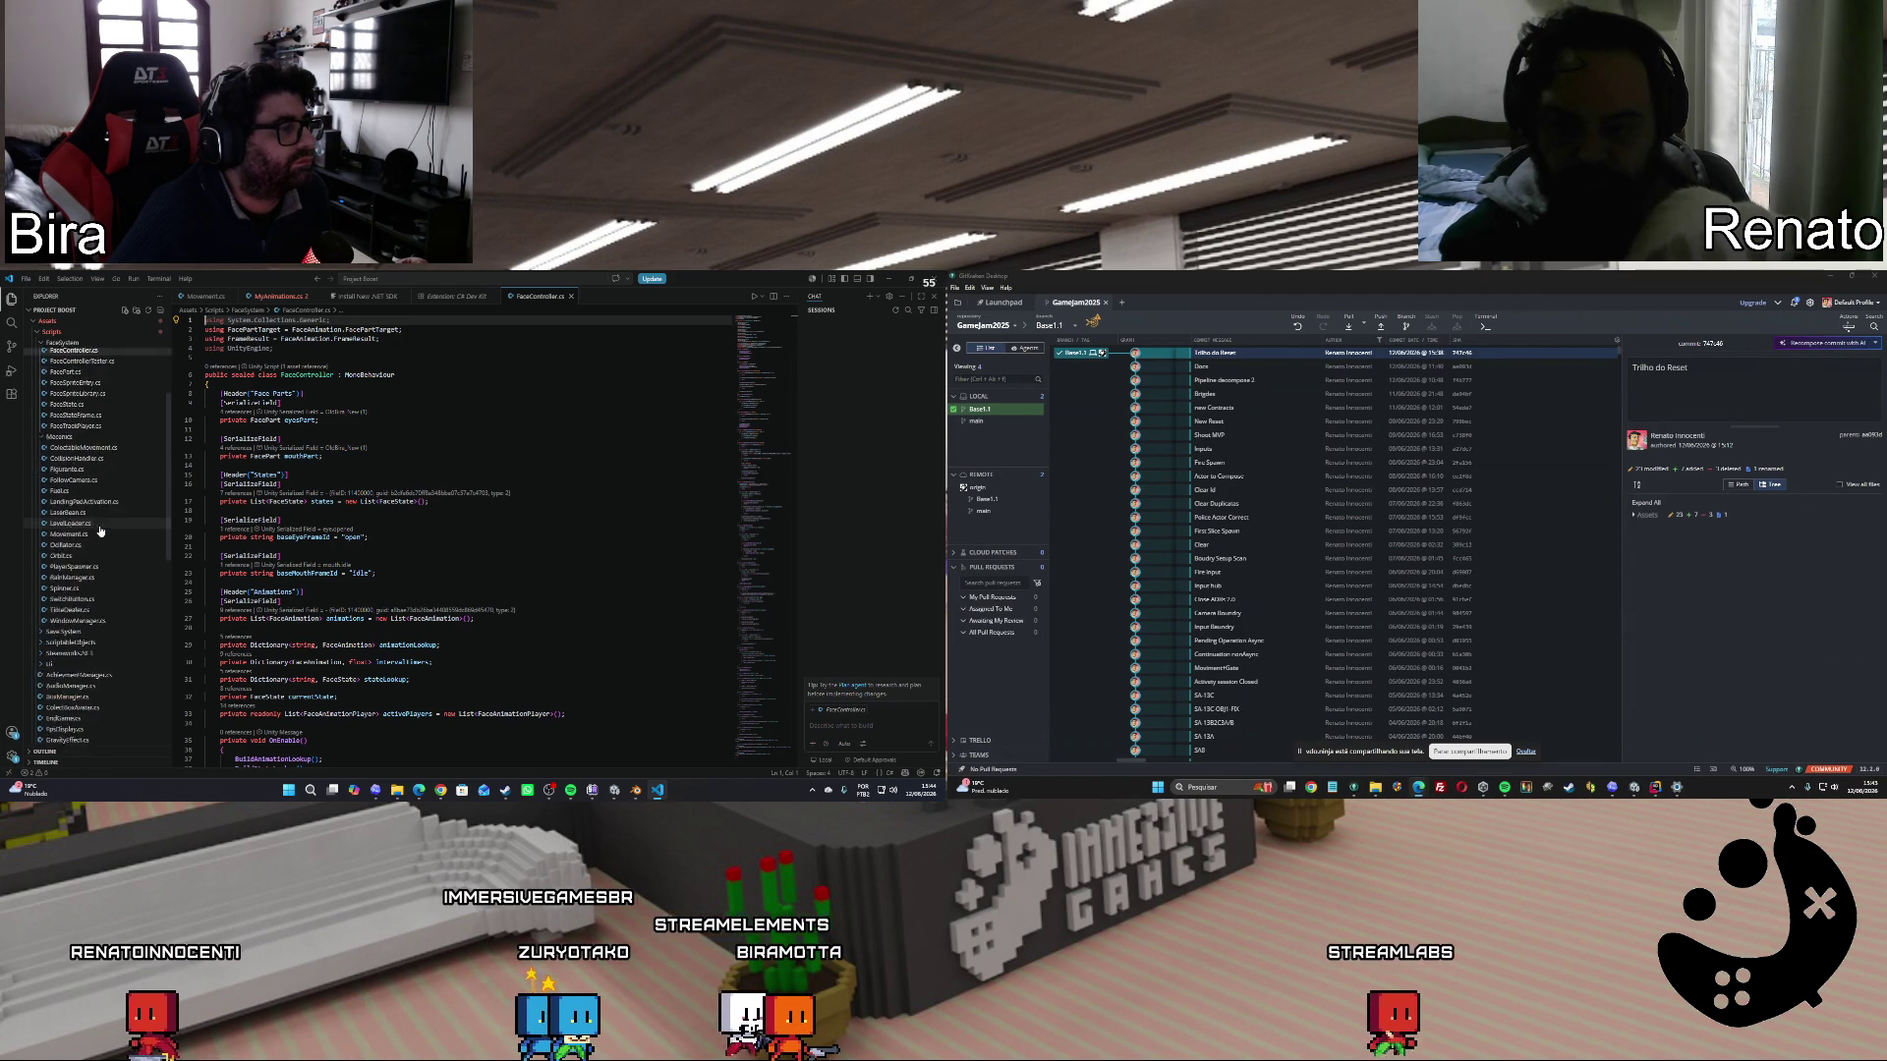
Open MyAnimations.cs from the Explorer and scroll to line 47.
{"action": "scroll", "coordinate": [101, 590], "scroll_direction": "down", "scroll_amount": 1}
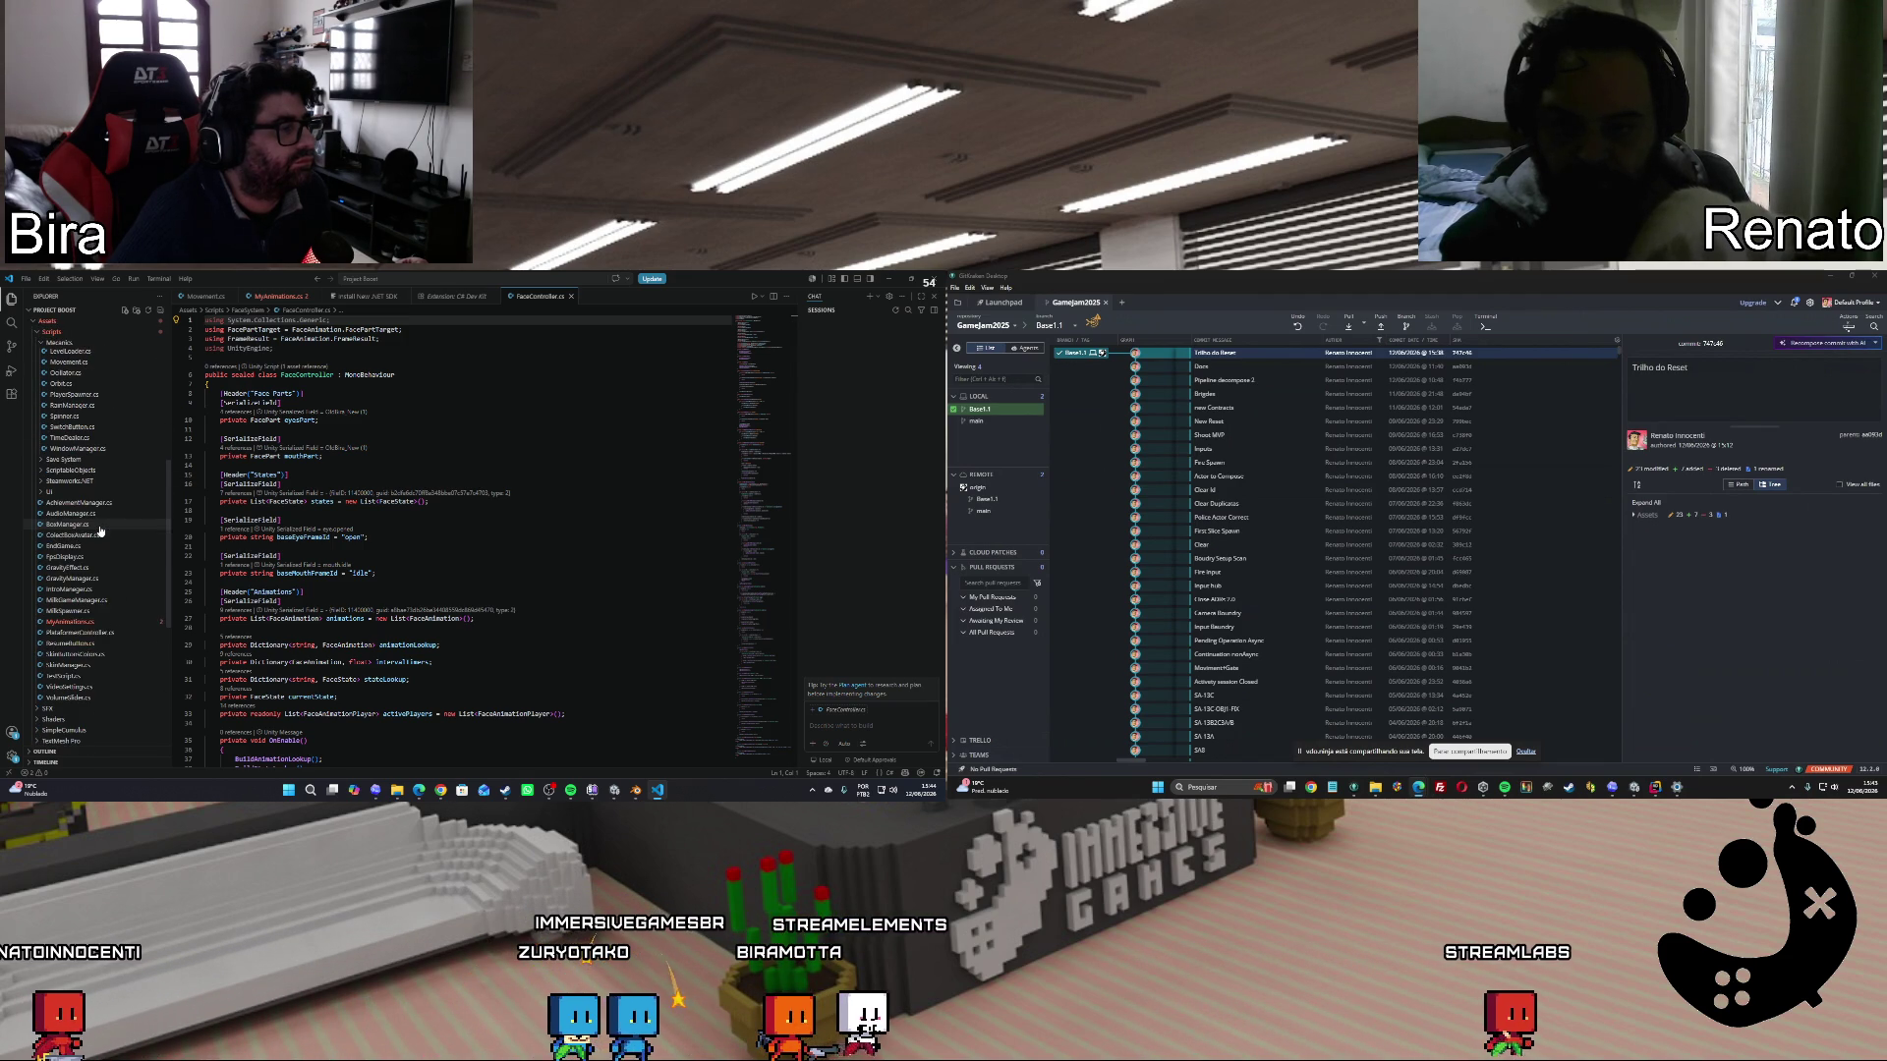
{"action": "left_click", "coordinate": [101, 623]}
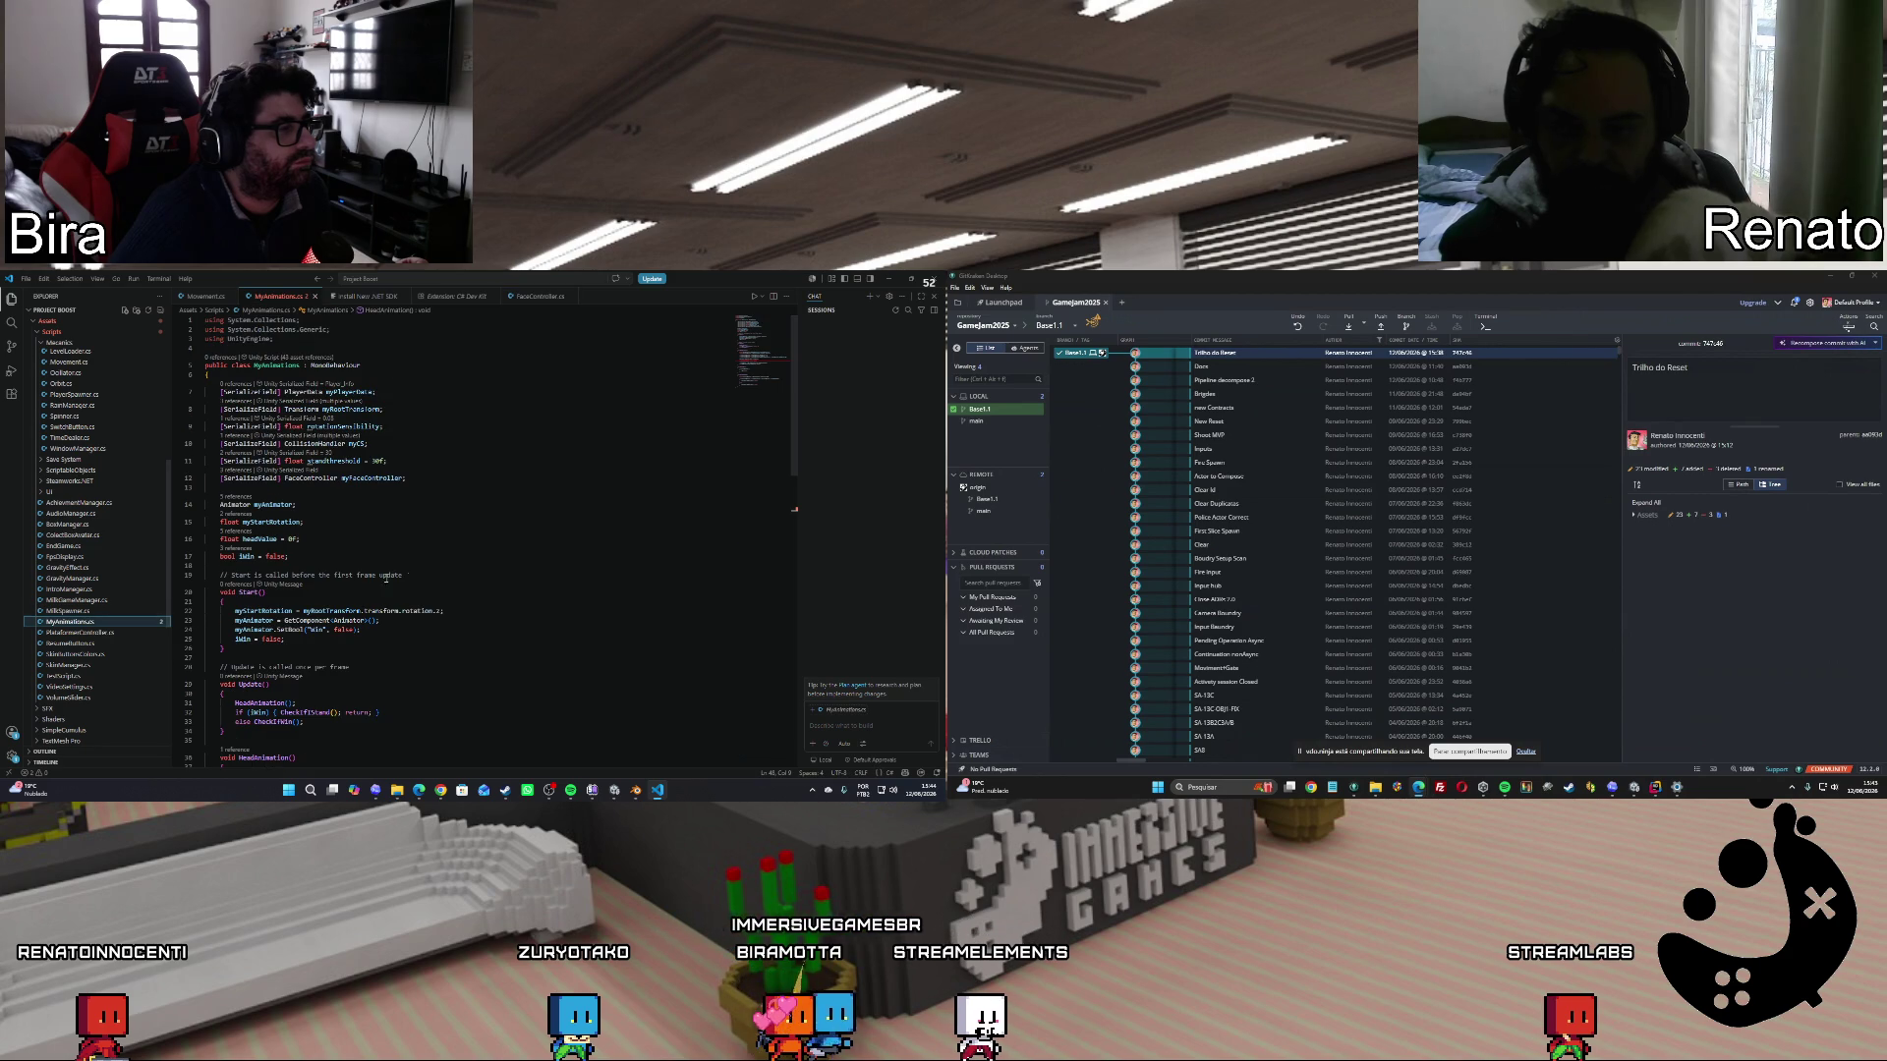
{"action": "scroll", "coordinate": [540, 511], "scroll_direction": "down", "scroll_amount": 2}
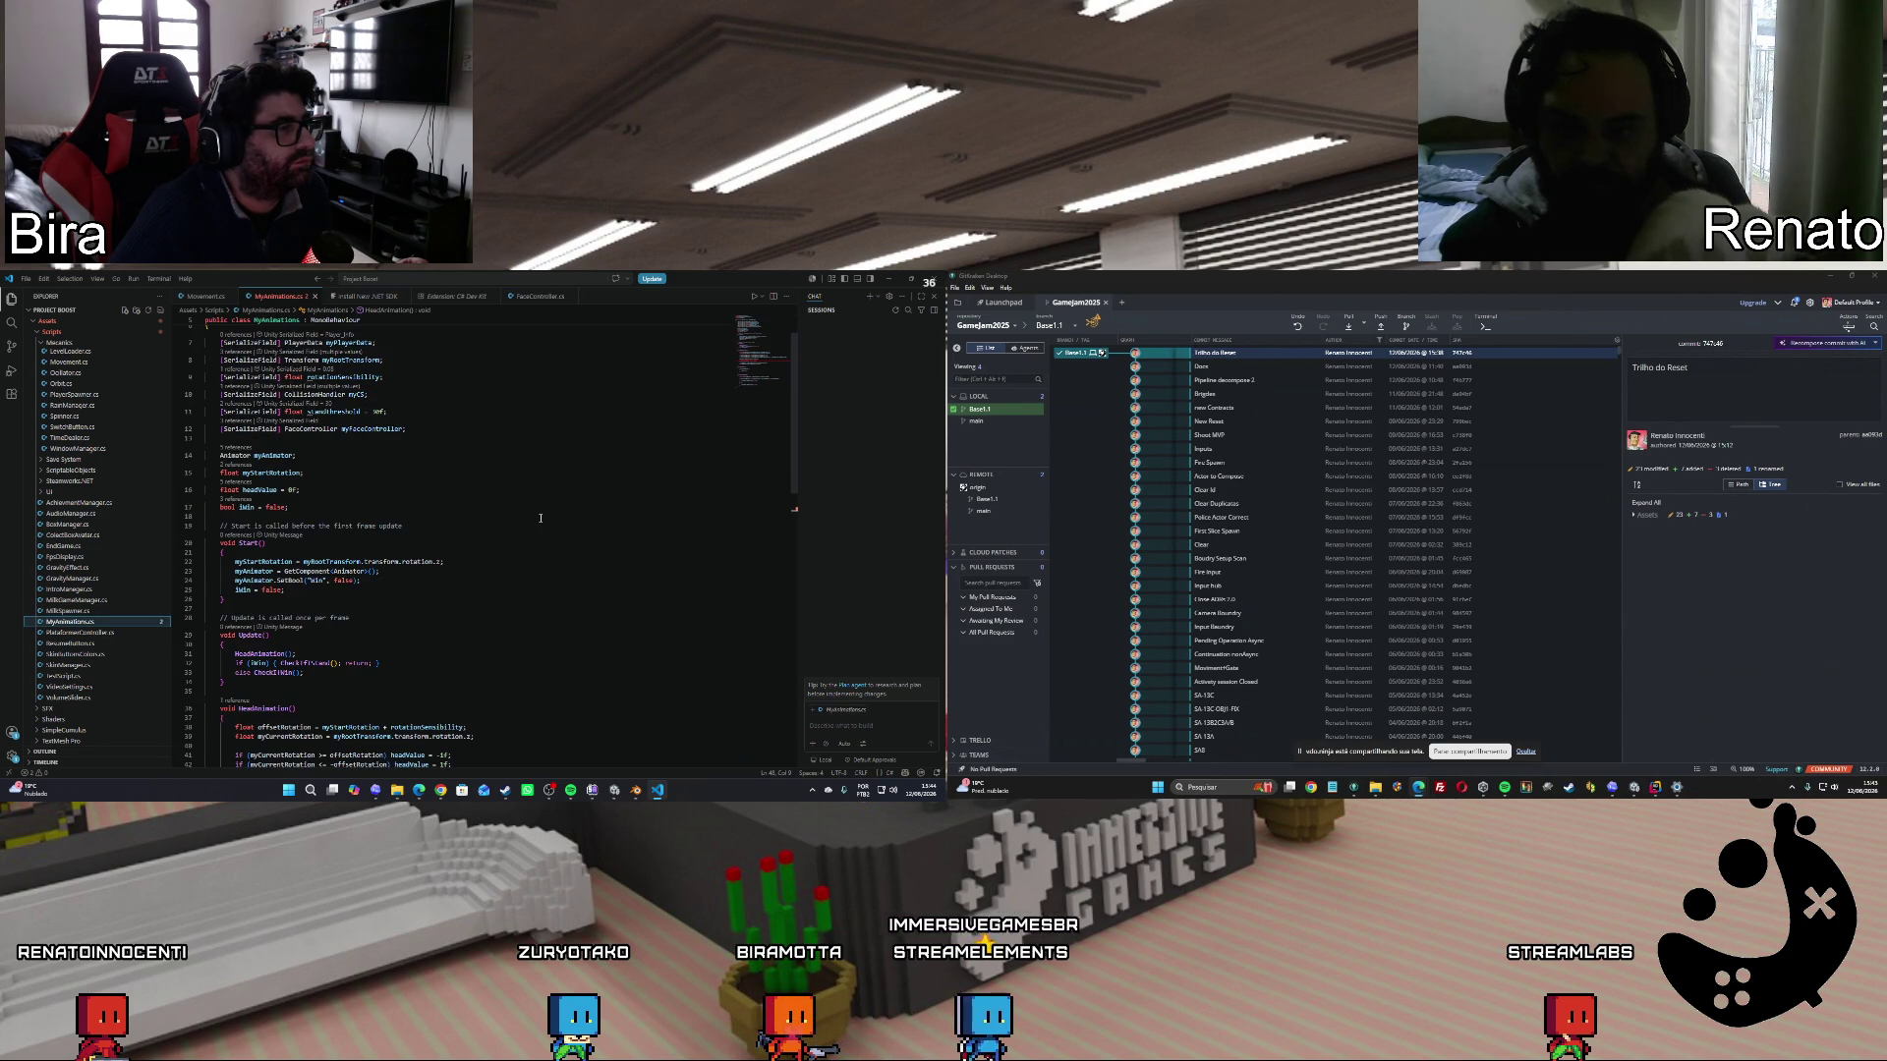
{"action": "scroll", "coordinate": [540, 518], "scroll_direction": "up", "scroll_amount": 2}
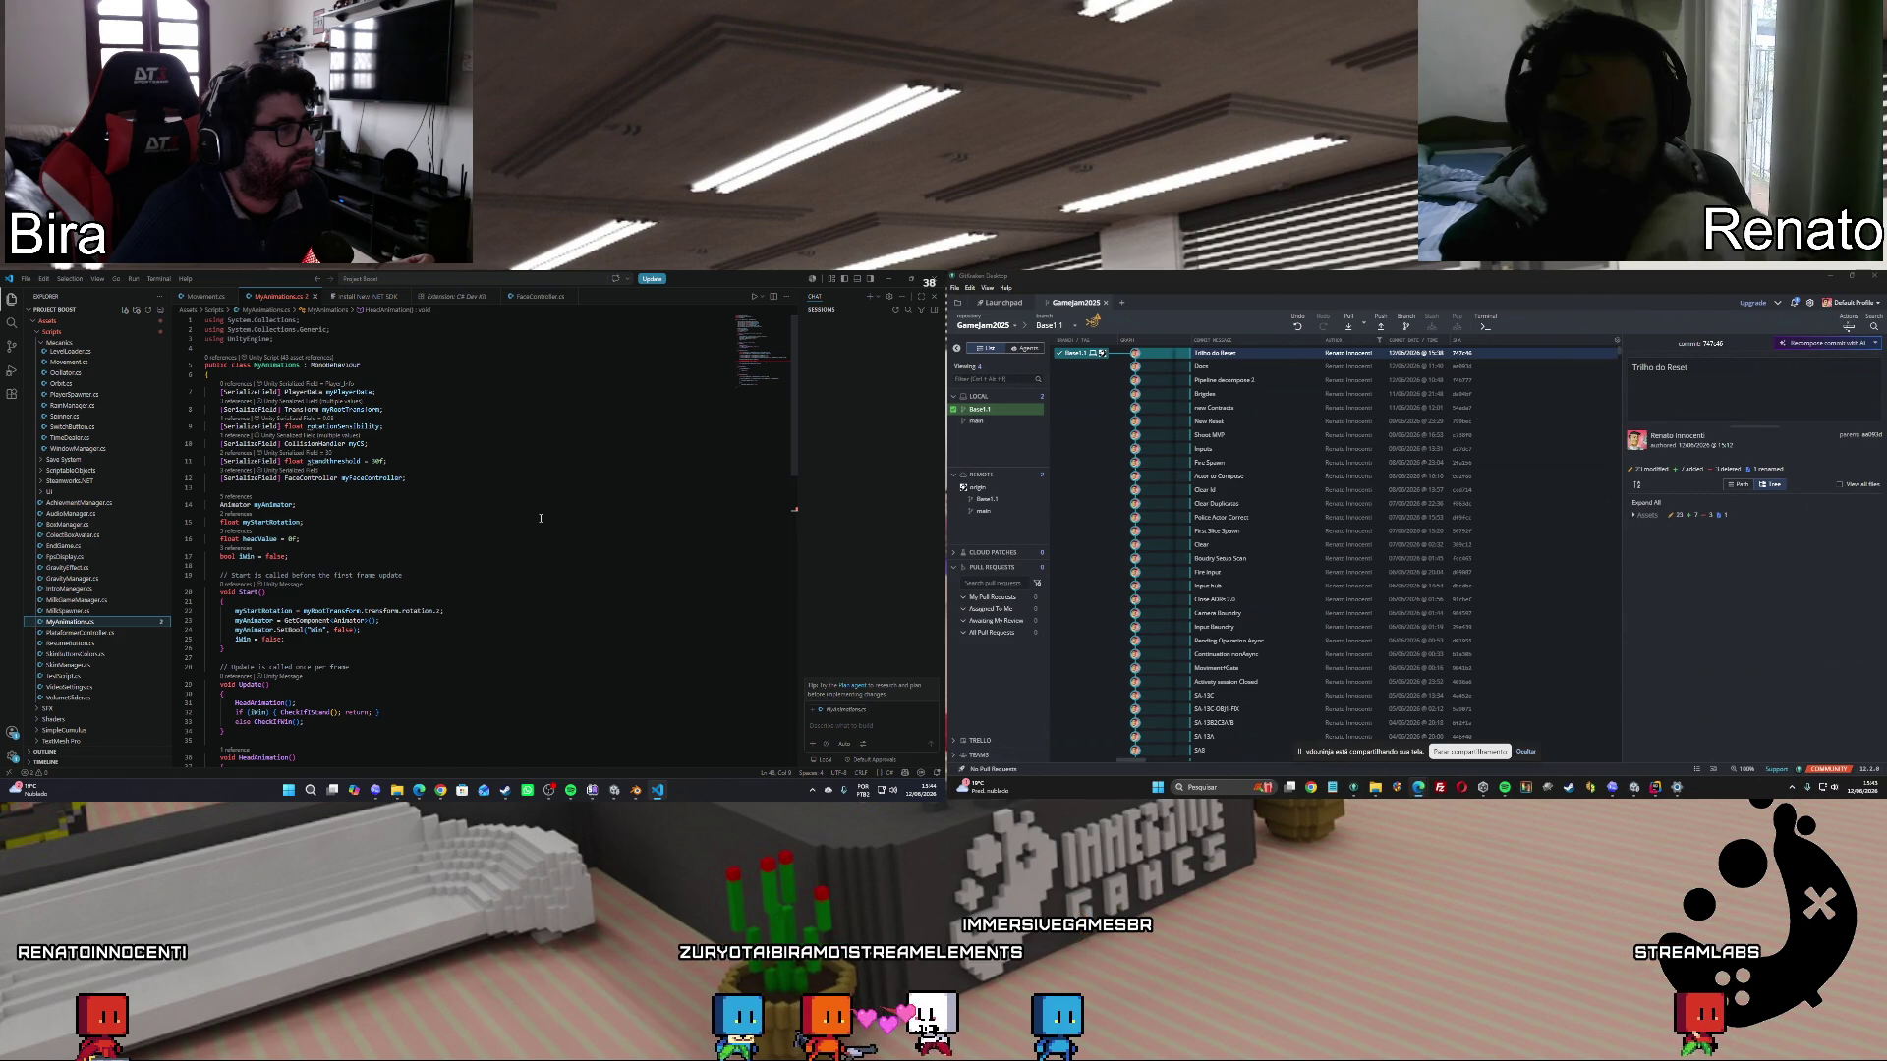
{"action": "scroll", "coordinate": [540, 518], "scroll_direction": "down", "scroll_amount": 6}
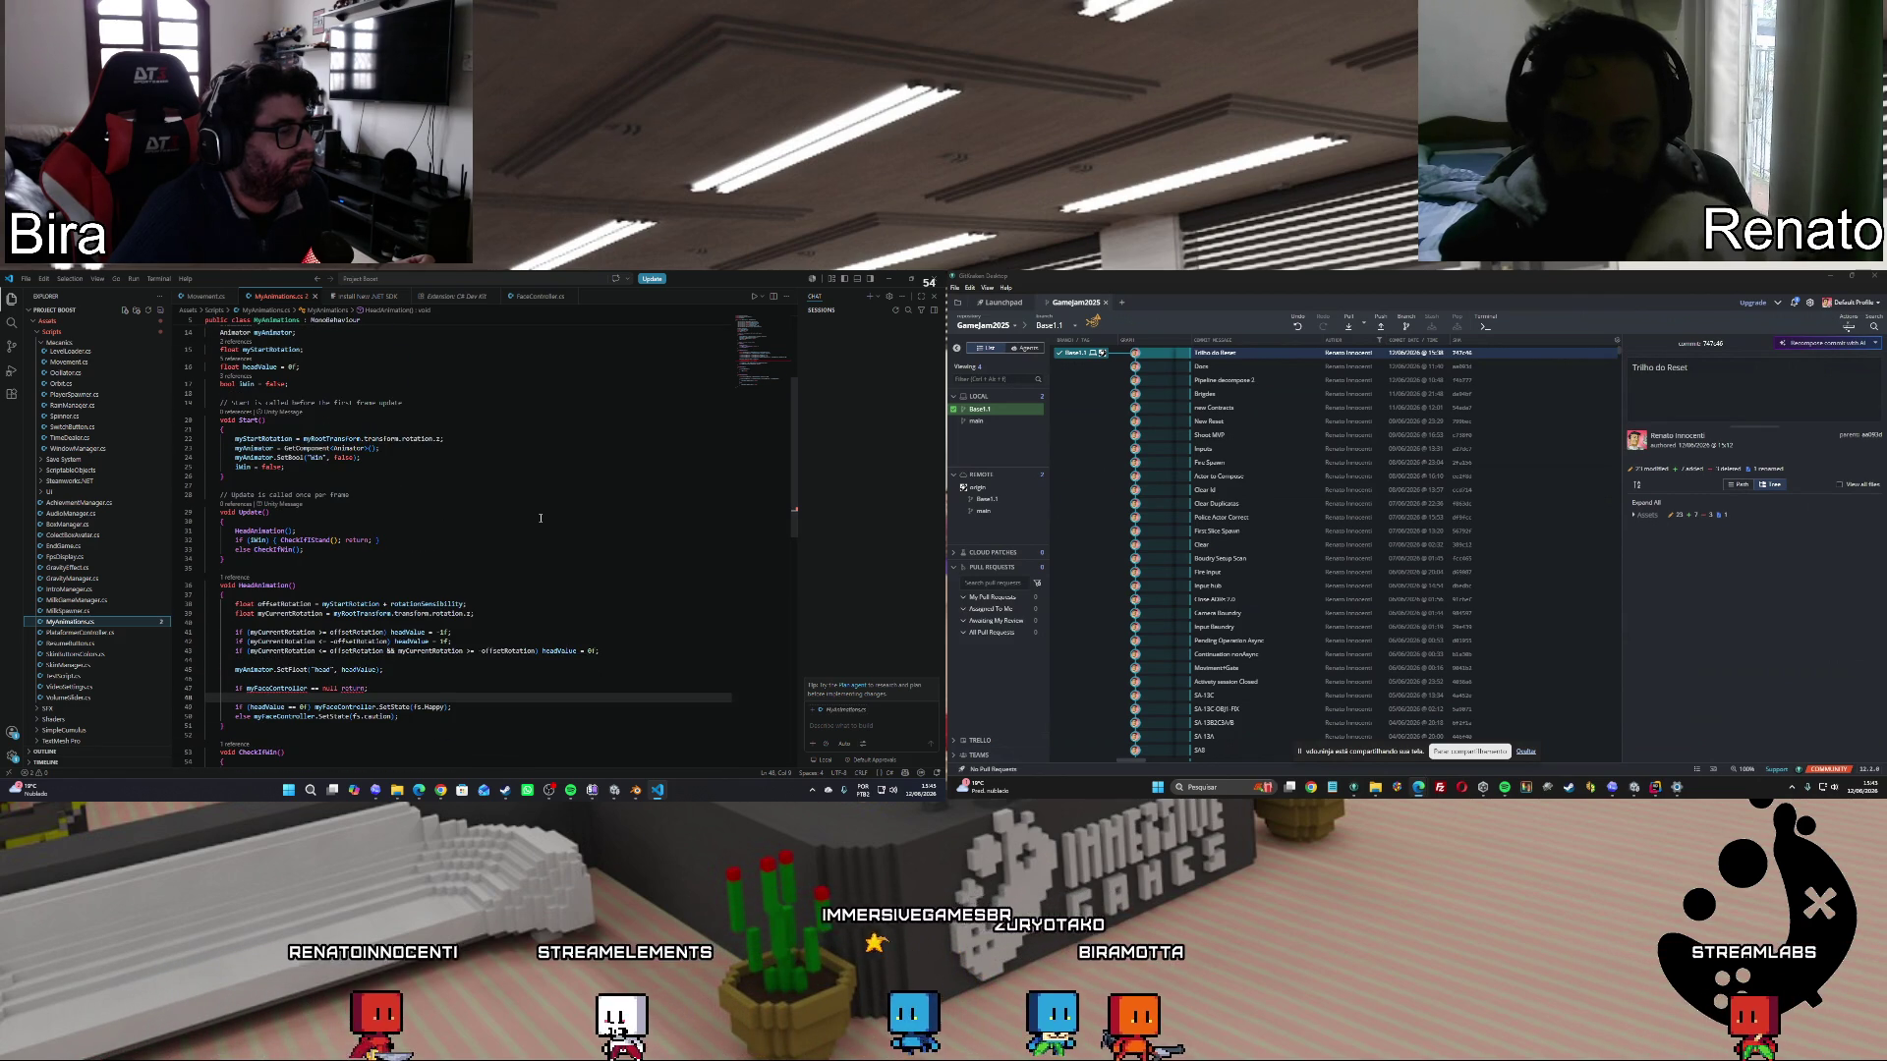
Replace myFaceController after '==' on line 47 with null, then scroll to the top.
{"action": "mouse_move", "coordinate": [350, 689]}
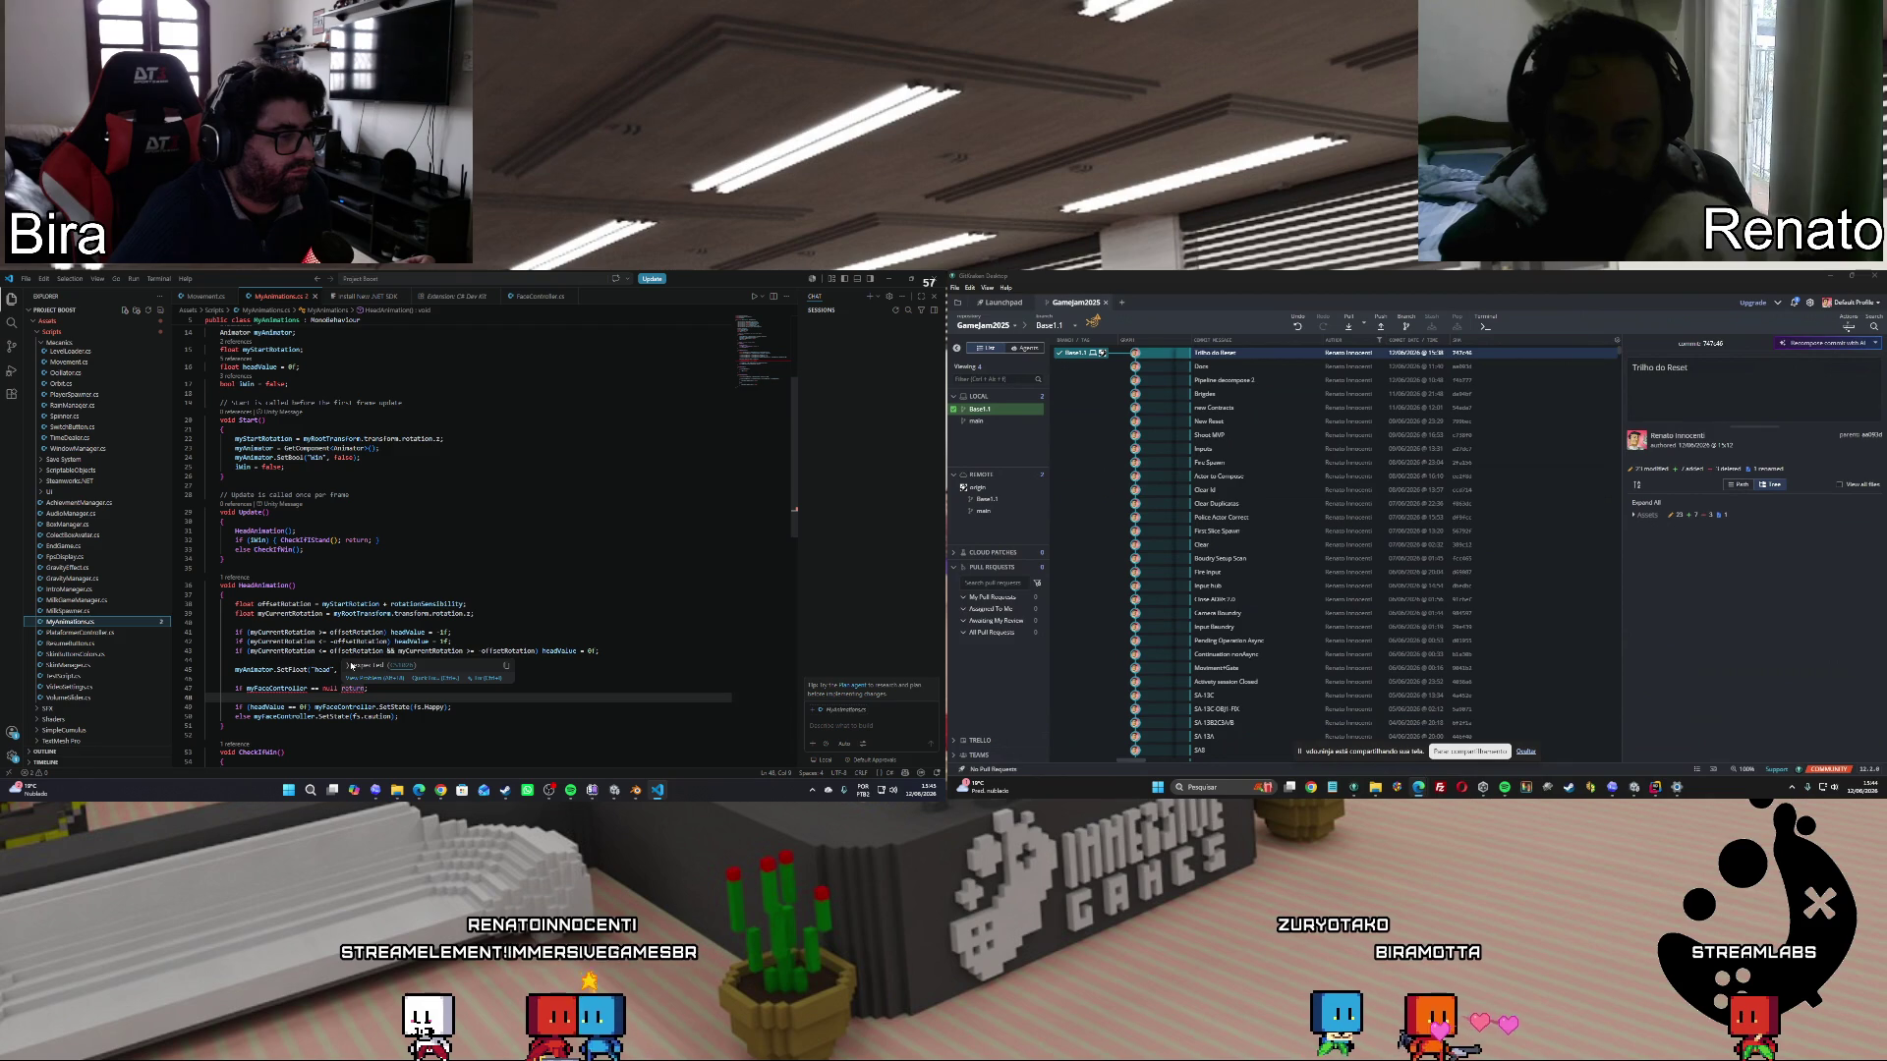
{"action": "mouse_move", "coordinate": [265, 689]}
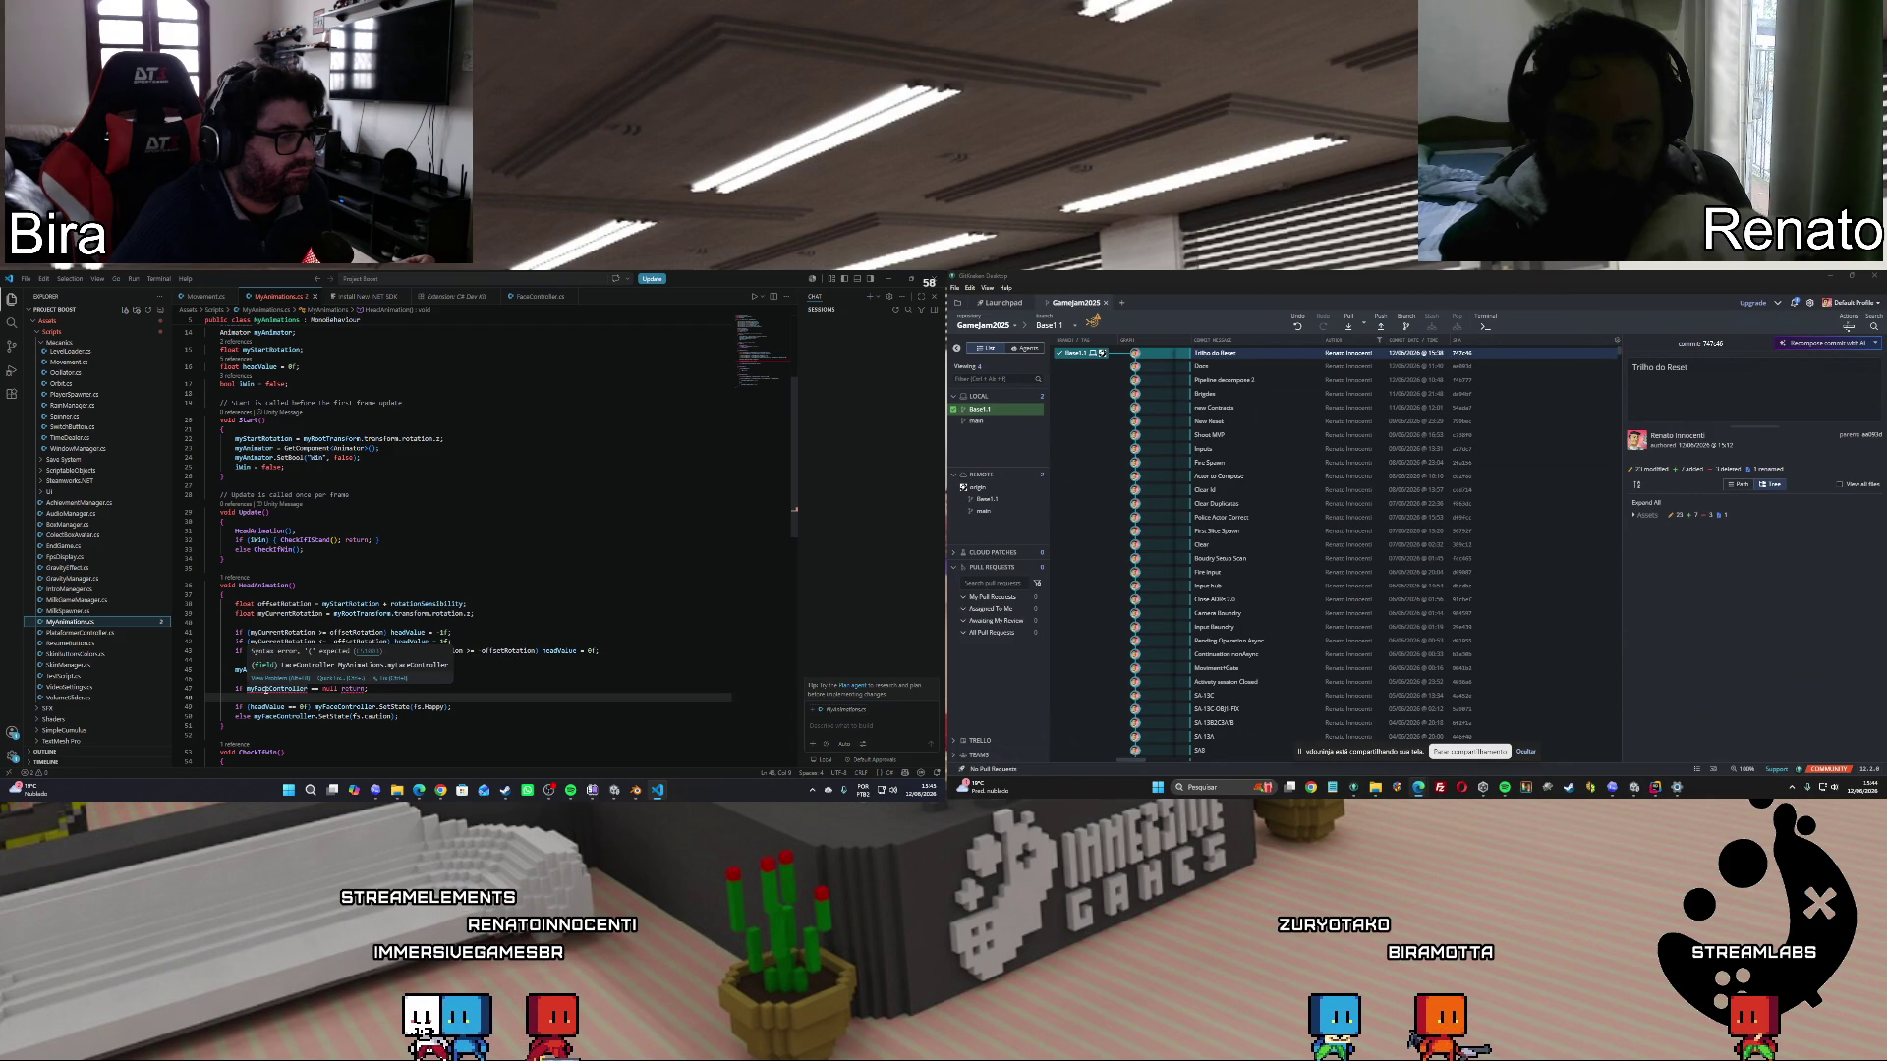
{"action": "left_click_drag", "start_coordinate": [246, 688], "coordinate": [306, 687]}
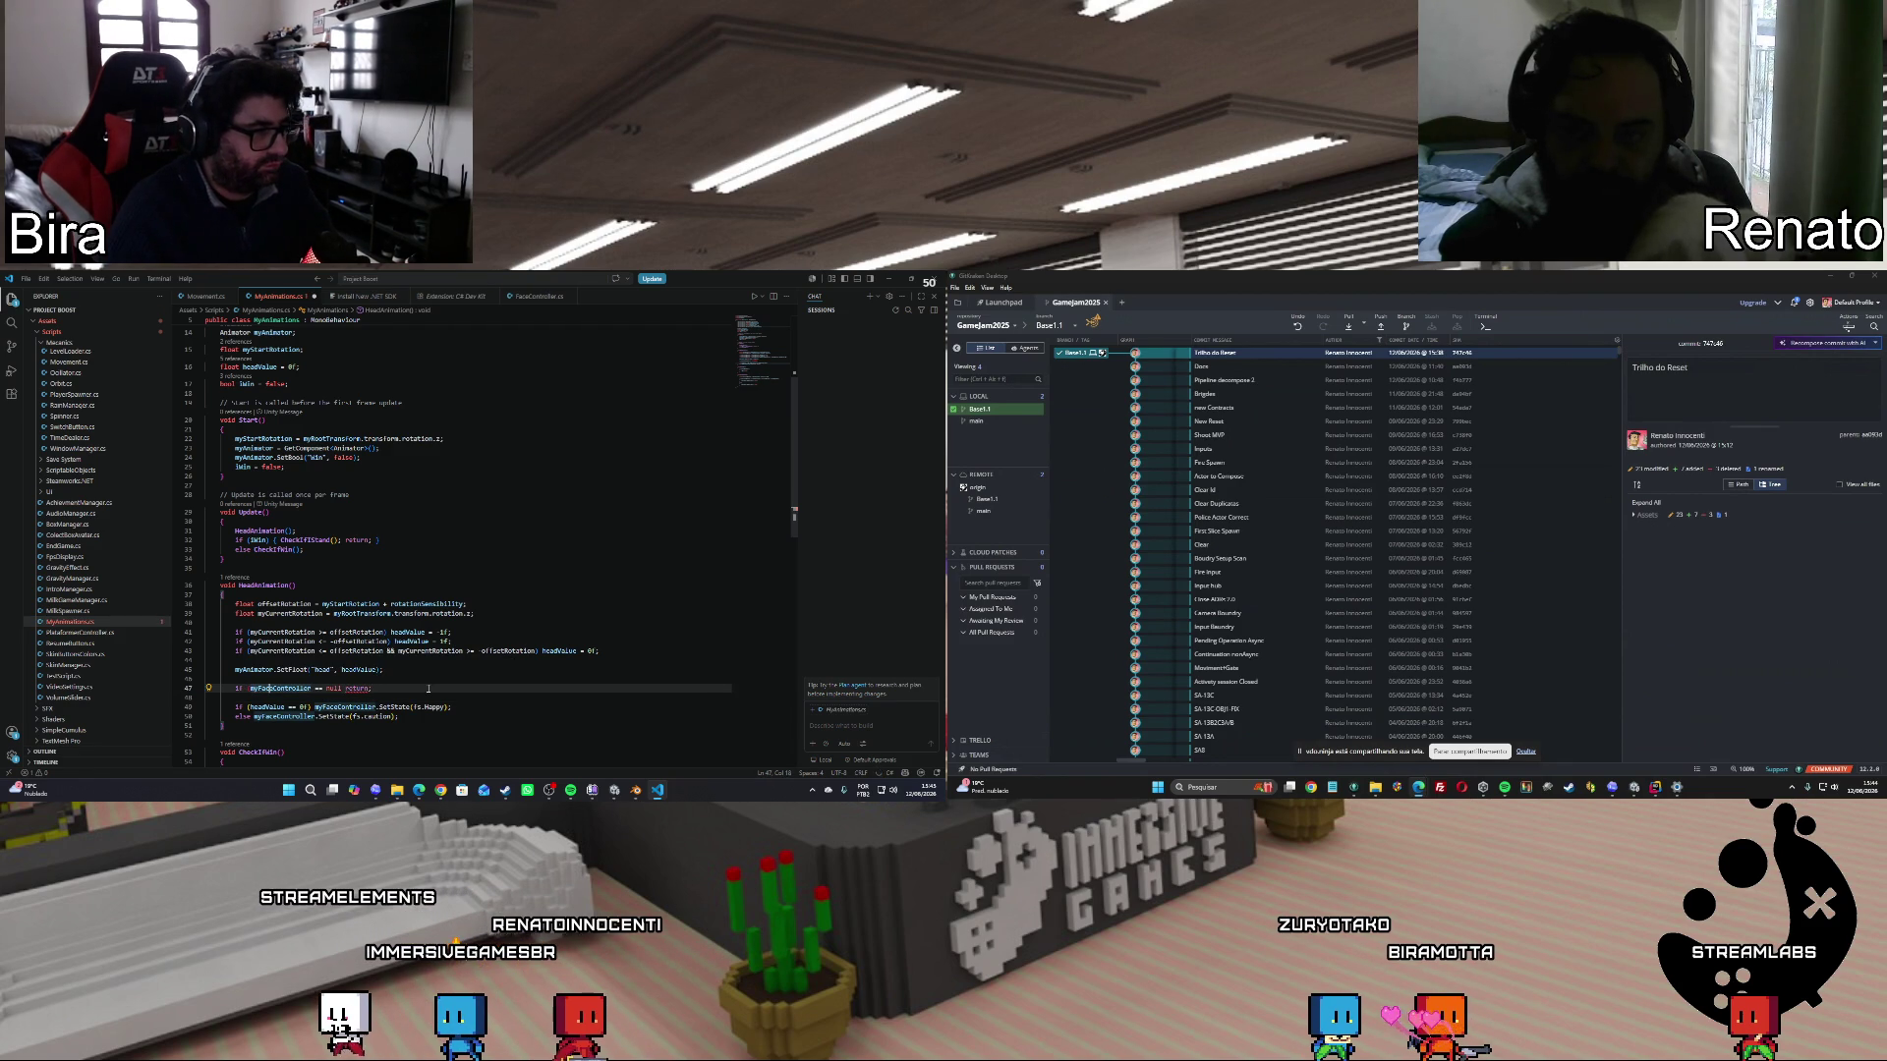
{"action": "type", "text": "null"}
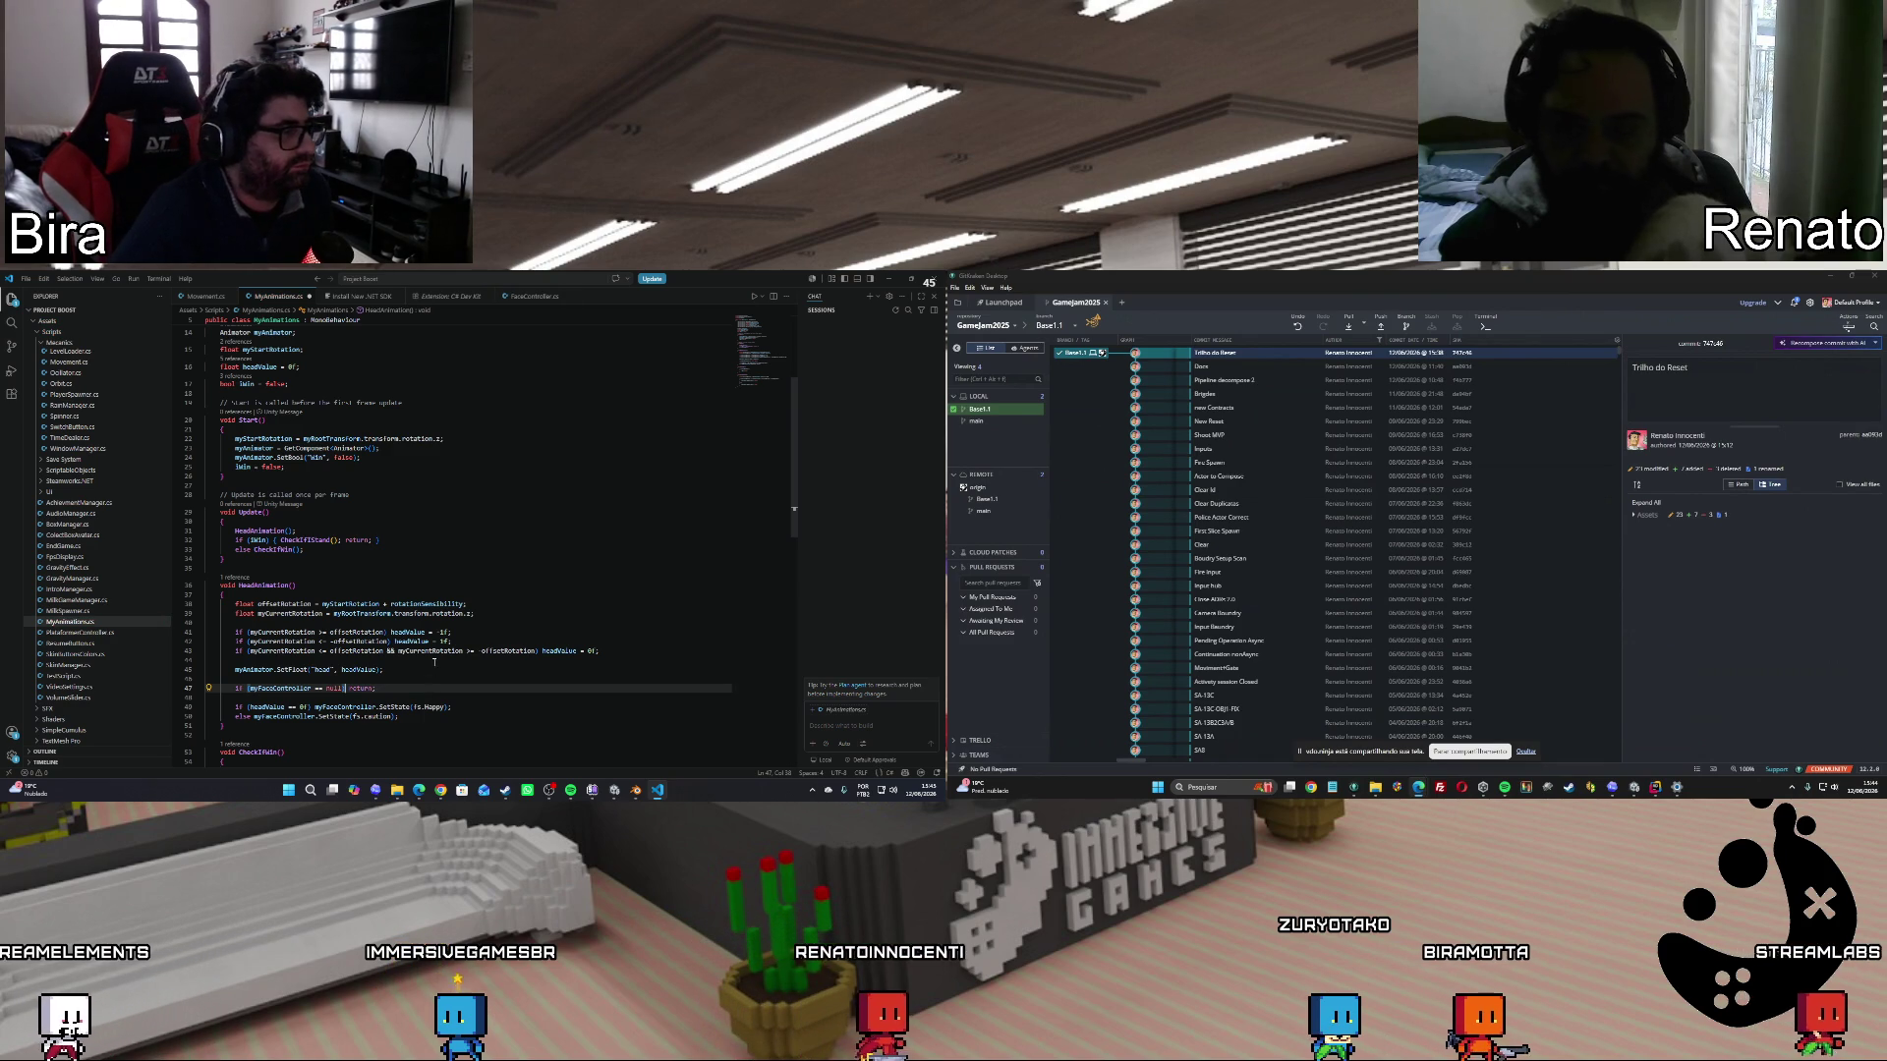
{"action": "left_click", "coordinate": [26, 279]}
{"action": "left_click", "coordinate": [478, 594]}
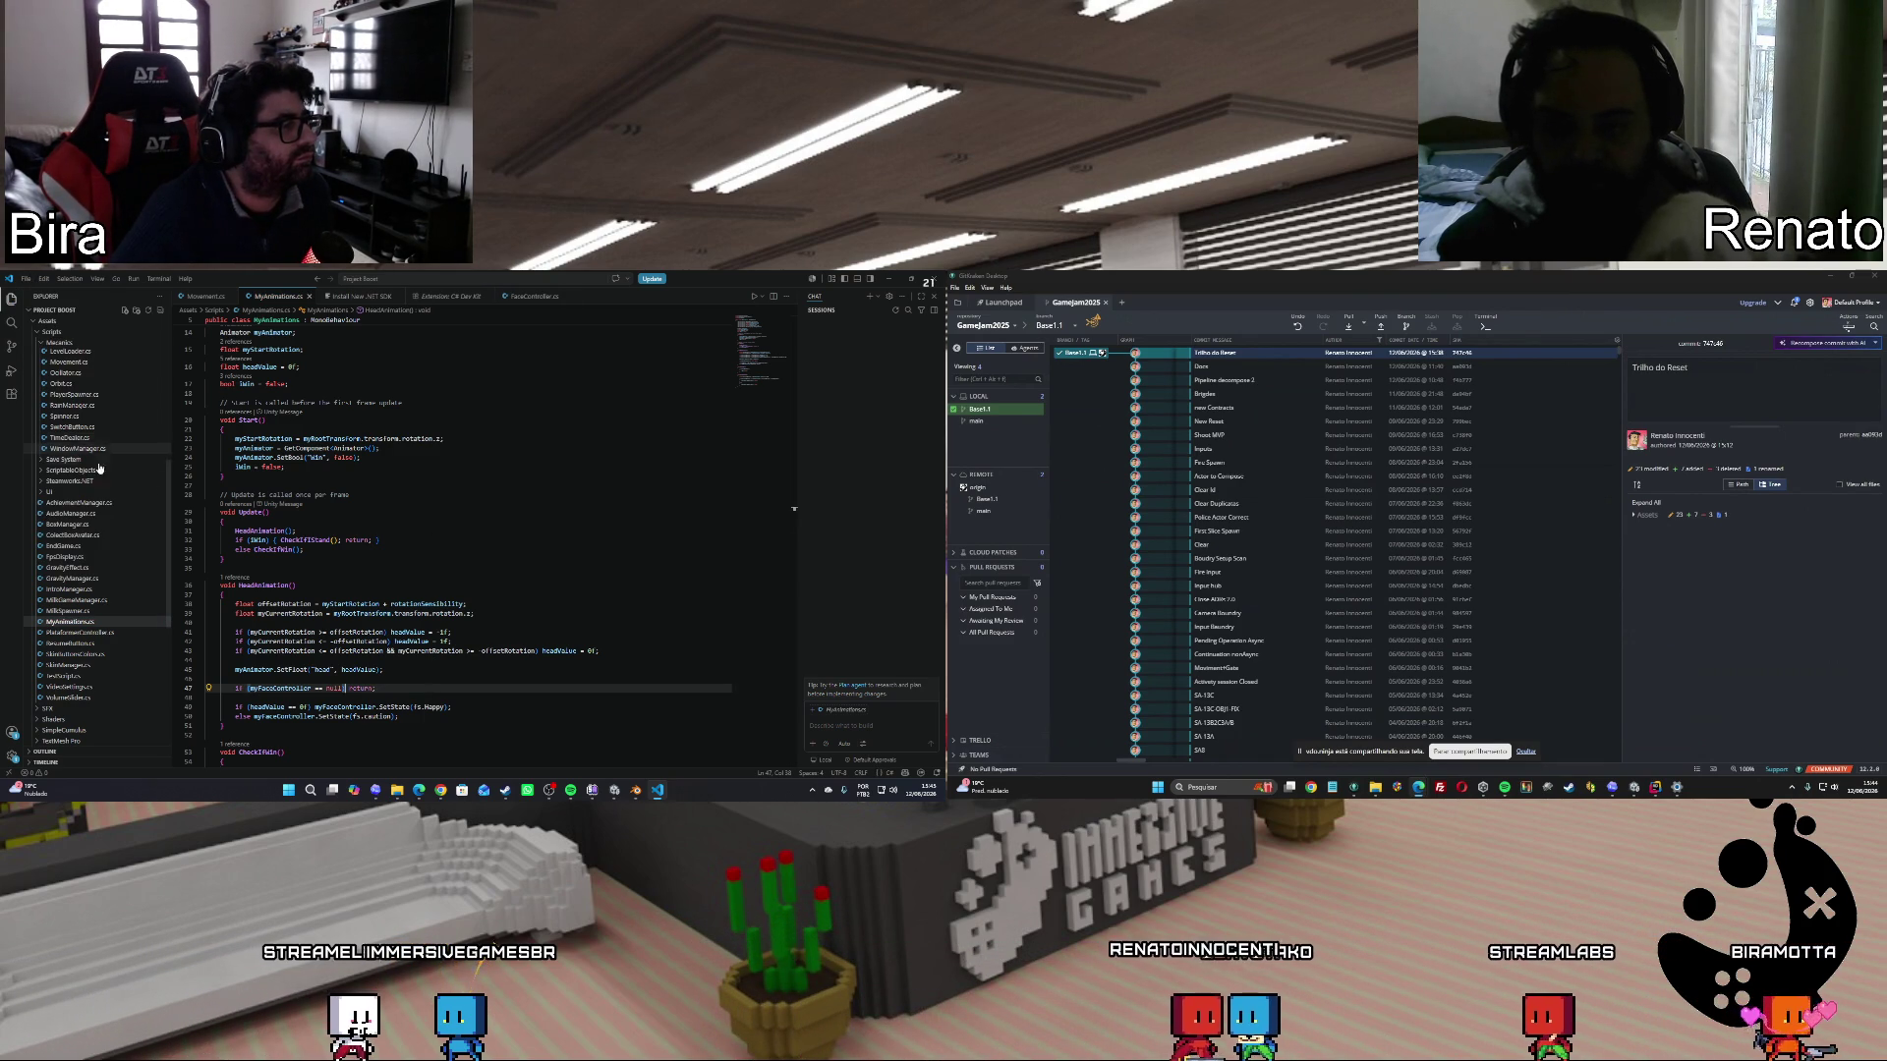
{"action": "scroll", "coordinate": [489, 594], "scroll_direction": "up", "scroll_amount": 5}
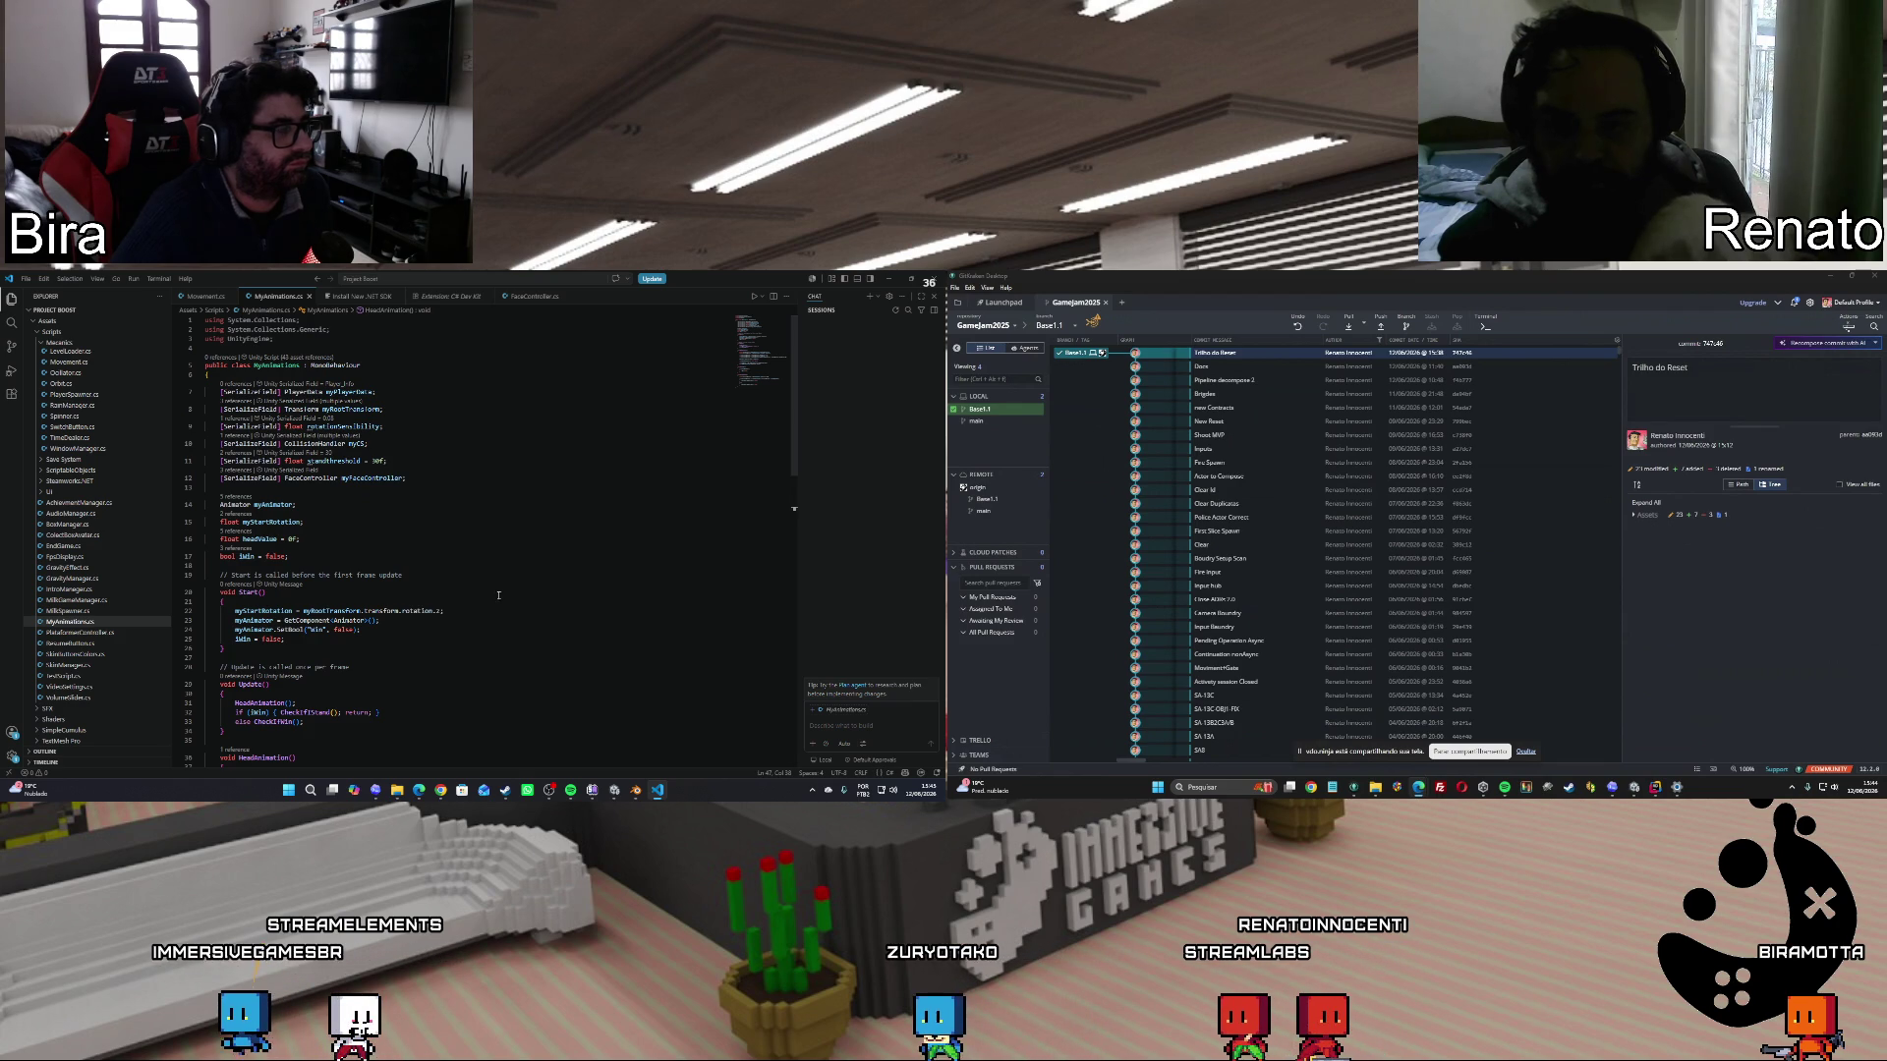
In Unity, filter the Console to show only the two CS0103 errors, then return to Project.
{"action": "mouse_move", "coordinate": [612, 800]}
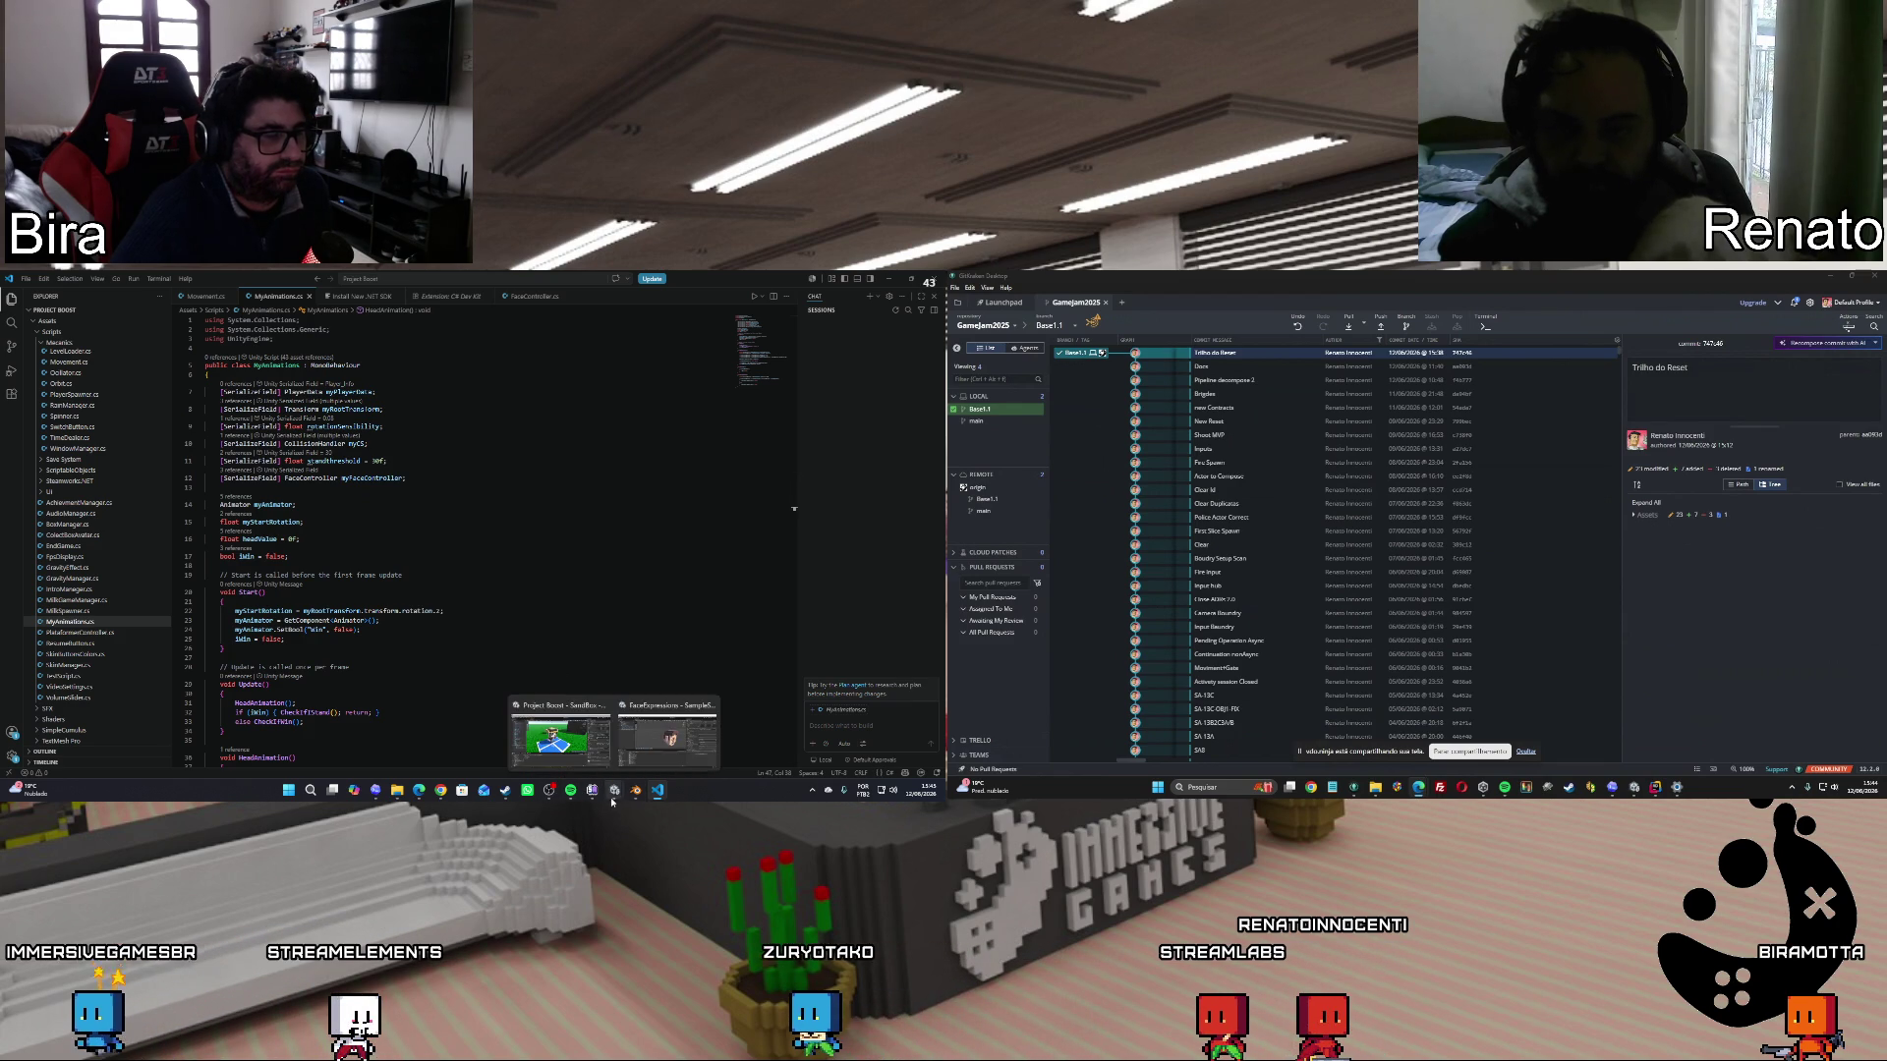
{"action": "left_click", "coordinate": [560, 742]}
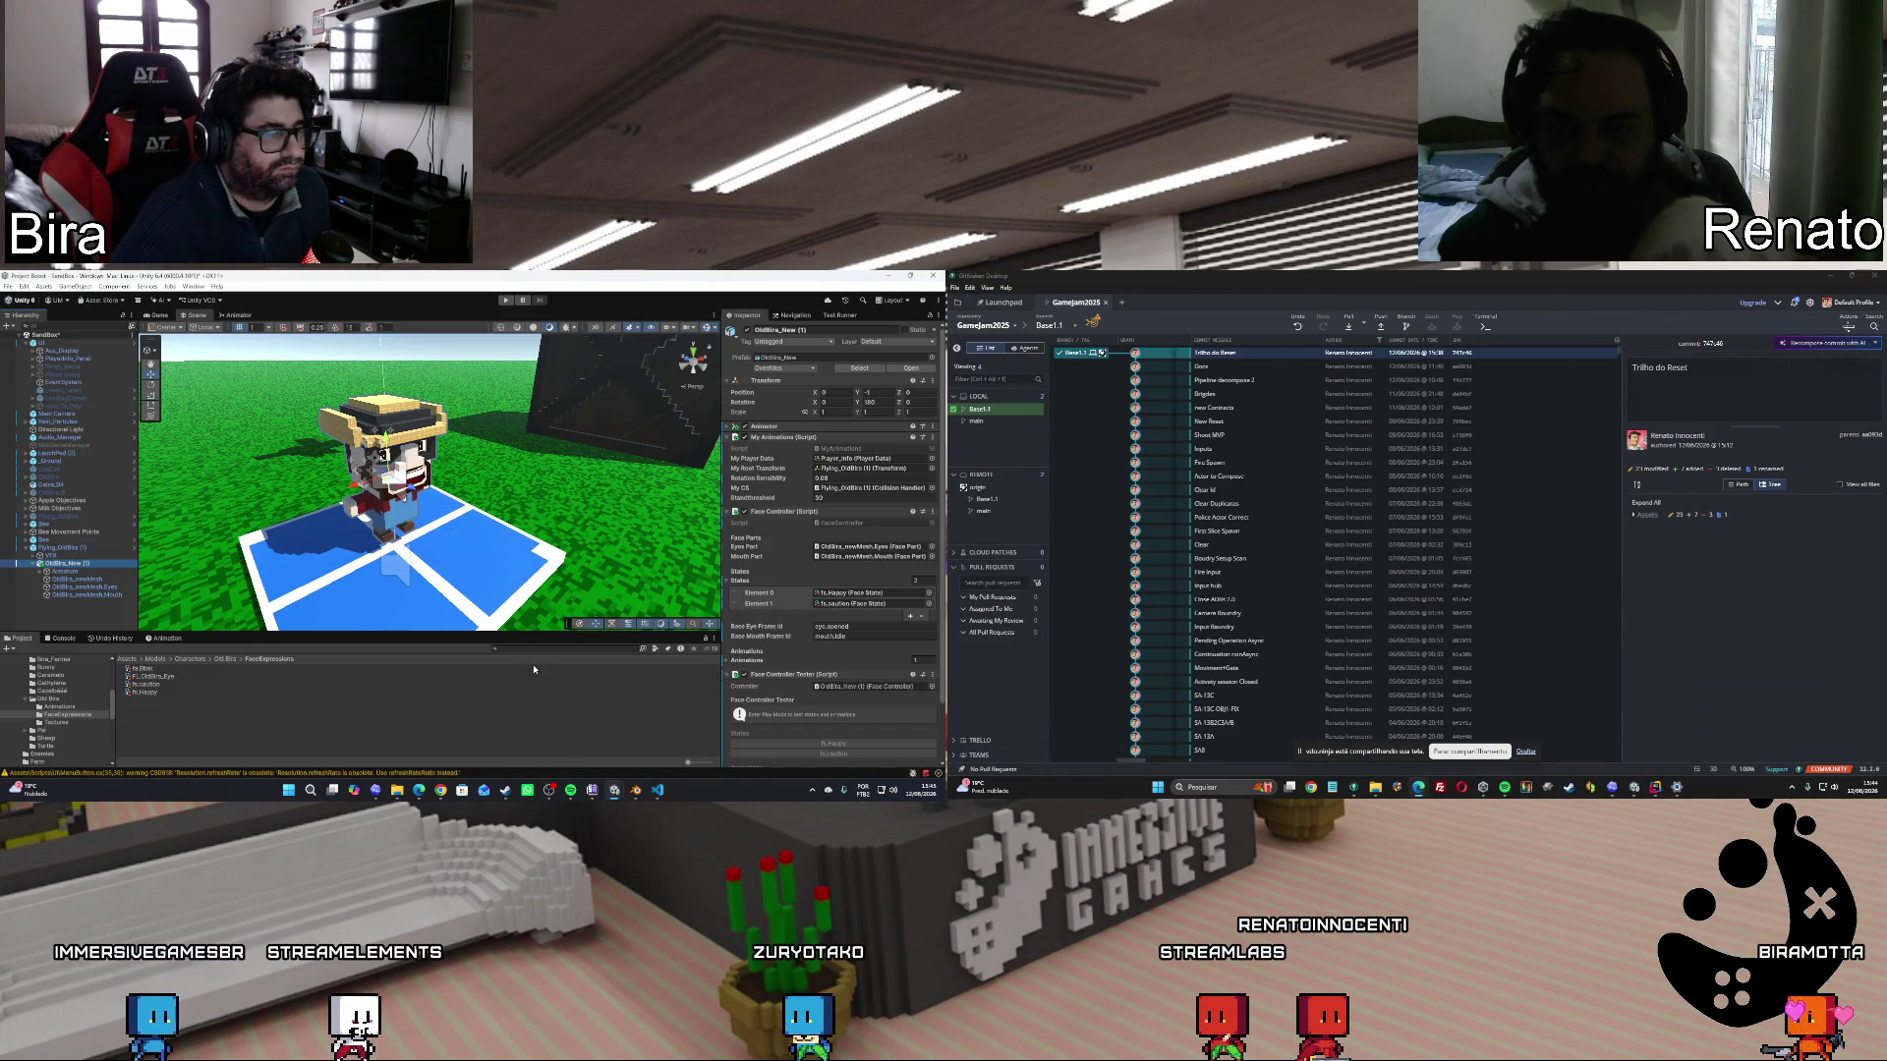
{"action": "left_click", "coordinate": [64, 639]}
{"action": "left_click", "coordinate": [10, 649]}
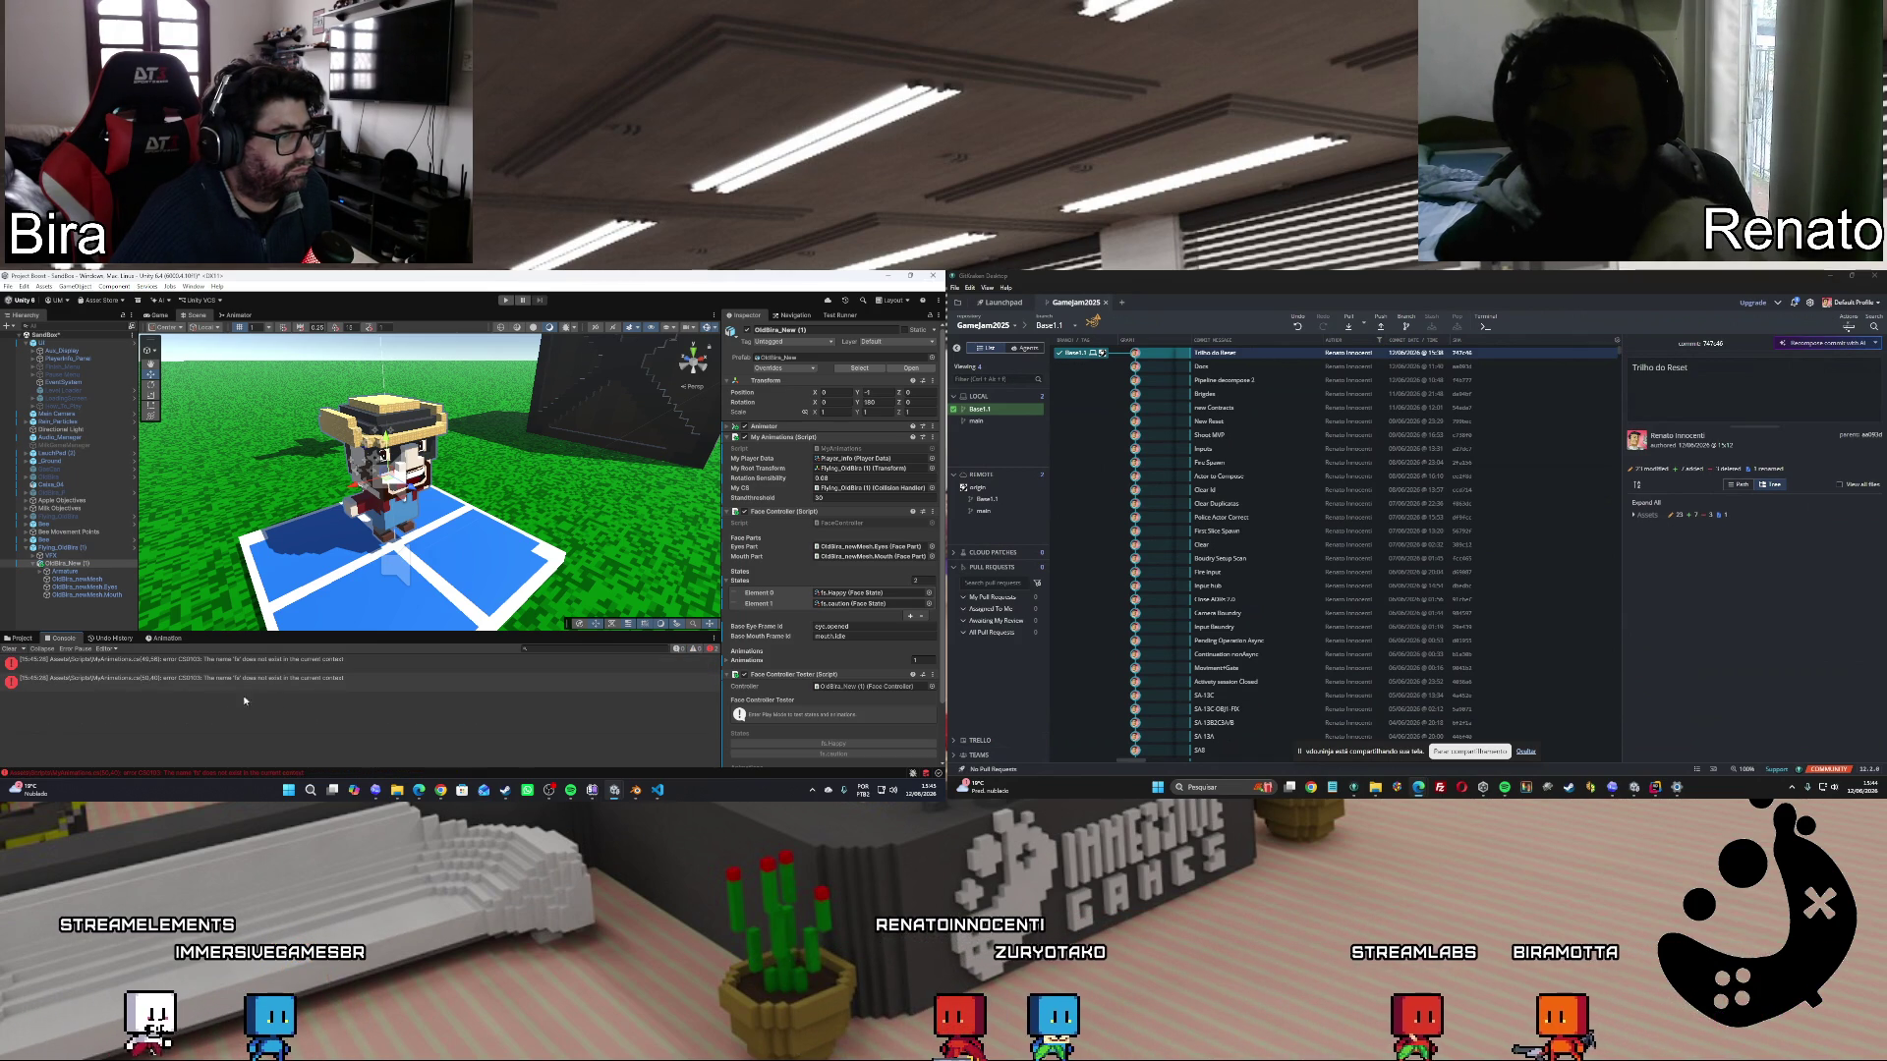
{"action": "left_click", "coordinate": [17, 639]}
Open the error line from the console, quote fs.caution on line 50, and save MyAnimations.cs.
{"action": "double_click", "coordinate": [618, 771]}
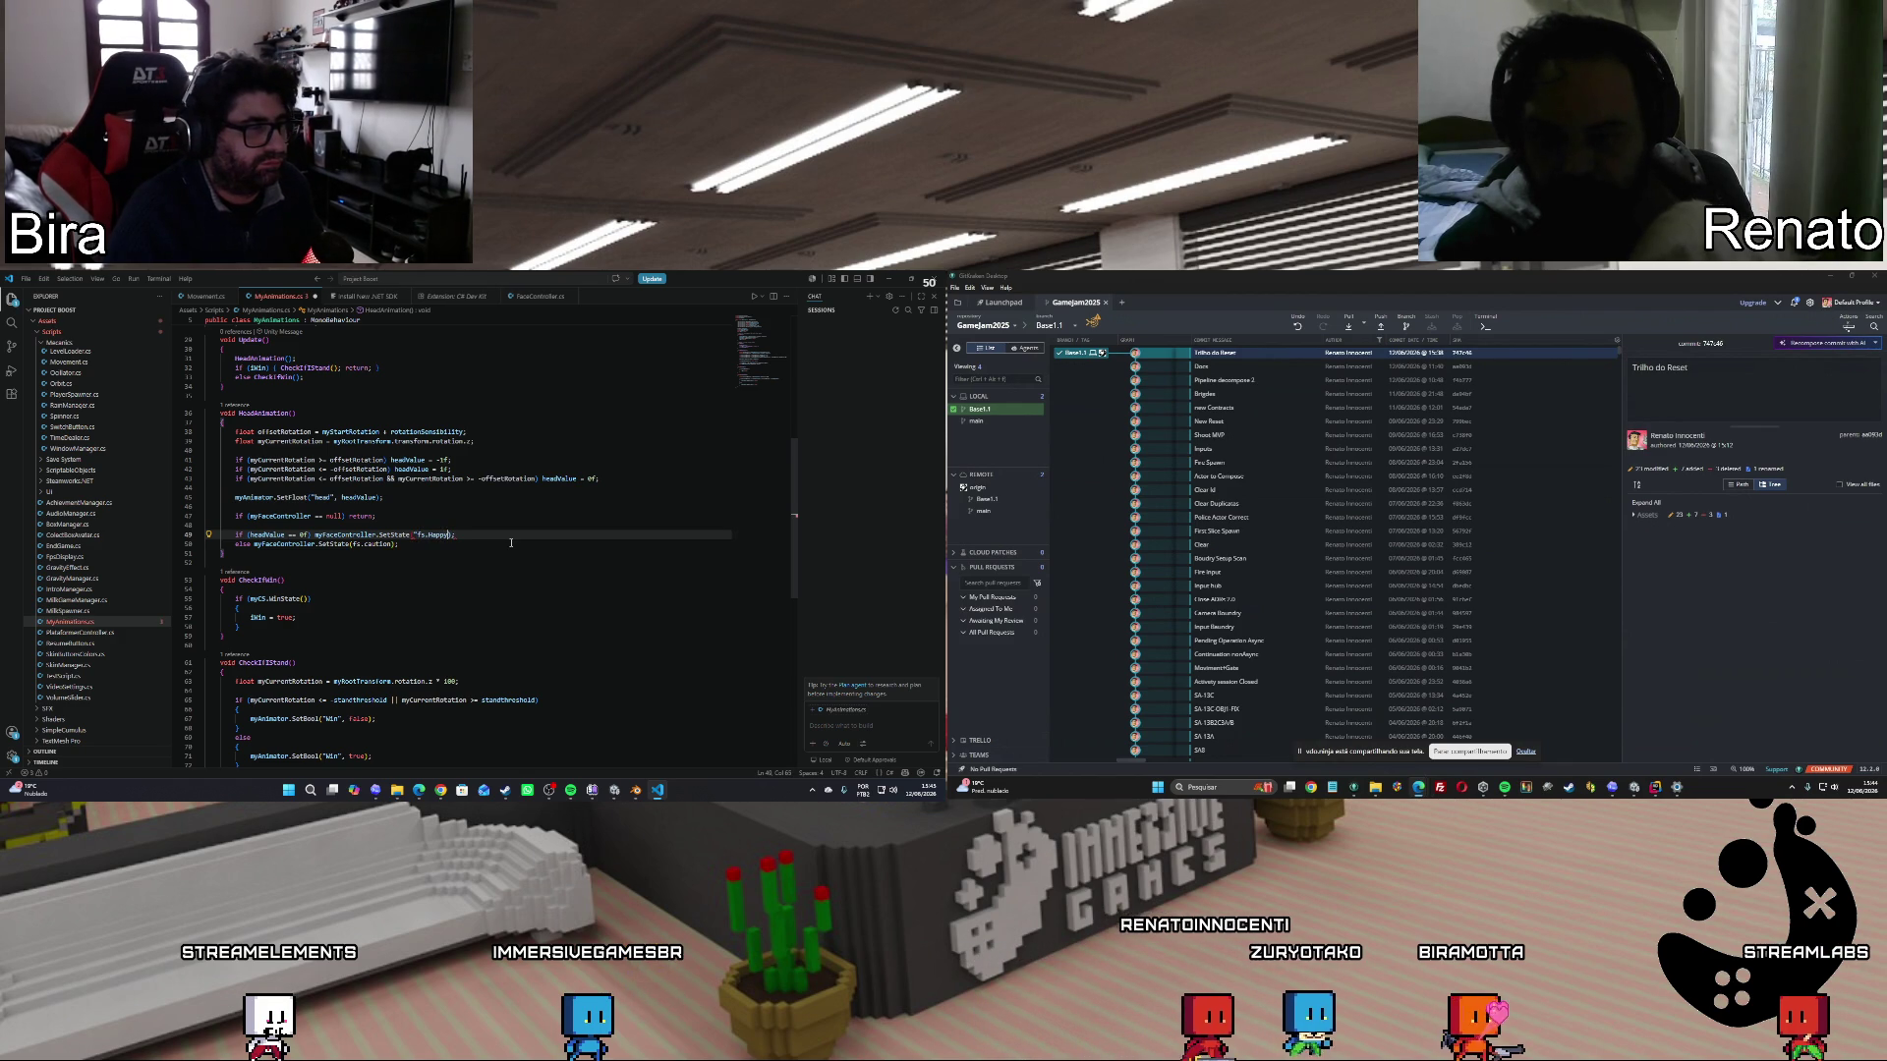
{"action": "key", "text": "Down"}
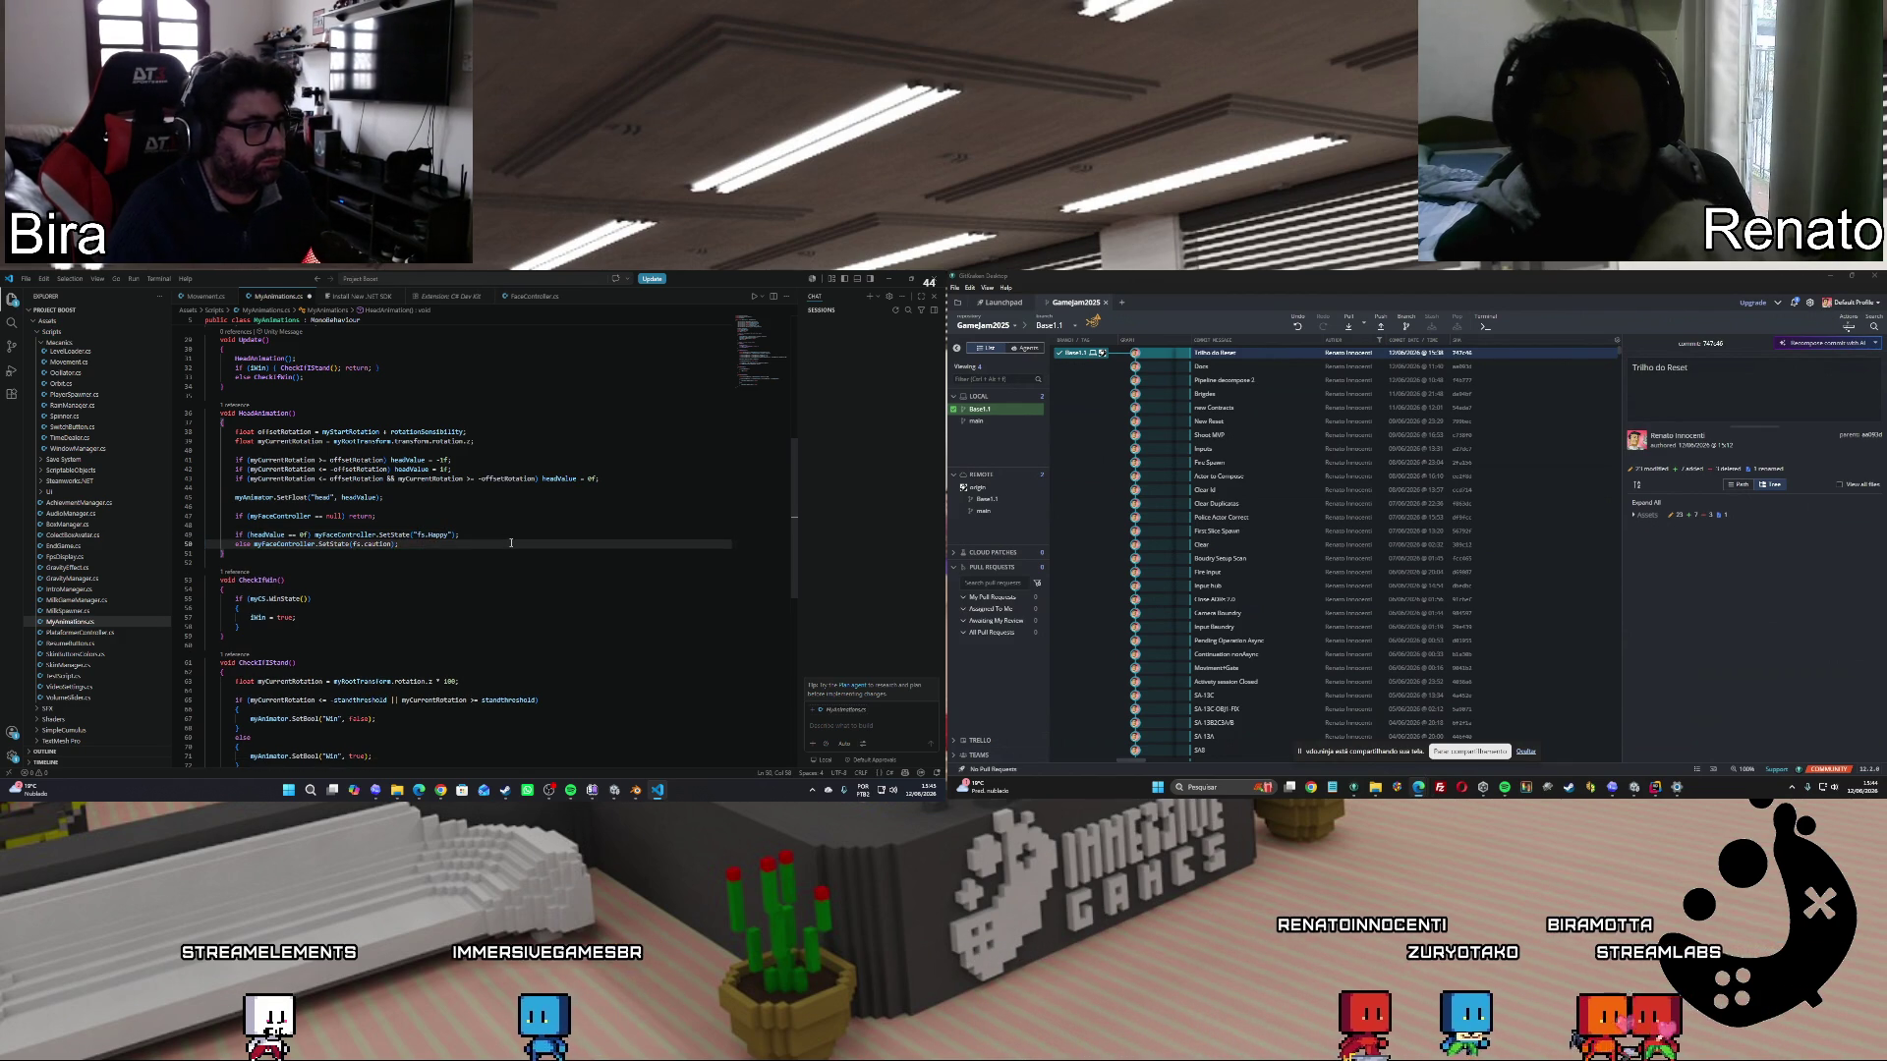
{"action": "key", "text": "Down"}
{"action": "key", "text": "End"}
{"action": "key", "text": "Left"}
{"action": "key", "text": "Left"}
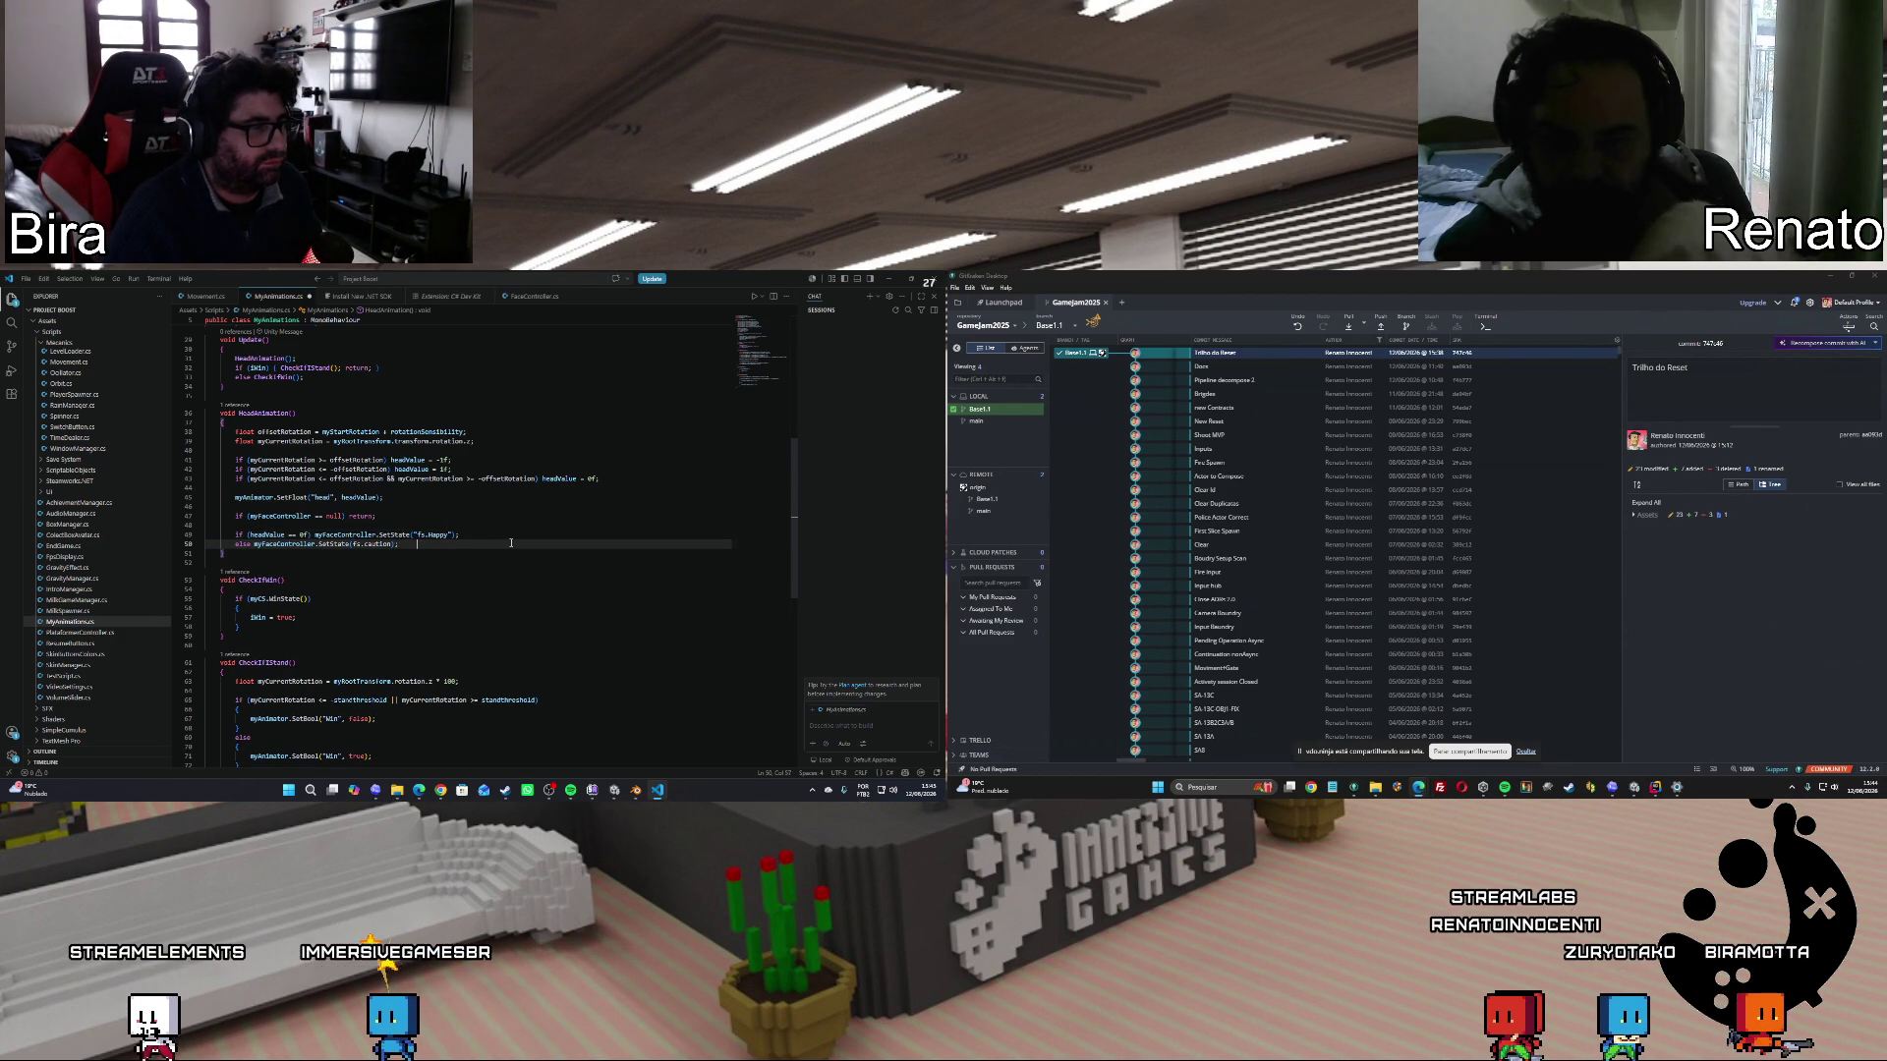
{"action": "key", "text": "Left"}
{"action": "key", "text": "Left"}
{"action": "key", "text": "Left"}
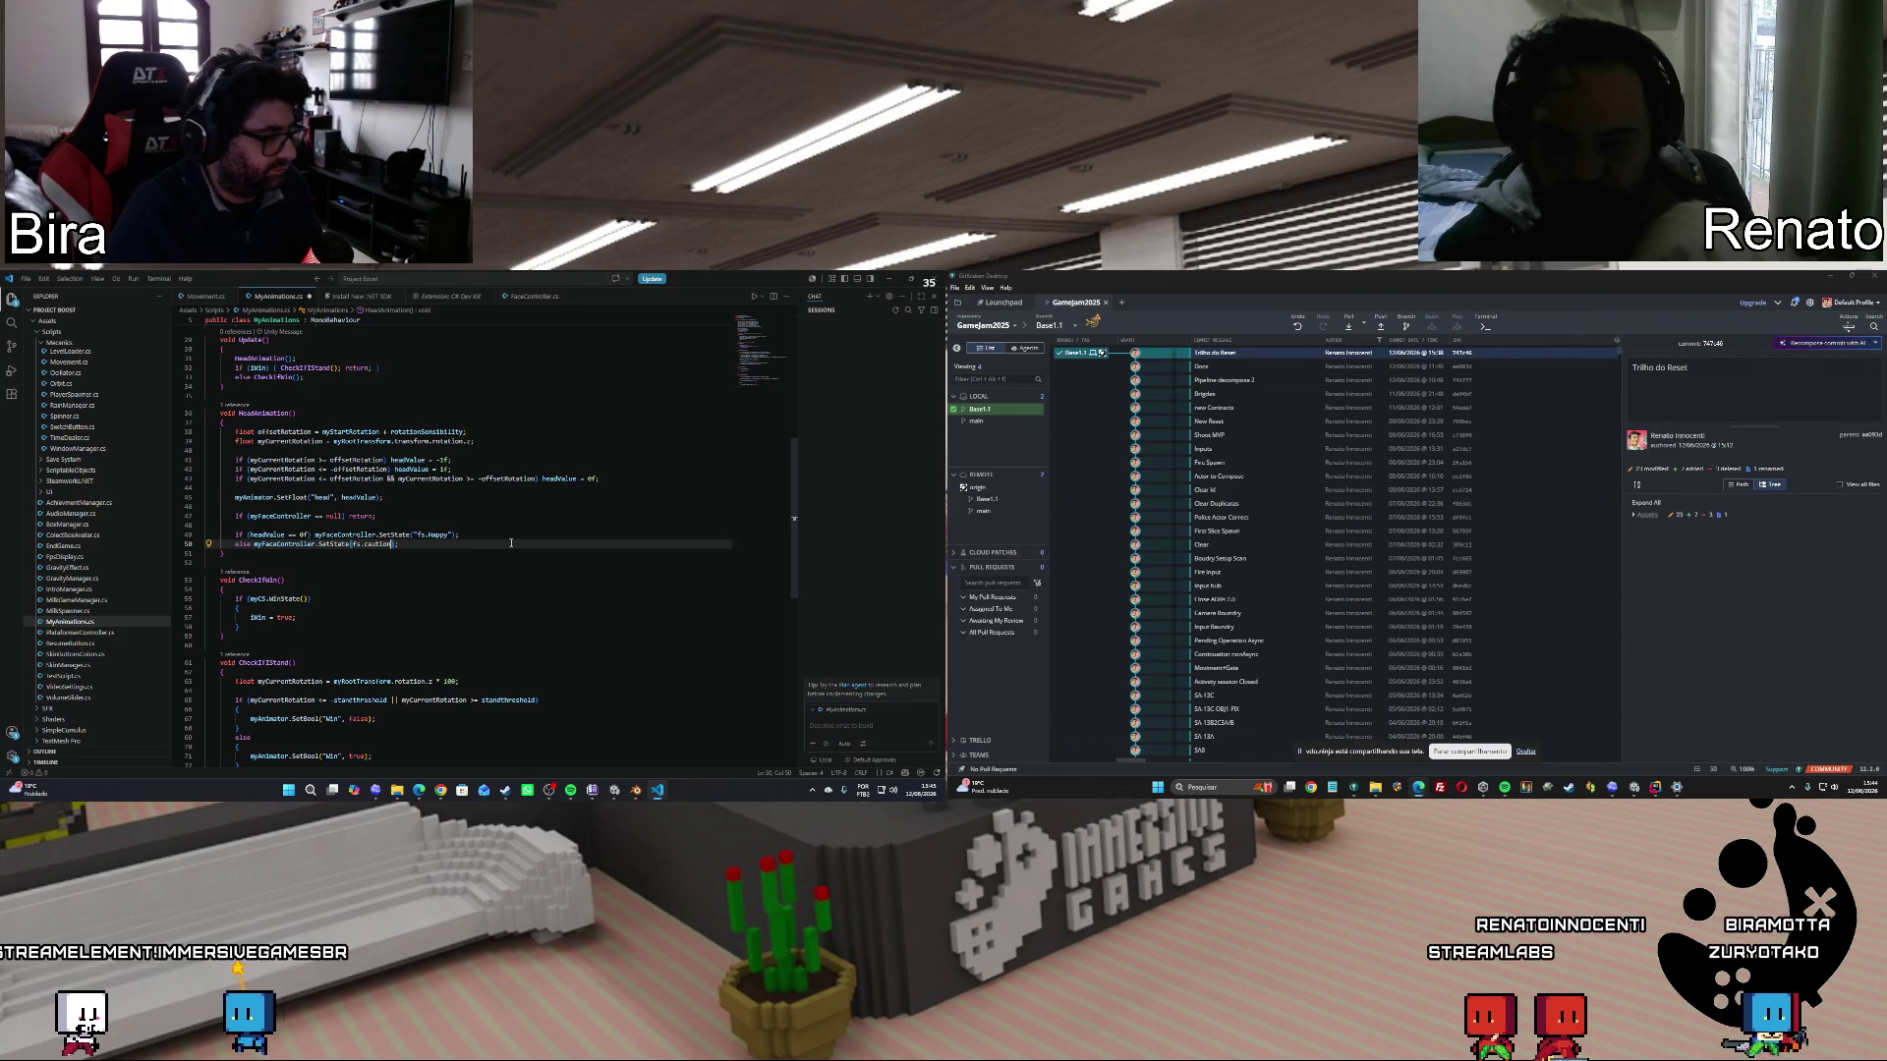
{"action": "key", "text": "Left"}
{"action": "key", "text": "Left"}
{"action": "key", "text": "Left"}
{"action": "type", "text": "\""}
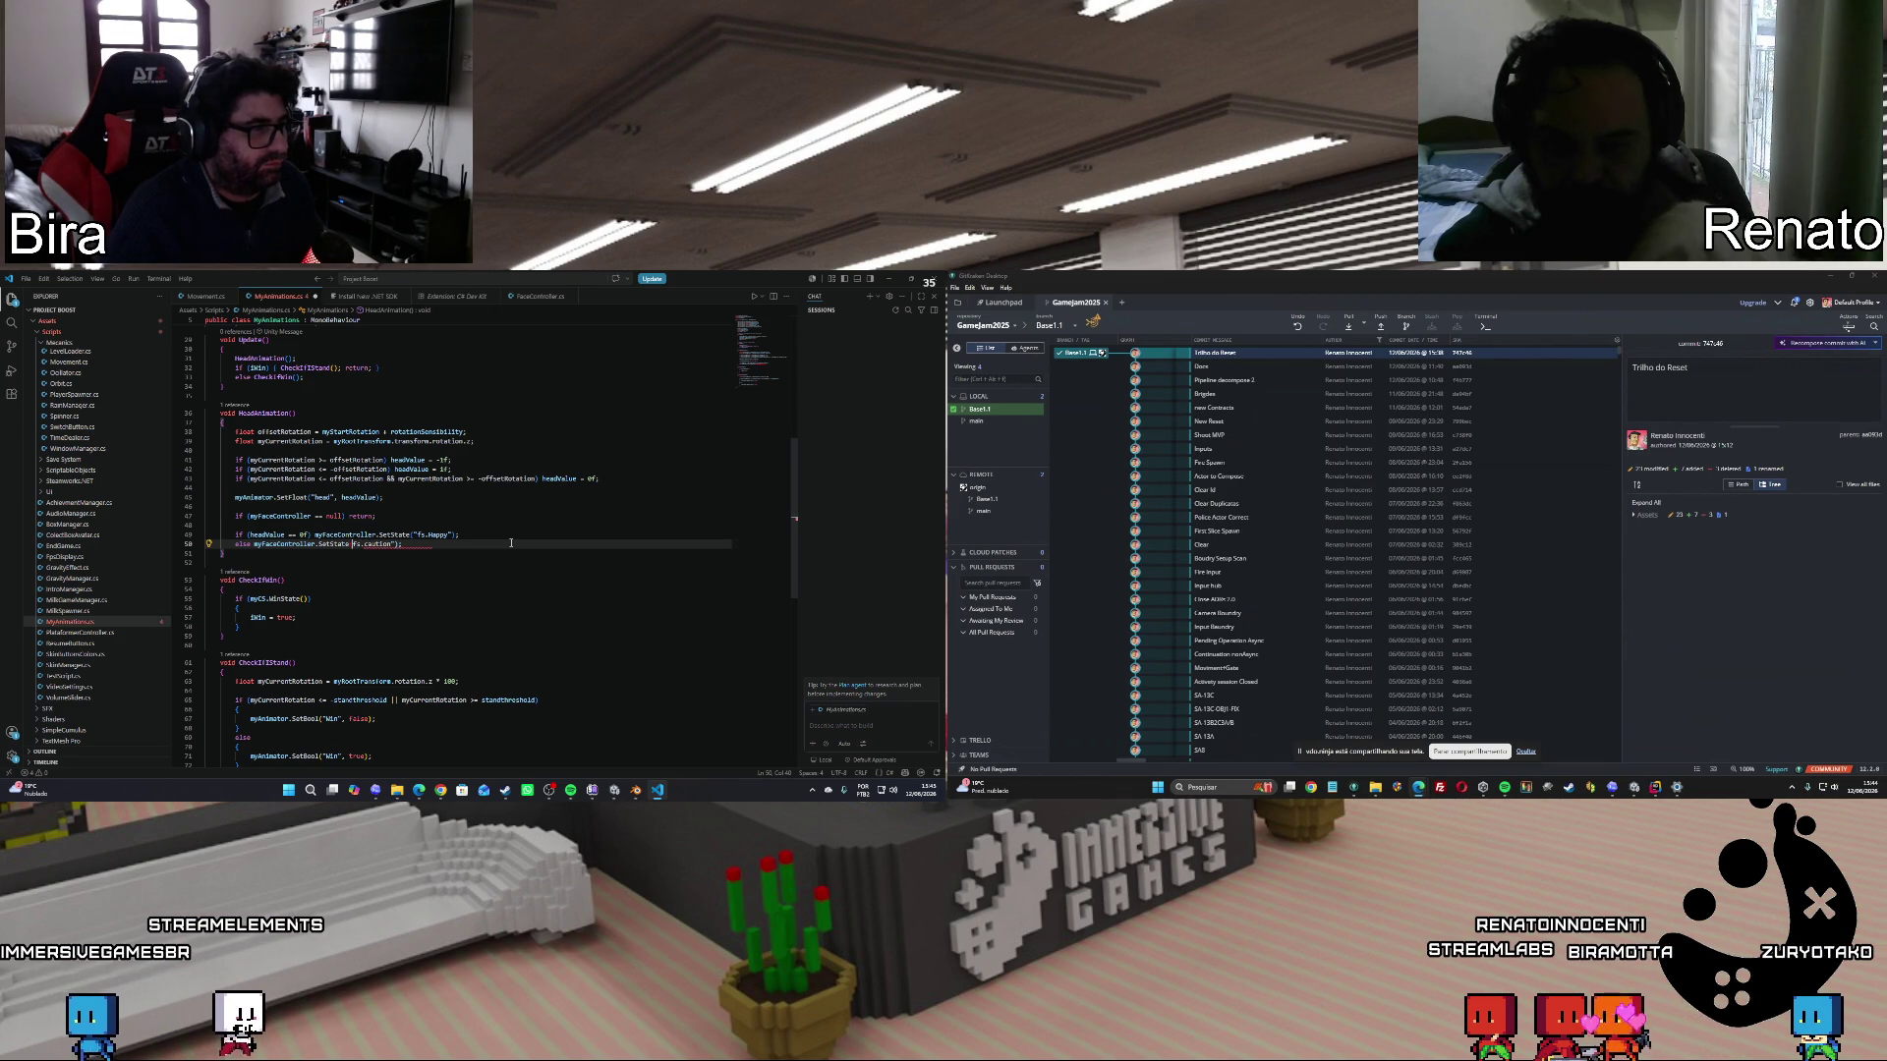
{"action": "key", "text": "ctrl+s"}
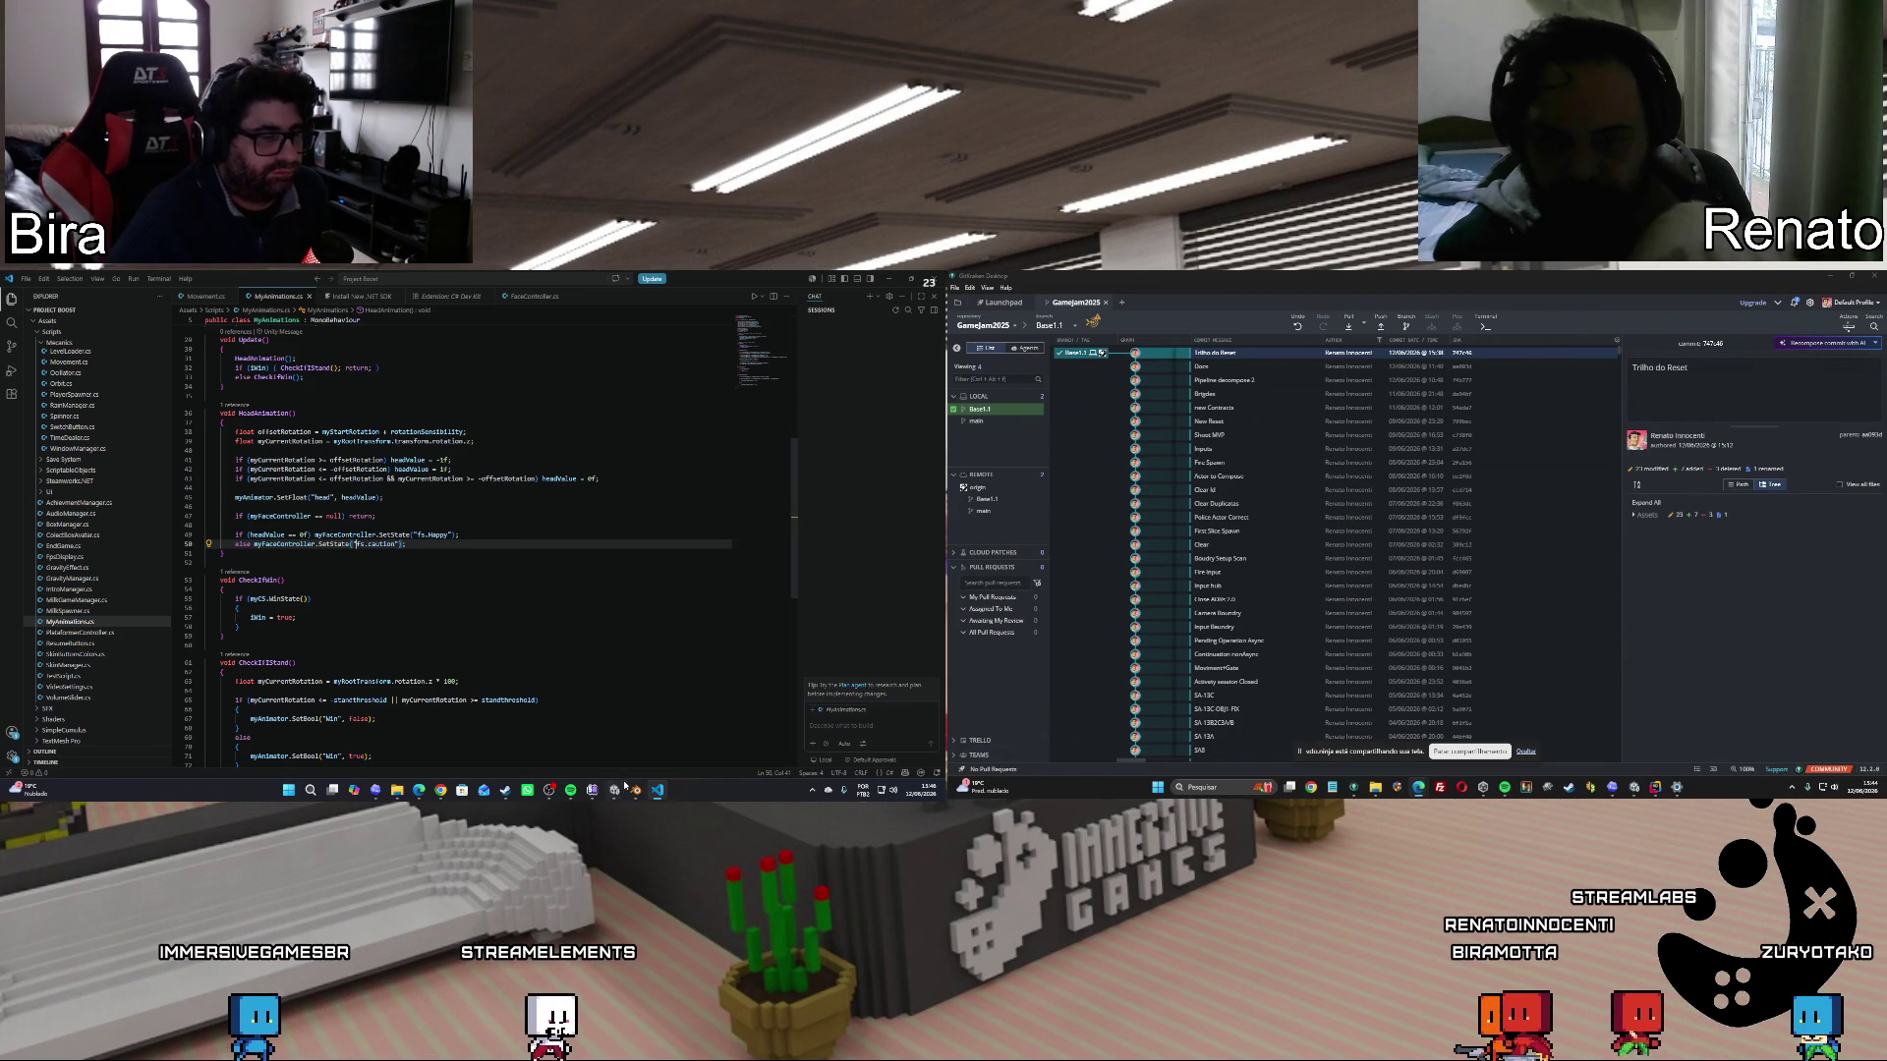
Let Unity recompile, try filling the empty face controller field, show the Console, and start Play.
{"action": "mouse_move", "coordinate": [616, 792]}
{"action": "left_click", "coordinate": [559, 739]}
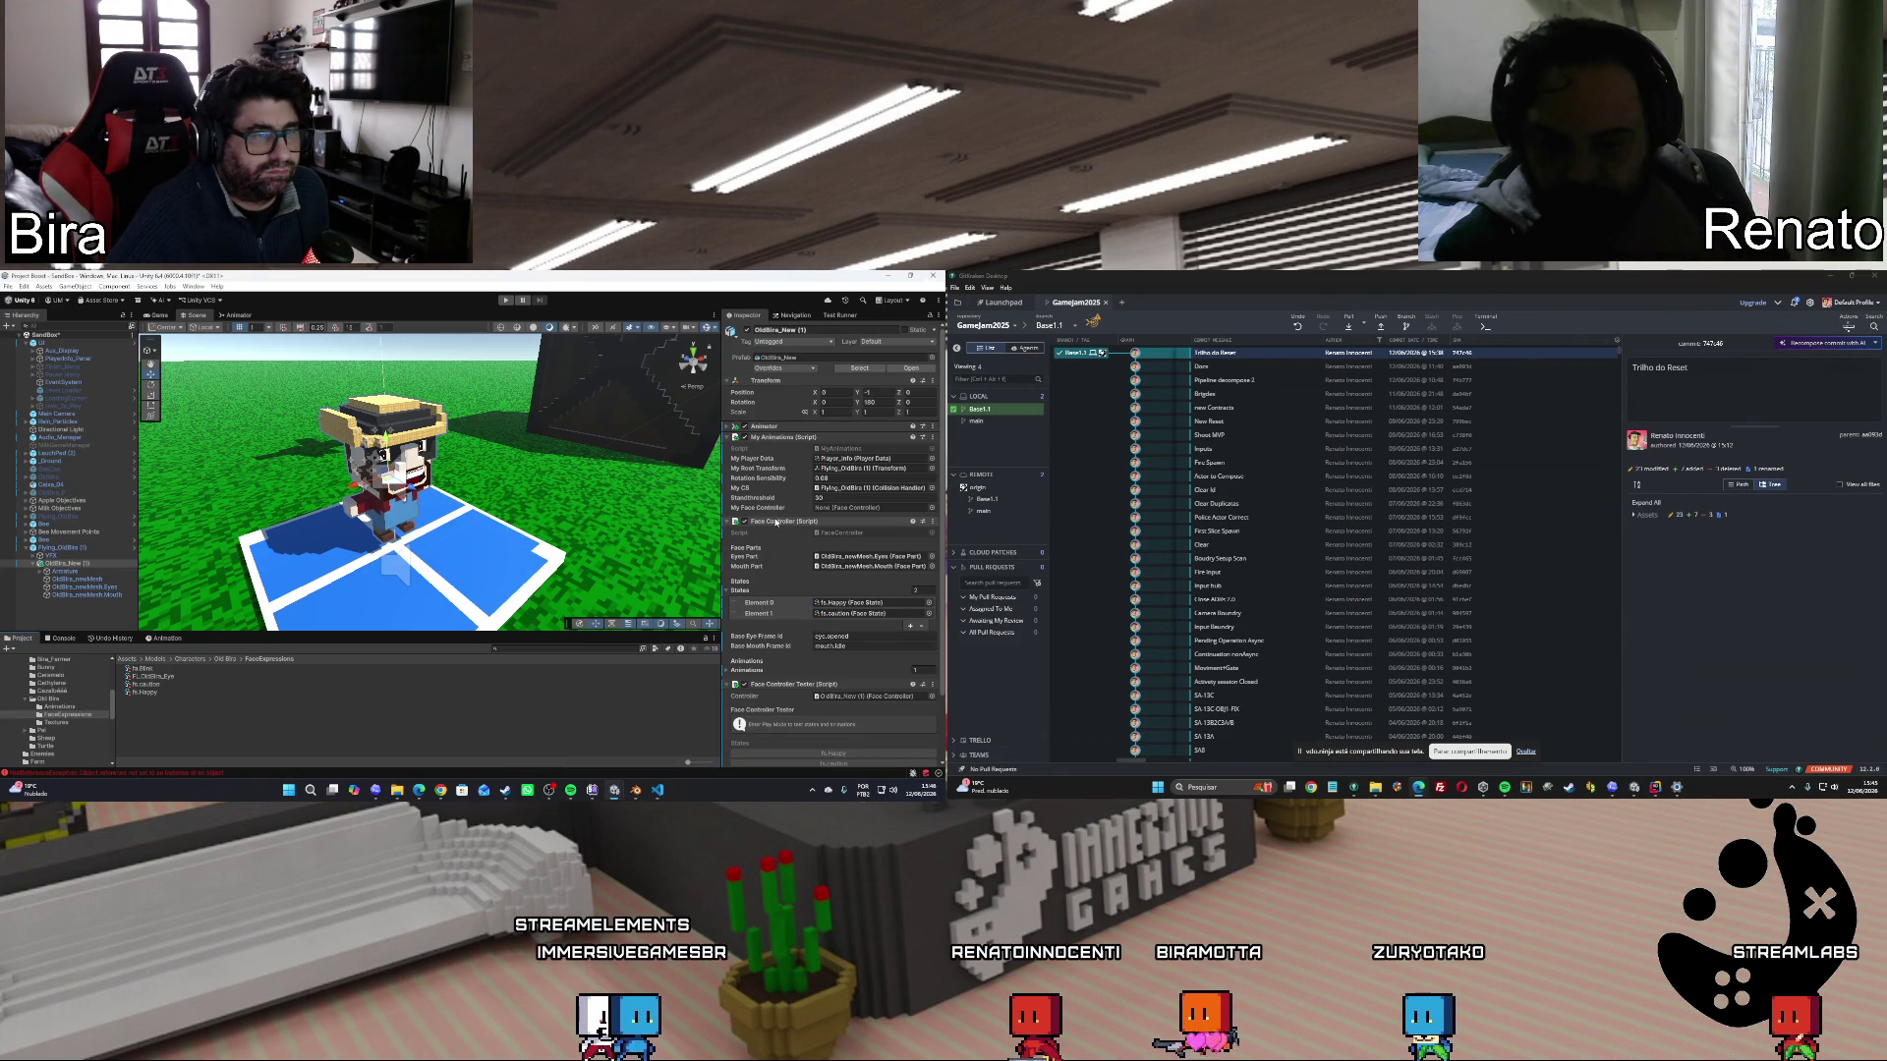
{"action": "left_click_drag", "start_coordinate": [806, 508], "coordinate": [833, 509]}
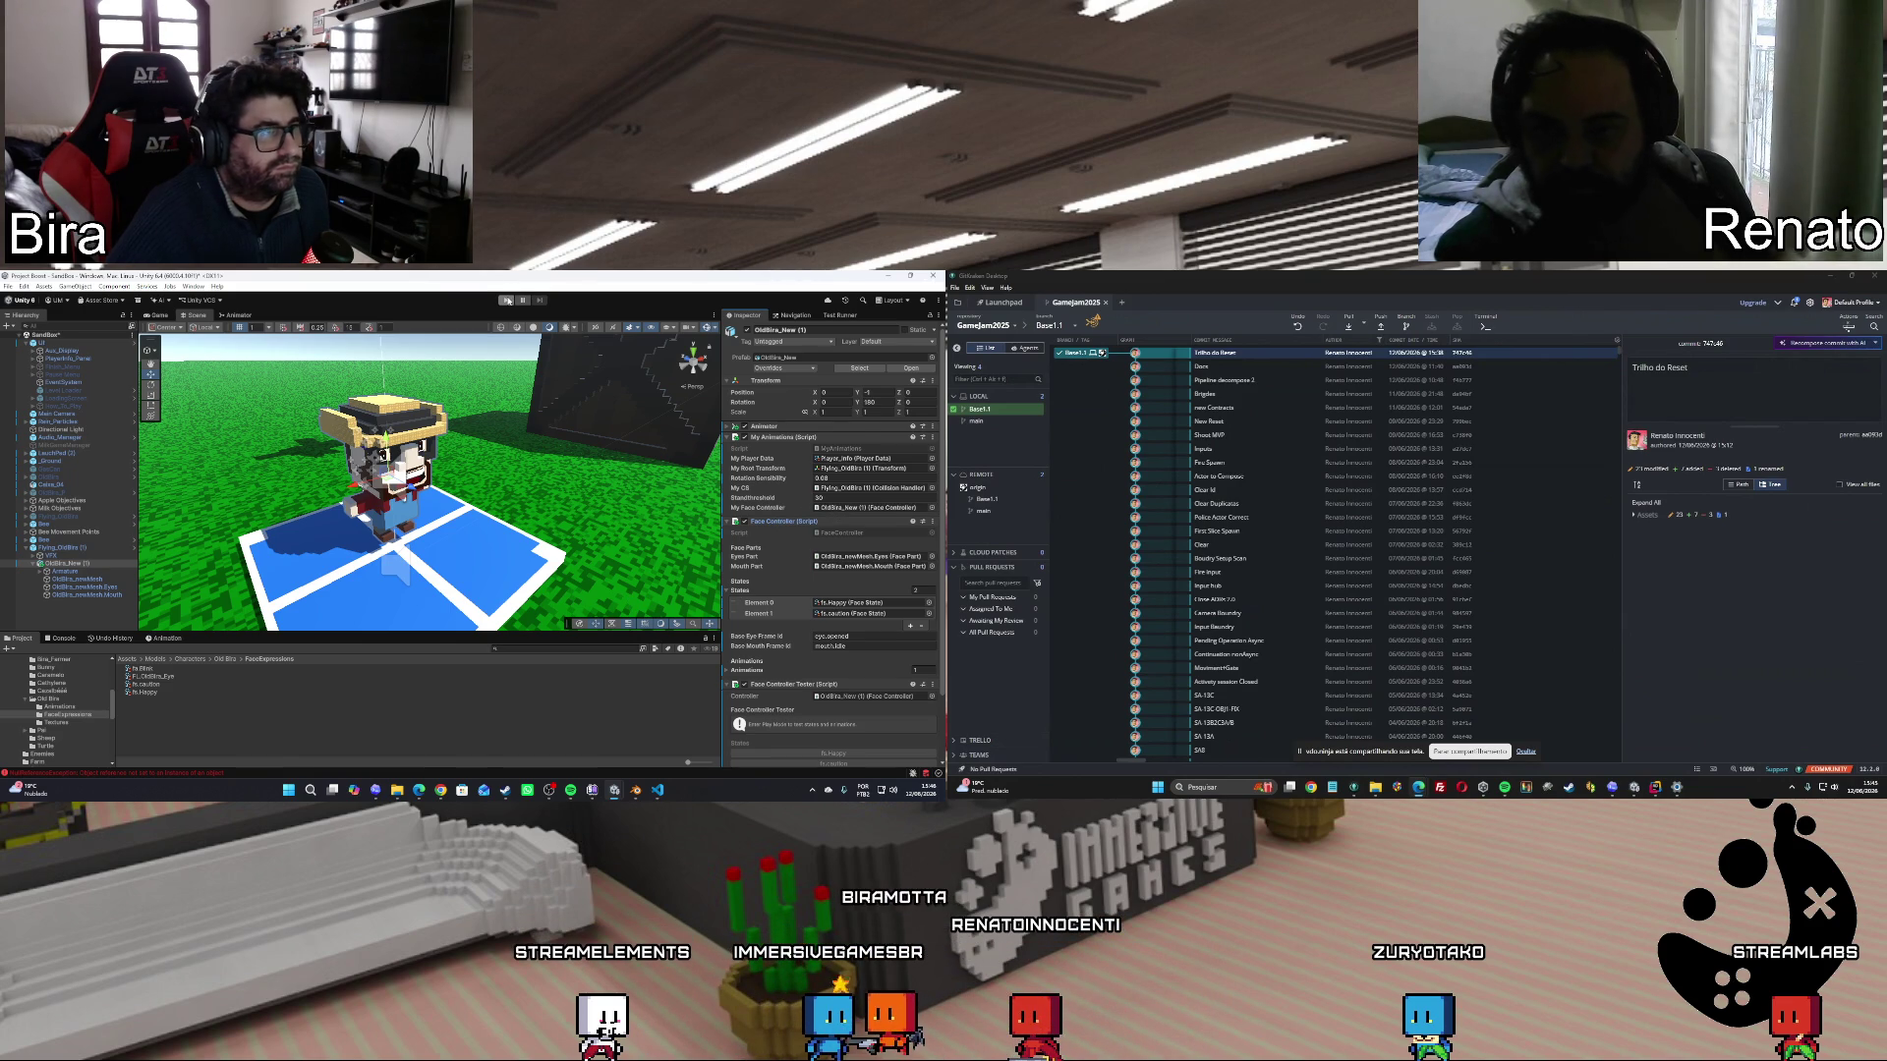
{"action": "left_click", "coordinate": [63, 637]}
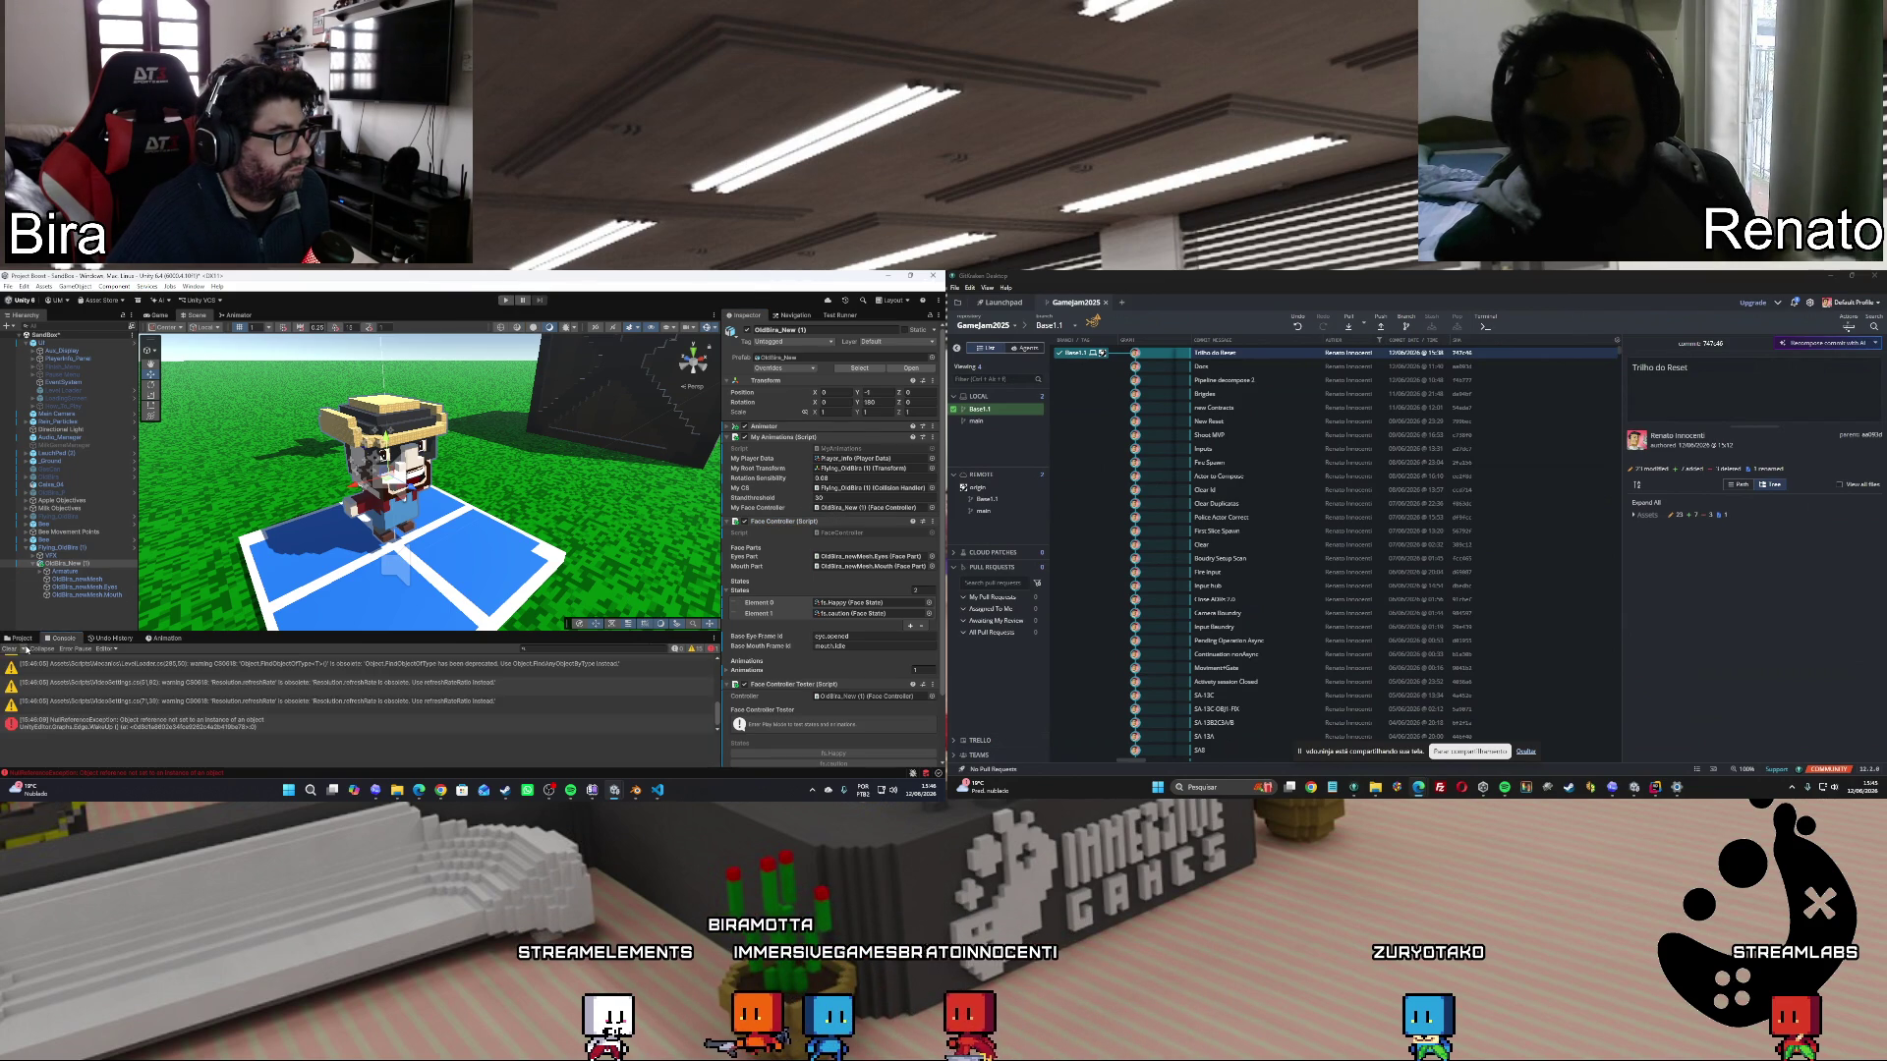
{"action": "left_click", "coordinate": [505, 300]}
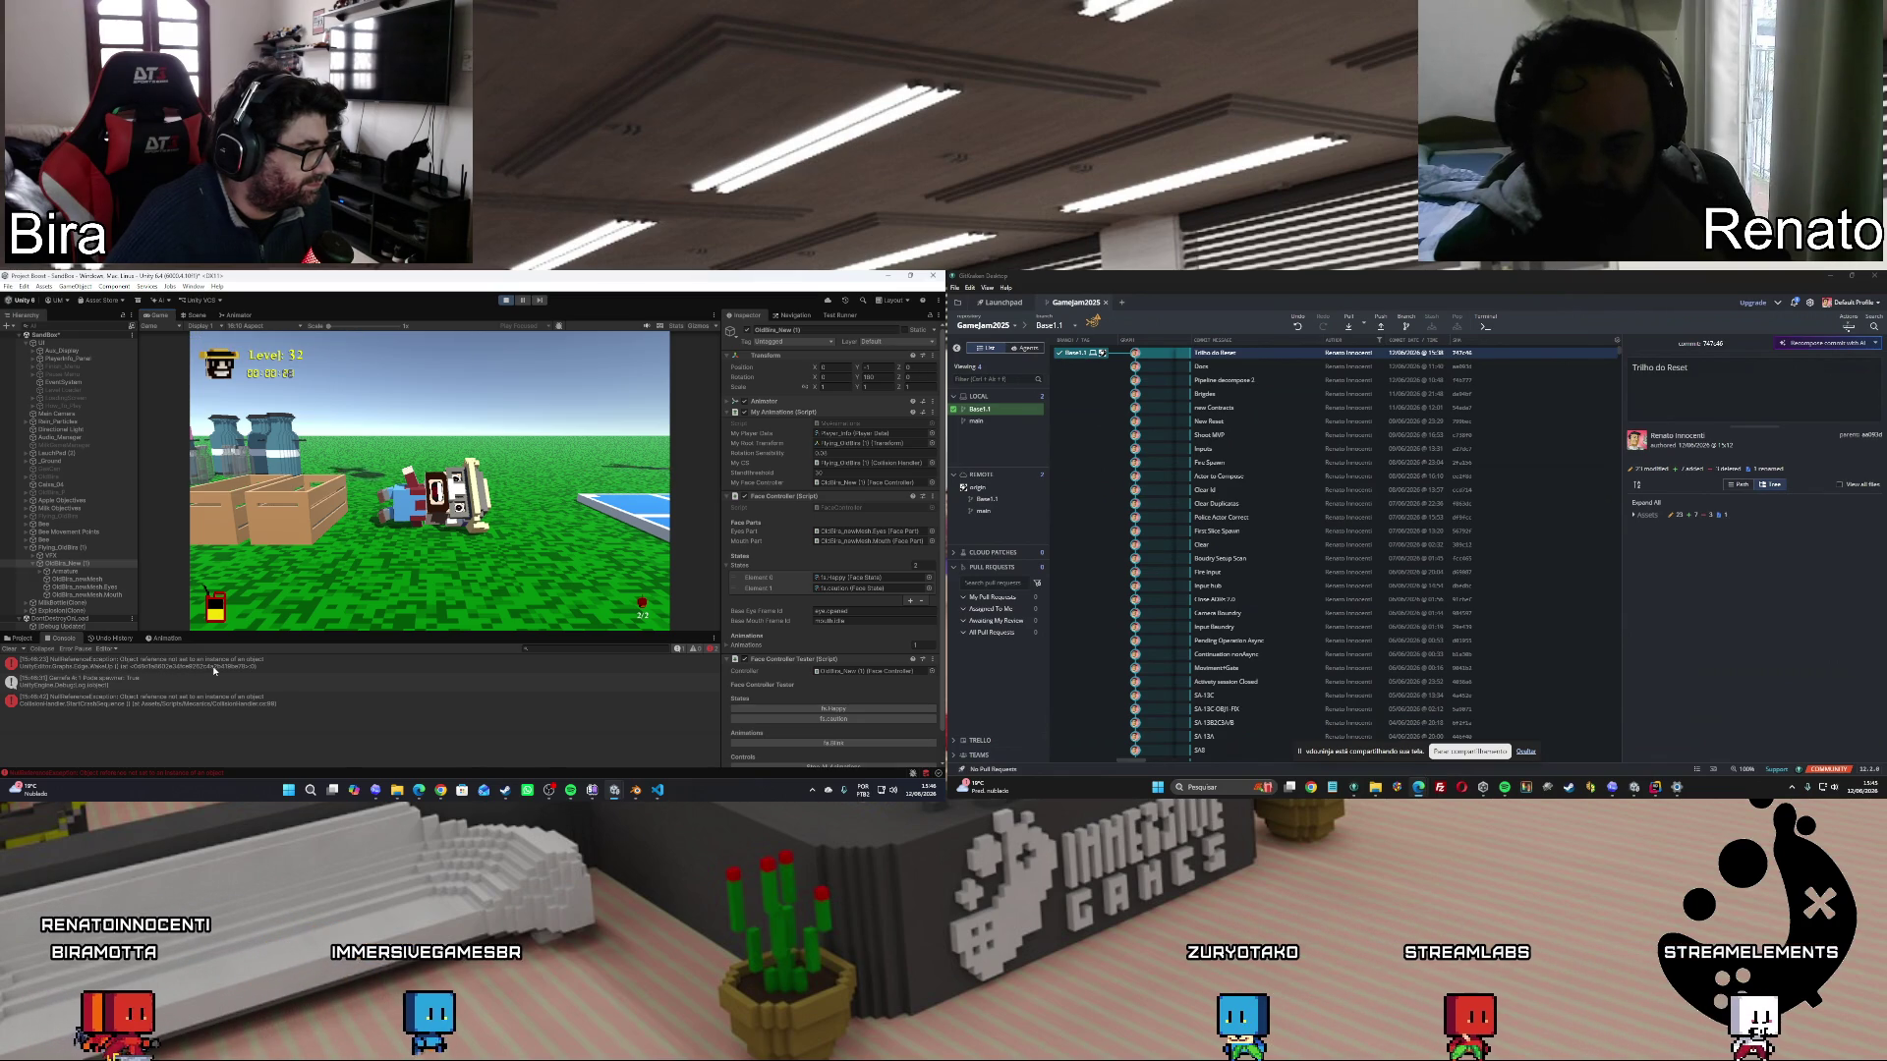
Inspect the first error's stack trace, clear the Console, shrink it, and stop the game.
{"action": "left_click", "coordinate": [231, 666]}
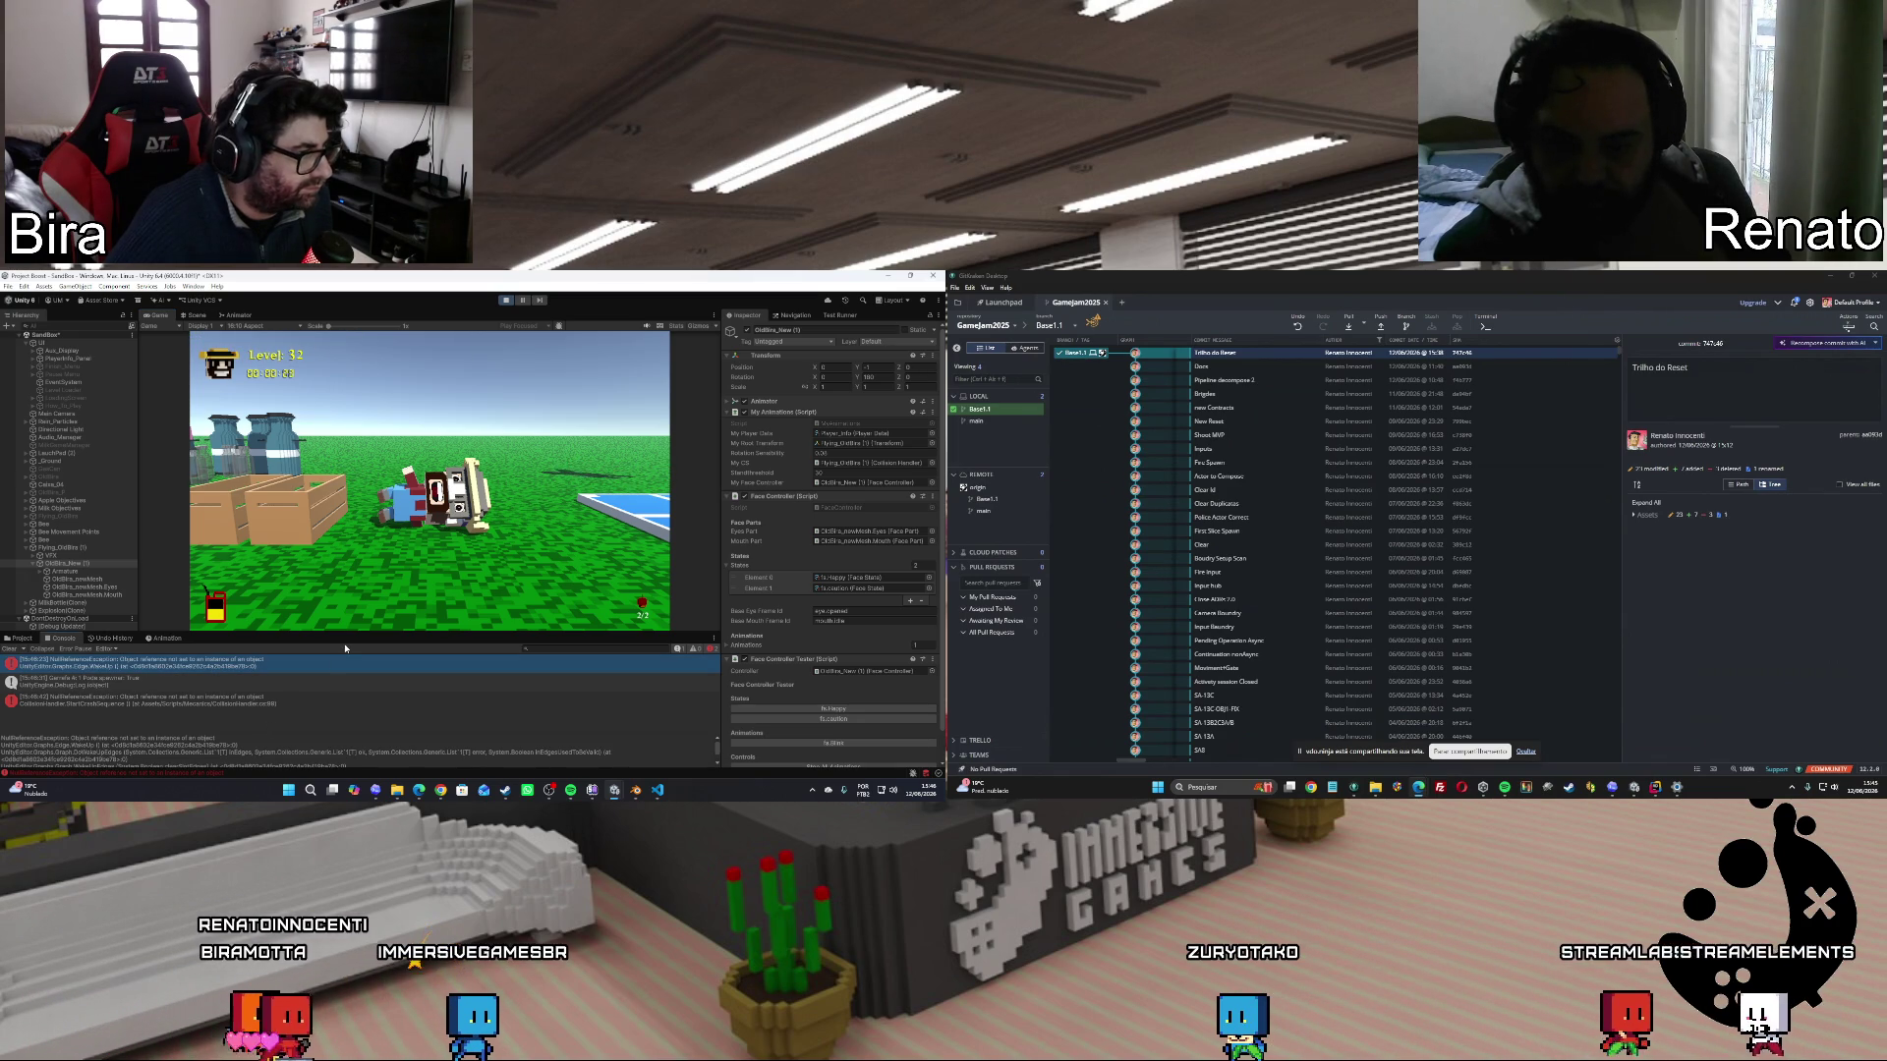
{"action": "scroll", "coordinate": [324, 728], "scroll_direction": "down", "scroll_amount": 1}
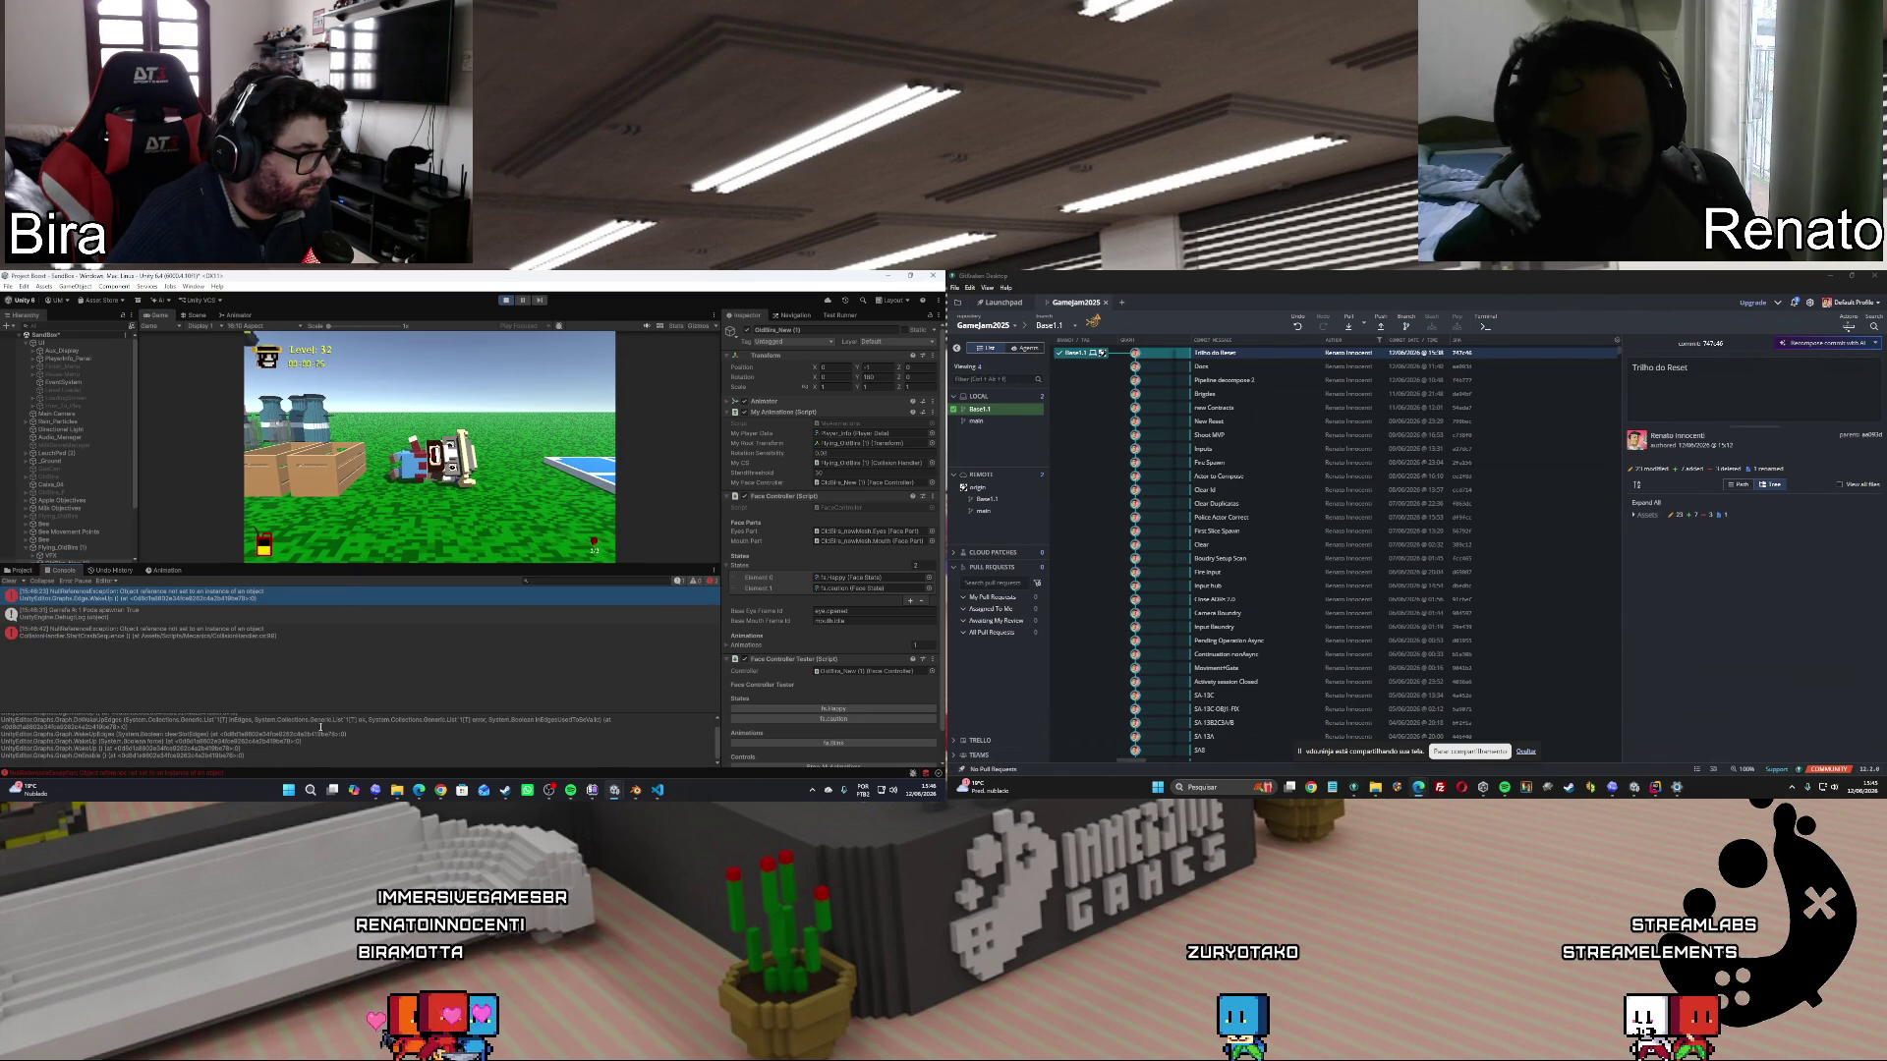
{"action": "scroll", "coordinate": [320, 727], "scroll_direction": "up", "scroll_amount": 1}
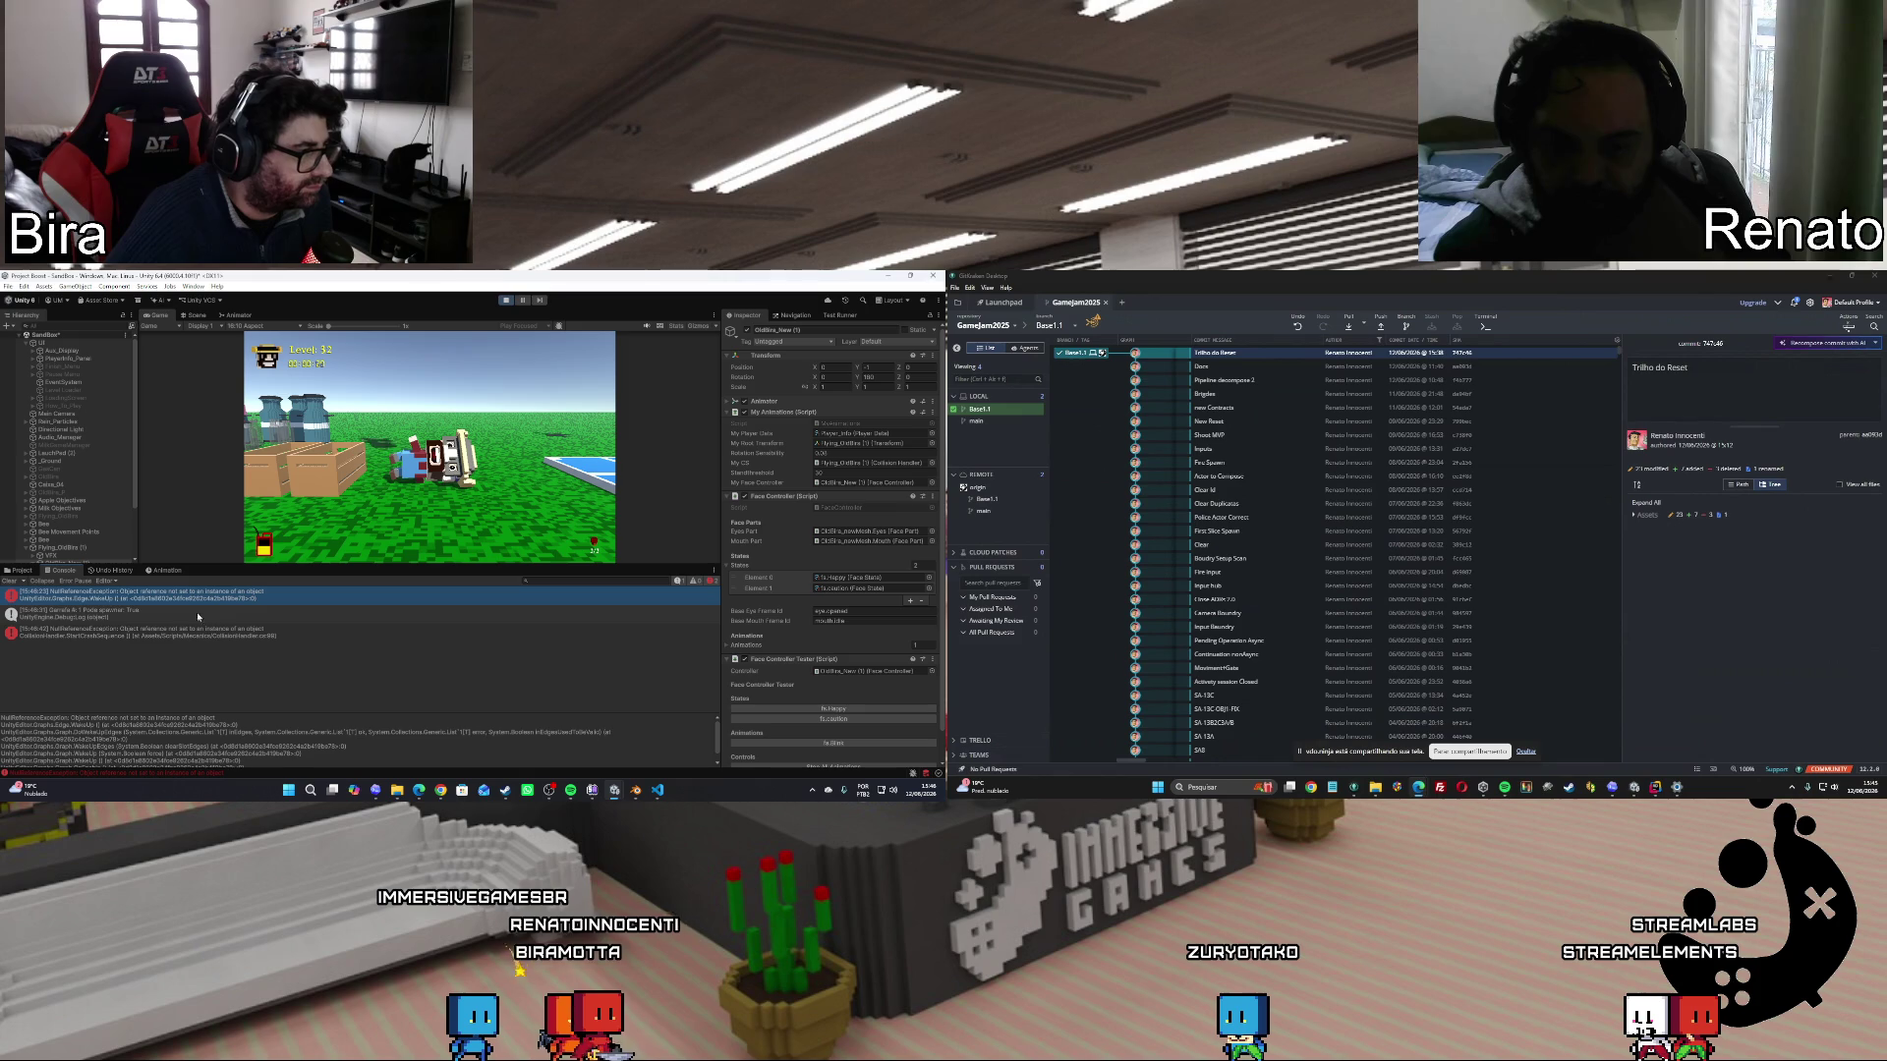
{"action": "left_click", "coordinate": [16, 582]}
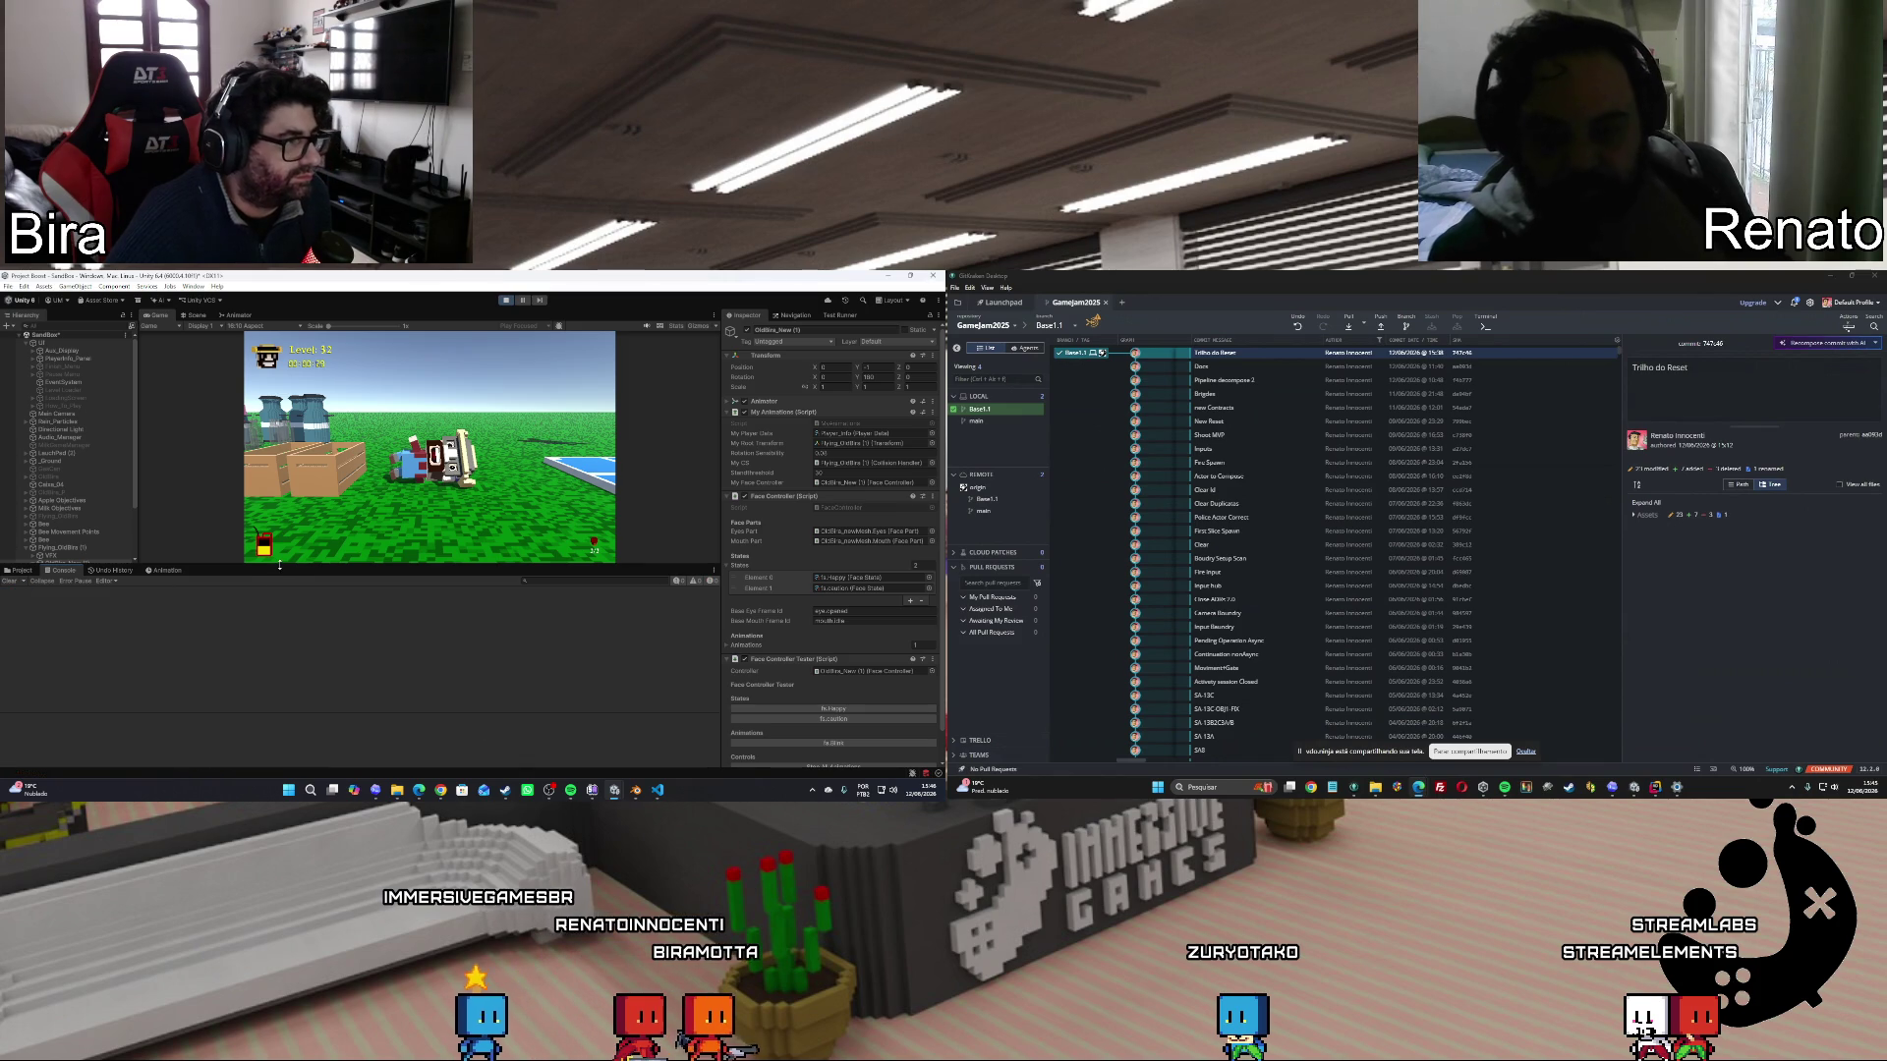
{"action": "left_click_drag", "start_coordinate": [279, 565], "coordinate": [279, 669]}
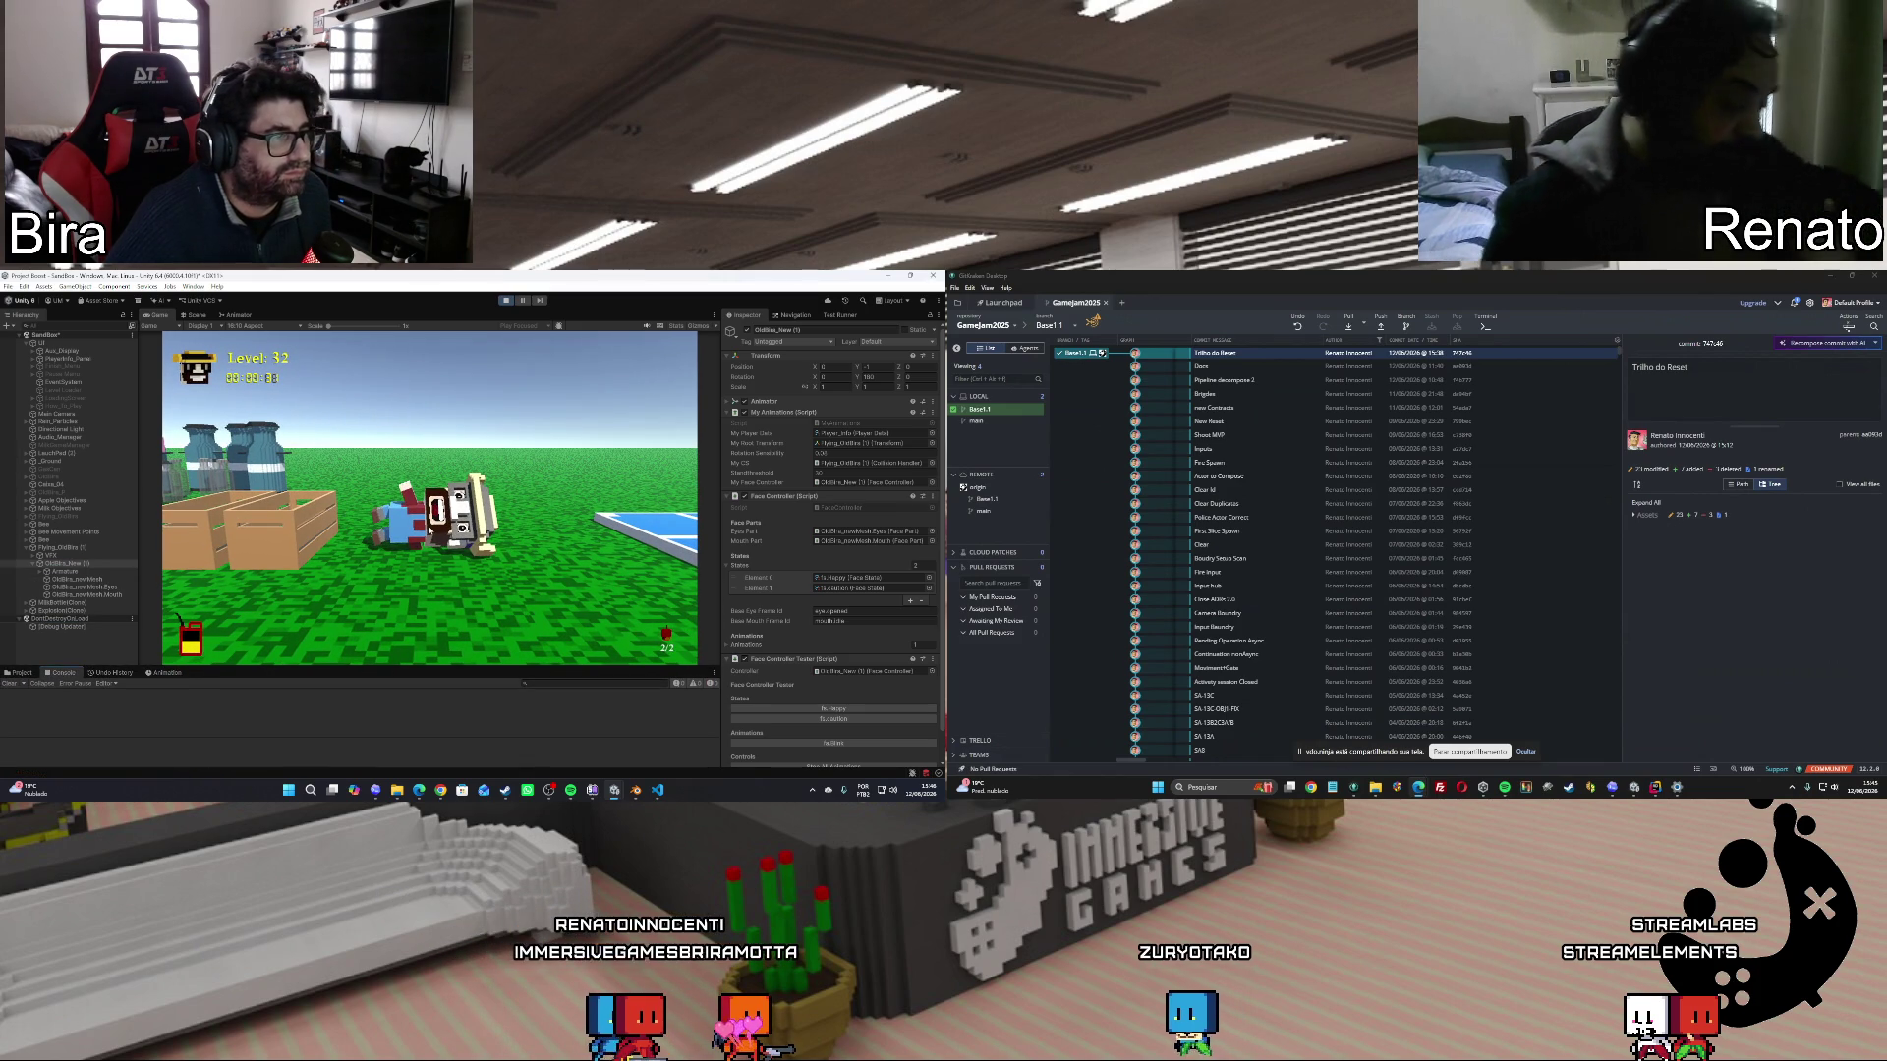
{"action": "left_click", "coordinate": [506, 301]}
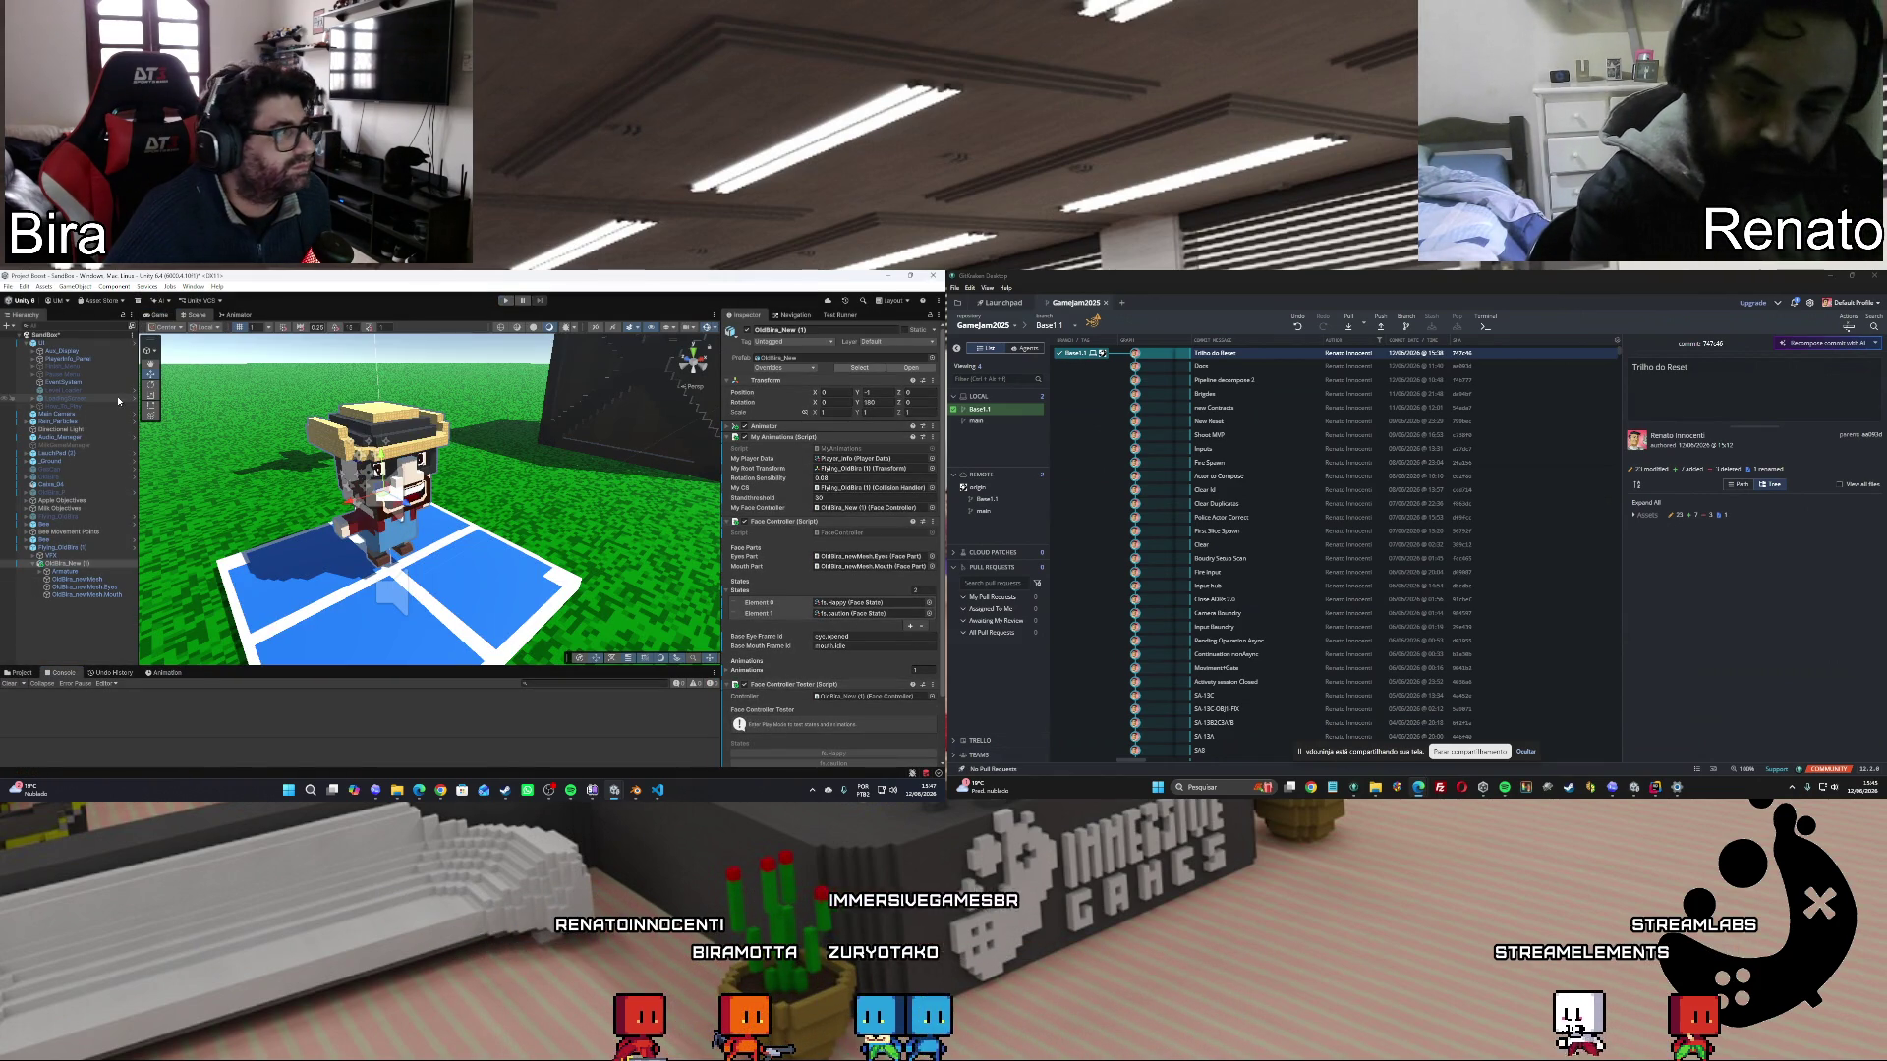
Select Level Loader, replay, clear the logged error, resume, and stop at the fail screen.
{"action": "left_click", "coordinate": [63, 390]}
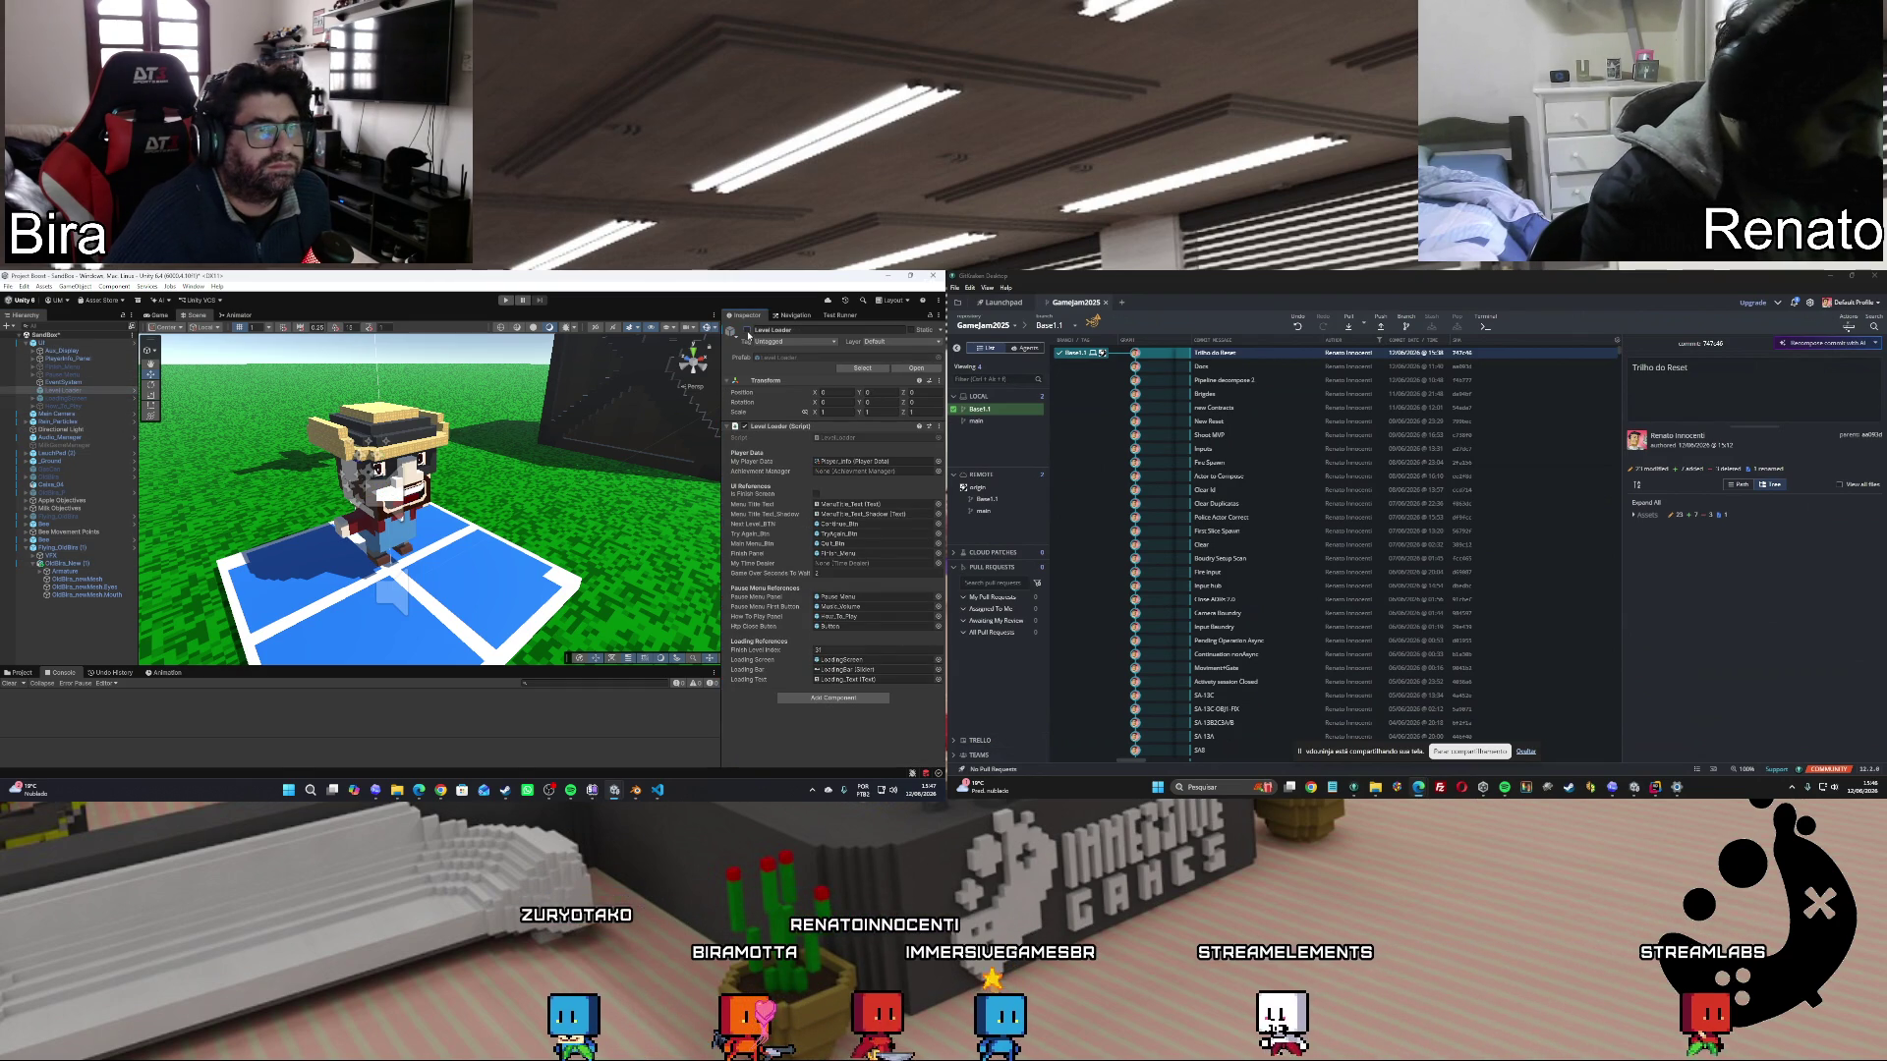
{"action": "left_click", "coordinate": [507, 301]}
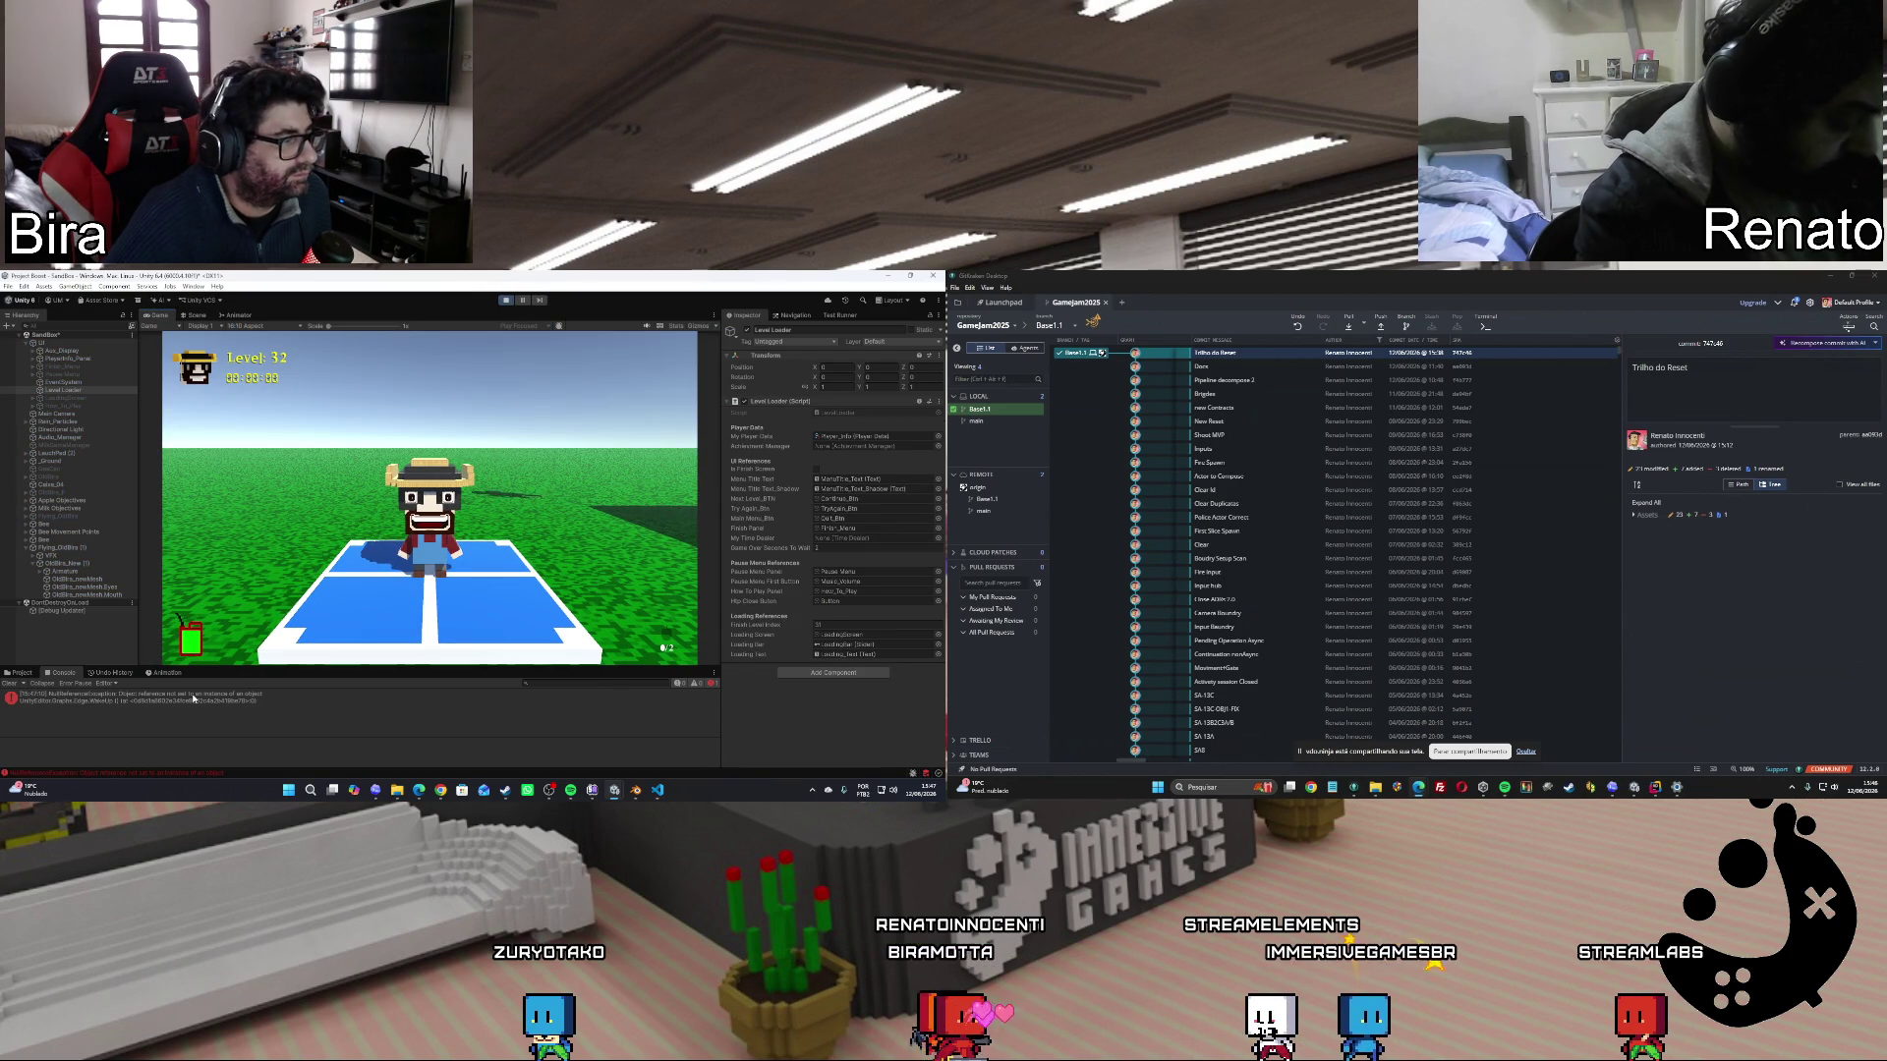
{"action": "left_click", "coordinate": [194, 698]}
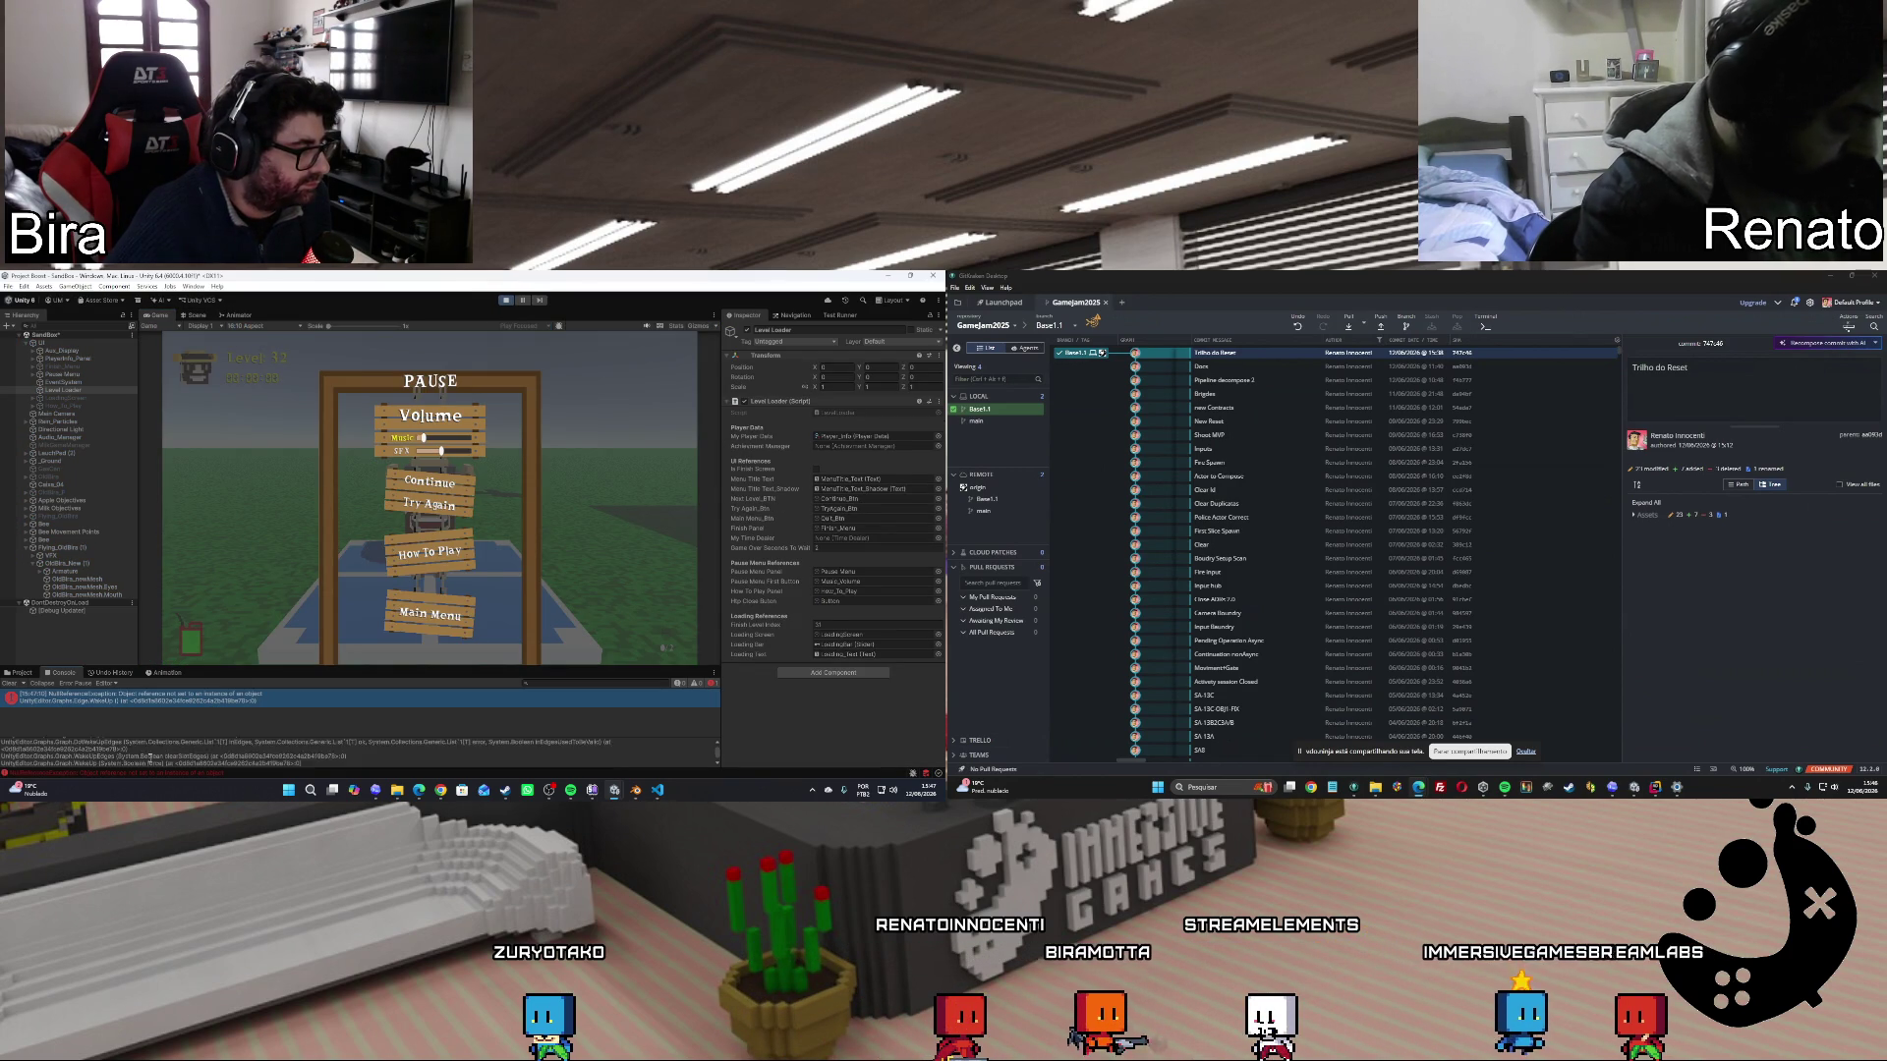
{"action": "left_click", "coordinate": [10, 684]}
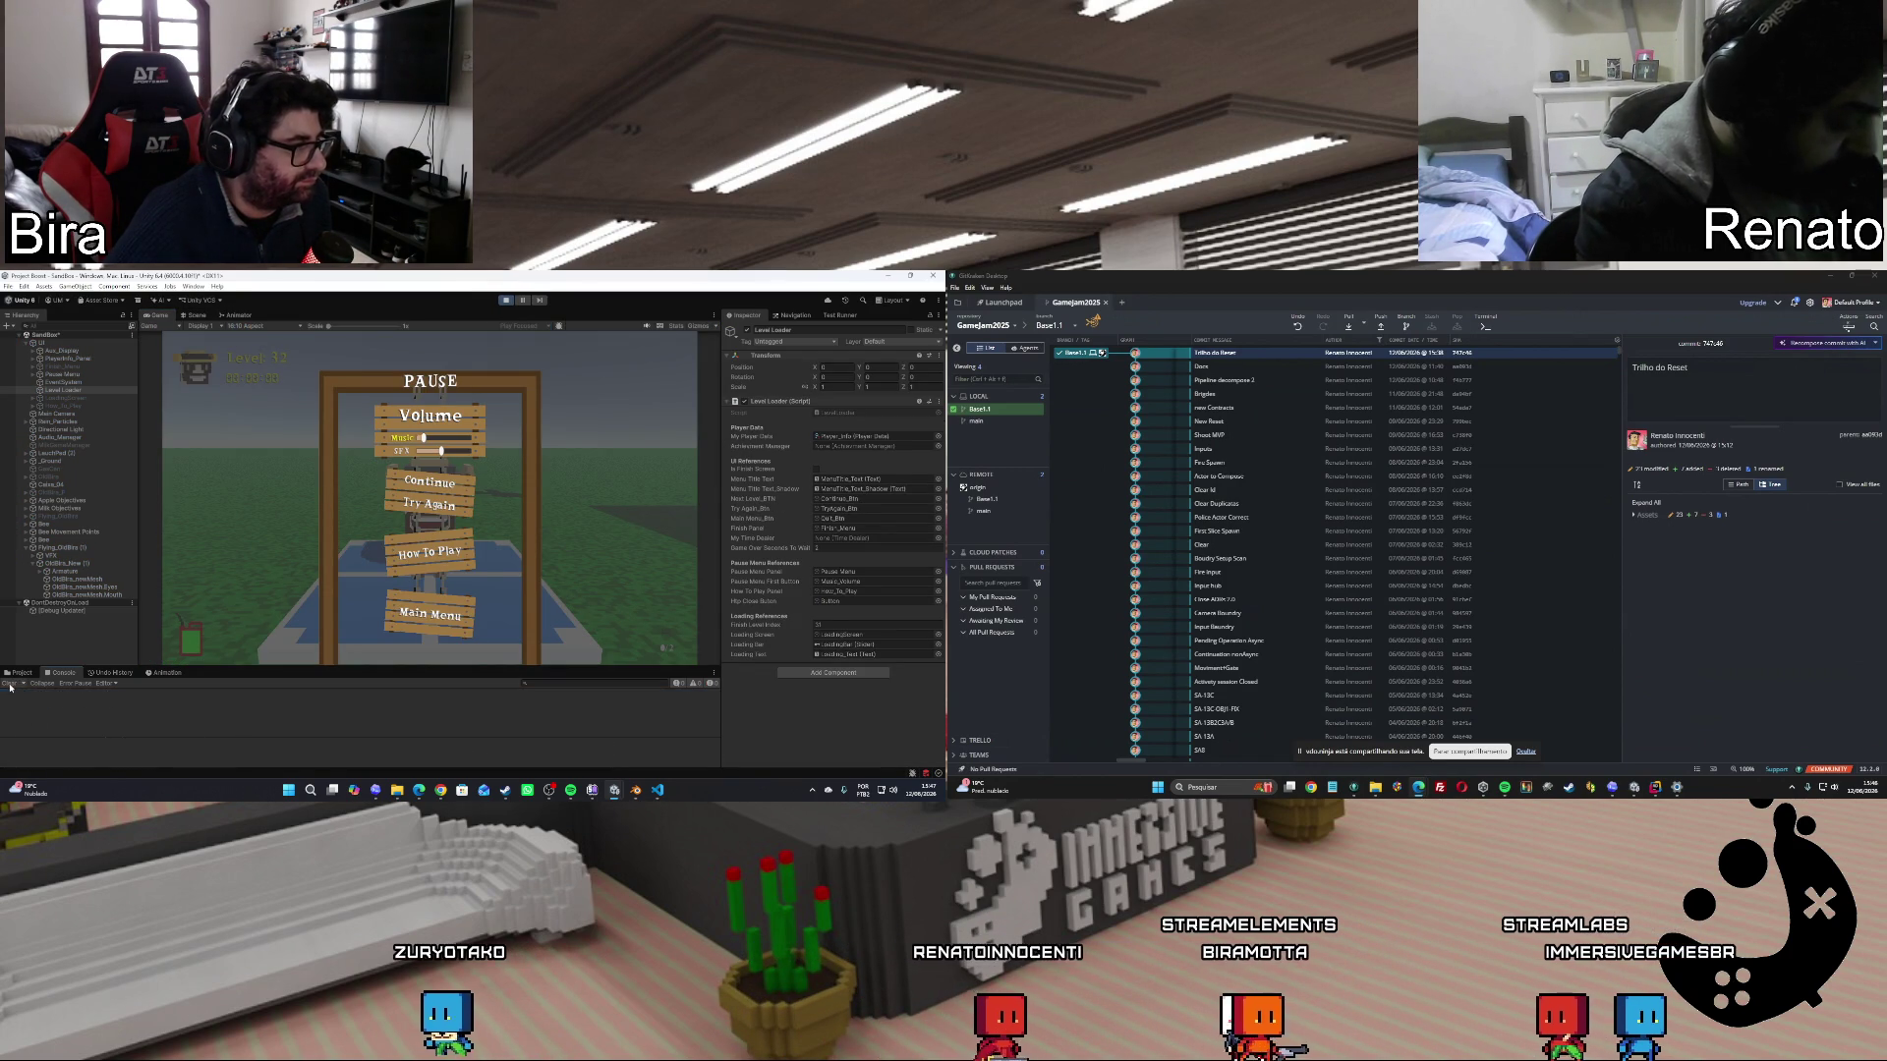
{"action": "left_click", "coordinate": [429, 482]}
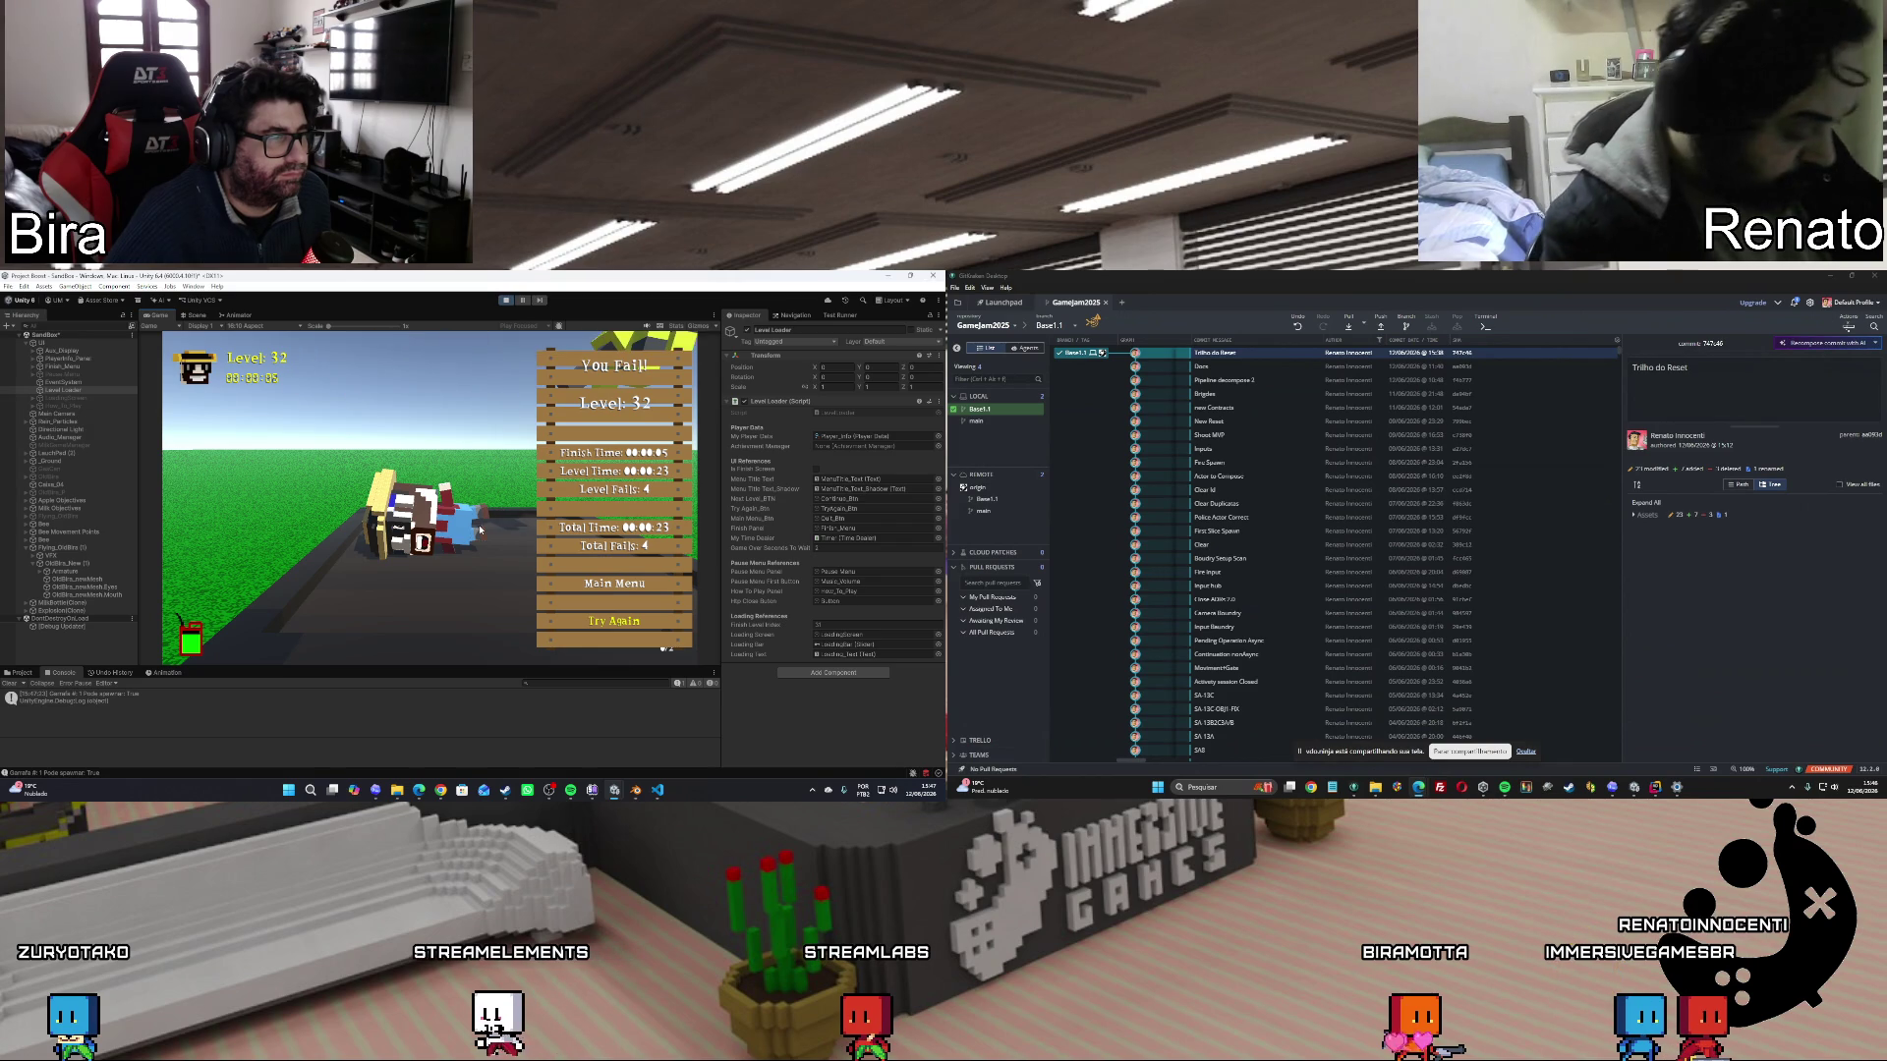
{"action": "left_click", "coordinate": [507, 301]}
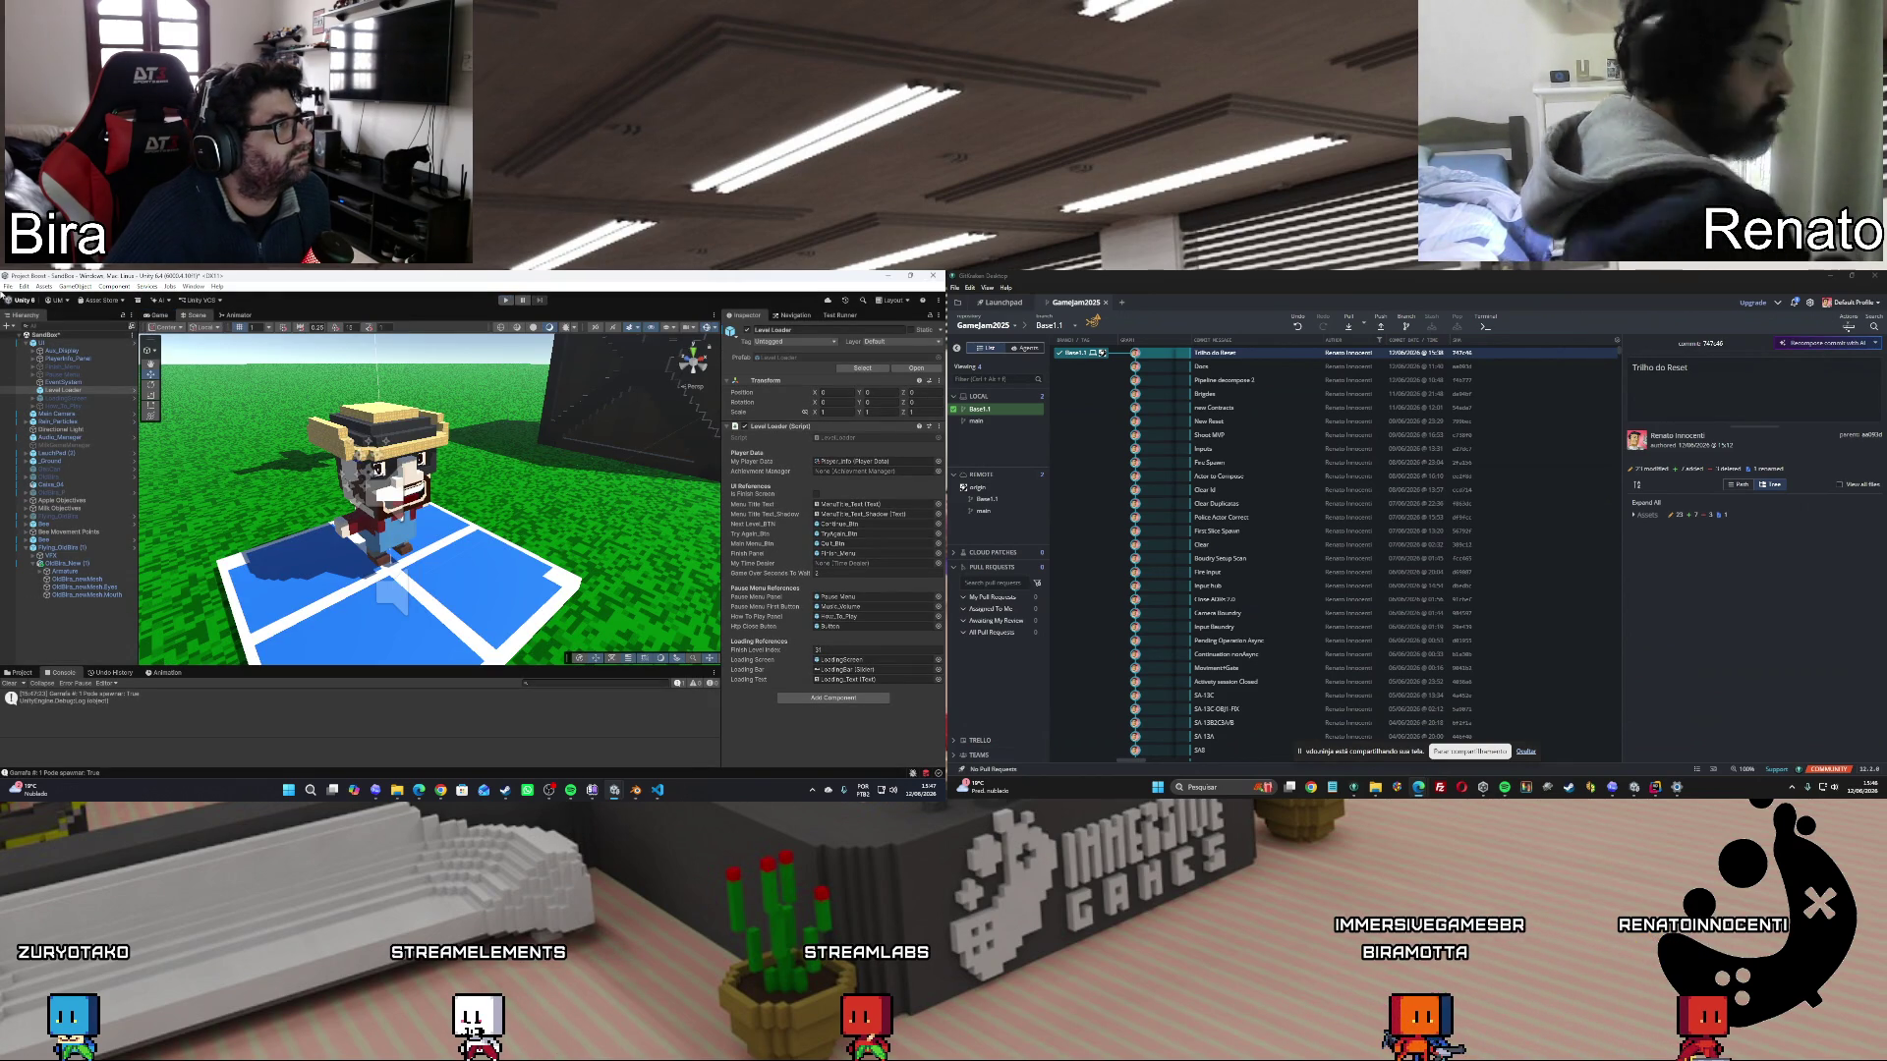
Collapse OldBira_New (1) in the Hierarchy and clear the Console.
{"action": "left_click", "coordinate": [8, 287]}
{"action": "left_click", "coordinate": [36, 572]}
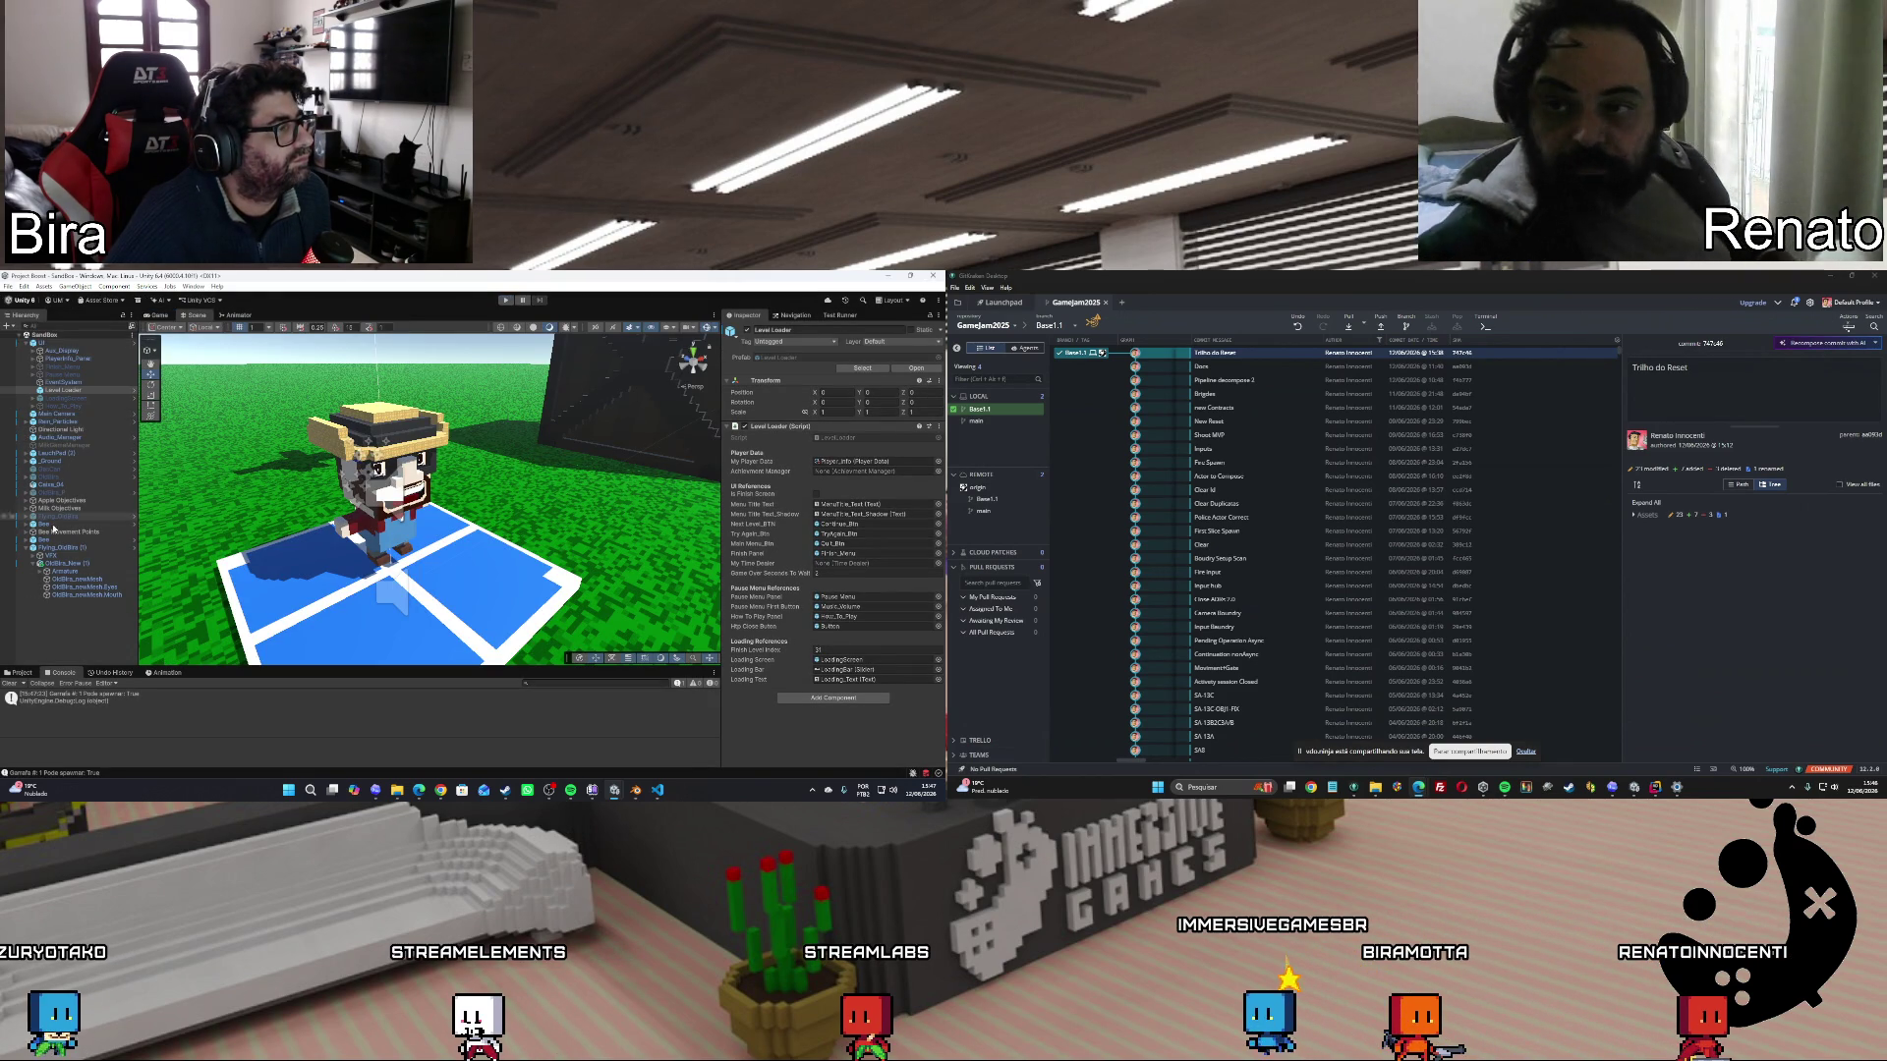
{"action": "left_click", "coordinate": [32, 563]}
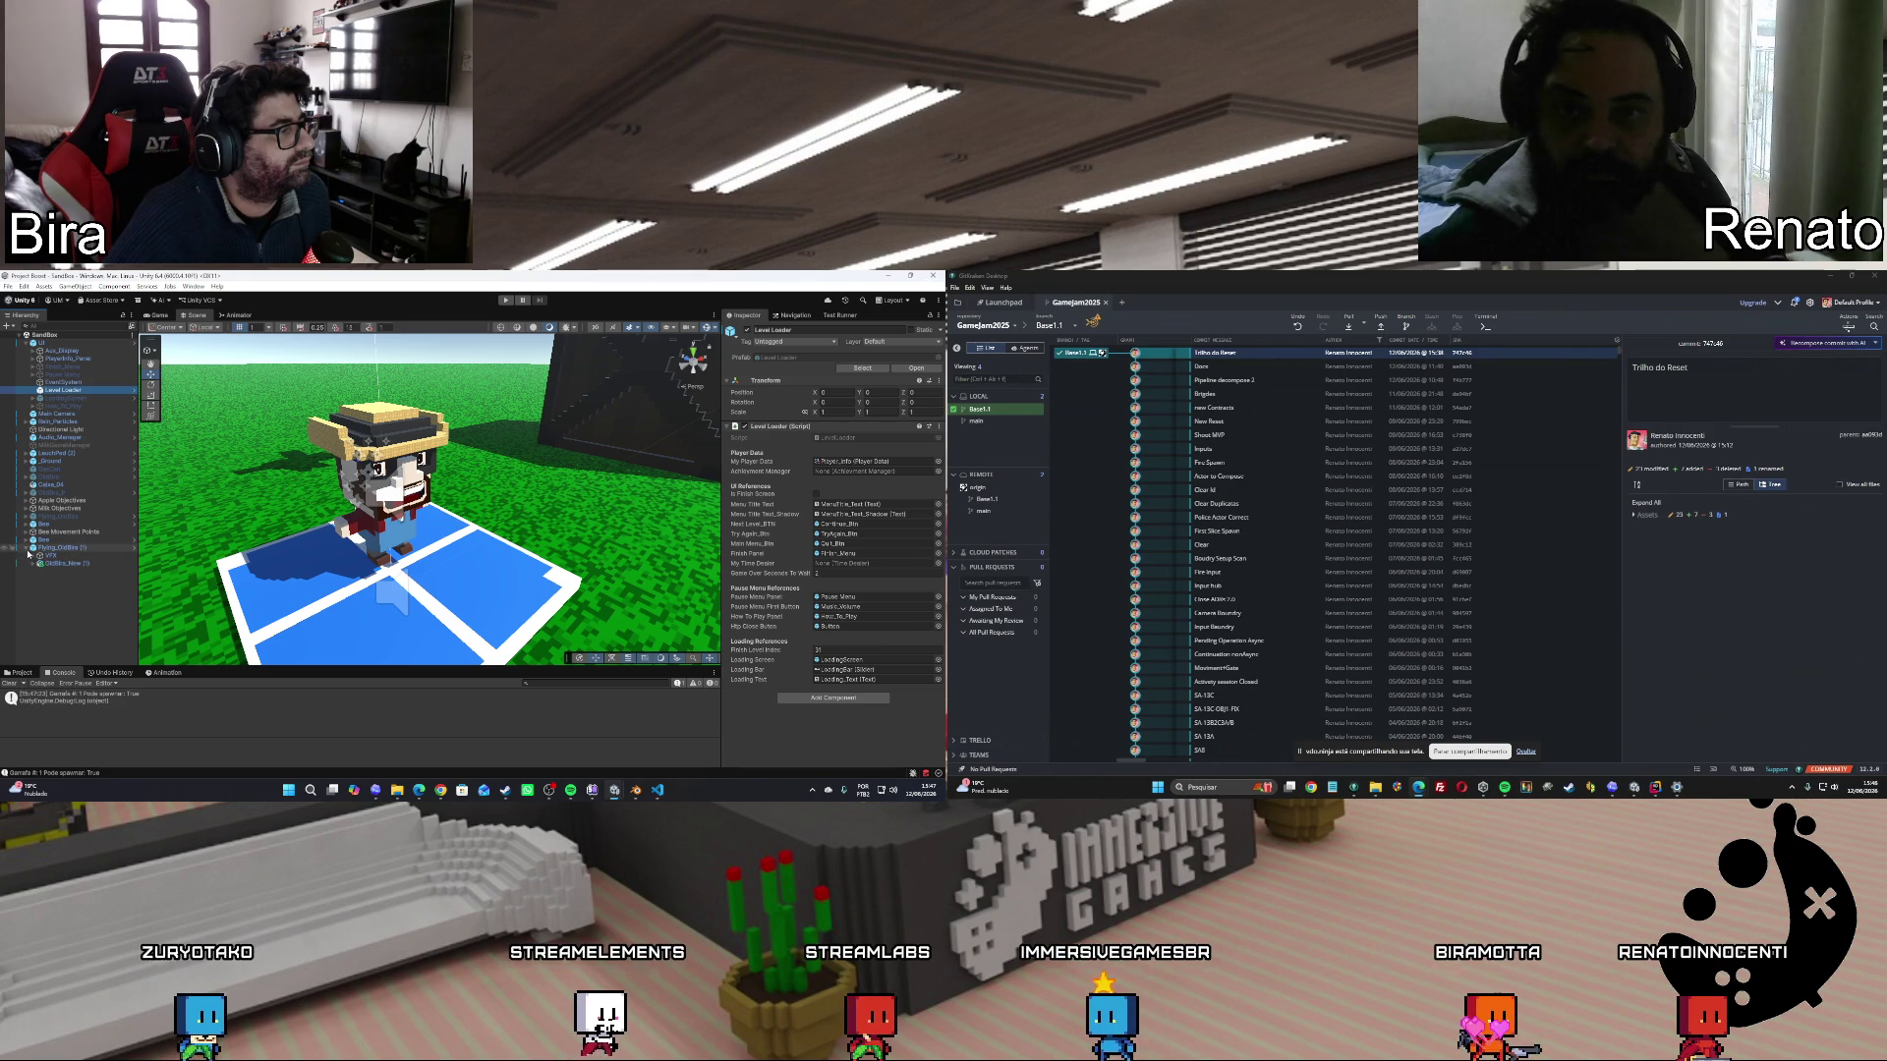
{"action": "left_click", "coordinate": [9, 682]}
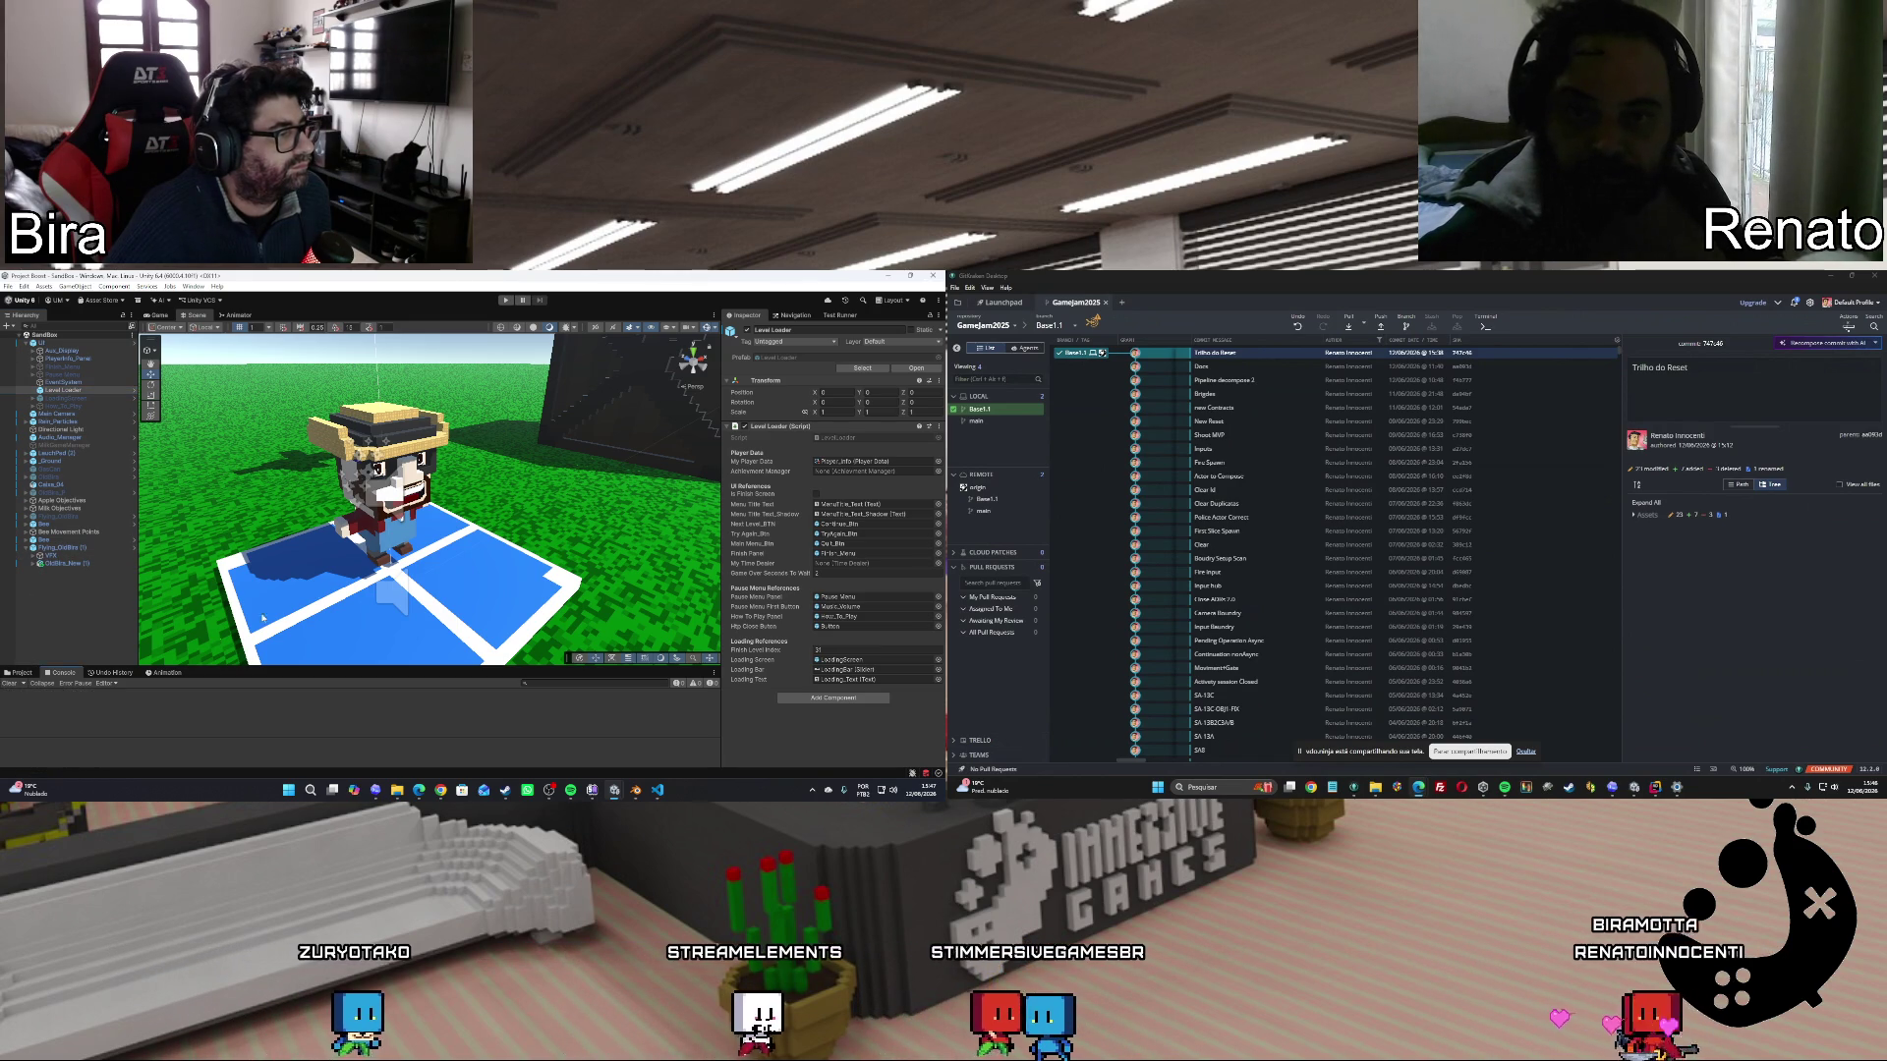
Save the scene with File > Save and switch back to VS Code.
{"action": "left_click", "coordinate": [8, 287]}
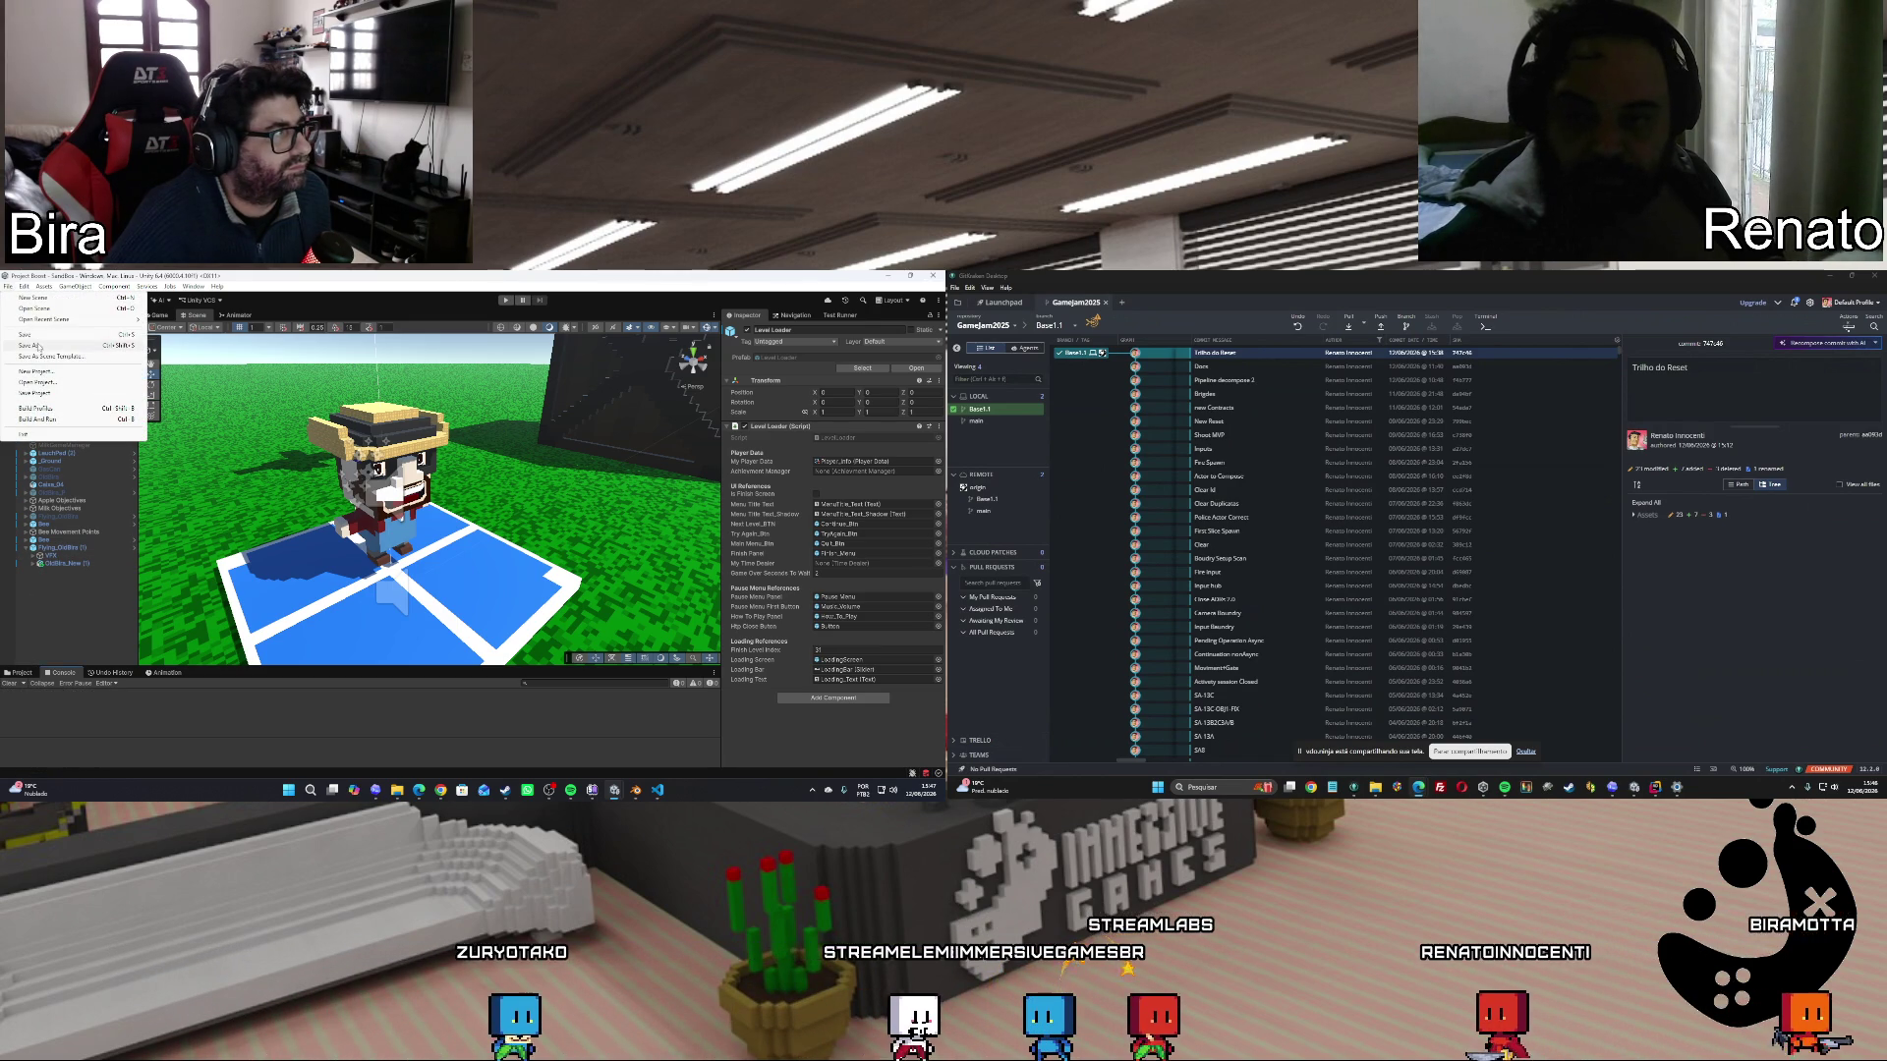
{"action": "left_click", "coordinate": [41, 338]}
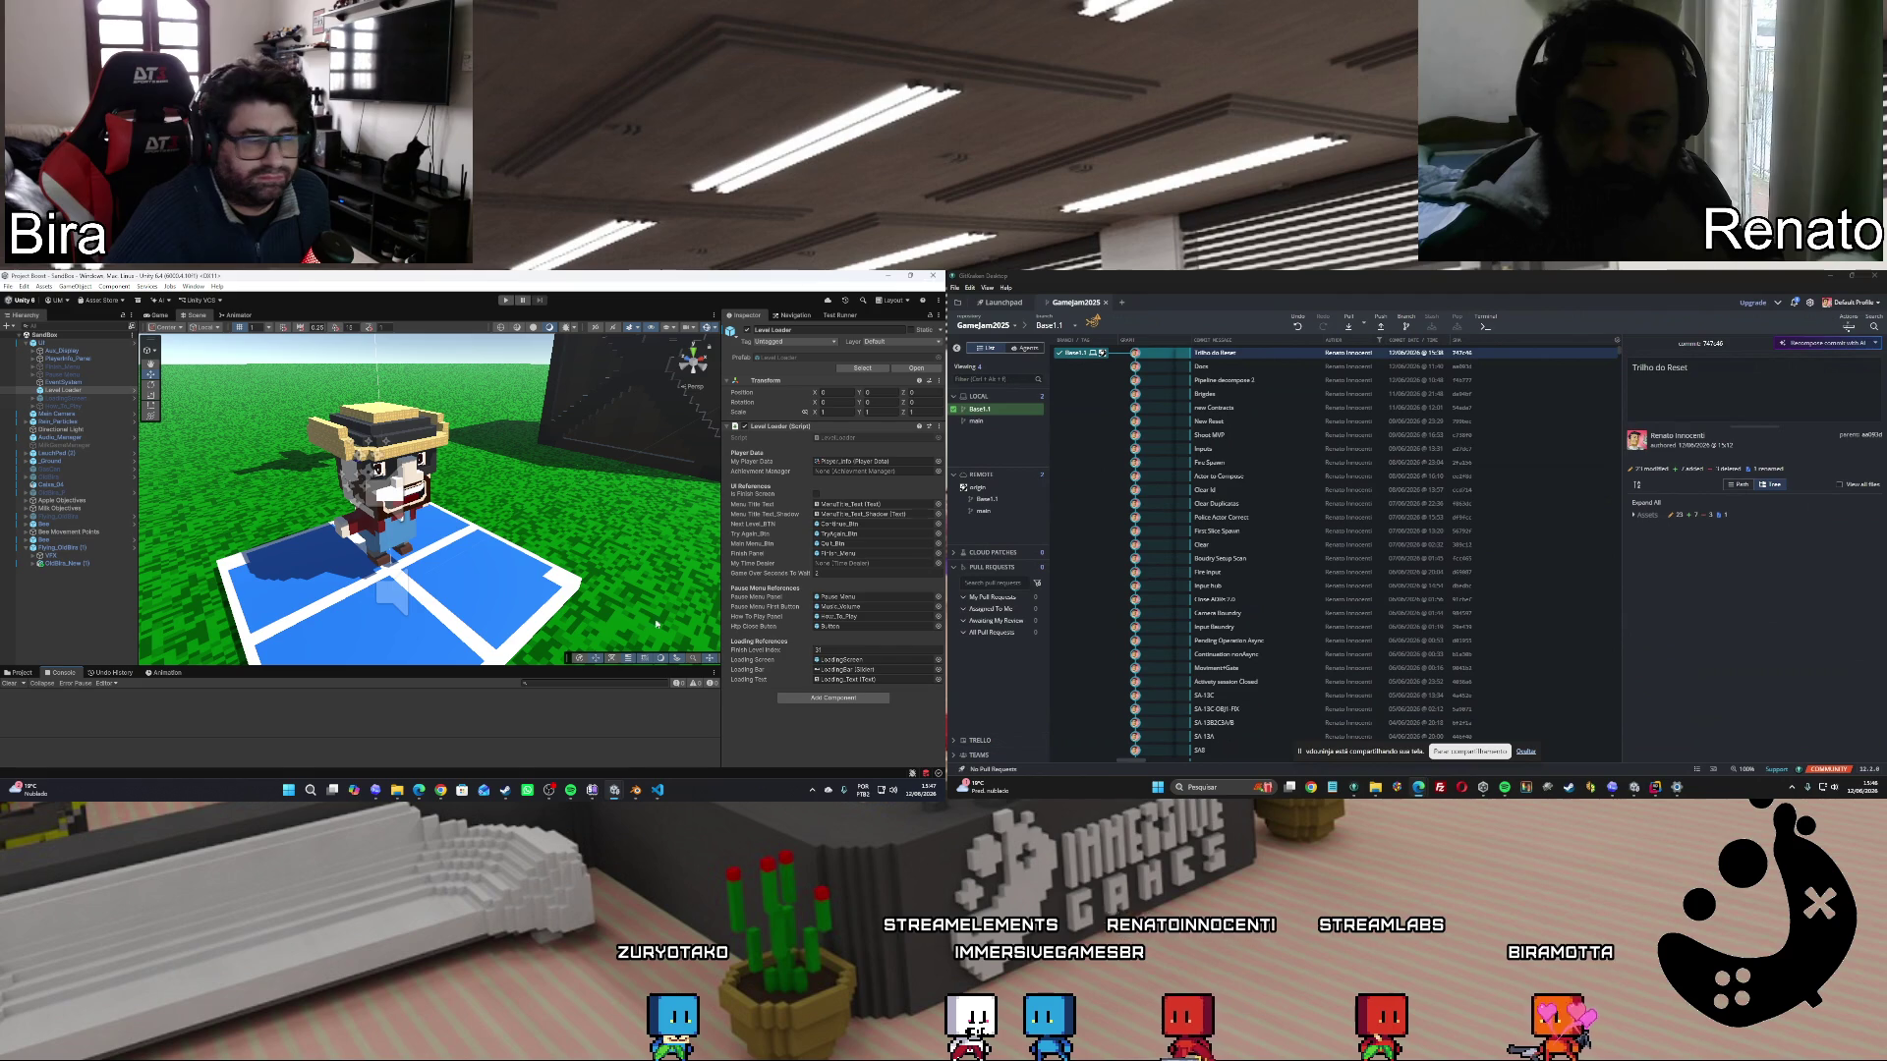
{"action": "left_click", "coordinate": [660, 791]}
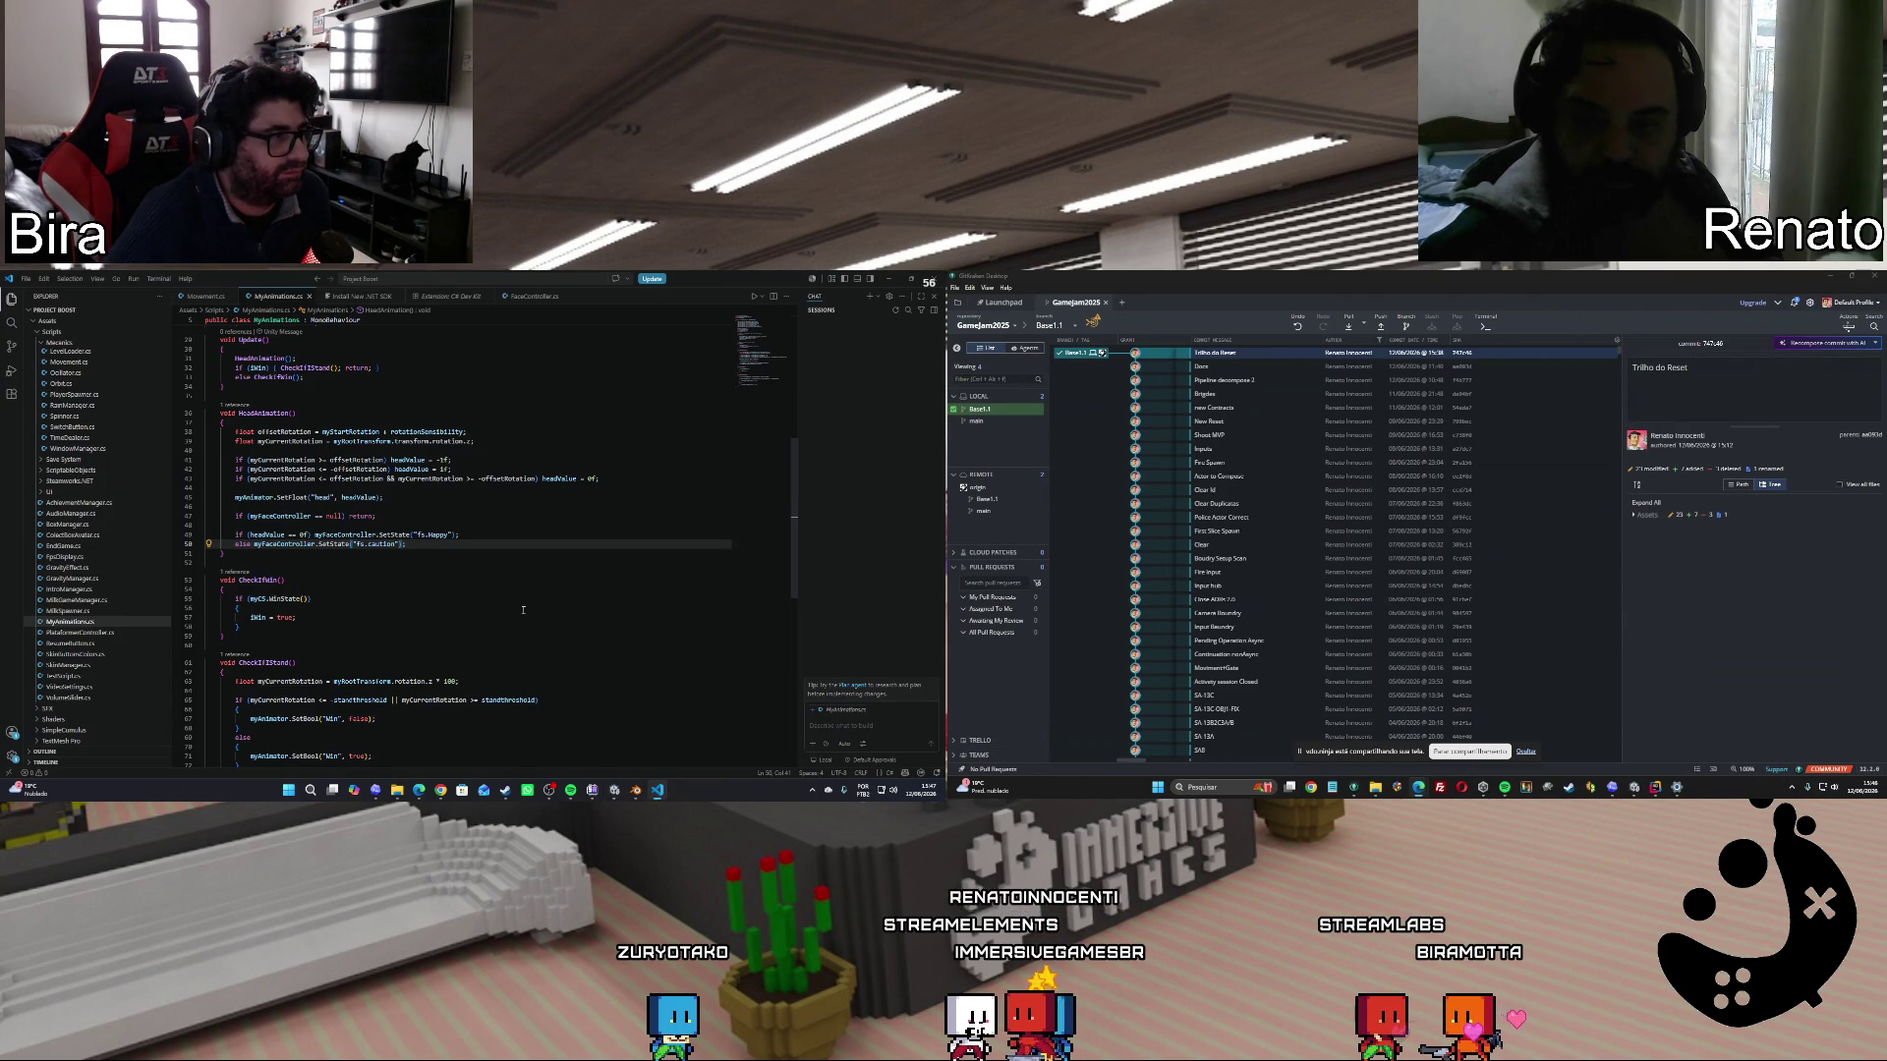
{"action": "scroll", "coordinate": [525, 615], "scroll_direction": "down", "scroll_amount": 2}
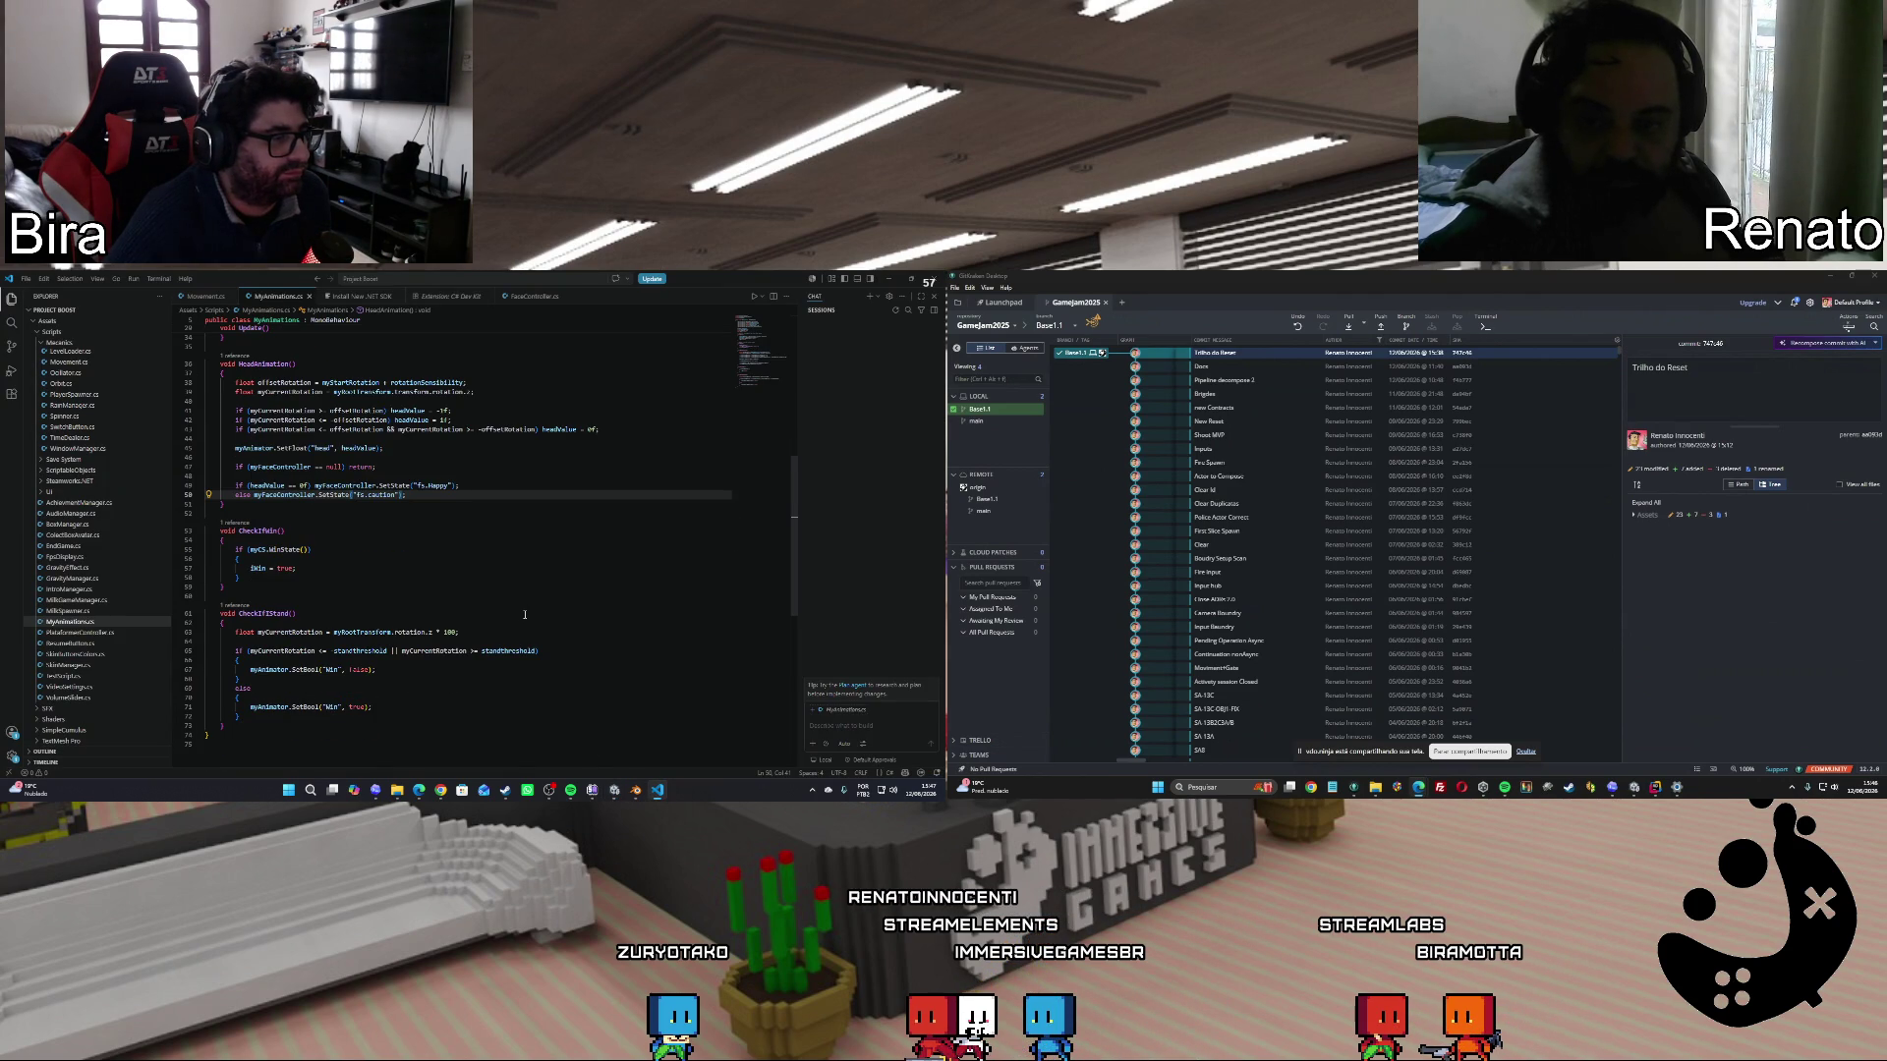
{"action": "left_click", "coordinate": [364, 669]}
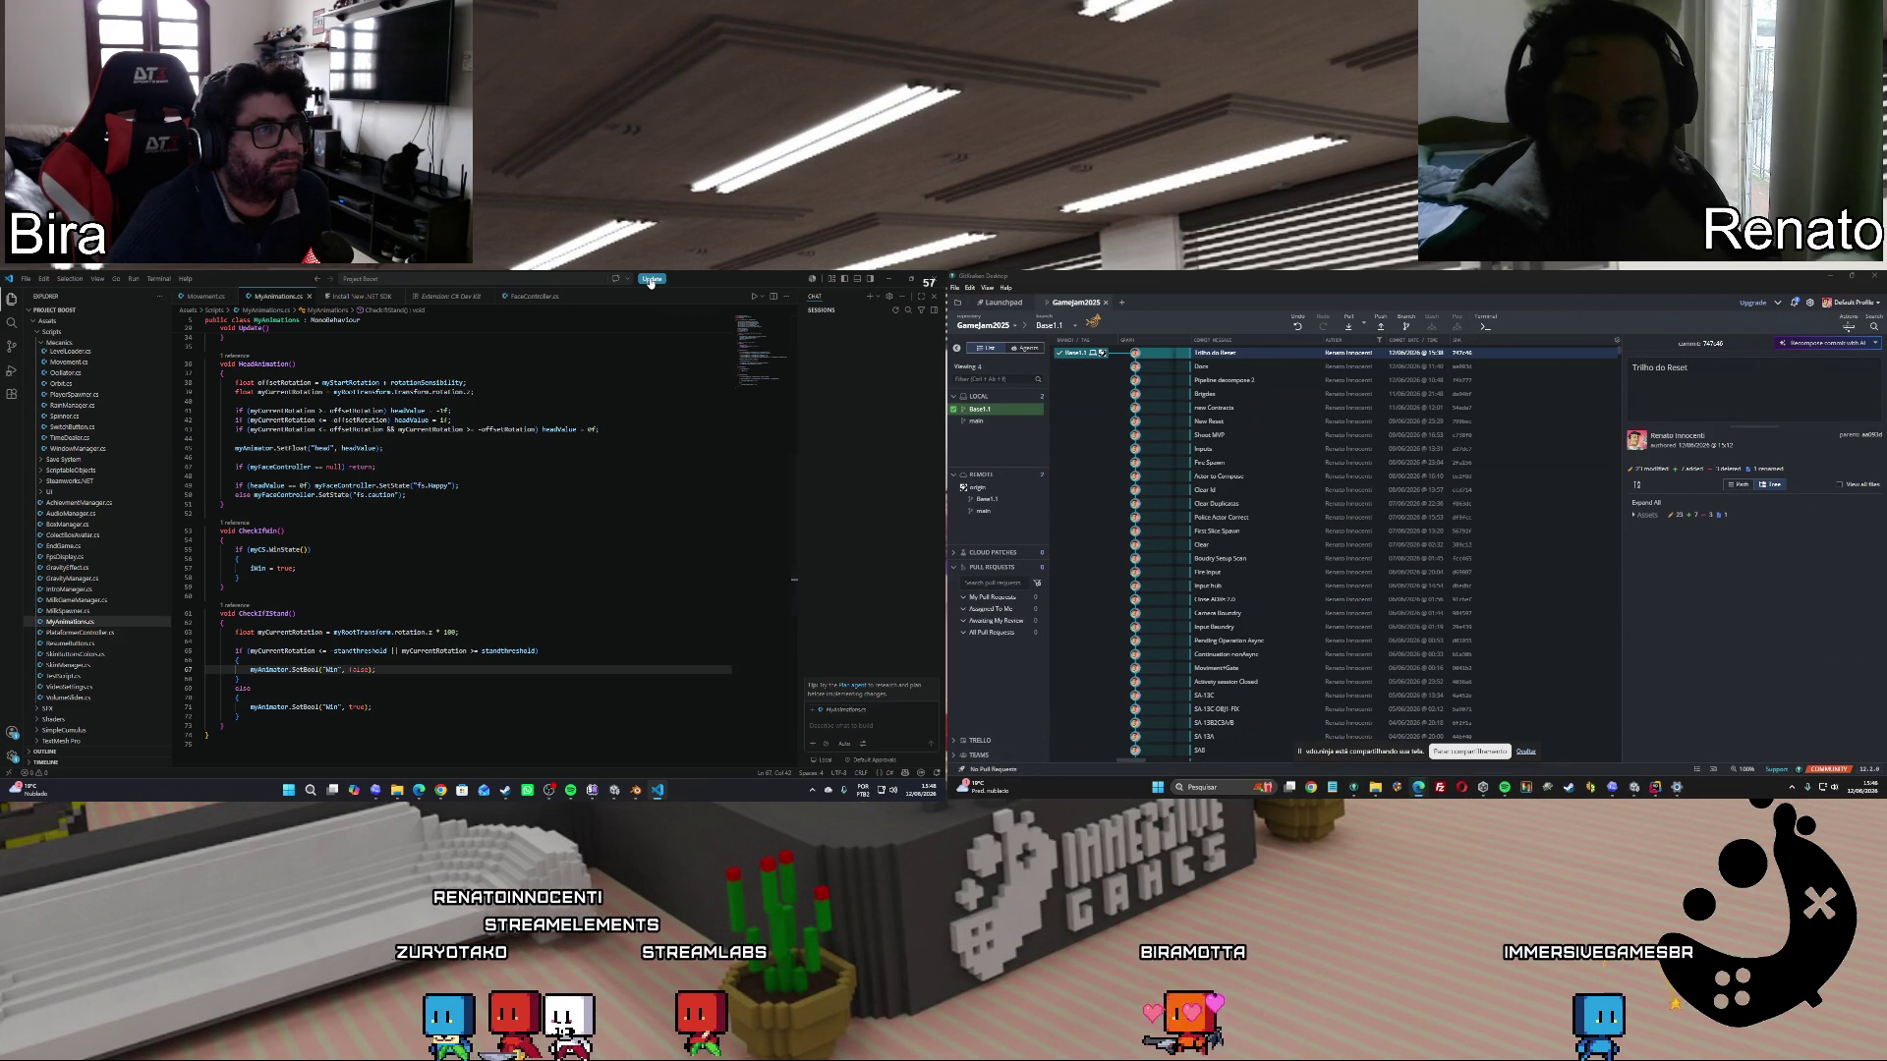
{"action": "mouse_move", "coordinate": [650, 283]}
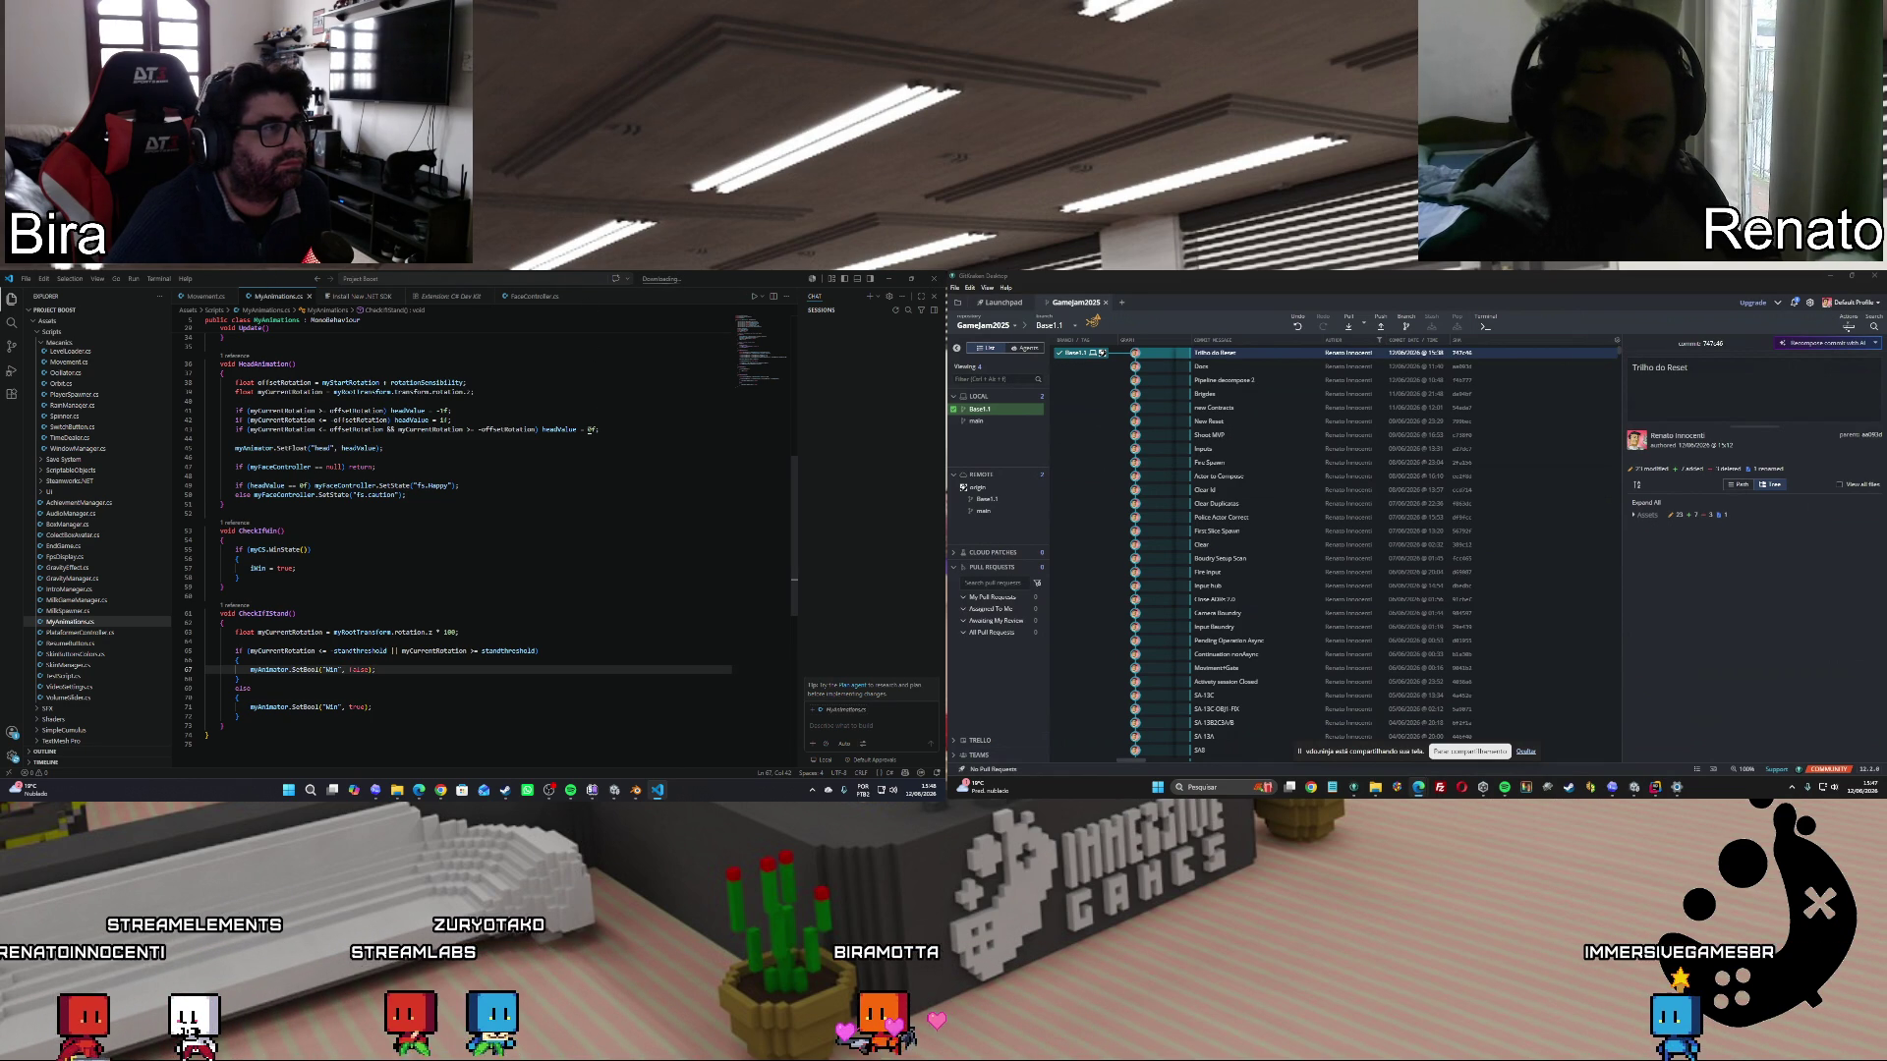
{"action": "scroll", "coordinate": [727, 434], "scroll_direction": "up", "scroll_amount": 10}
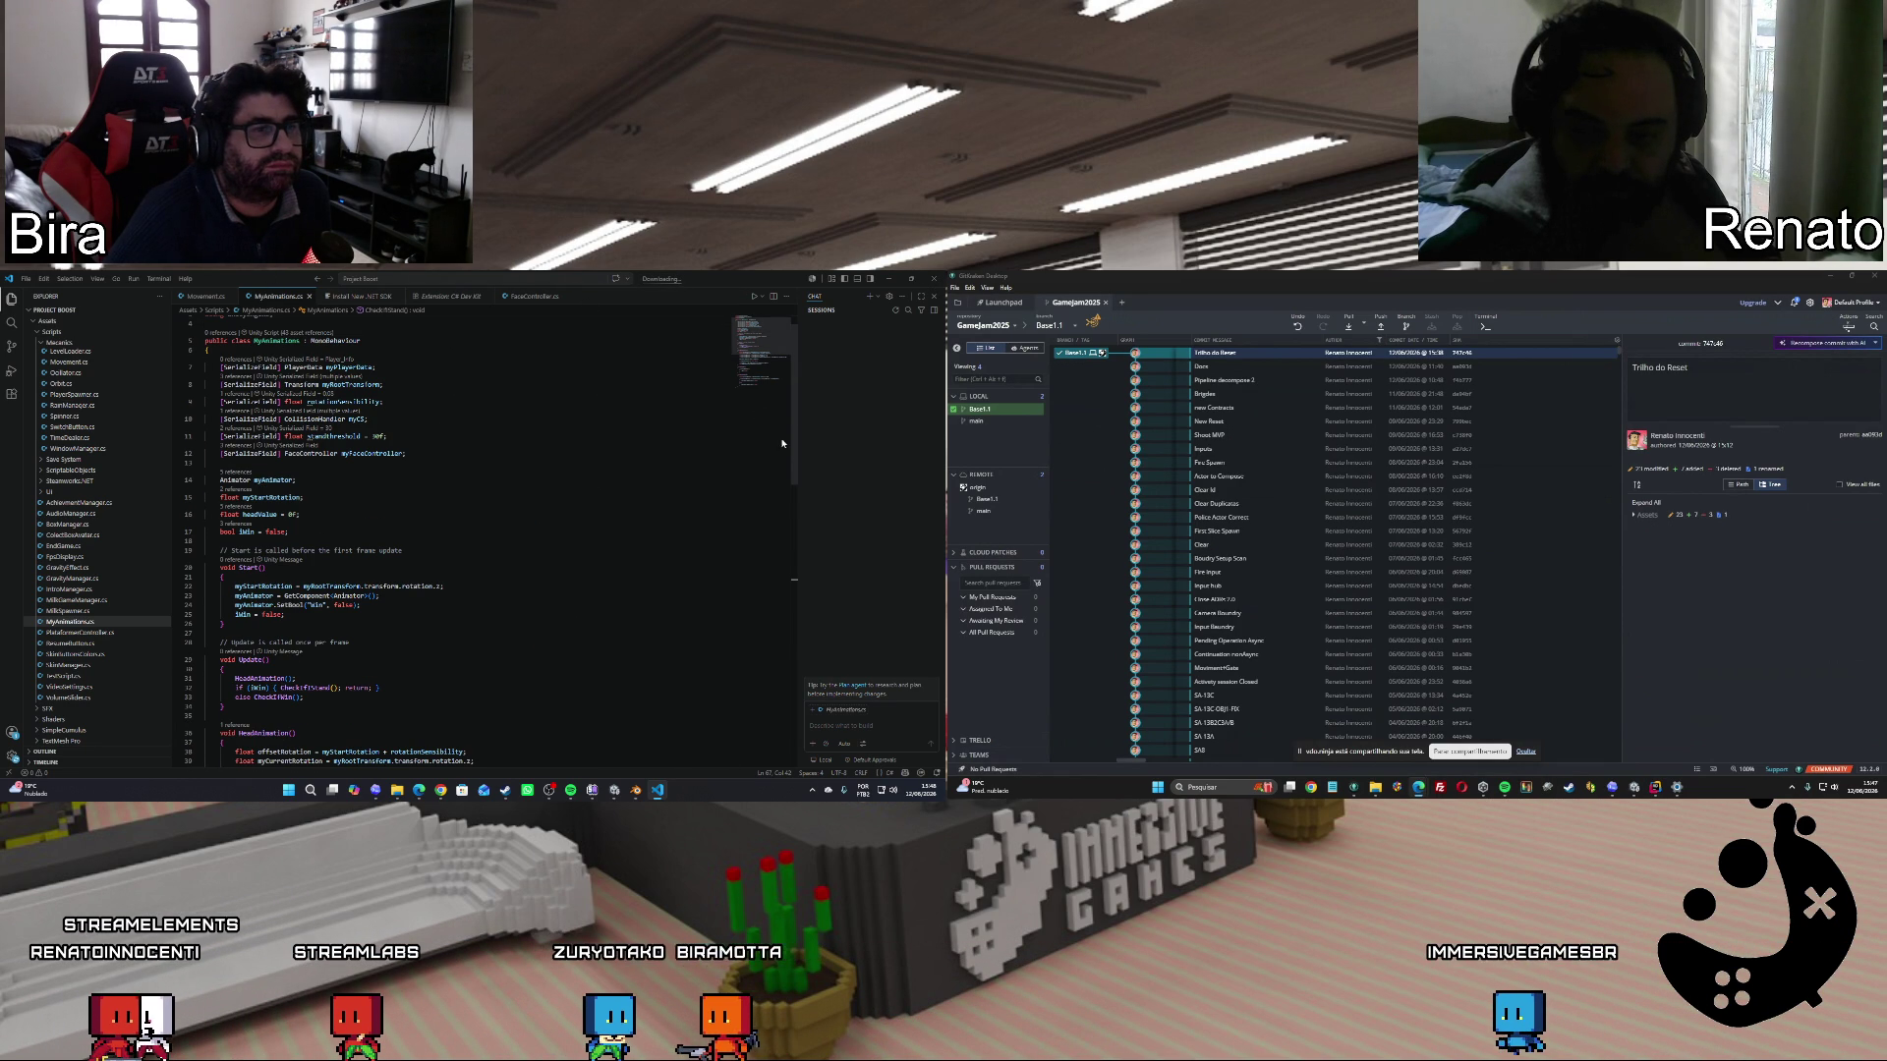
{"action": "scroll", "coordinate": [562, 430], "scroll_direction": "up", "scroll_amount": 1}
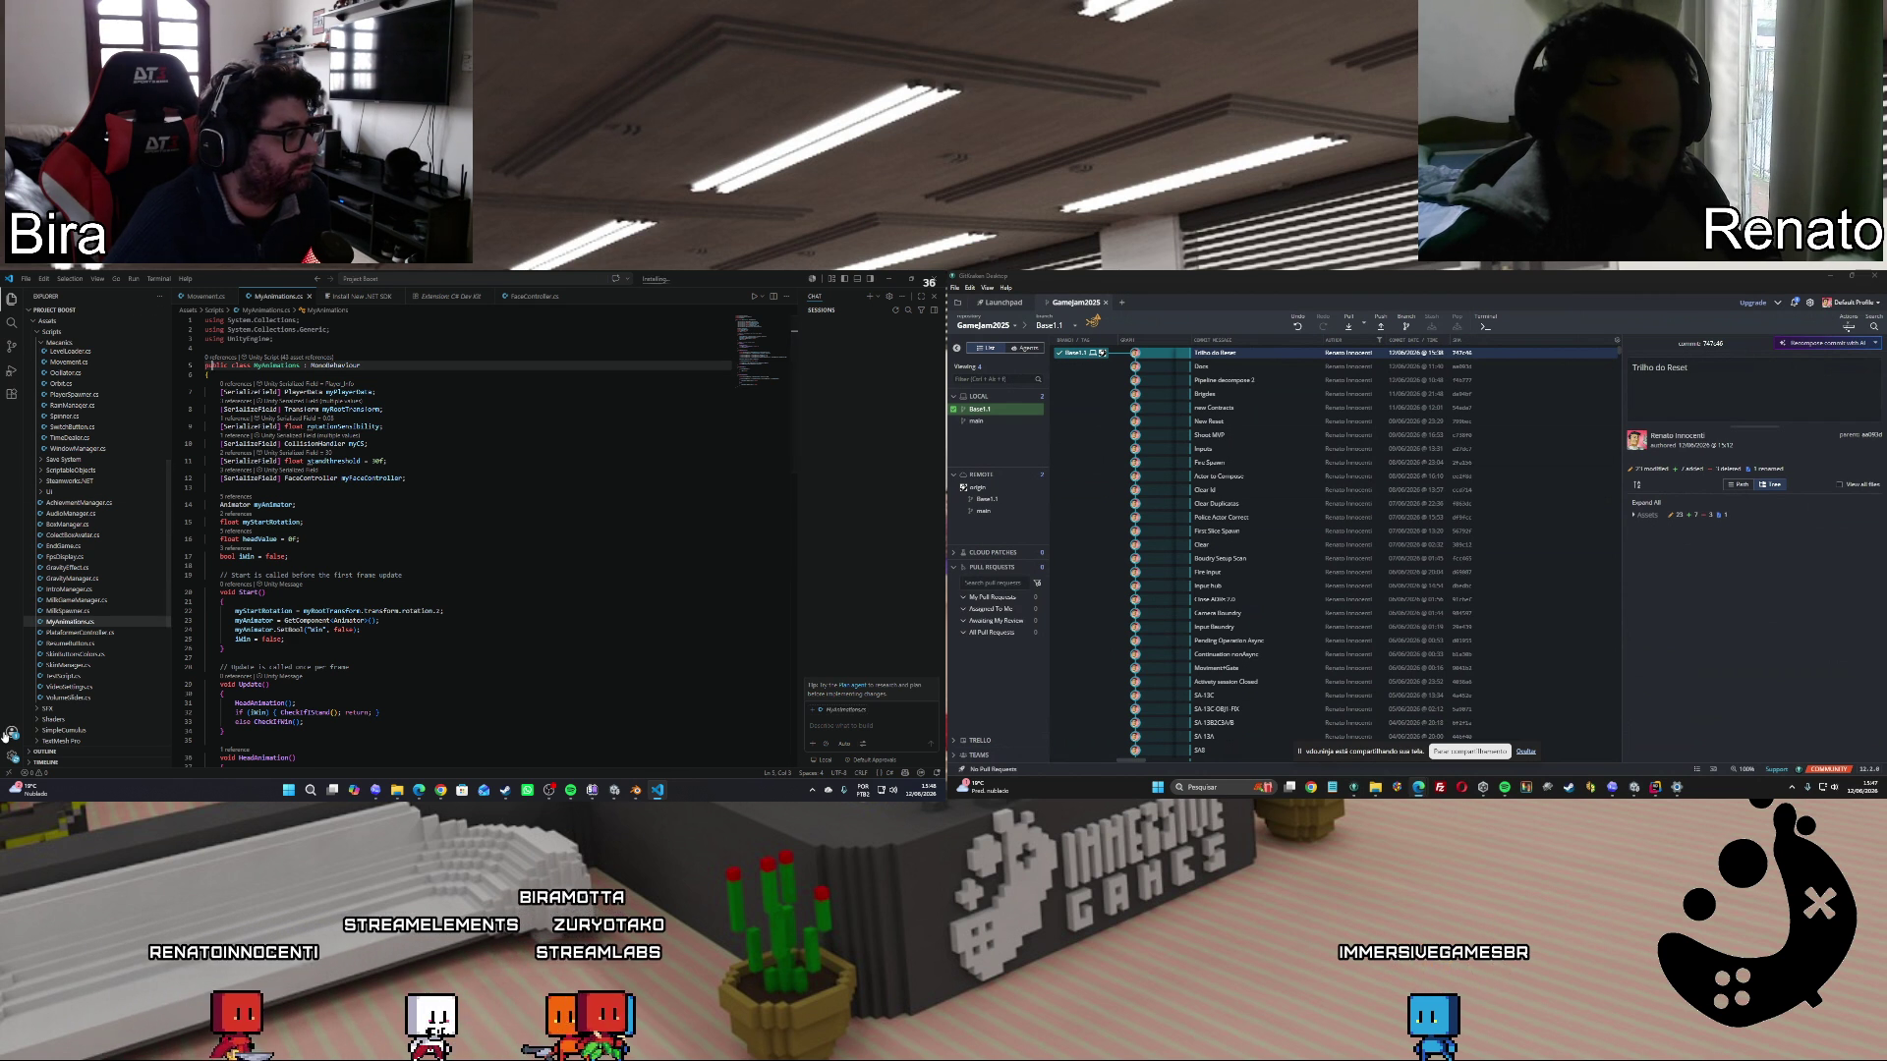
{"action": "left_click", "coordinate": [12, 393]}
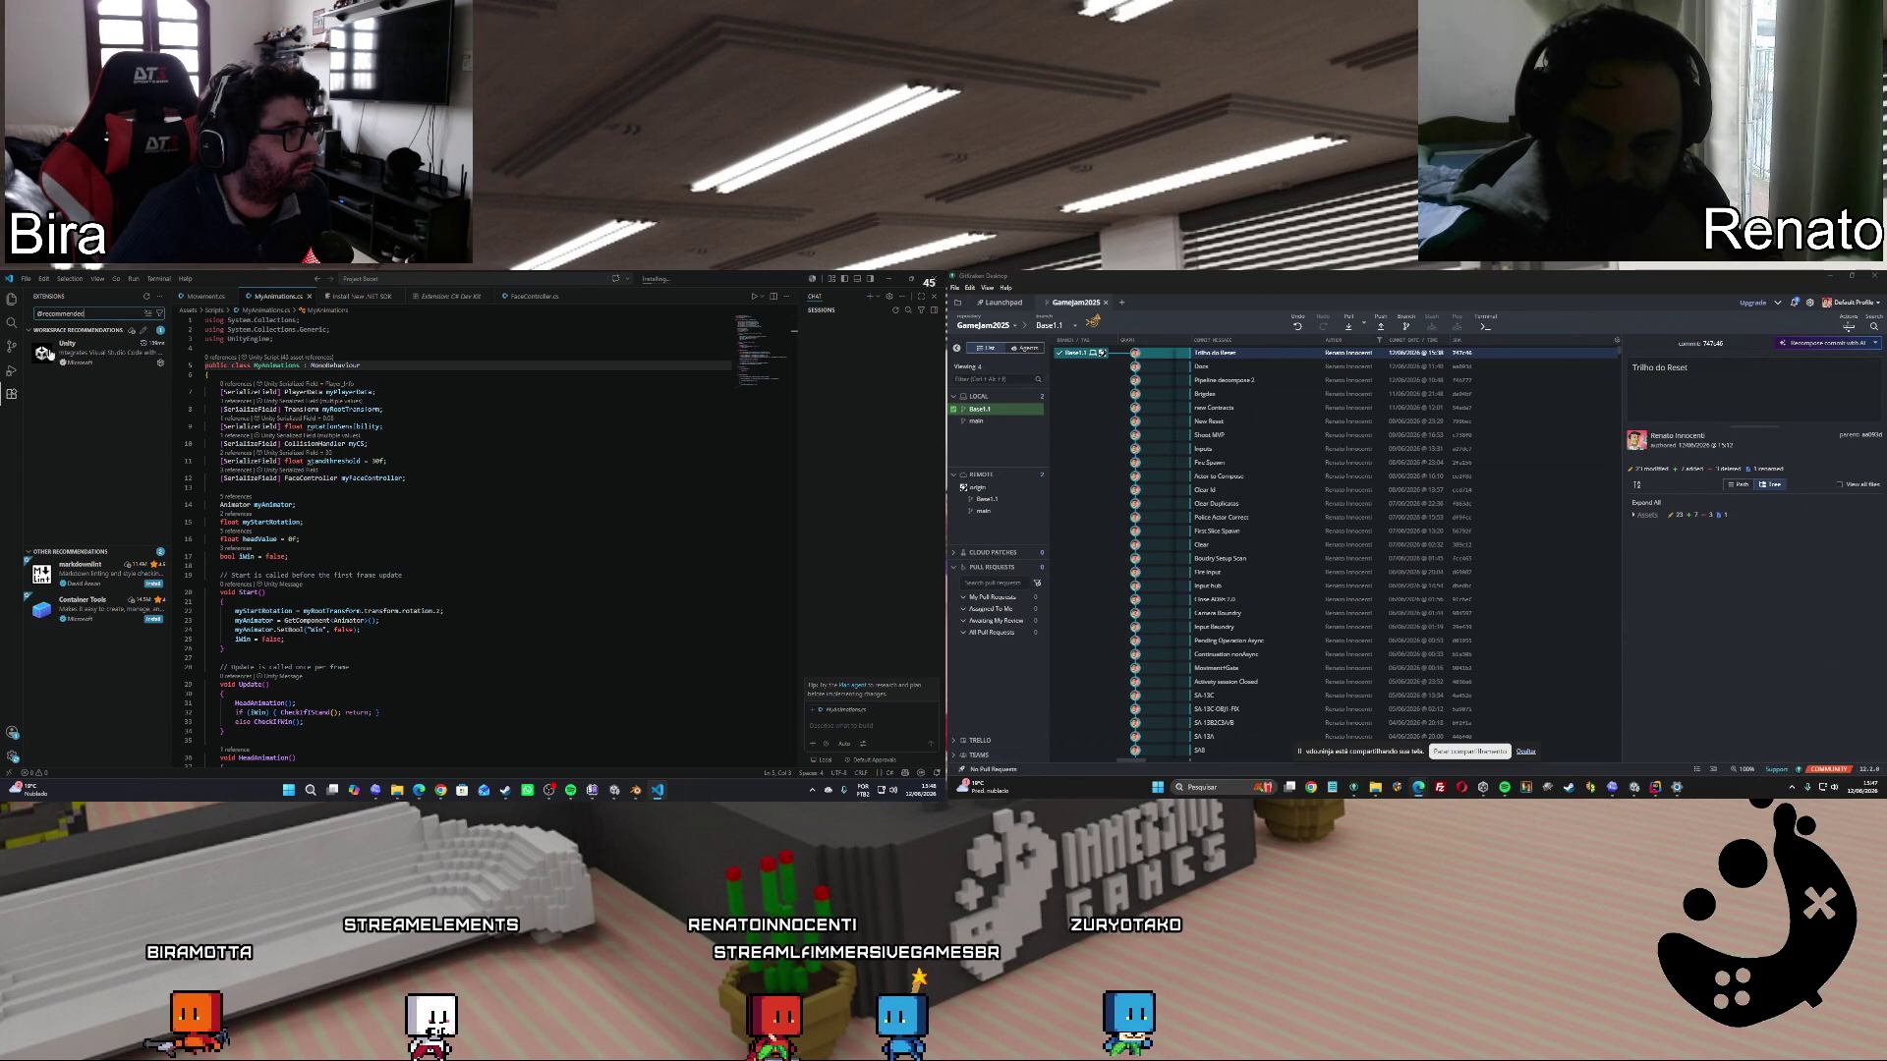
{"action": "left_click", "coordinate": [30, 332]}
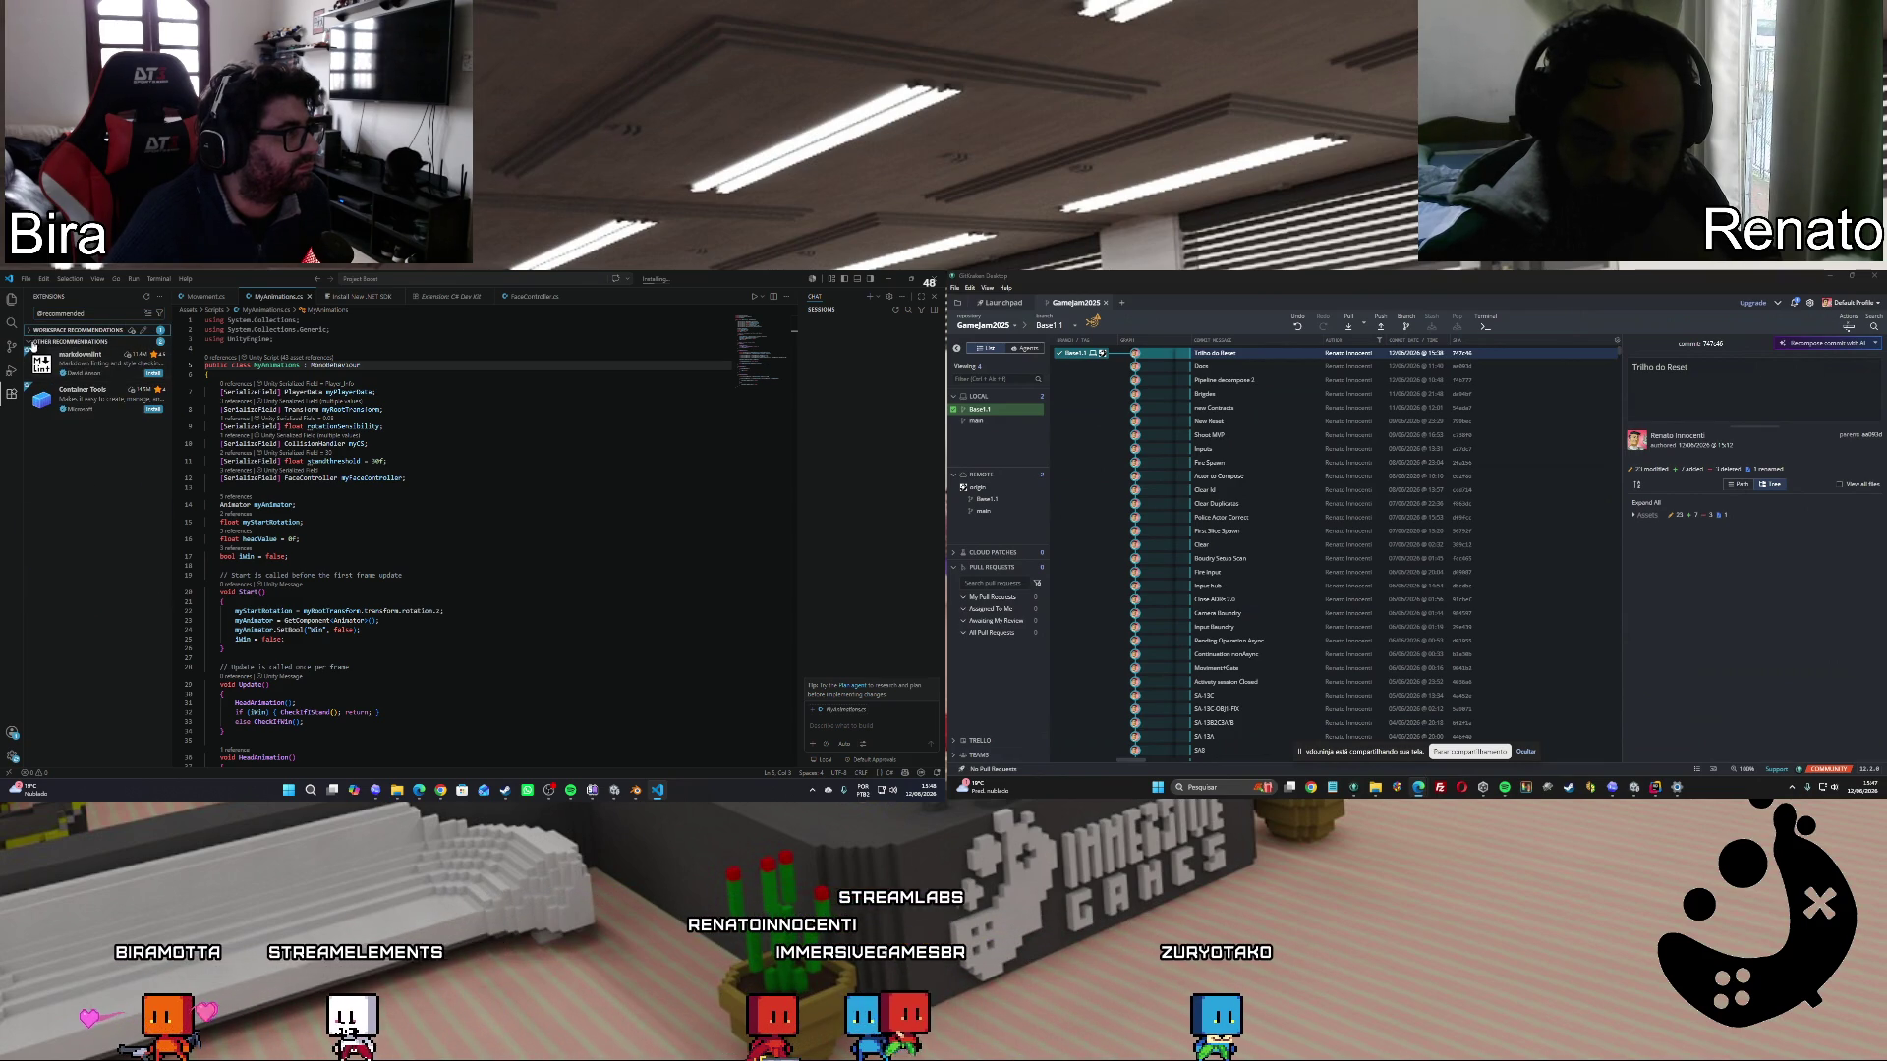
{"action": "left_click", "coordinate": [31, 332]}
{"action": "left_click", "coordinate": [31, 331]}
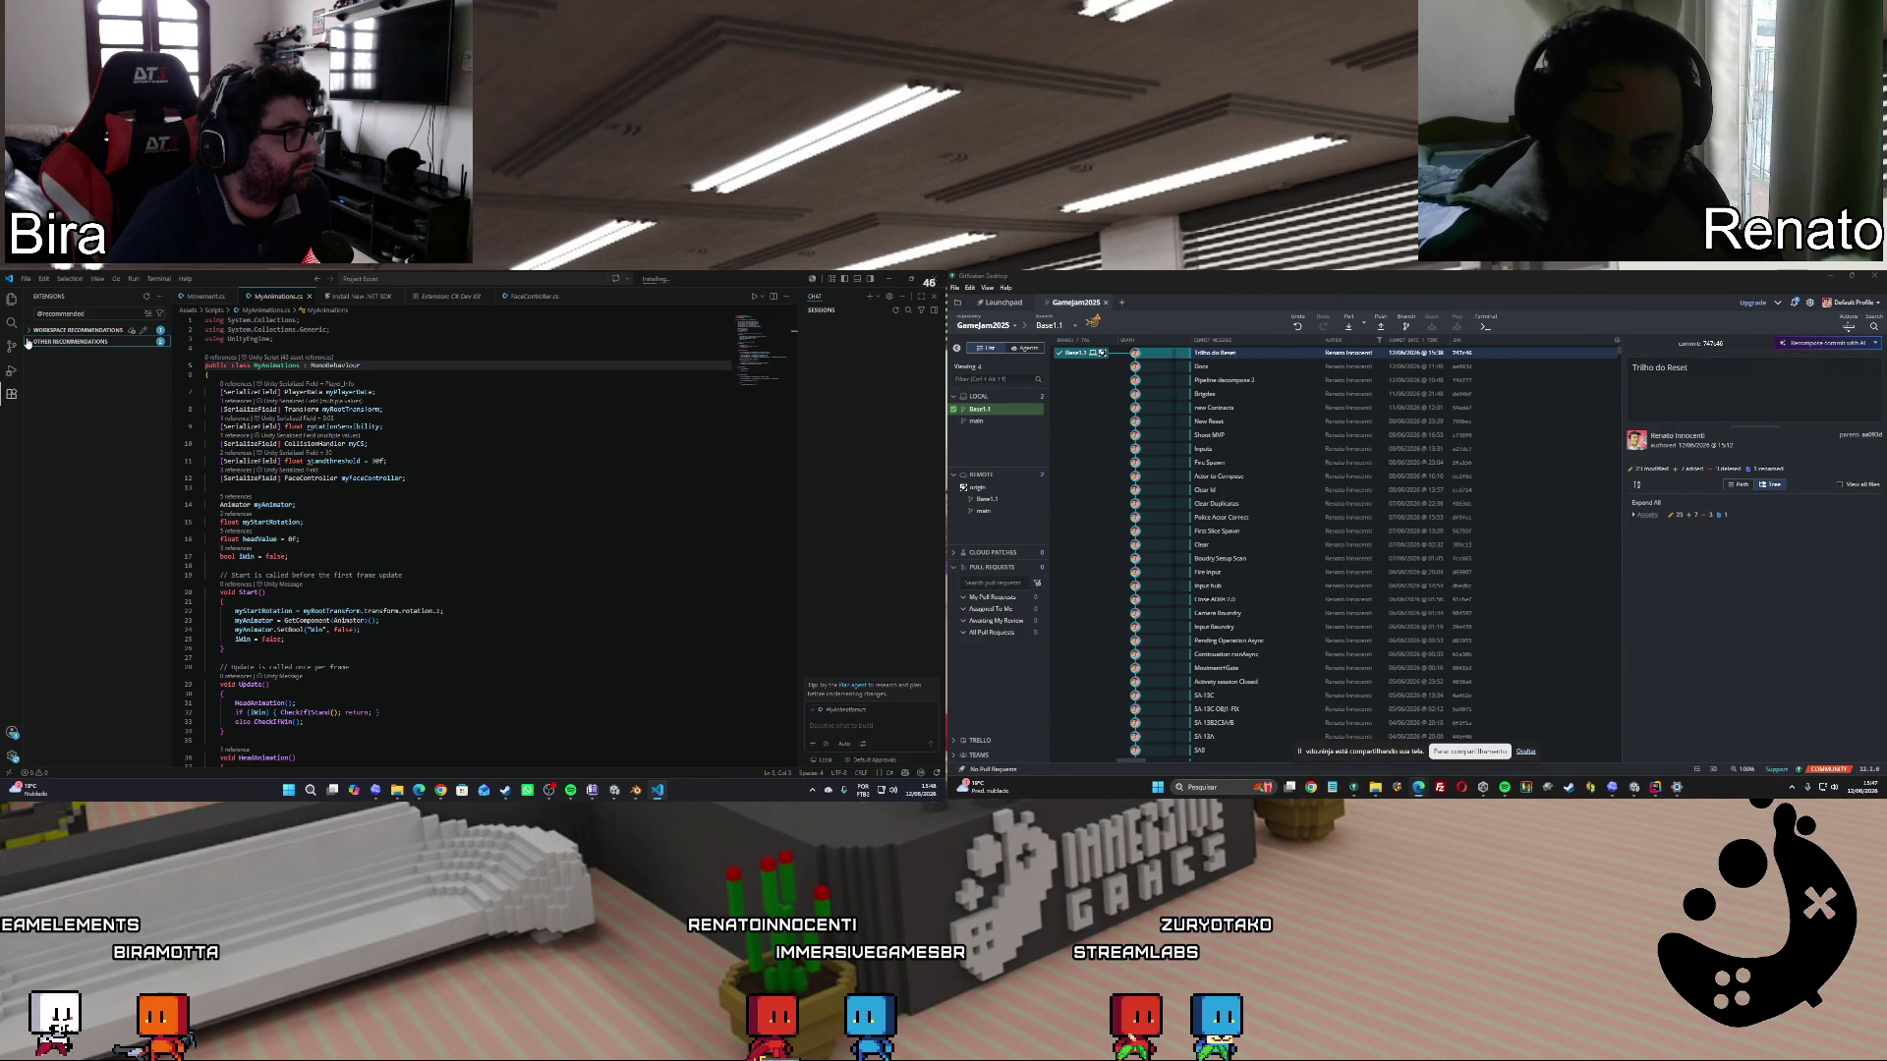
{"action": "left_click", "coordinate": [14, 304]}
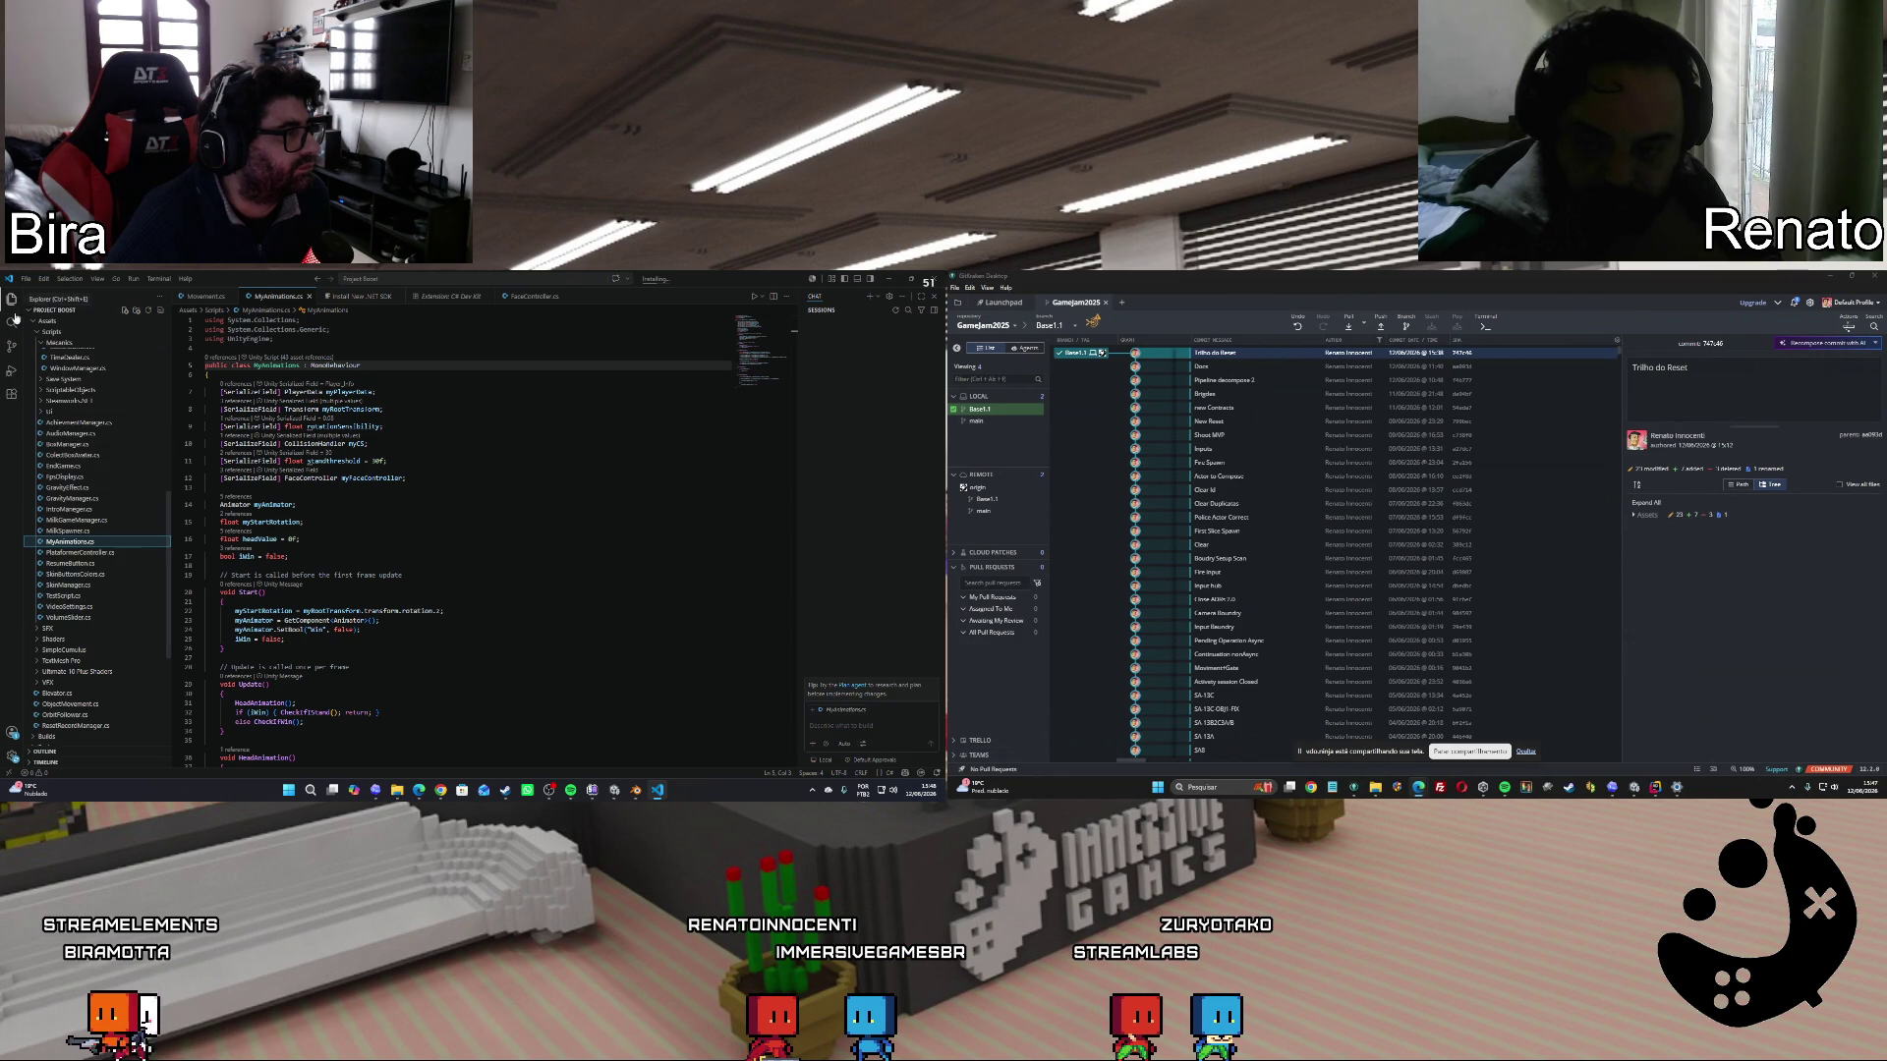
Glance at IntroManager.cs, dismiss the C# error notification, and close it.
{"action": "left_click", "coordinate": [71, 510]}
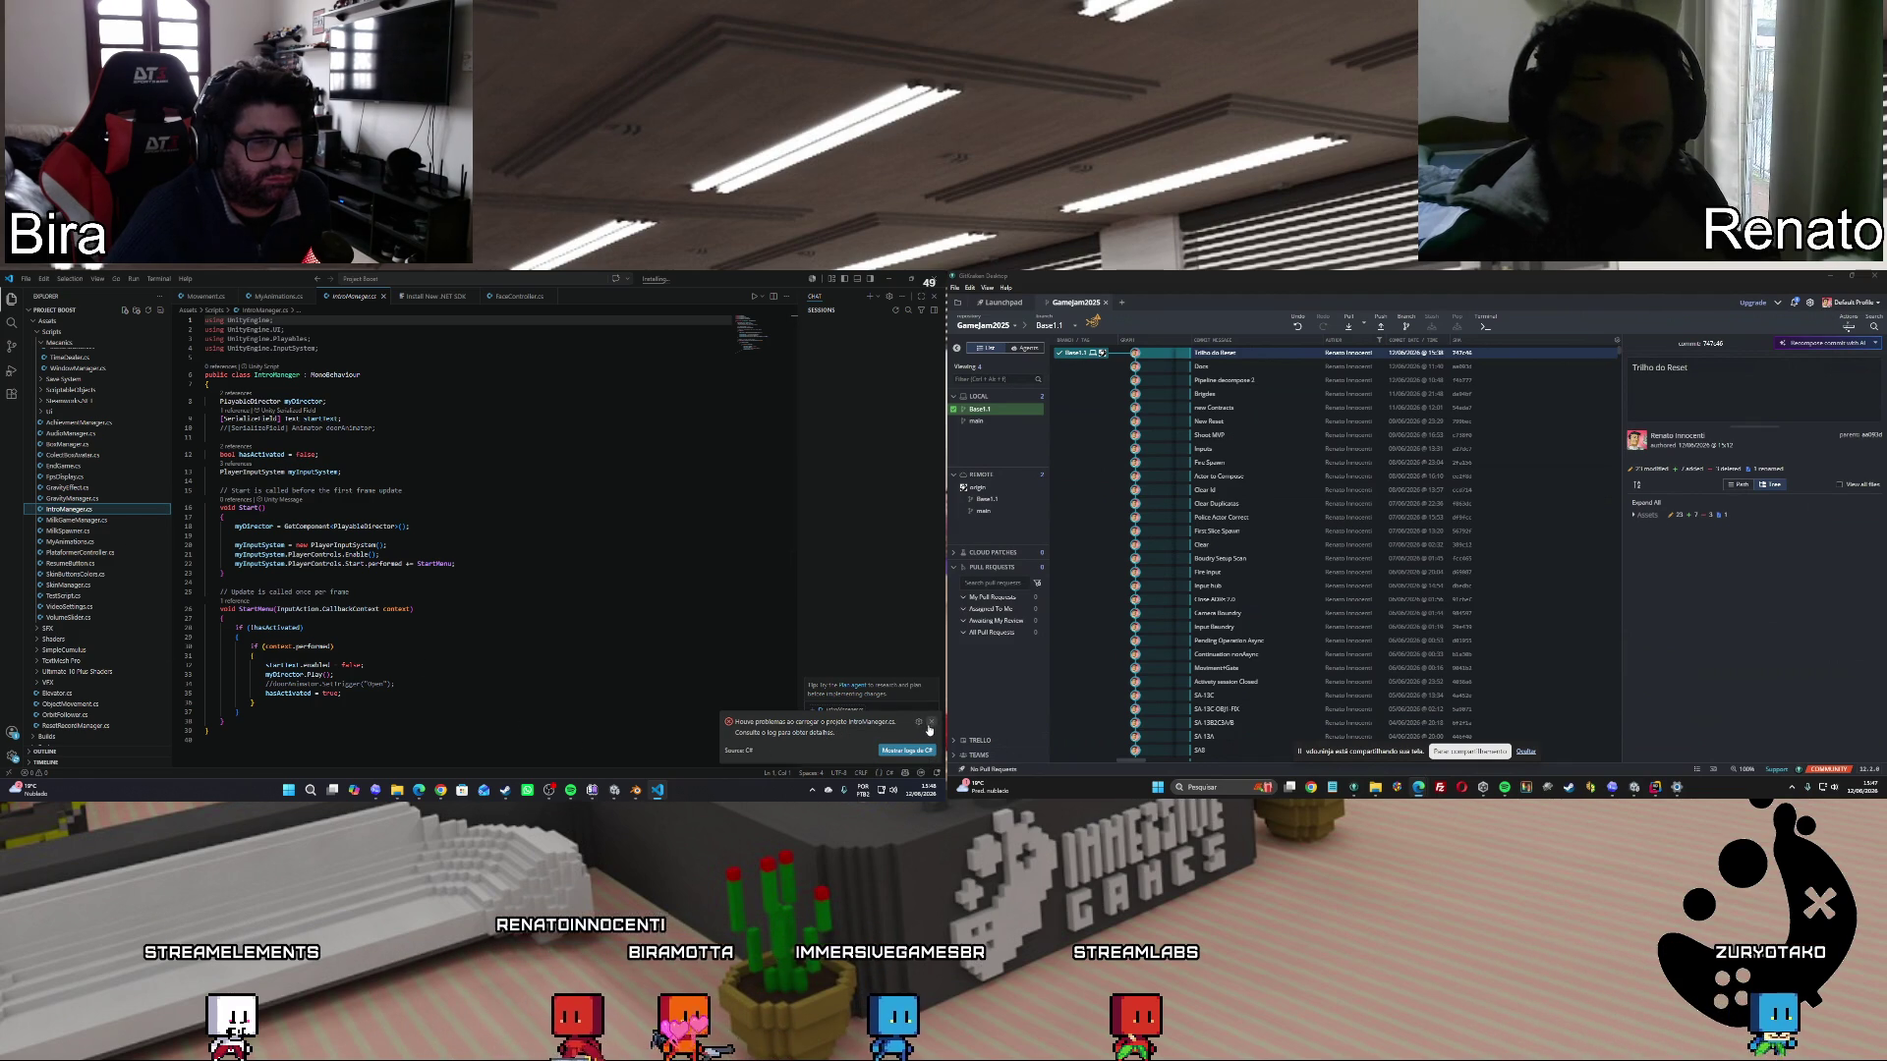
{"action": "left_click", "coordinate": [884, 750]}
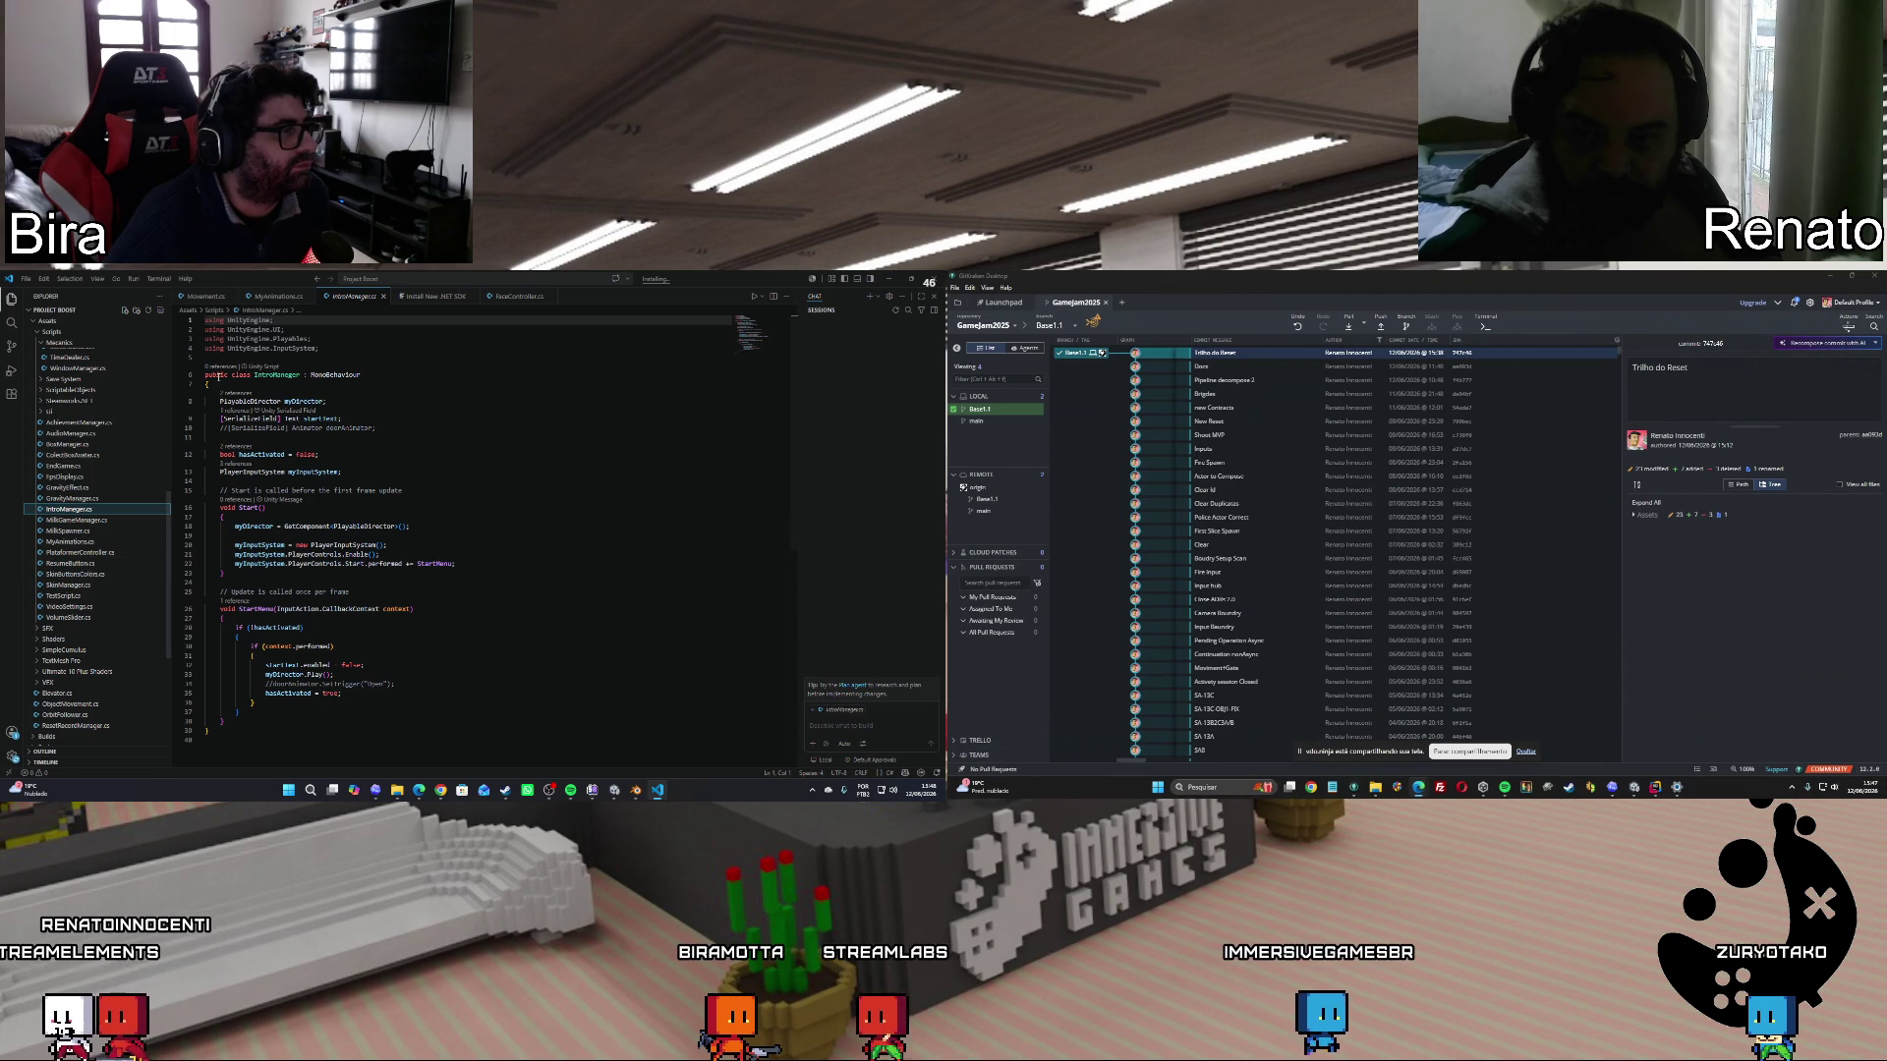
{"action": "left_click", "coordinate": [384, 298]}
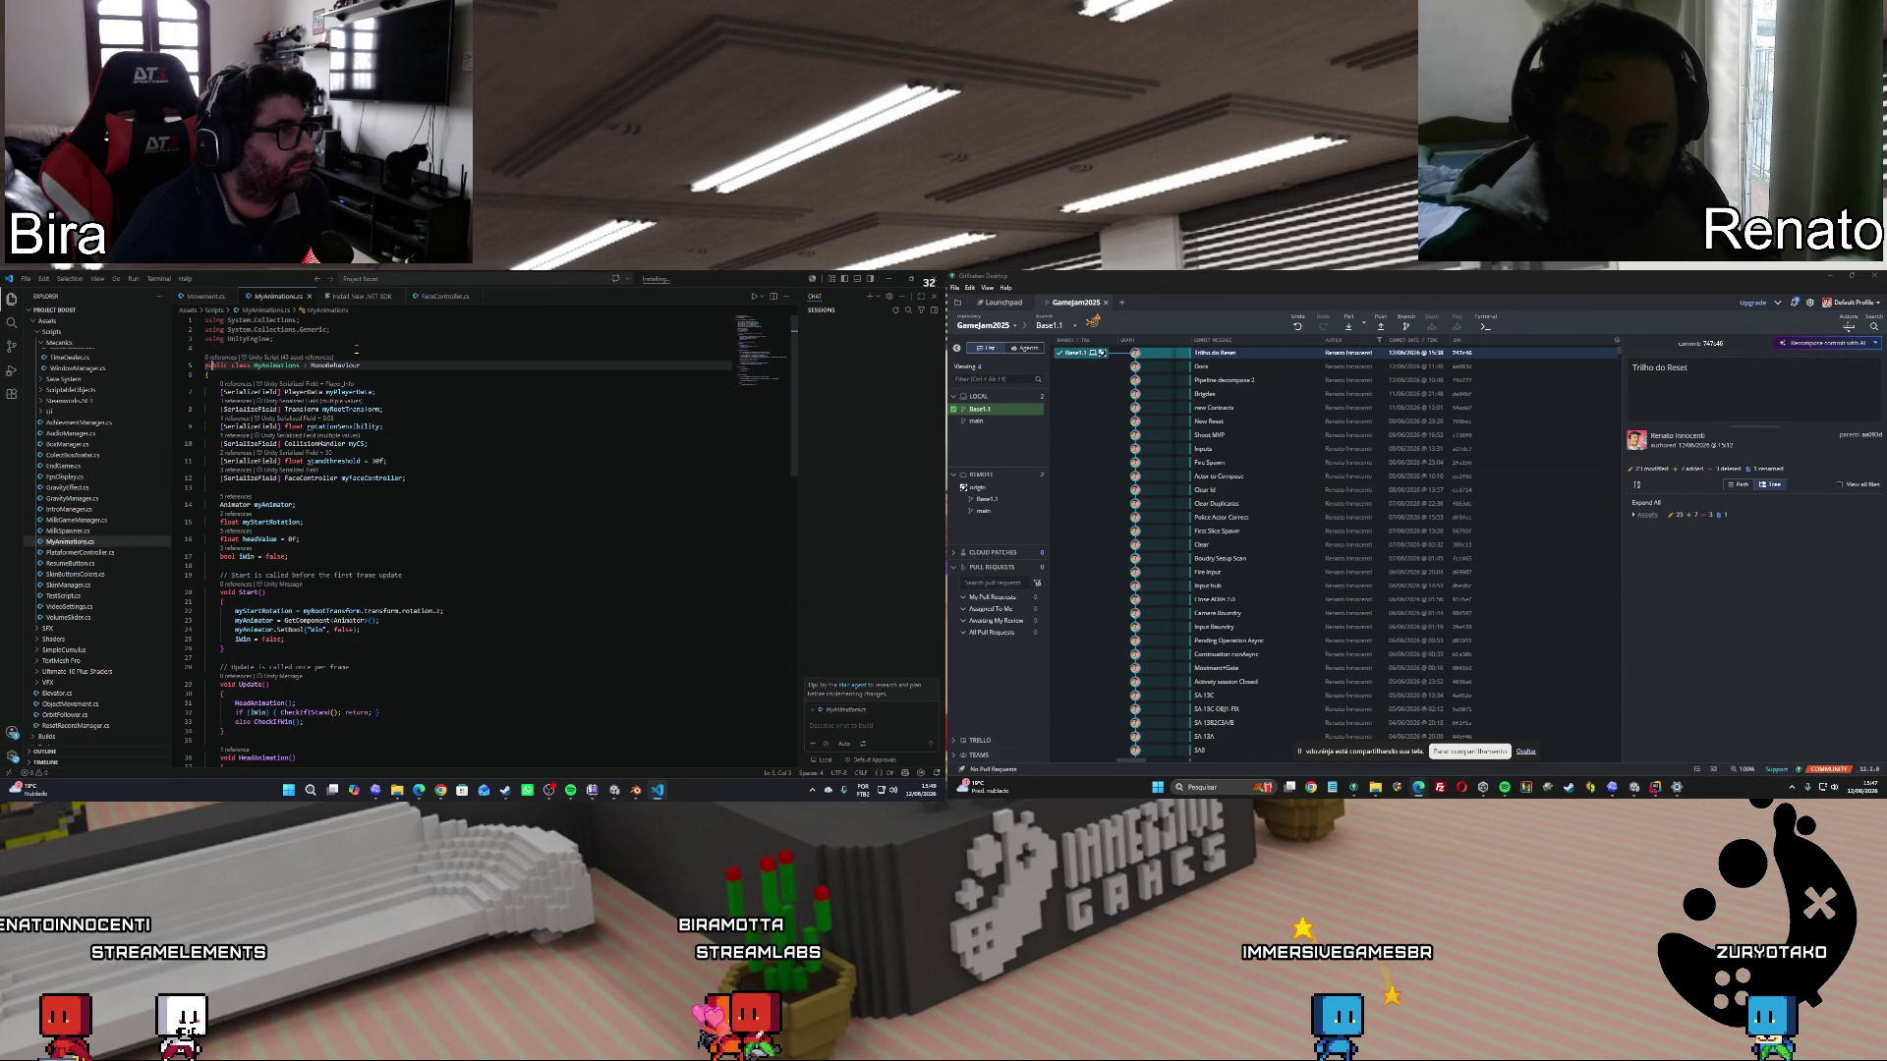
{"action": "scroll", "coordinate": [403, 469], "scroll_direction": "down", "scroll_amount": 15}
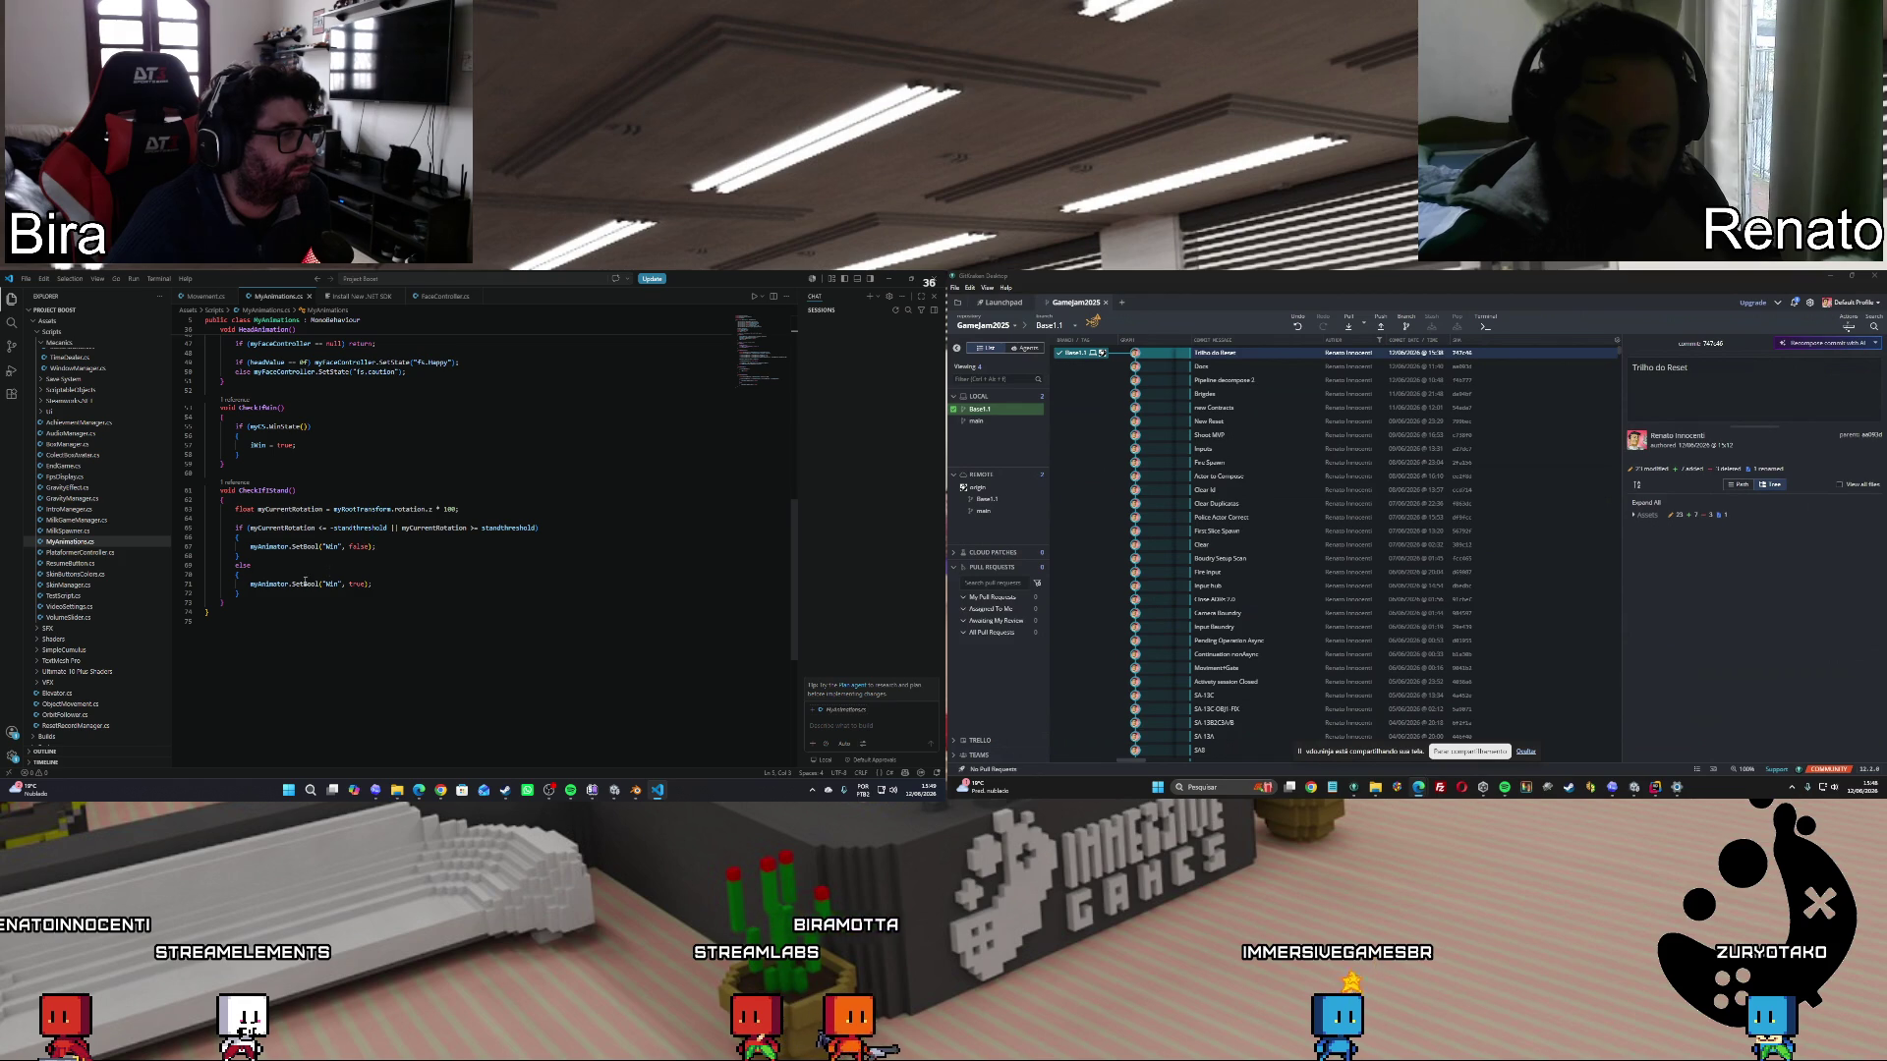
{"action": "scroll", "coordinate": [305, 583], "scroll_direction": "up", "scroll_amount": 15}
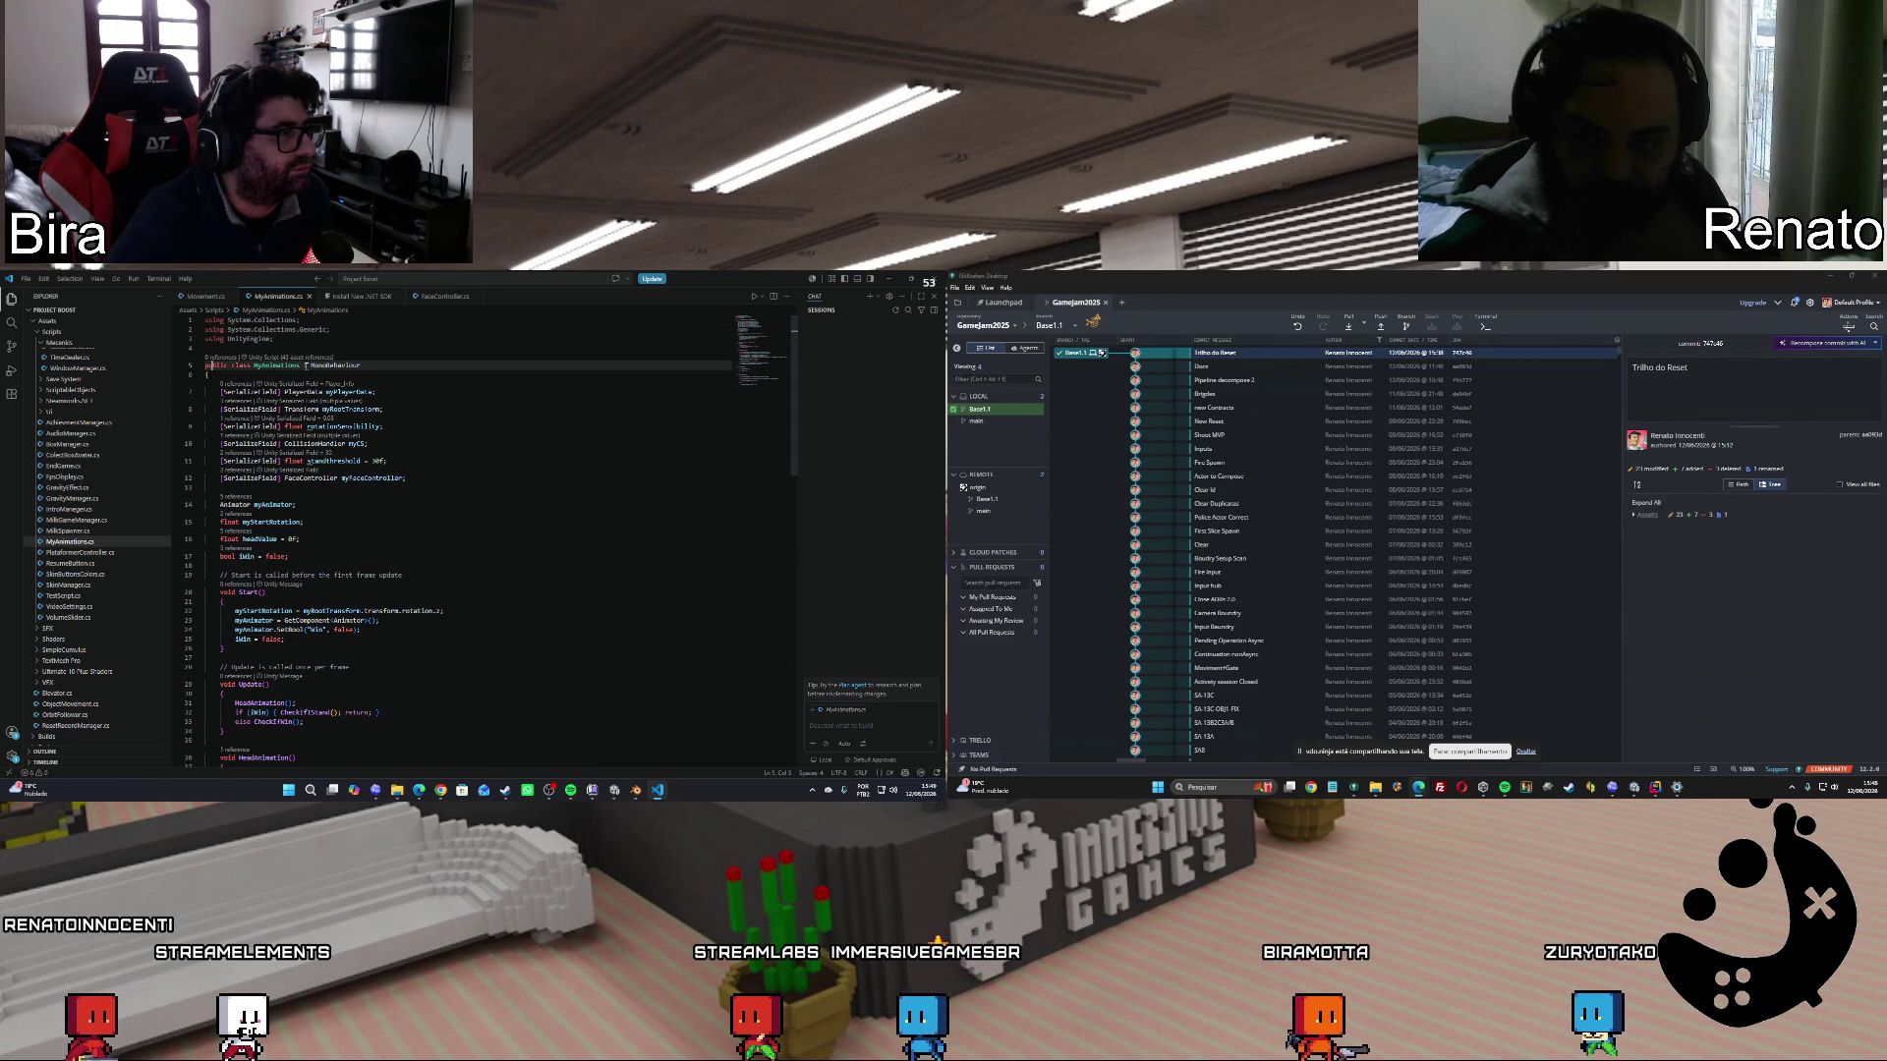
Look briefly at Movement.cs, then return to MyAnimations.cs and scroll through its methods.
{"action": "key", "text": "ctrl+Tab"}
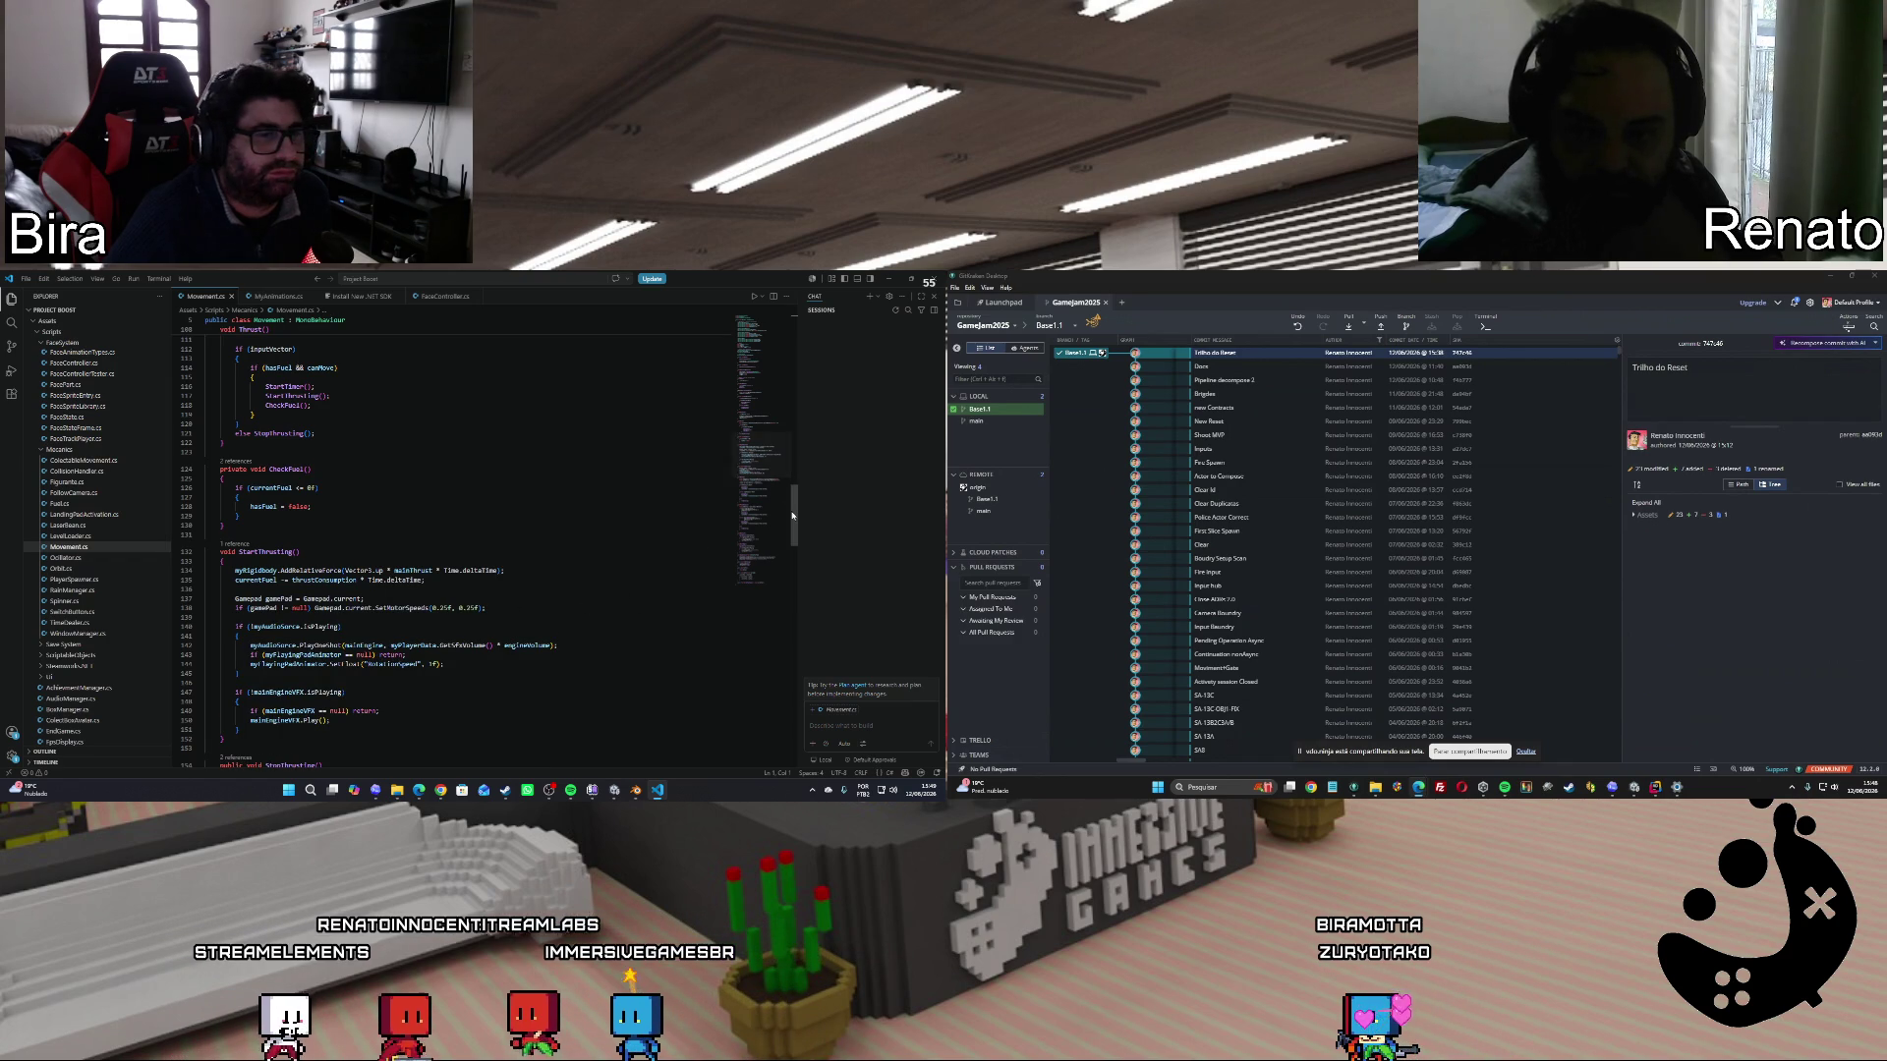
{"action": "mouse_move", "coordinate": [793, 533]}
{"action": "left_mouse_down"}
{"action": "mouse_move", "coordinate": [793, 572]}
{"action": "mouse_move", "coordinate": [789, 324]}
{"action": "left_mouse_up"}
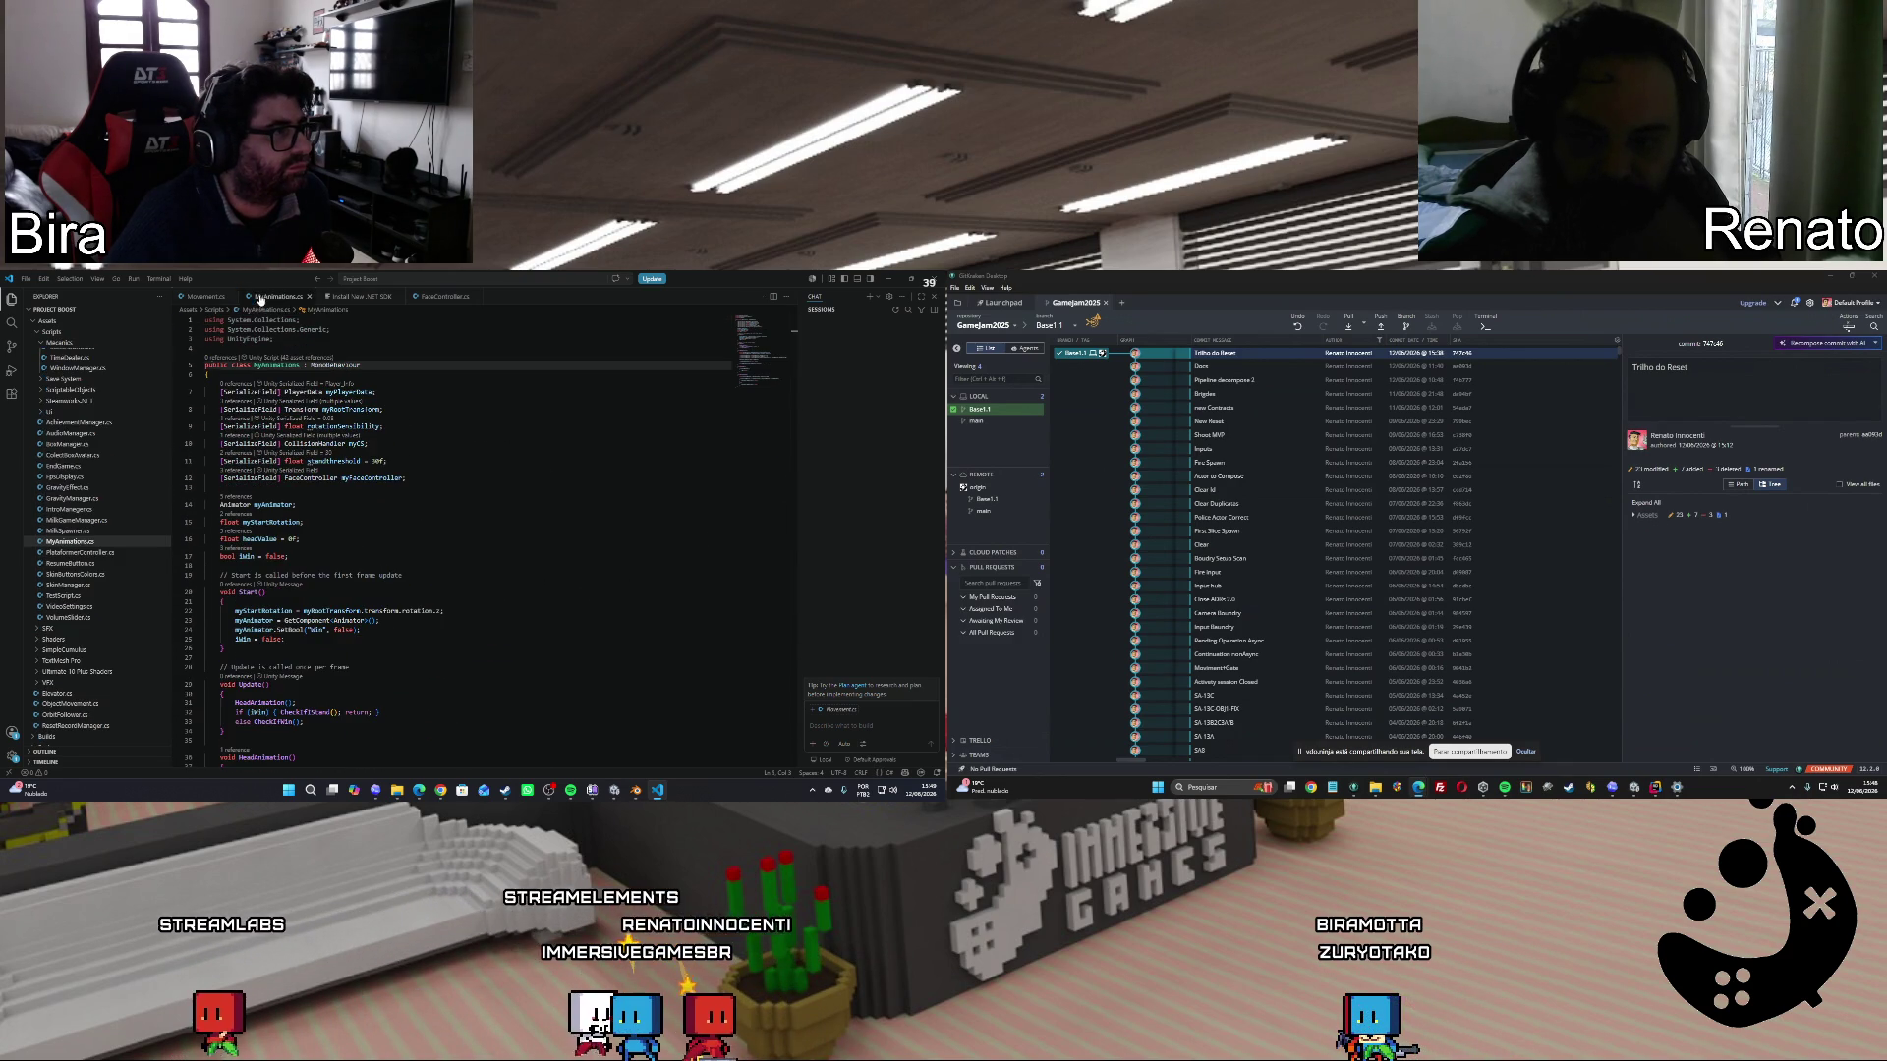
{"action": "key", "text": "ctrl+Tab"}
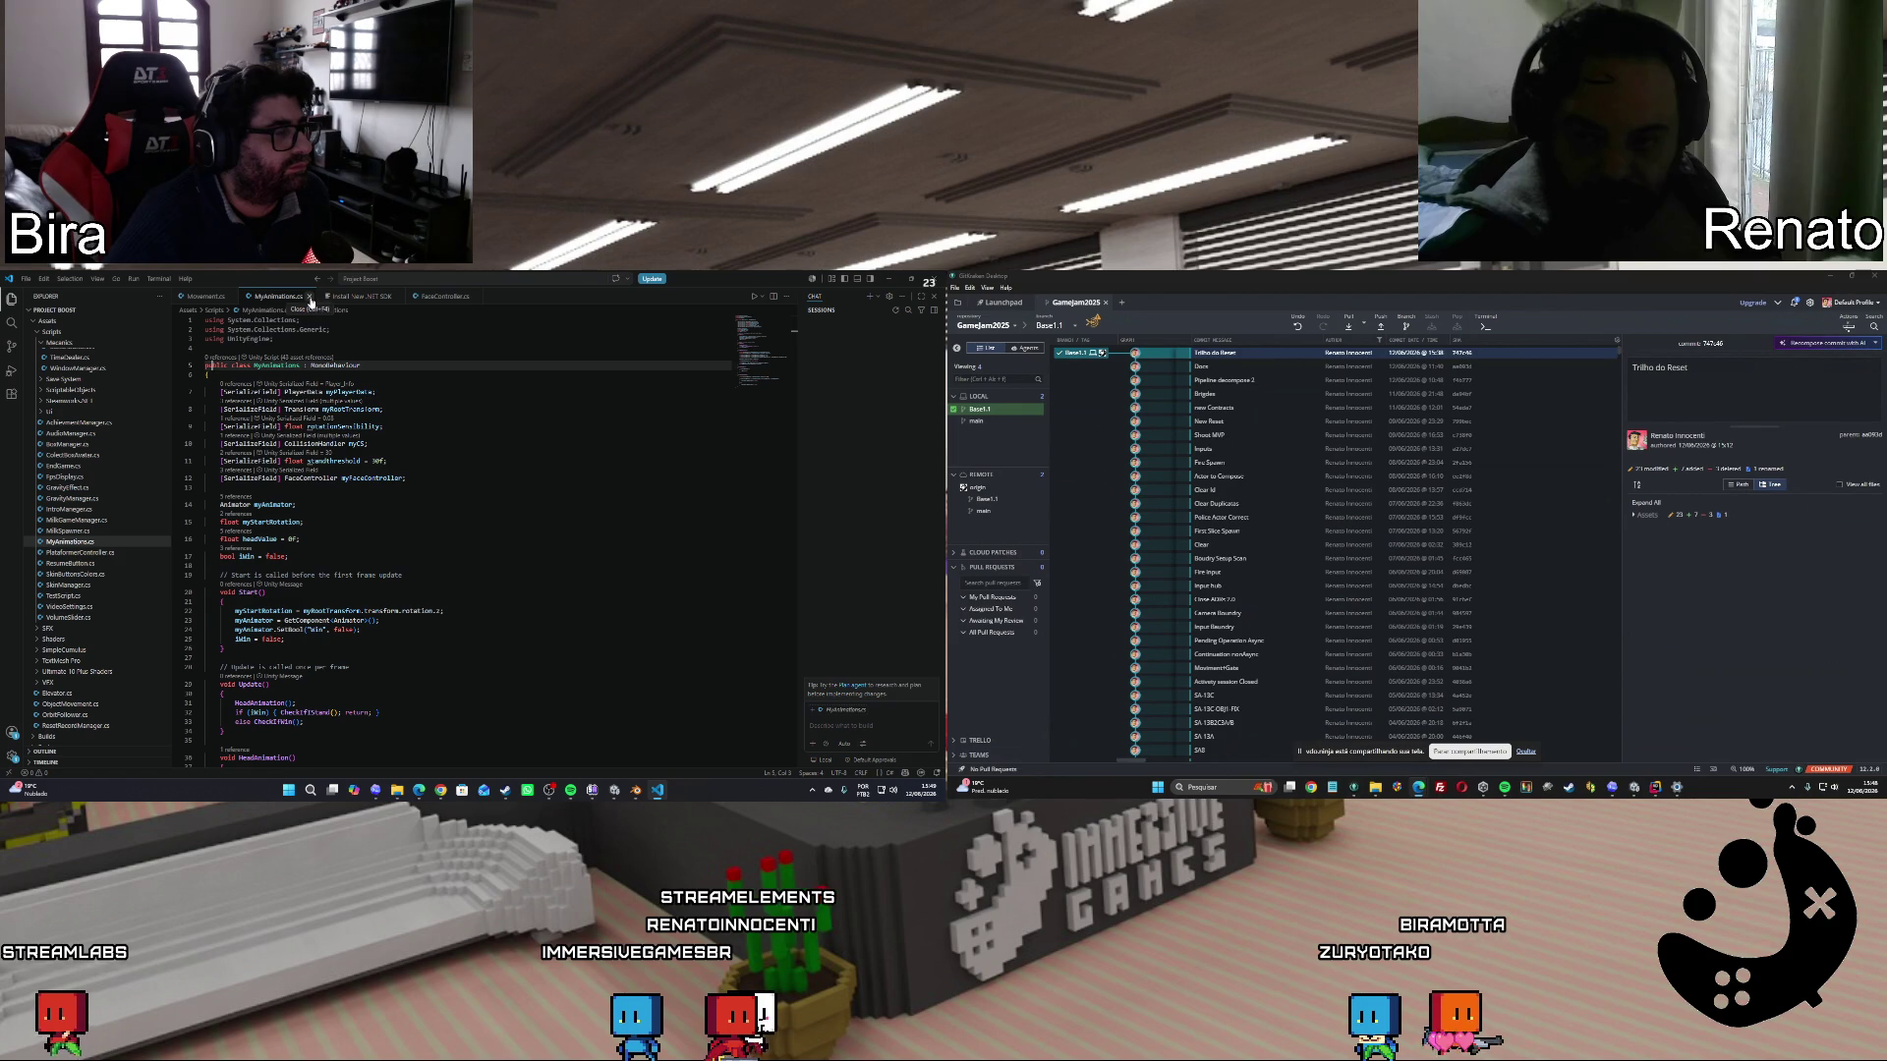
{"action": "scroll", "coordinate": [446, 552], "scroll_direction": "down", "scroll_amount": 5}
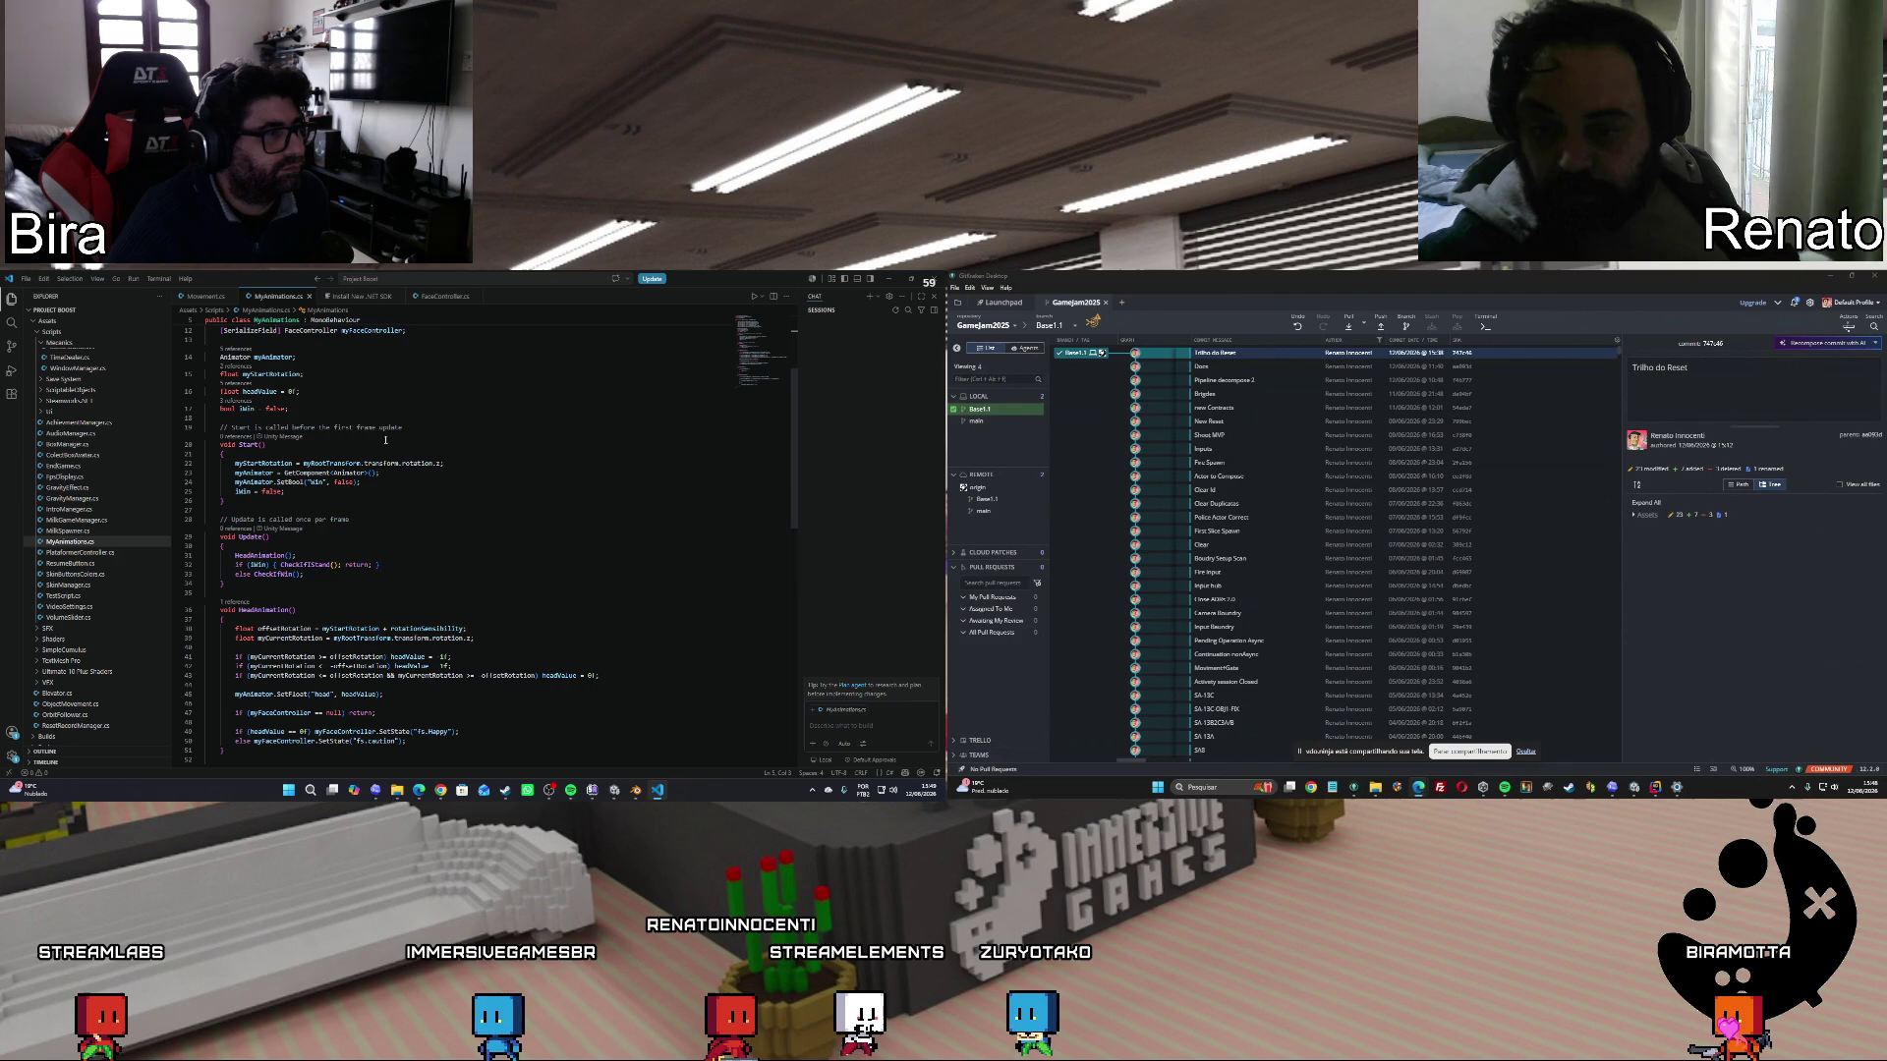
Close the Install New .NET SDK page and scroll down through FaceController.cs.
{"action": "left_click", "coordinate": [394, 297]}
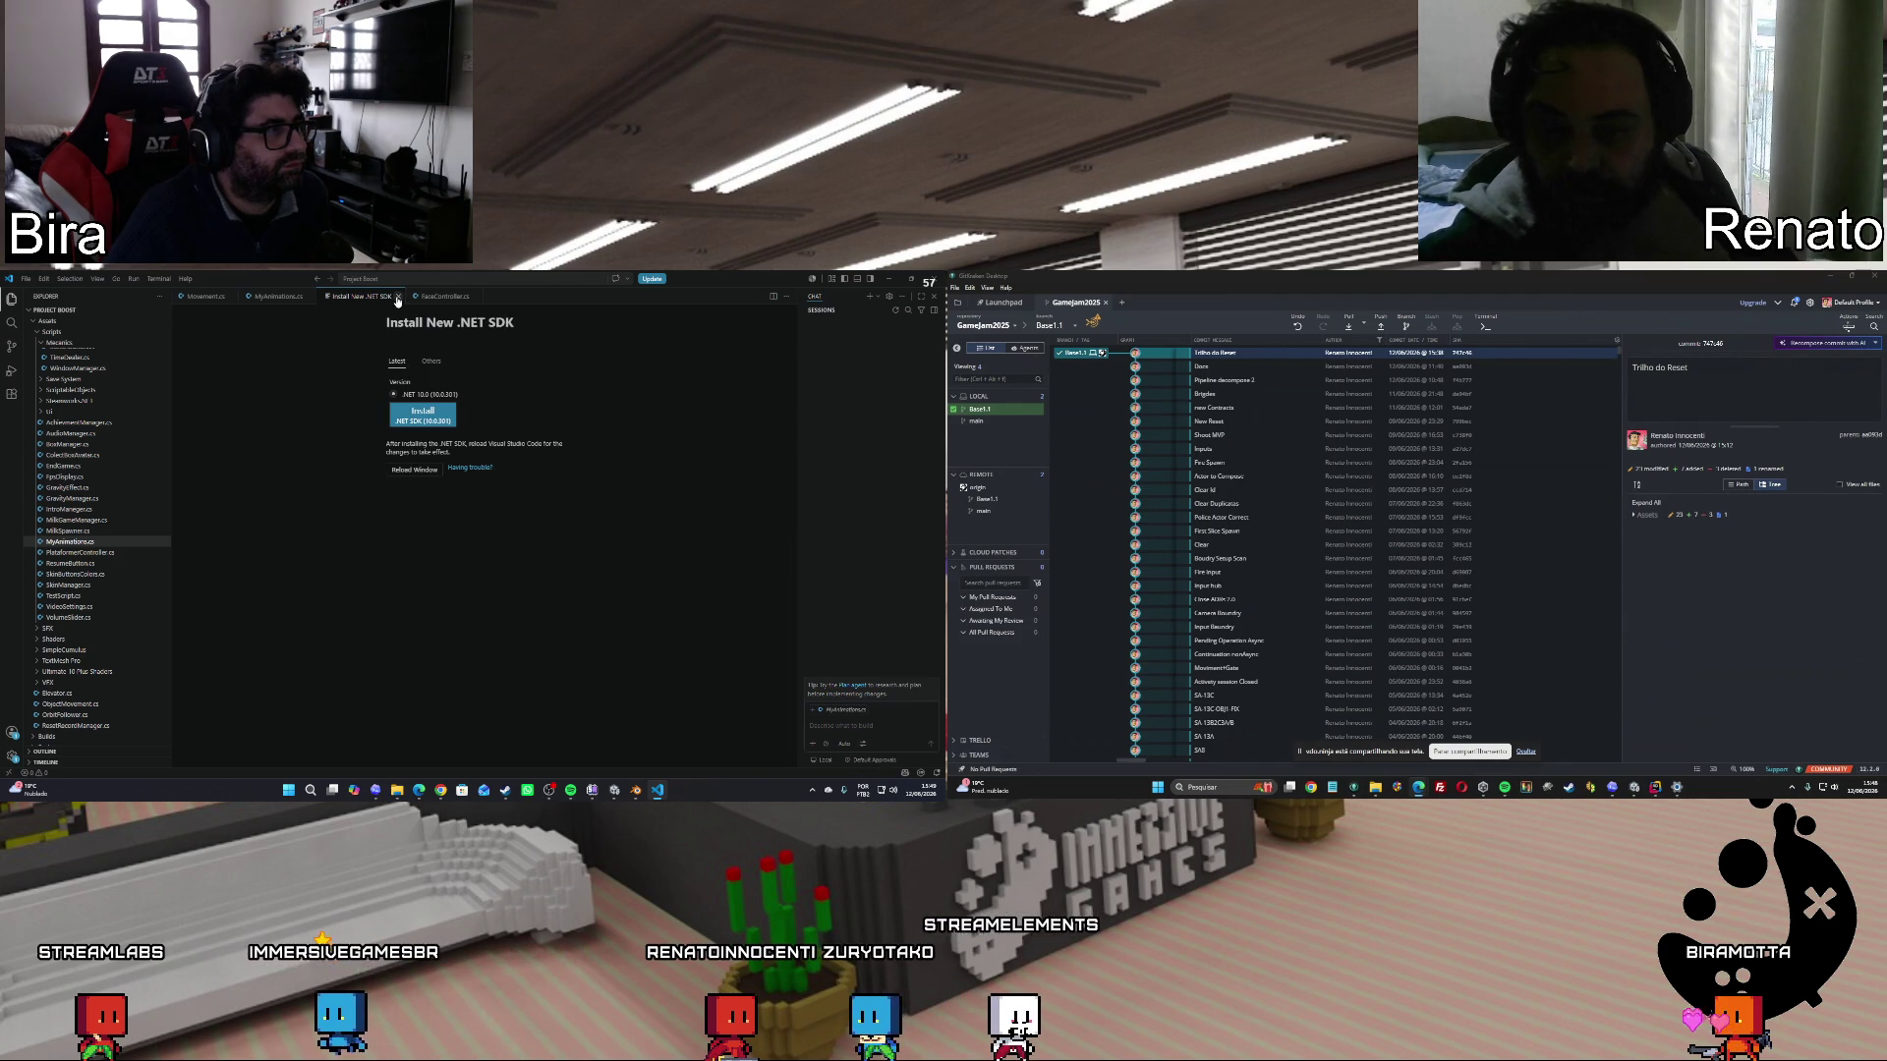
{"action": "left_click", "coordinate": [398, 297]}
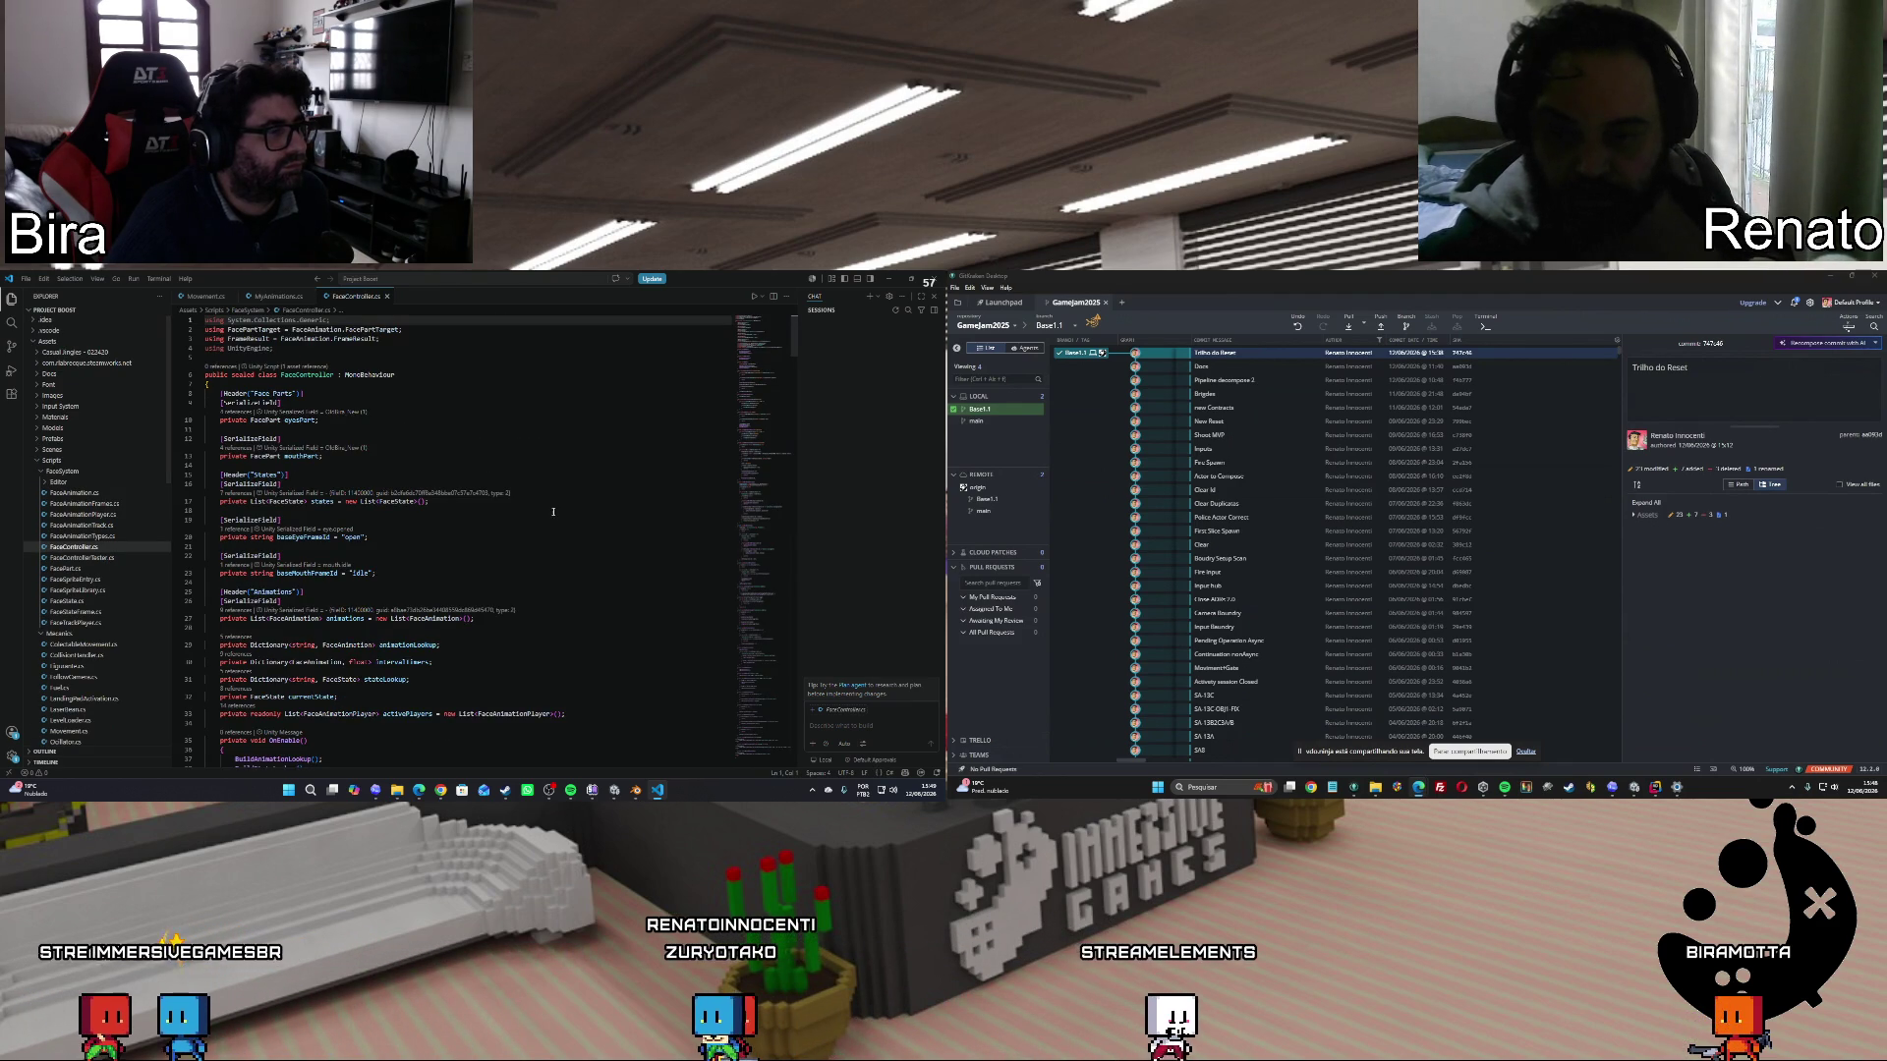
{"action": "scroll", "coordinate": [554, 512], "scroll_direction": "down", "scroll_amount": 10}
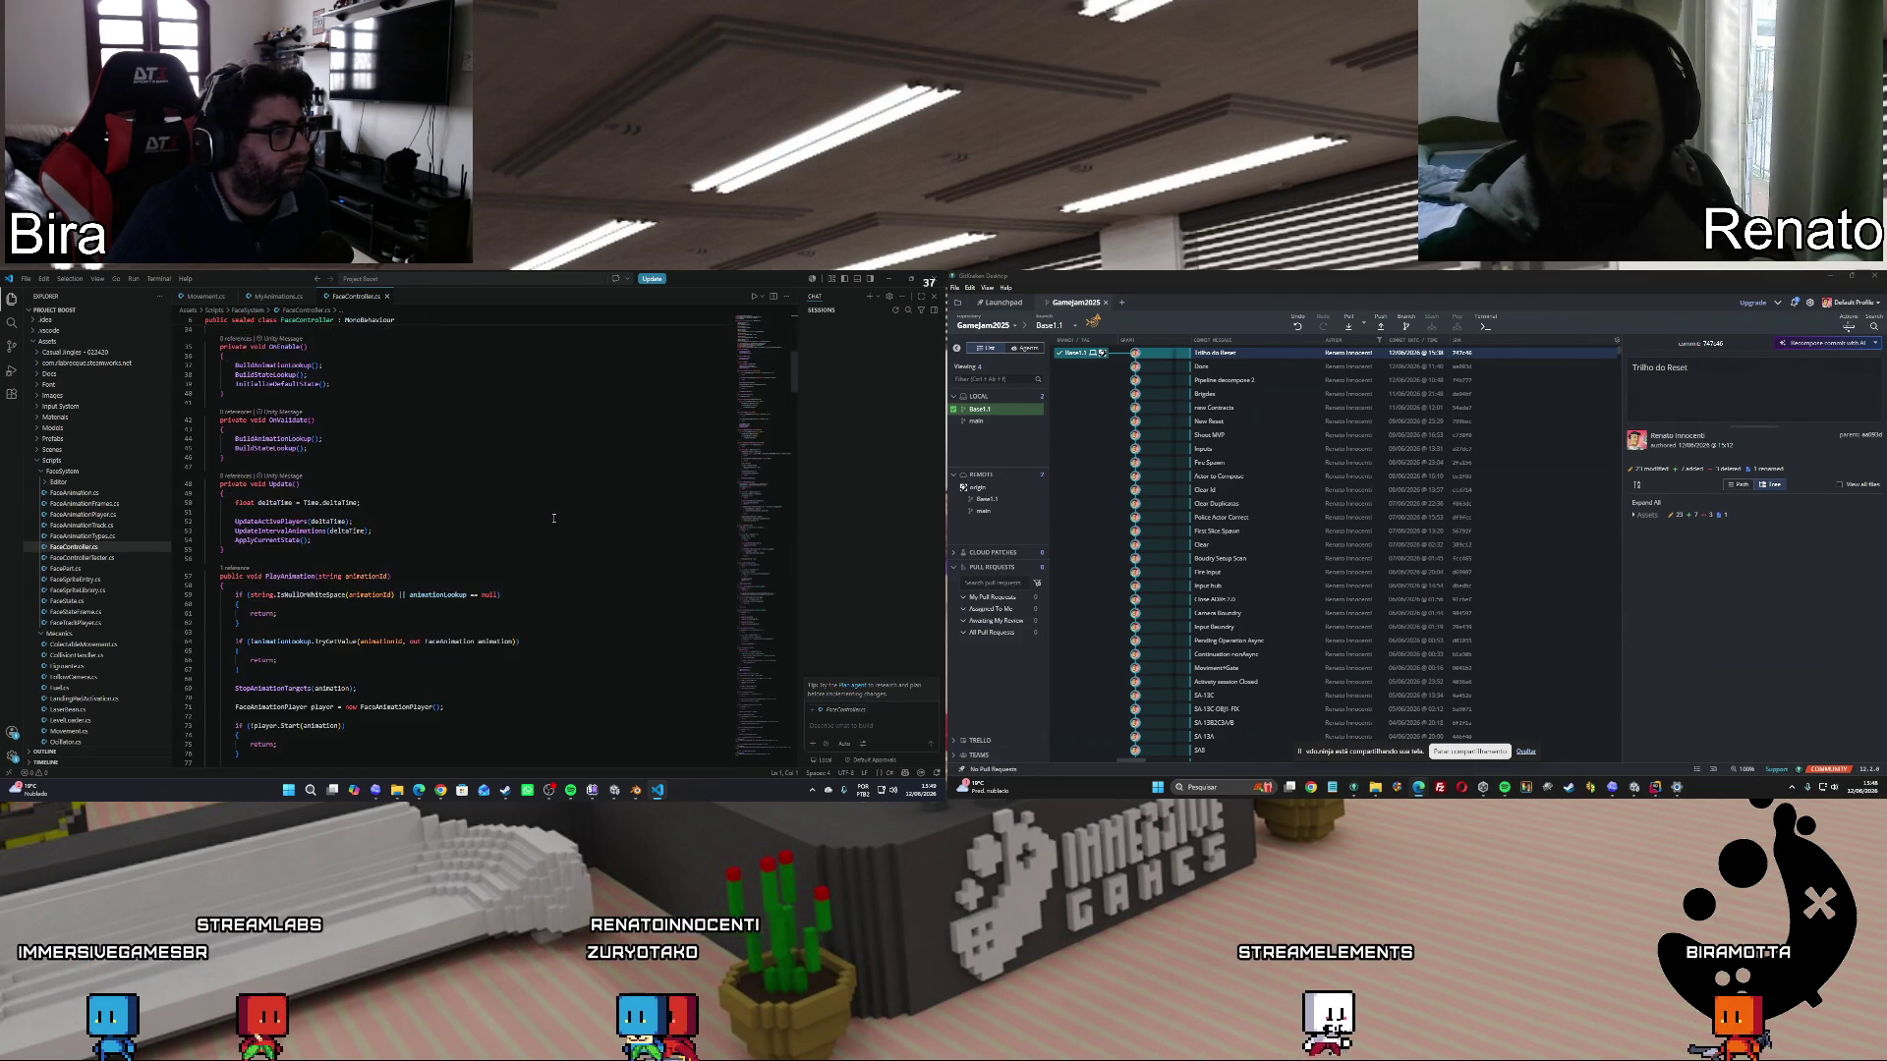
{"action": "scroll", "coordinate": [553, 518], "scroll_direction": "down", "scroll_amount": 20}
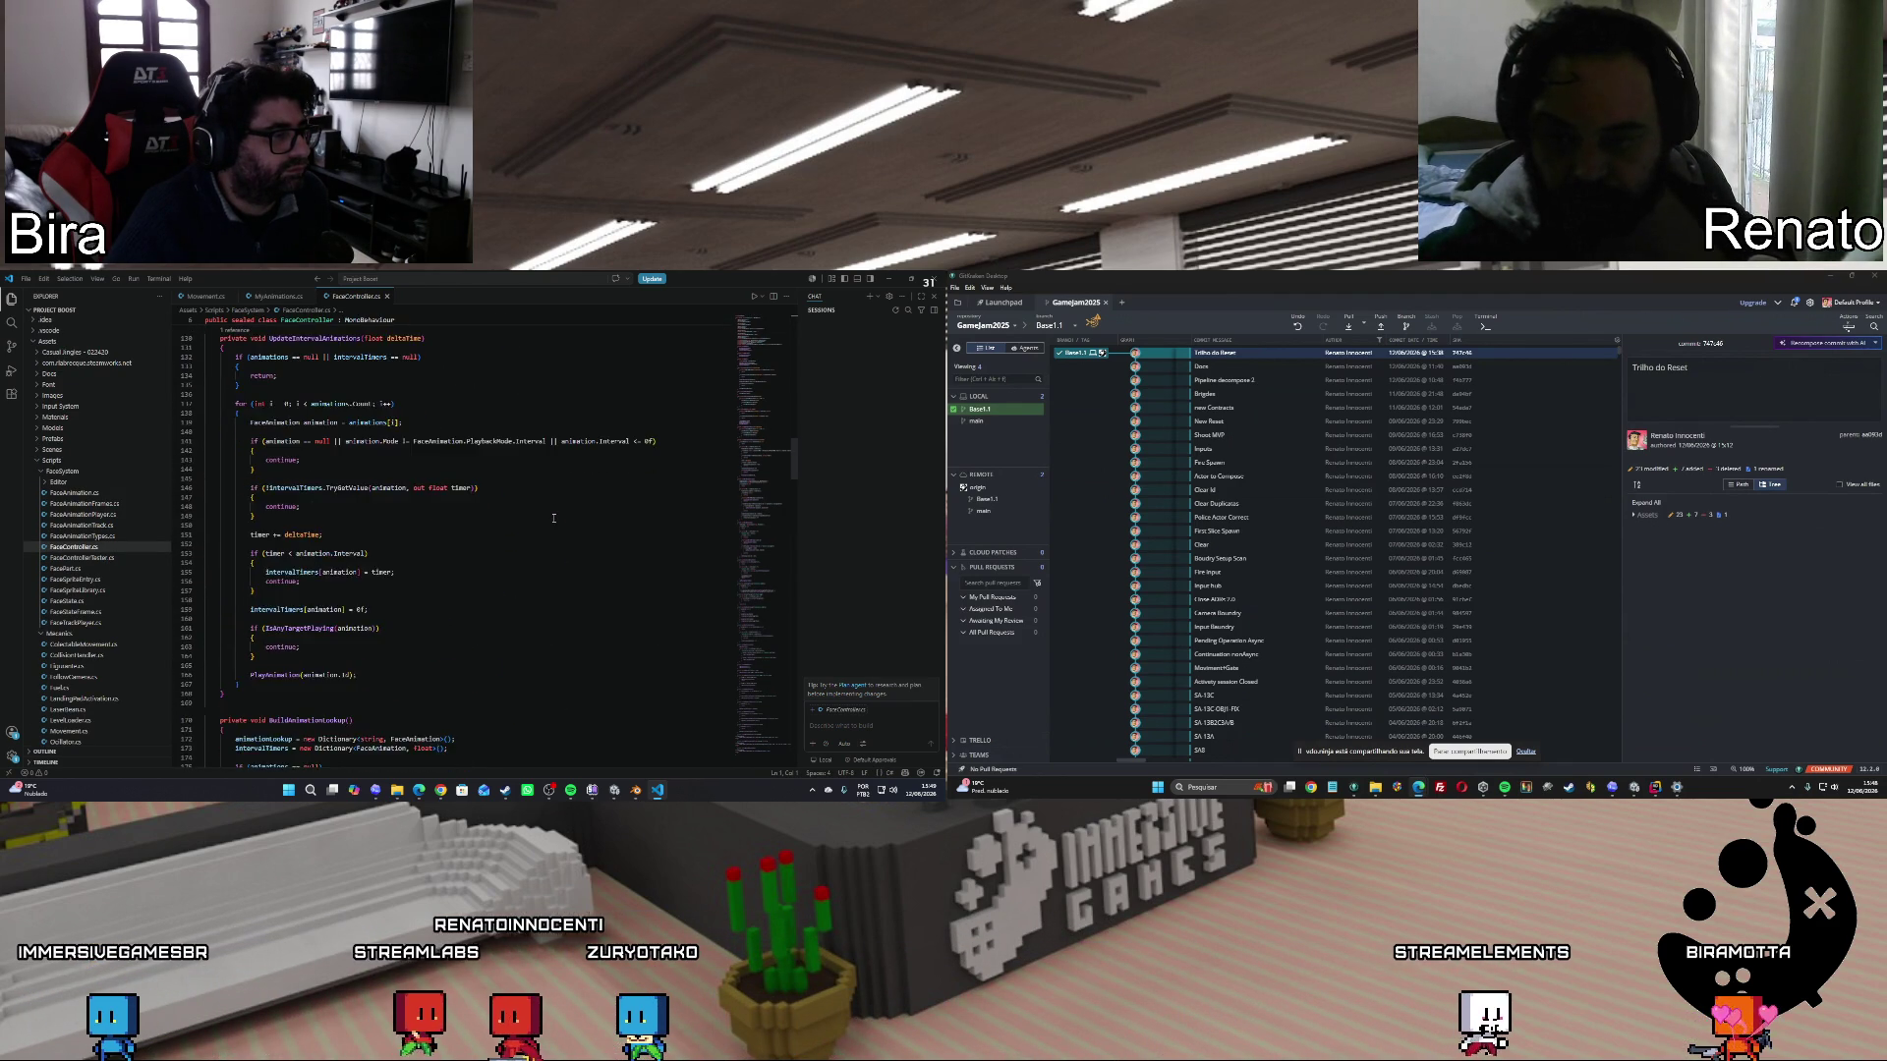
{"action": "scroll", "coordinate": [553, 517], "scroll_direction": "down", "scroll_amount": 20}
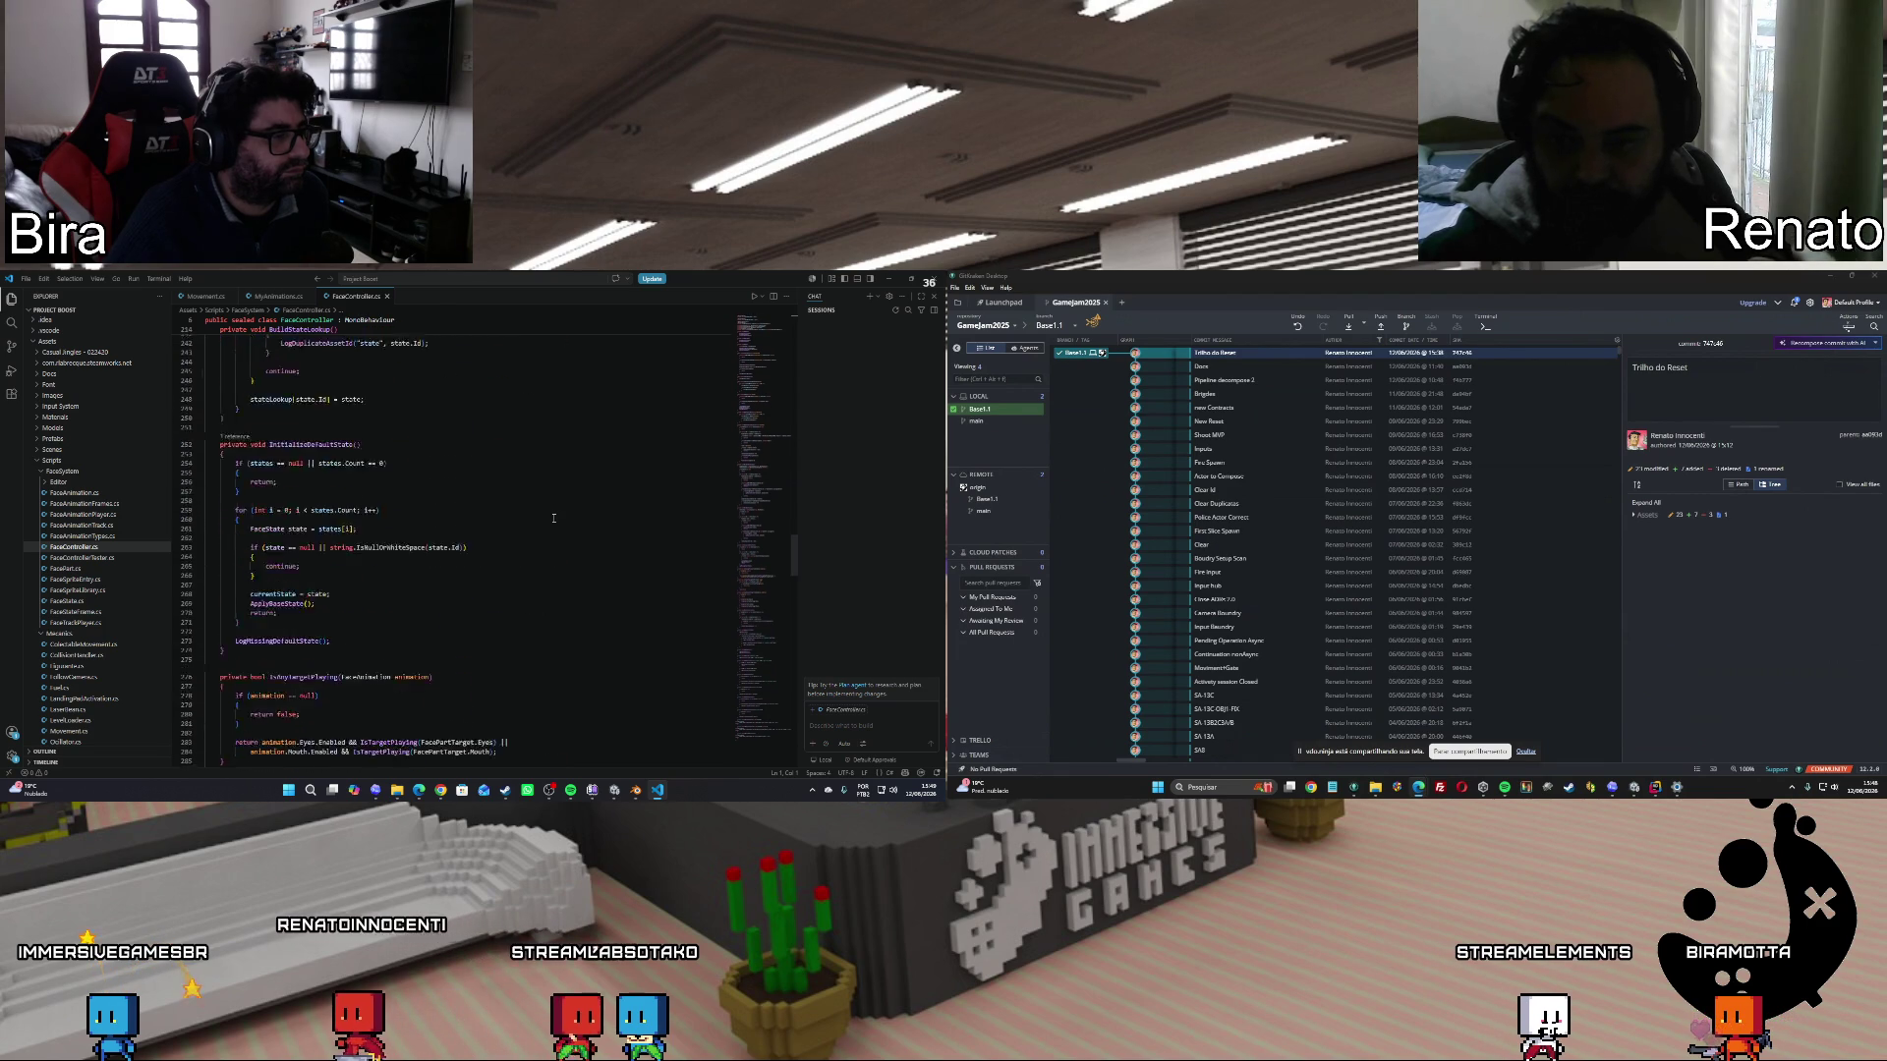
{"action": "scroll", "coordinate": [553, 518], "scroll_direction": "down", "scroll_amount": 20}
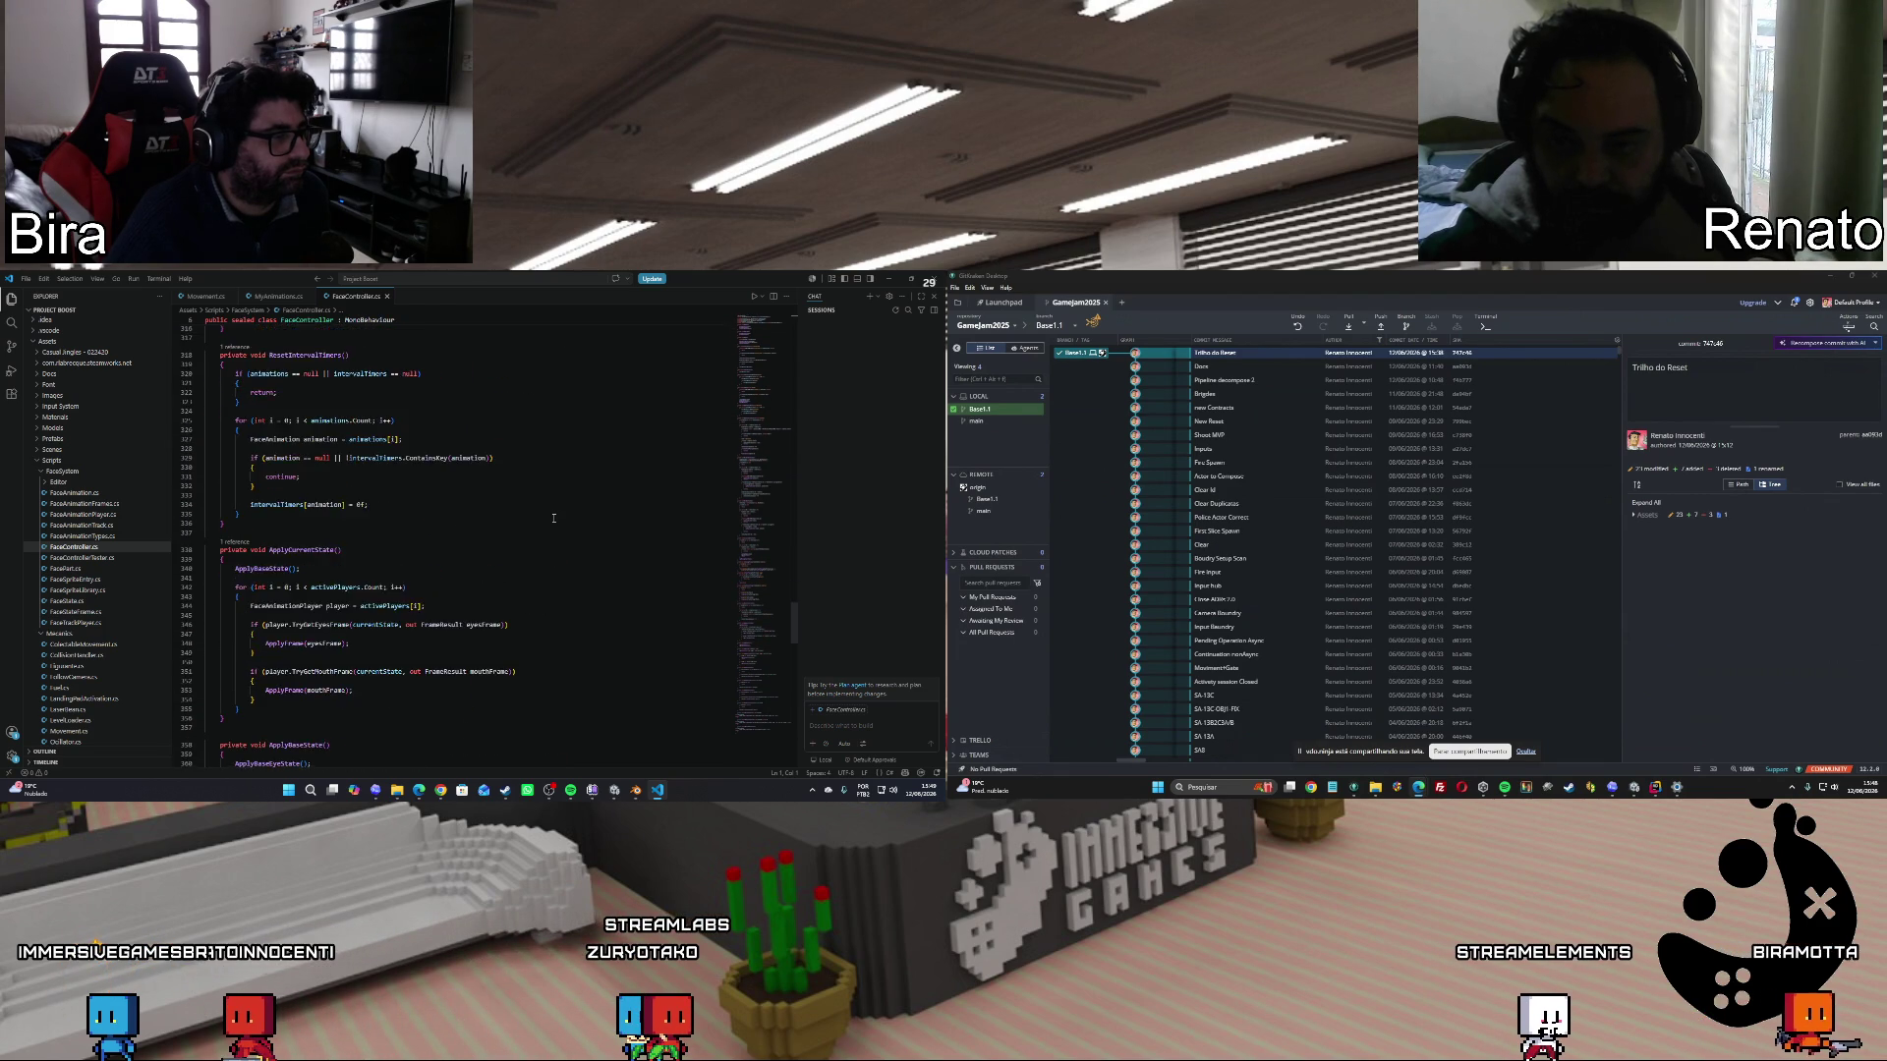
{"action": "scroll", "coordinate": [553, 518], "scroll_direction": "down", "scroll_amount": 20}
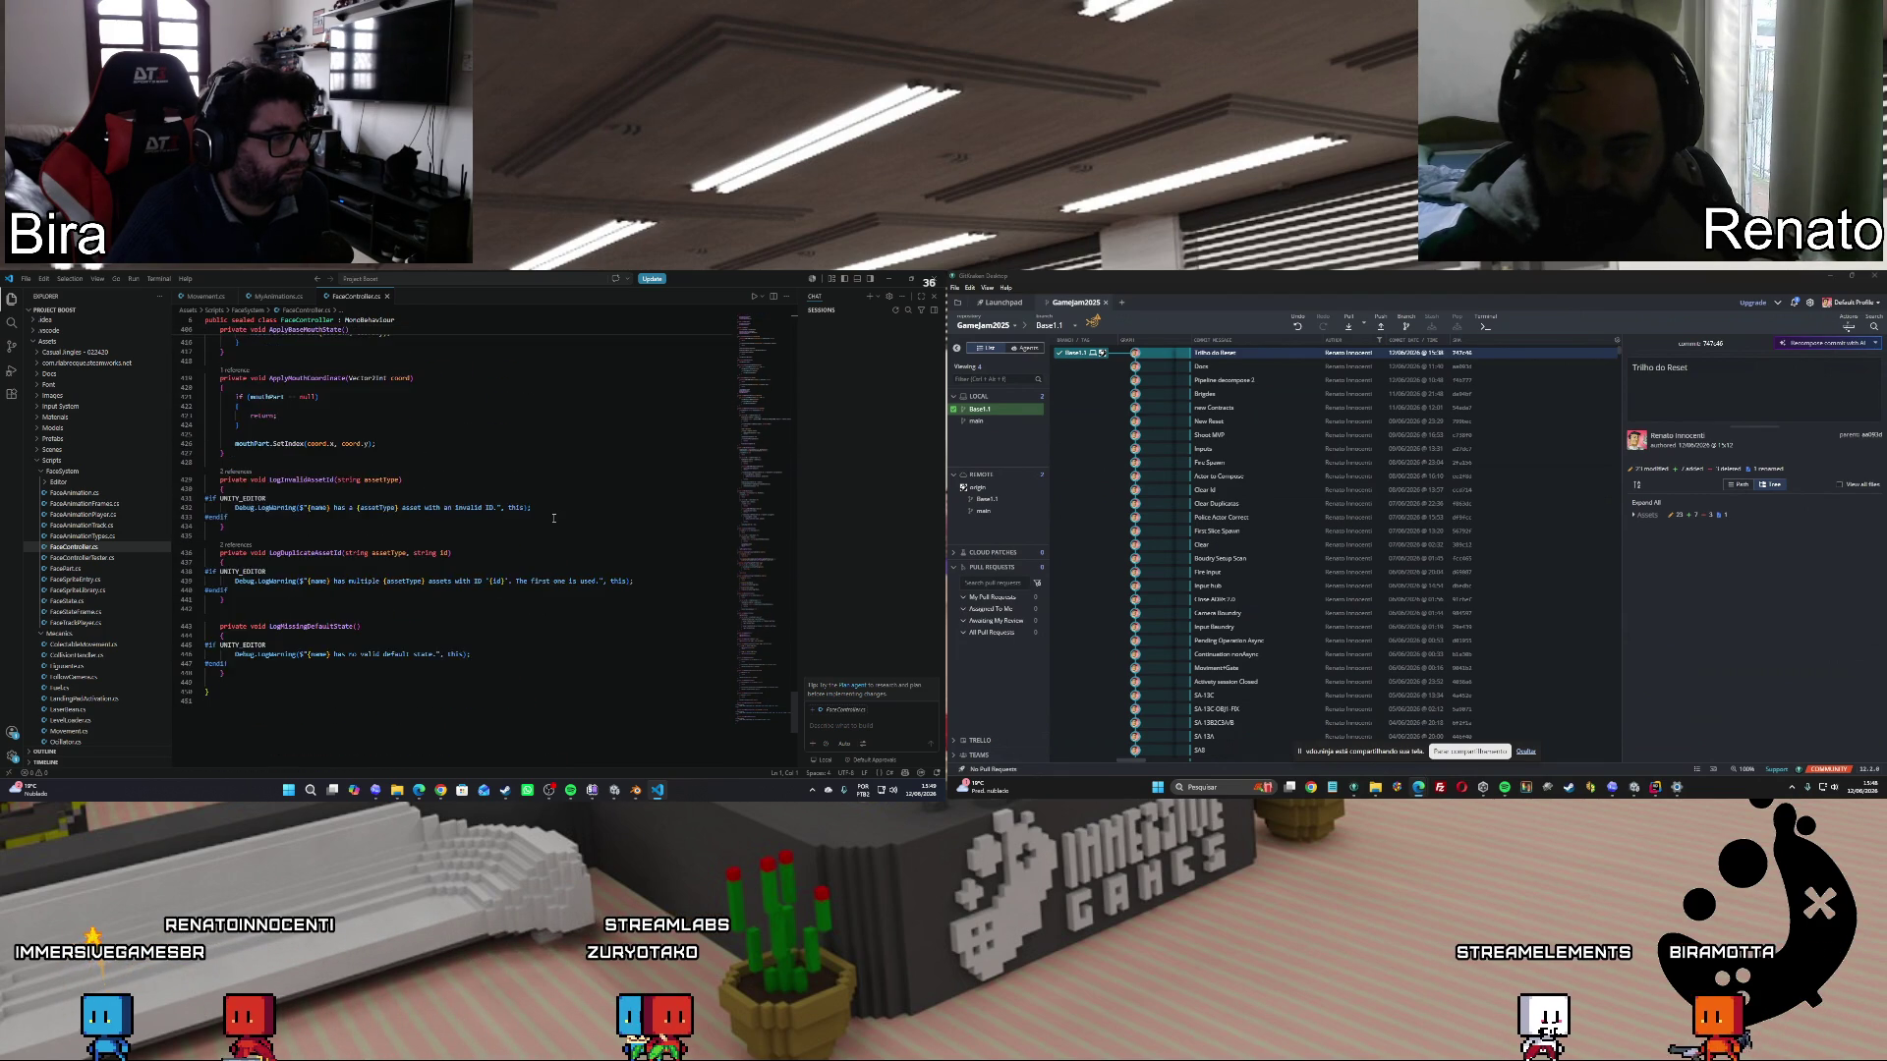
{"action": "scroll", "coordinate": [553, 518], "scroll_direction": "down", "scroll_amount": 1}
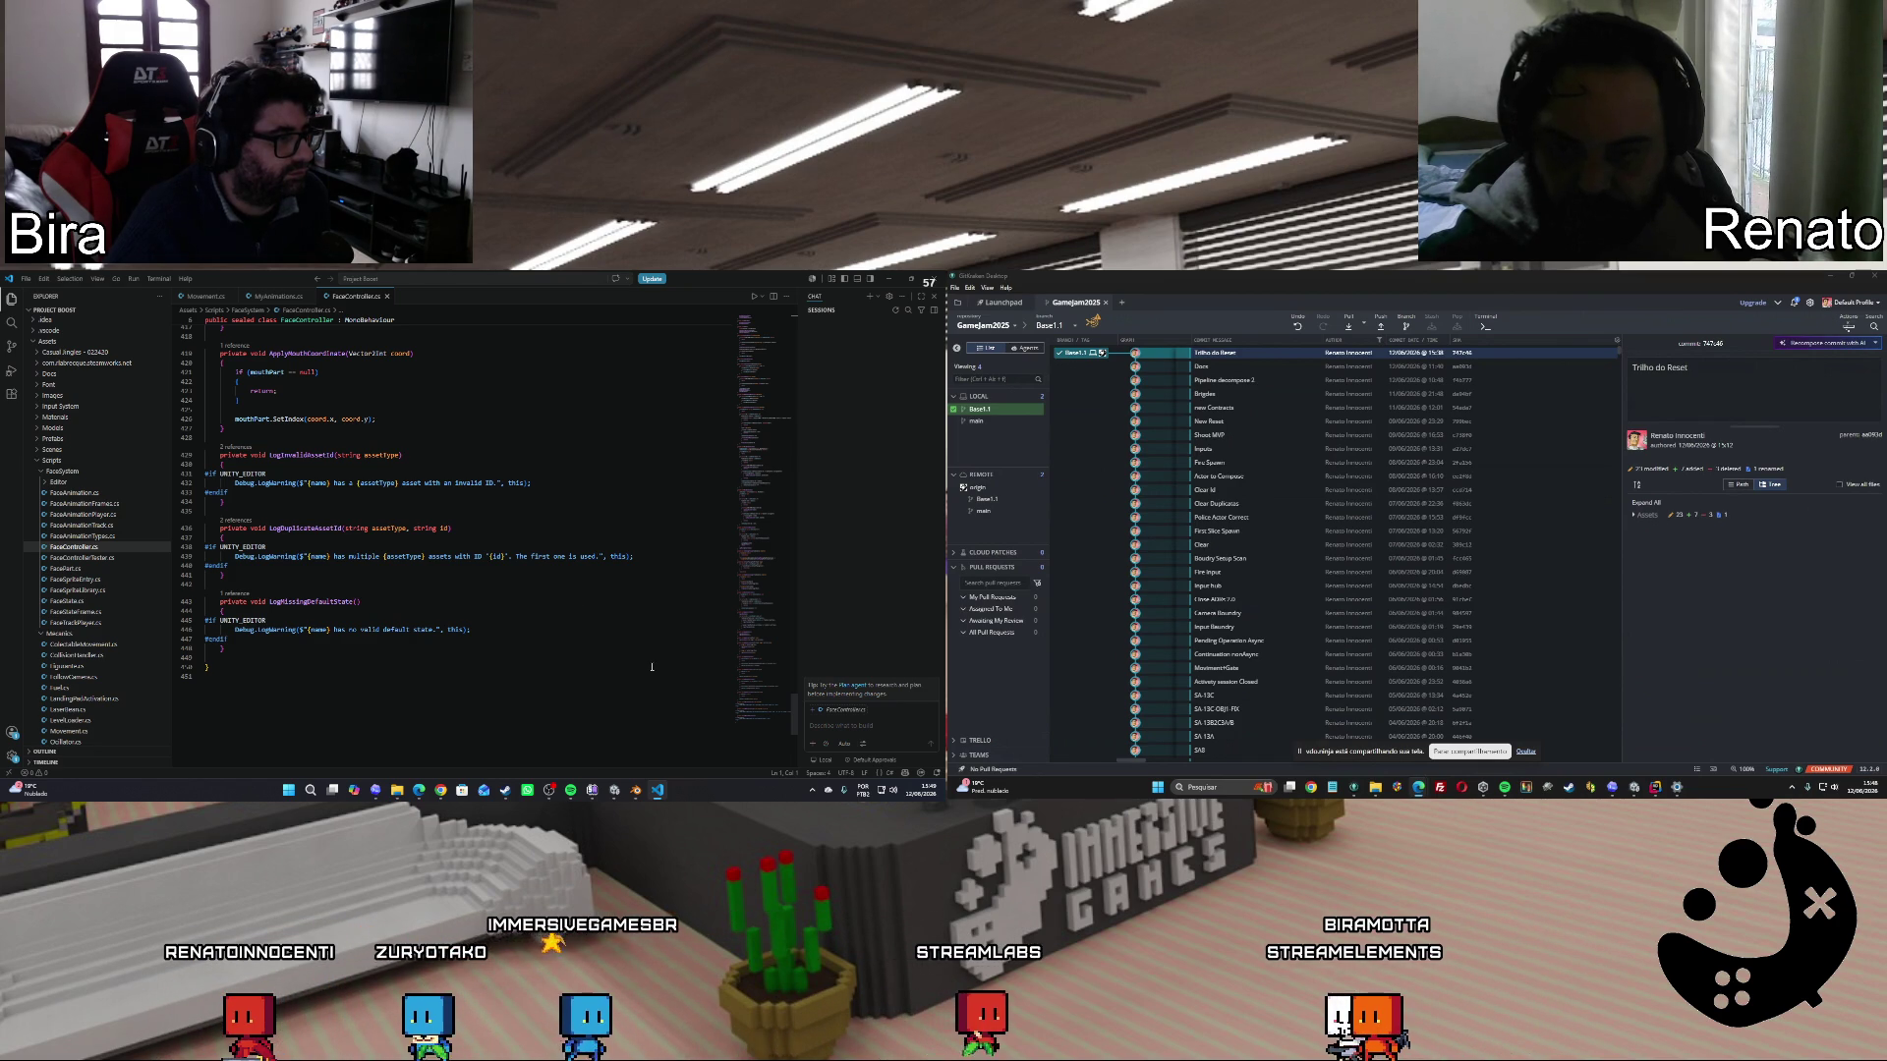
Scroll back up through FaceController.cs, reviewing the BuildAnimationLookup and BuildStateLookup methods.
{"action": "scroll", "coordinate": [652, 667], "scroll_direction": "up", "scroll_amount": 5}
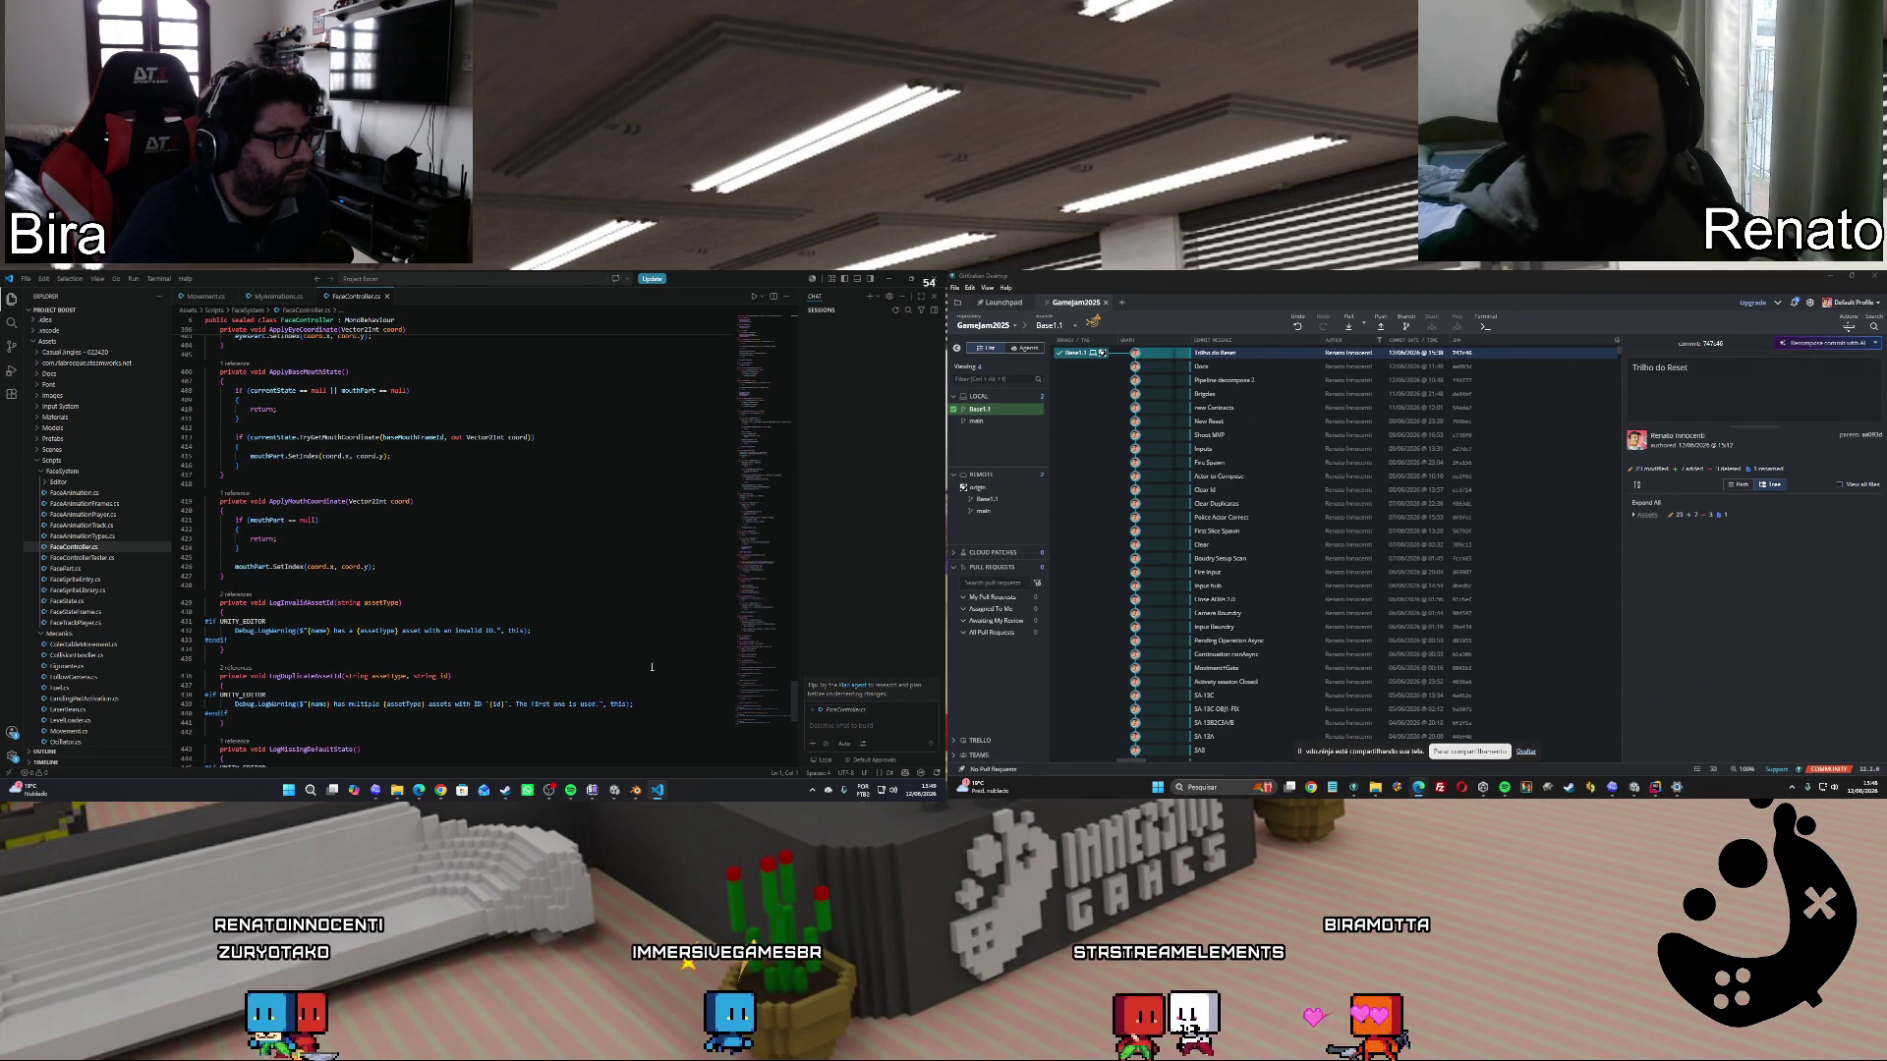
{"action": "scroll", "coordinate": [652, 667], "scroll_direction": "up", "scroll_amount": 1}
{"action": "scroll", "coordinate": [652, 668], "scroll_direction": "up", "scroll_amount": 8}
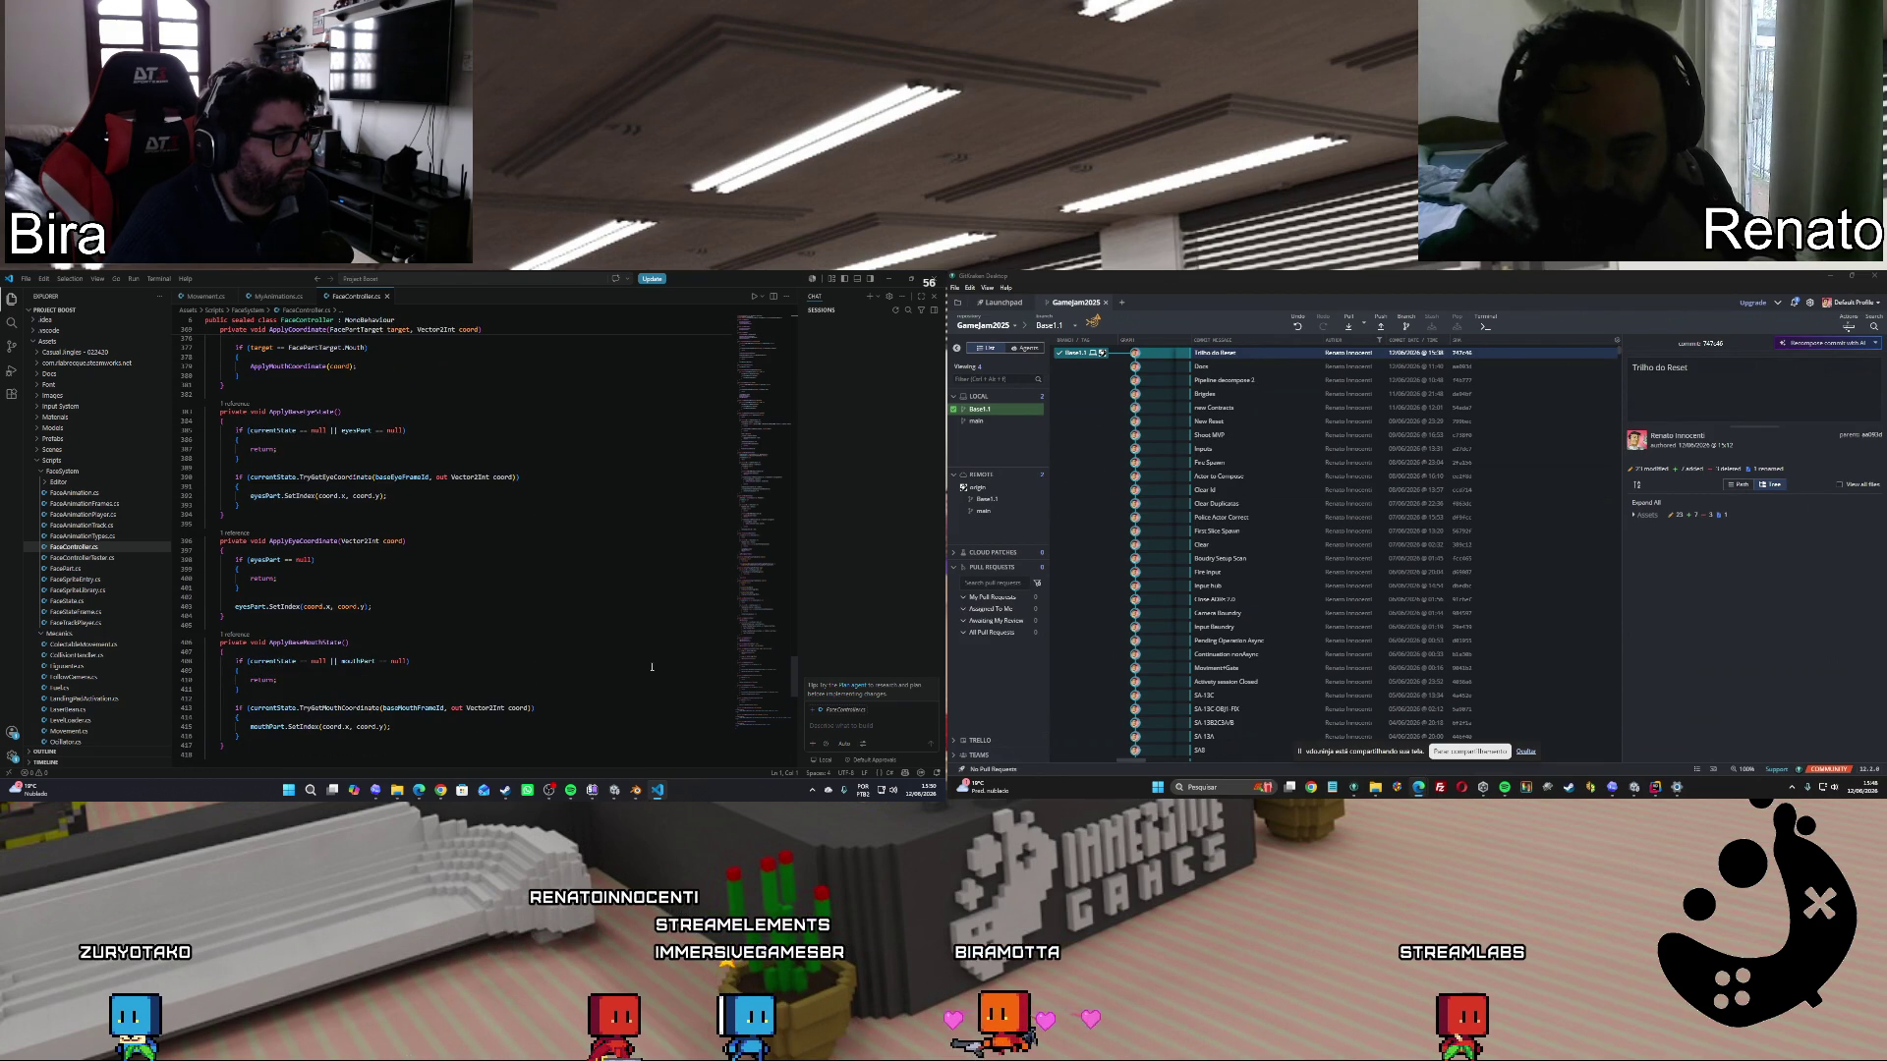
{"action": "scroll", "coordinate": [651, 667], "scroll_direction": "up", "scroll_amount": 6}
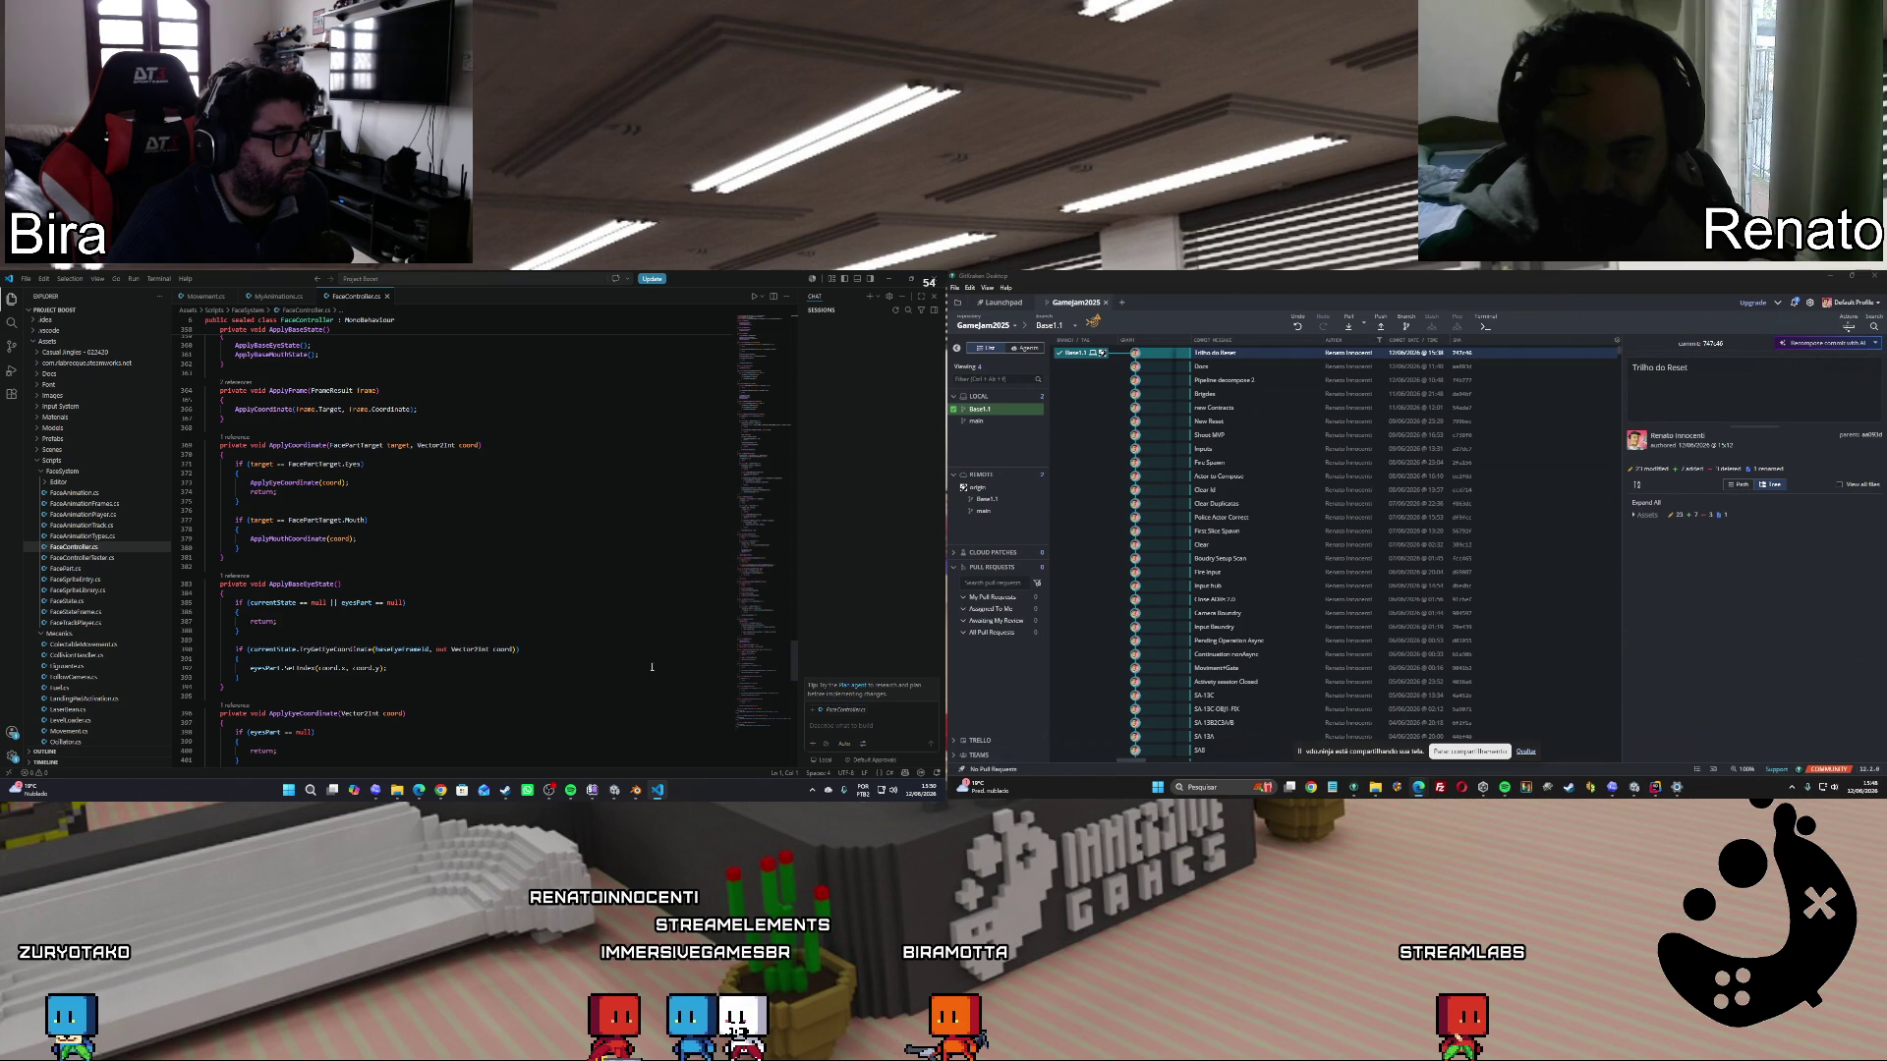
{"action": "scroll", "coordinate": [651, 668], "scroll_direction": "up", "scroll_amount": 6}
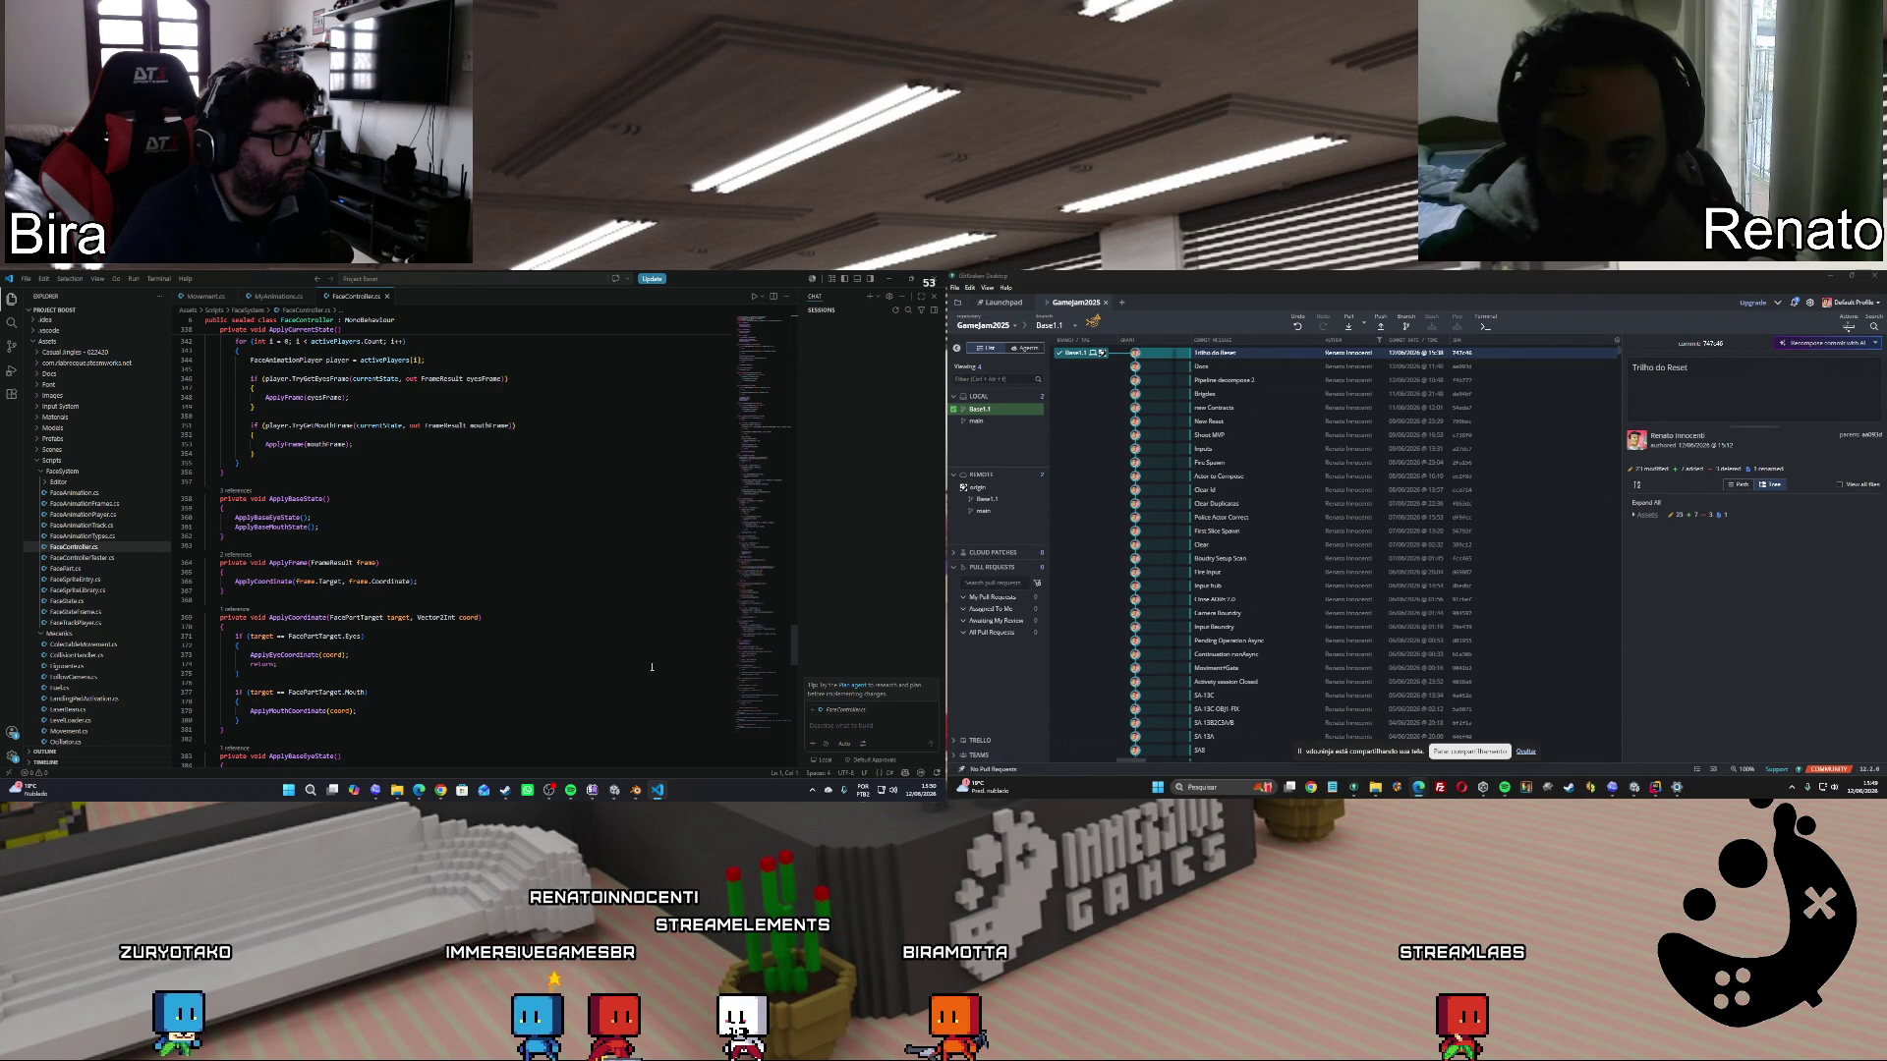
{"action": "scroll", "coordinate": [651, 668], "scroll_direction": "up", "scroll_amount": 6}
{"action": "scroll", "coordinate": [652, 667], "scroll_direction": "up", "scroll_amount": 4}
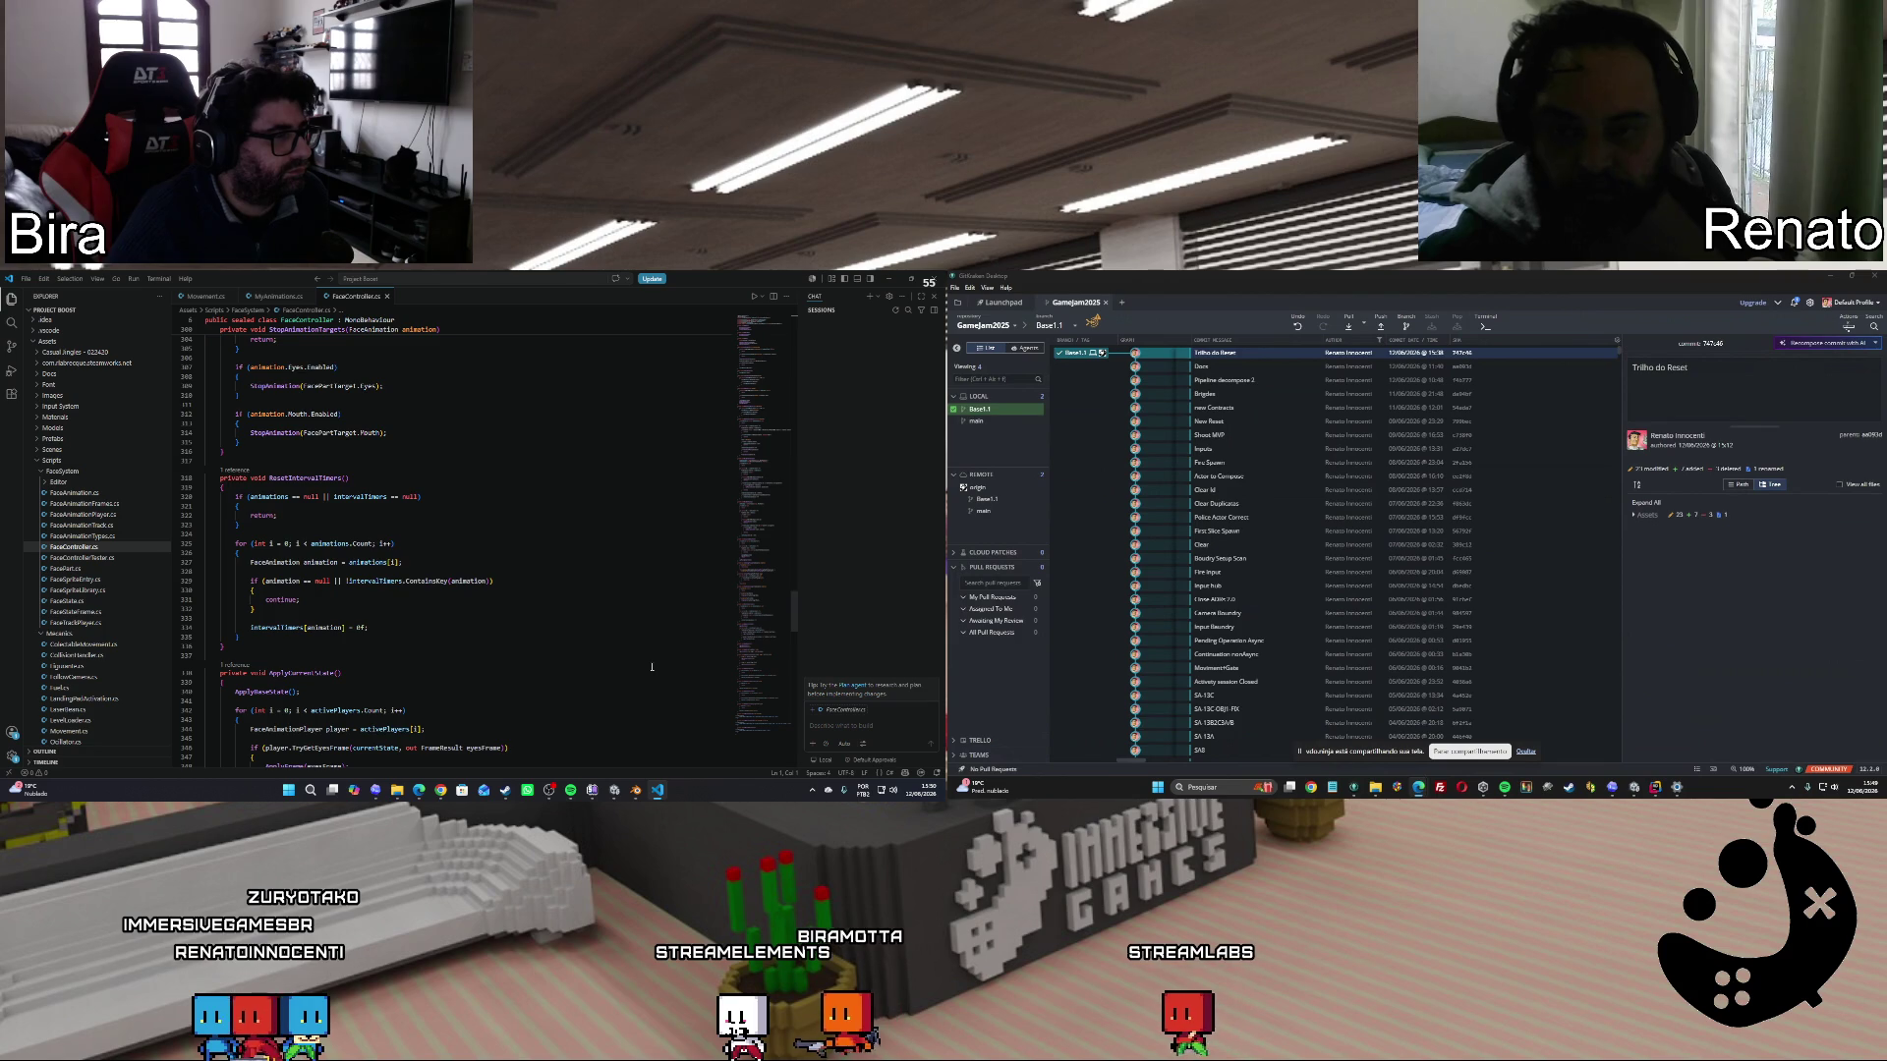
{"action": "scroll", "coordinate": [651, 667], "scroll_direction": "up", "scroll_amount": 10}
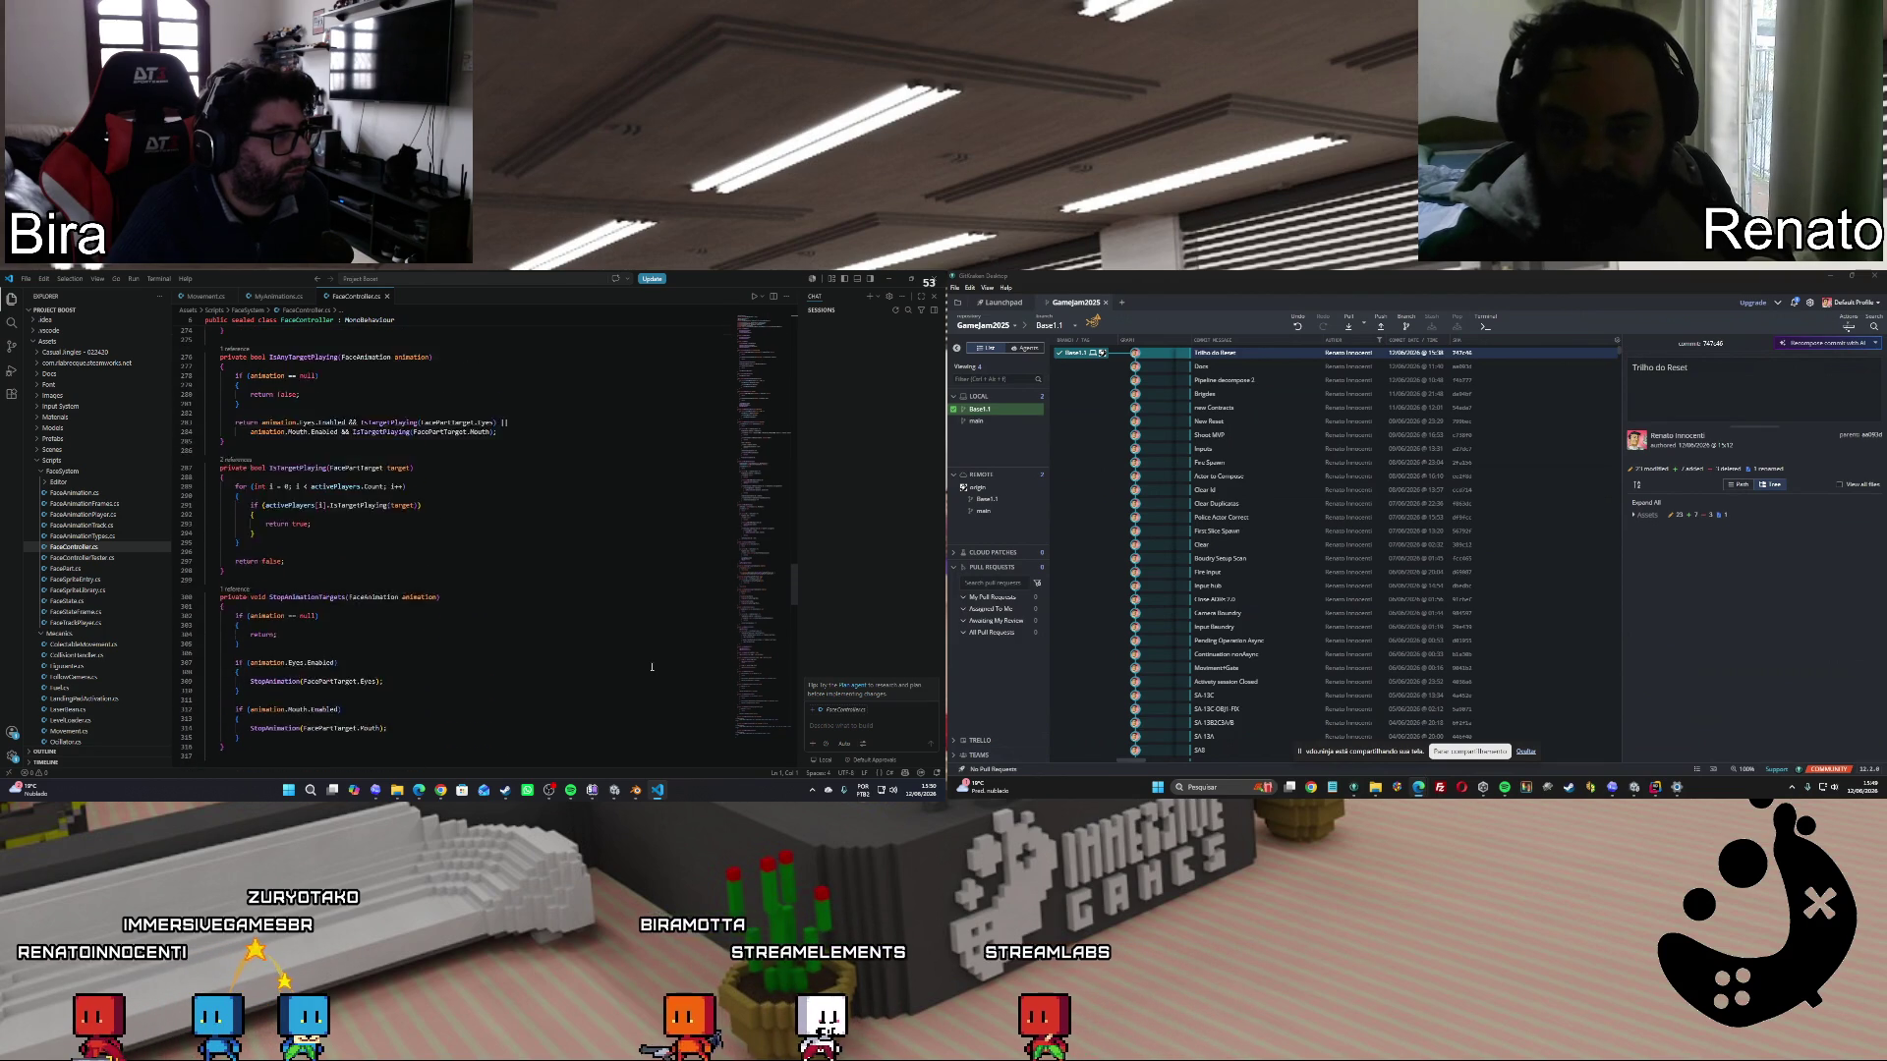
{"action": "scroll", "coordinate": [652, 667], "scroll_direction": "up", "scroll_amount": 5}
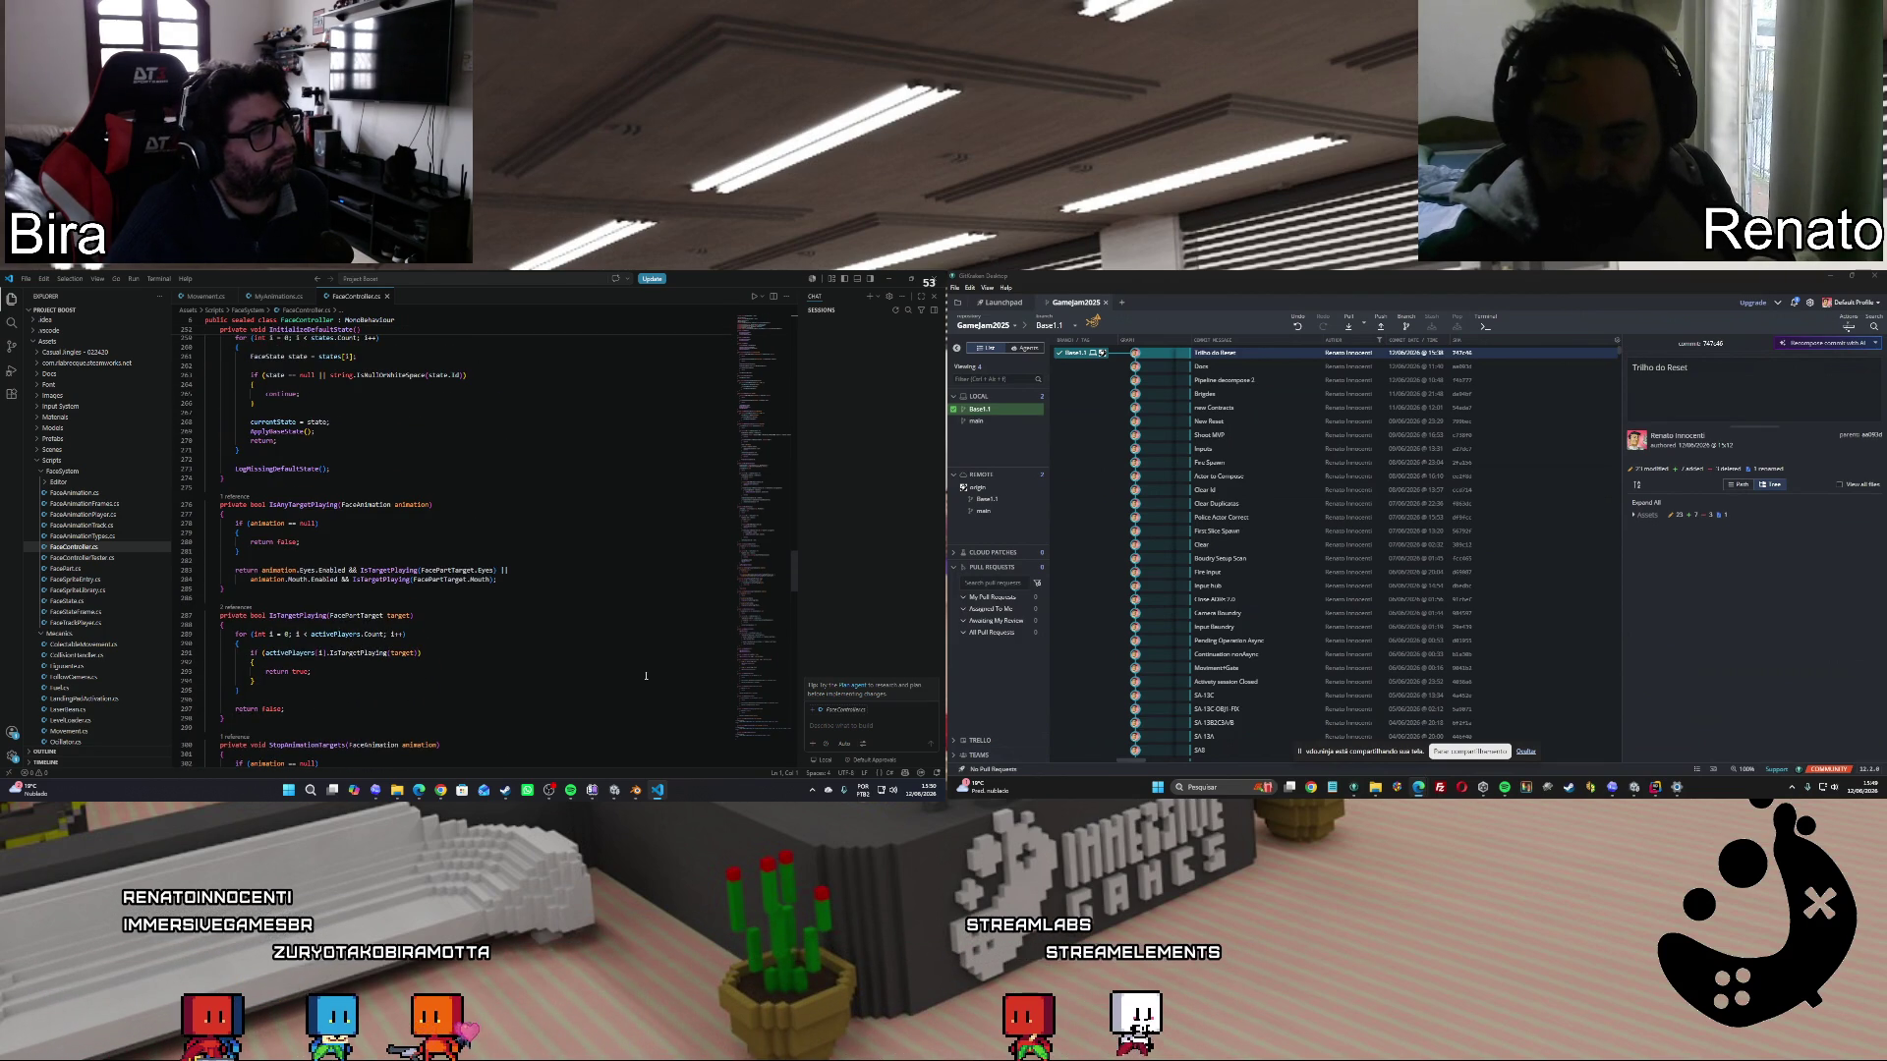
{"action": "scroll", "coordinate": [645, 676], "scroll_direction": "up", "scroll_amount": 3}
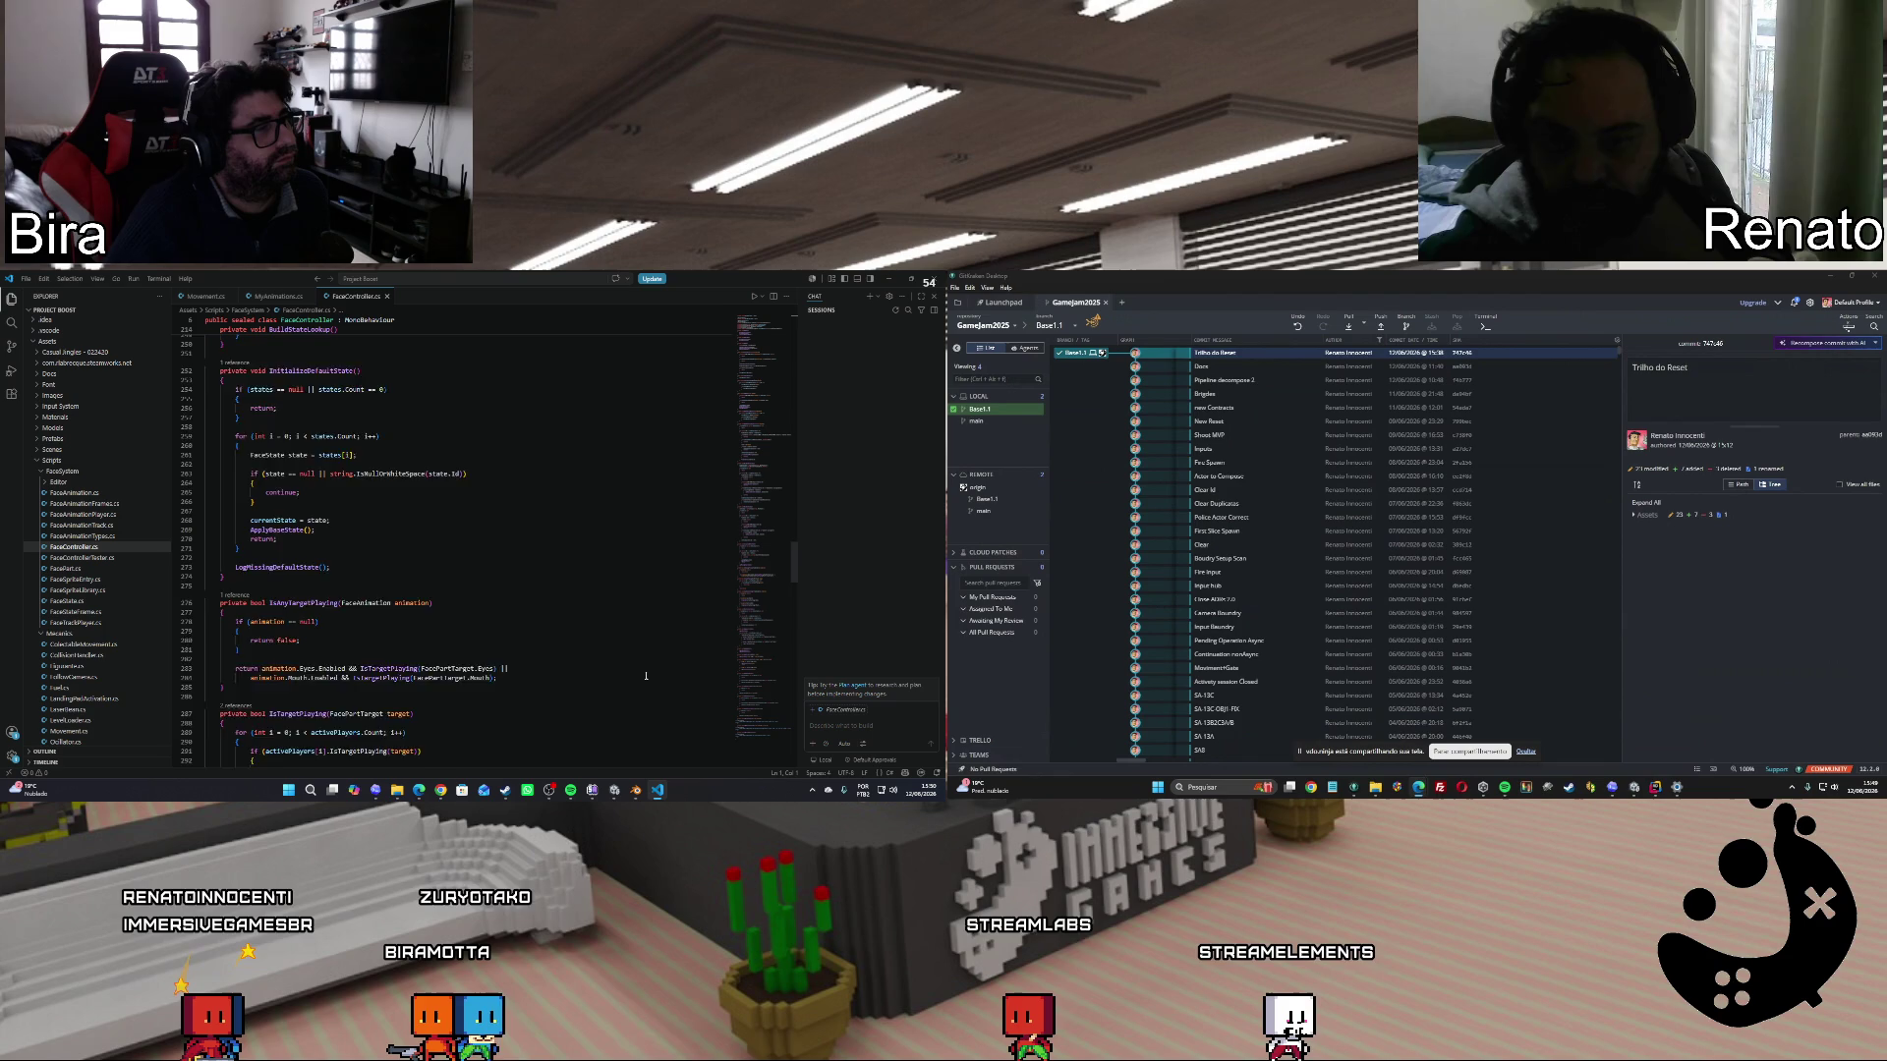
{"action": "scroll", "coordinate": [646, 676], "scroll_direction": "up", "scroll_amount": 3}
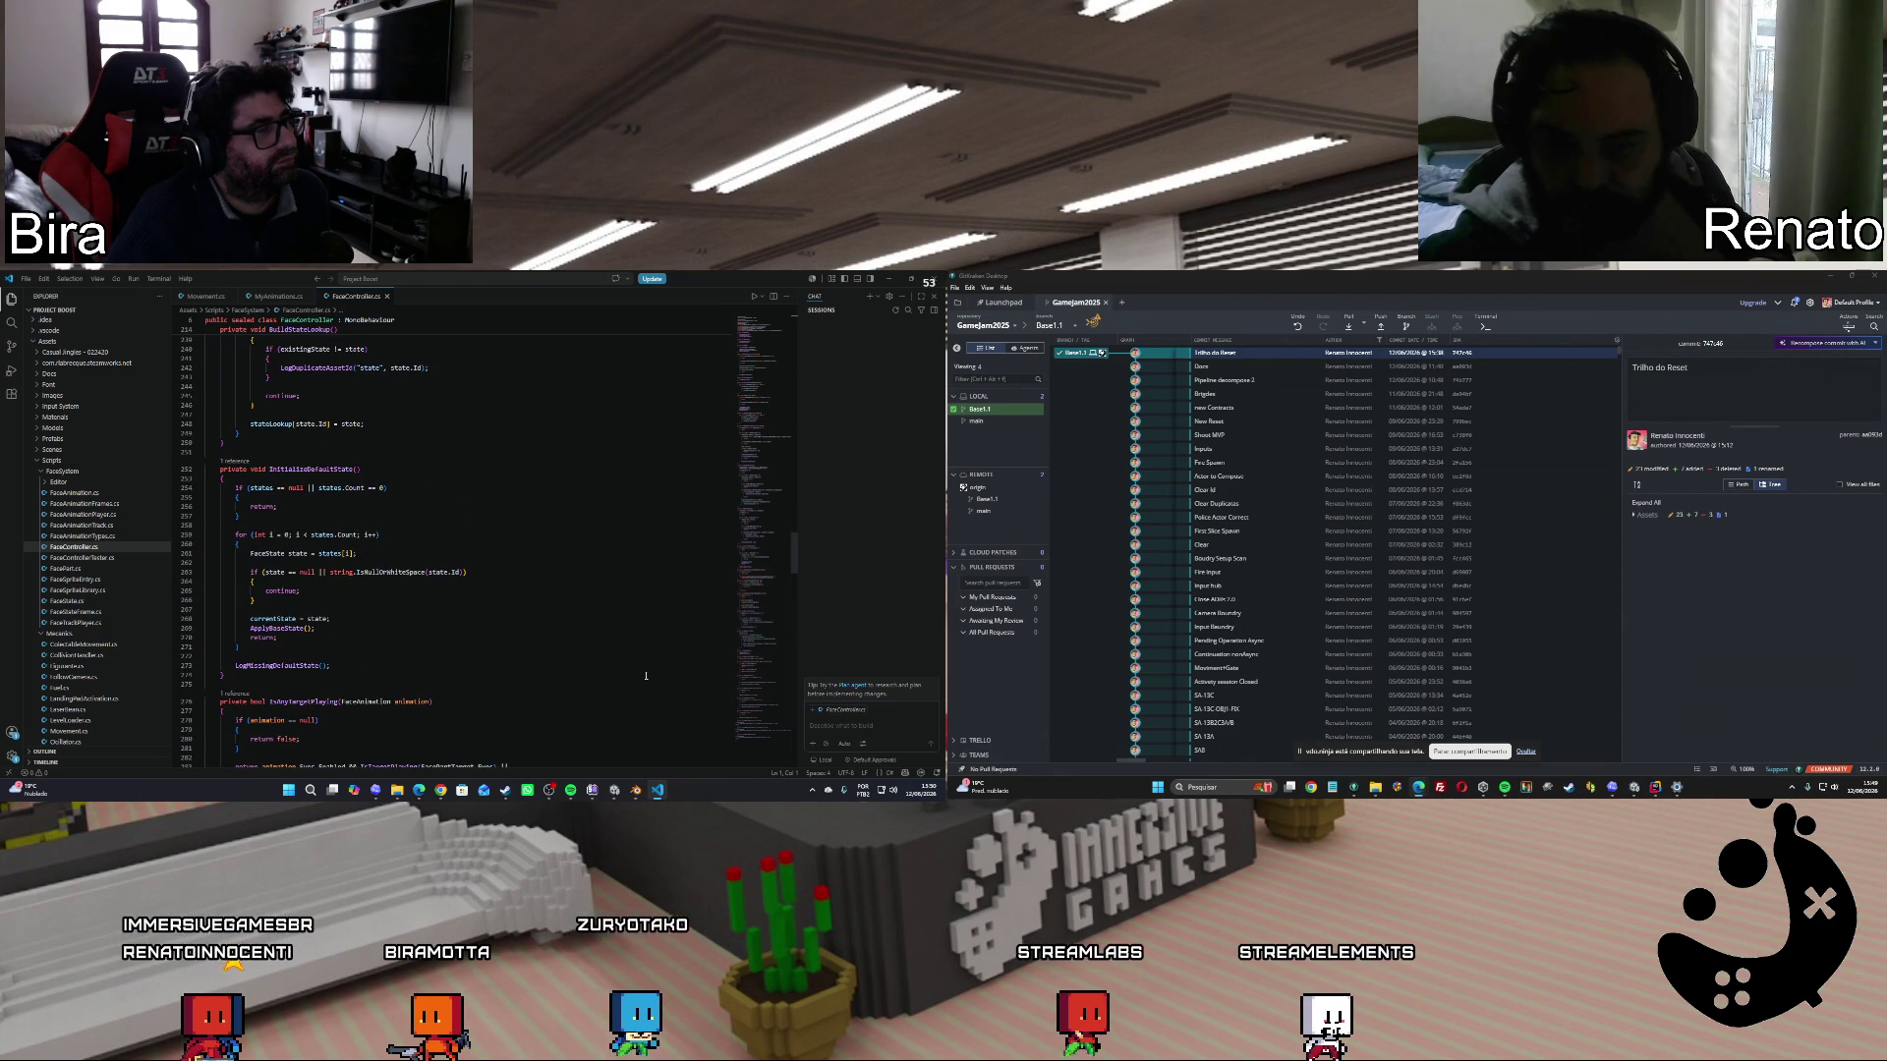
{"action": "scroll", "coordinate": [646, 676], "scroll_direction": "up", "scroll_amount": 8}
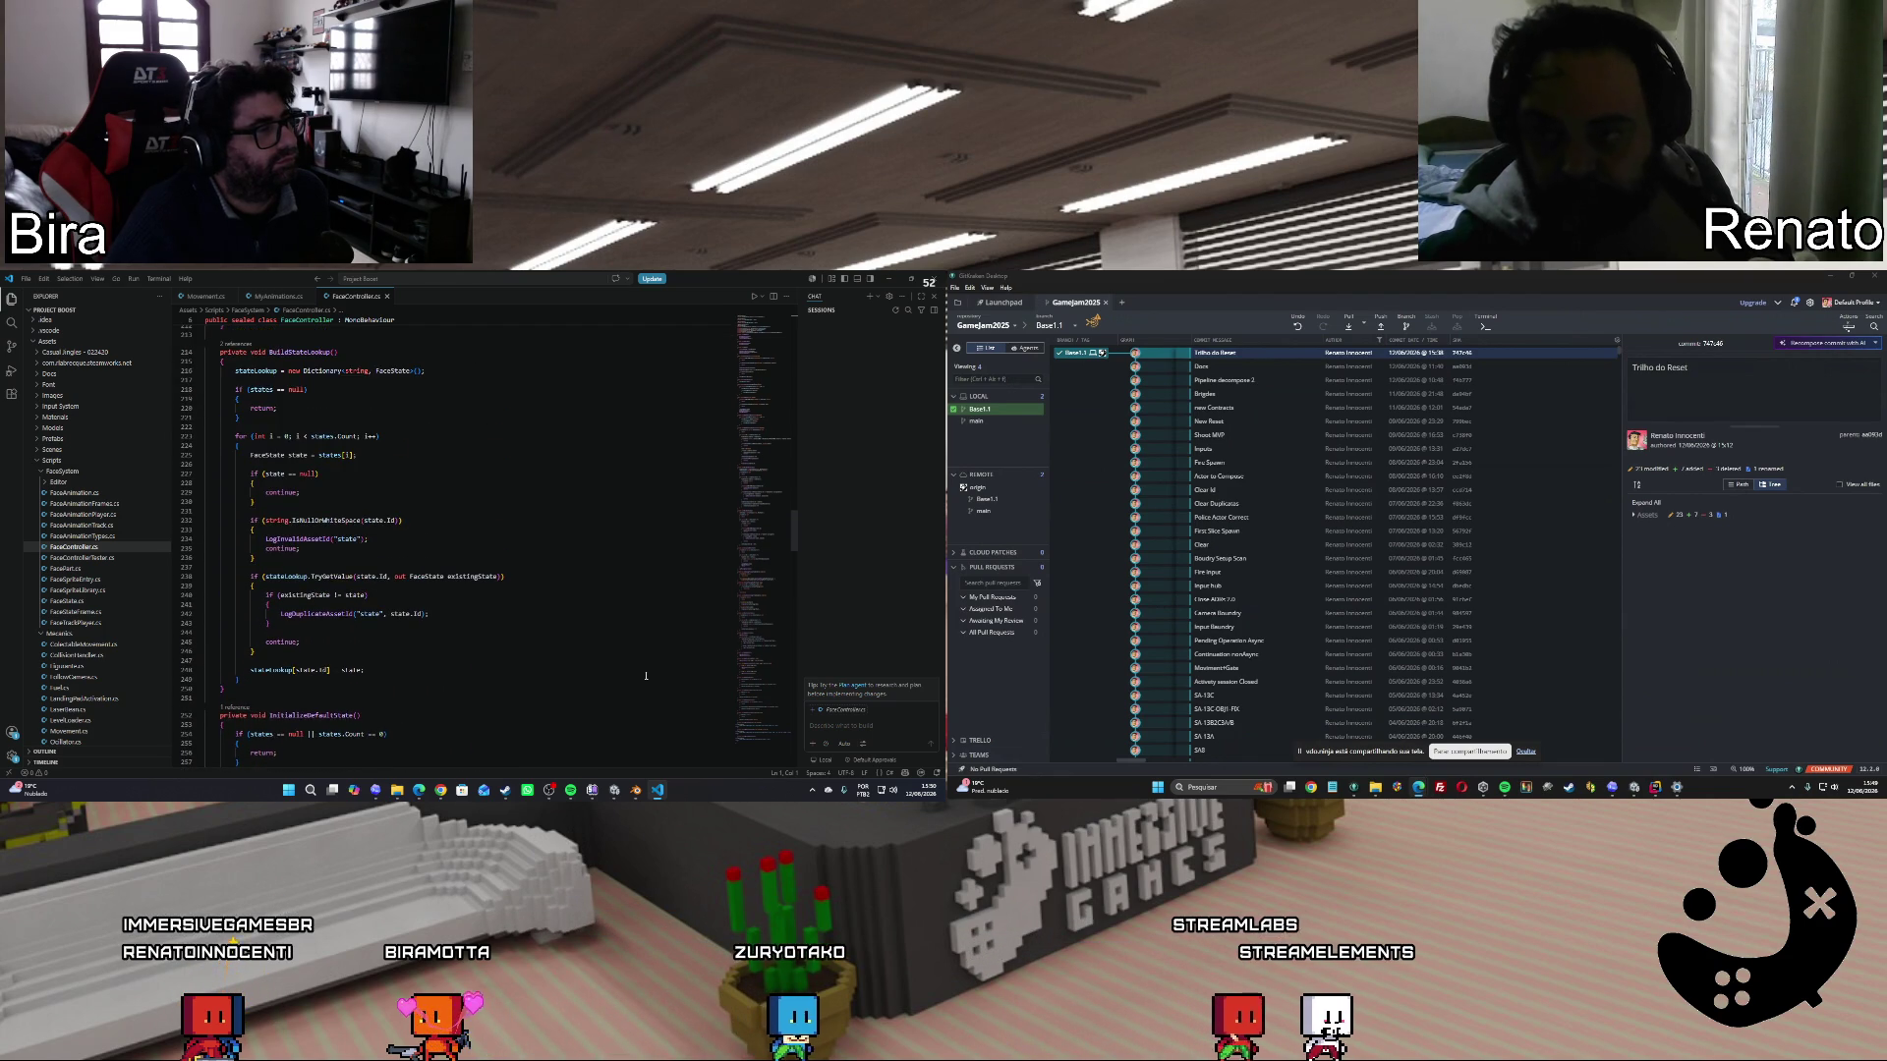
{"action": "scroll", "coordinate": [645, 676], "scroll_direction": "up", "scroll_amount": 6}
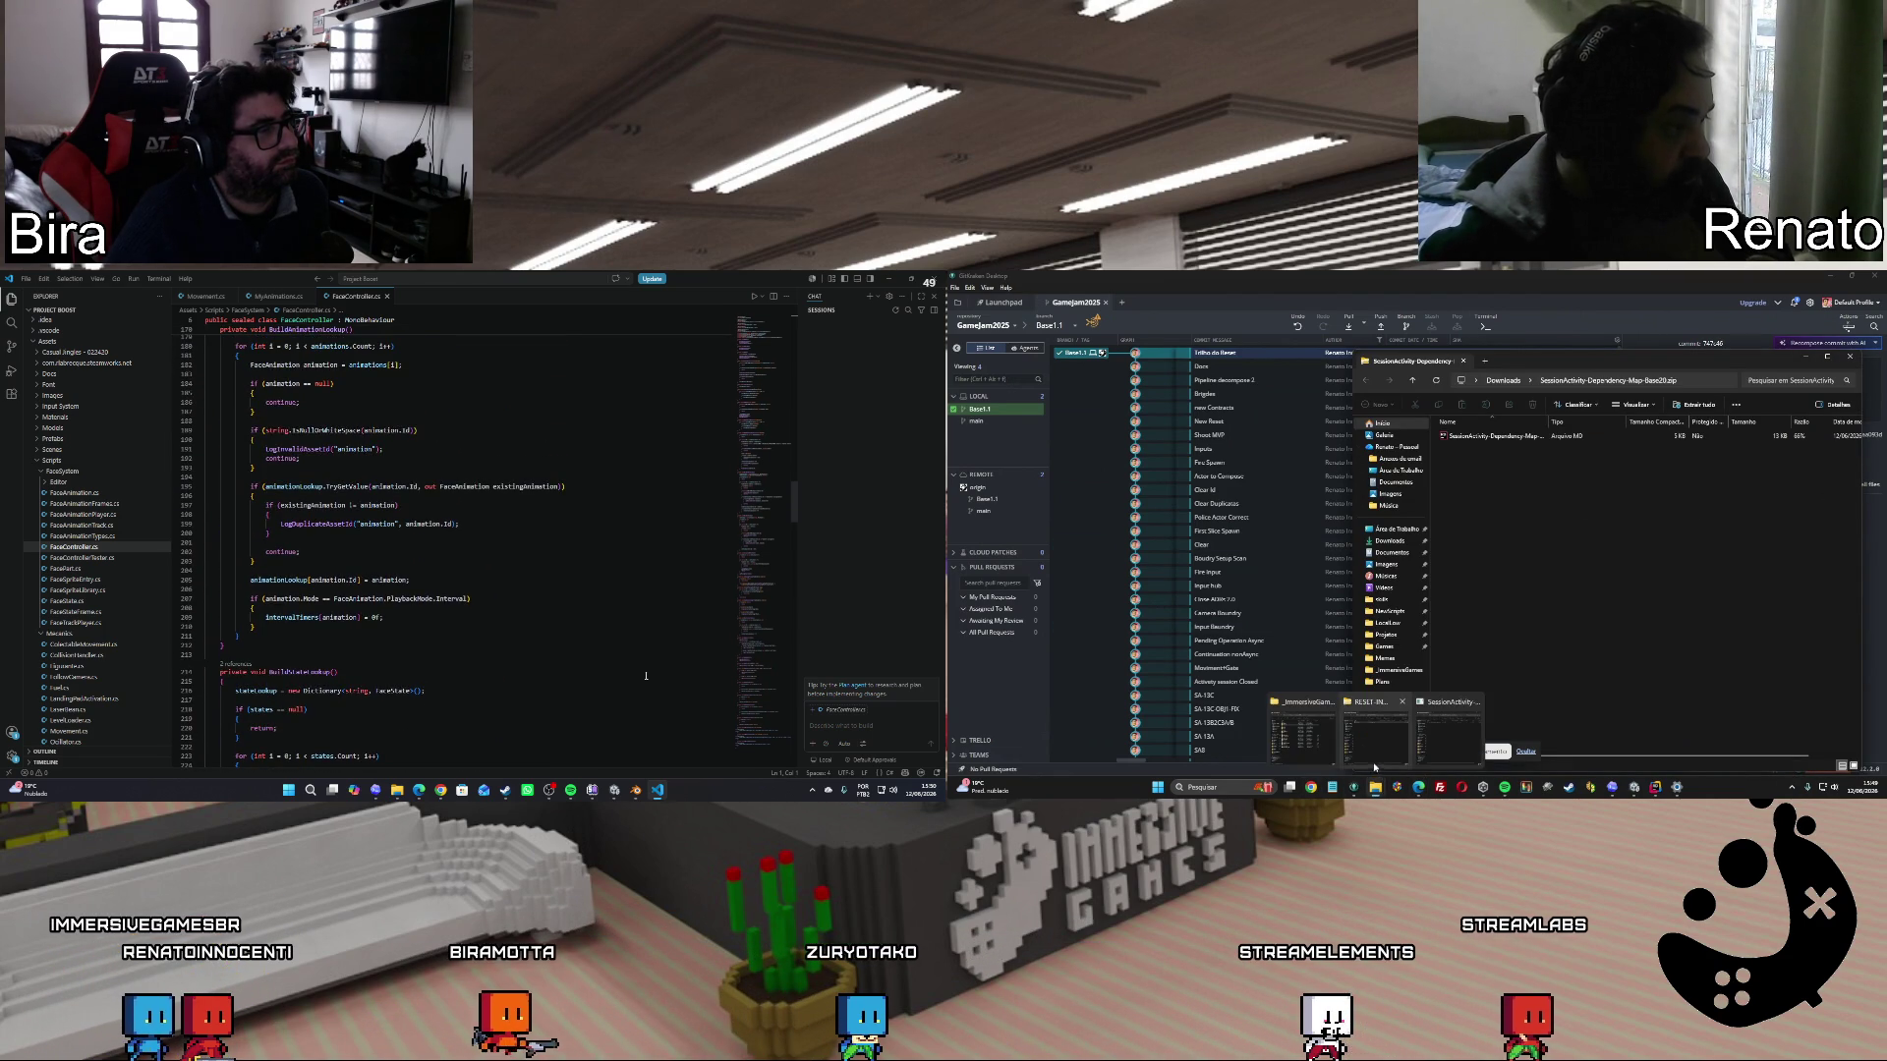
Scroll through the listing until the NewScripts Docs folder shows ADRs, Architecture and Guides.
{"action": "scroll", "coordinate": [645, 676], "scroll_direction": "up", "scroll_amount": 8}
{"action": "scroll", "coordinate": [645, 676], "scroll_direction": "up", "scroll_amount": 1}
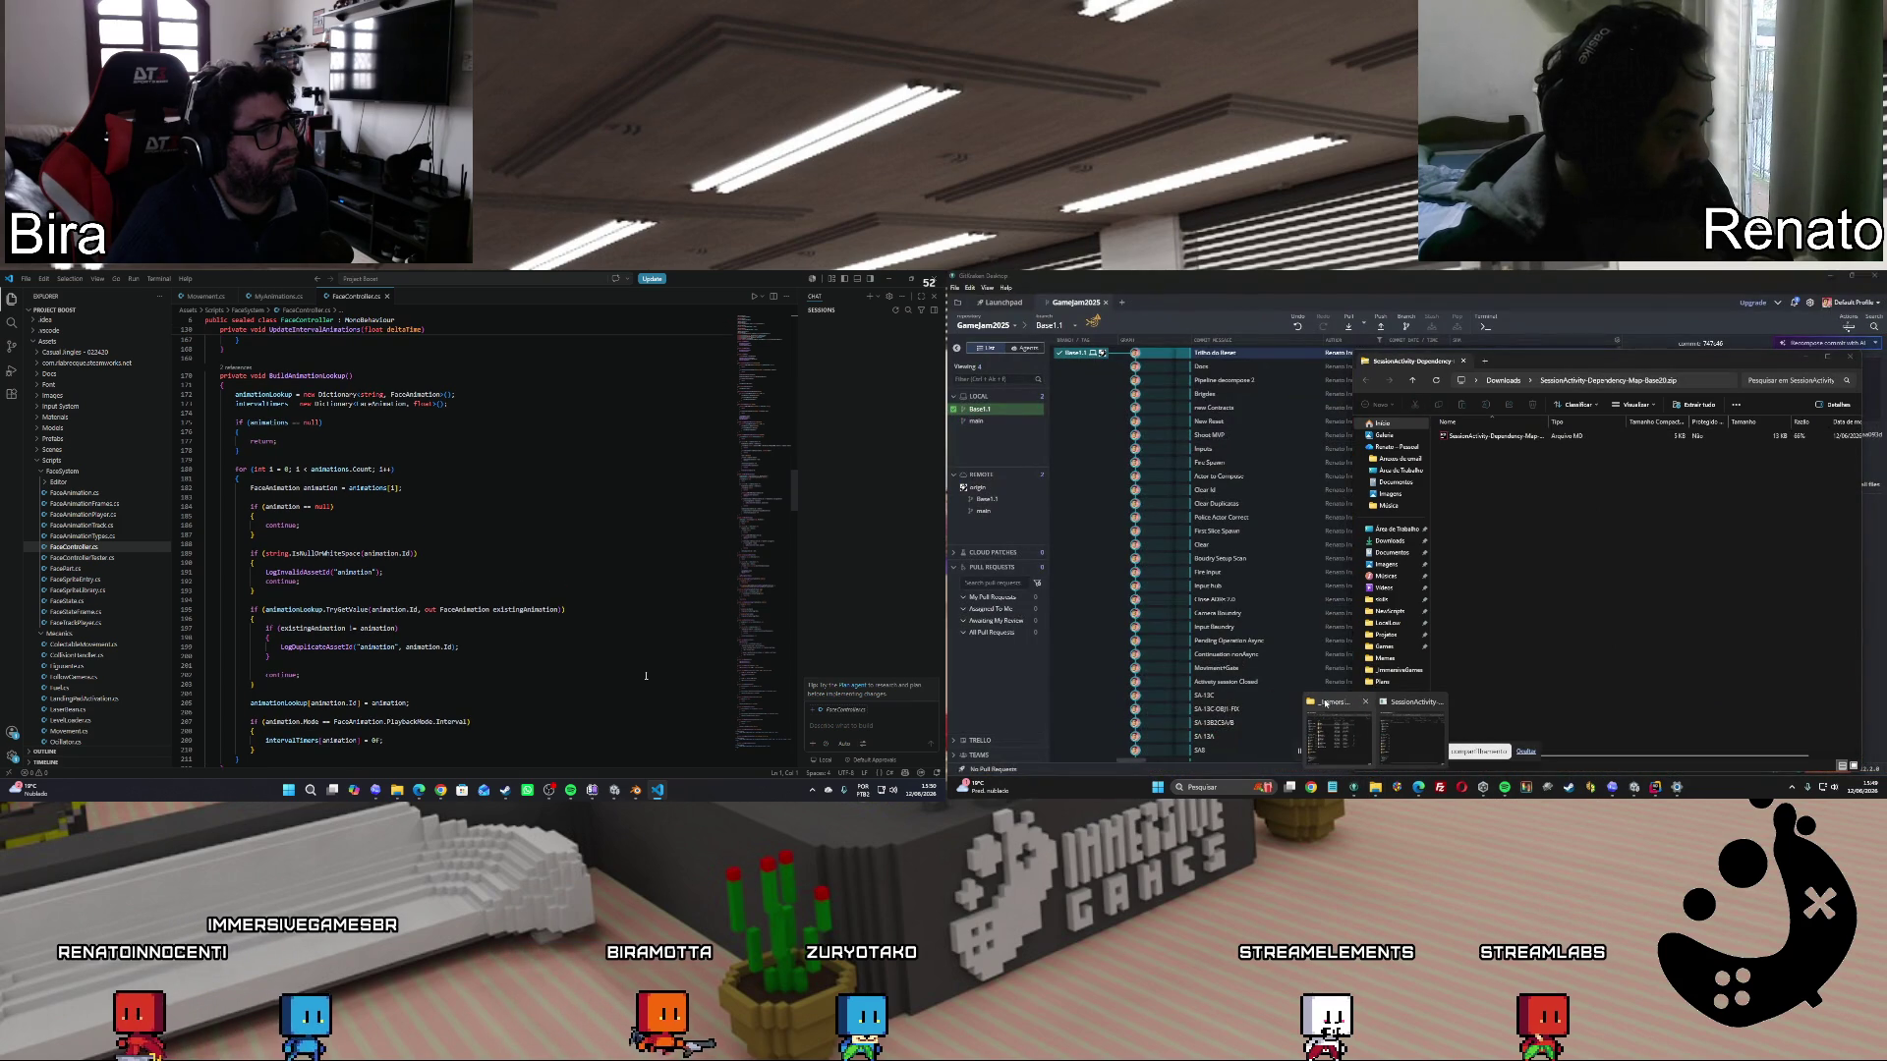
{"action": "scroll", "coordinate": [646, 676], "scroll_direction": "up", "scroll_amount": 3}
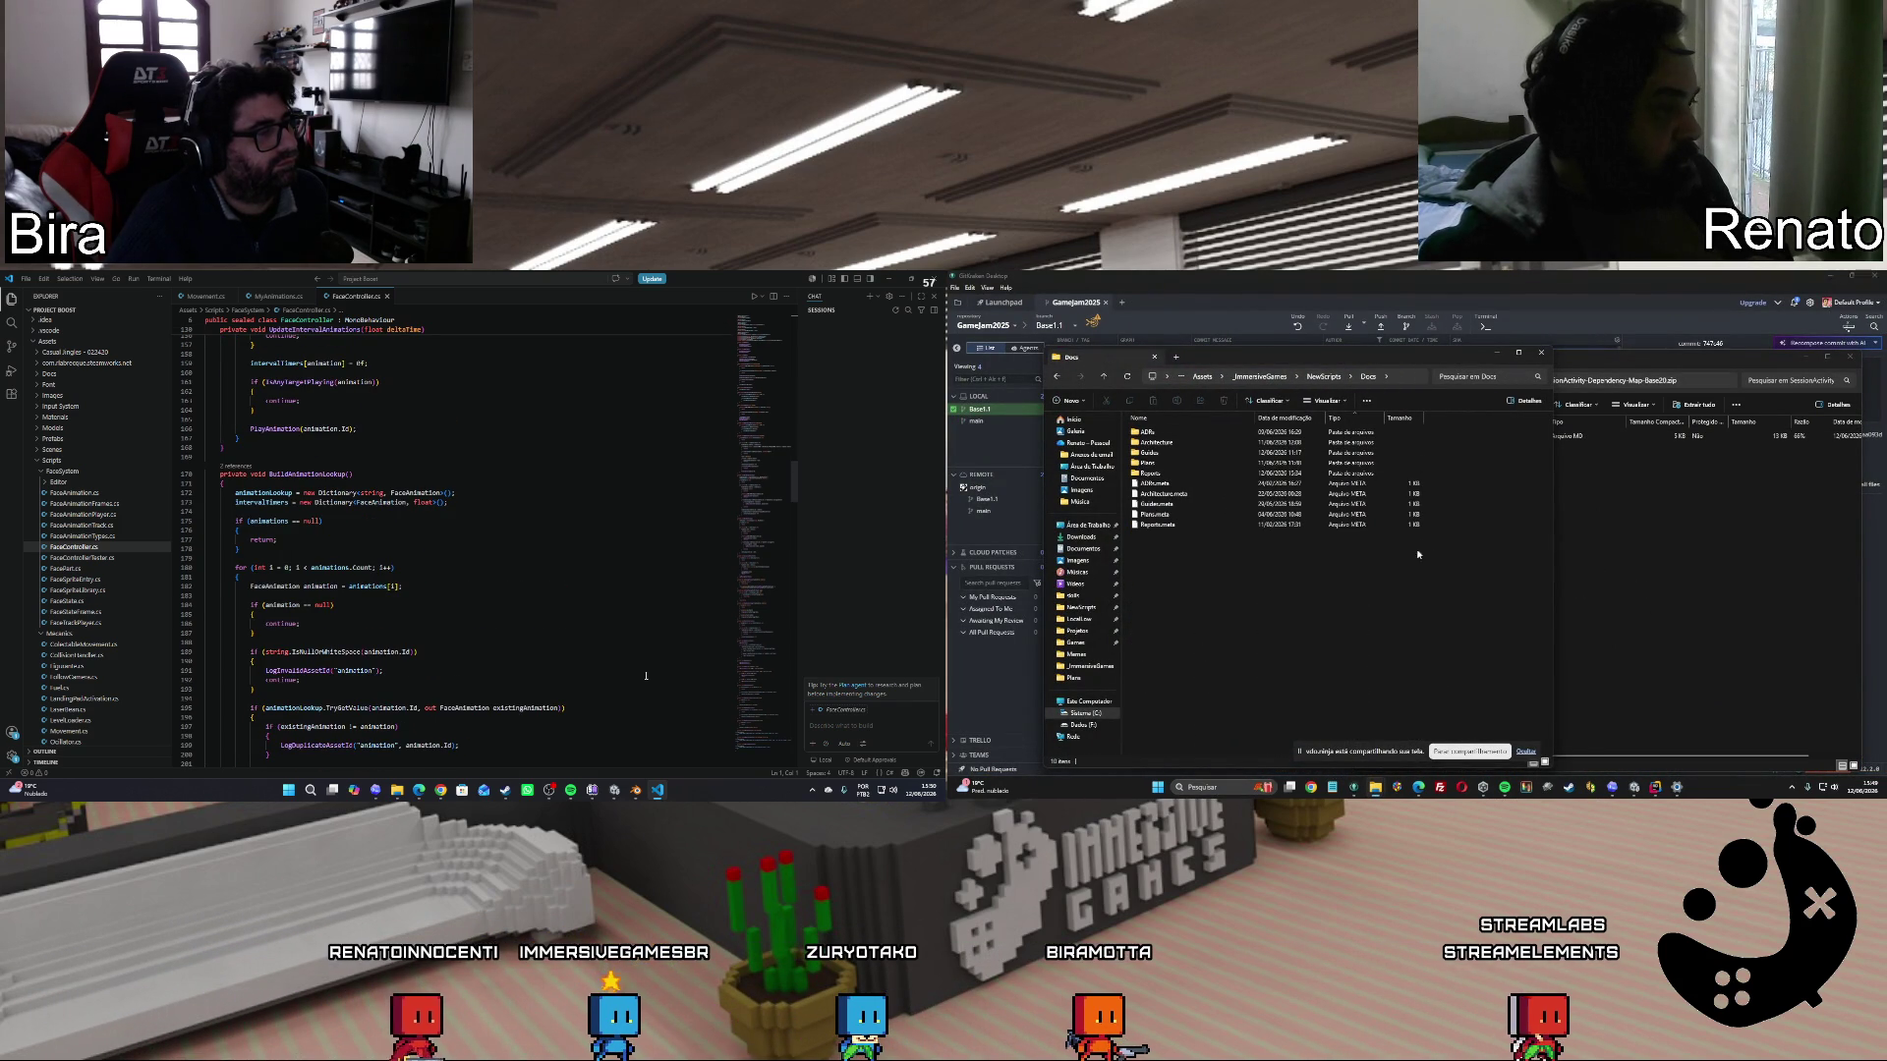
{"action": "scroll", "coordinate": [645, 676], "scroll_direction": "down", "scroll_amount": 5}
{"action": "scroll", "coordinate": [646, 676], "scroll_direction": "up", "scroll_amount": 10}
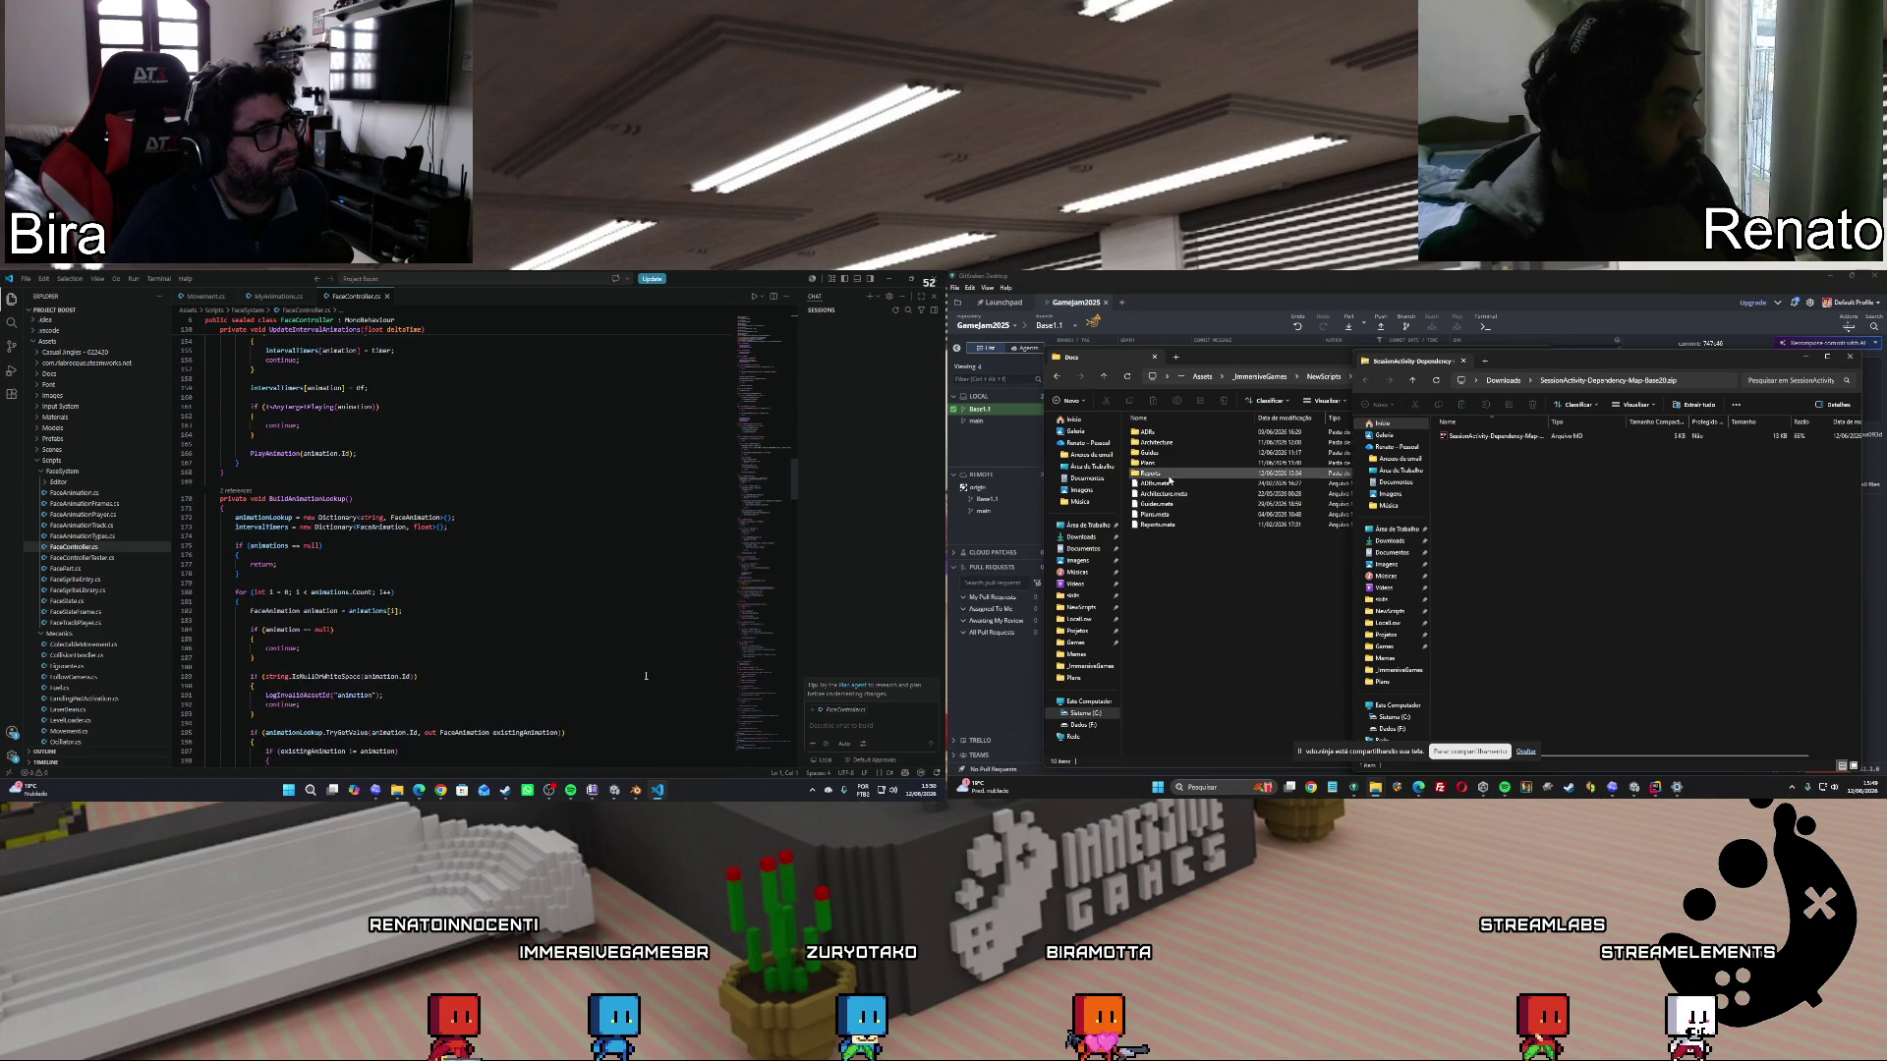
{"action": "scroll", "coordinate": [645, 676], "scroll_direction": "up", "scroll_amount": 3}
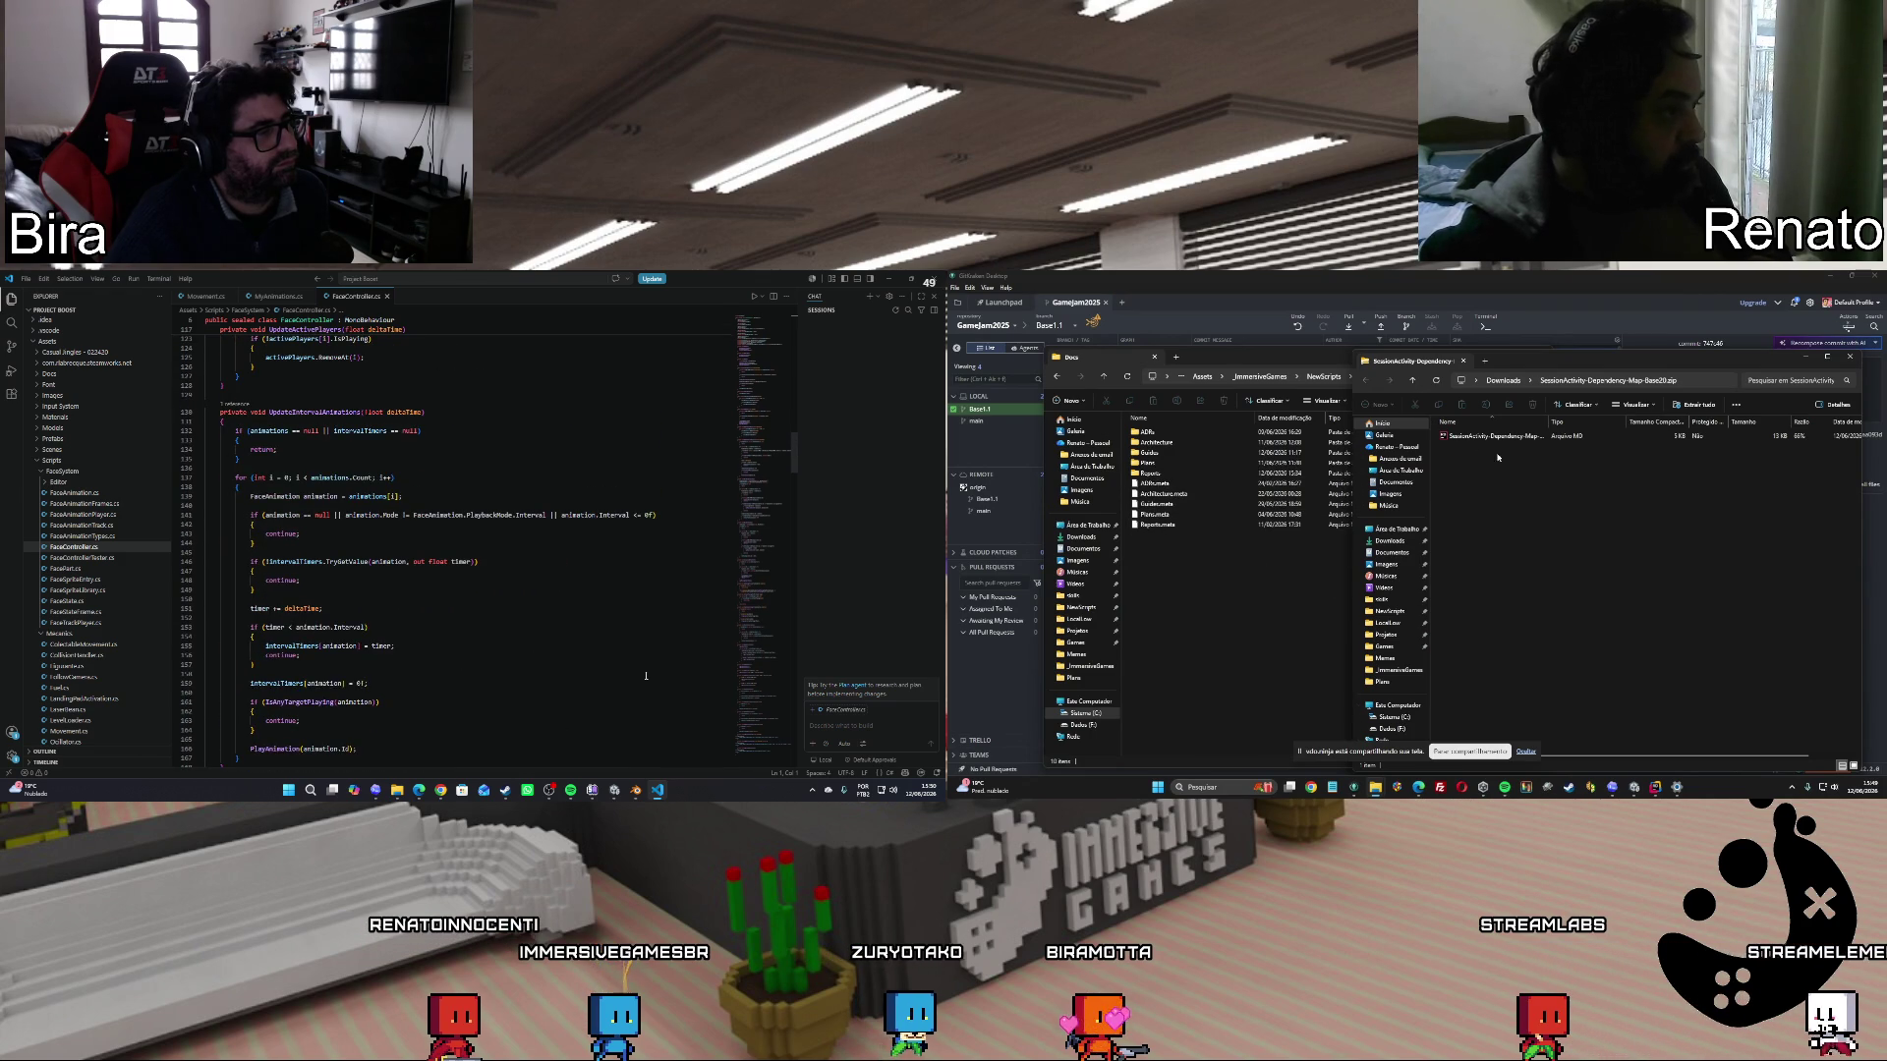
{"action": "scroll", "coordinate": [646, 676], "scroll_direction": "up", "scroll_amount": 6}
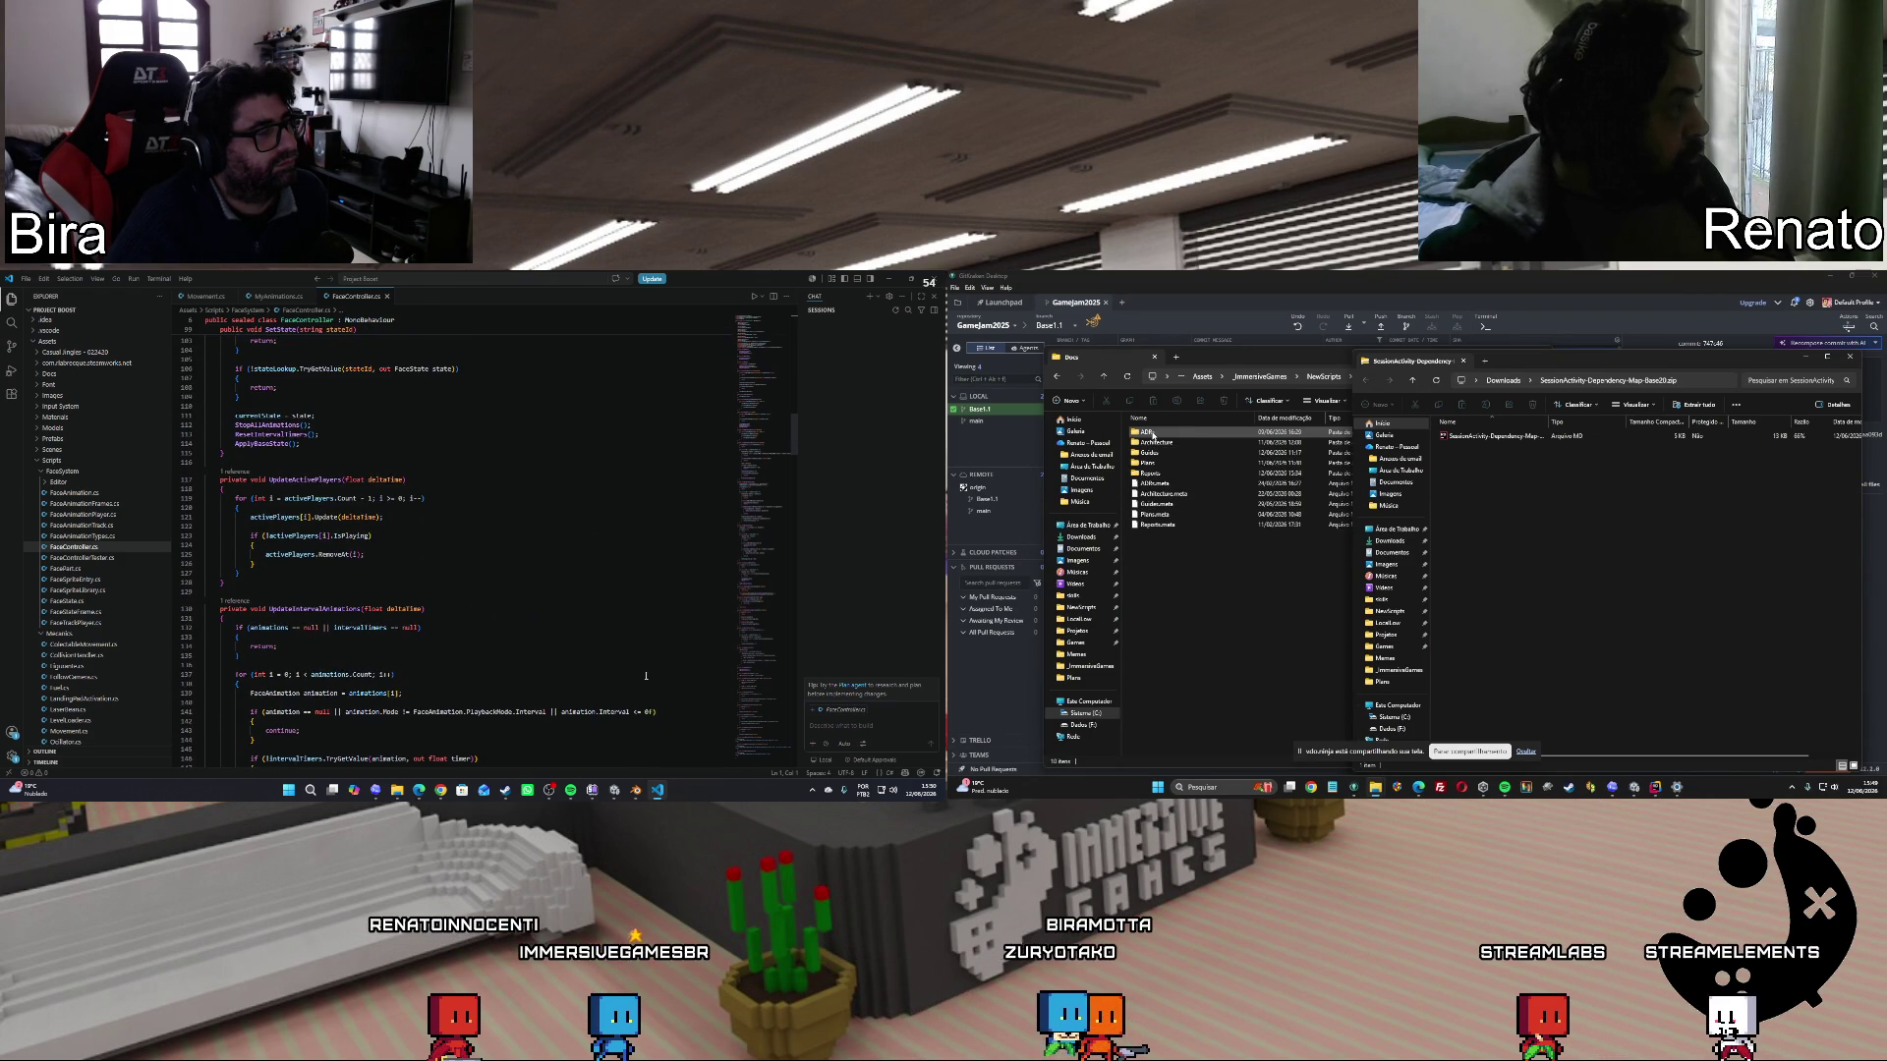